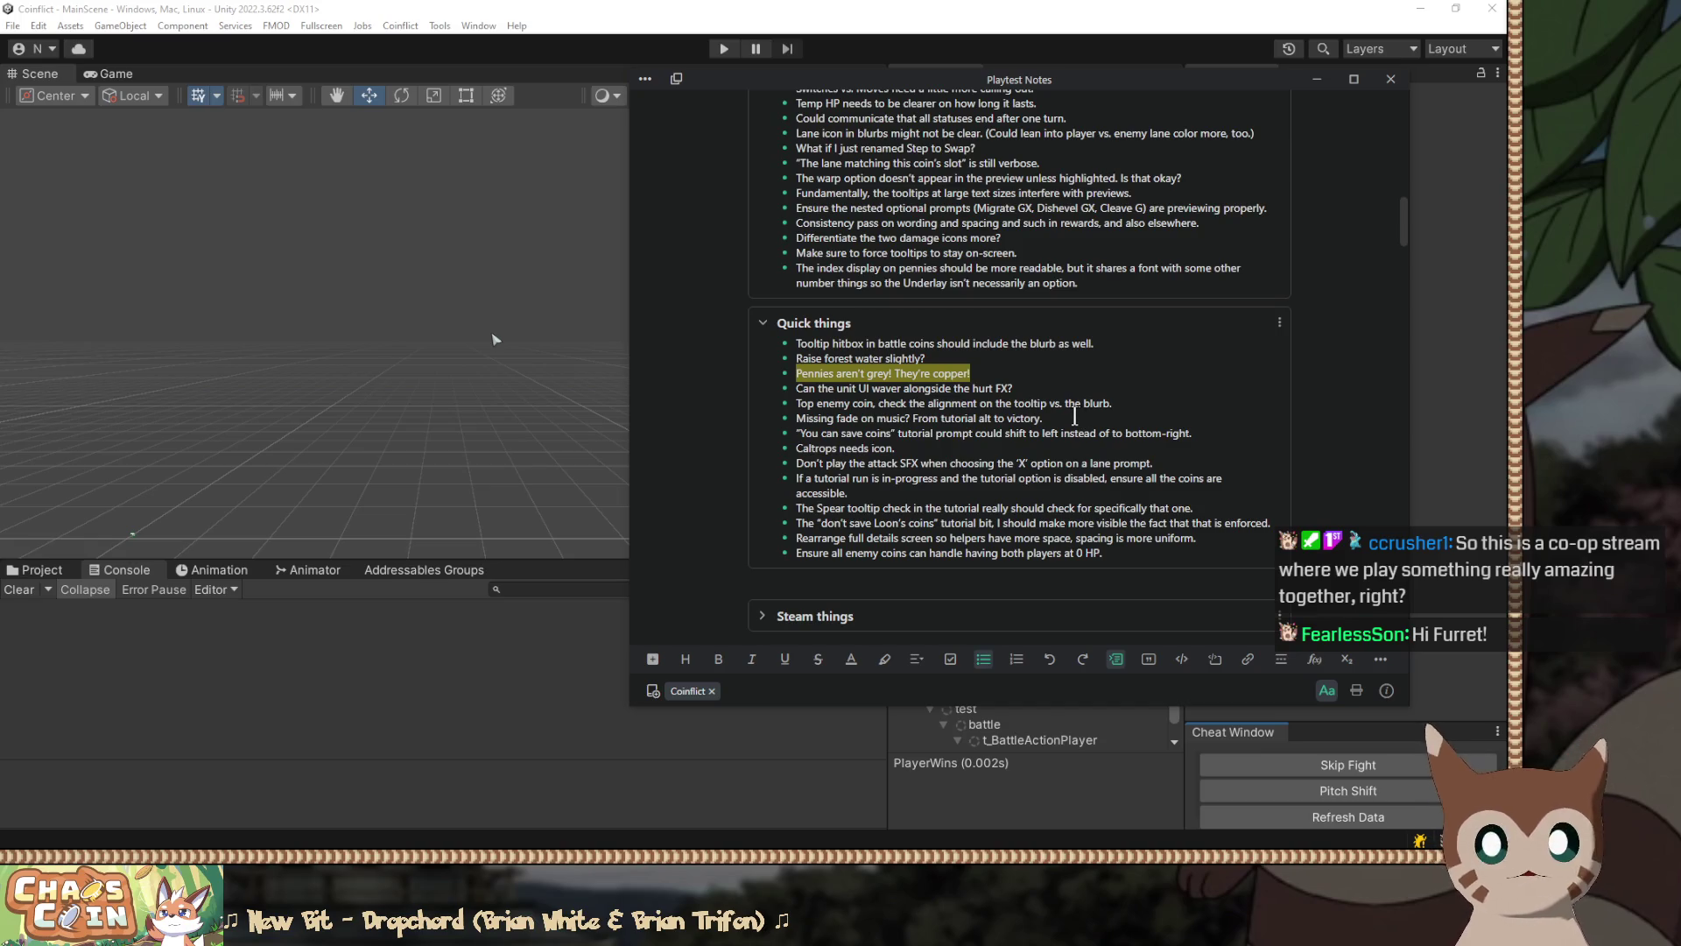
Step: Highlight the 'Pennies aren't grey! They're copper!' line in yellow in the notes
click(999, 373)
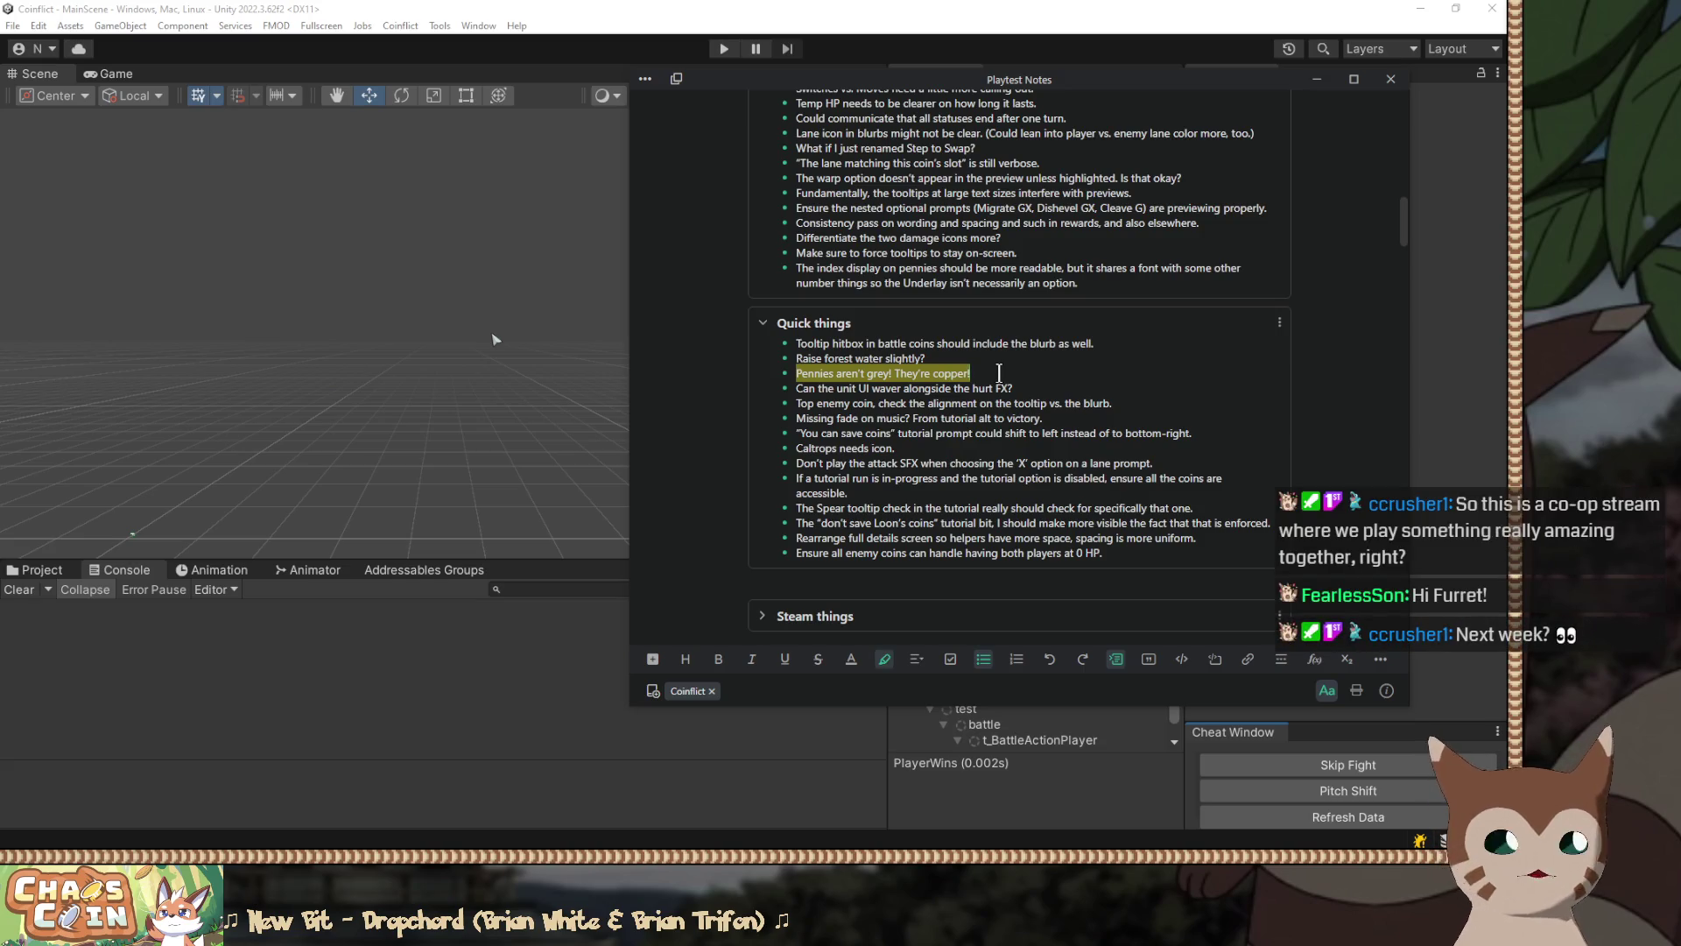
drag(999, 373, 746, 375)
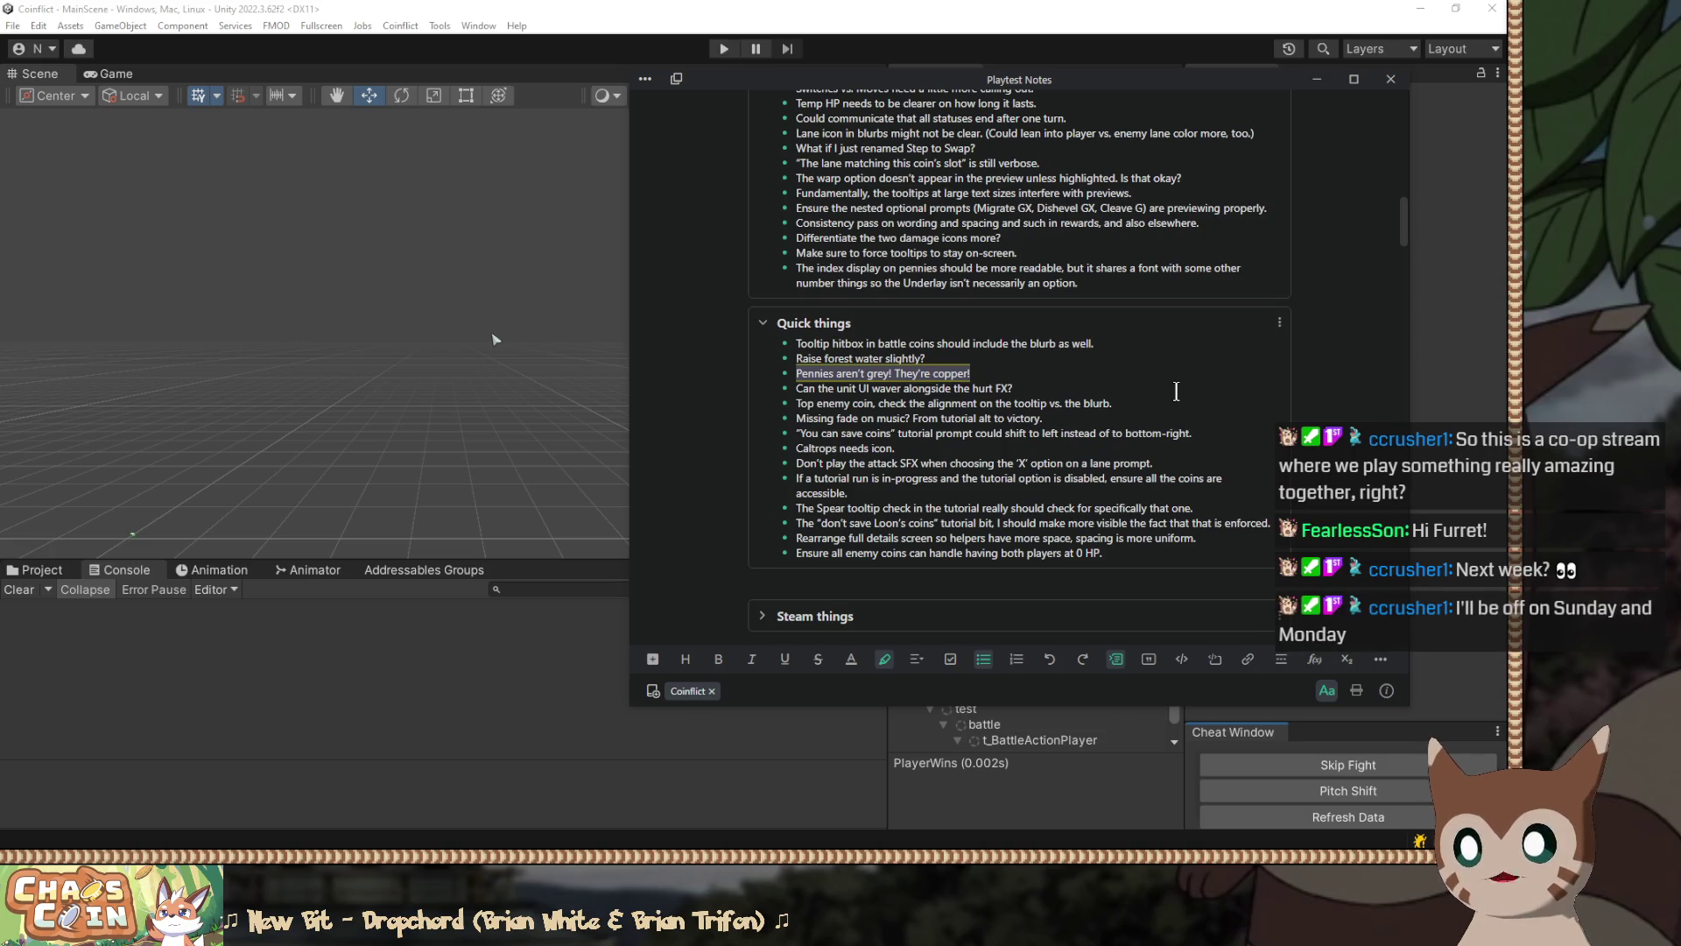
double_click(836, 322)
triple_click(802, 322)
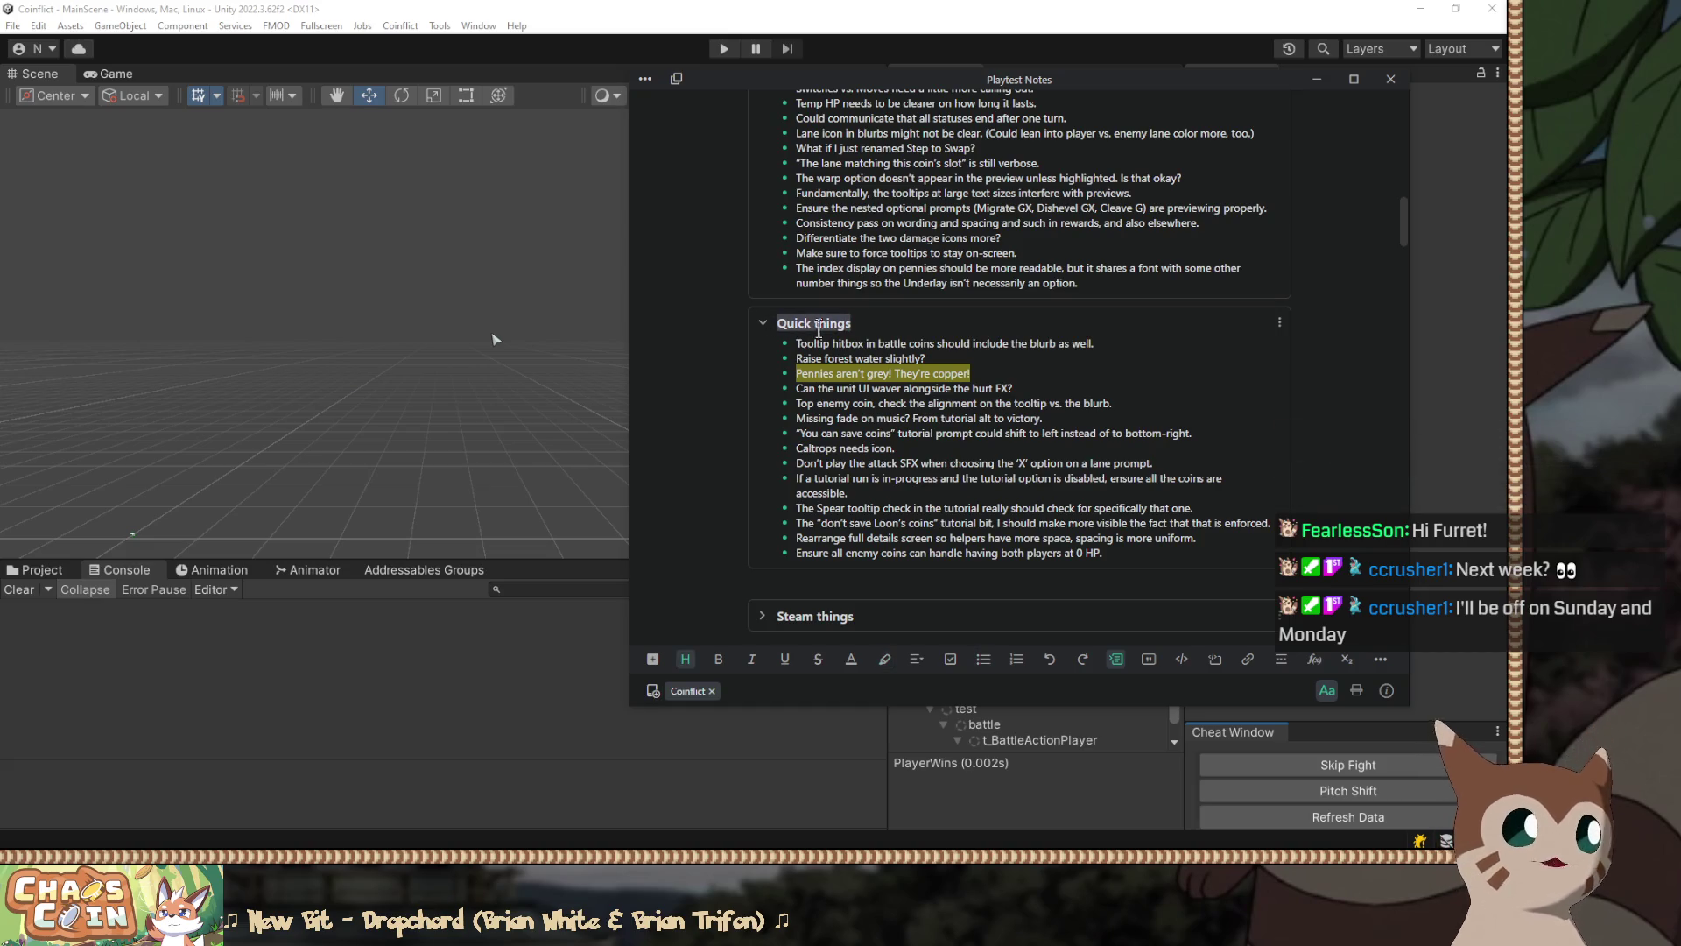
mouse_move(998, 373)
mouse_down()
mouse_move(775, 369)
mouse_move(982, 391)
mouse_move(982, 372)
mouse_up()
key(ctrl+shift+h)
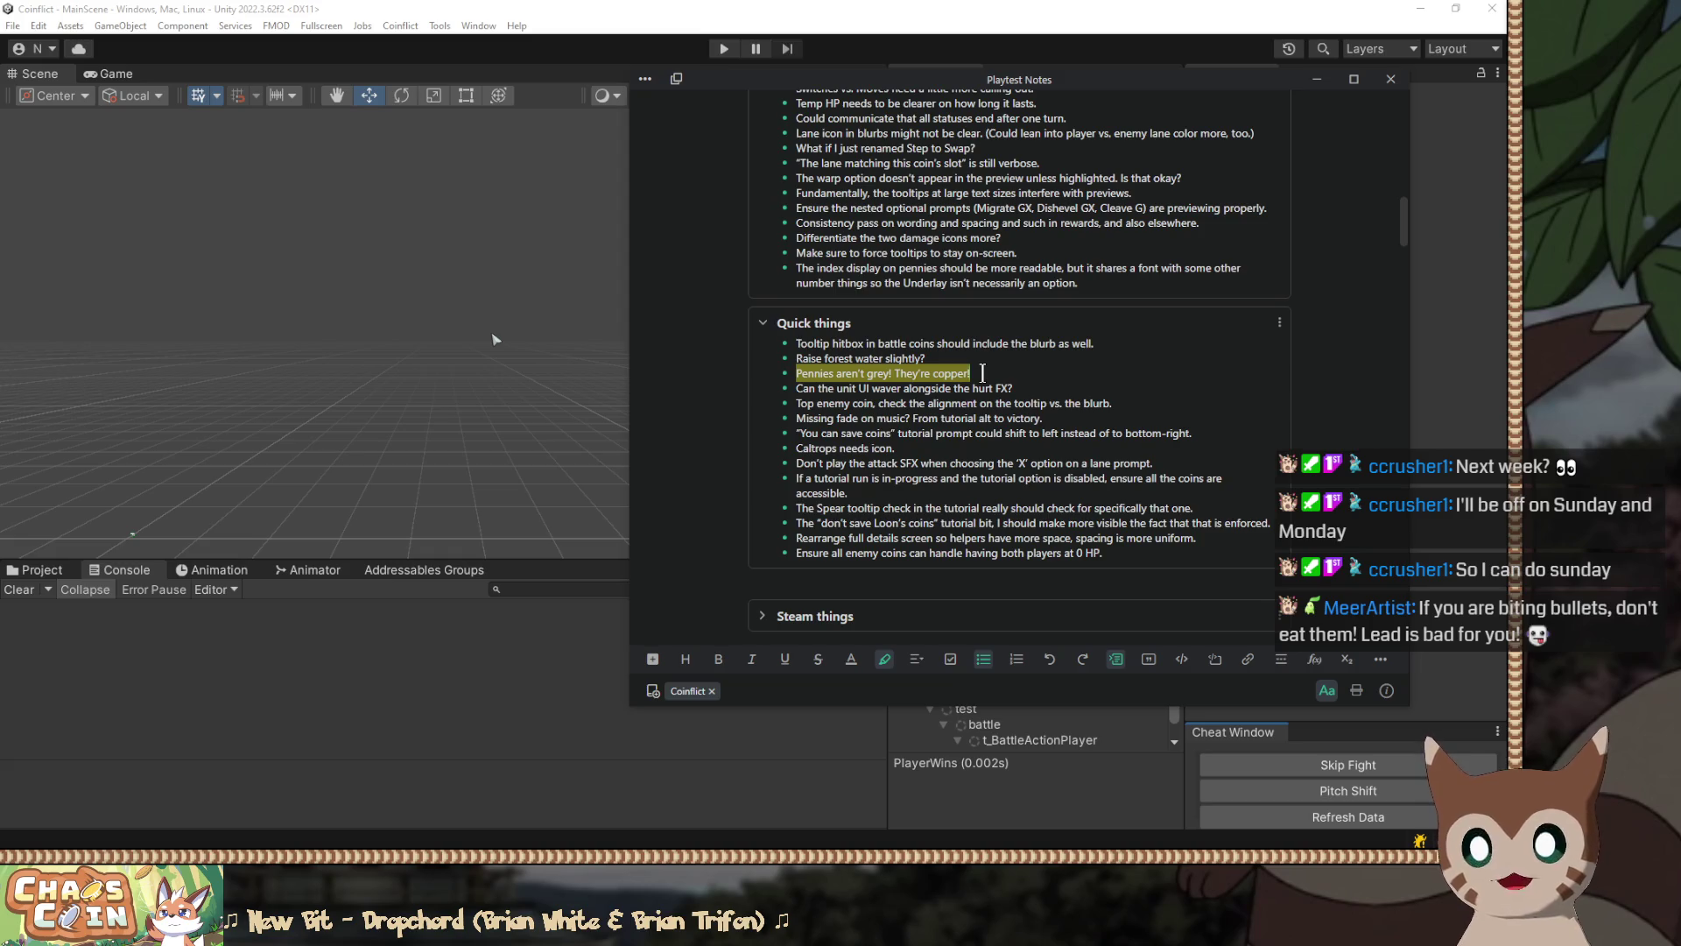
key(ctrl+z)
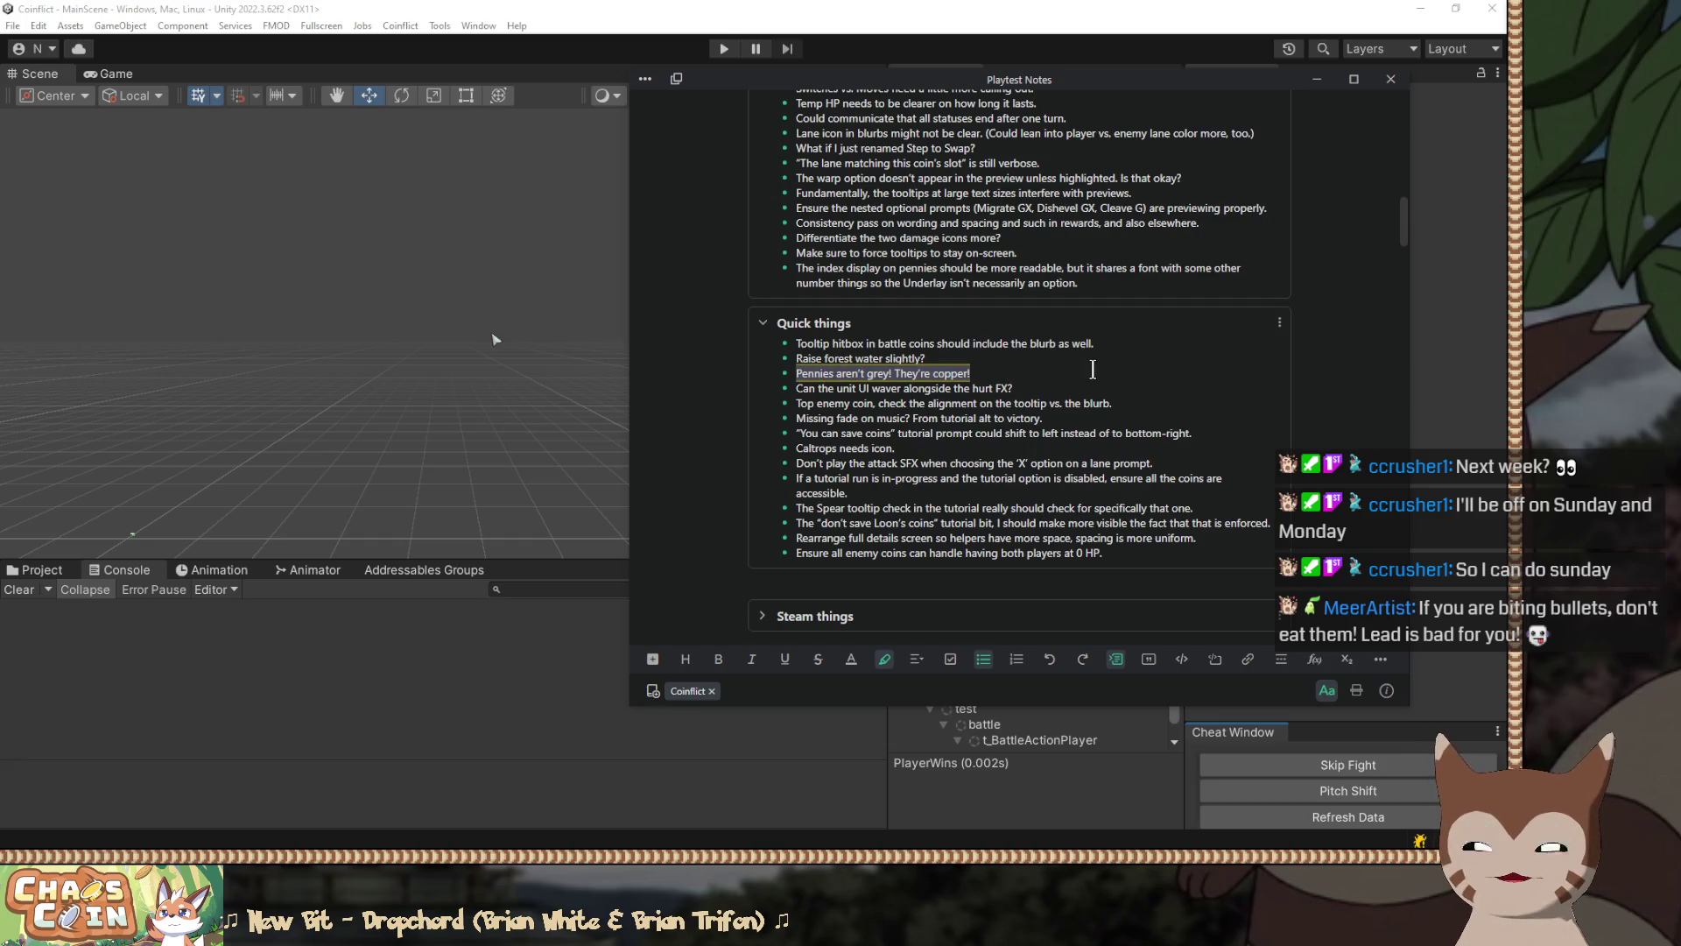
key(ctrl+y)
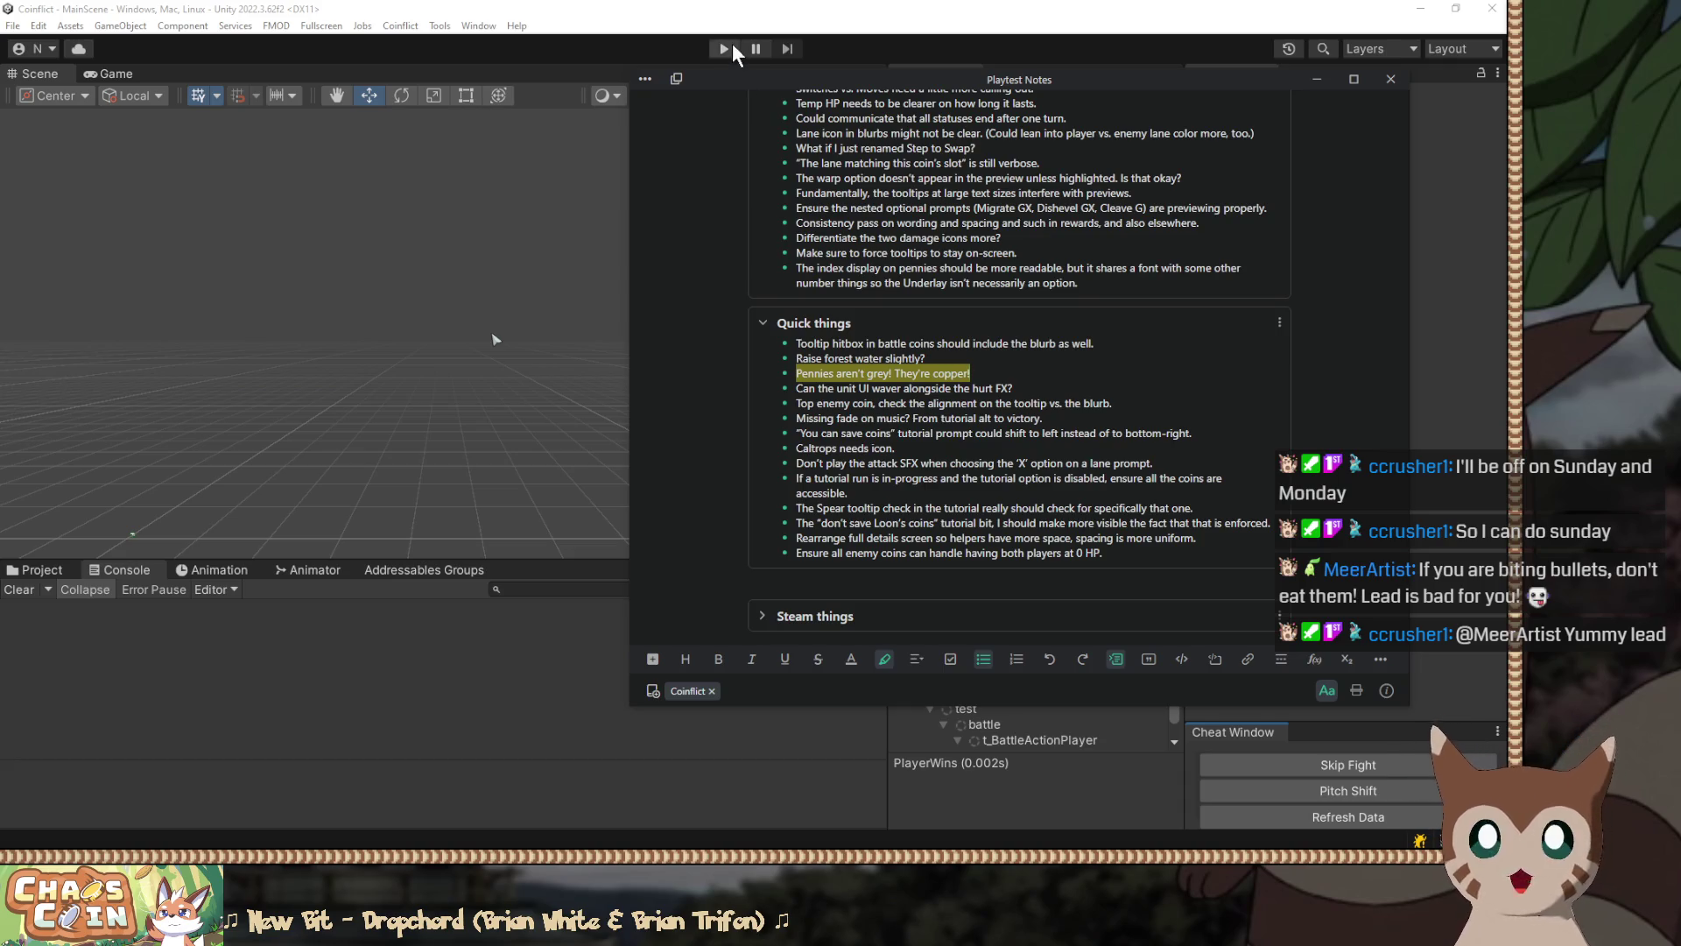
Step: Resize the Playtest Notes window and move it down and right, bringing Unity forward
drag(727, 71, 722, 40)
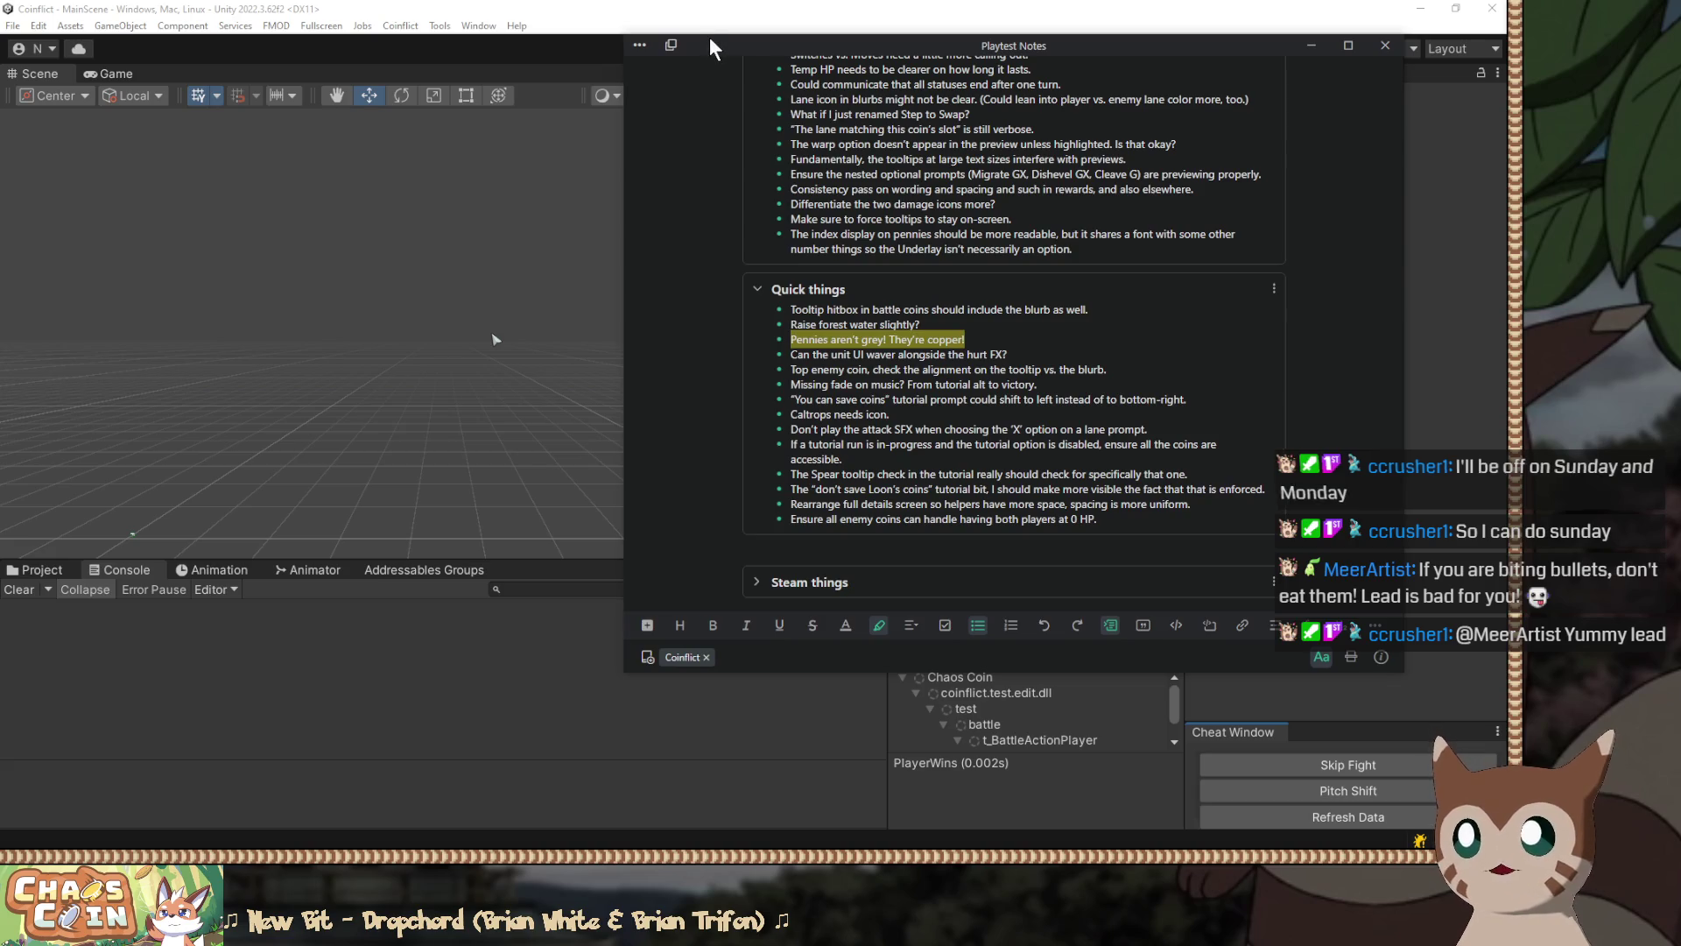
mouse_move(711, 35)
mouse_down()
mouse_move(714, 11)
mouse_move(718, 36)
mouse_up()
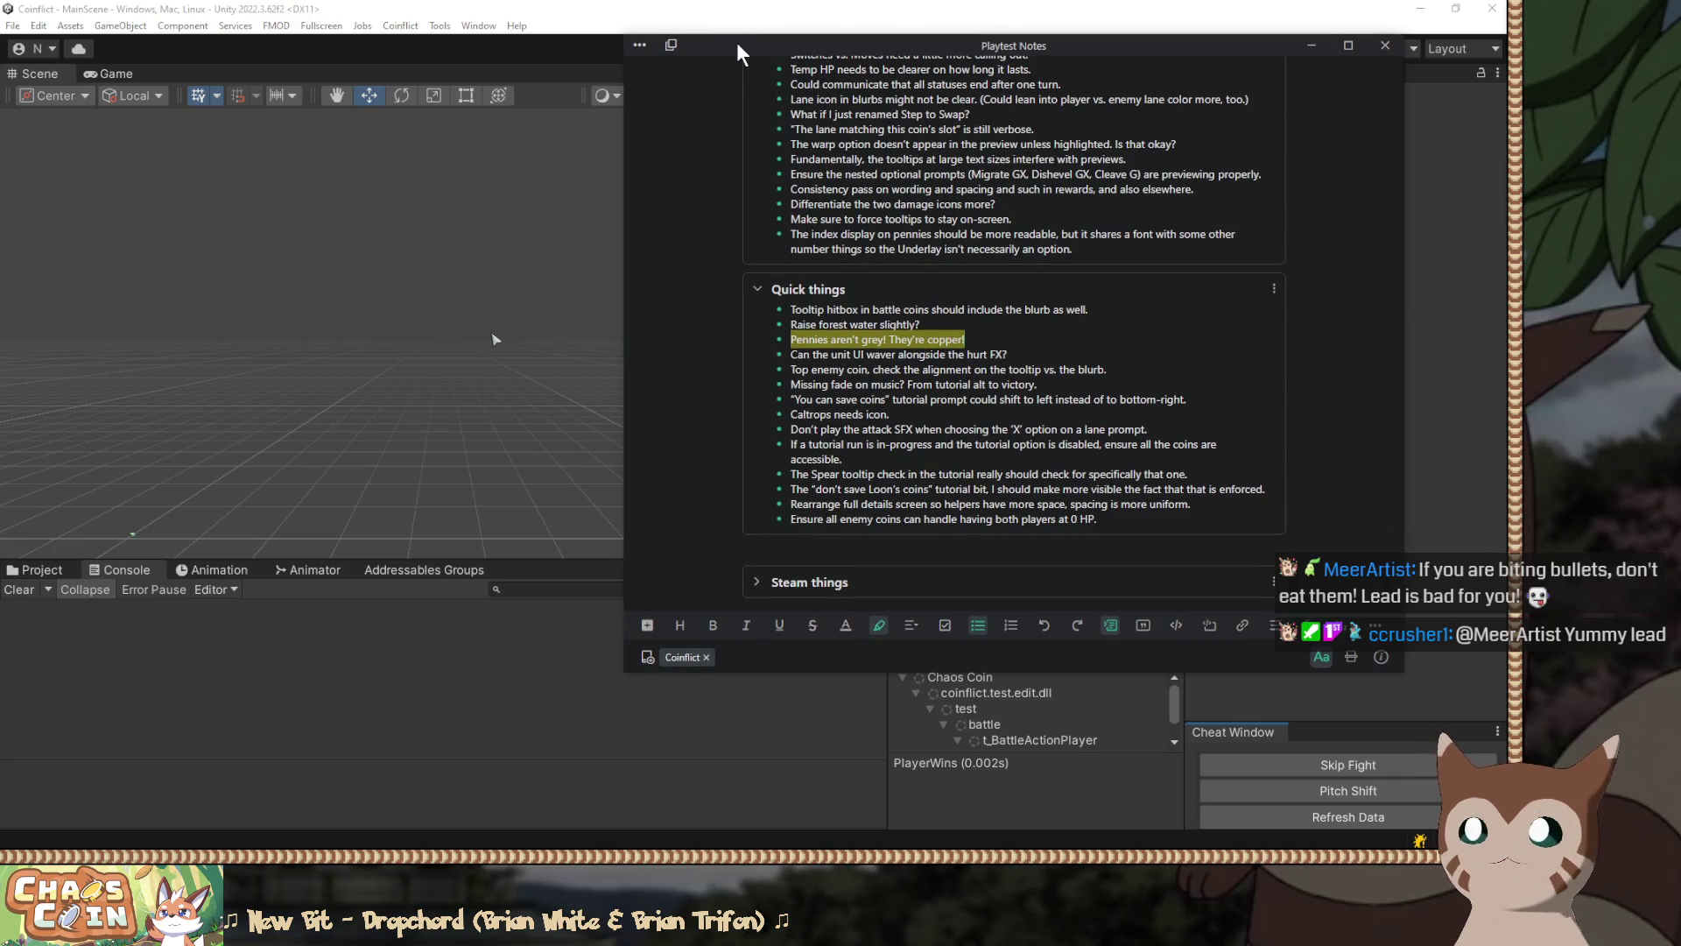
mouse_move(727, 42)
mouse_down()
mouse_move(780, 137)
mouse_move(1505, 175)
mouse_up()
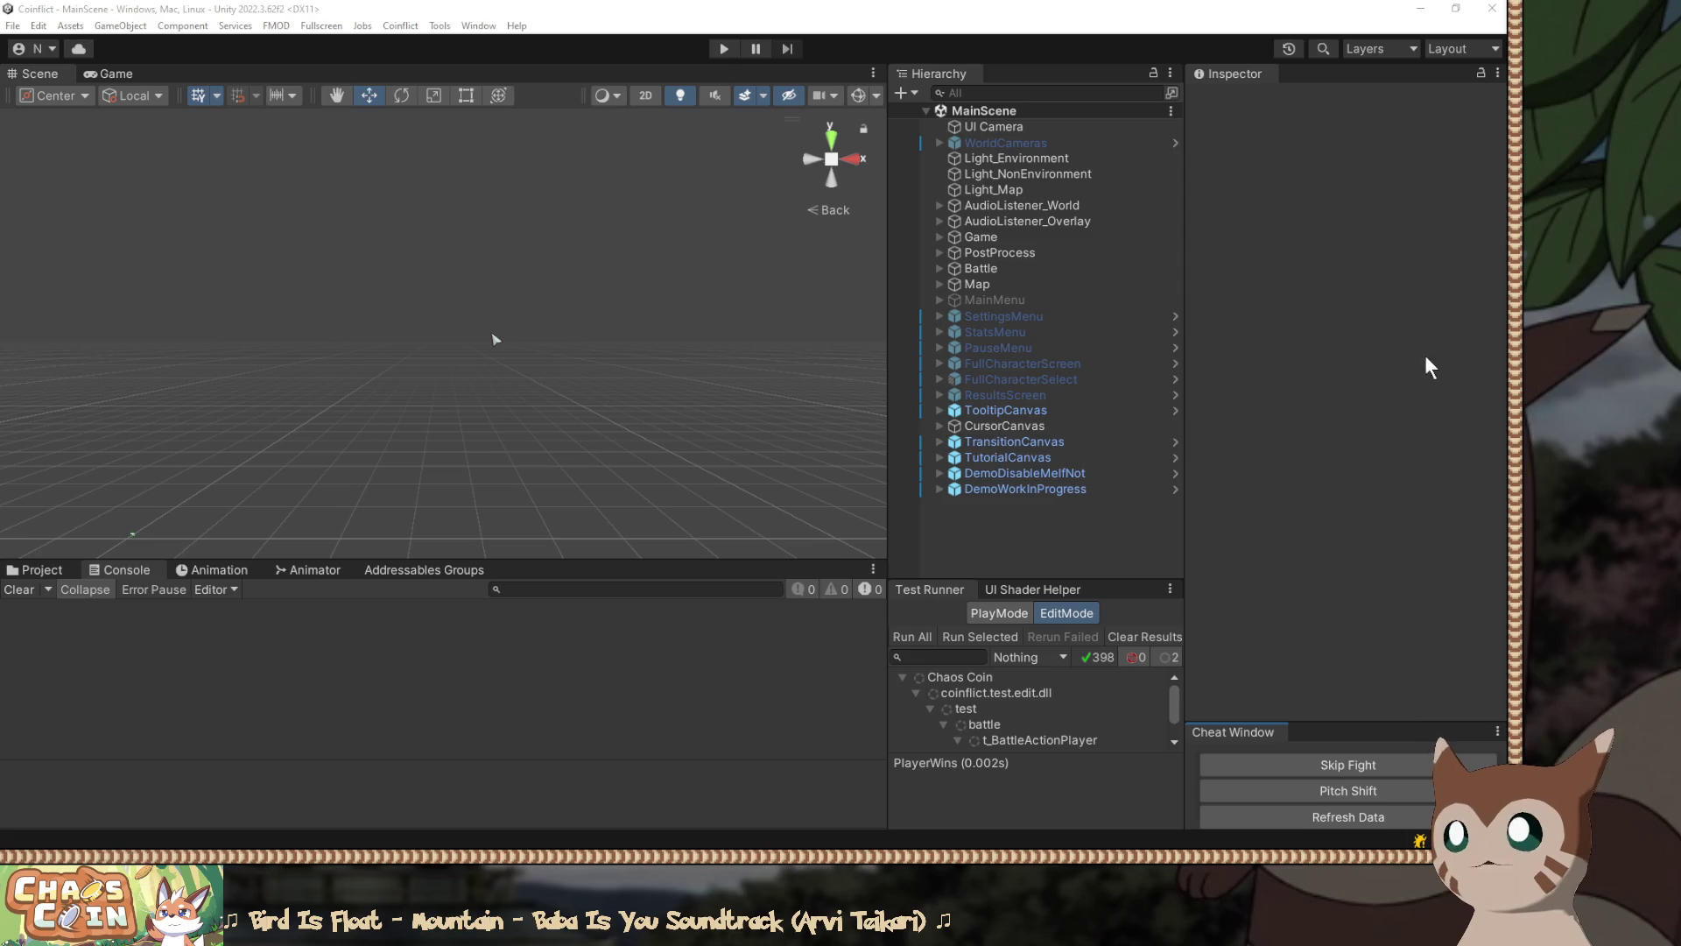
click(830, 8)
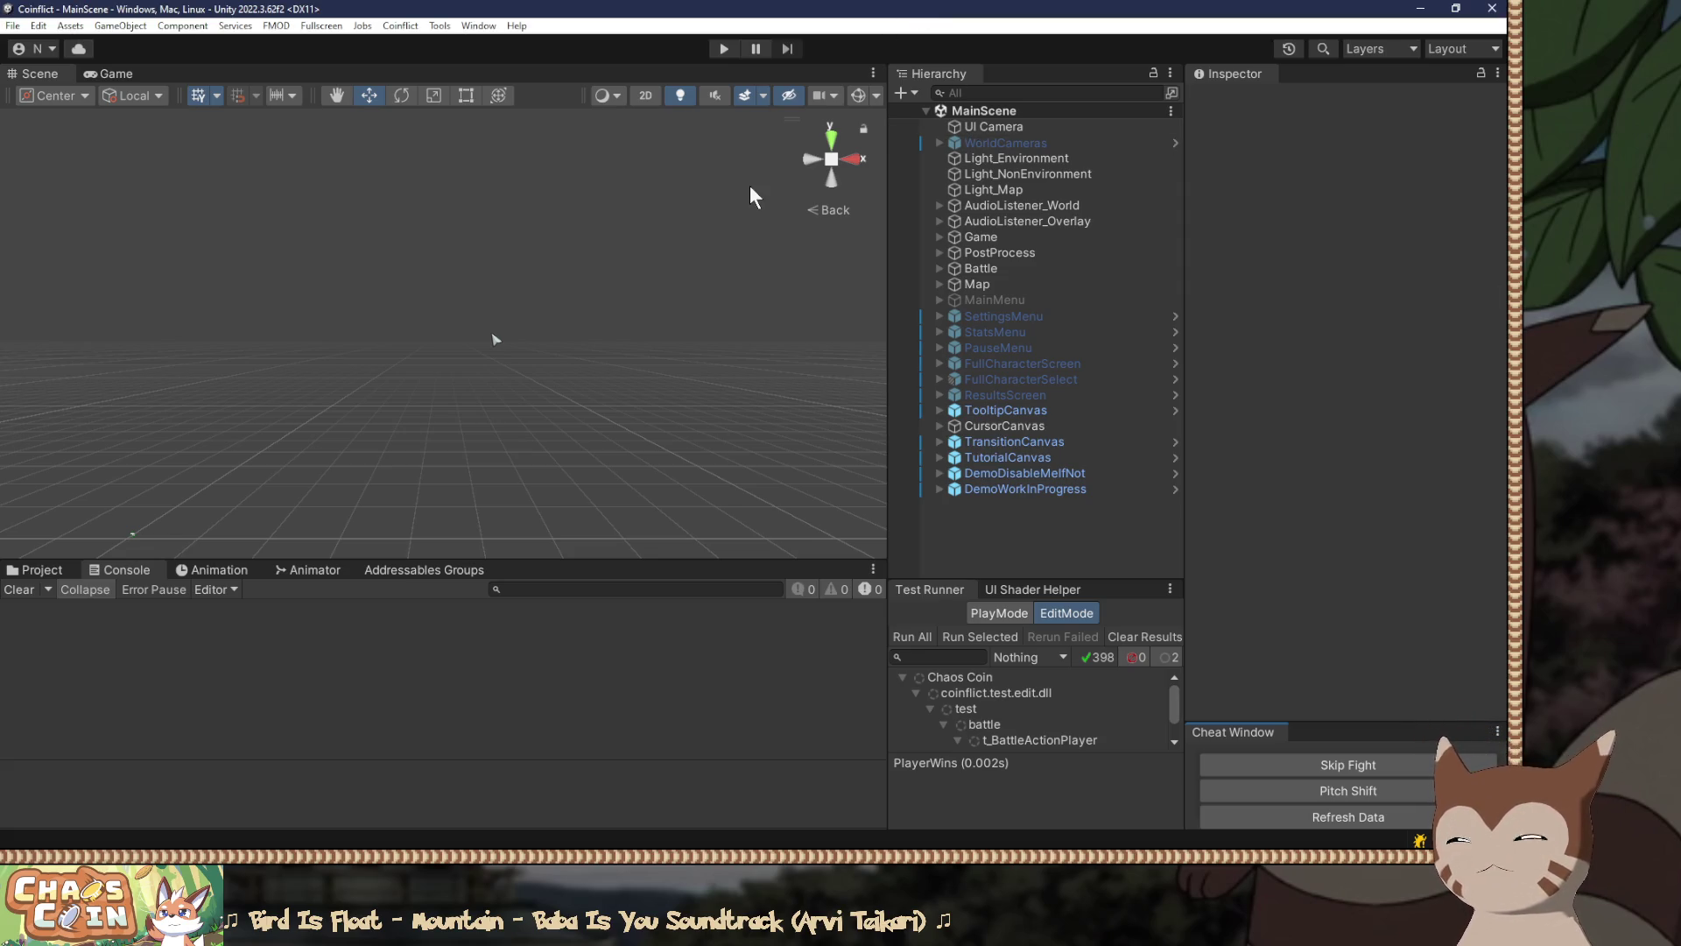
Step: Make the Console taller and widen the Scene view so the Hierarchy shifts right
mouse_move(592, 562)
mouse_down()
mouse_move(582, 480)
mouse_move(587, 565)
mouse_move(584, 529)
mouse_up()
mouse_move(1183, 555)
mouse_down()
mouse_move(1226, 556)
mouse_move(1178, 564)
mouse_up()
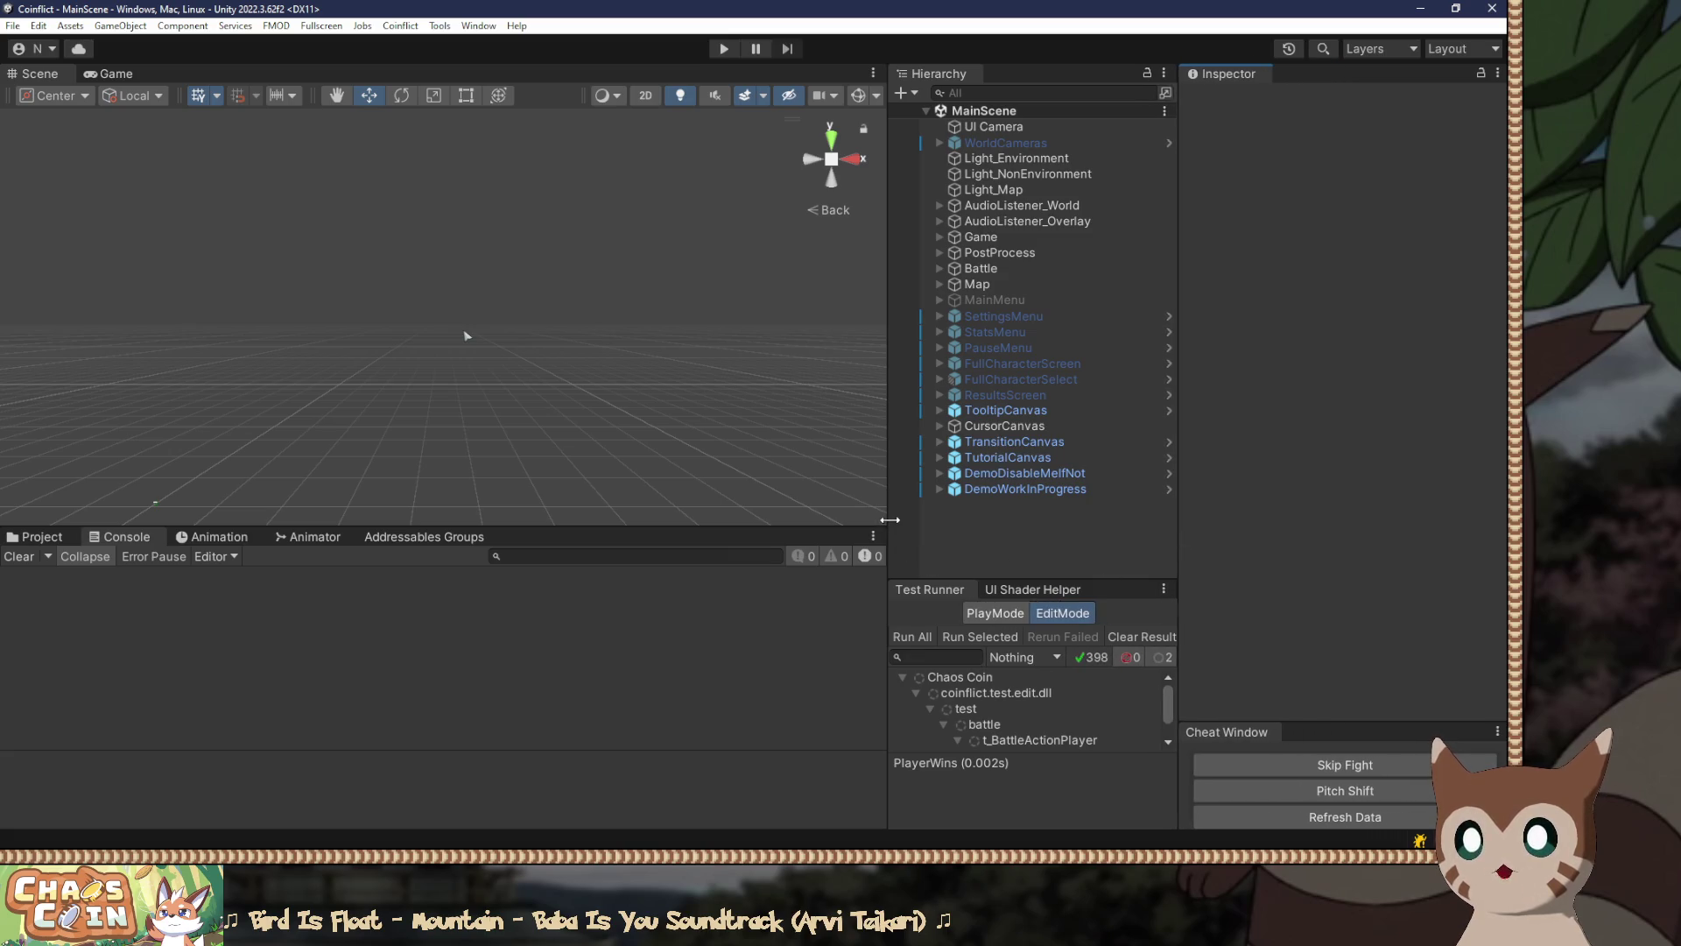
drag(888, 526, 918, 528)
drag(732, 528, 626, 491)
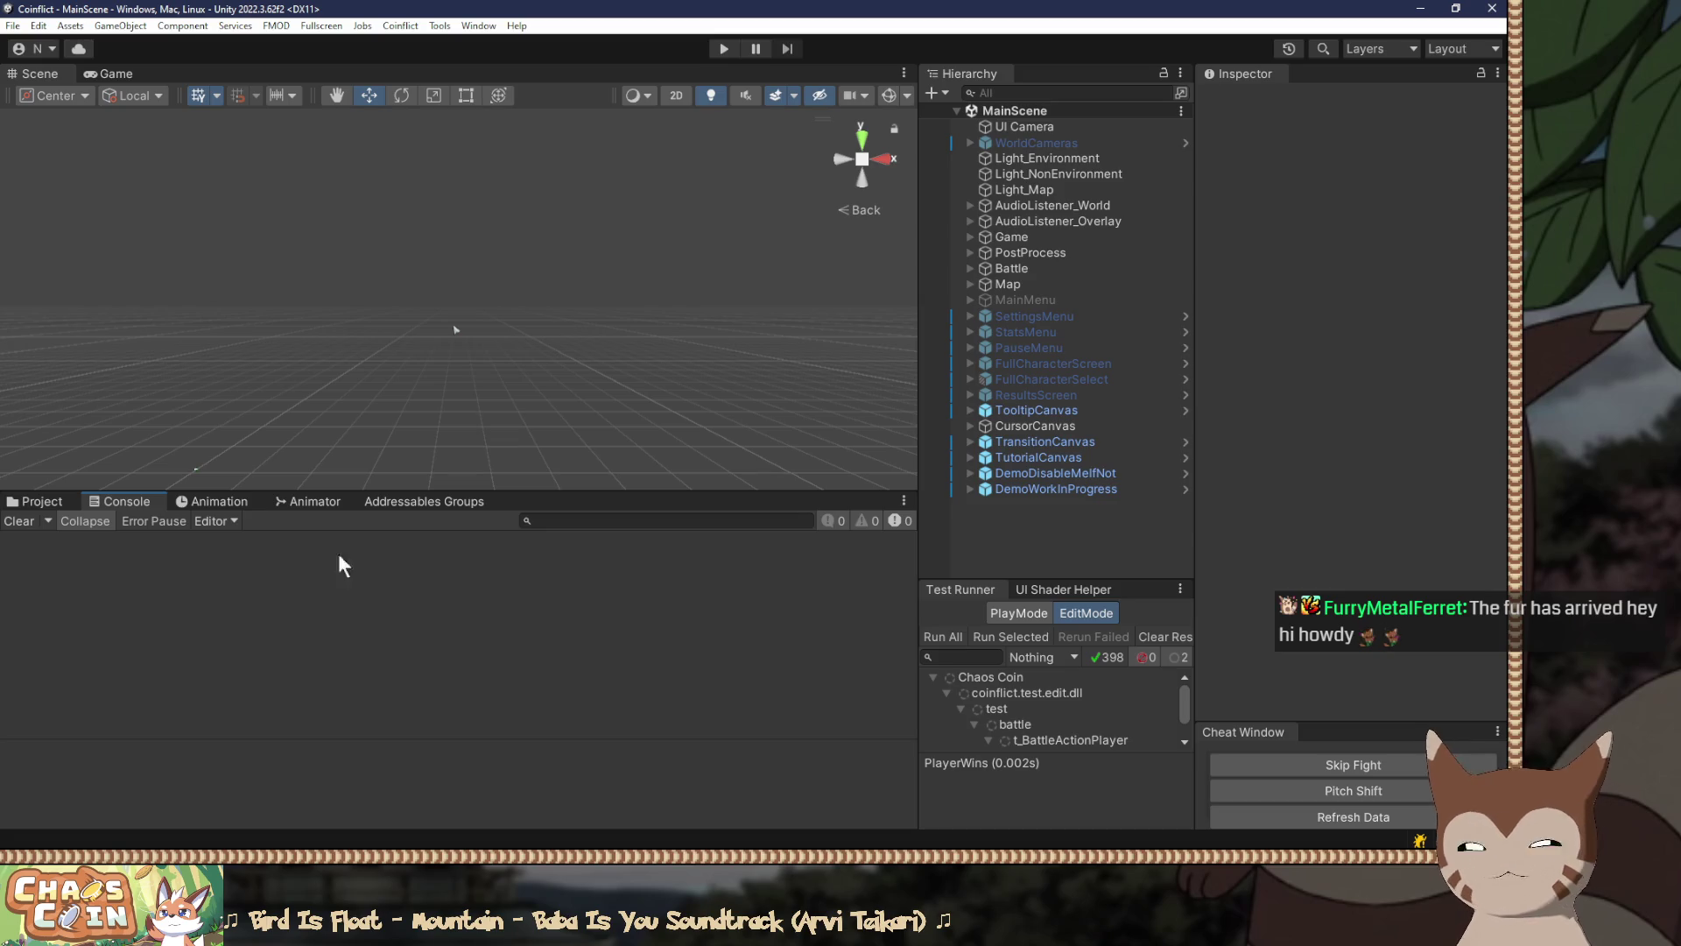
click(40, 502)
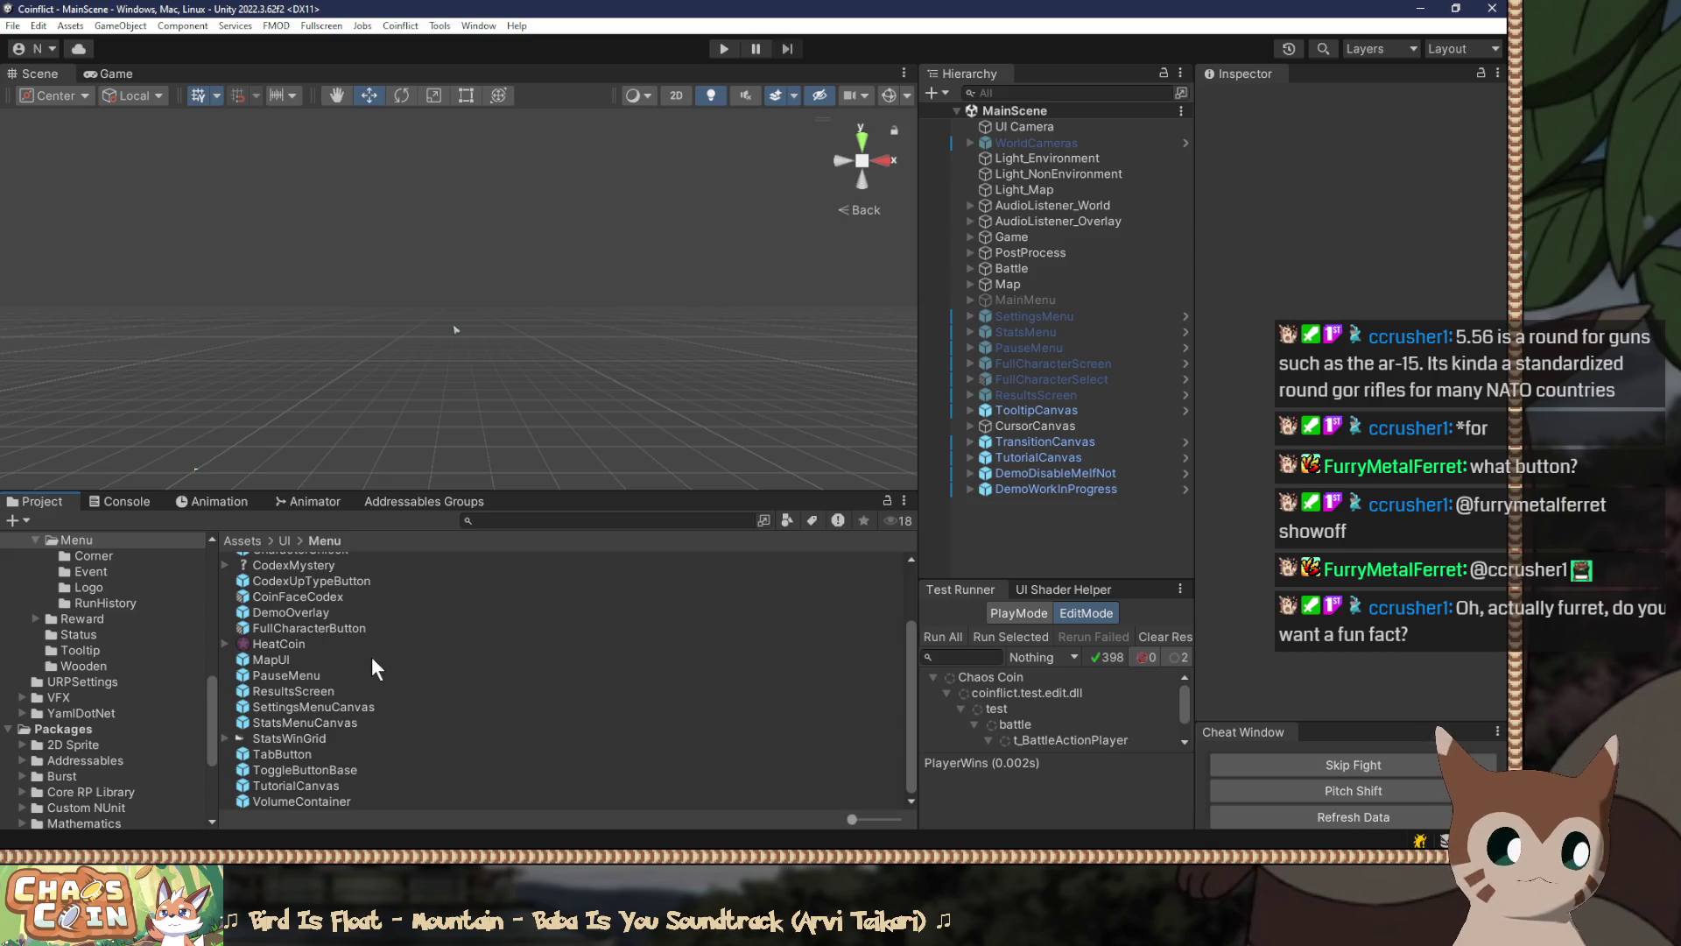
Step: Scroll the Project folder tree up toward the top
scroll(344, 669, up, 2)
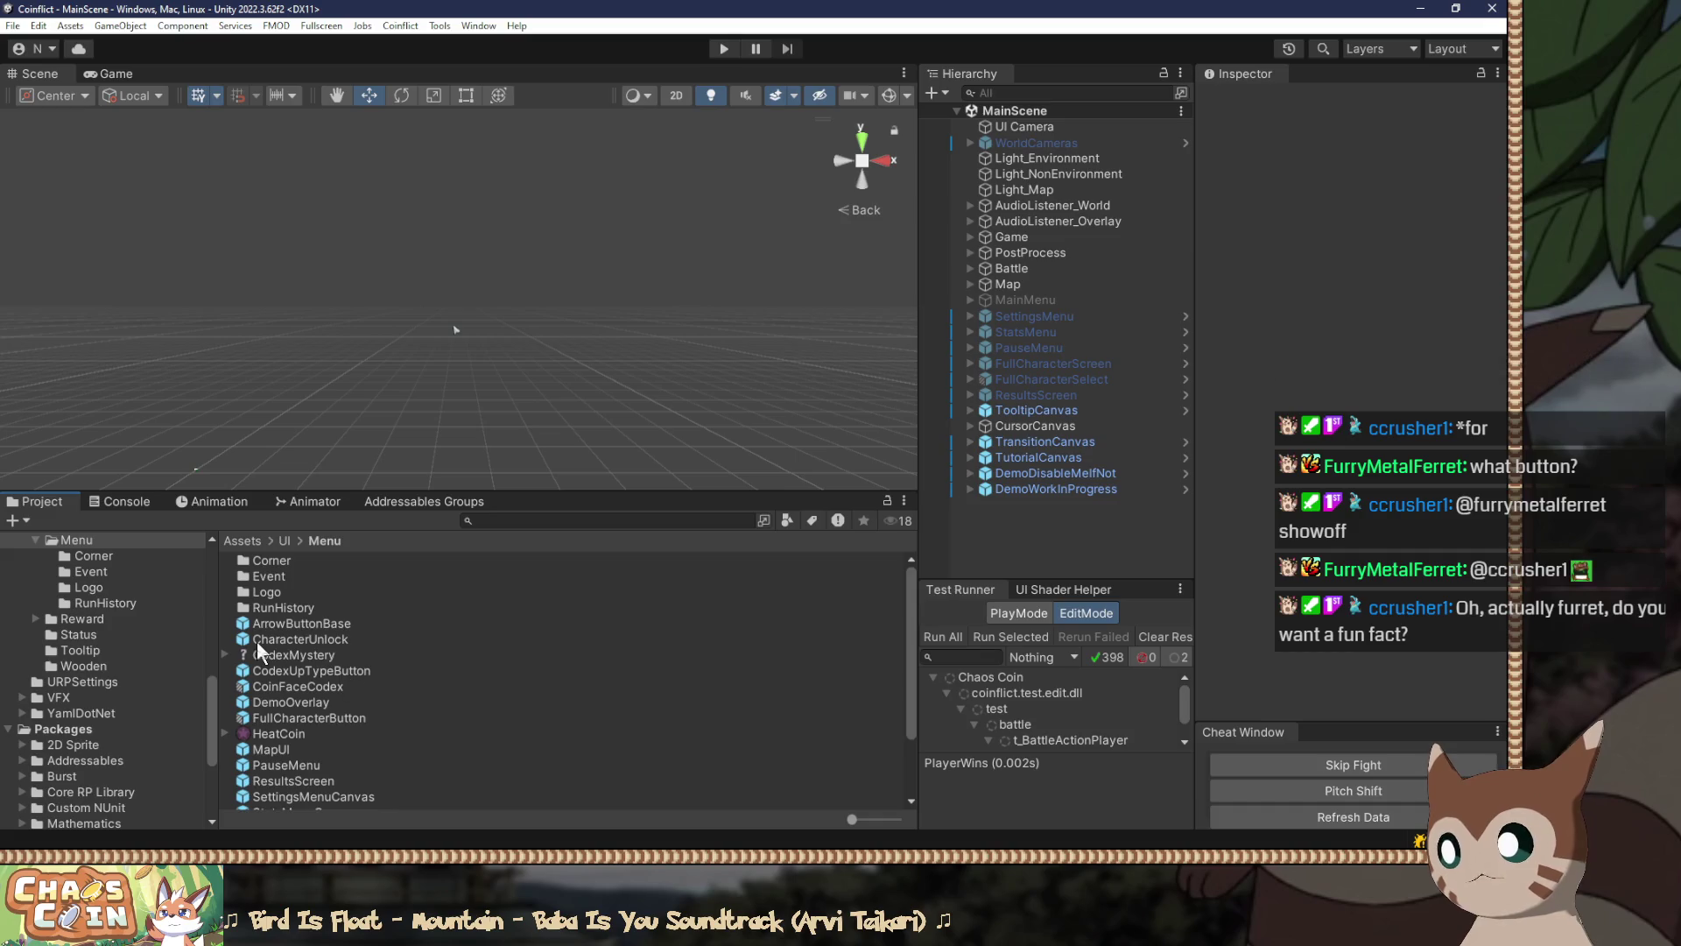
Step: Open the Relic folder inside the Coin assets
scroll(128, 632, up, 5)
scroll(100, 623, up, 5)
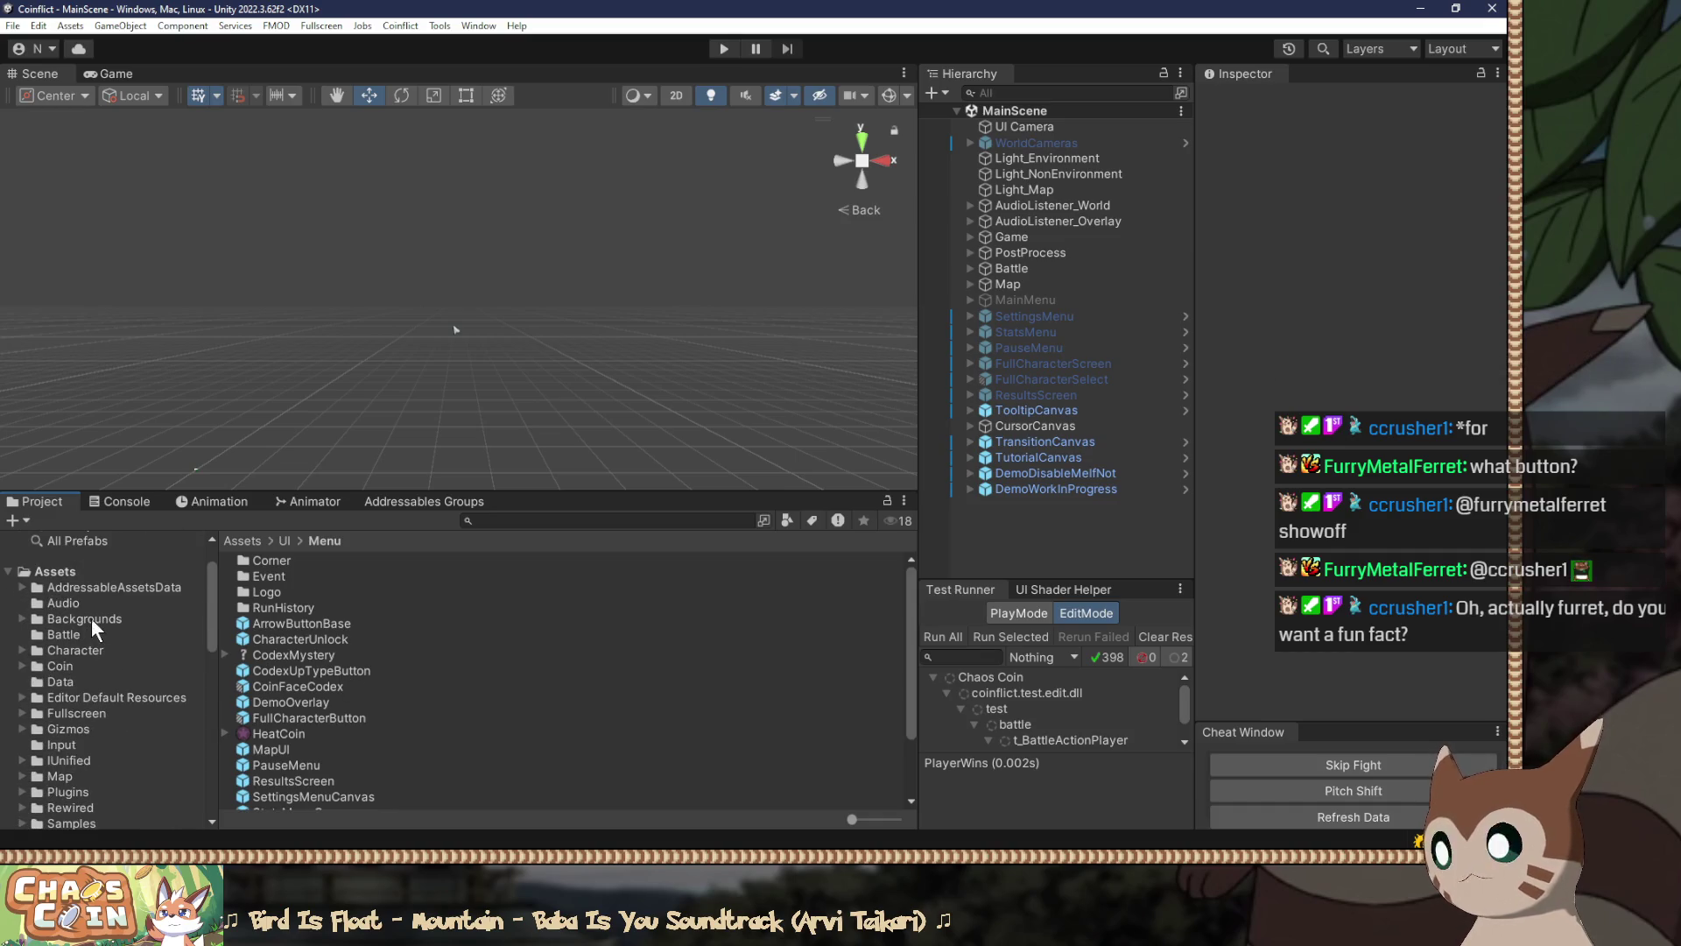
click(46, 664)
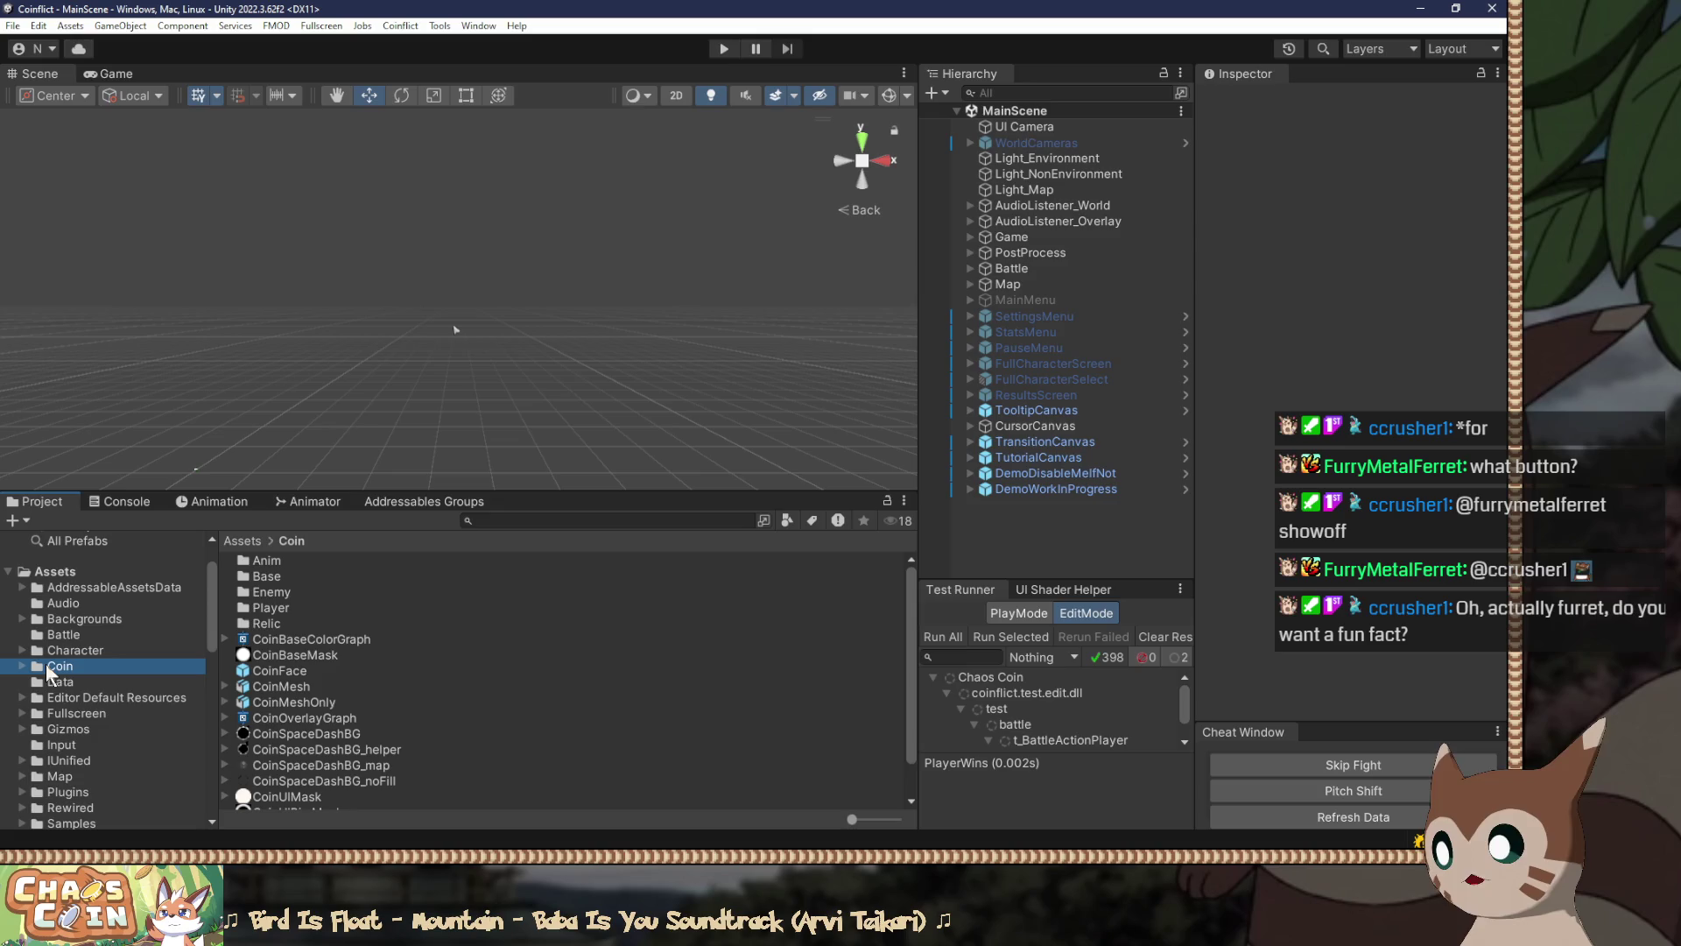
click(308, 622)
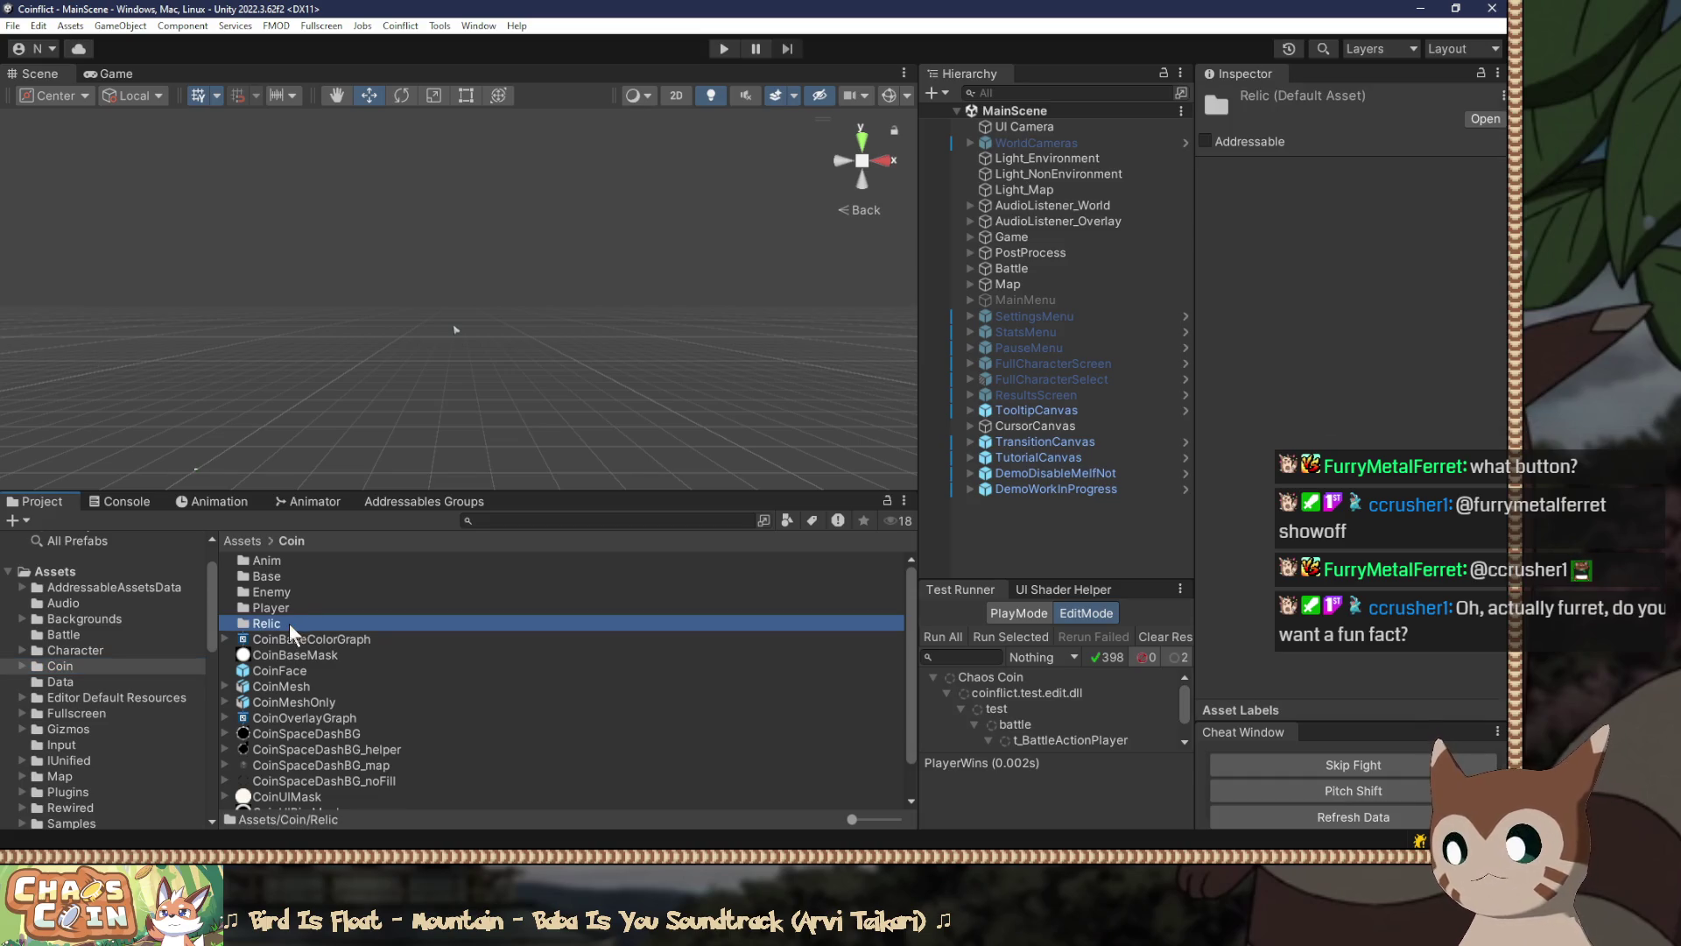
double_click(291, 623)
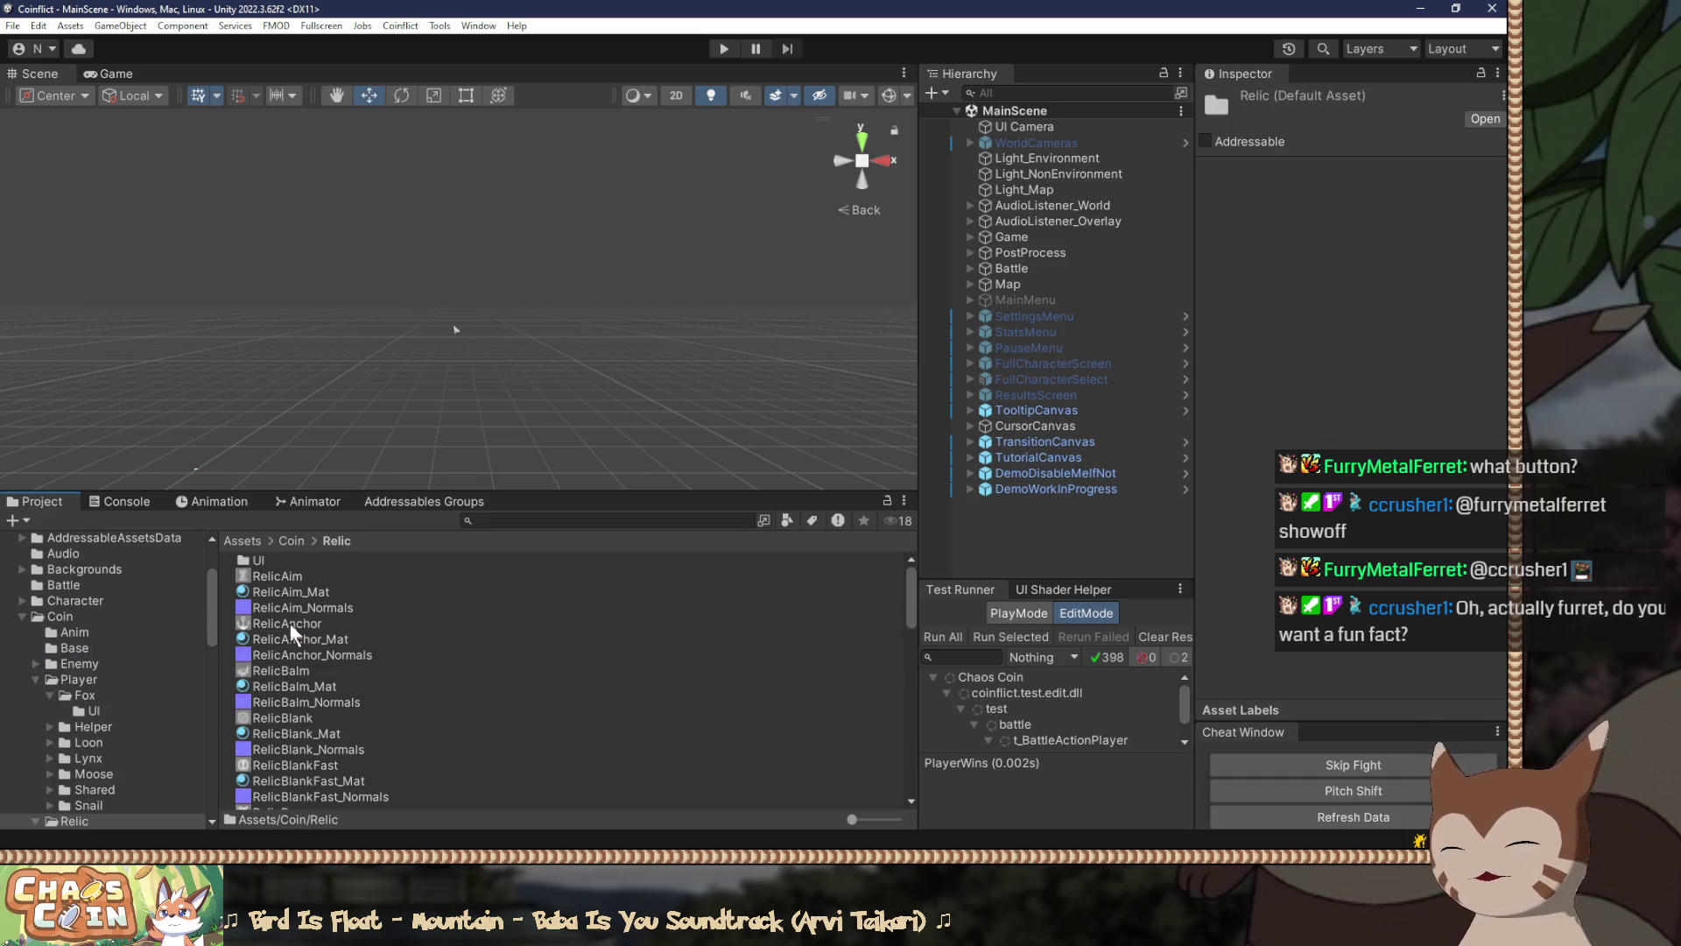
Step: Preview RelicAim, RelicAnchor, RelicBalm, RelicBalm_Normals, RelicBlank and RelicBlankFast in an enlarged Inspector preview
click(342, 577)
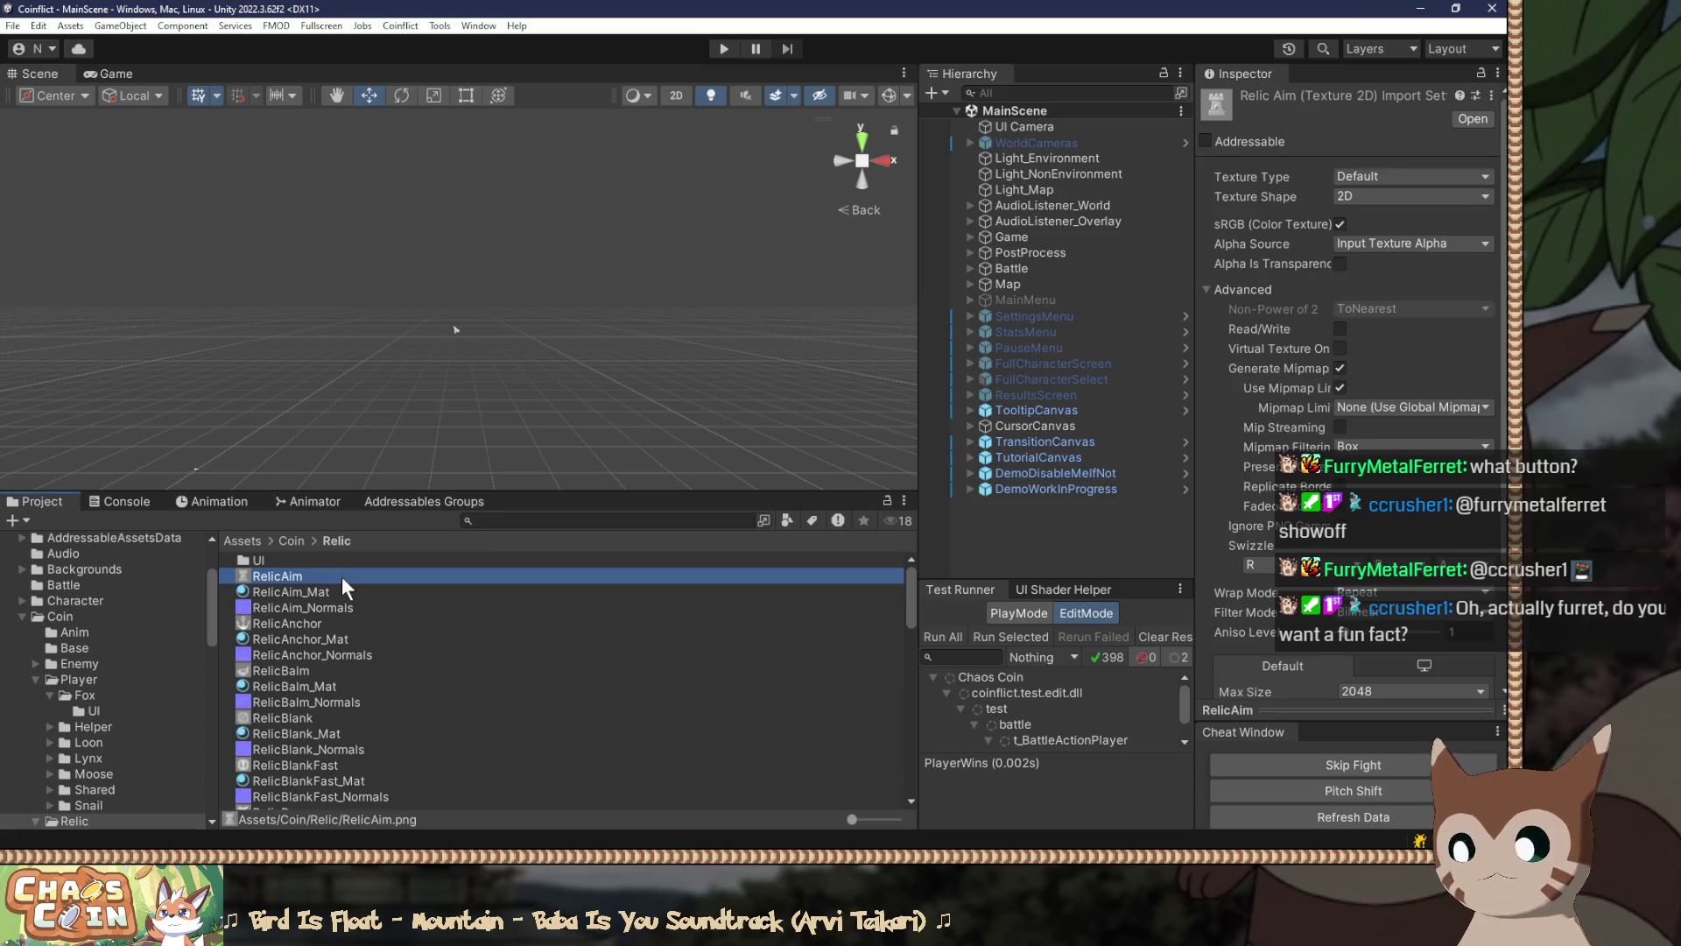
click(317, 622)
drag(1354, 709, 1333, 396)
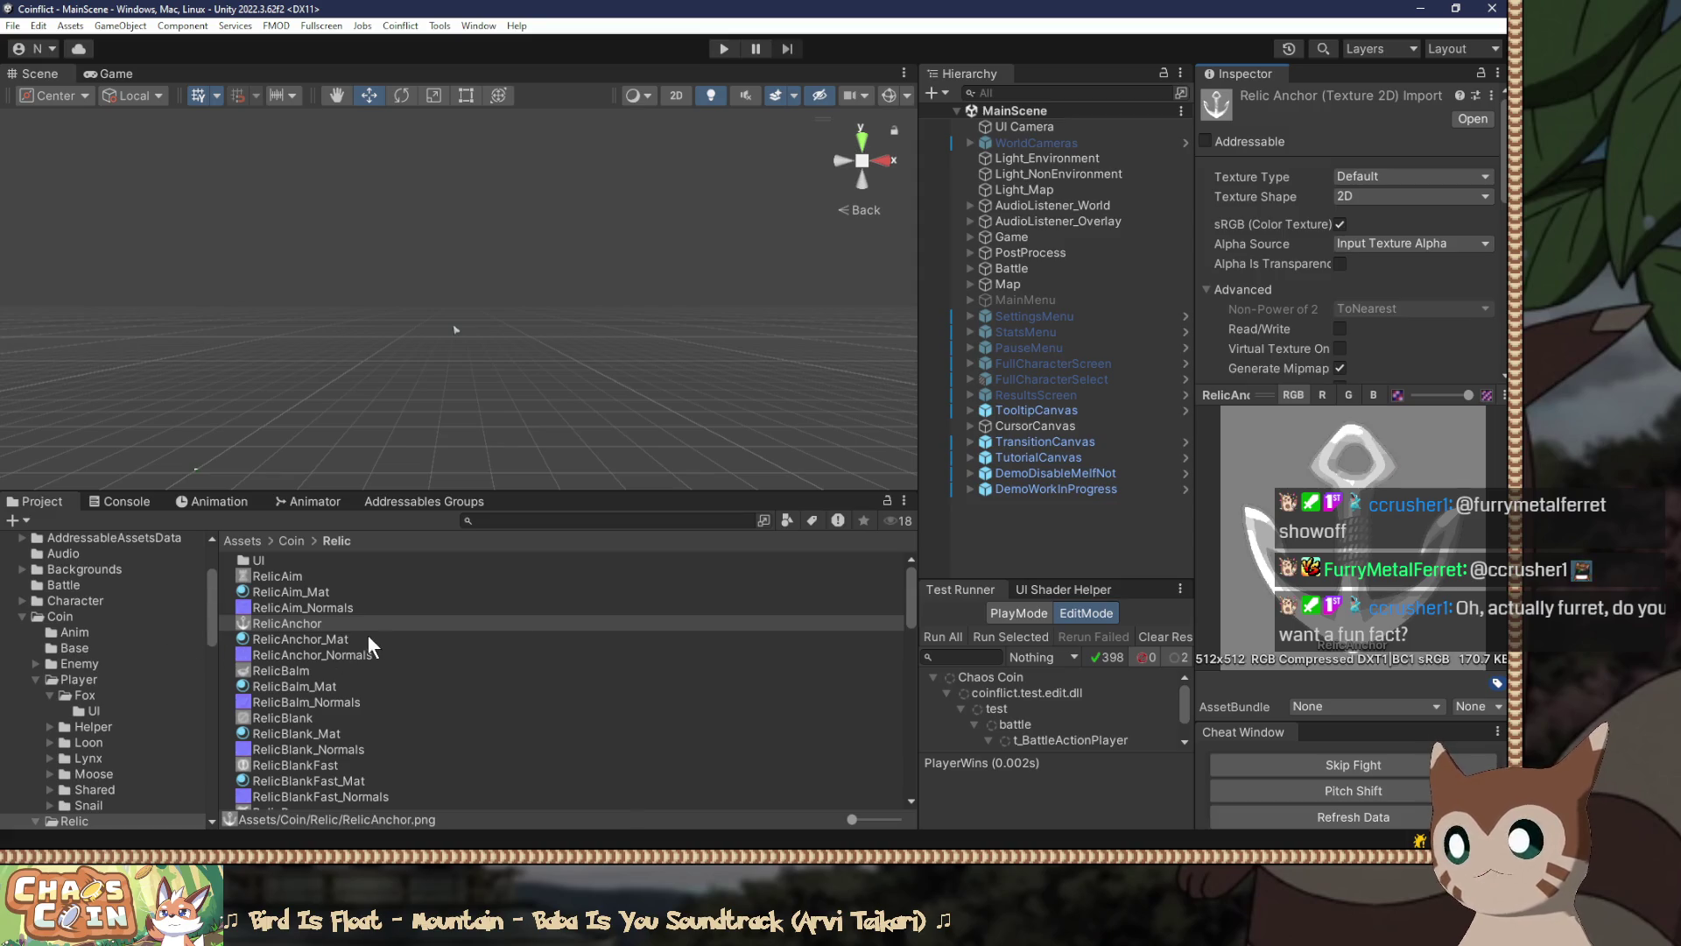
click(324, 672)
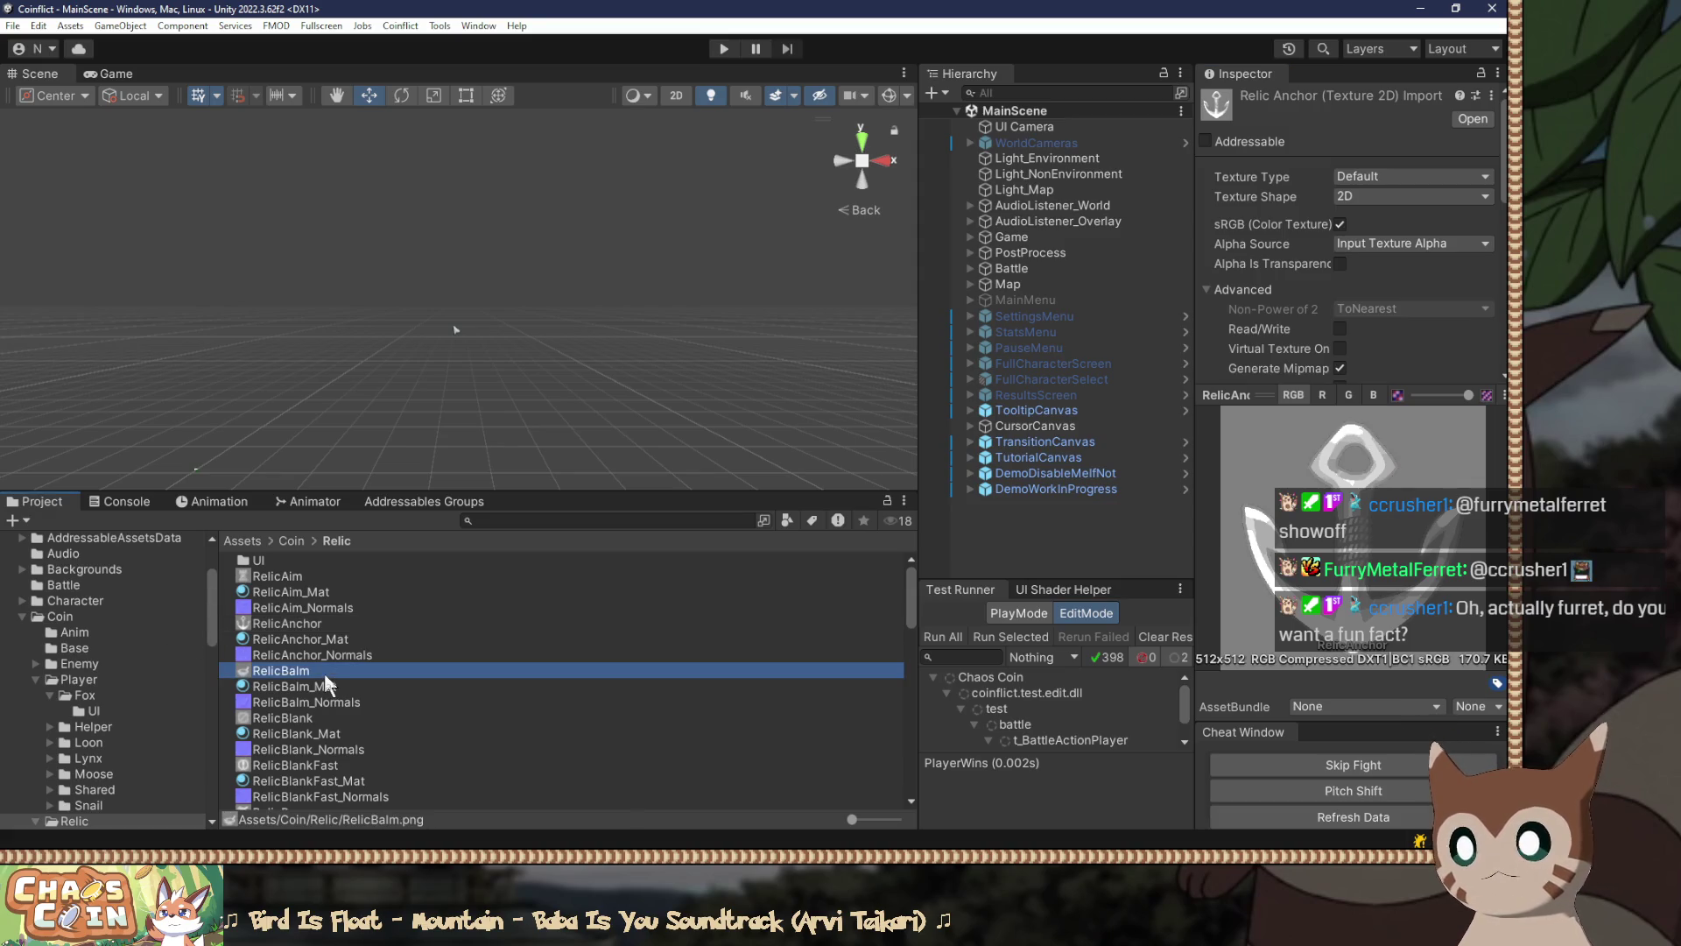
click(317, 706)
click(317, 712)
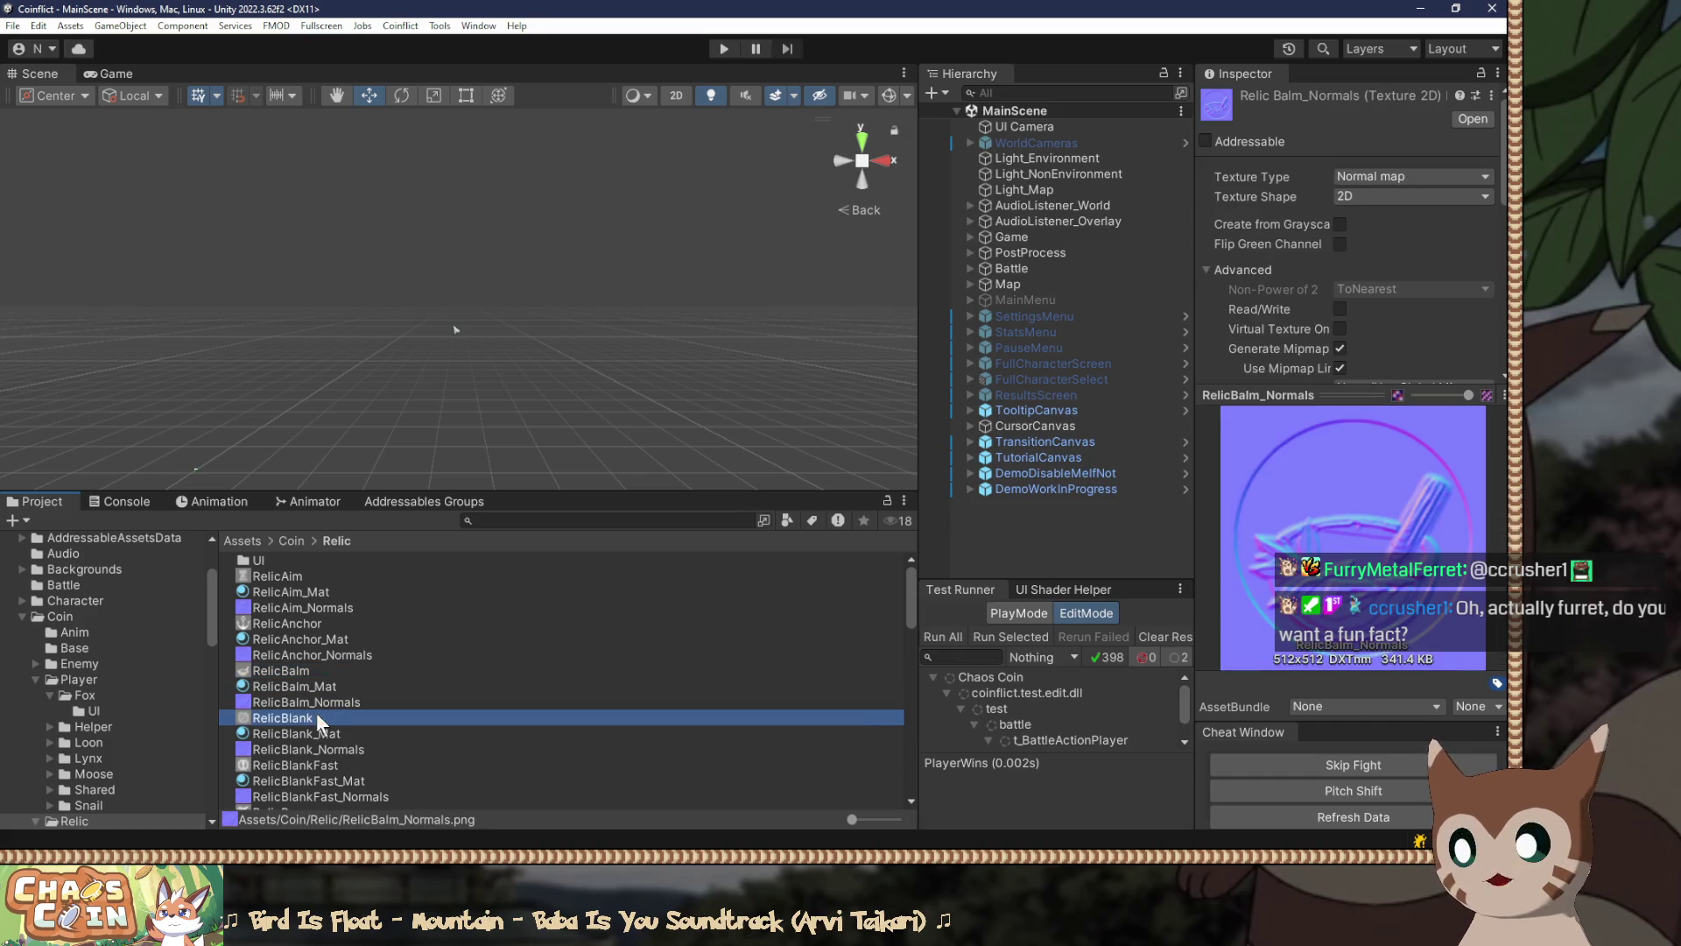
click(297, 765)
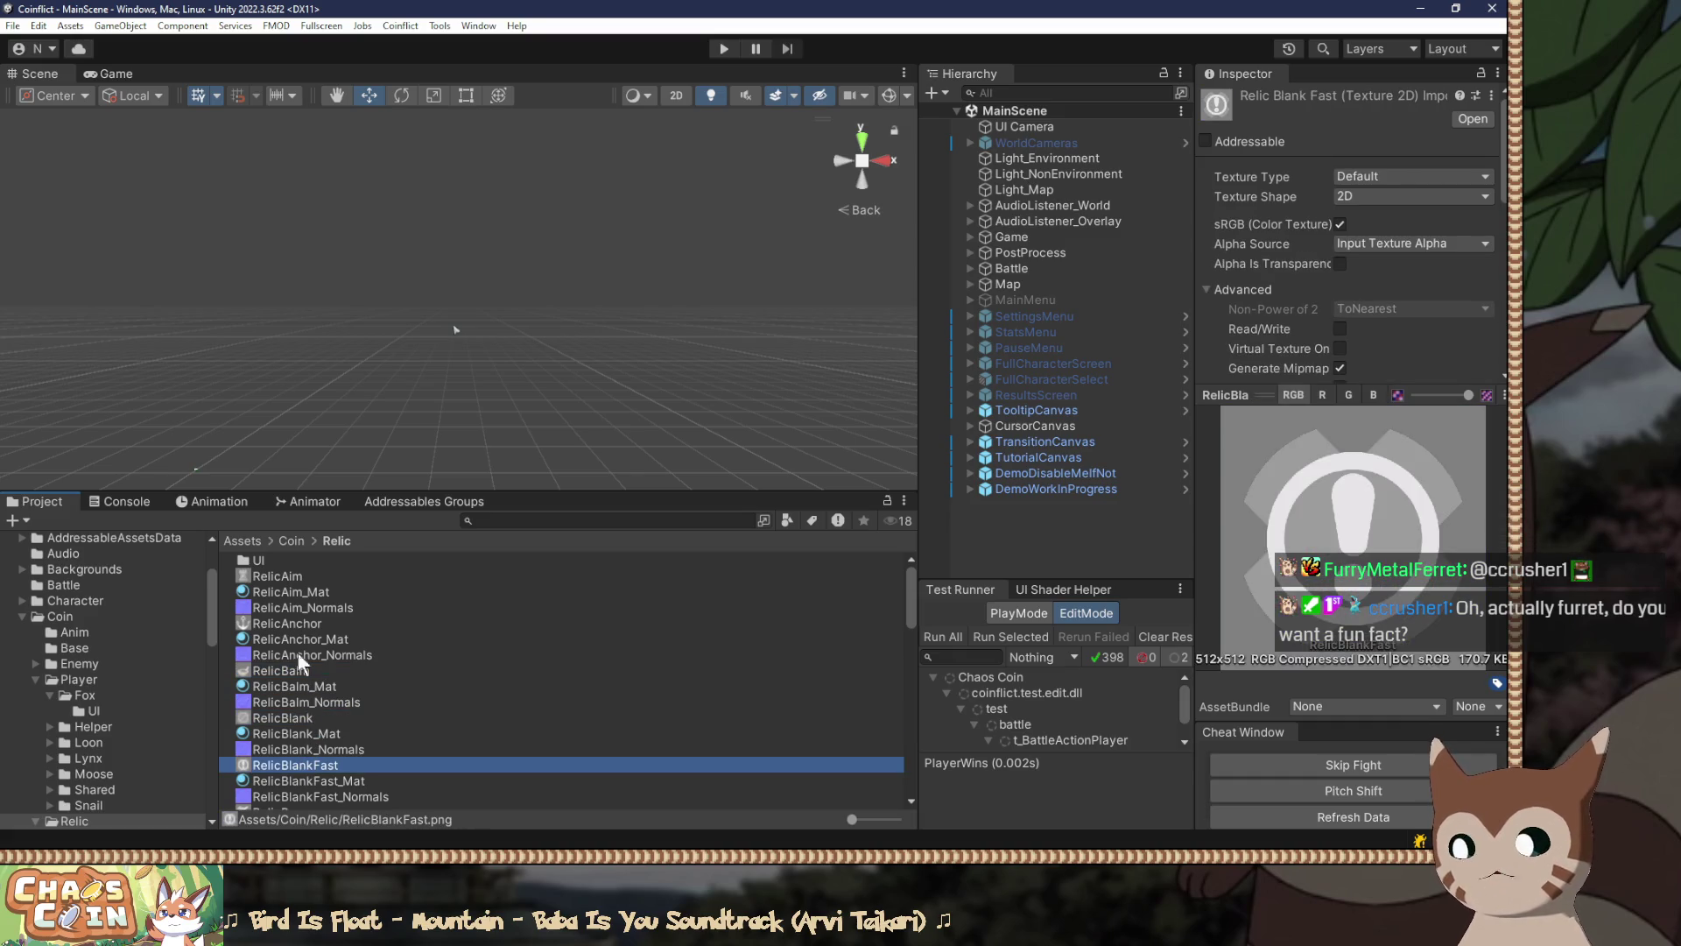
click(286, 575)
scroll(298, 608, down, 5)
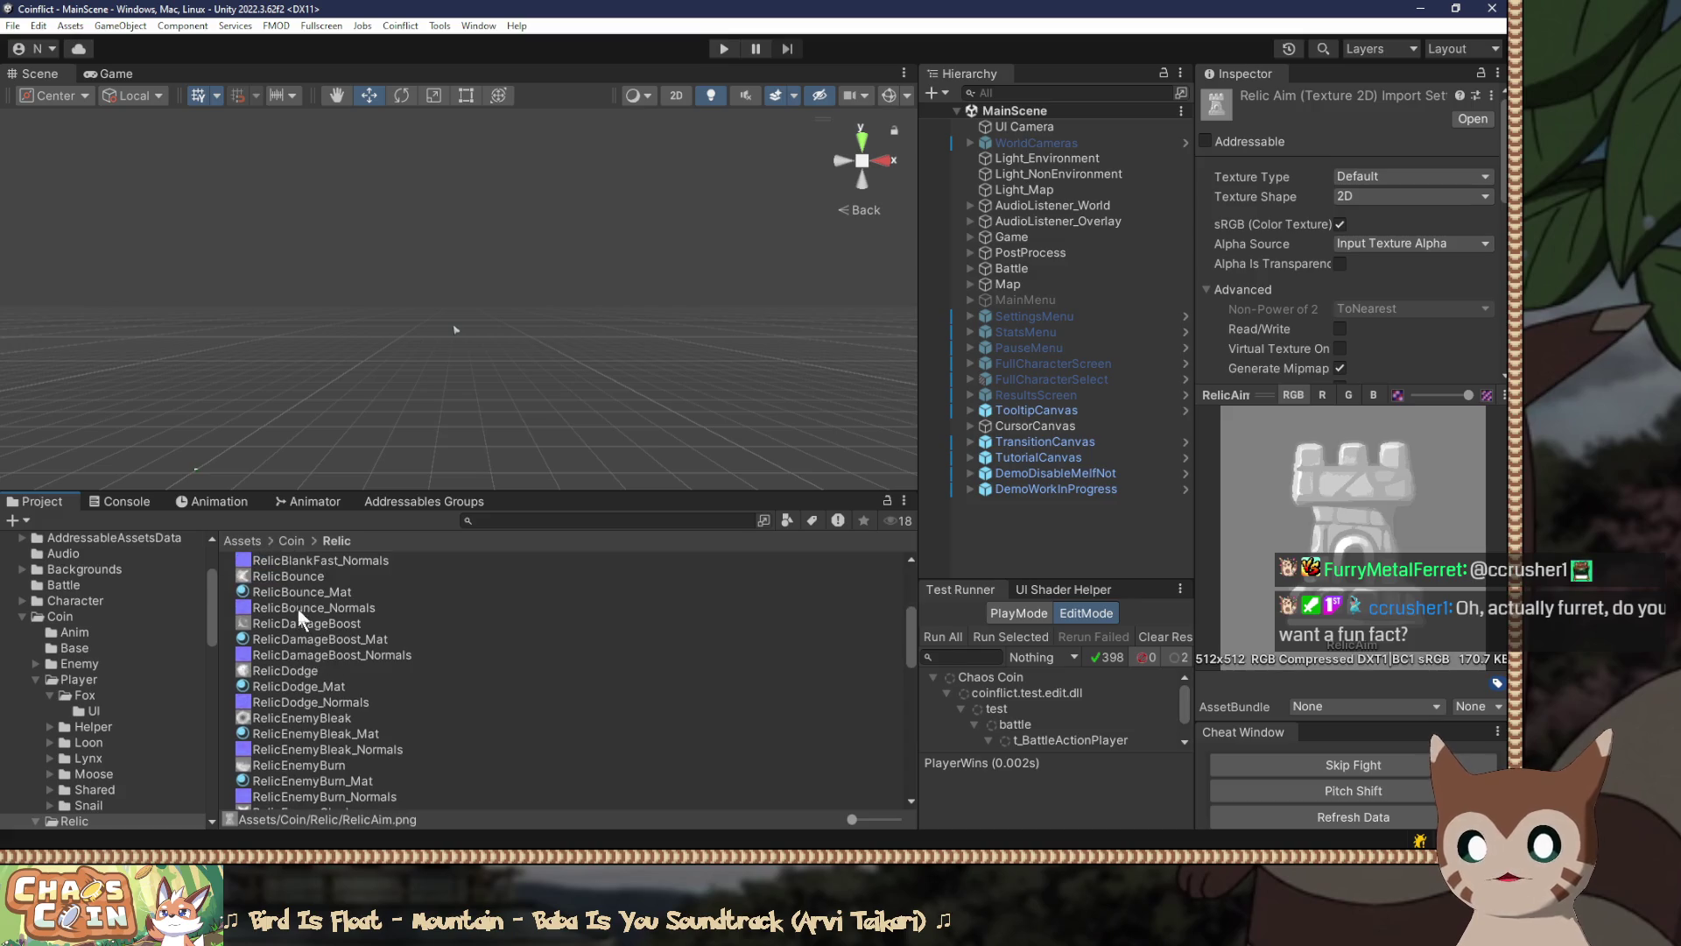
click(280, 669)
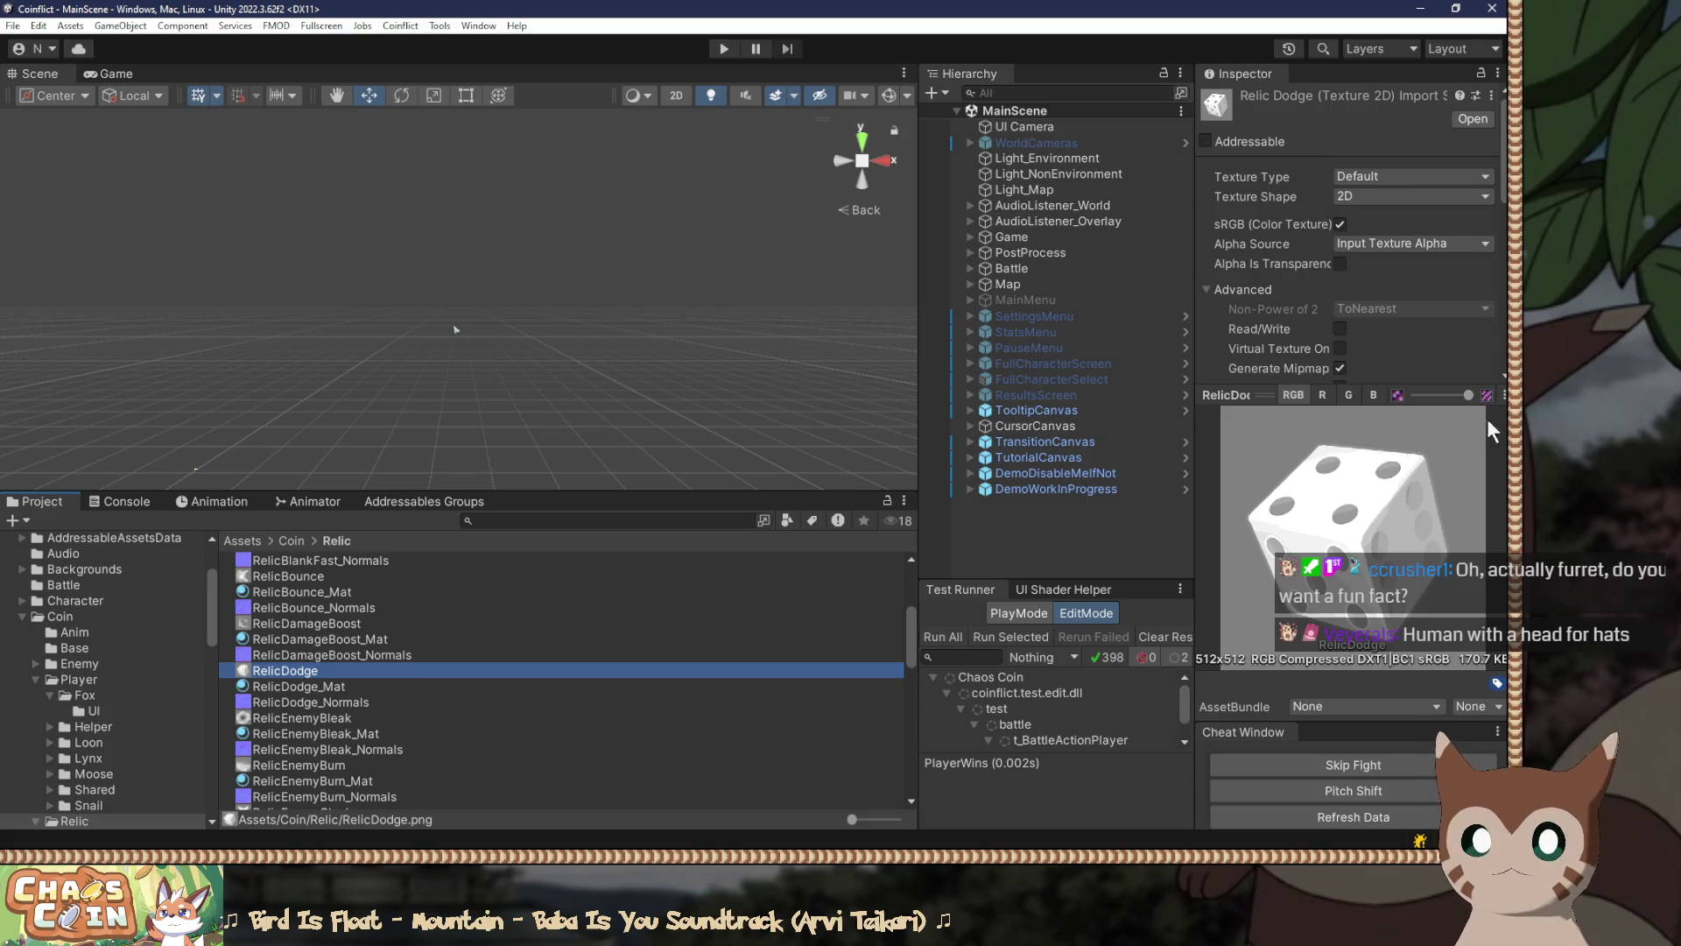
mouse_move(1267, 395)
mouse_down()
mouse_move(1267, 348)
mouse_move(1267, 385)
mouse_up()
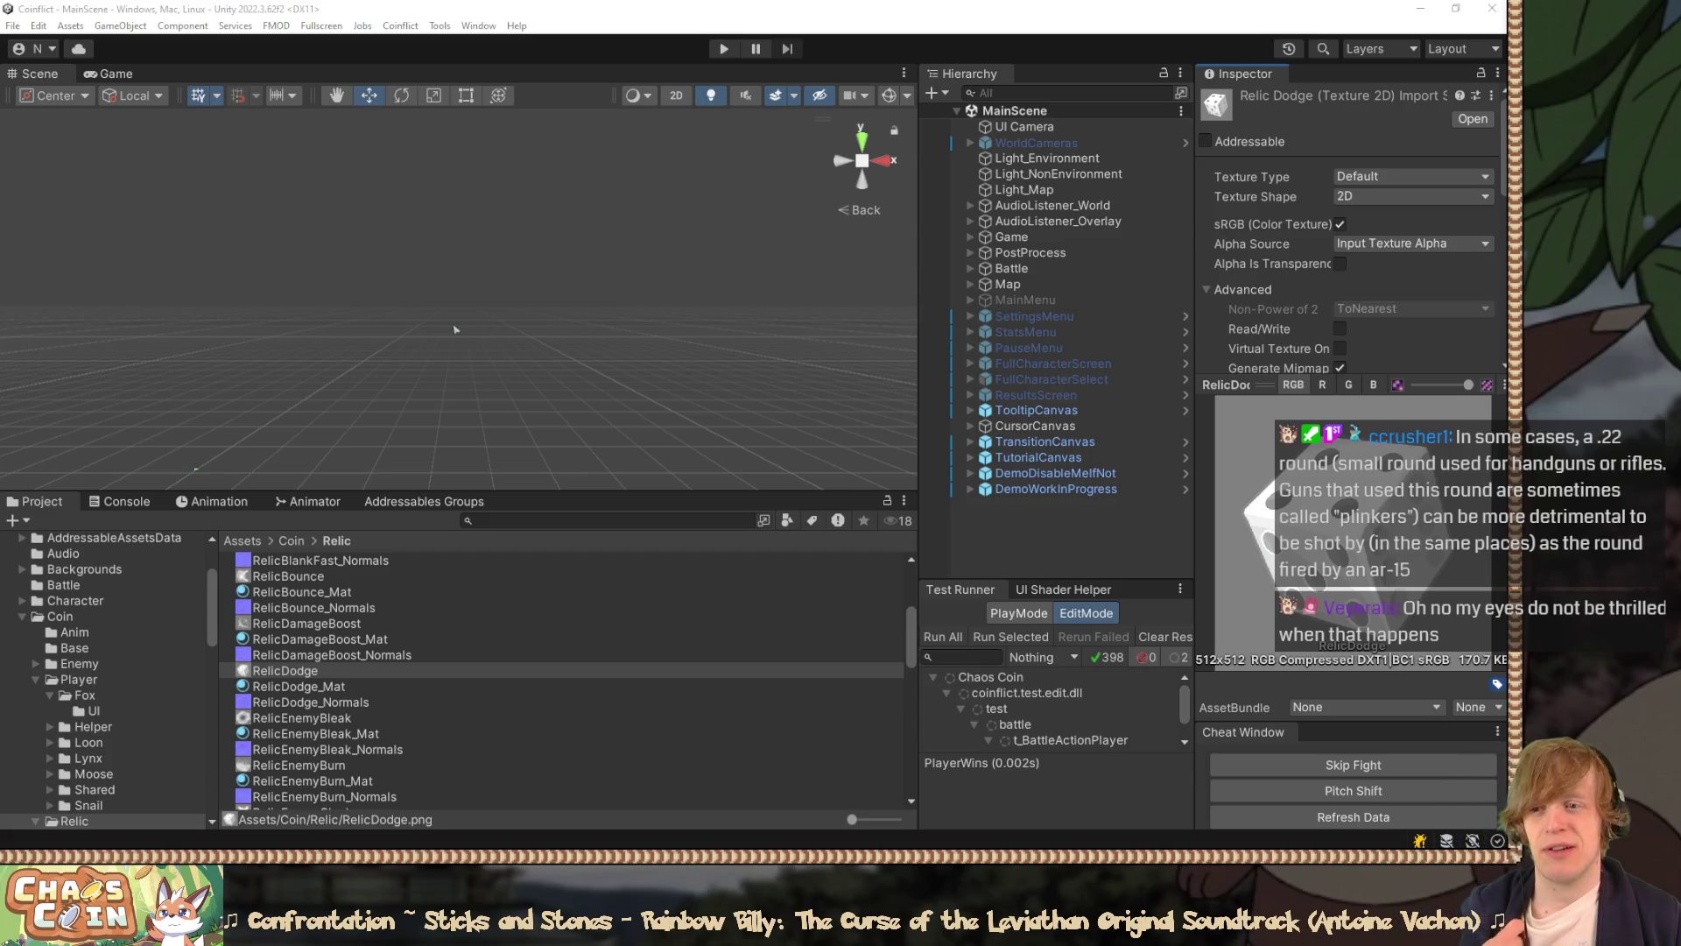
click(964, 11)
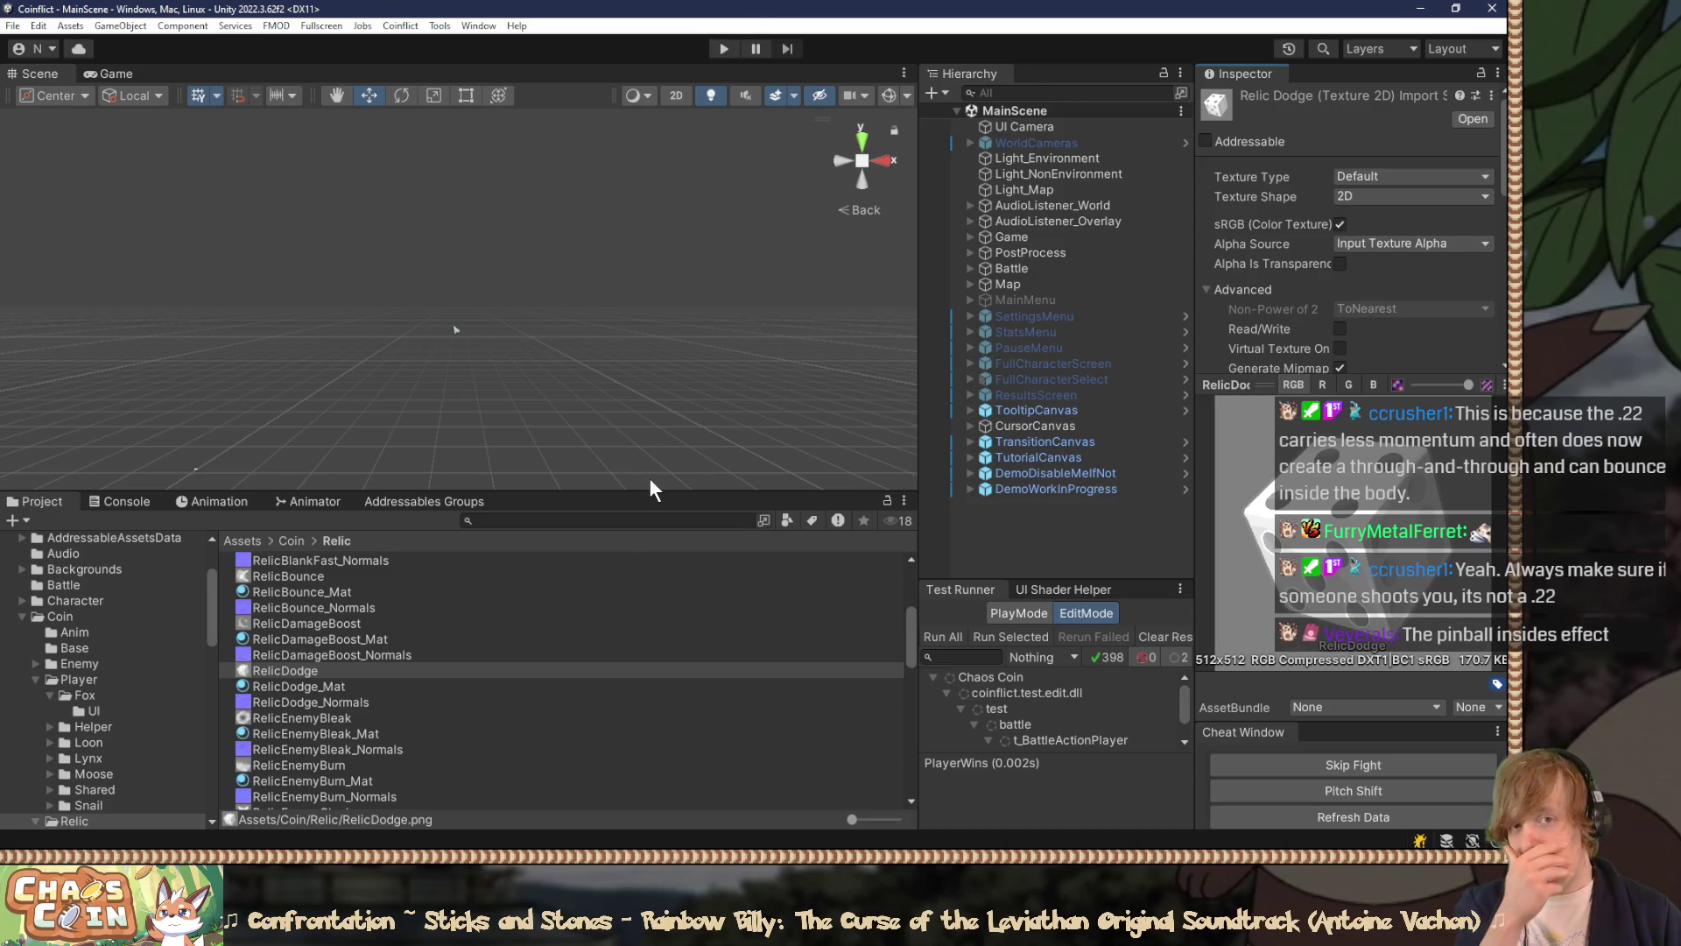
click(425, 670)
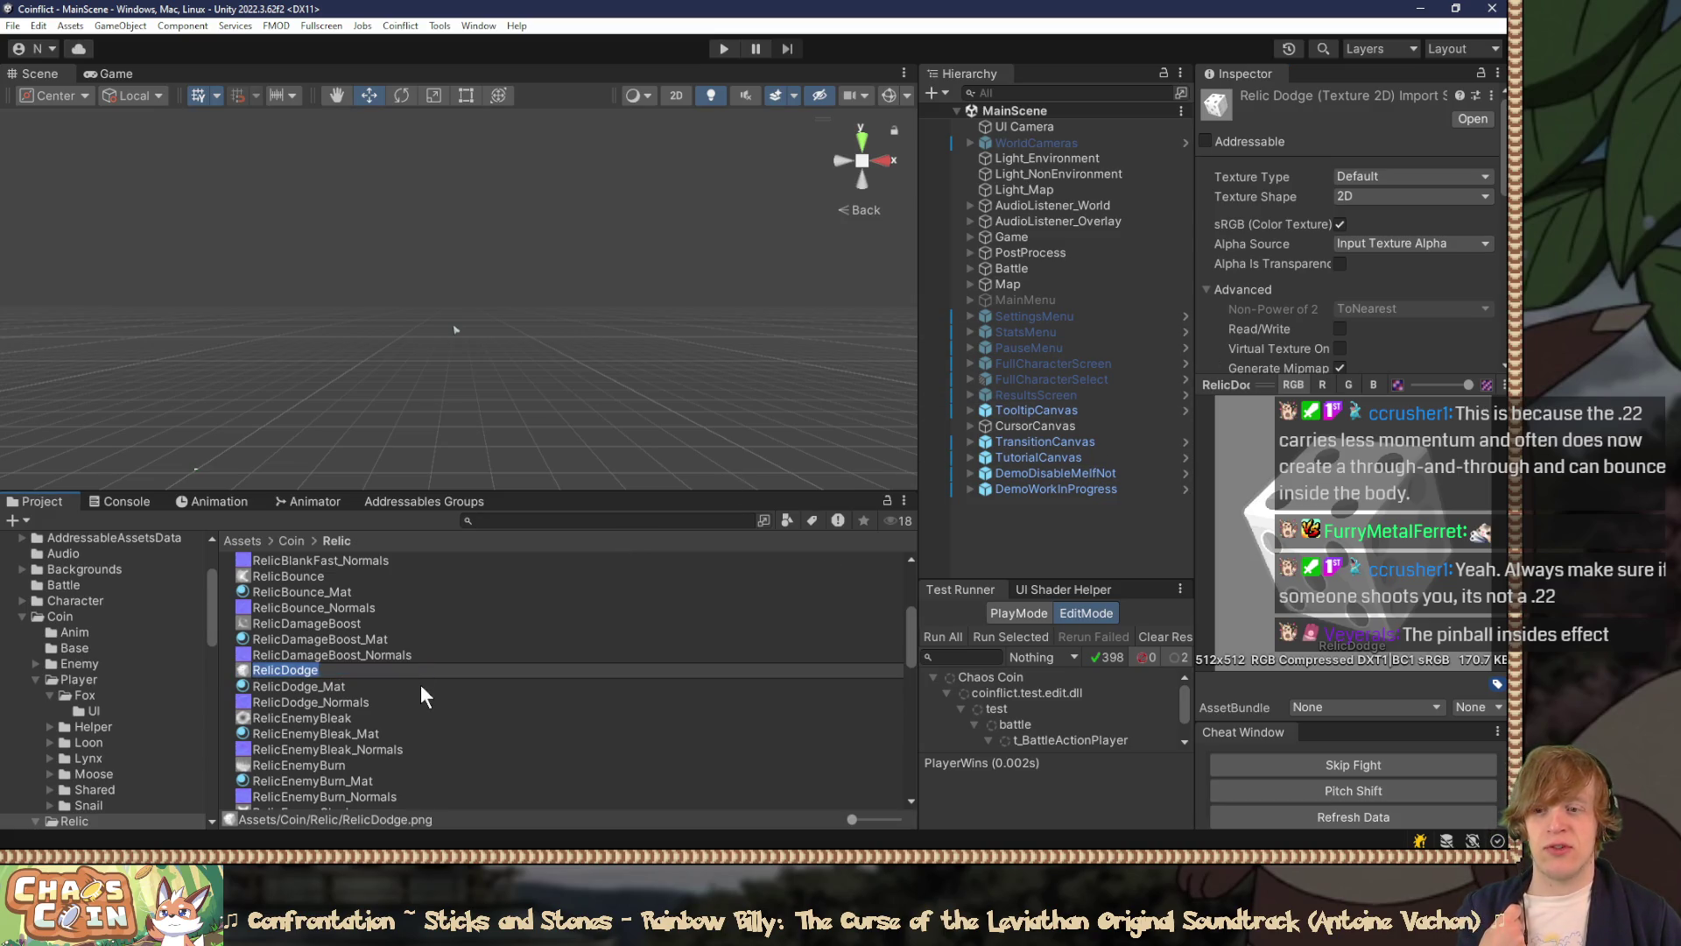
Step: Keep RelicDodge's name, expand RelicDodge_Mat's surface inputs, then select RelicAim_Mat
key(Return)
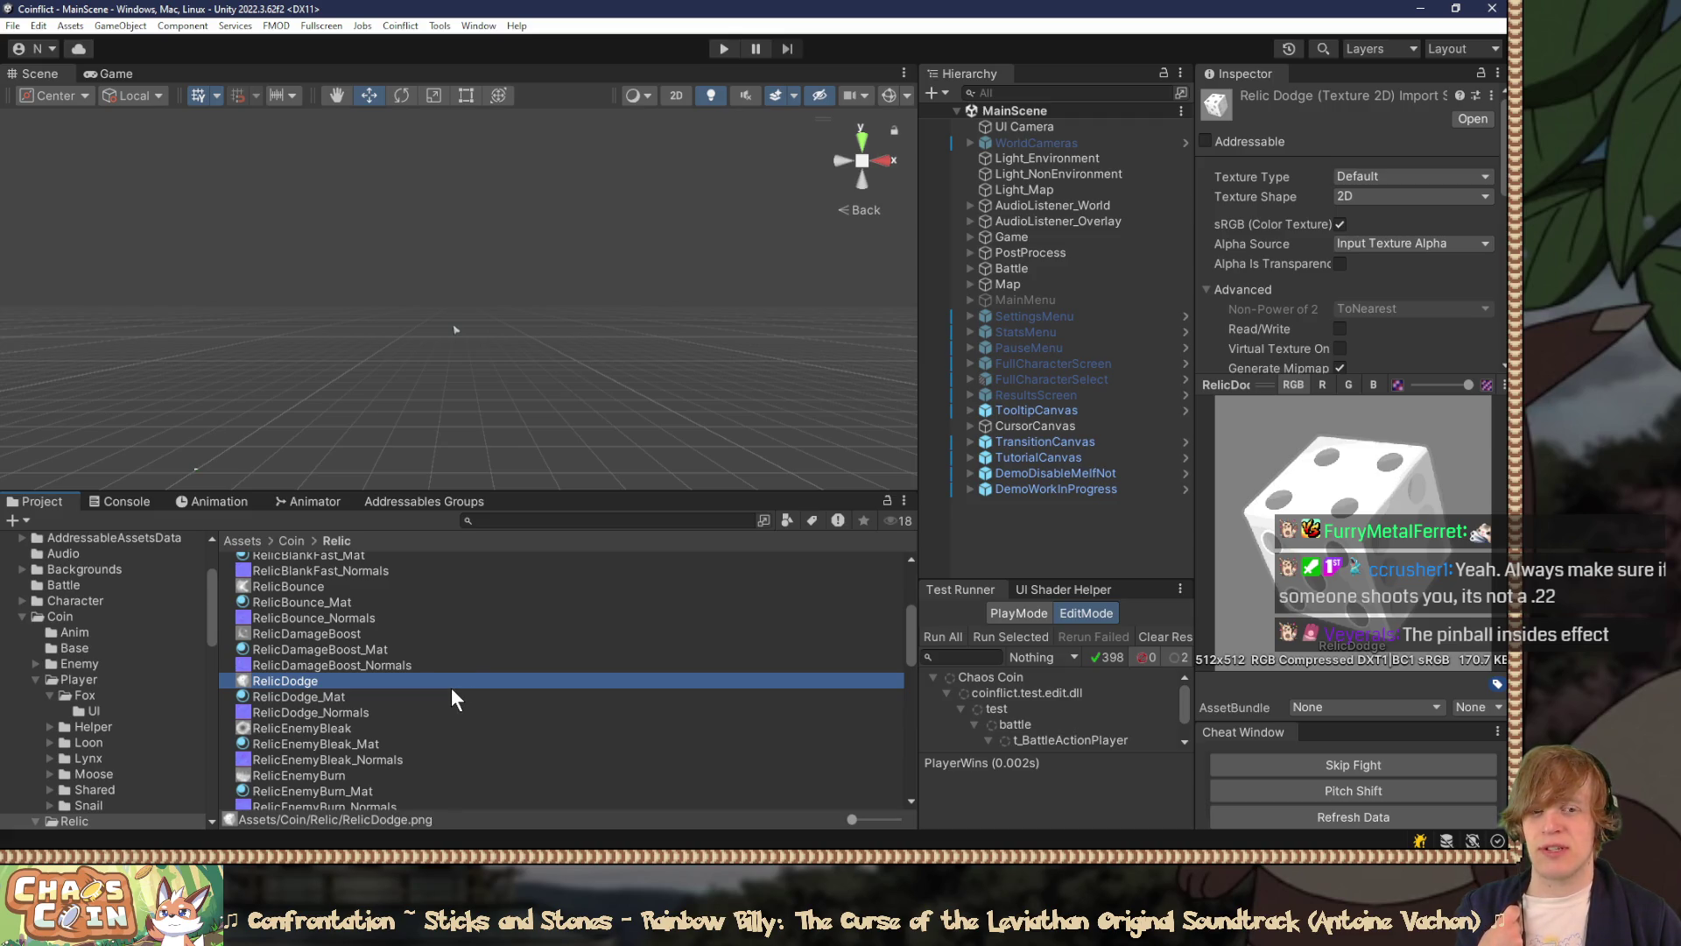
click(381, 696)
drag(1318, 382, 1318, 453)
mouse_move(1396, 598)
mouse_down()
mouse_move(1444, 601)
mouse_move(1270, 565)
mouse_move(1382, 638)
mouse_move(1348, 526)
mouse_up()
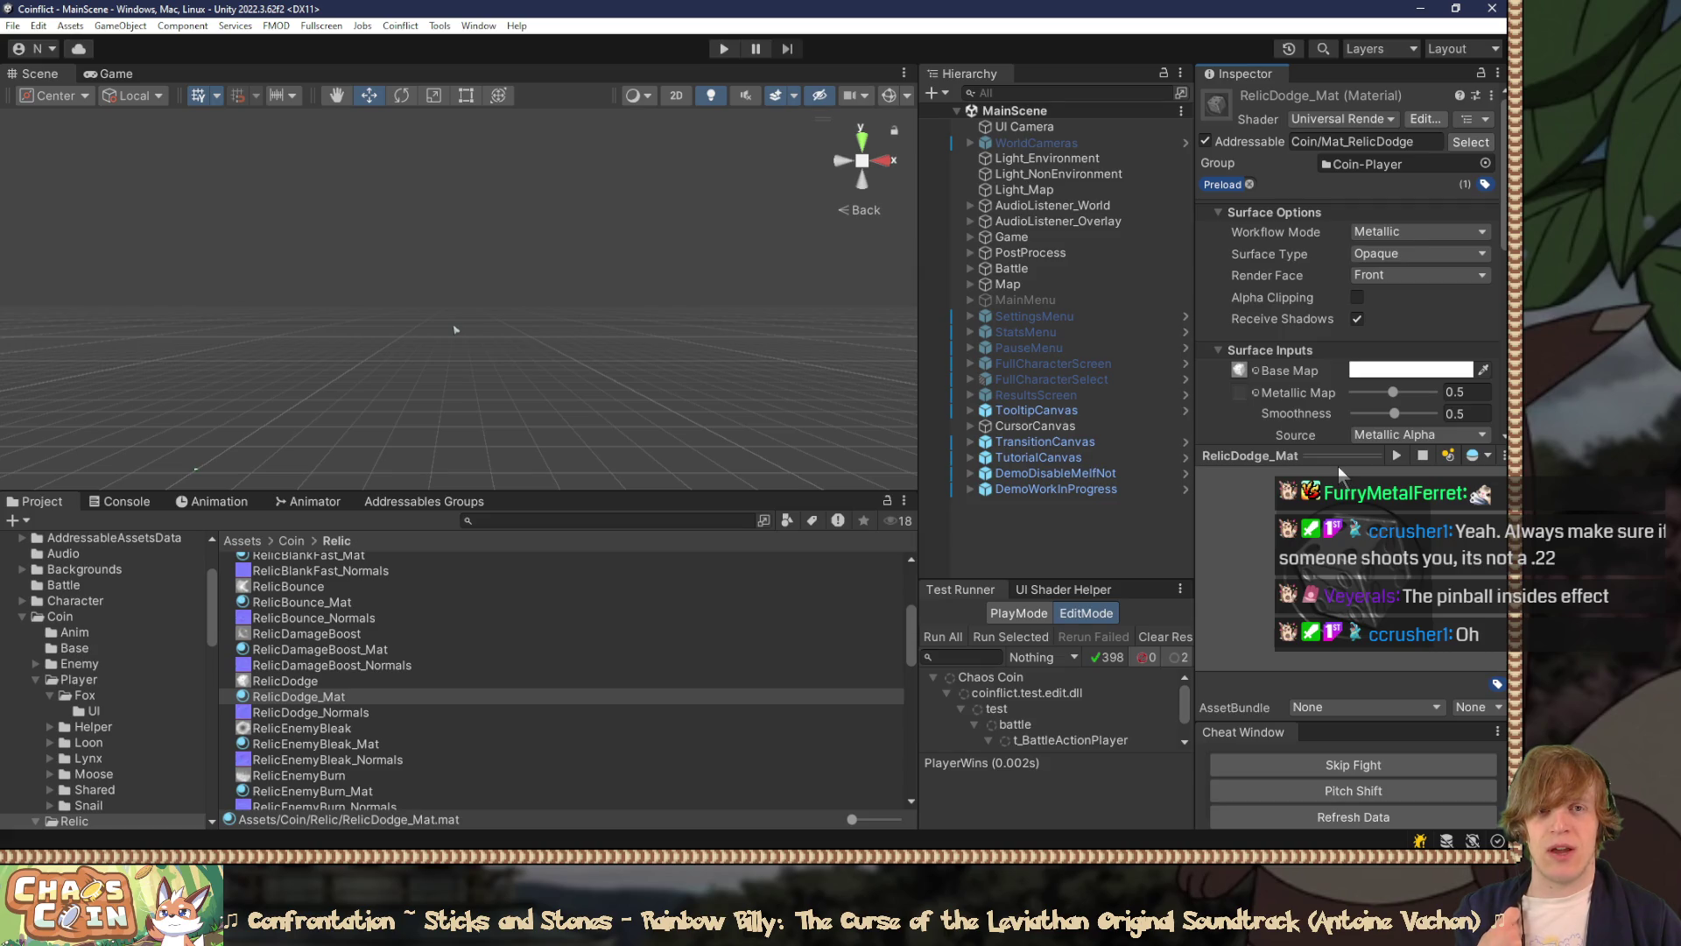
drag(1327, 454, 1304, 709)
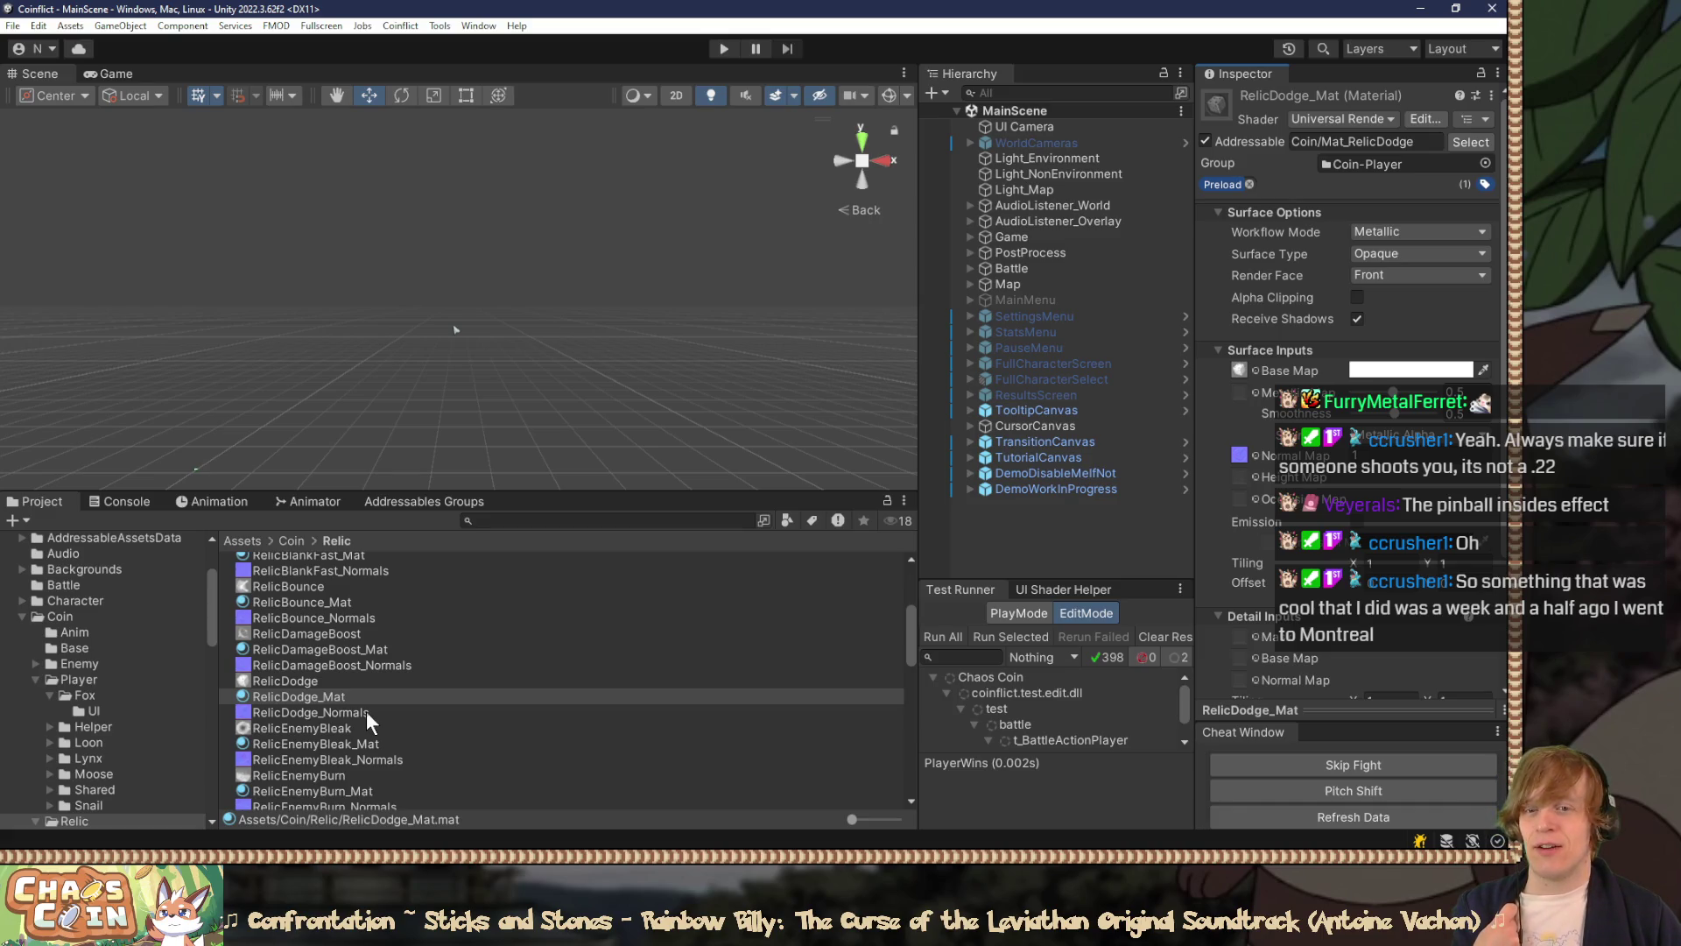
scroll(366, 711, up, 5)
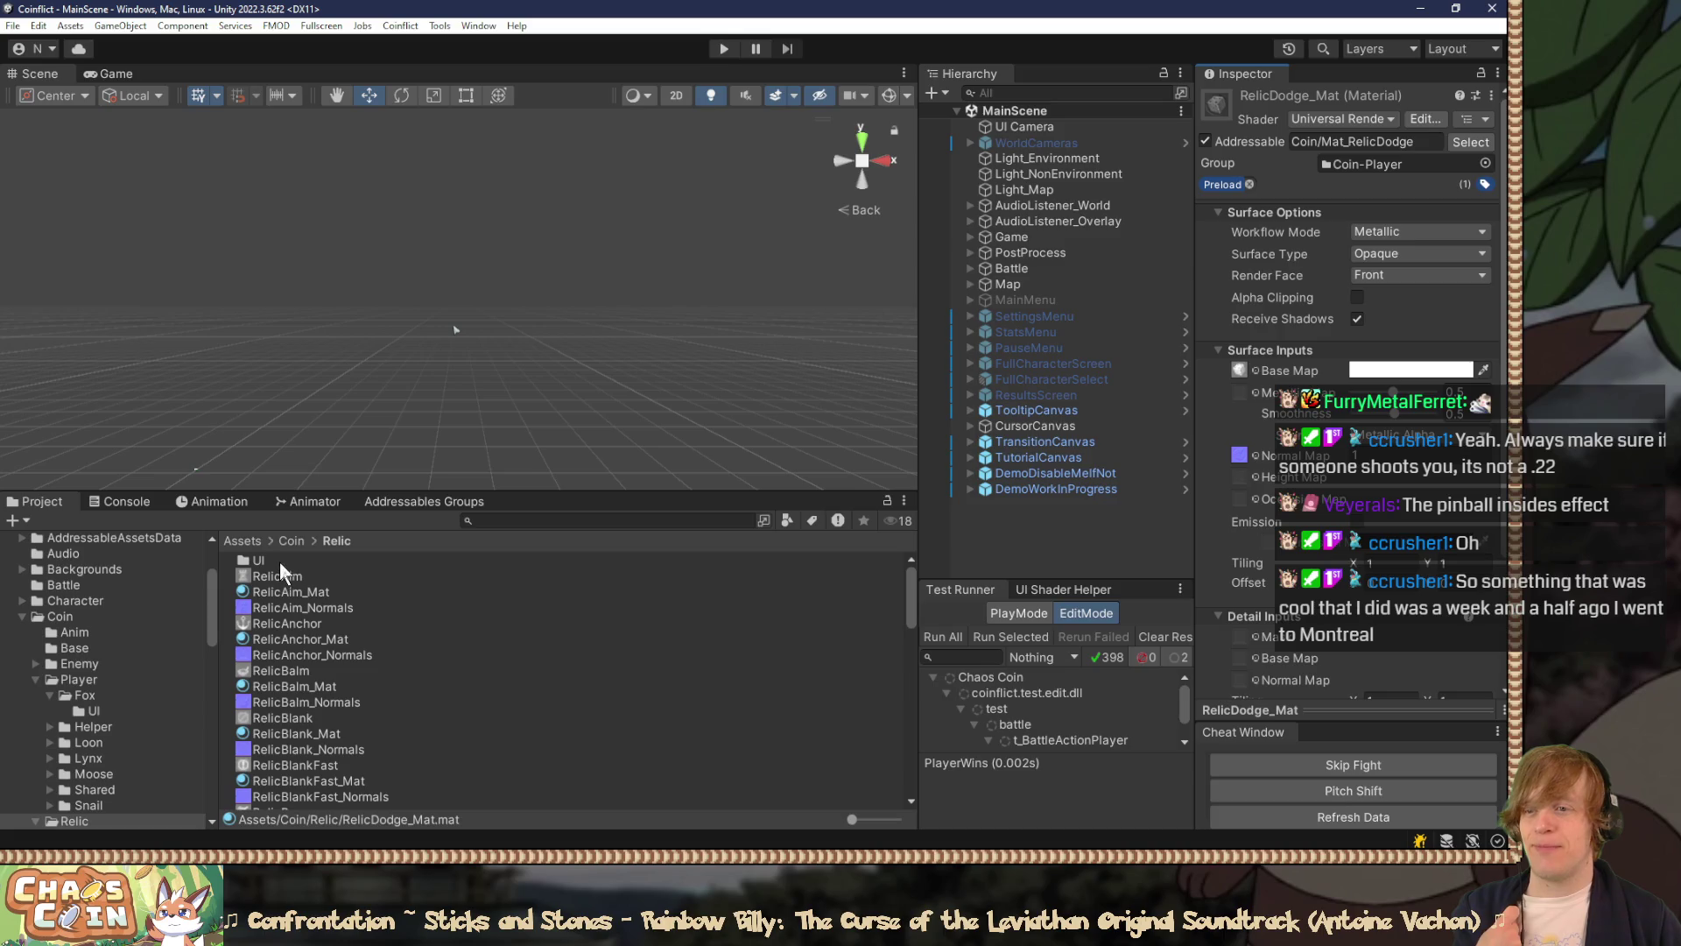
click(309, 593)
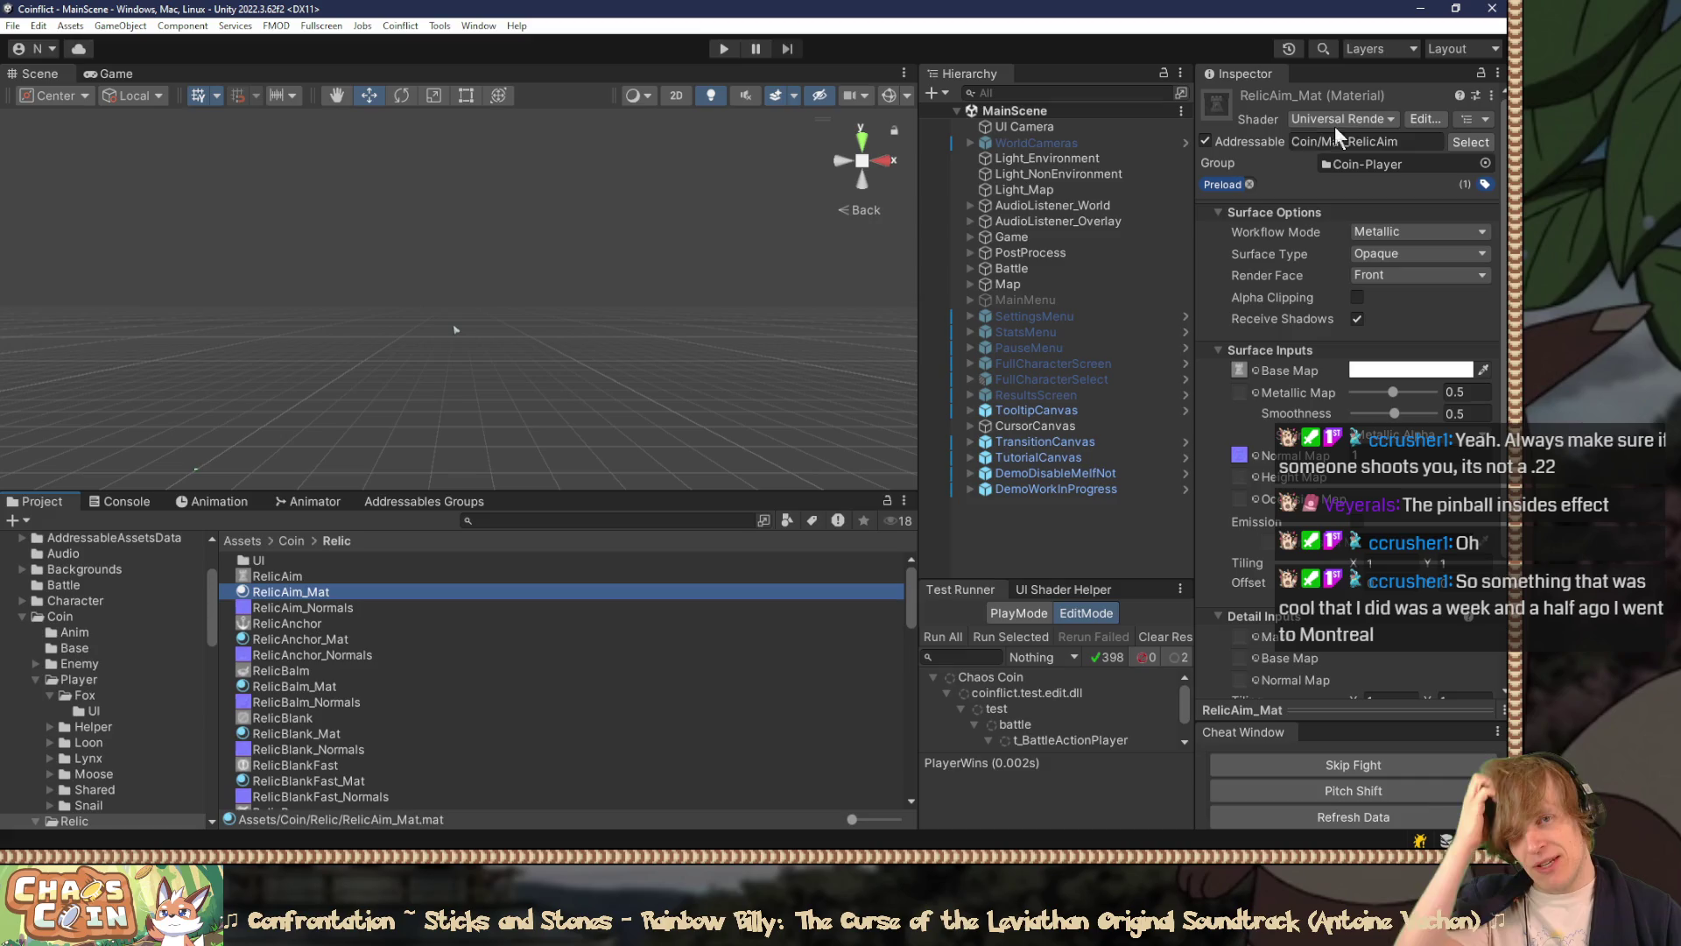
Step: Widen the Inspector, then enlarge, rotate and collapse the RelicAim_Mat coin preview
drag(1180, 162, 1099, 165)
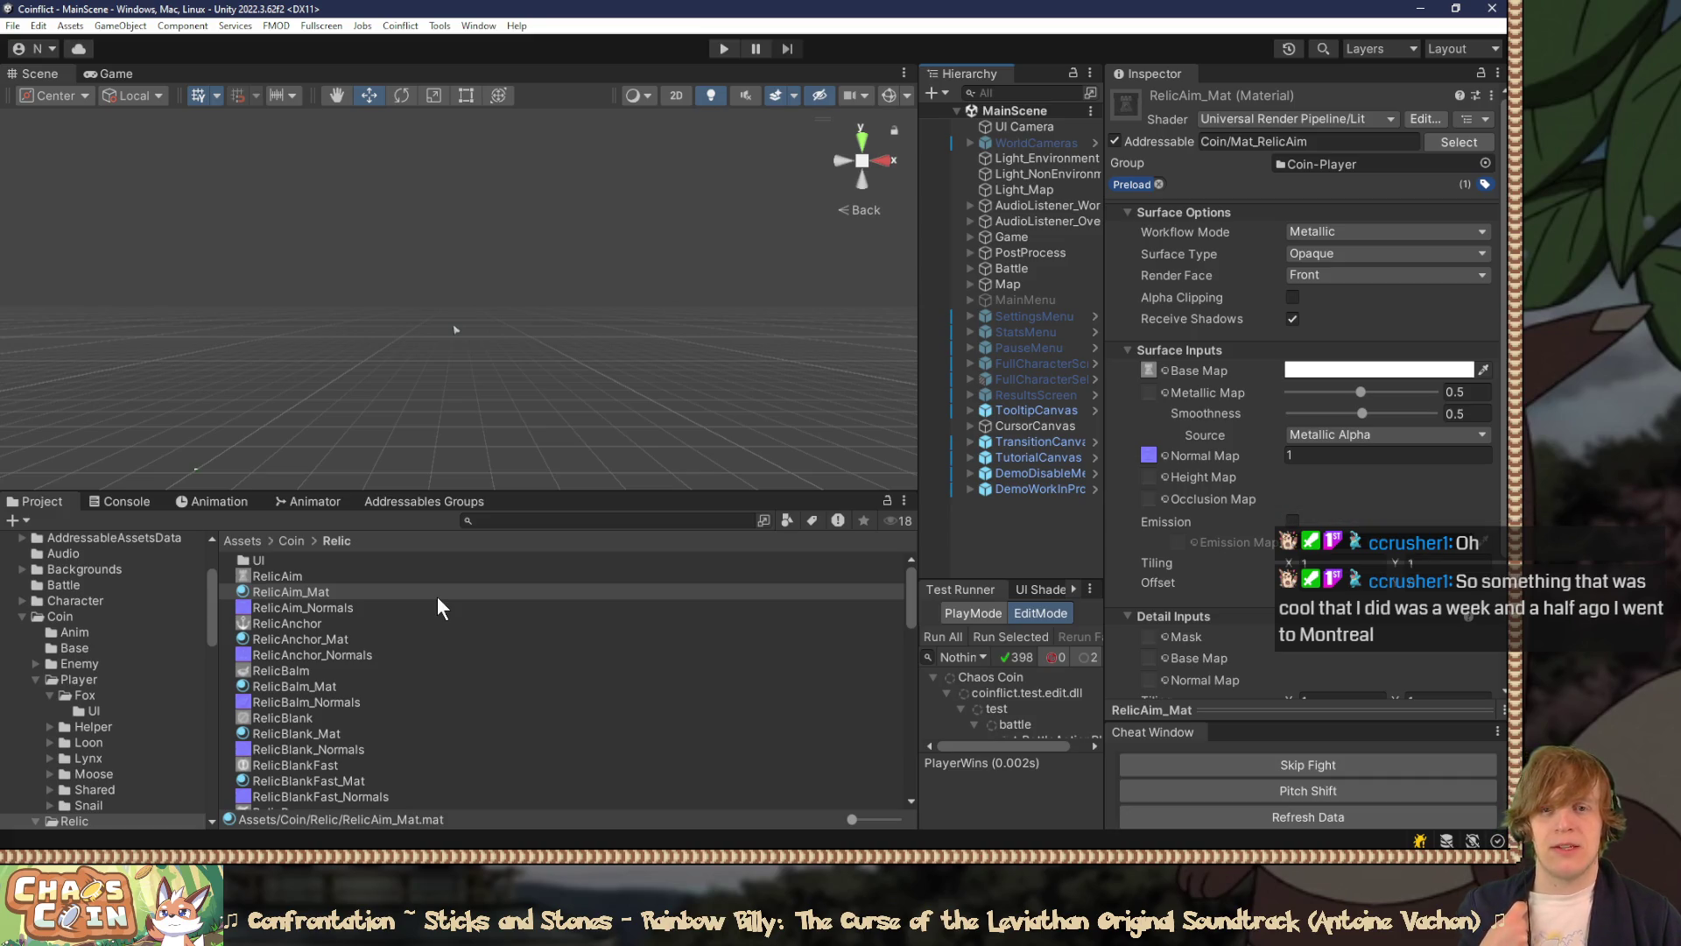
click(290, 575)
click(301, 593)
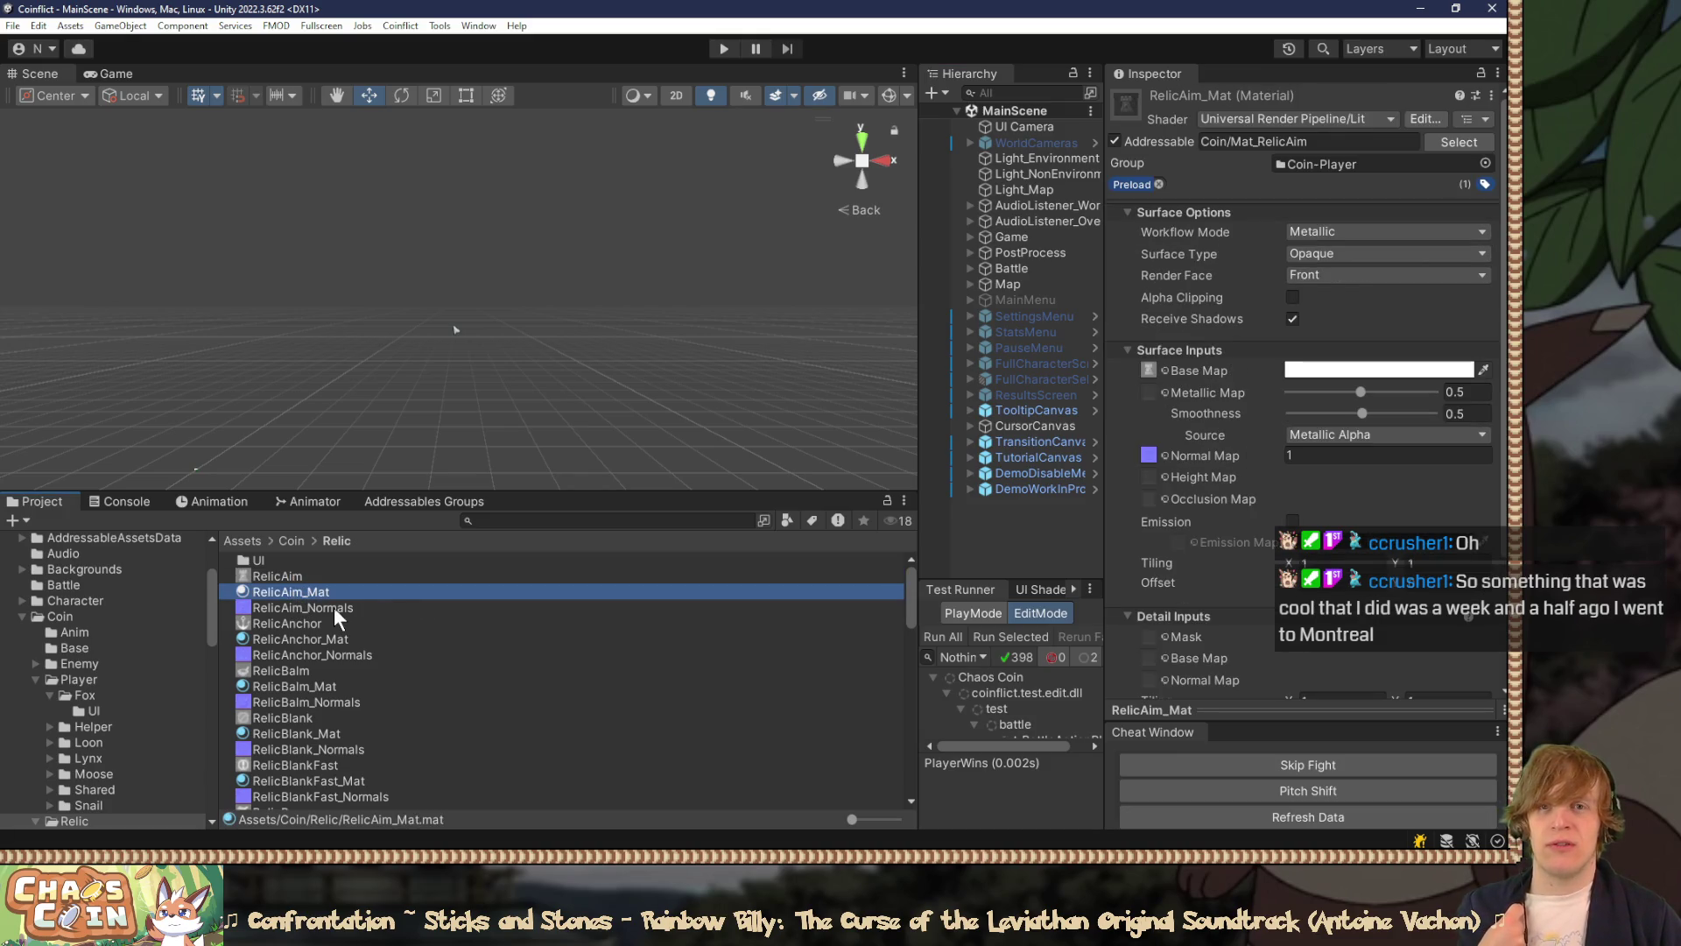
drag(1311, 710, 1311, 265)
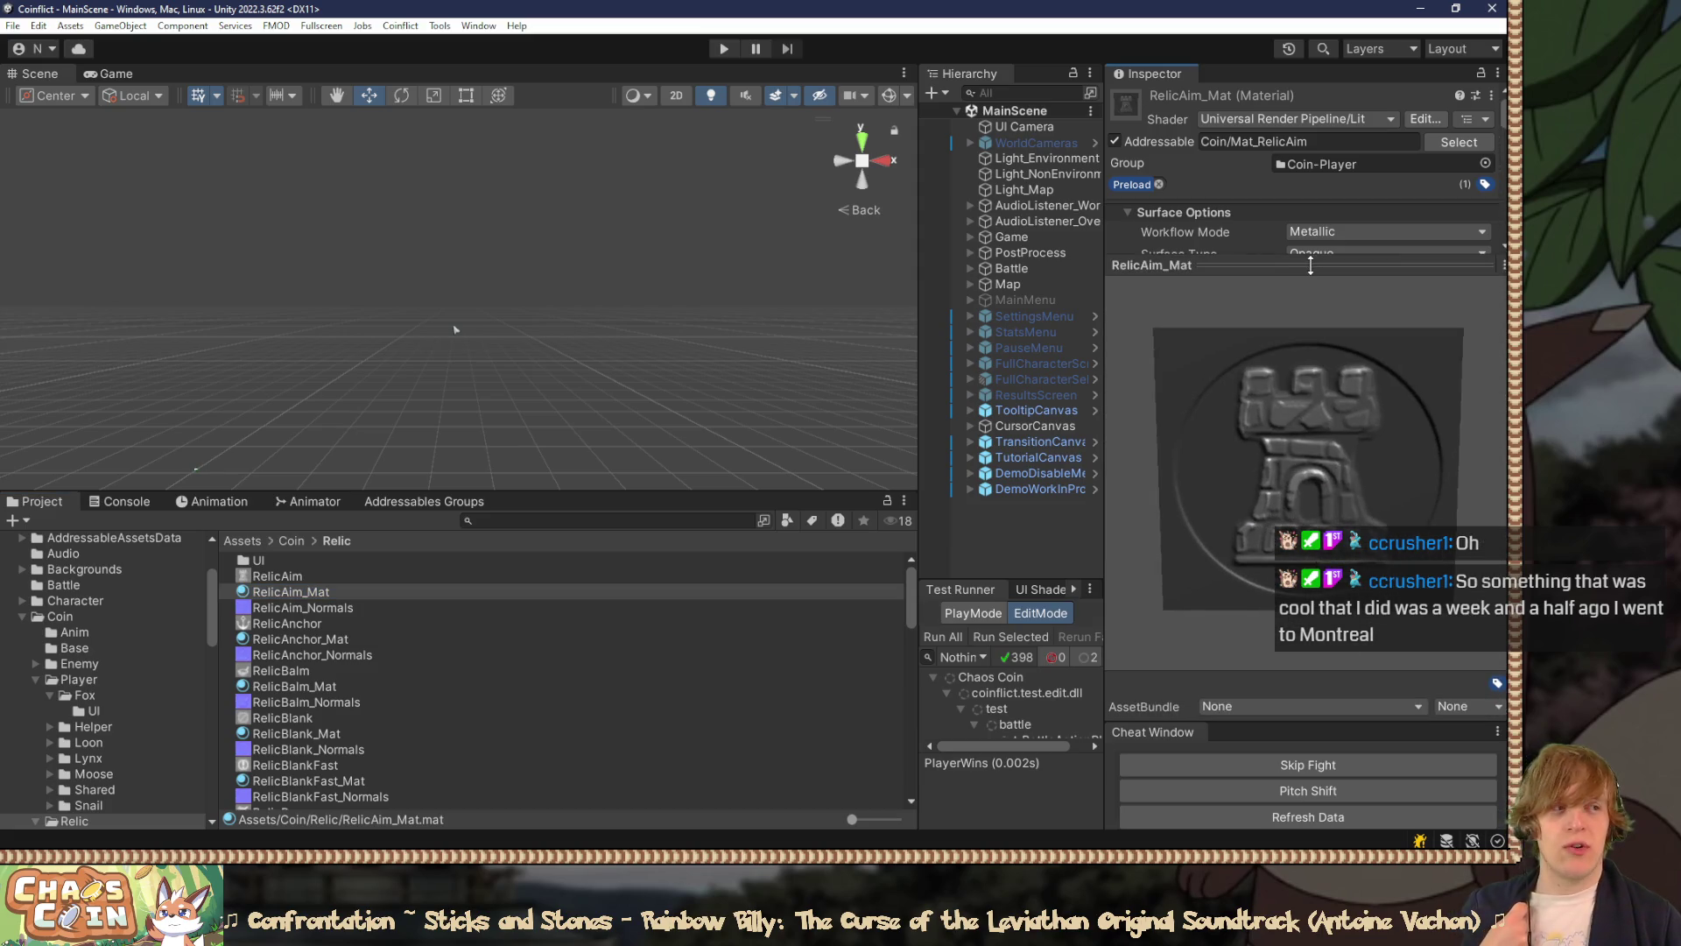
mouse_move(1314, 434)
mouse_down()
mouse_move(1232, 474)
mouse_move(1069, 408)
mouse_move(1230, 473)
mouse_move(990, 433)
mouse_move(1424, 486)
mouse_move(1182, 625)
mouse_move(1290, 484)
mouse_up()
click(1253, 271)
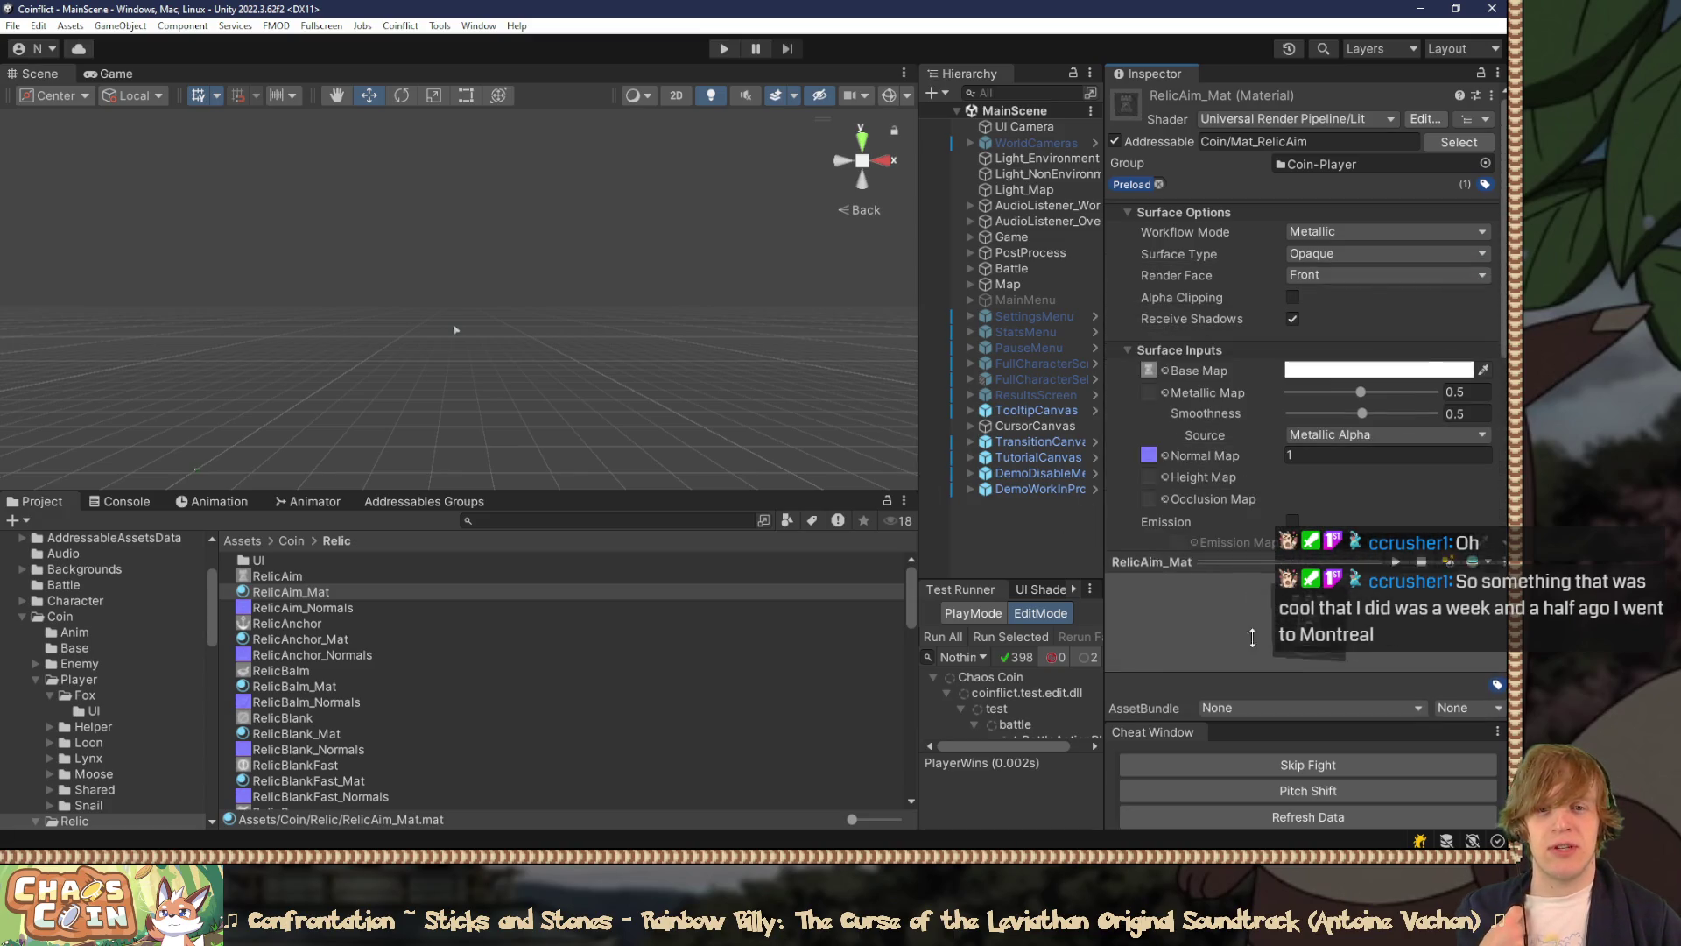
Step: In Relic/UI, preview RelicAim_UI, RelicAnchor_UI, RelicBalm_UI and rotate the RelicAim_Mat_UI coin
double_click(277, 560)
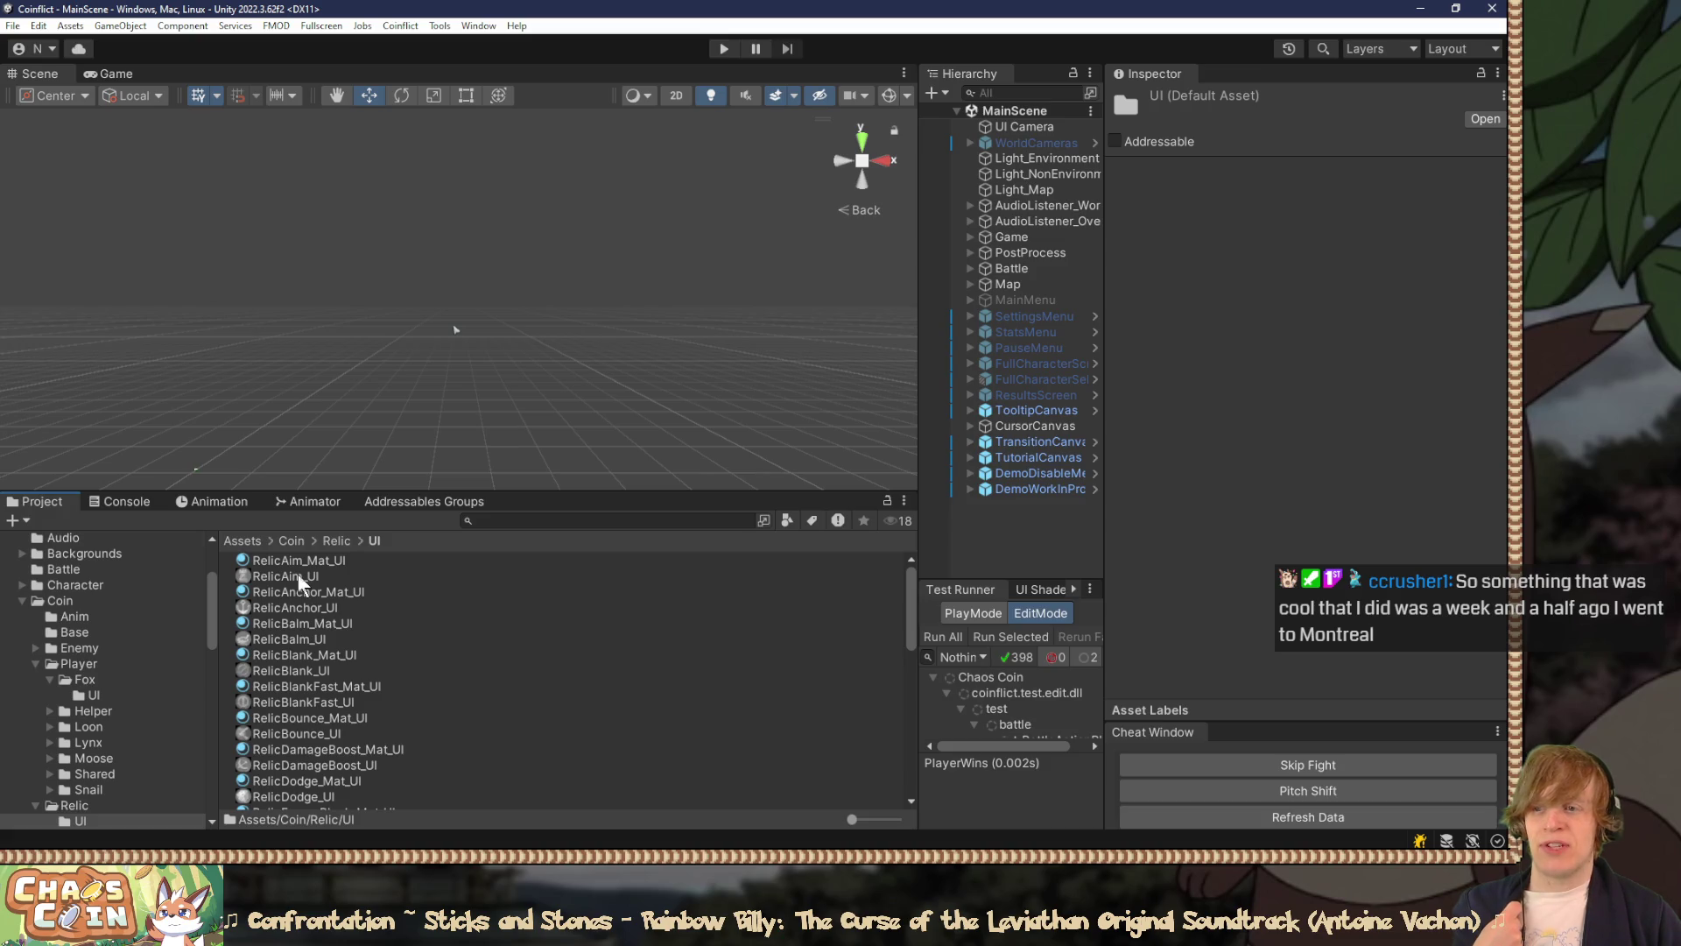
click(297, 574)
drag(1340, 708, 1326, 208)
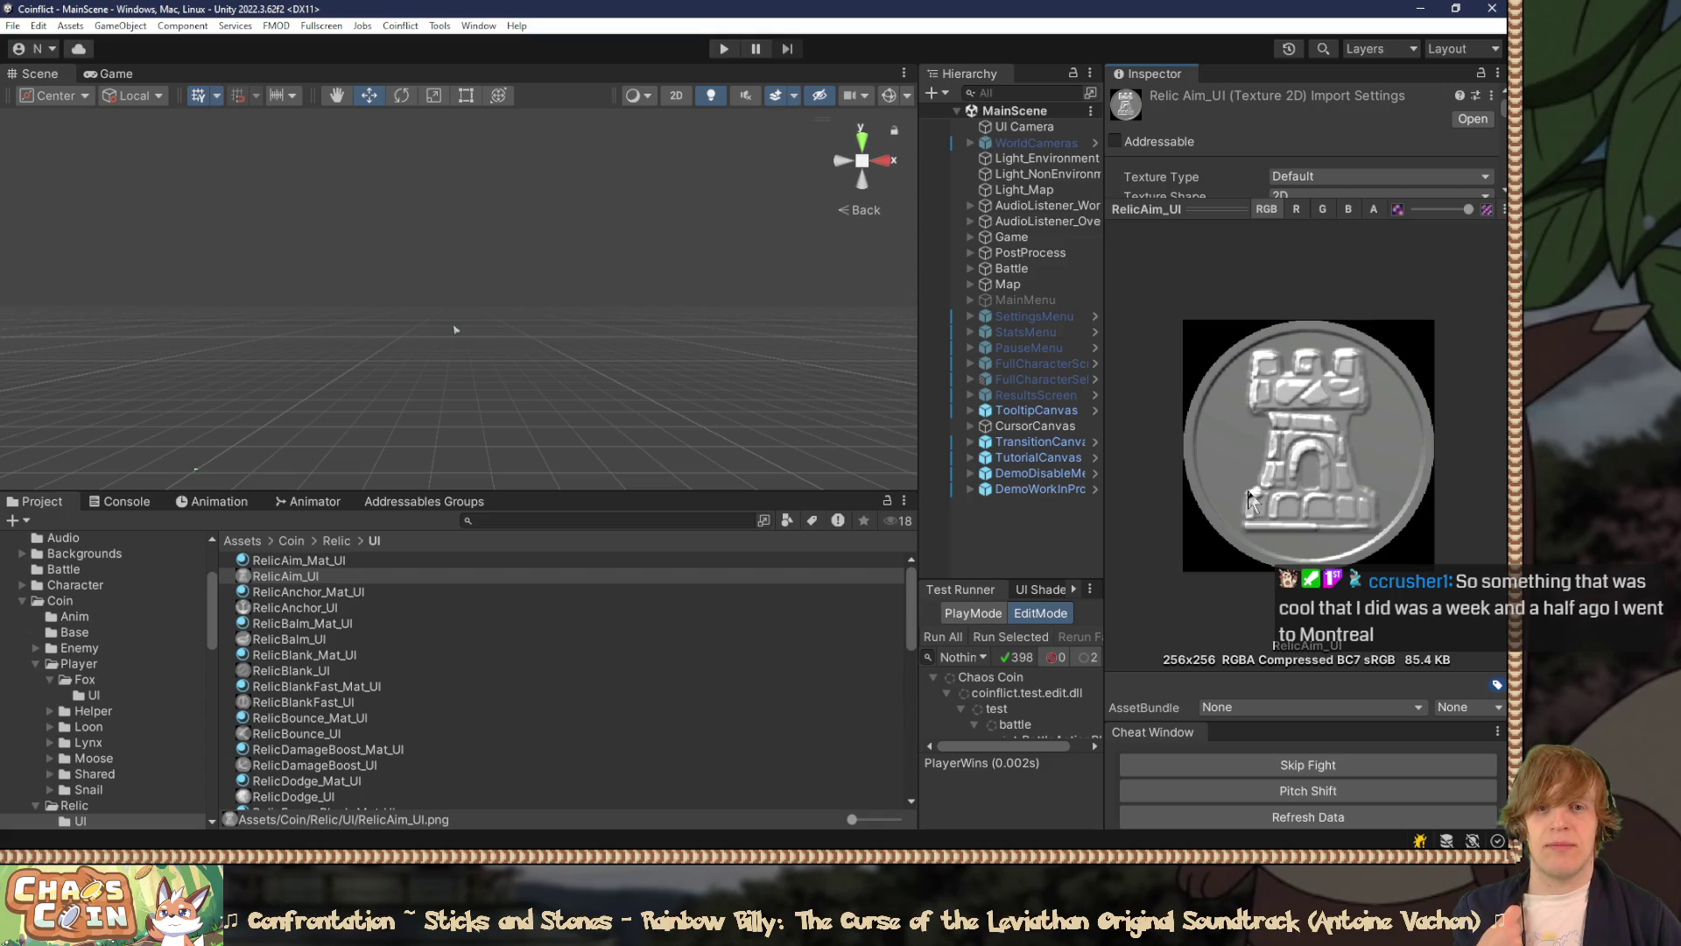
click(335, 608)
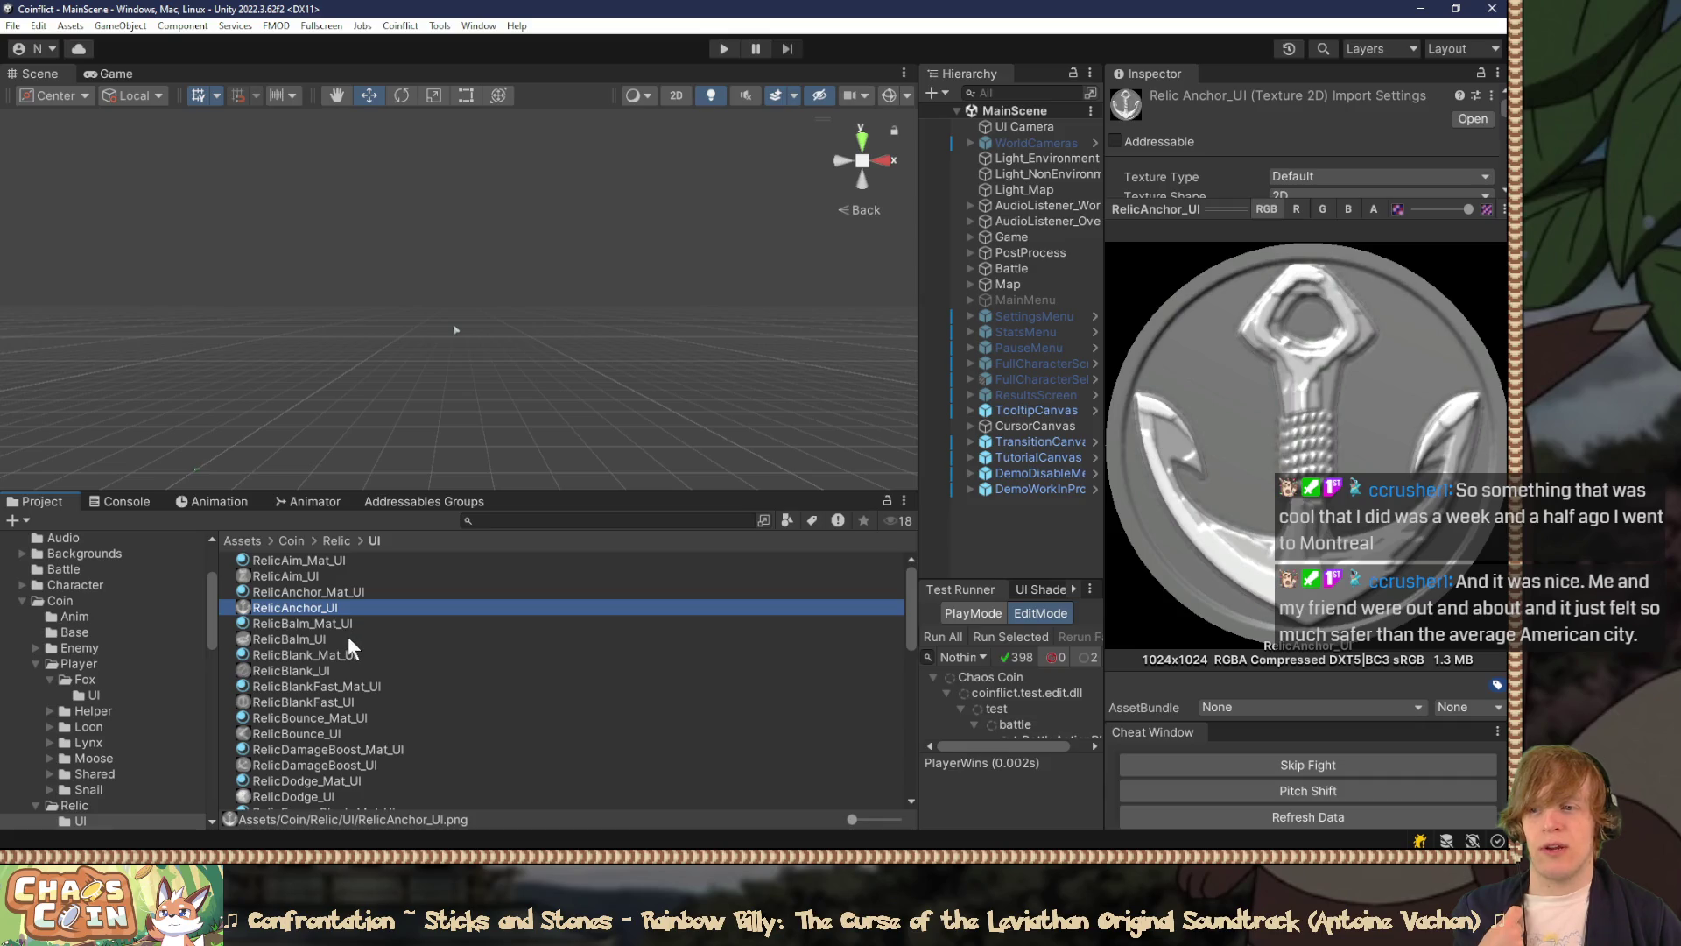
click(348, 636)
click(347, 571)
click(355, 559)
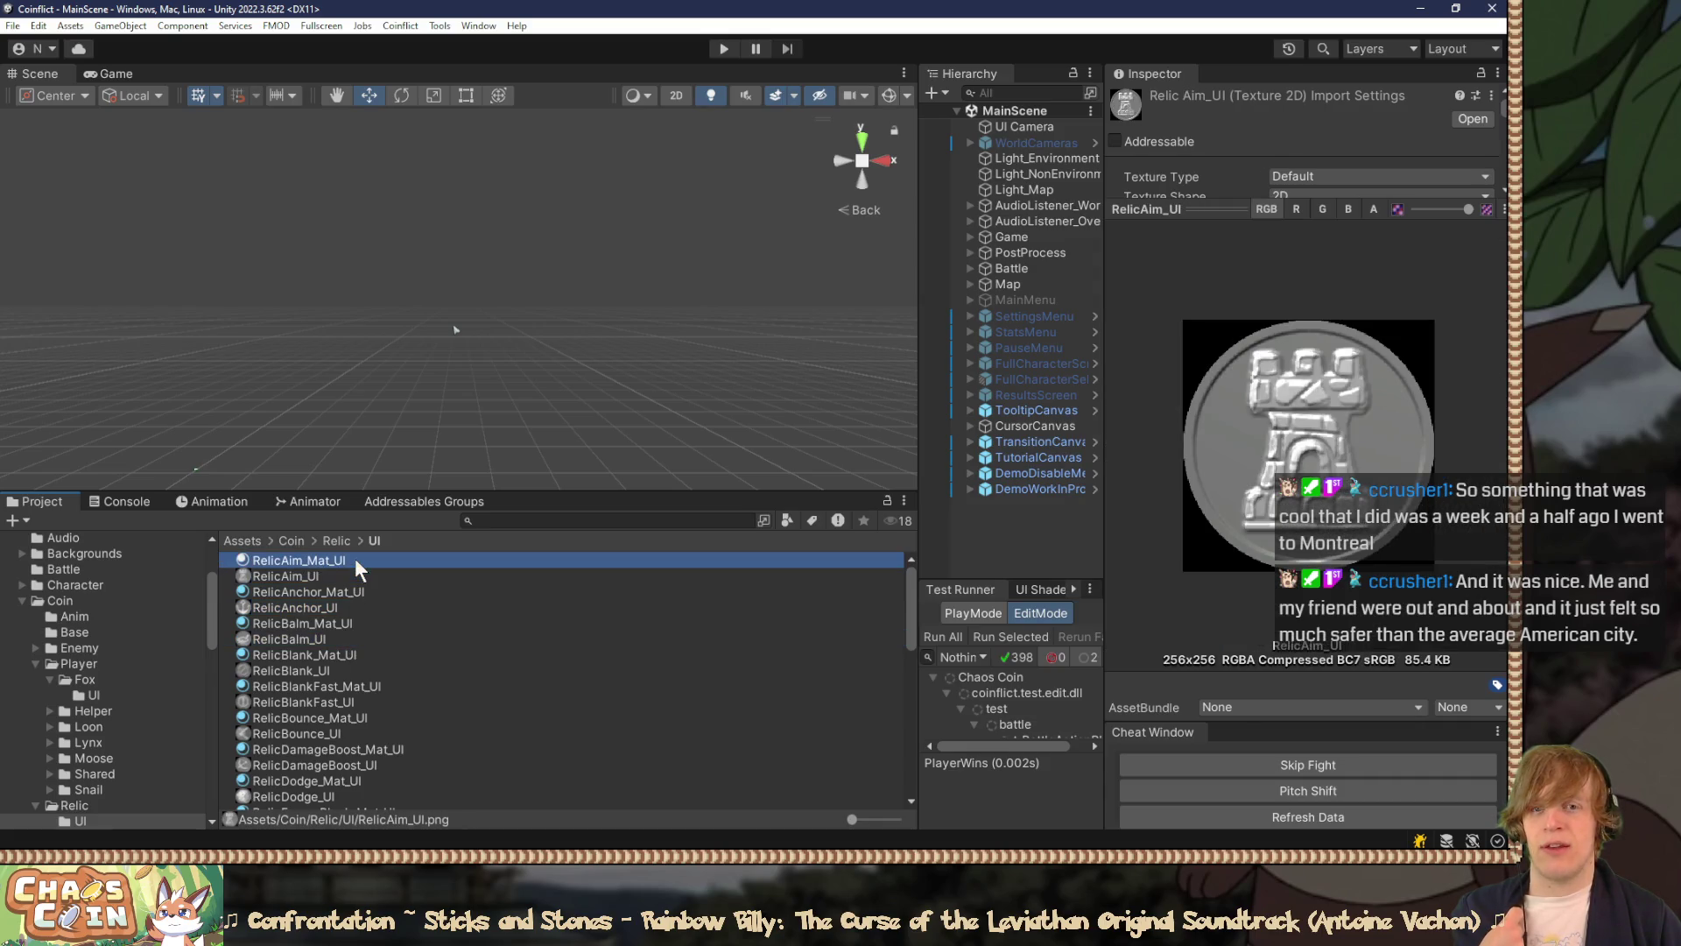
mouse_move(1420, 414)
mouse_down()
mouse_move(1133, 448)
mouse_move(1332, 402)
mouse_move(1408, 449)
mouse_move(1401, 368)
mouse_up()
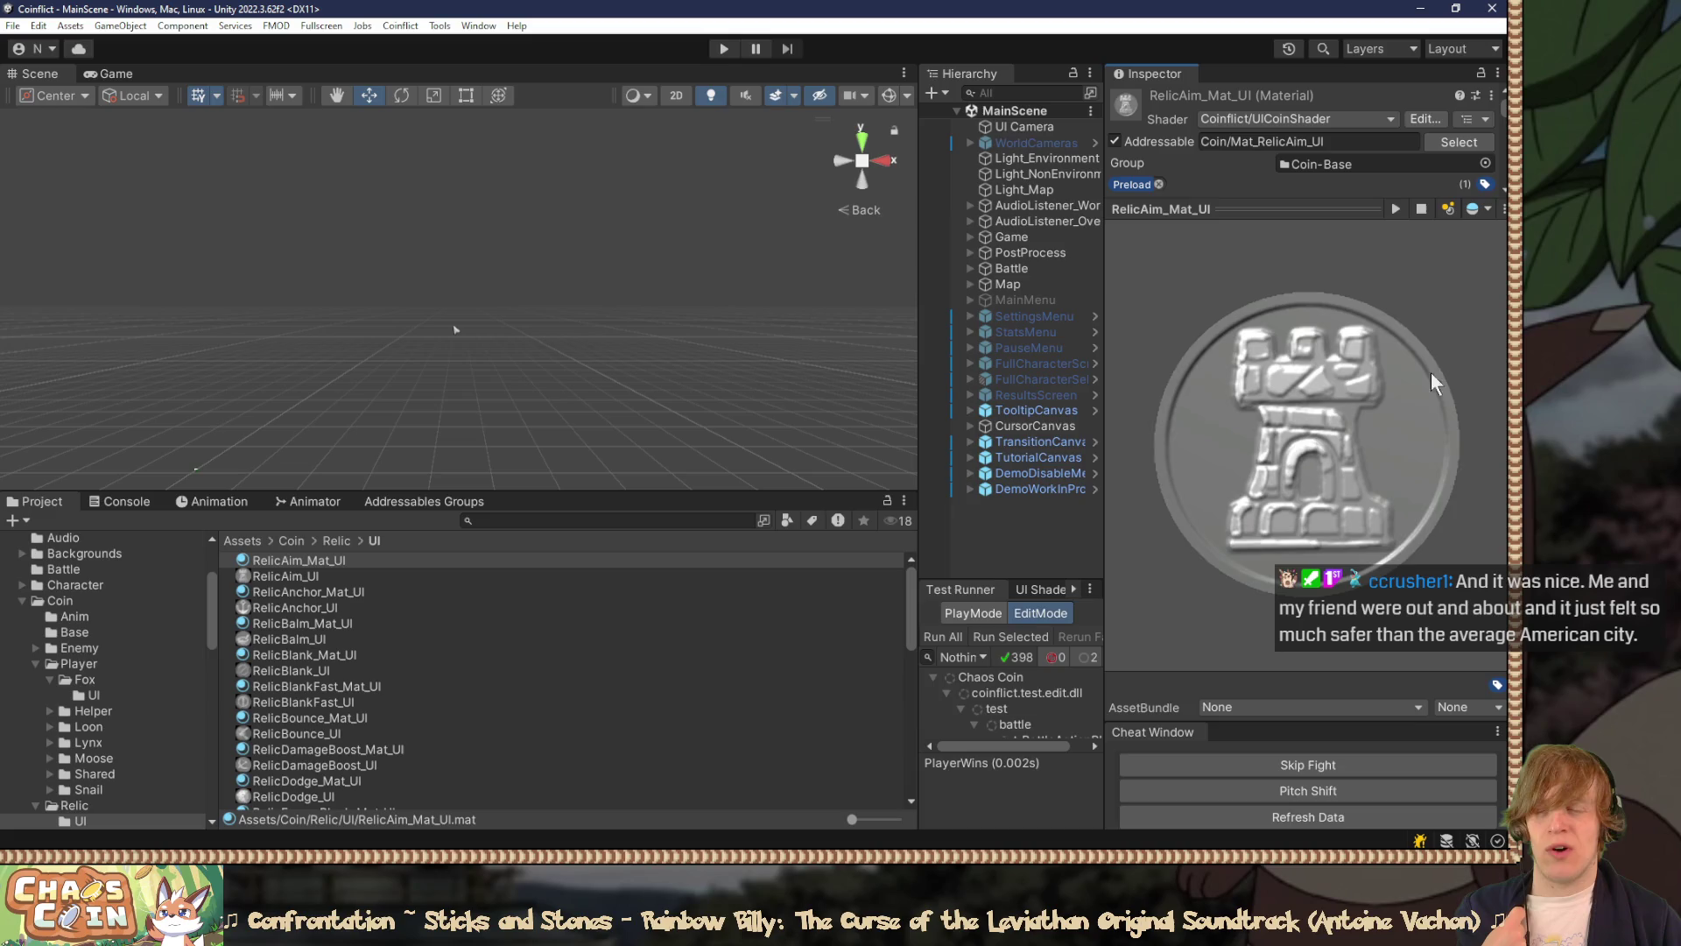
mouse_move(1309, 210)
mouse_down()
mouse_move(1308, 565)
mouse_move(1272, 692)
mouse_up()
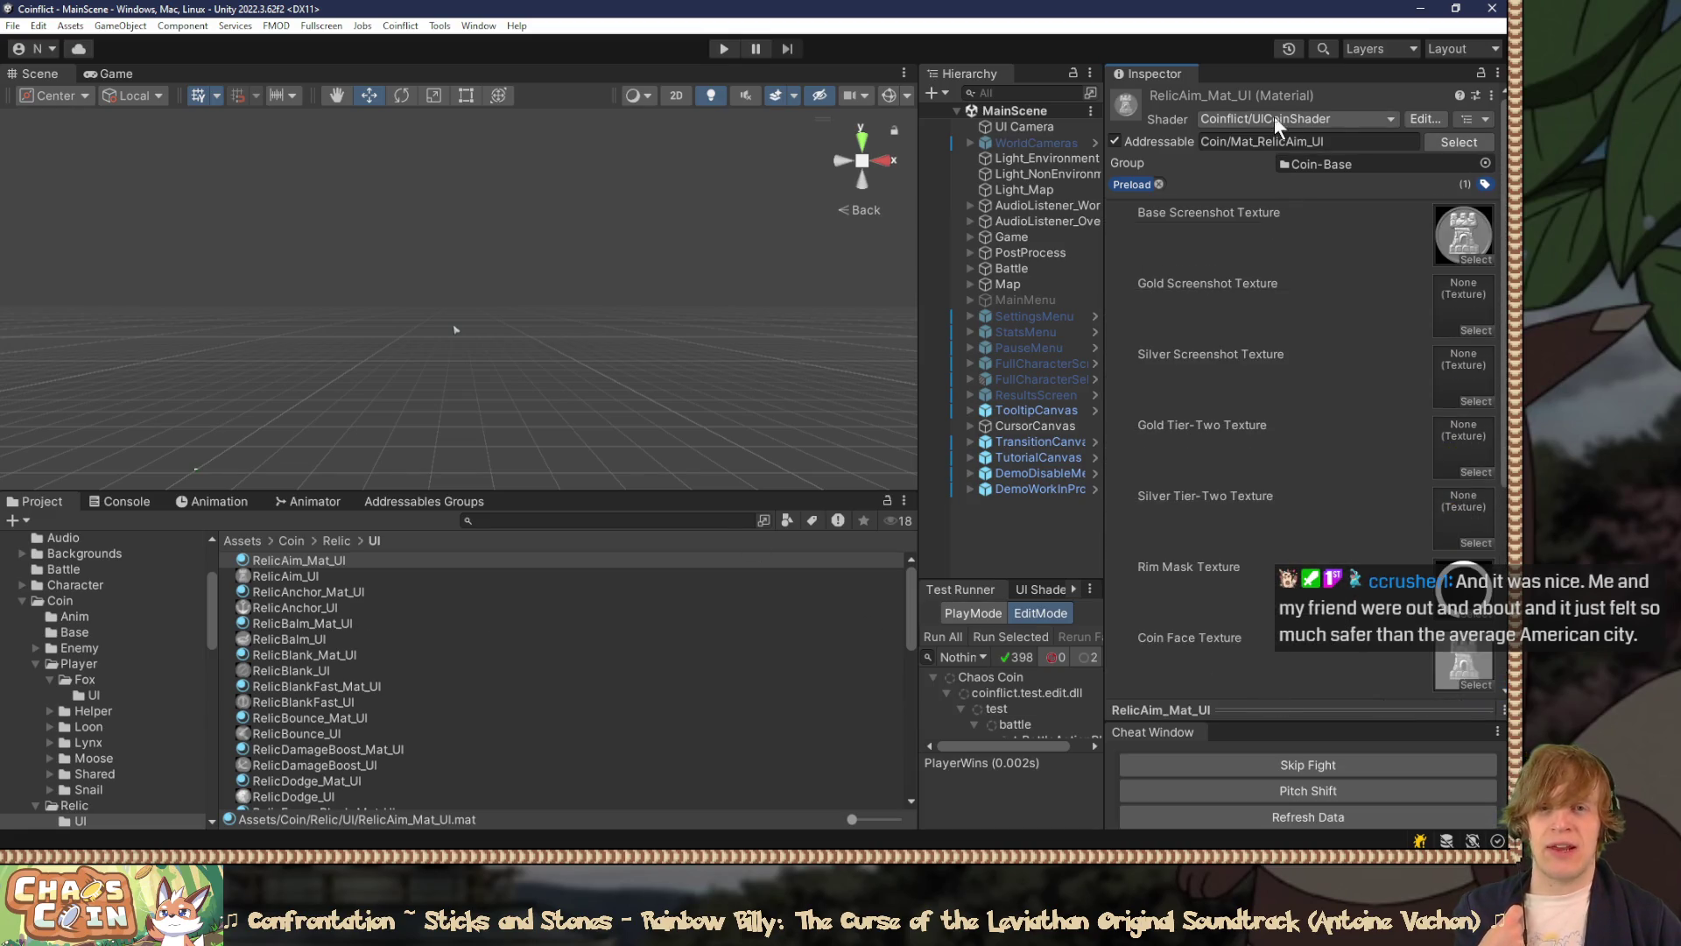
Step: Browse Player/Fox/UI to view CoinFoxCaber_Mat_UI's textures, then return to Relic/UI
click(102, 683)
click(94, 695)
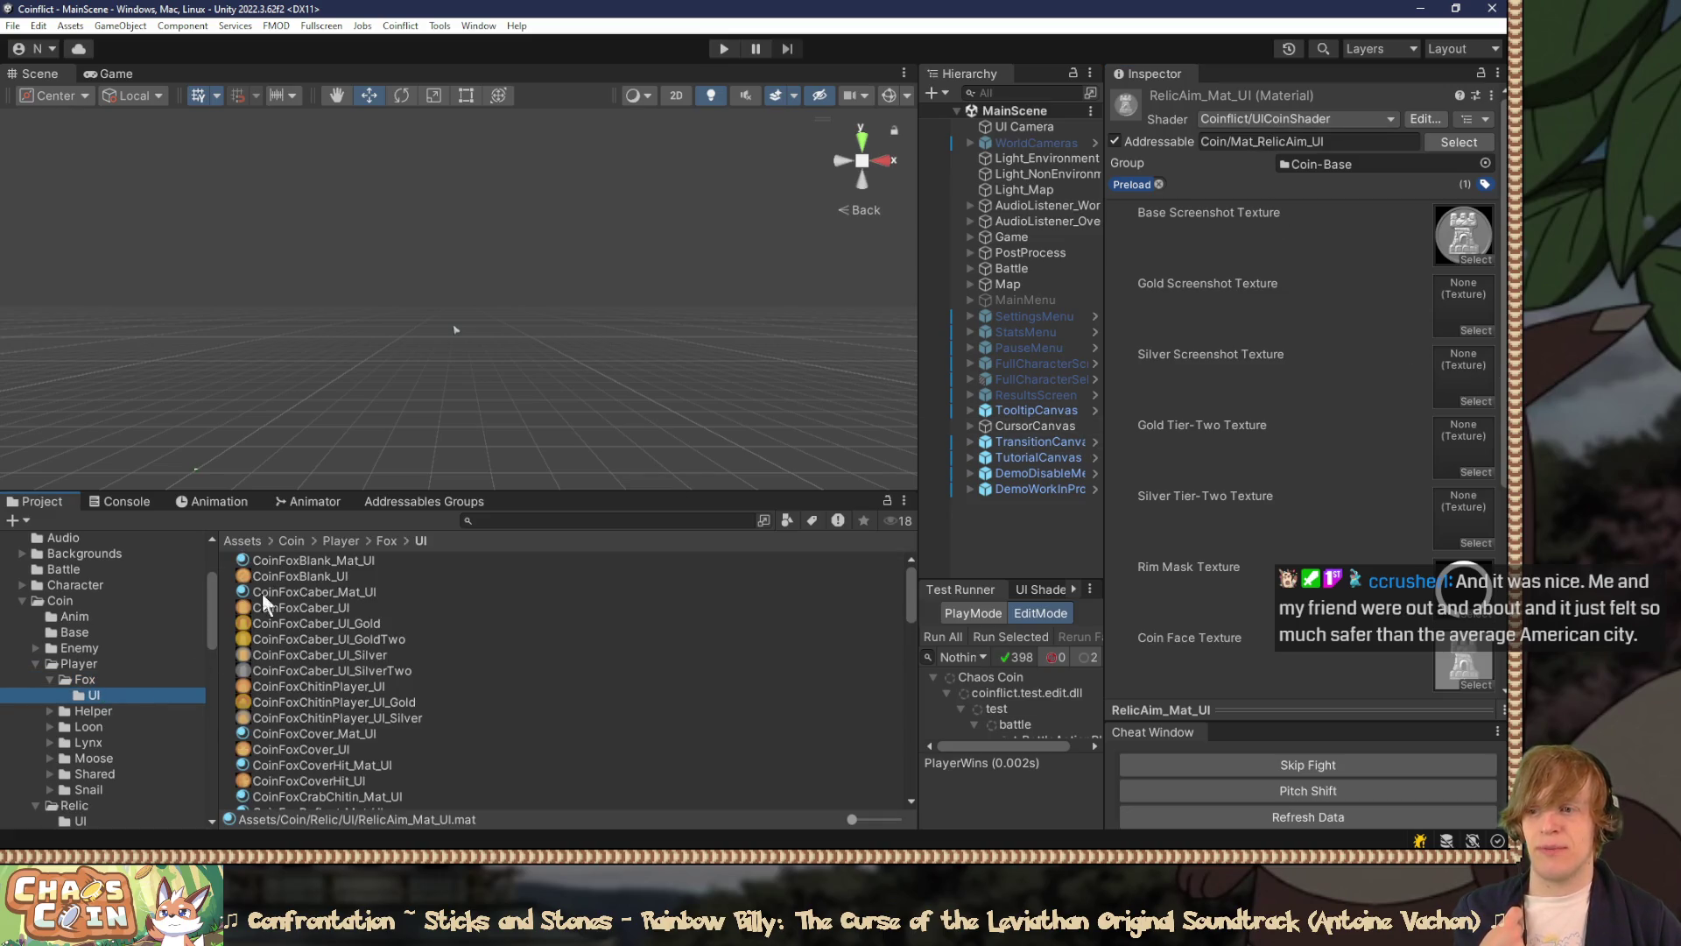
click(298, 558)
click(313, 608)
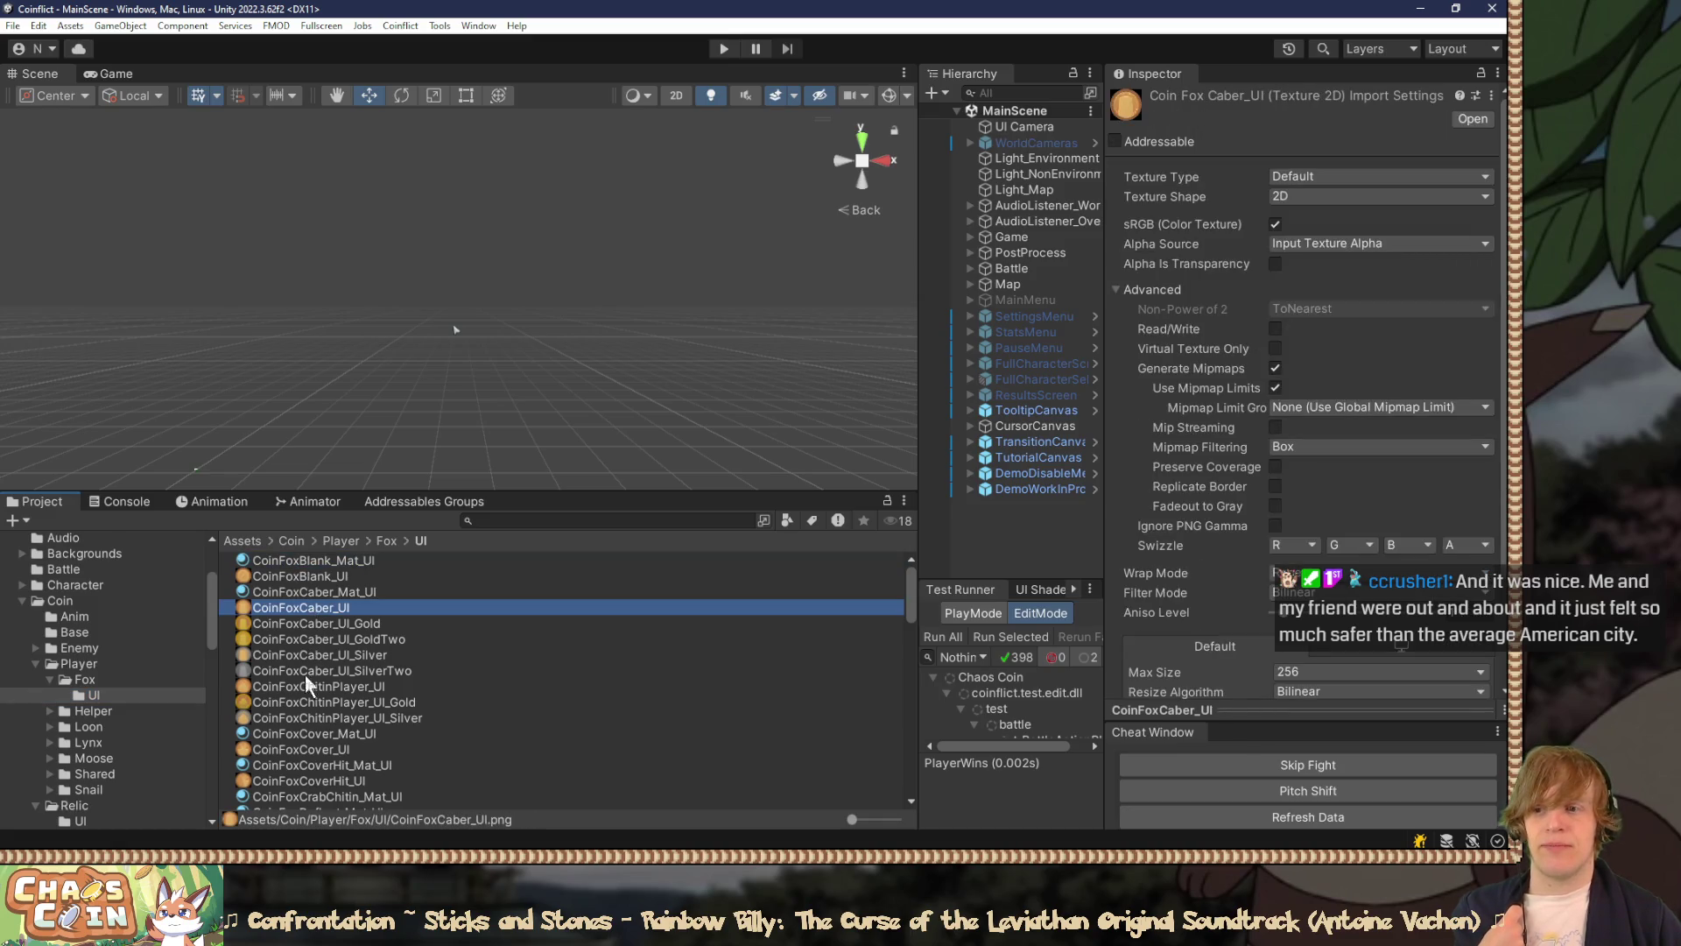
click(286, 735)
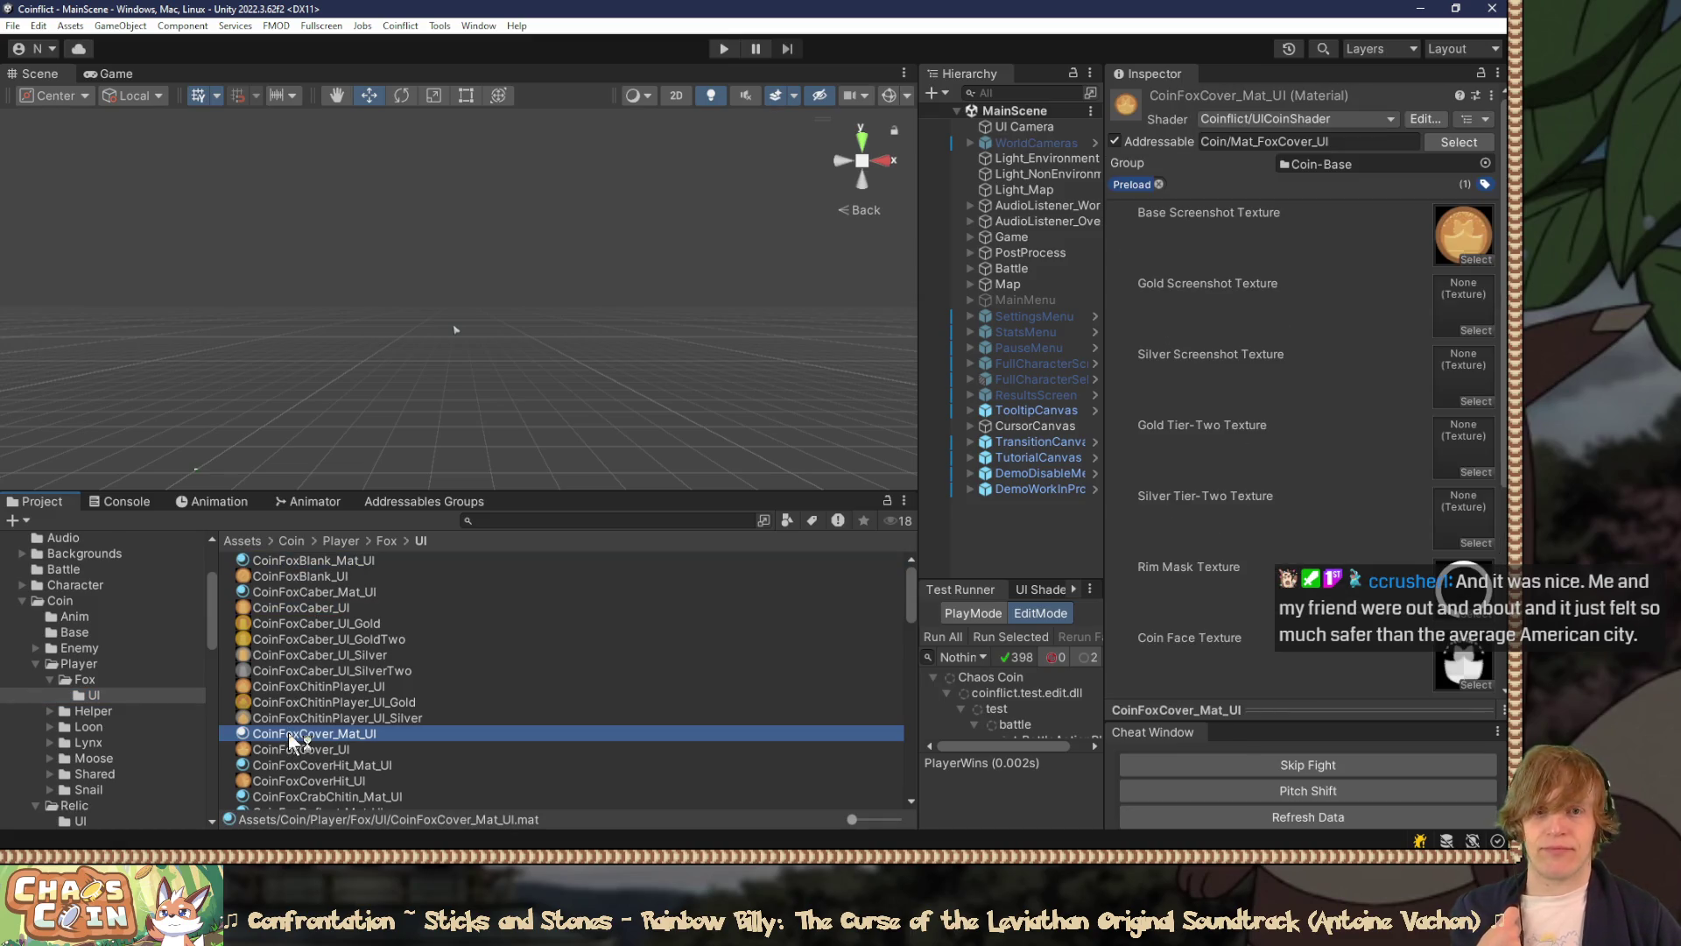
click(336, 594)
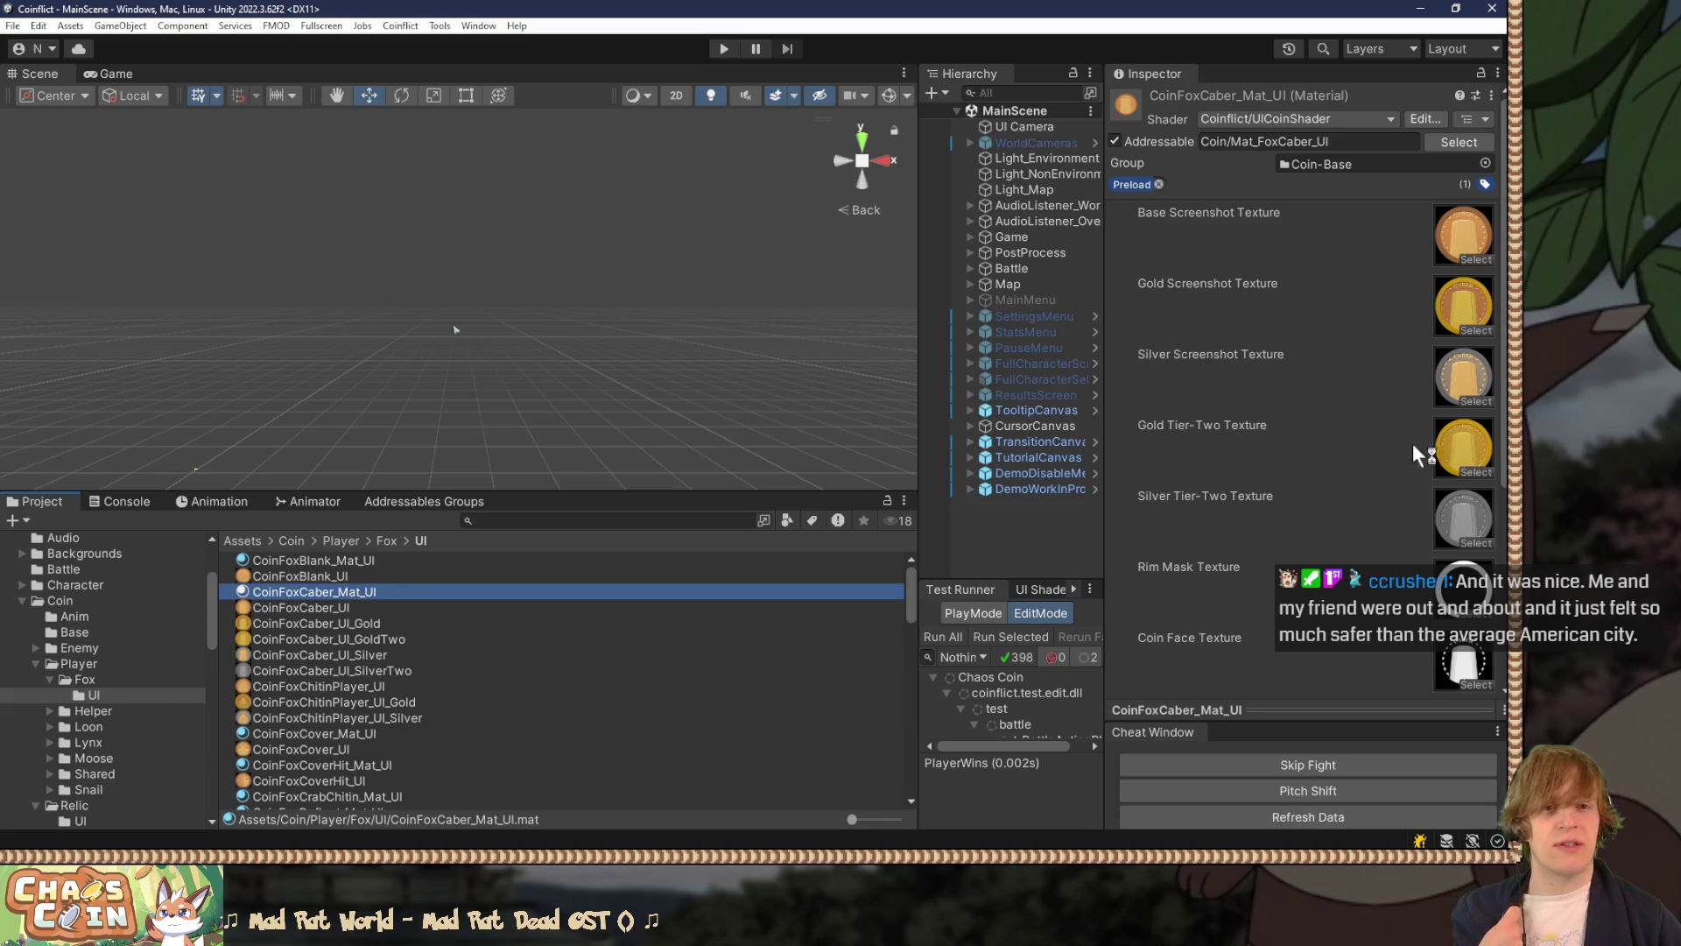
scroll(1468, 481, down, 5)
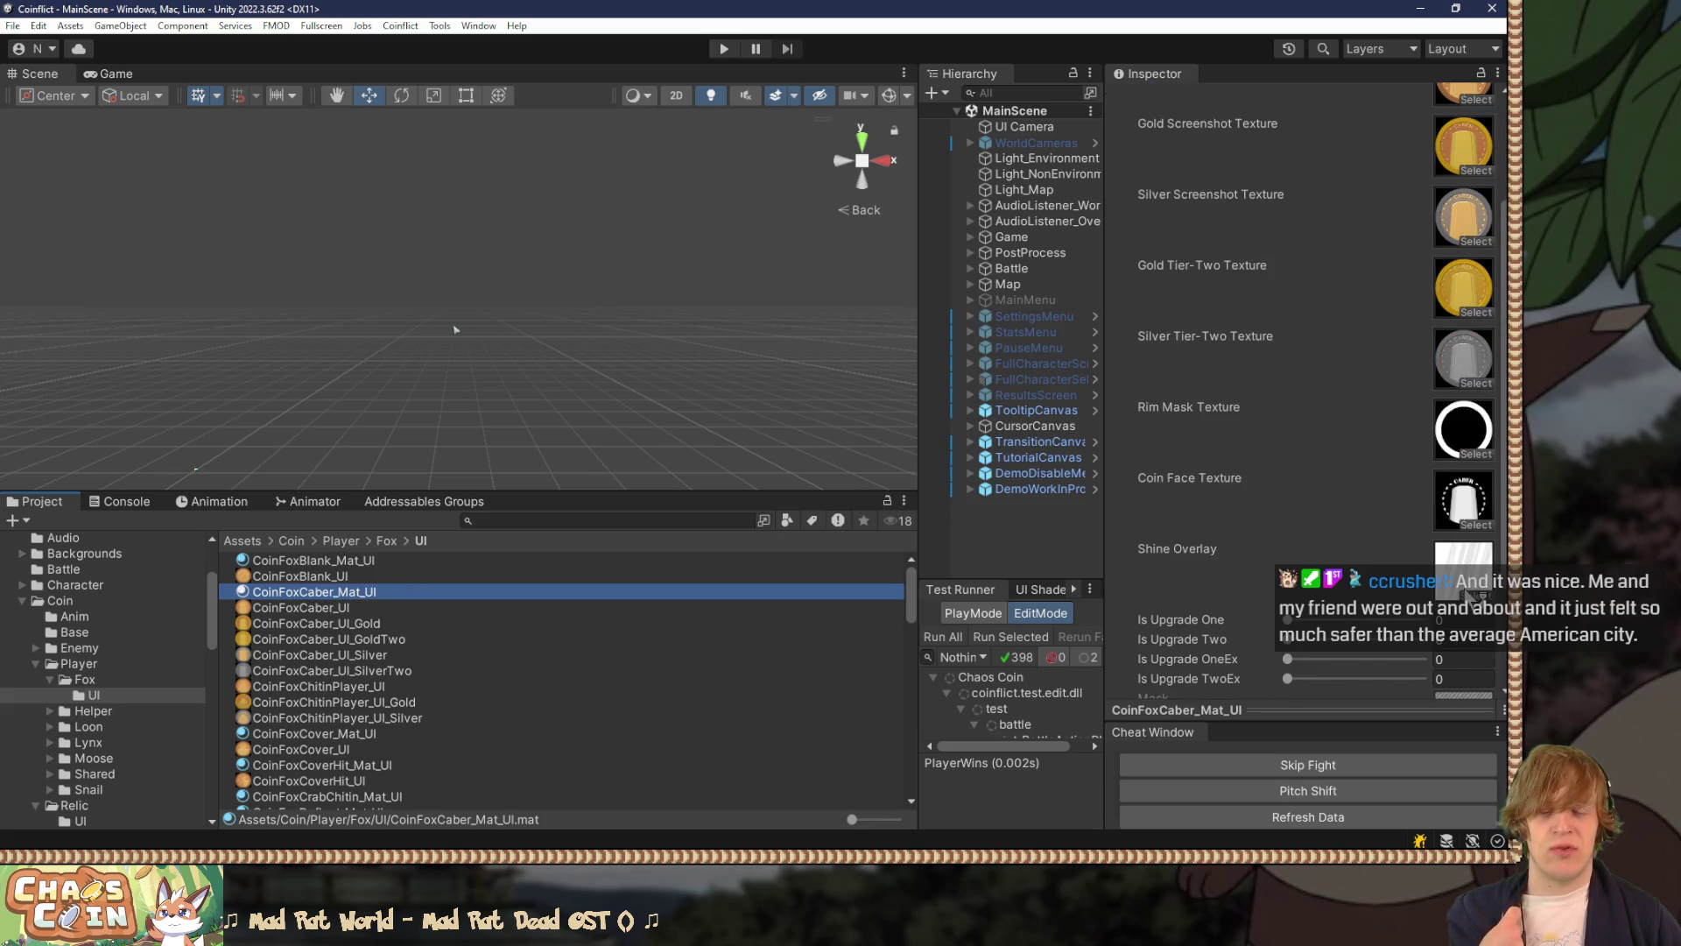
scroll(1445, 455, up, 5)
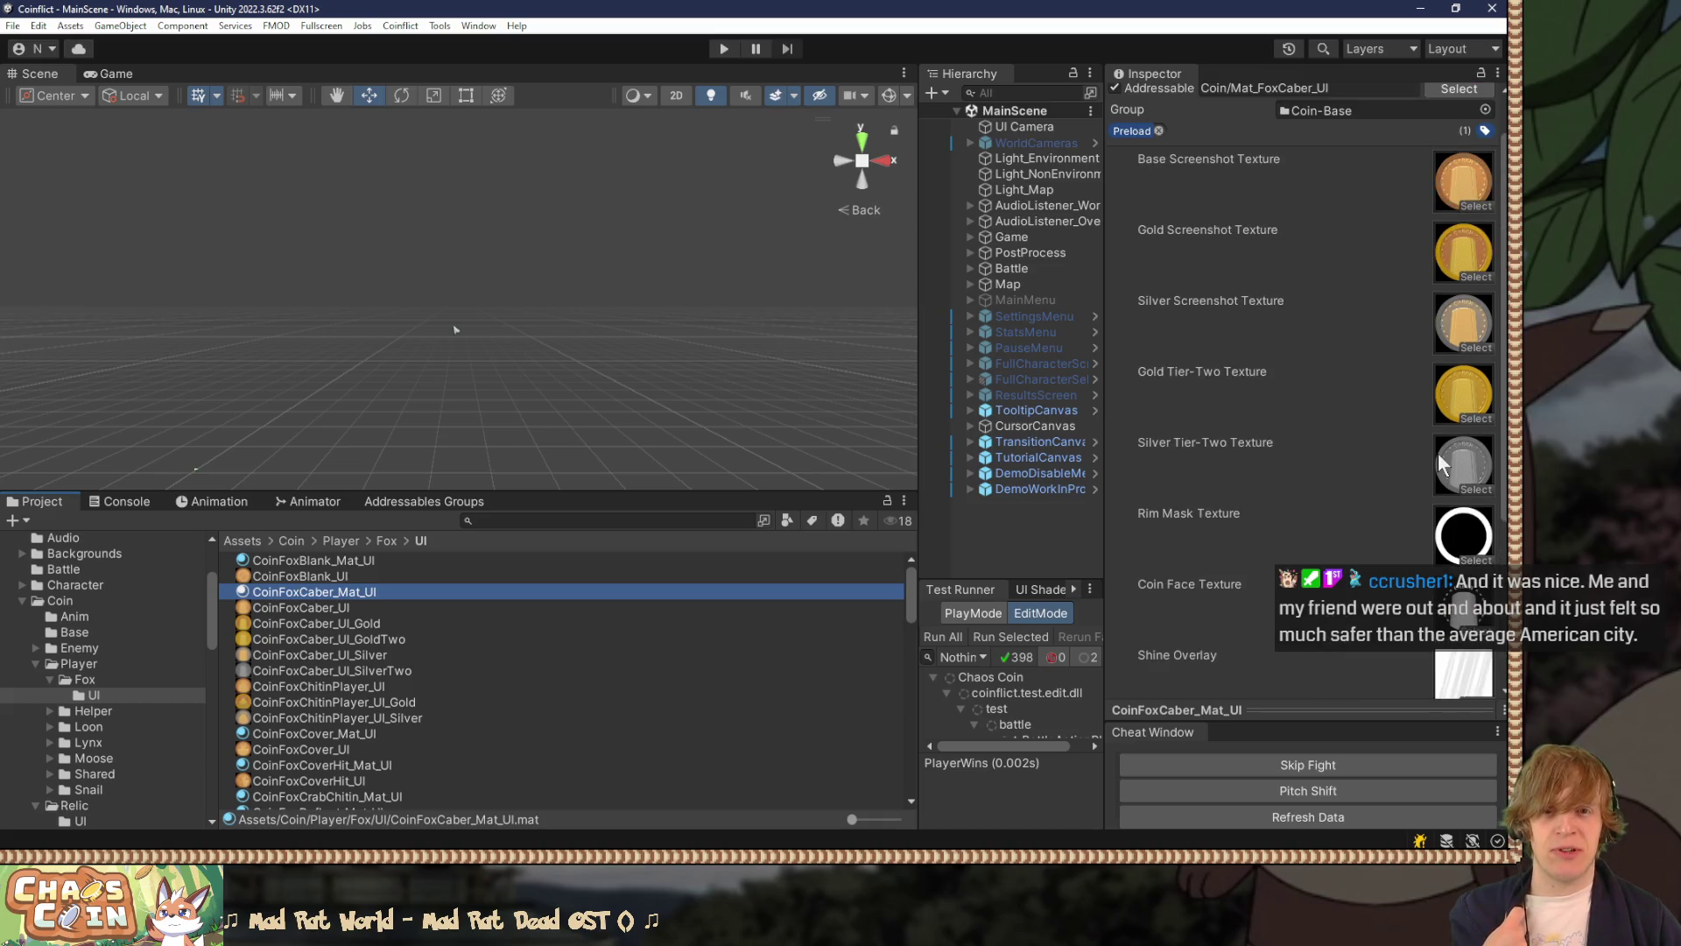
scroll(75, 713, down, 3)
scroll(70, 701, down, 3)
click(85, 702)
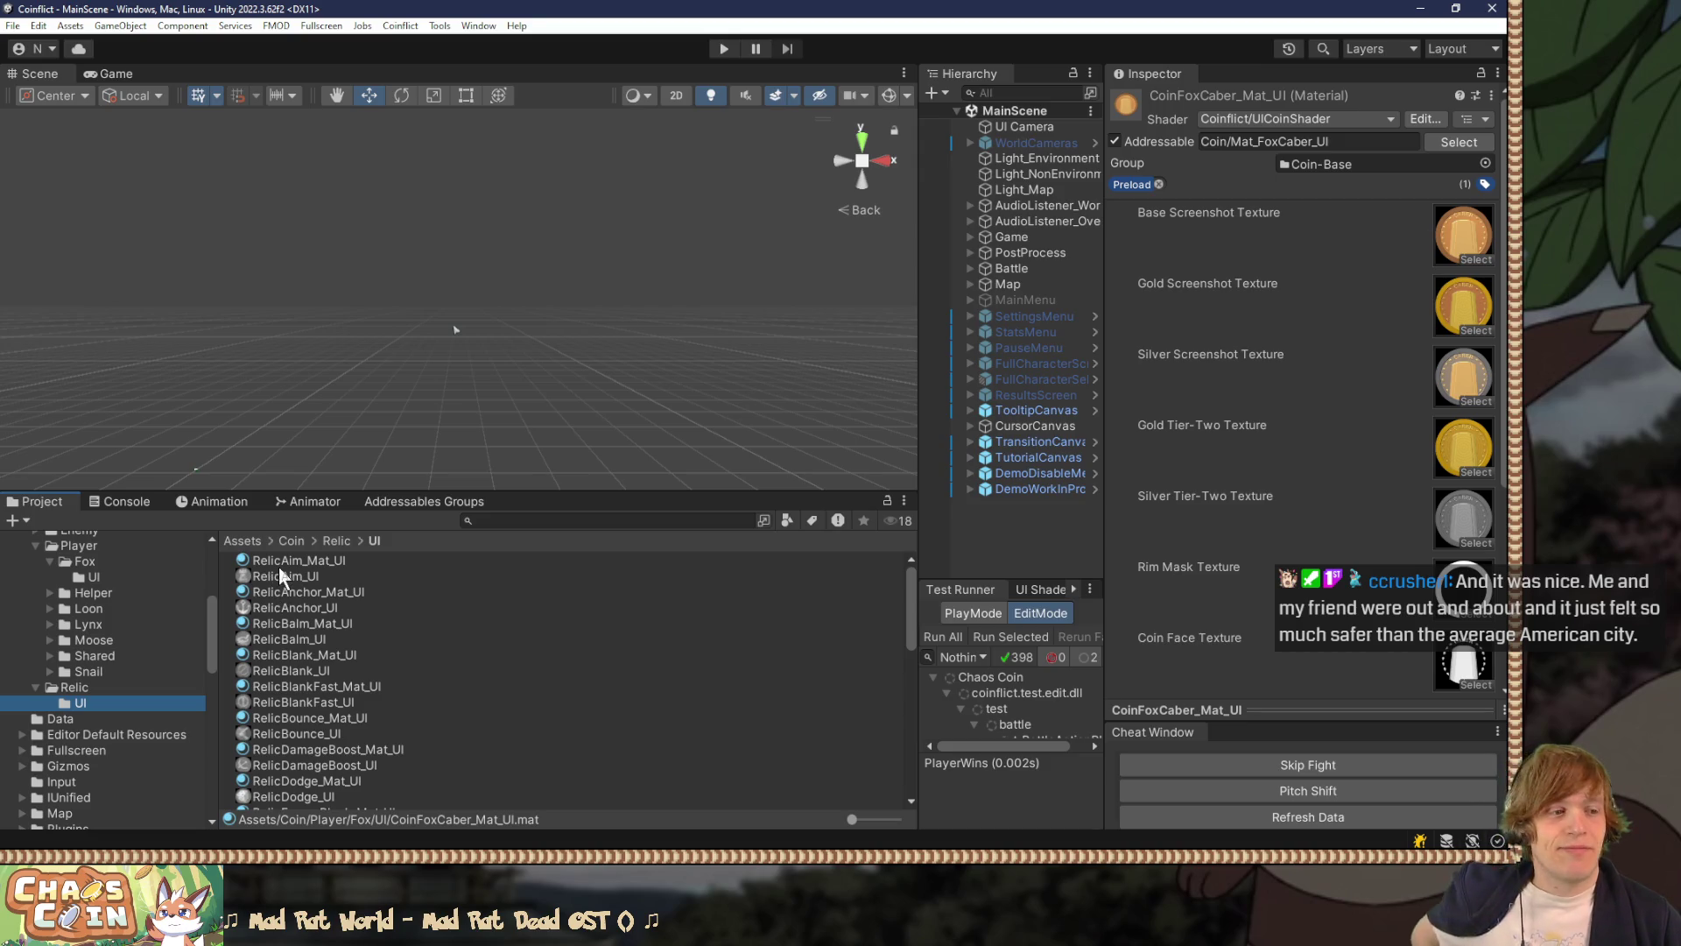
Step: Select RelicAim_Mat_UI, widen the Hierarchy, narrow the Project panel and select RelicAim_UI
click(313, 562)
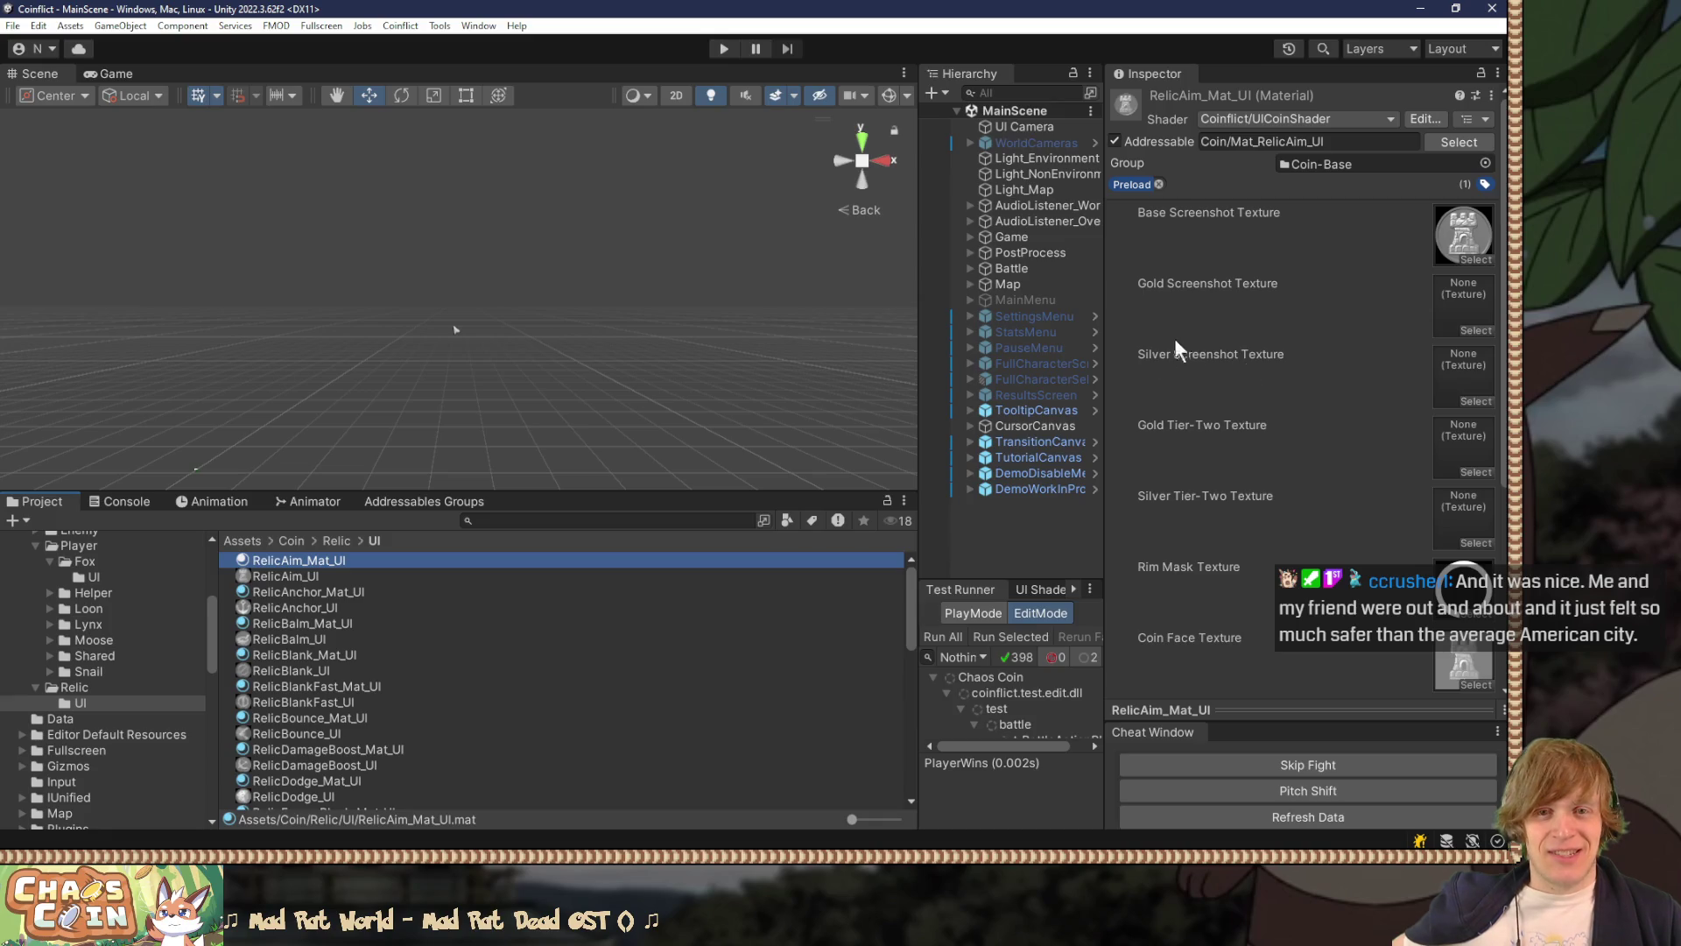
drag(1106, 530, 1163, 544)
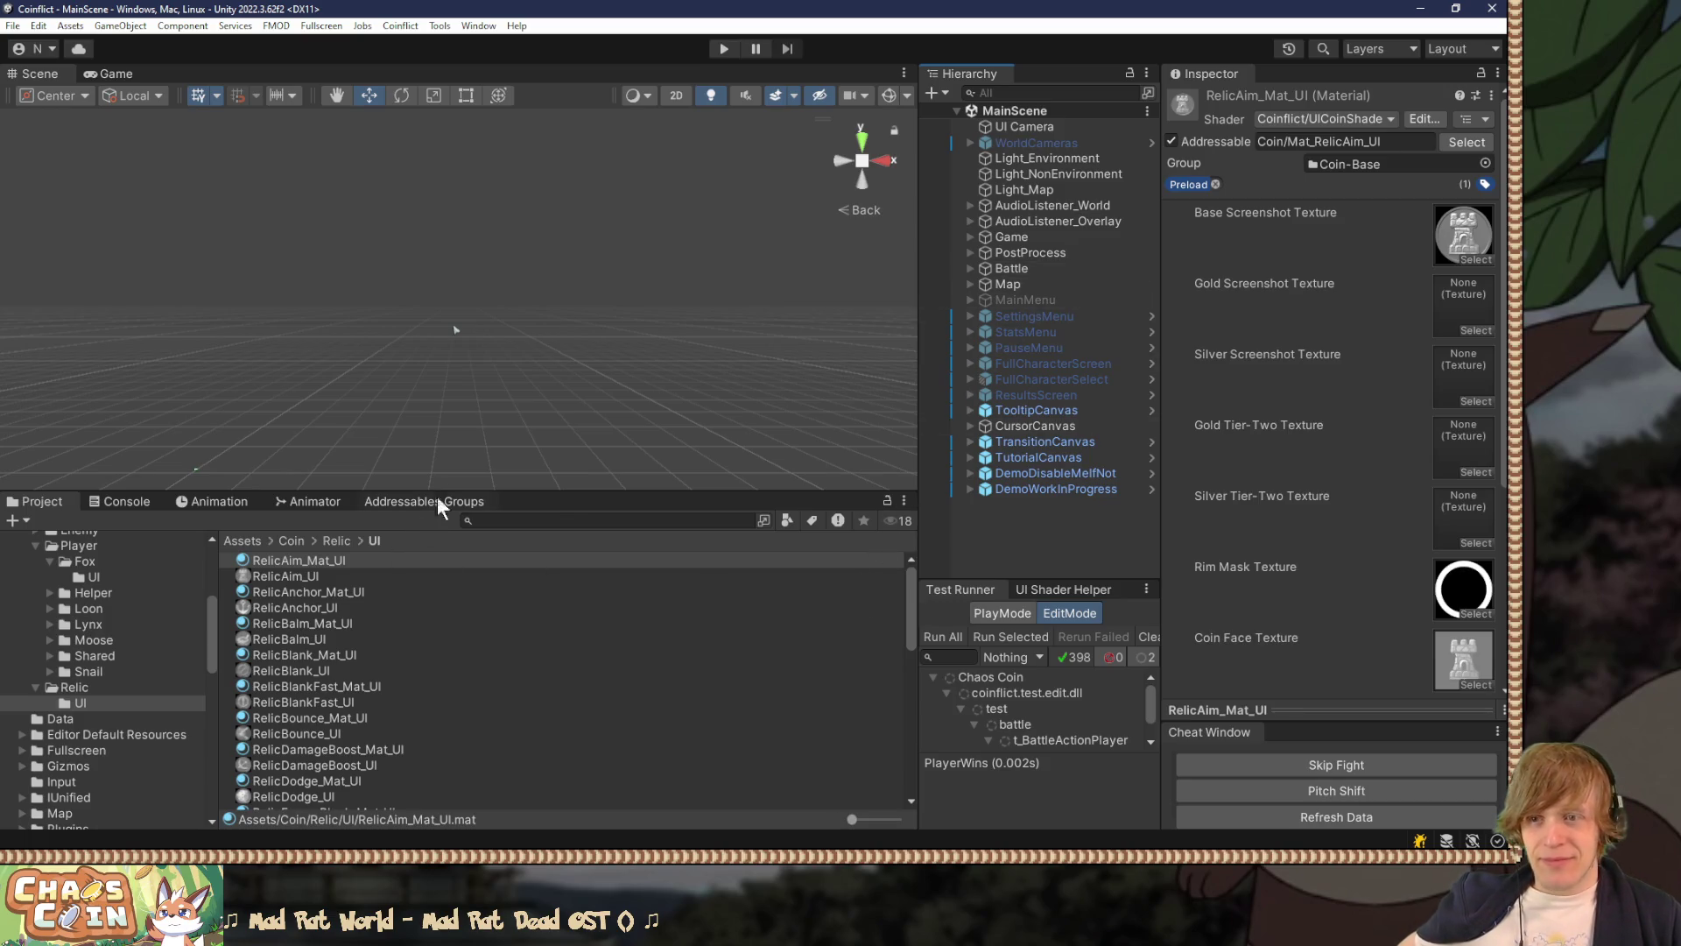
mouse_move(569, 490)
mouse_down()
mouse_move(564, 536)
mouse_move(556, 498)
mouse_up()
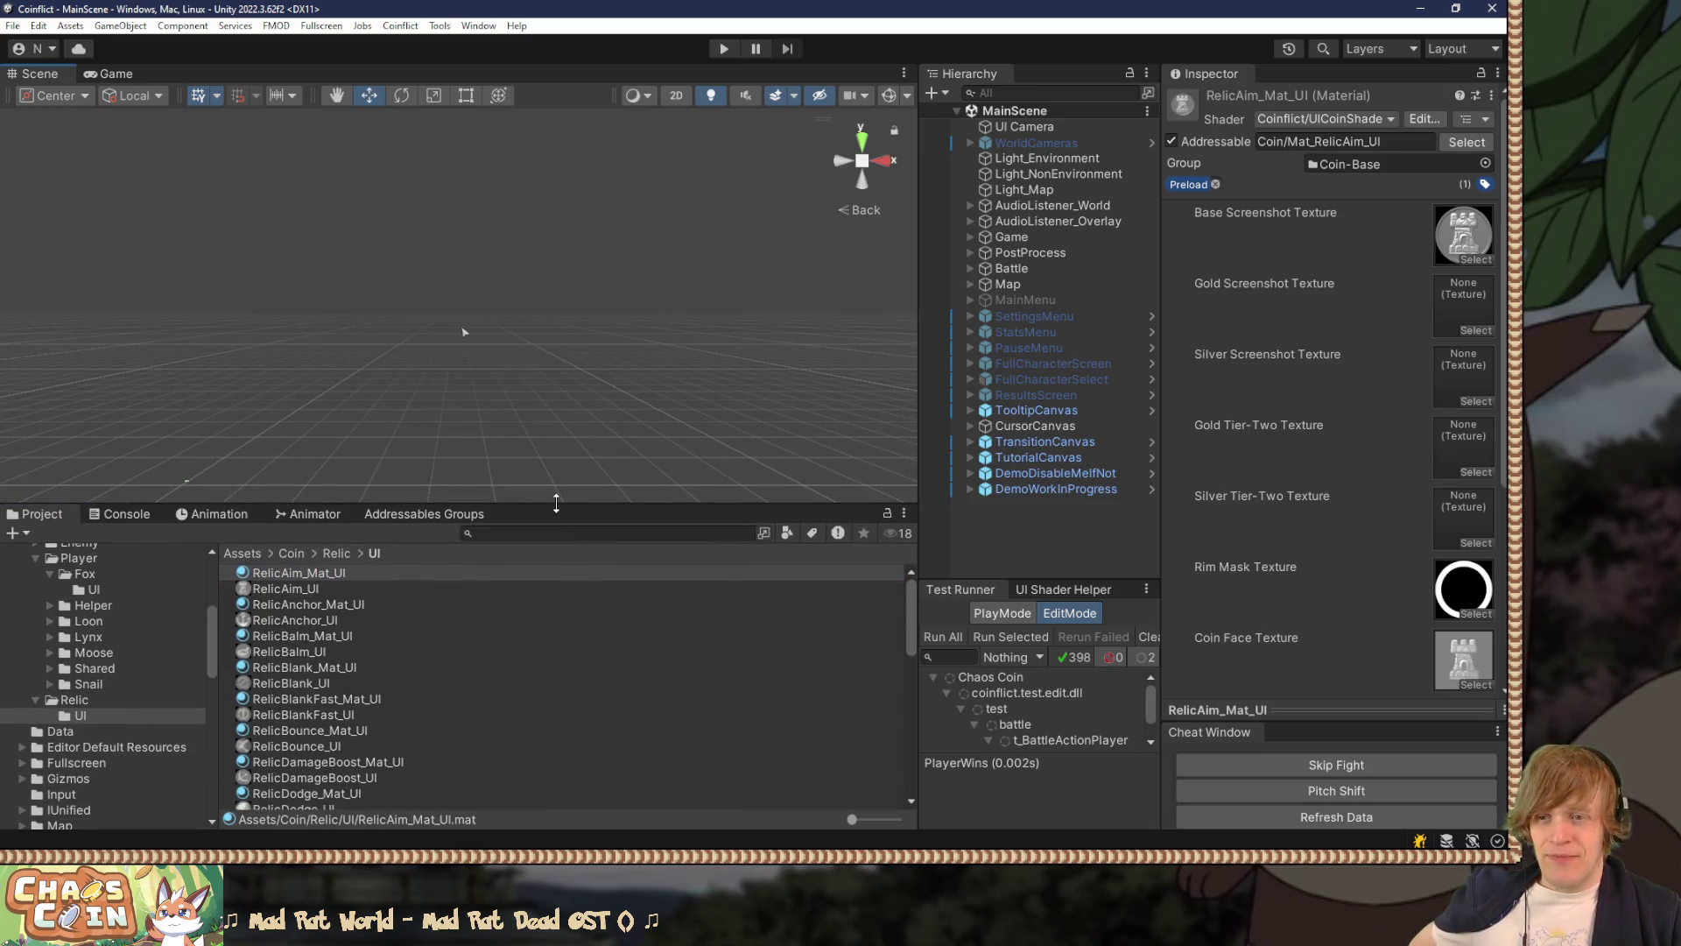
click(431, 588)
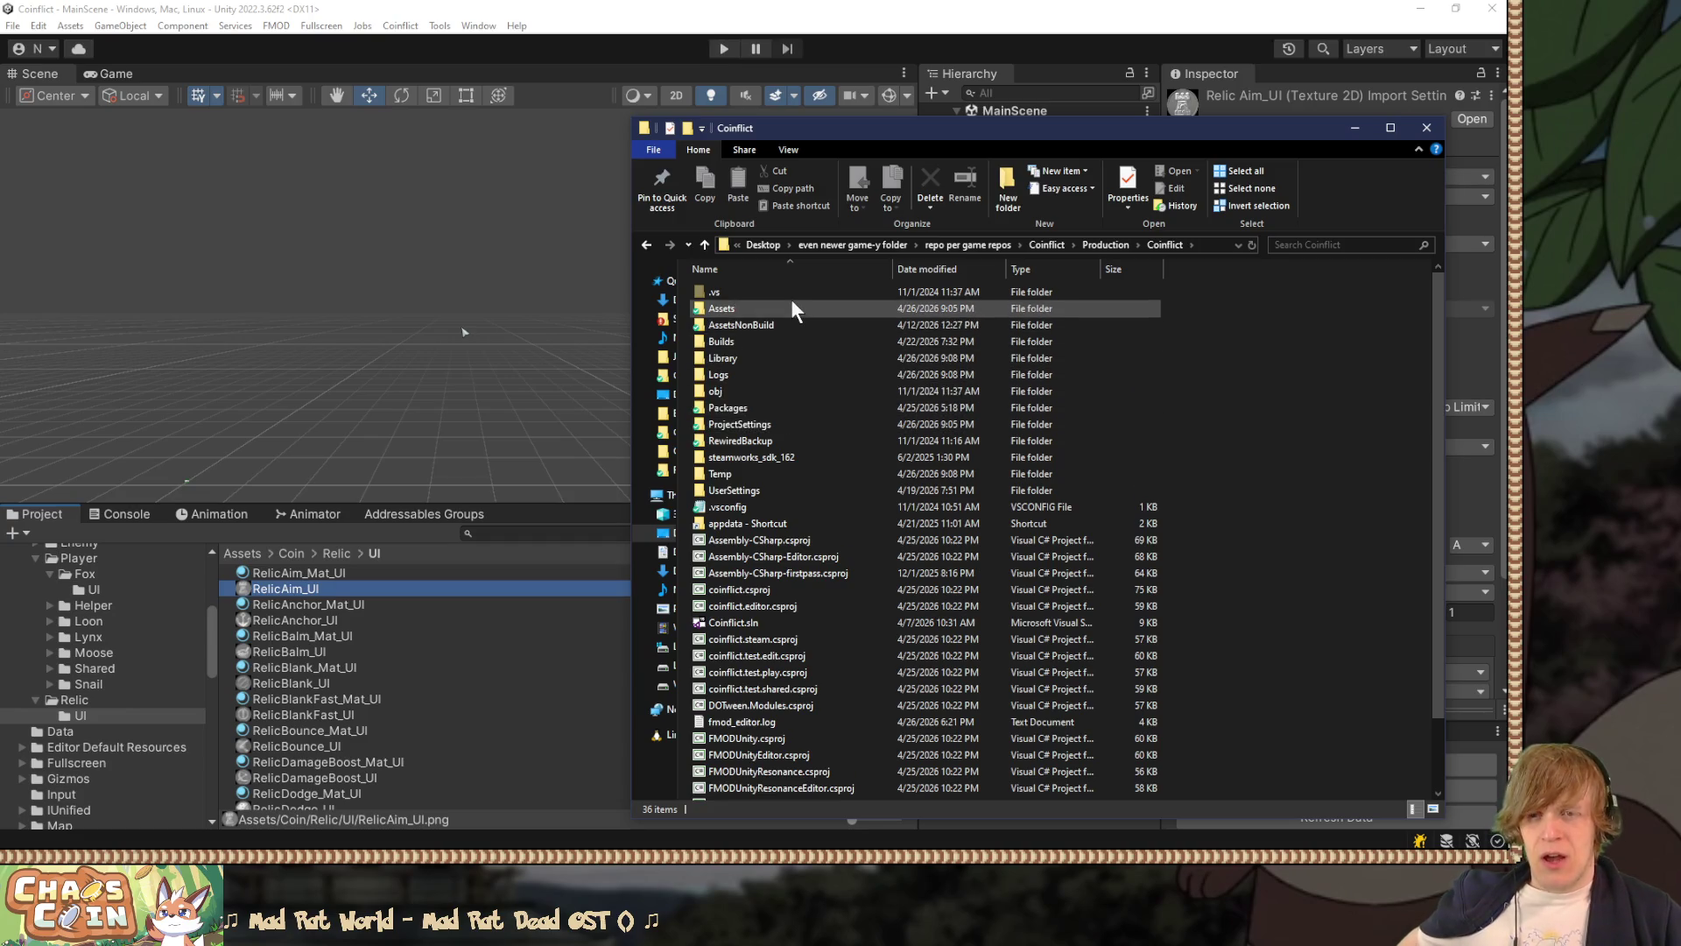
Step: Open the AssetsNonBuild folder, scroll to the bottom and select Relics.pdn
double_click(784, 325)
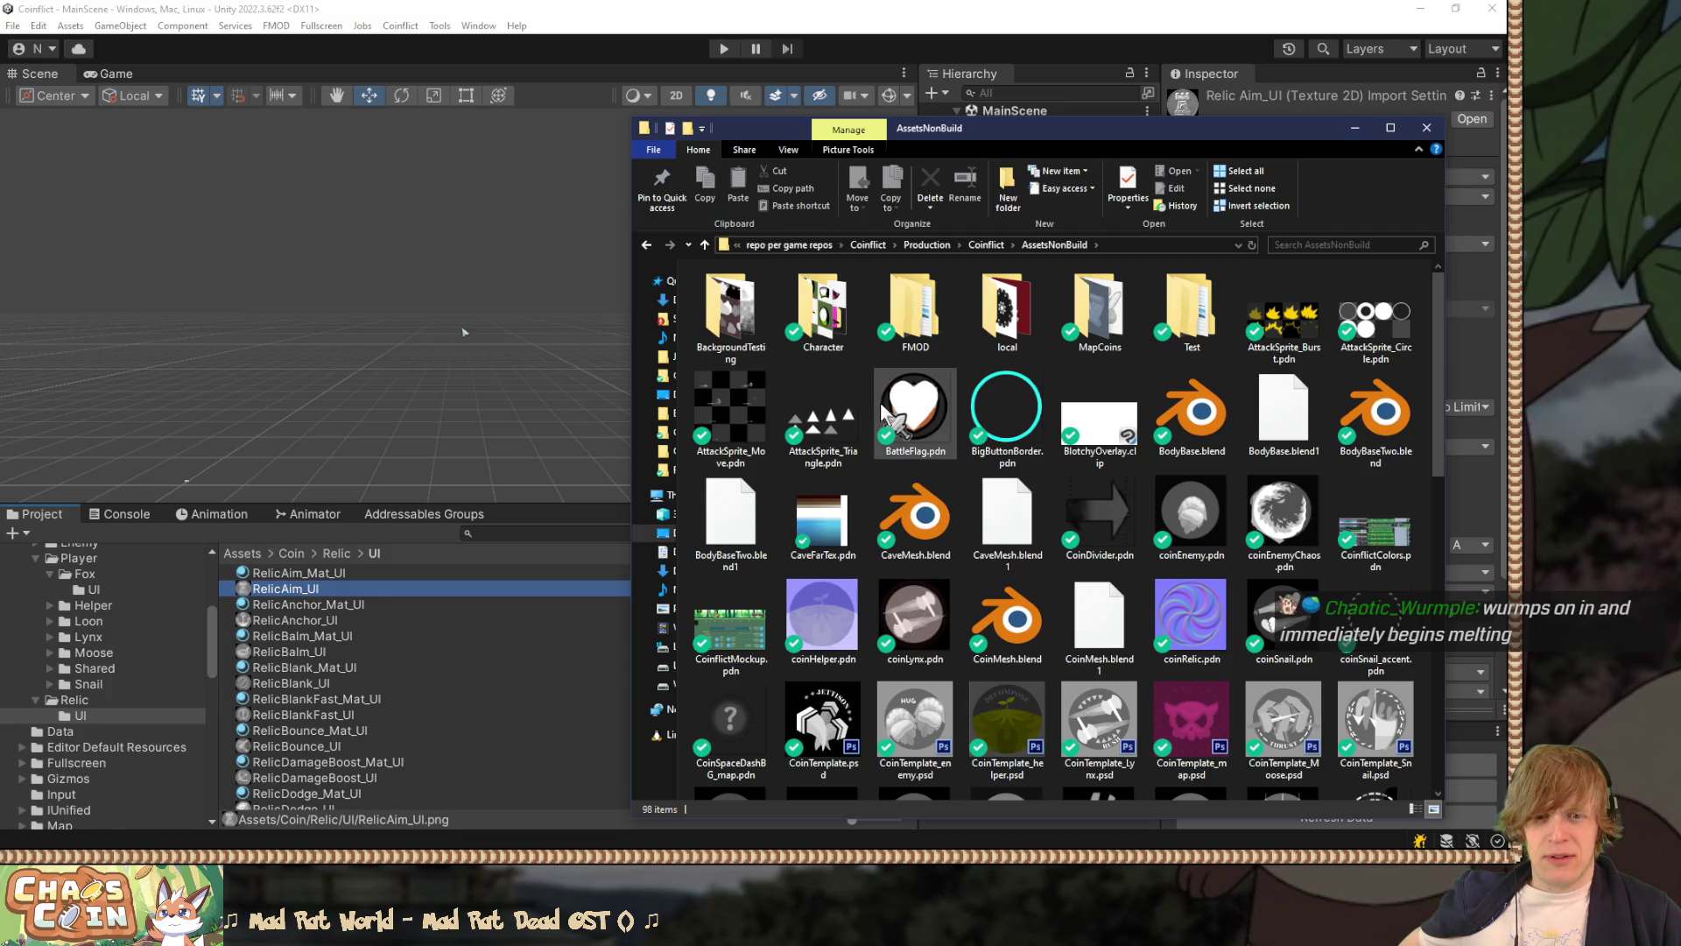
scroll(882, 411, down, 10)
scroll(882, 412, down, 3)
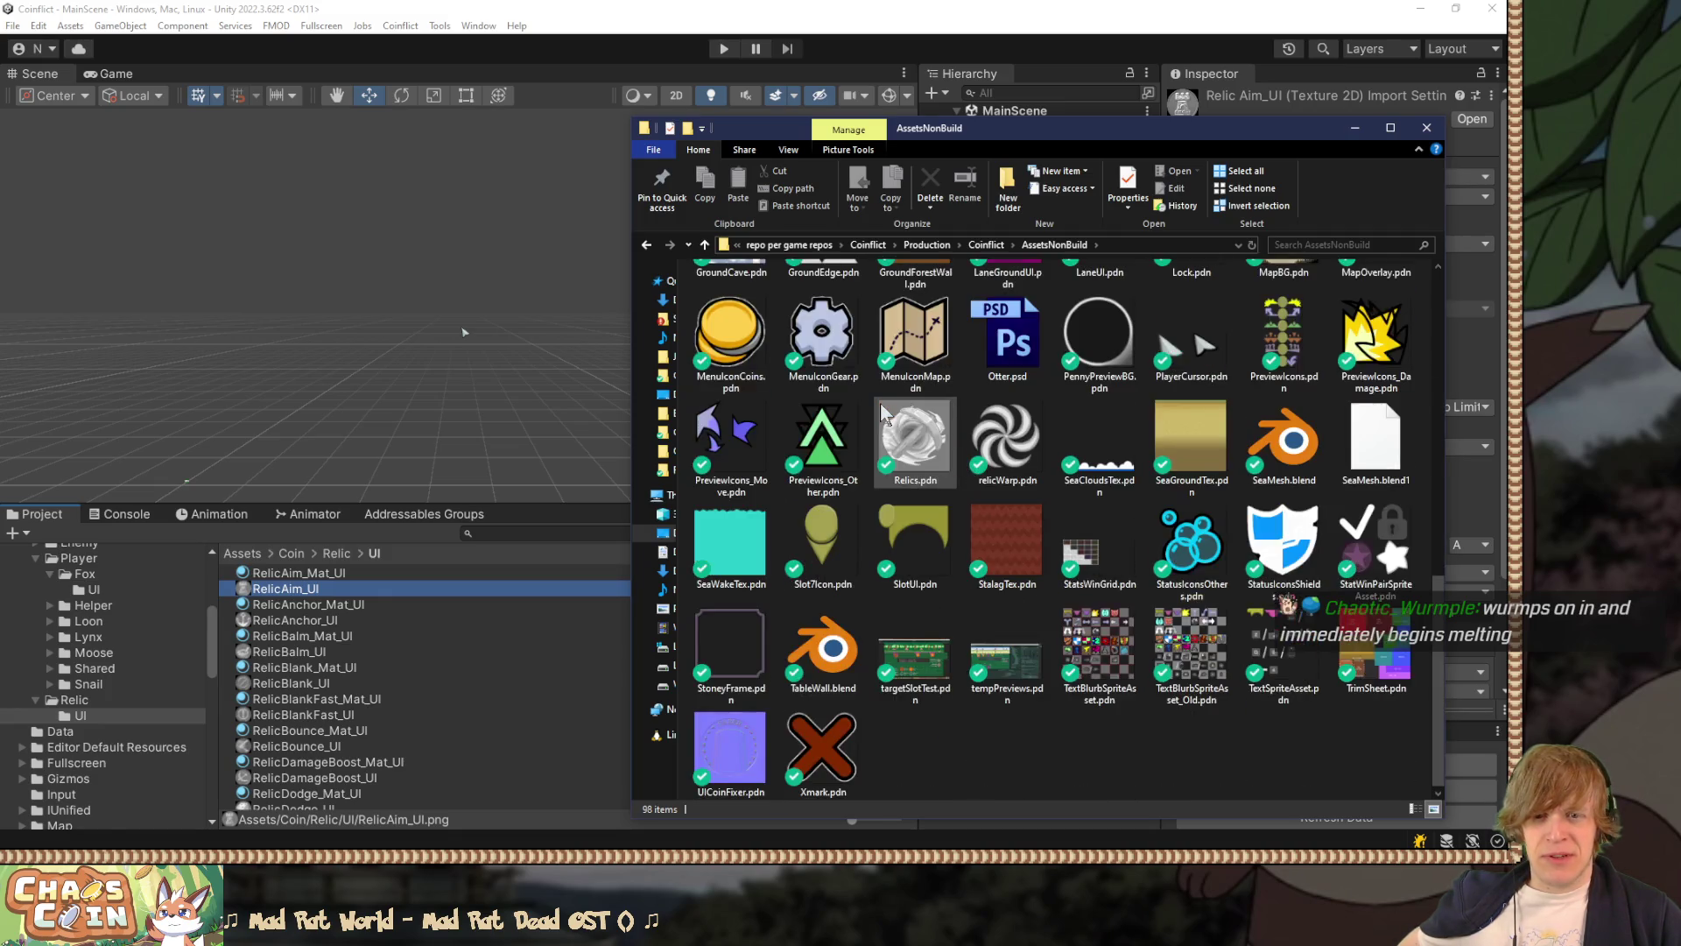
click(910, 483)
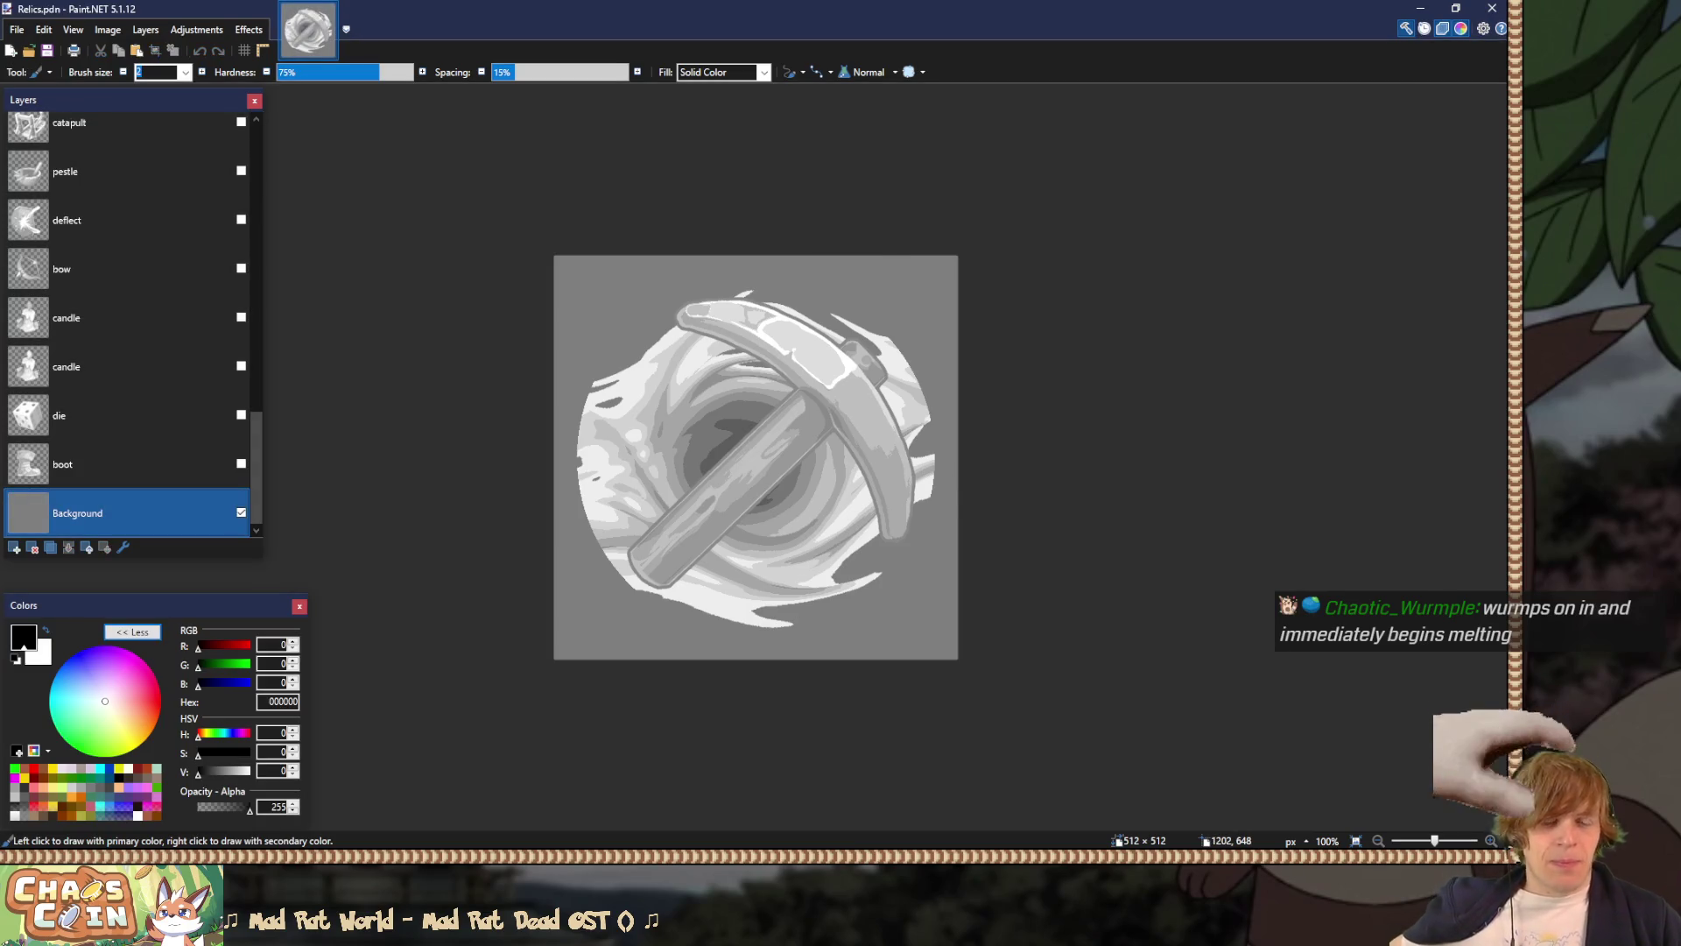
Step: Open relicWarp.pdn in Paint.NET from Explorer, then minimize the Explorer window
key(alt+Tab)
double_click(1026, 454)
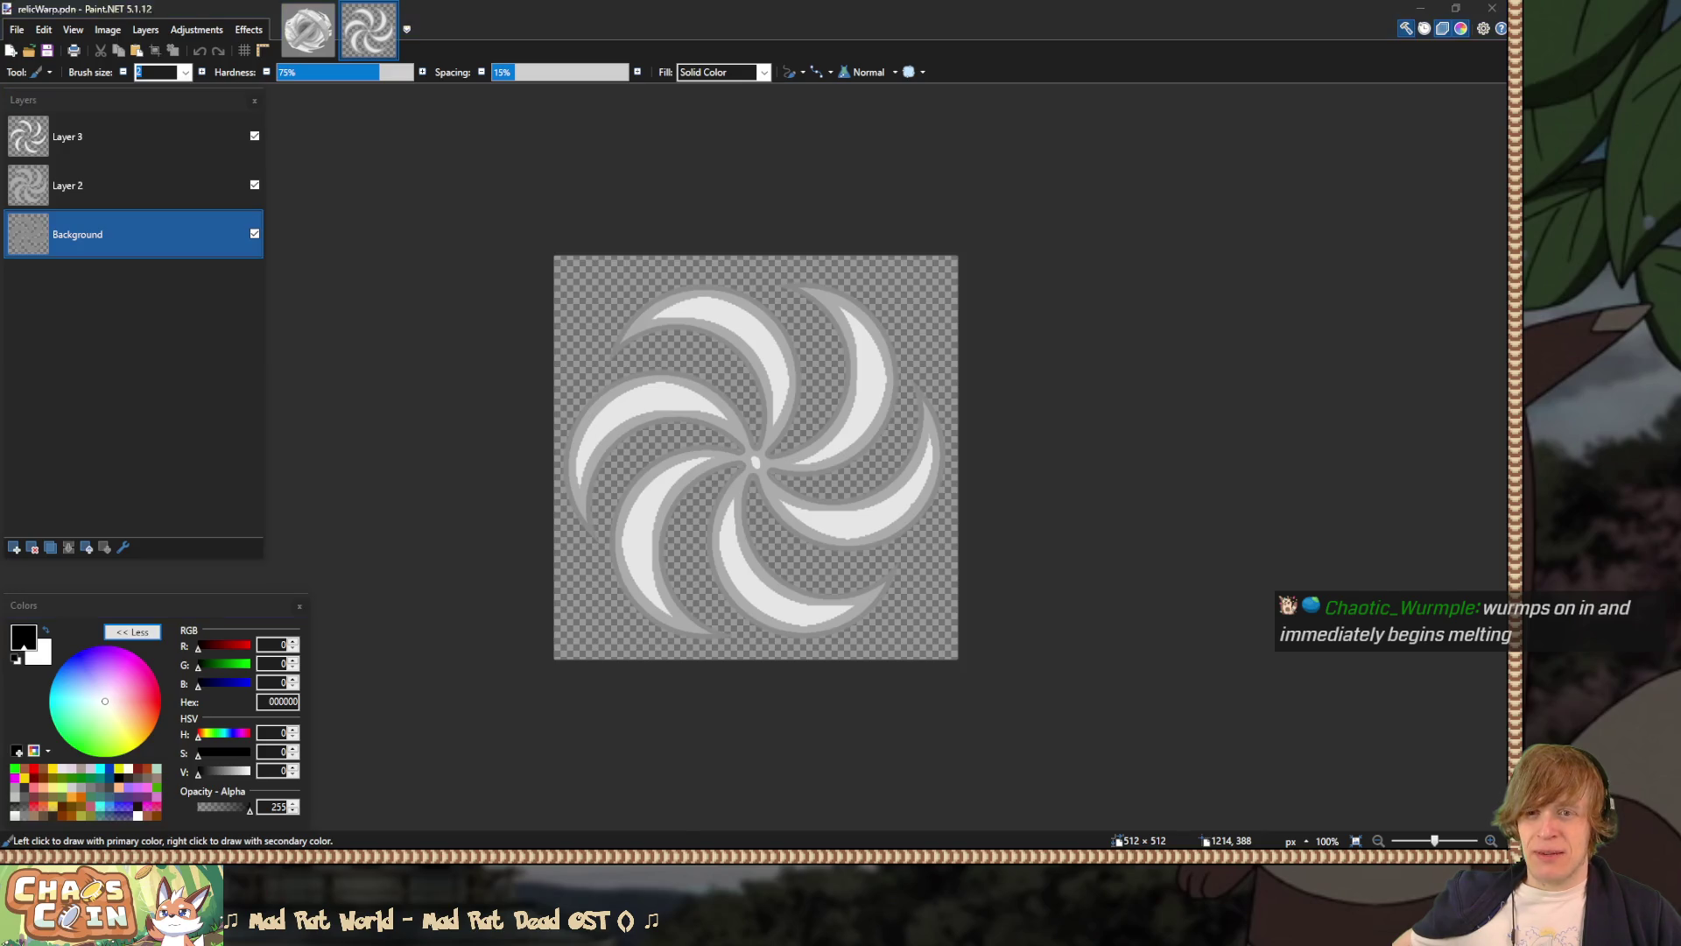
key(alt+Tab)
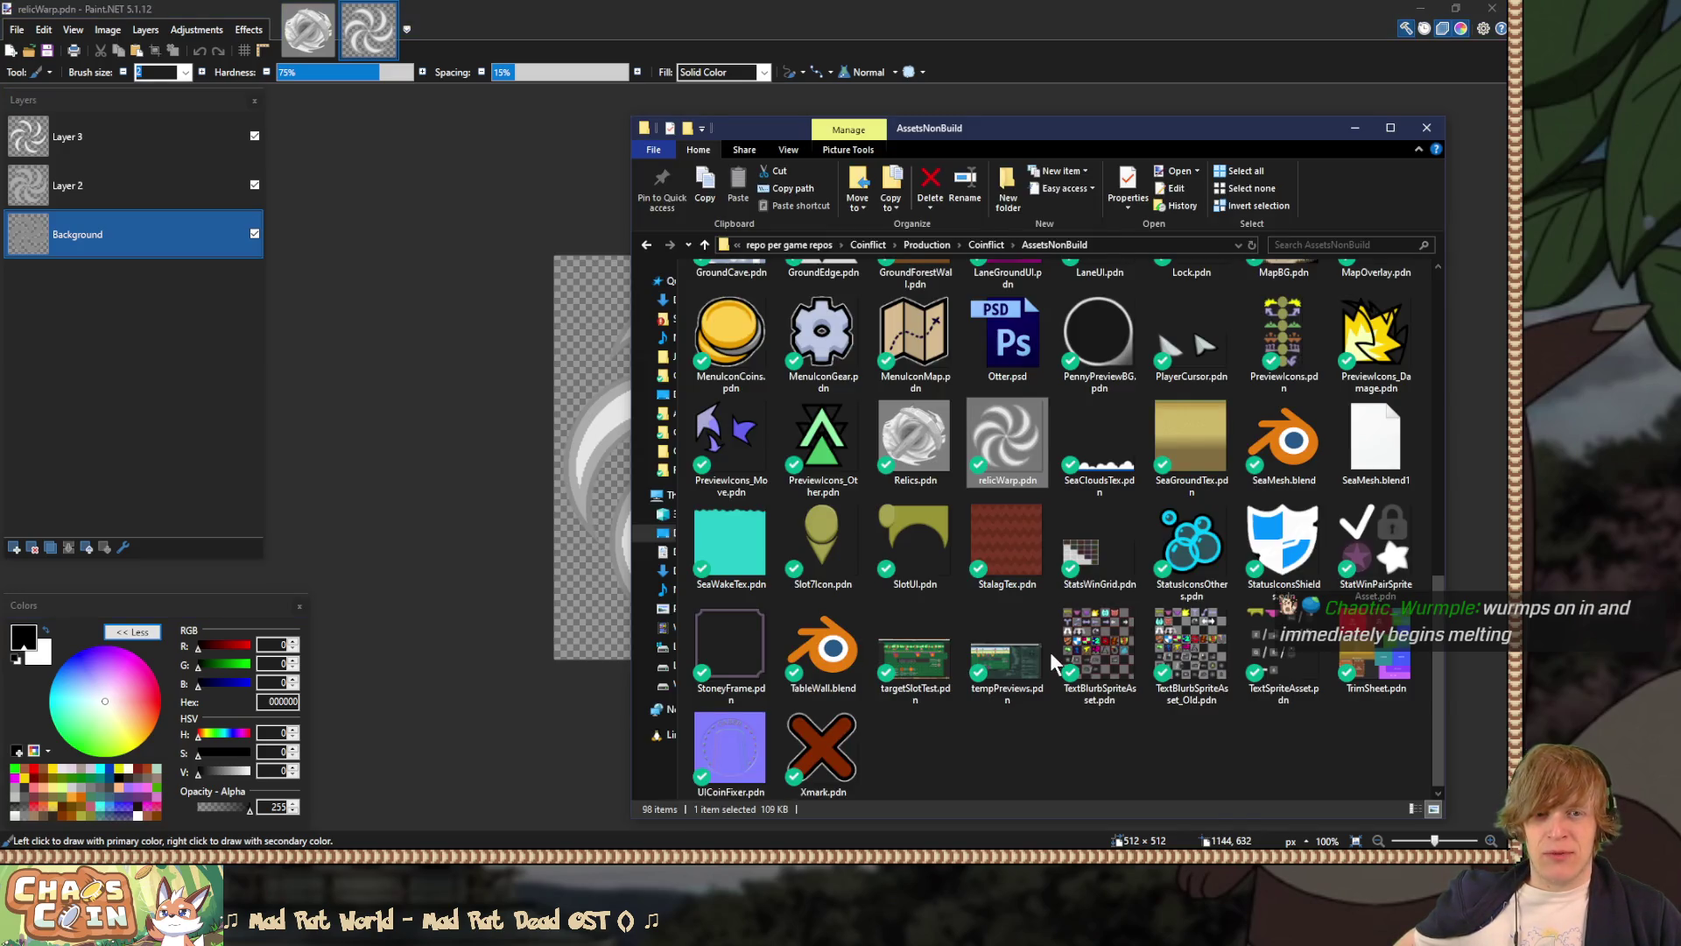
scroll(1049, 652, up, 10)
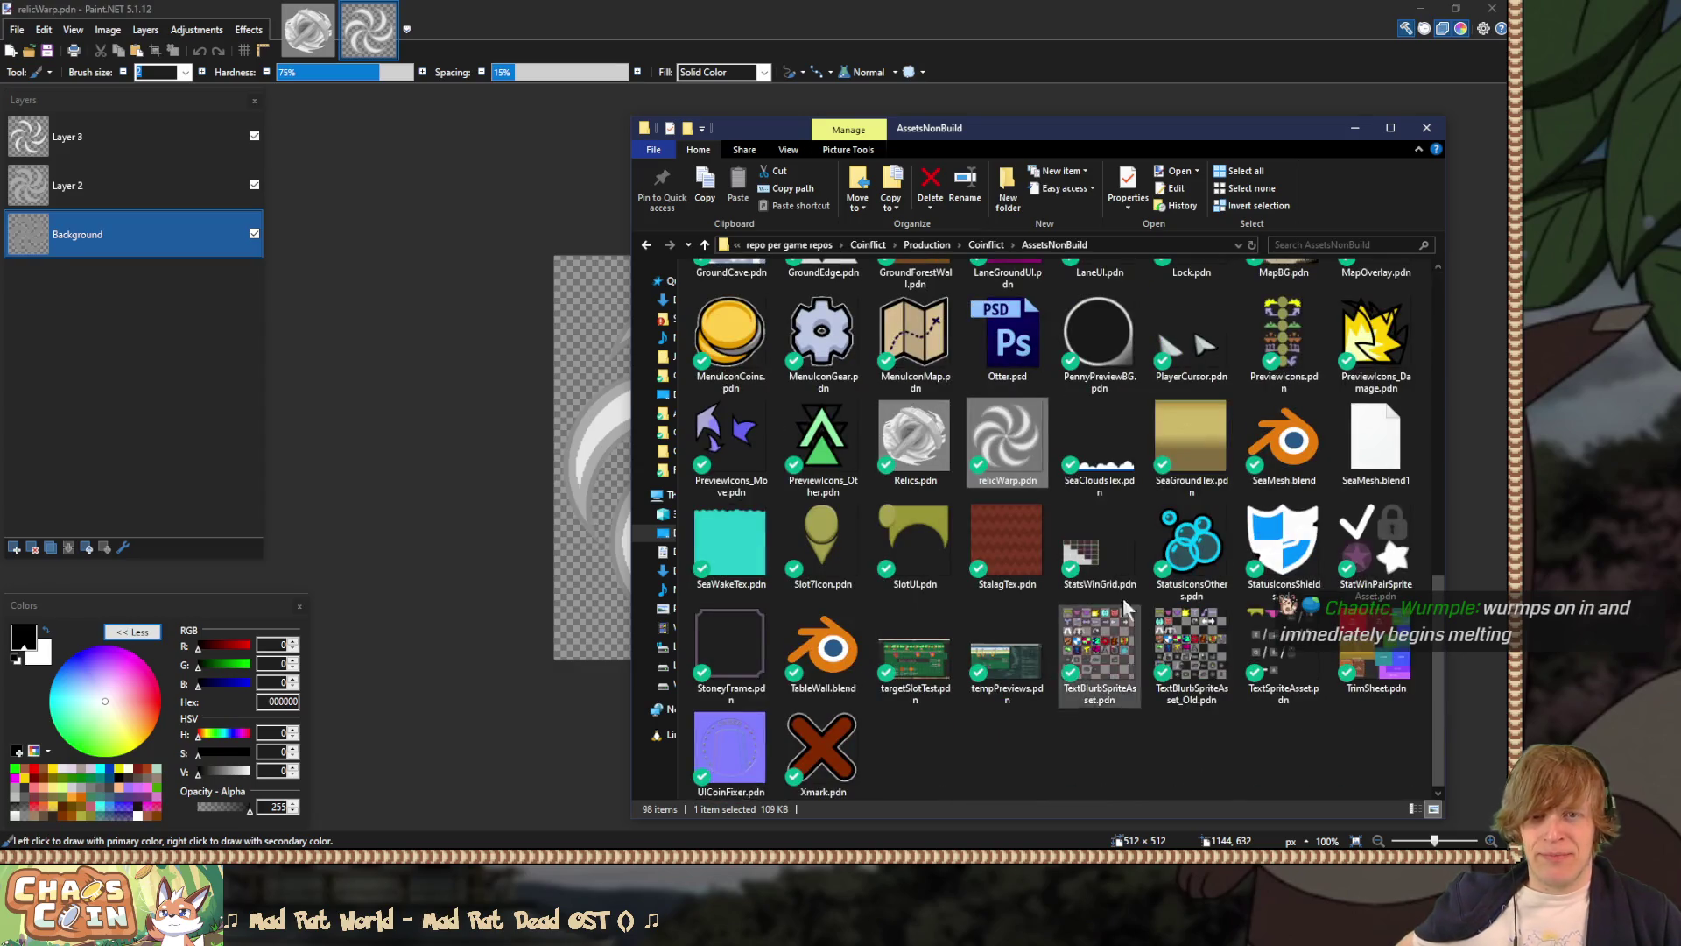
click(1354, 128)
Step: In the Relics image, hide the dig and bleak layers to leave the grey background
click(317, 44)
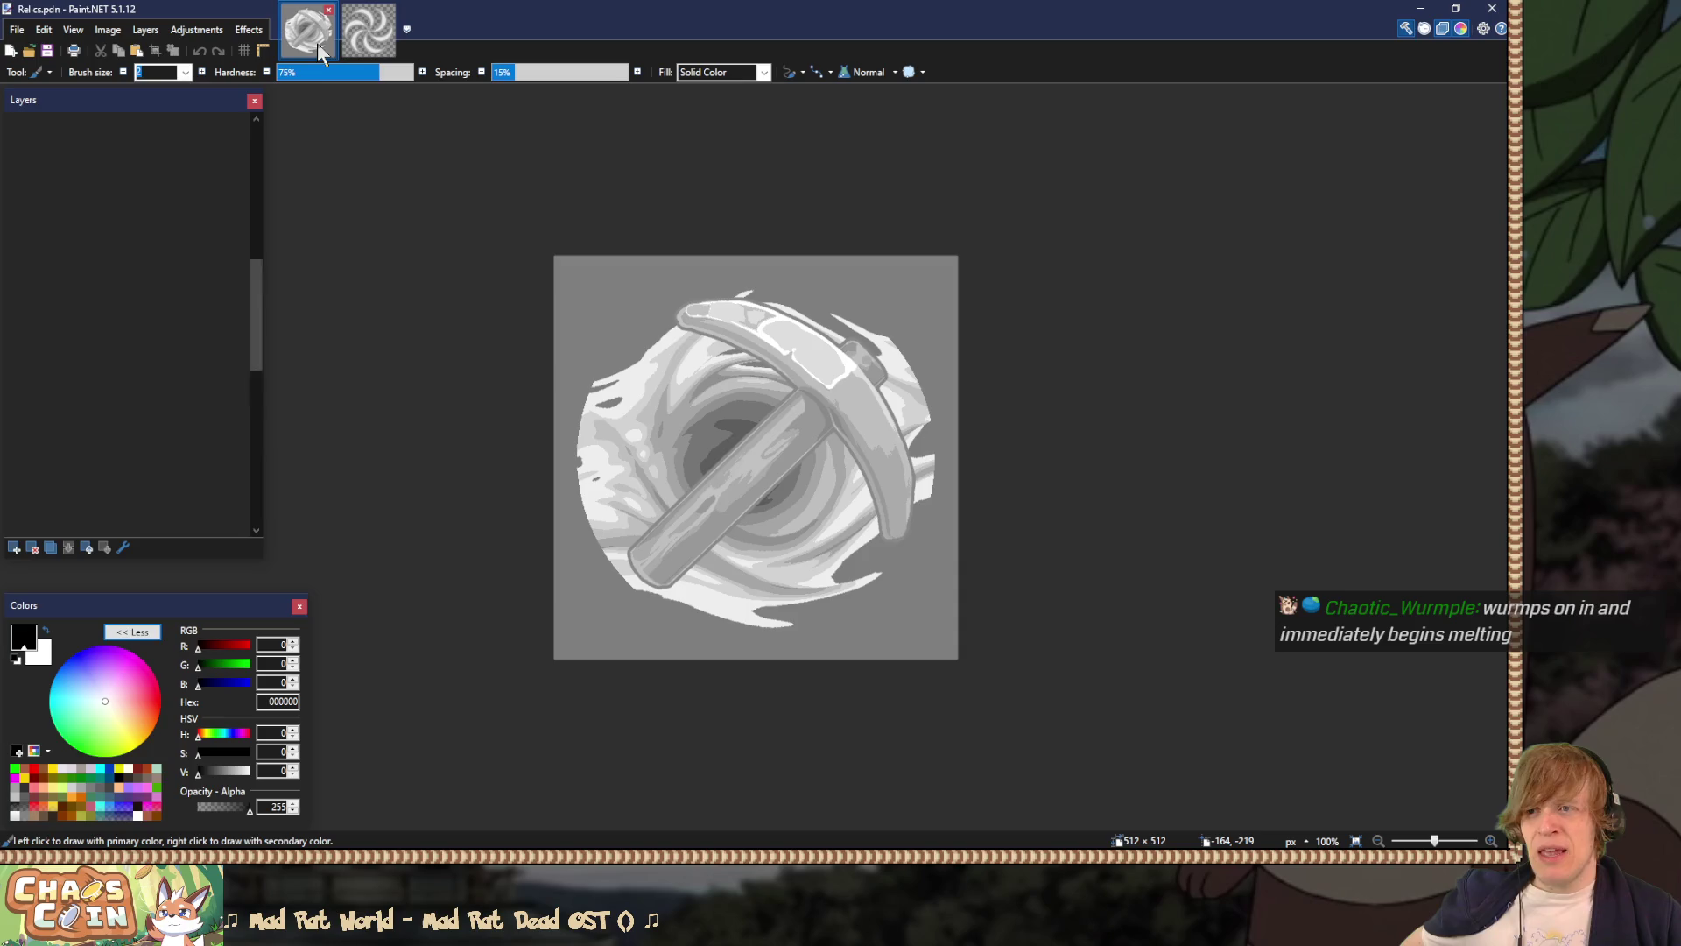
drag(255, 476, 283, 150)
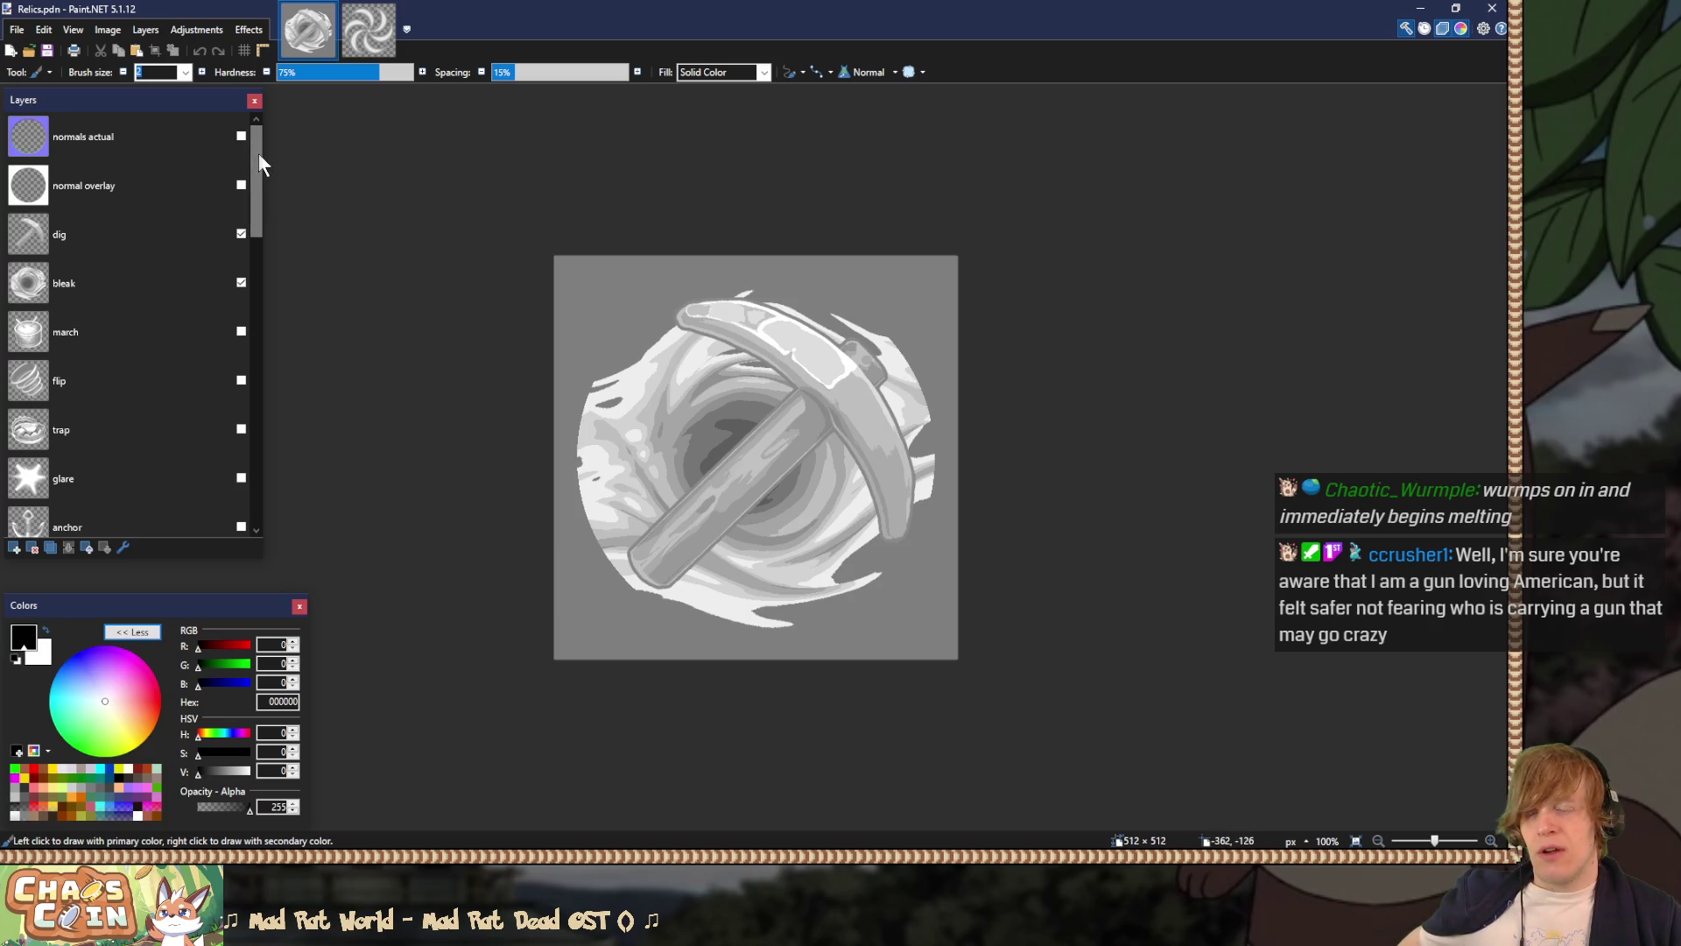
click(243, 234)
click(242, 283)
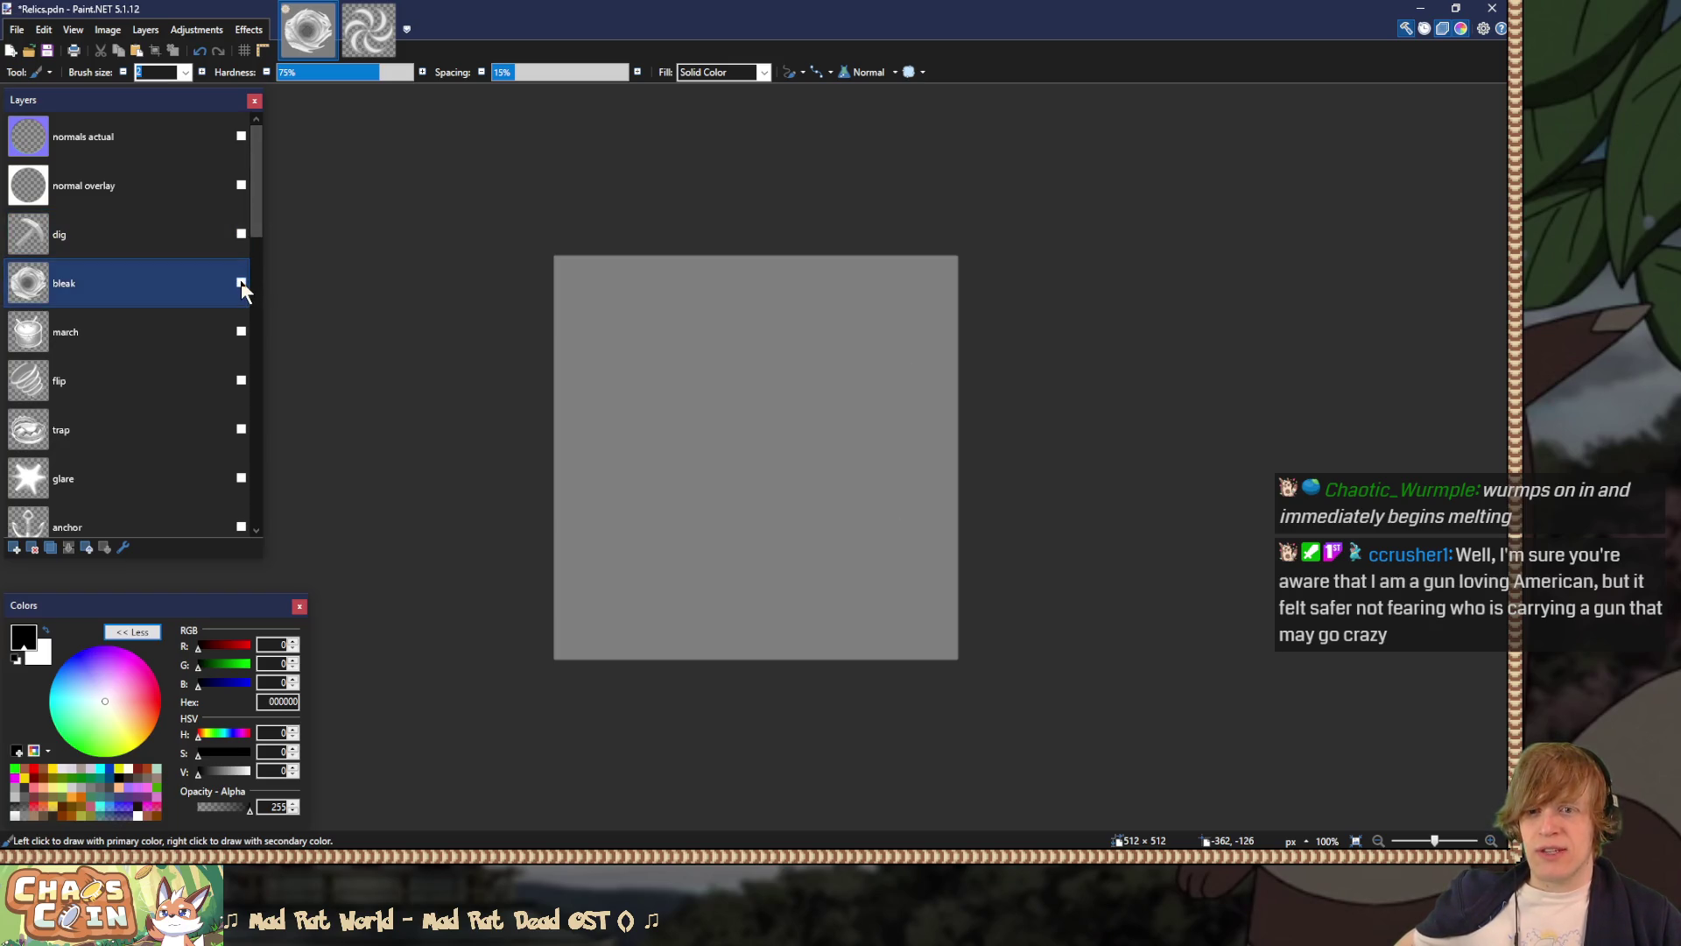
Step: Scroll the Layers panel to the bottom and make the boot layer visible
drag(258, 193, 245, 508)
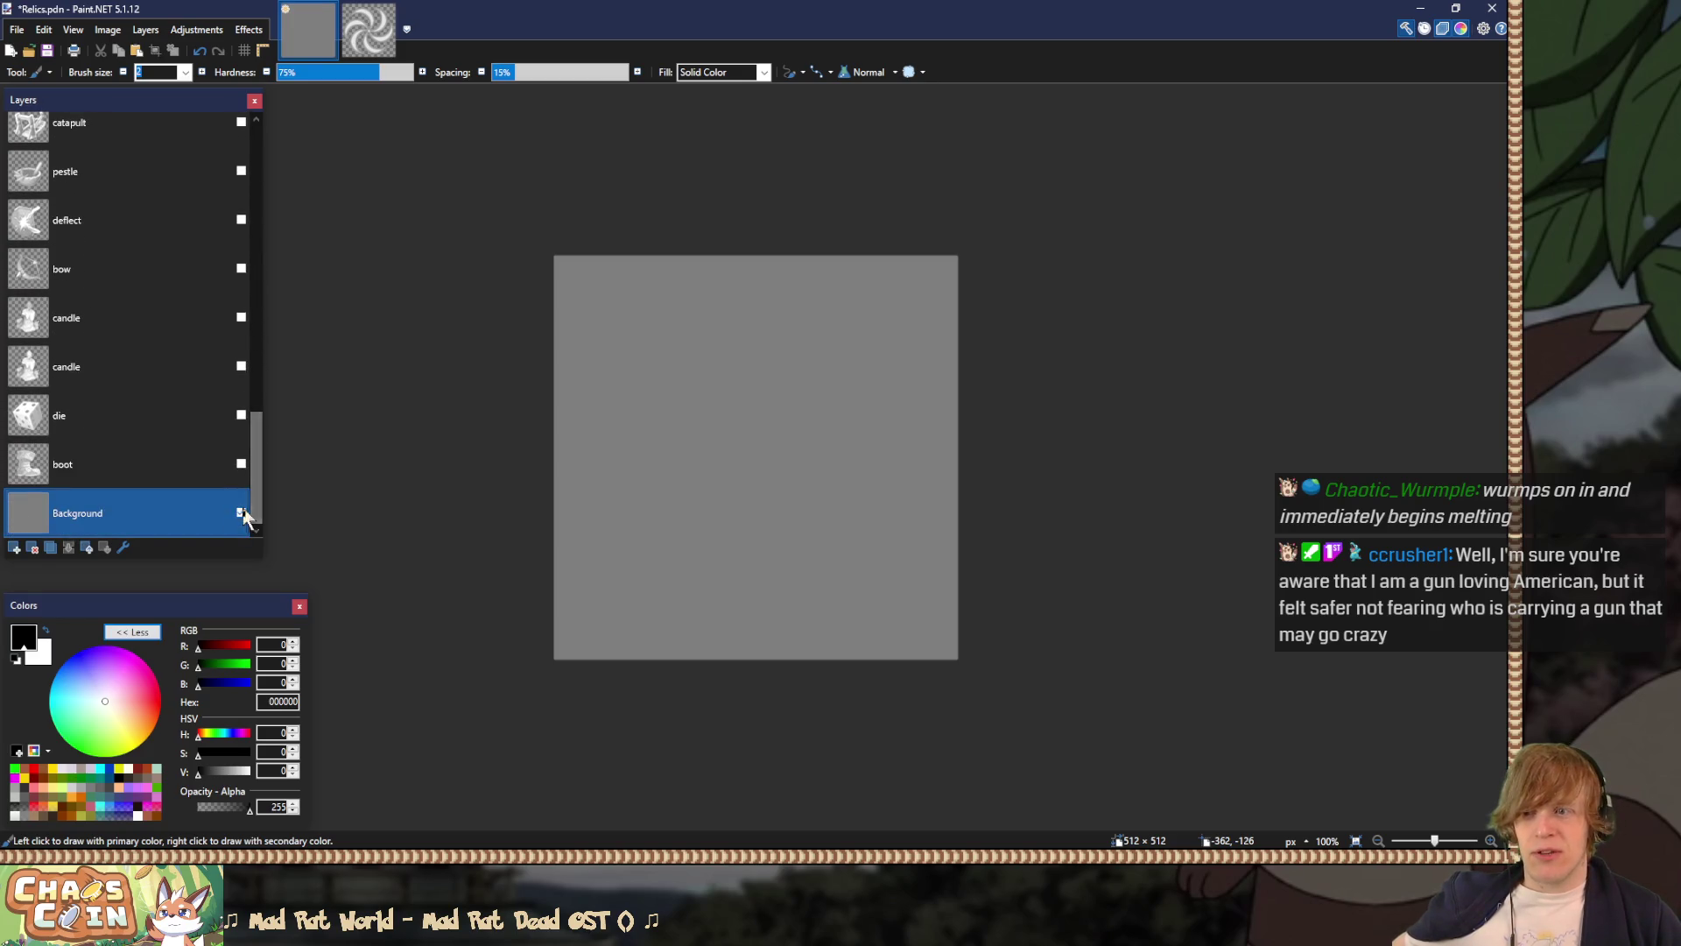
click(167, 474)
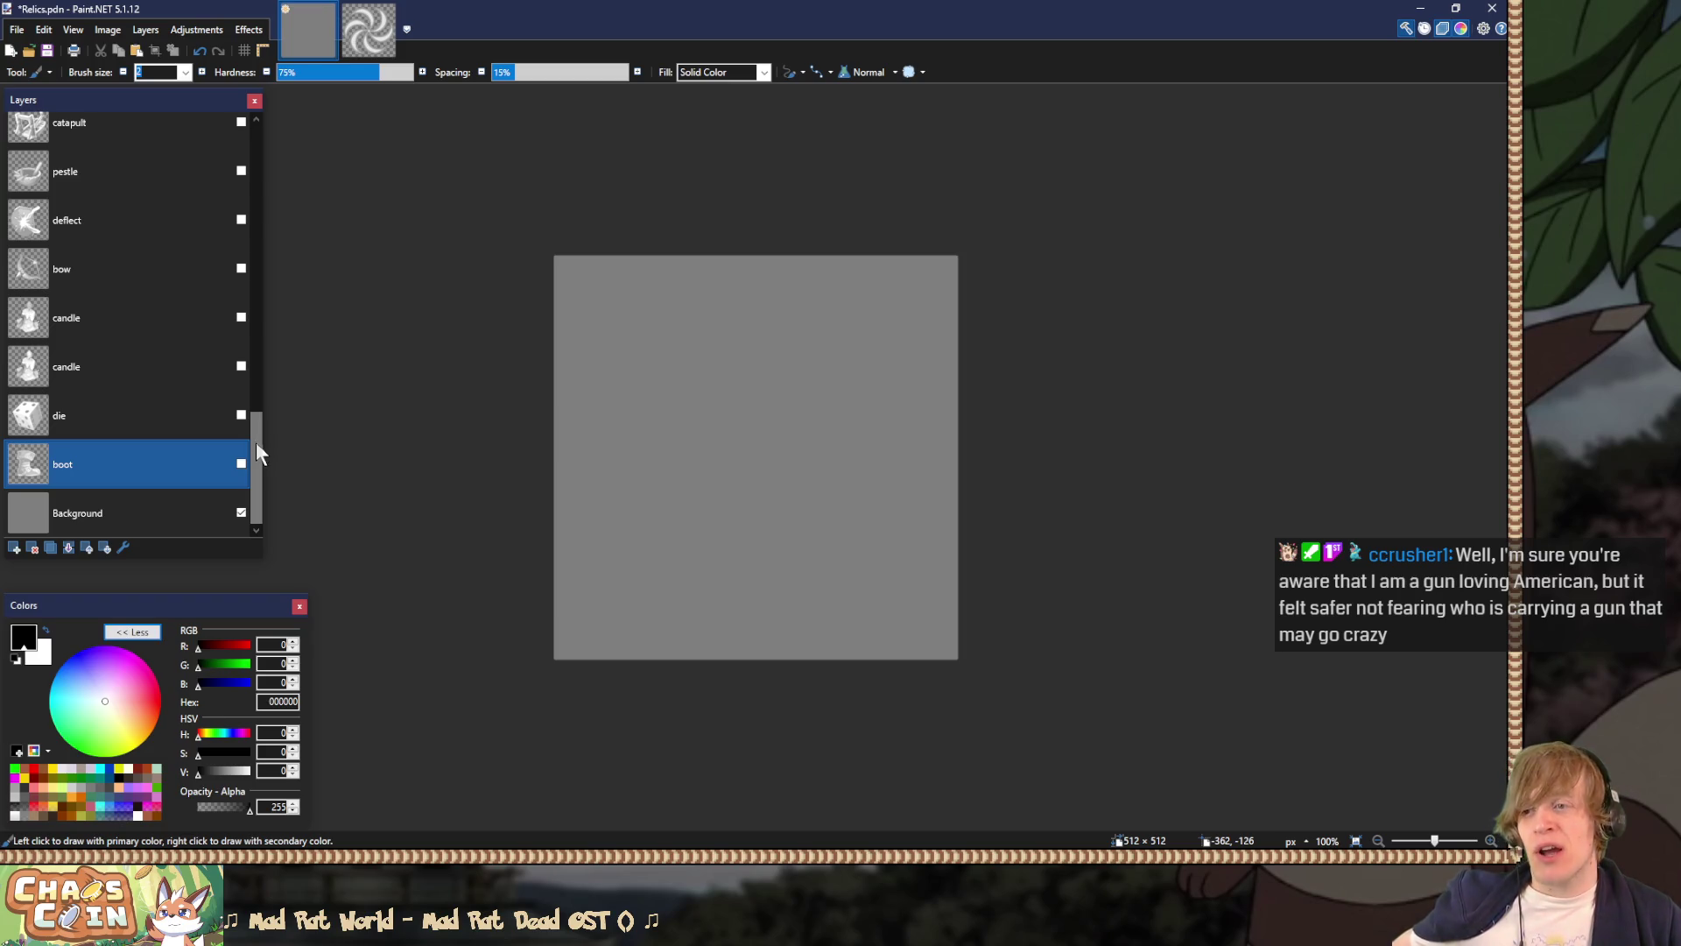
click(241, 464)
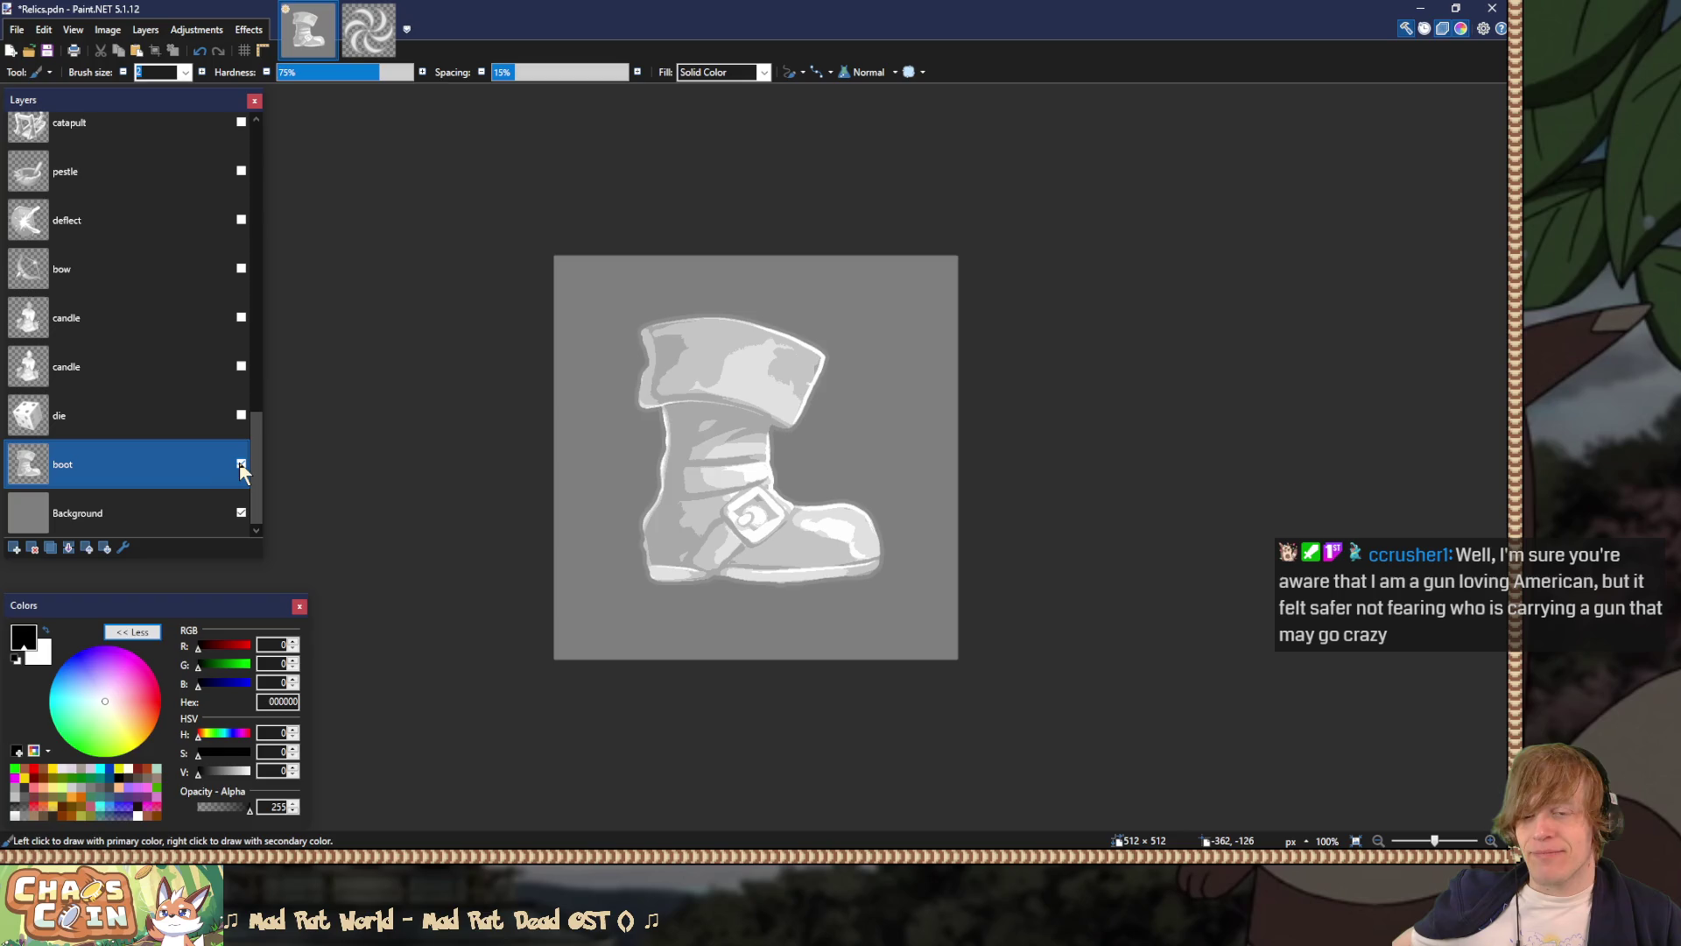
Step: Inspect the Layer Properties of the boot, bow, die and candle layers
double_click(205, 464)
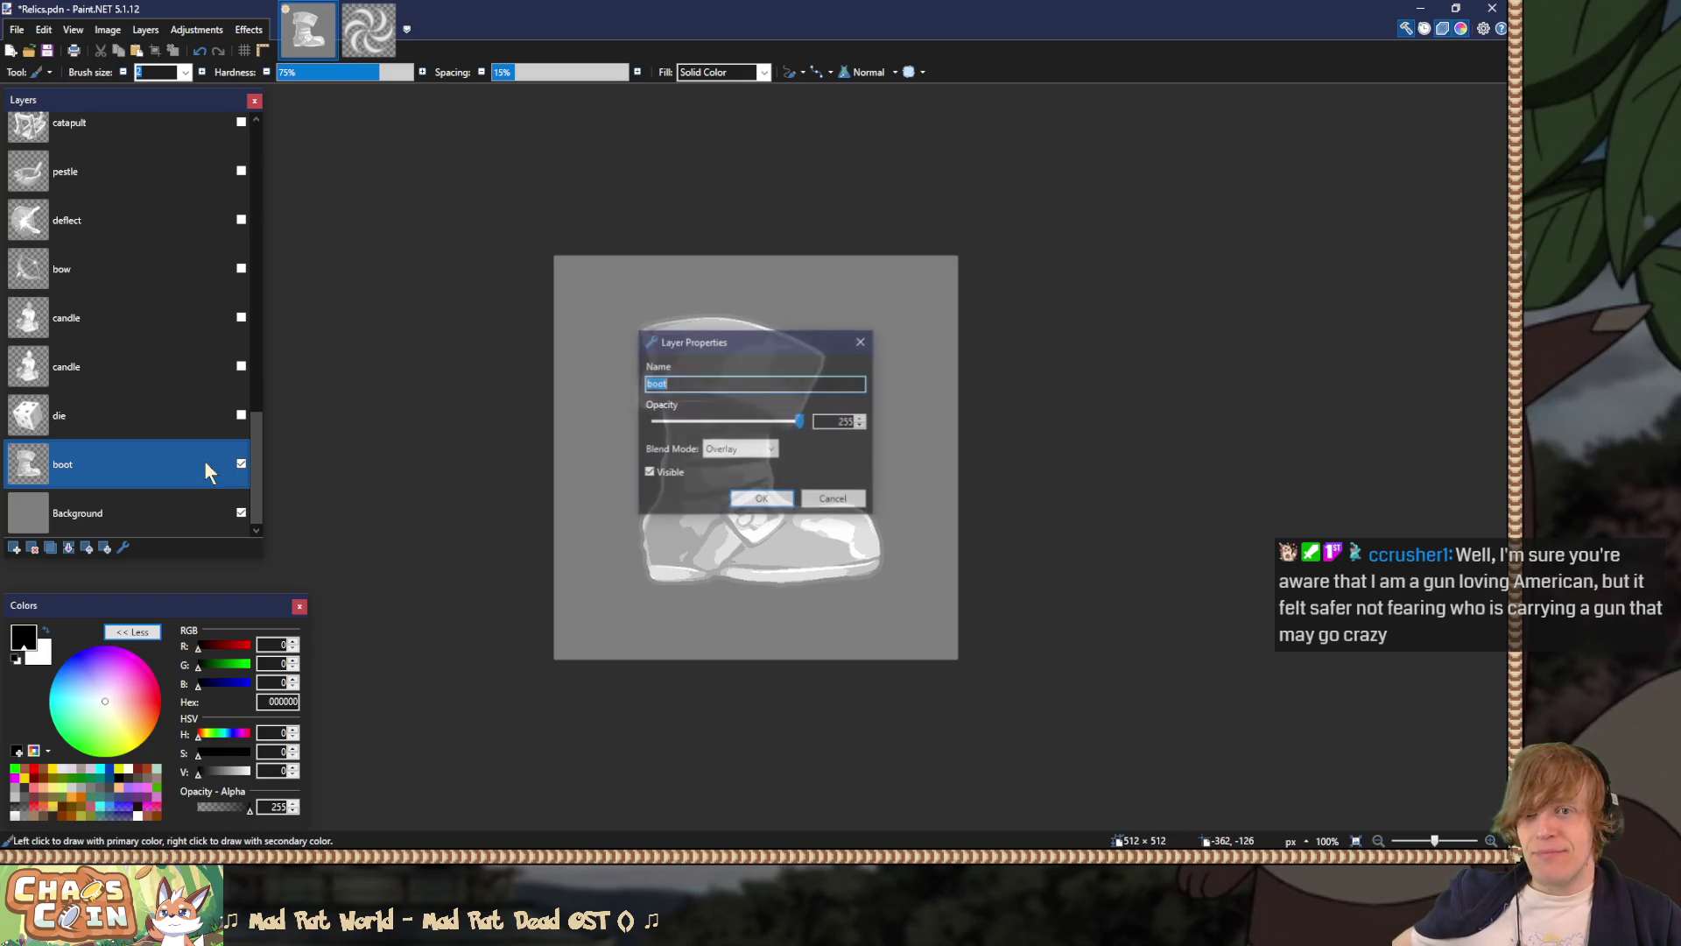
click(854, 346)
double_click(175, 281)
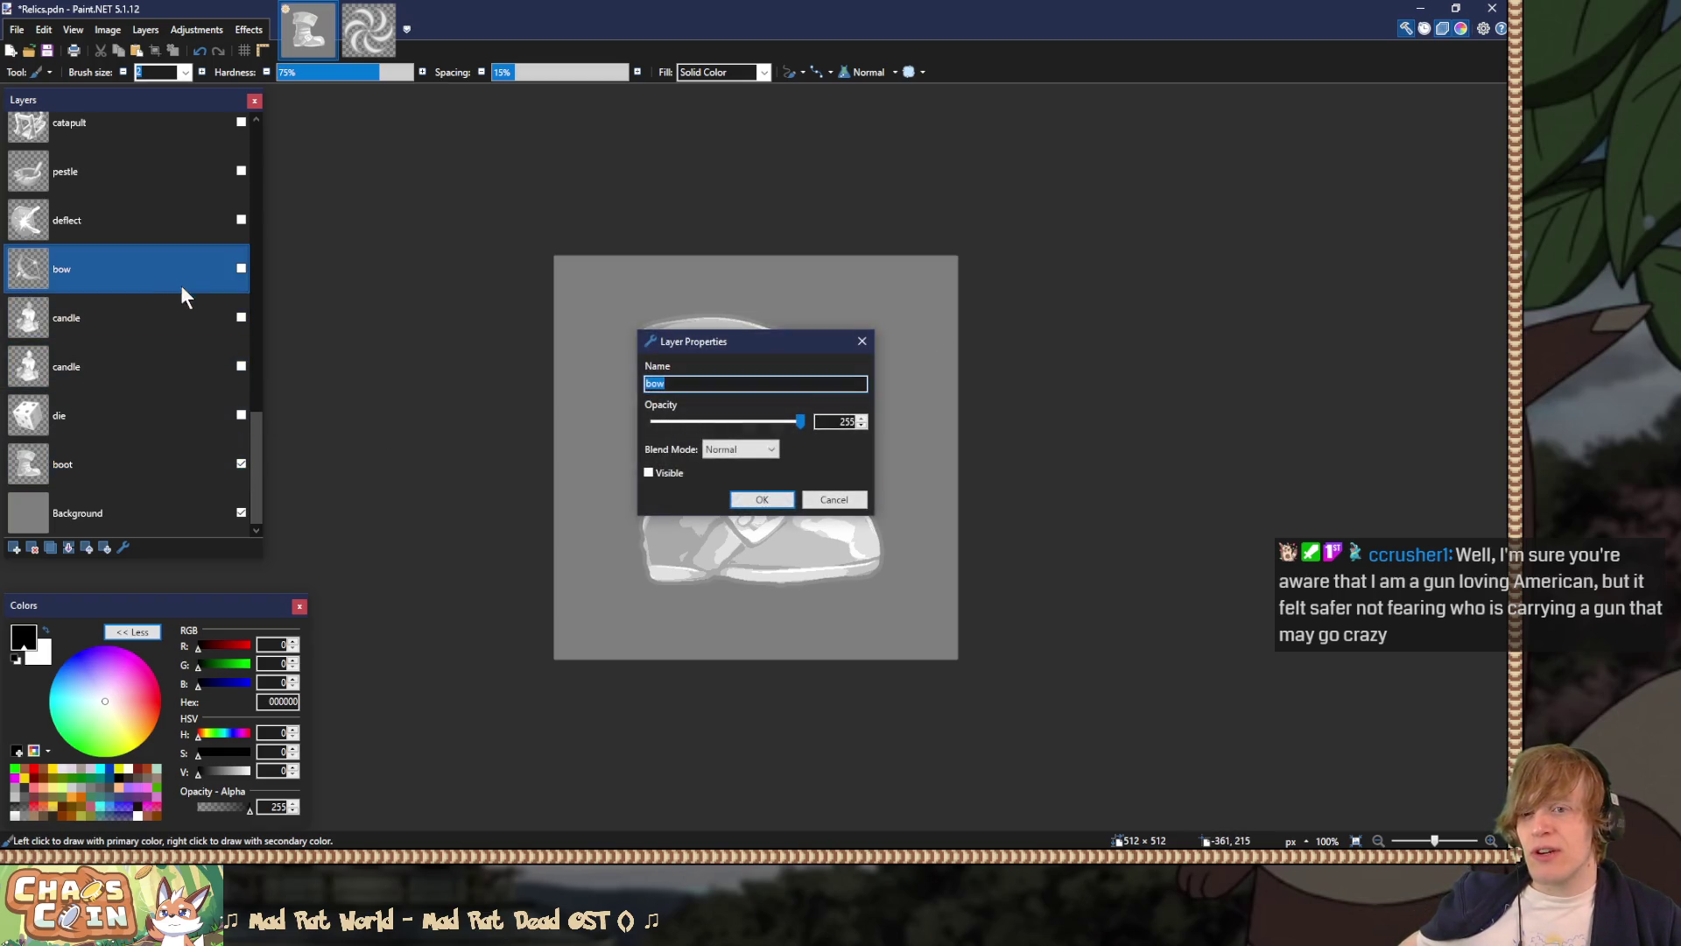
click(862, 341)
double_click(99, 405)
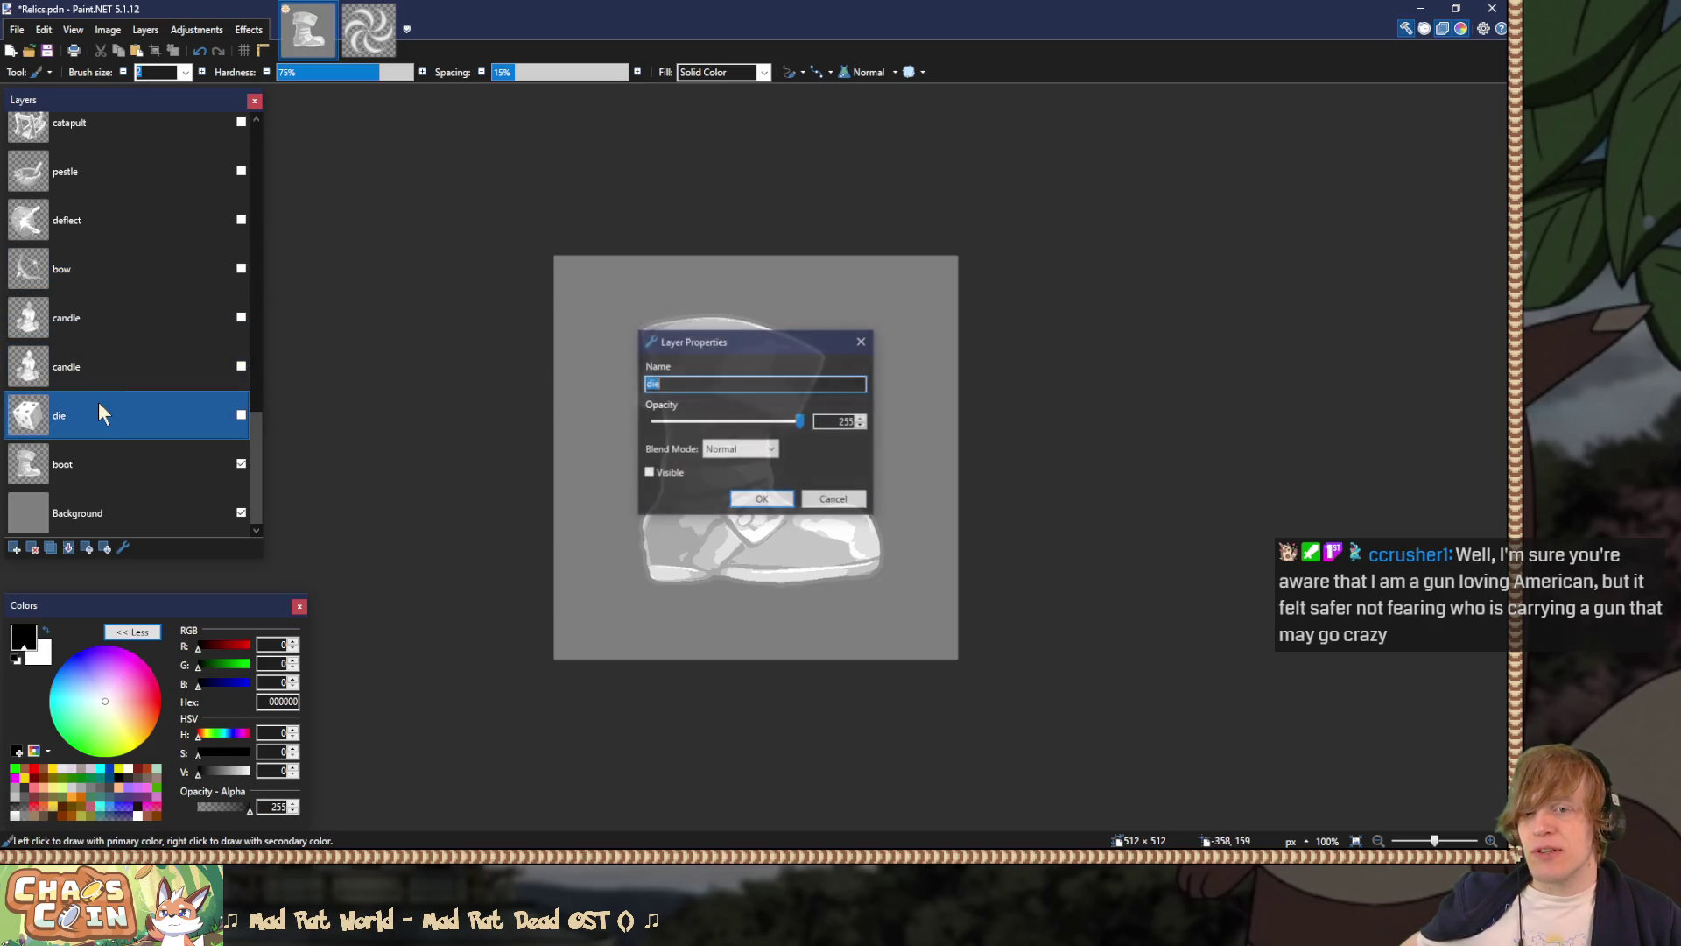
click(861, 341)
double_click(114, 366)
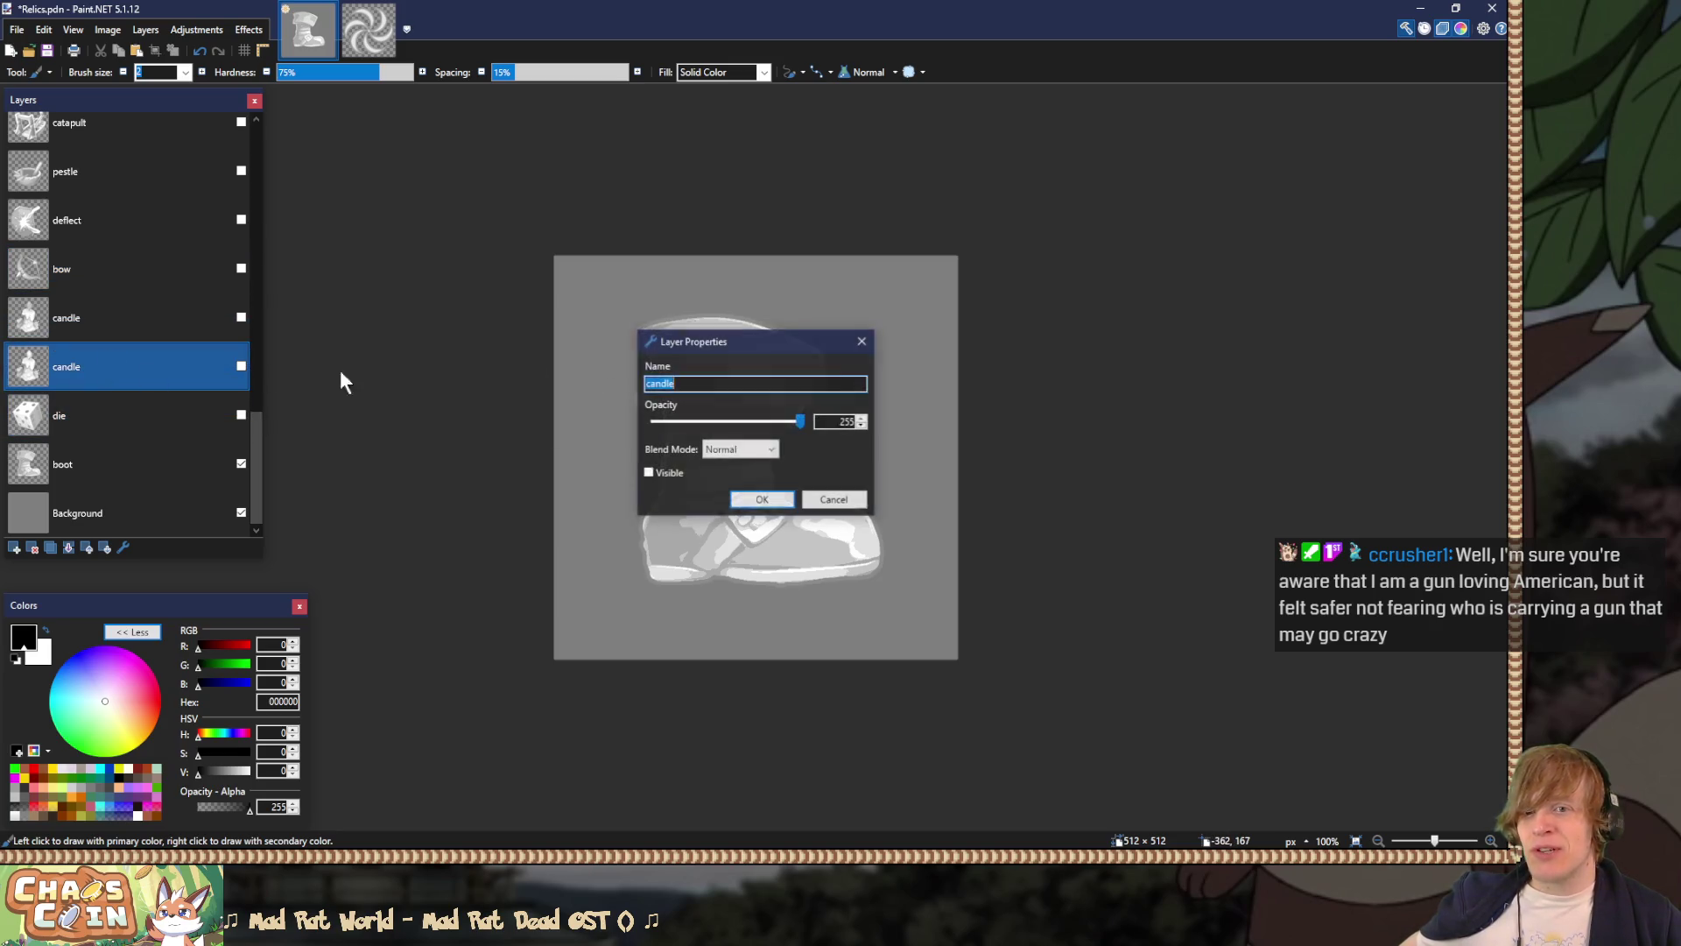
click(861, 341)
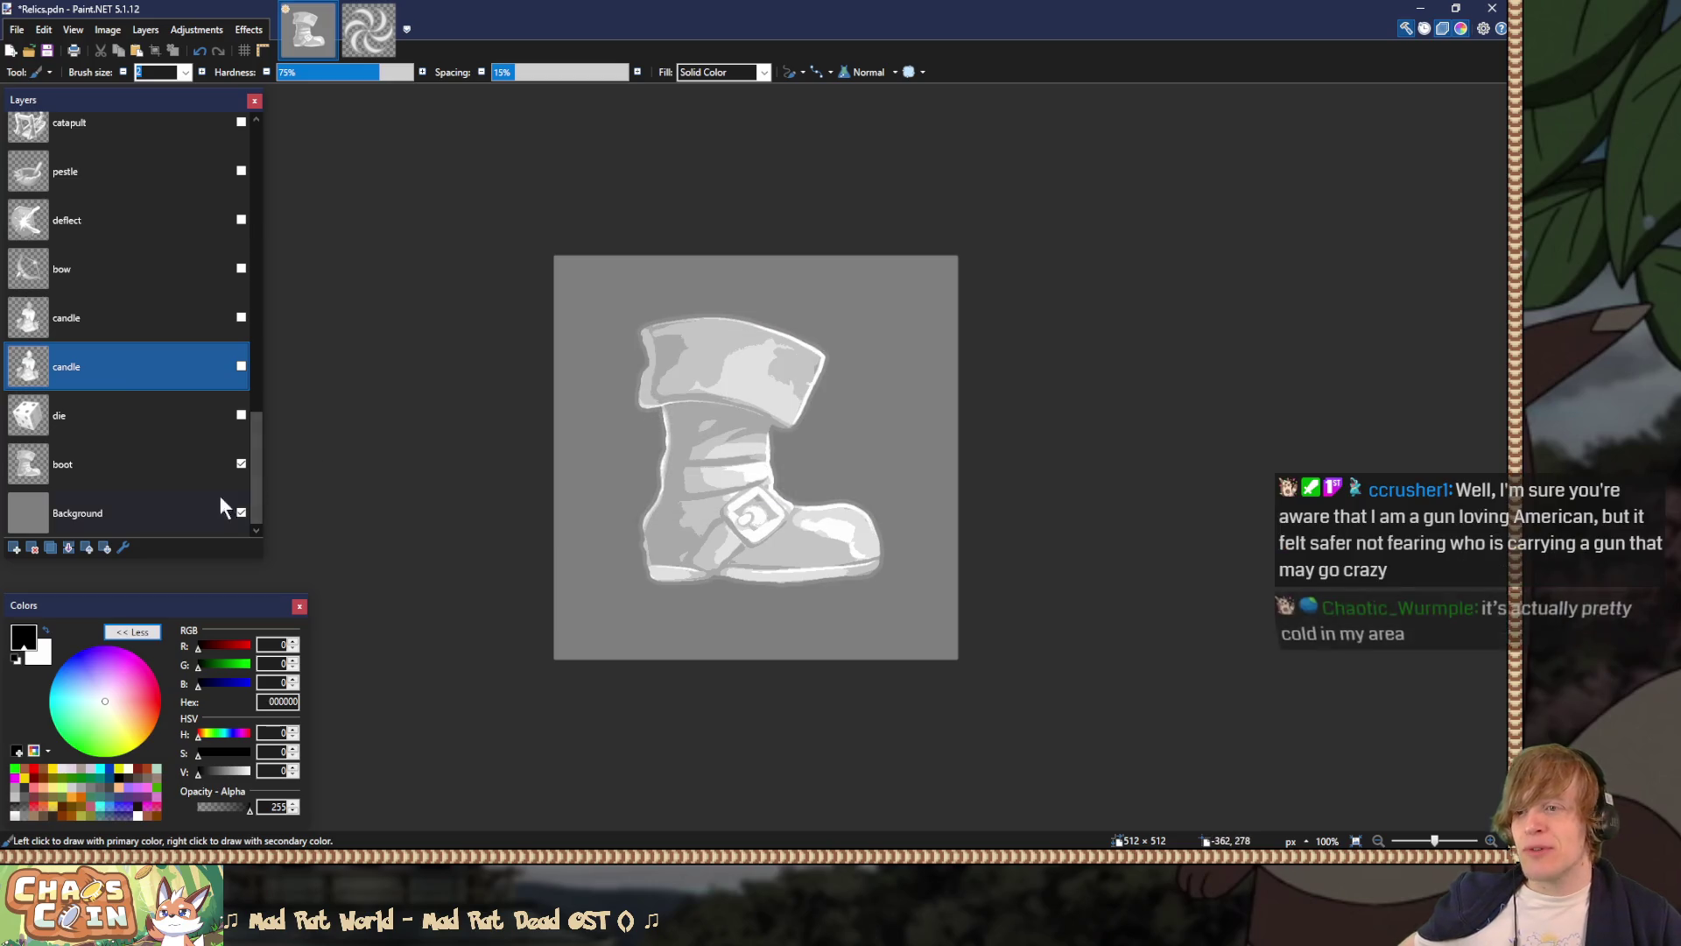
Step: Check the Background layer's properties and sample the grey background 7F7F7F as primary colour
click(175, 517)
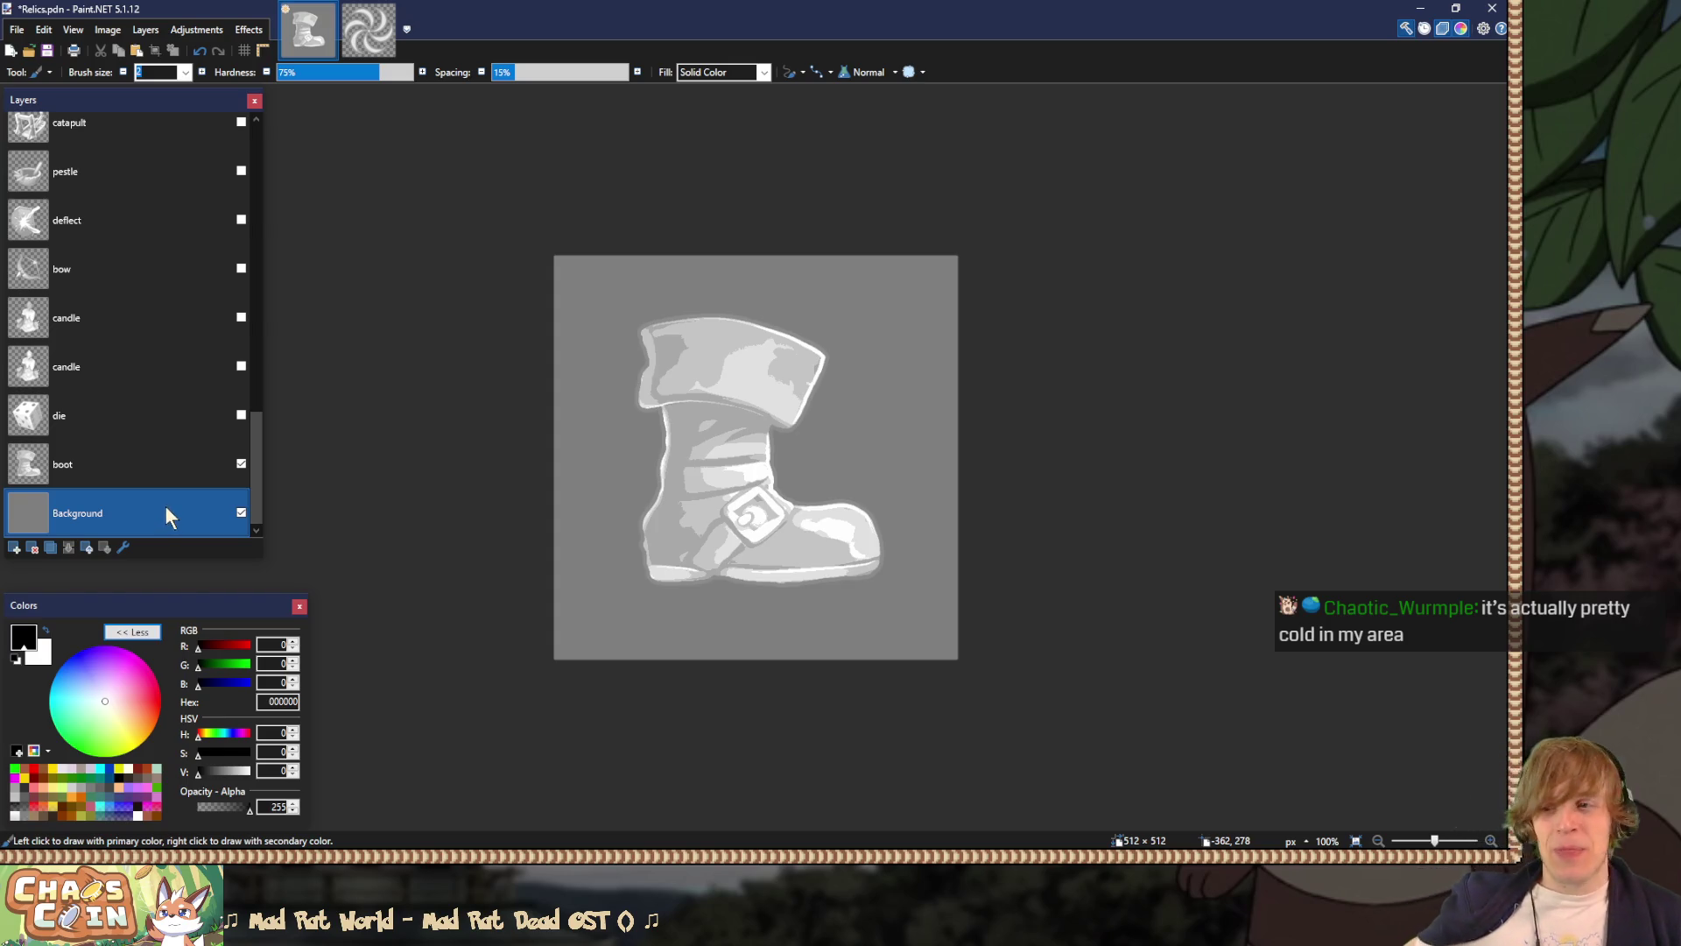
ctrl+click(172, 471)
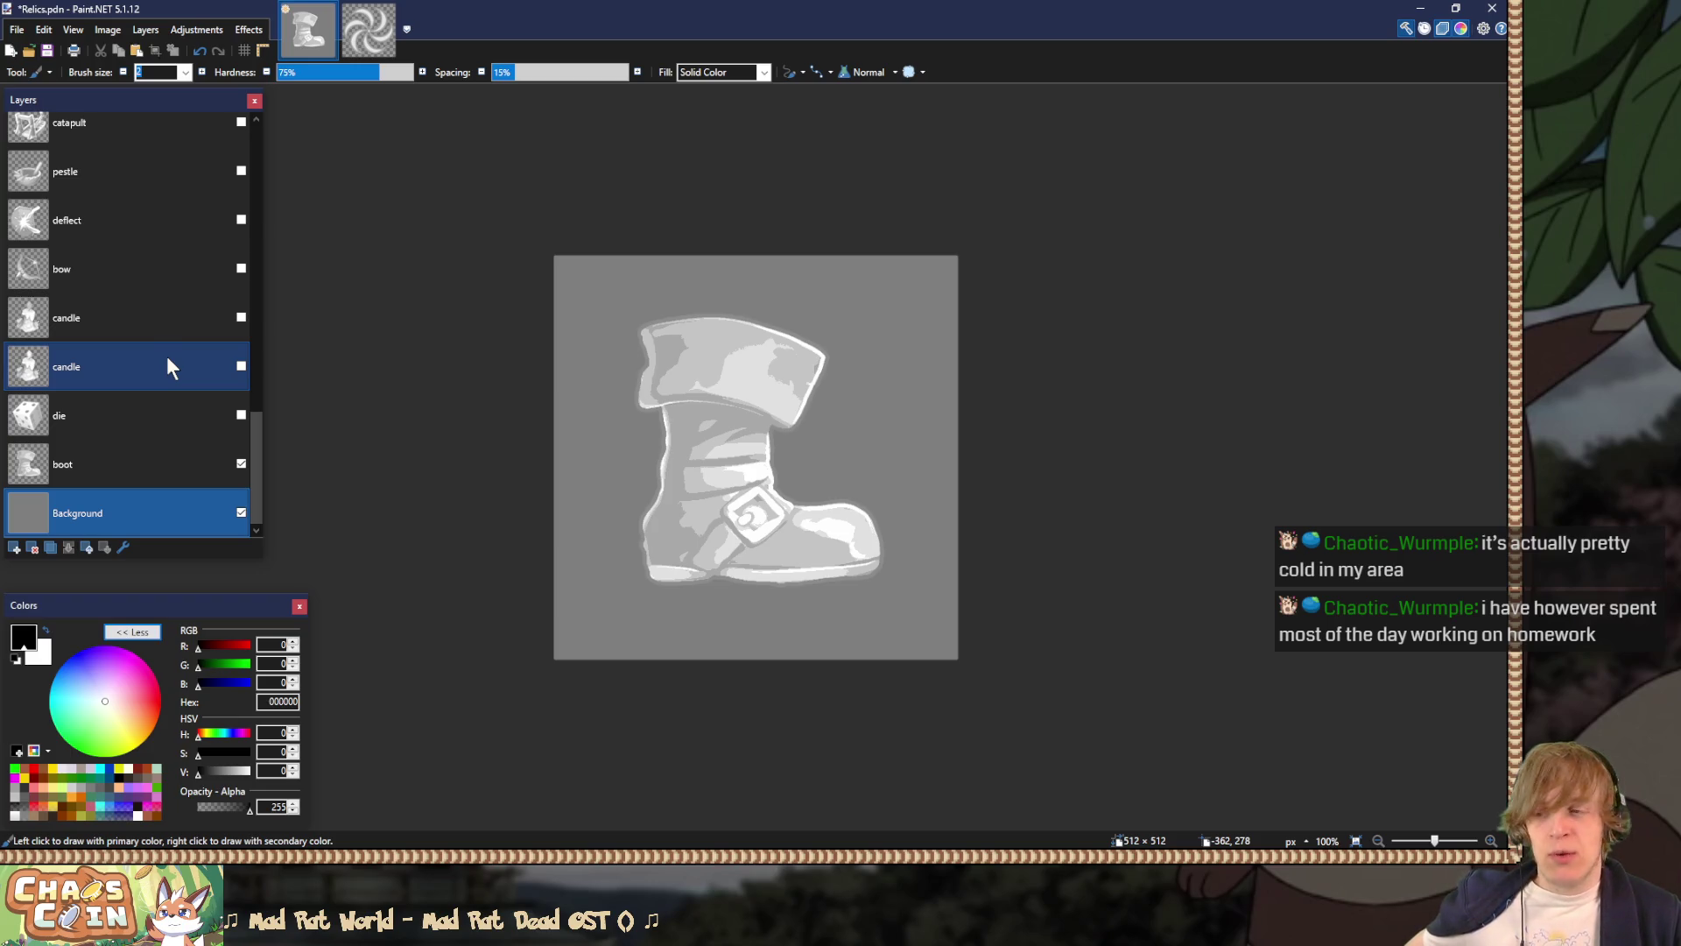
click(149, 475)
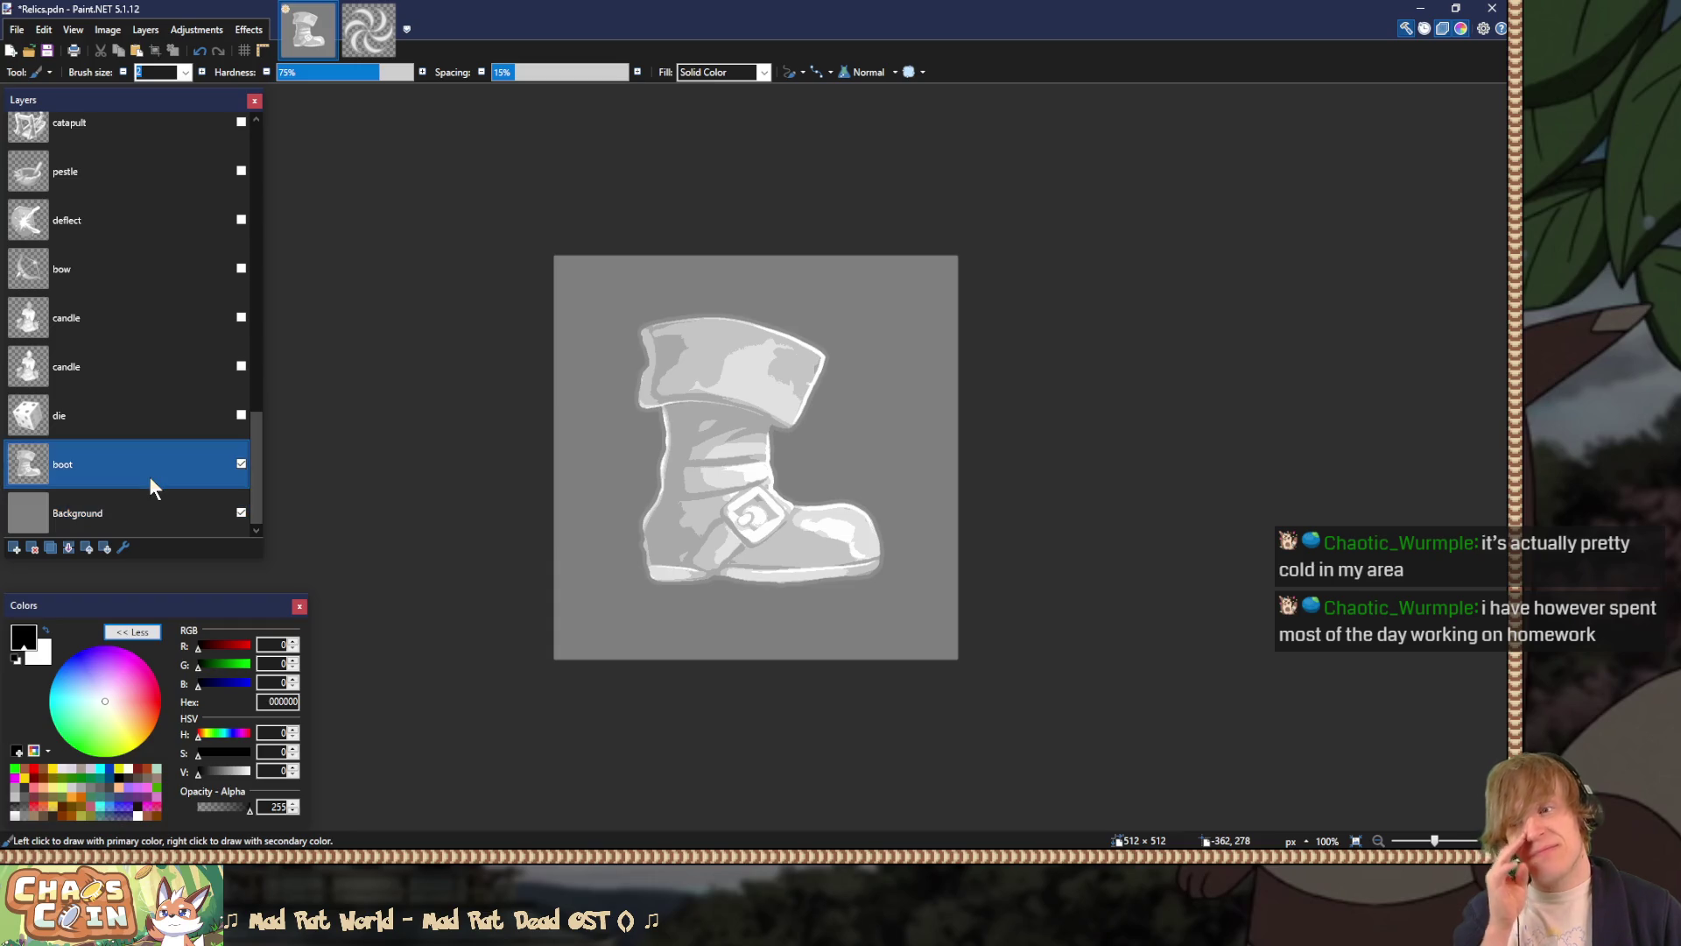
double_click(140, 522)
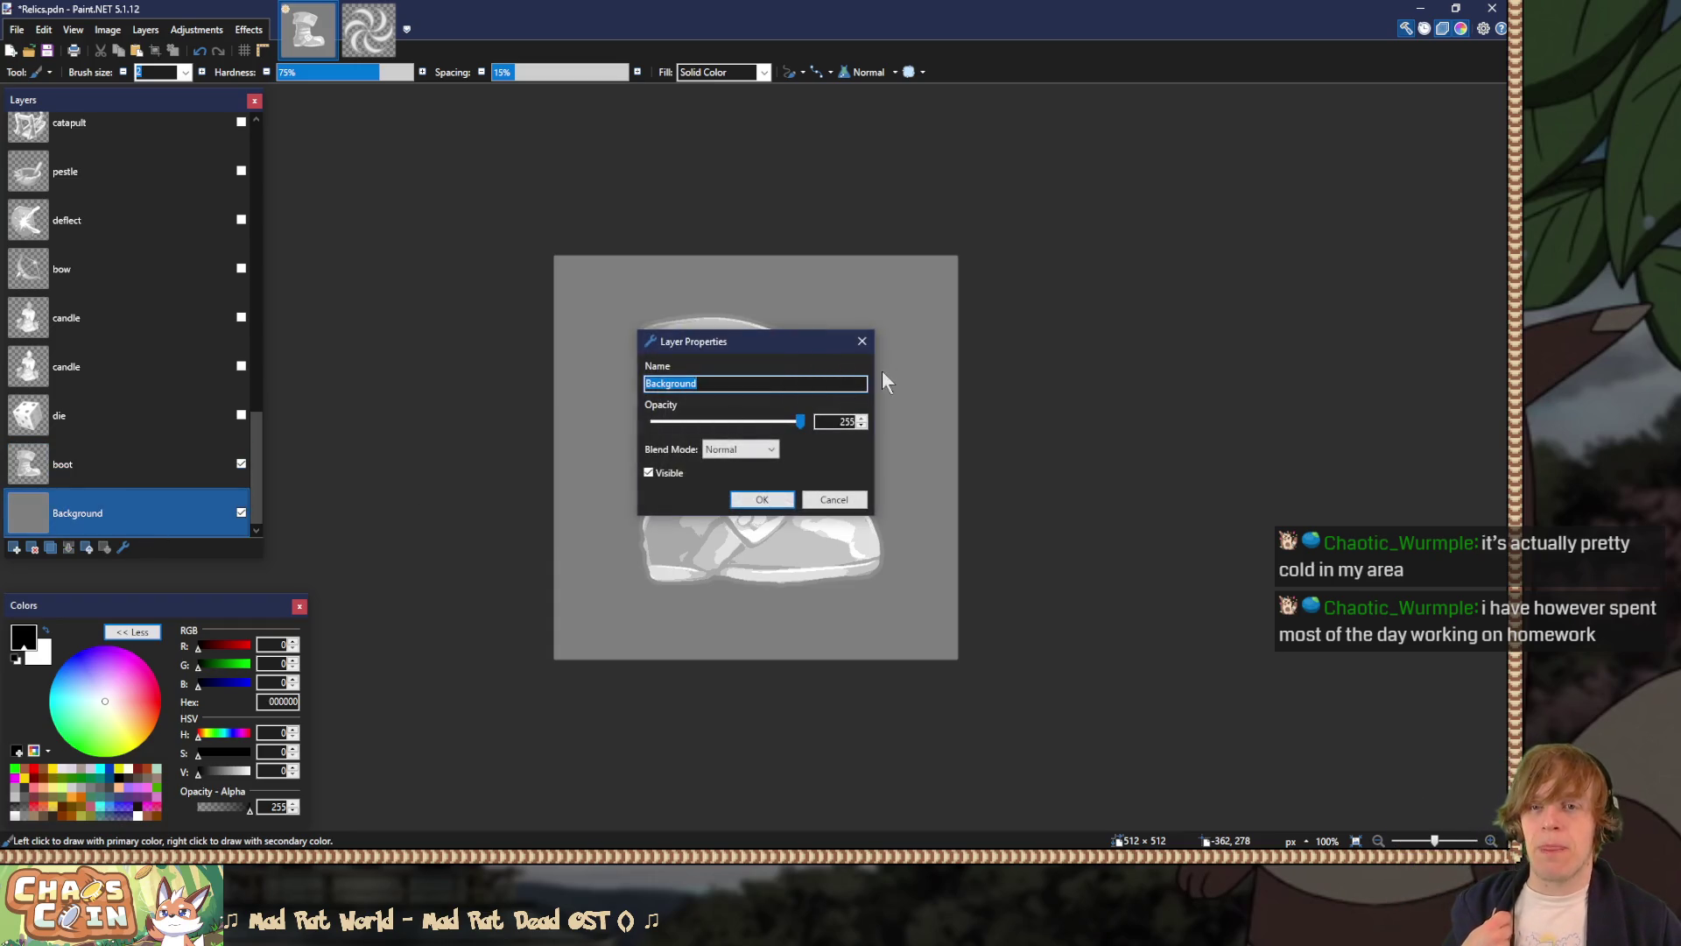
click(861, 342)
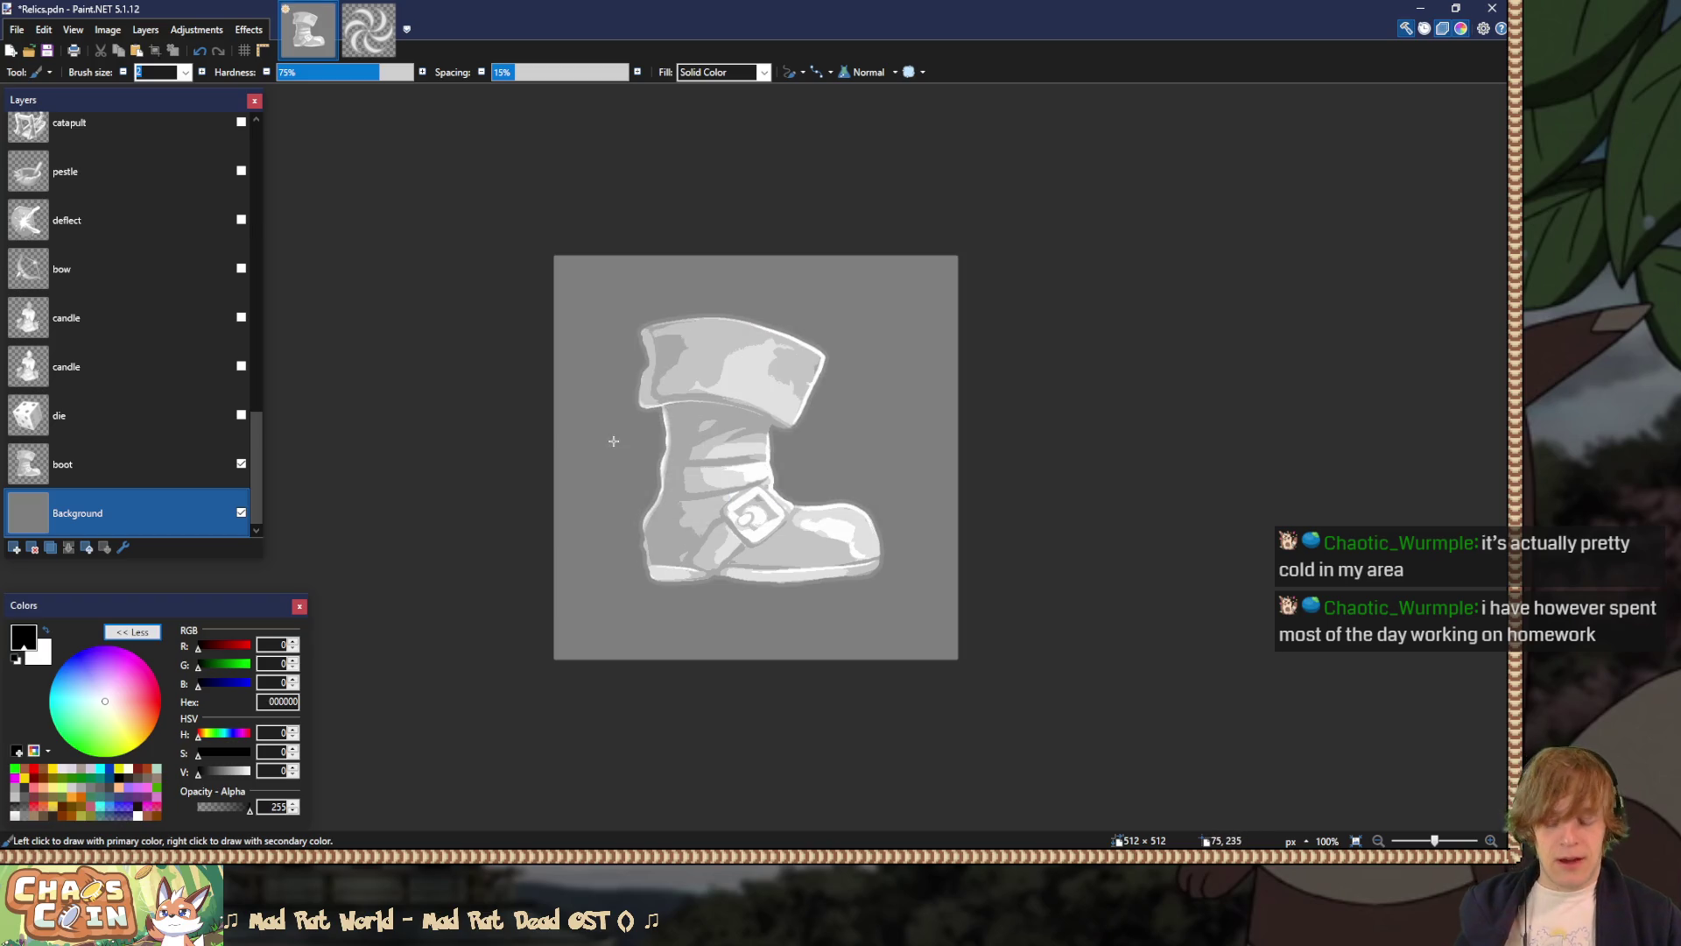
key(k)
click(612, 395)
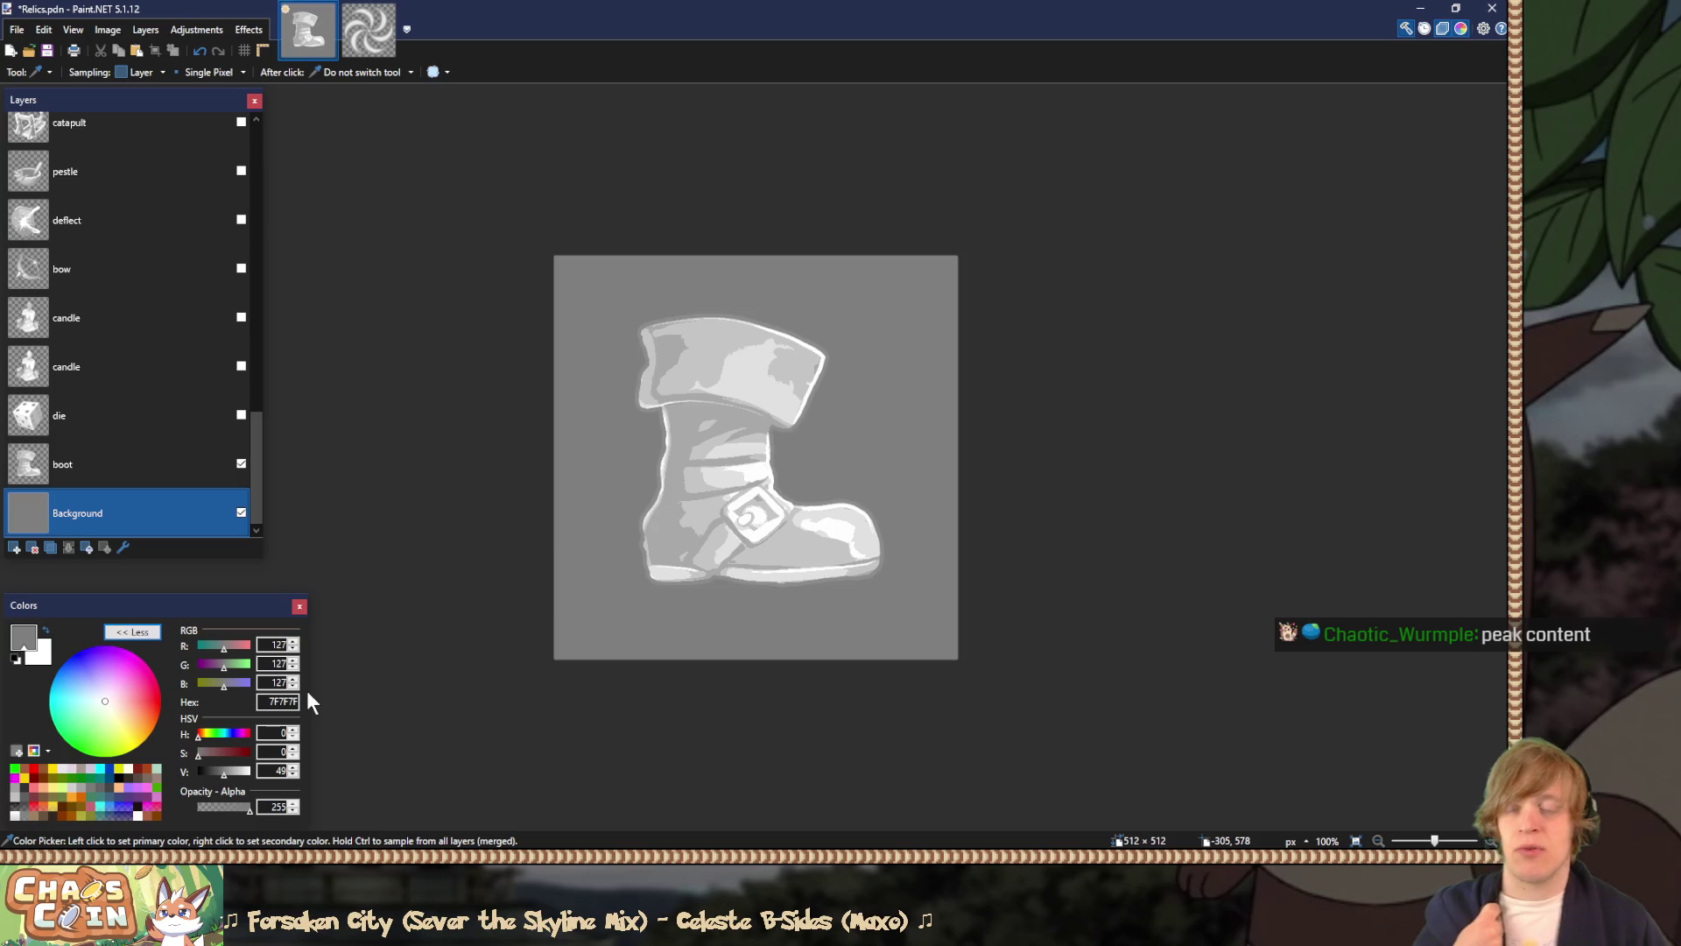
Step: Raise the primary colour's red value to 151, making the grey pinkish (about 997F7F)
drag(223, 646, 229, 648)
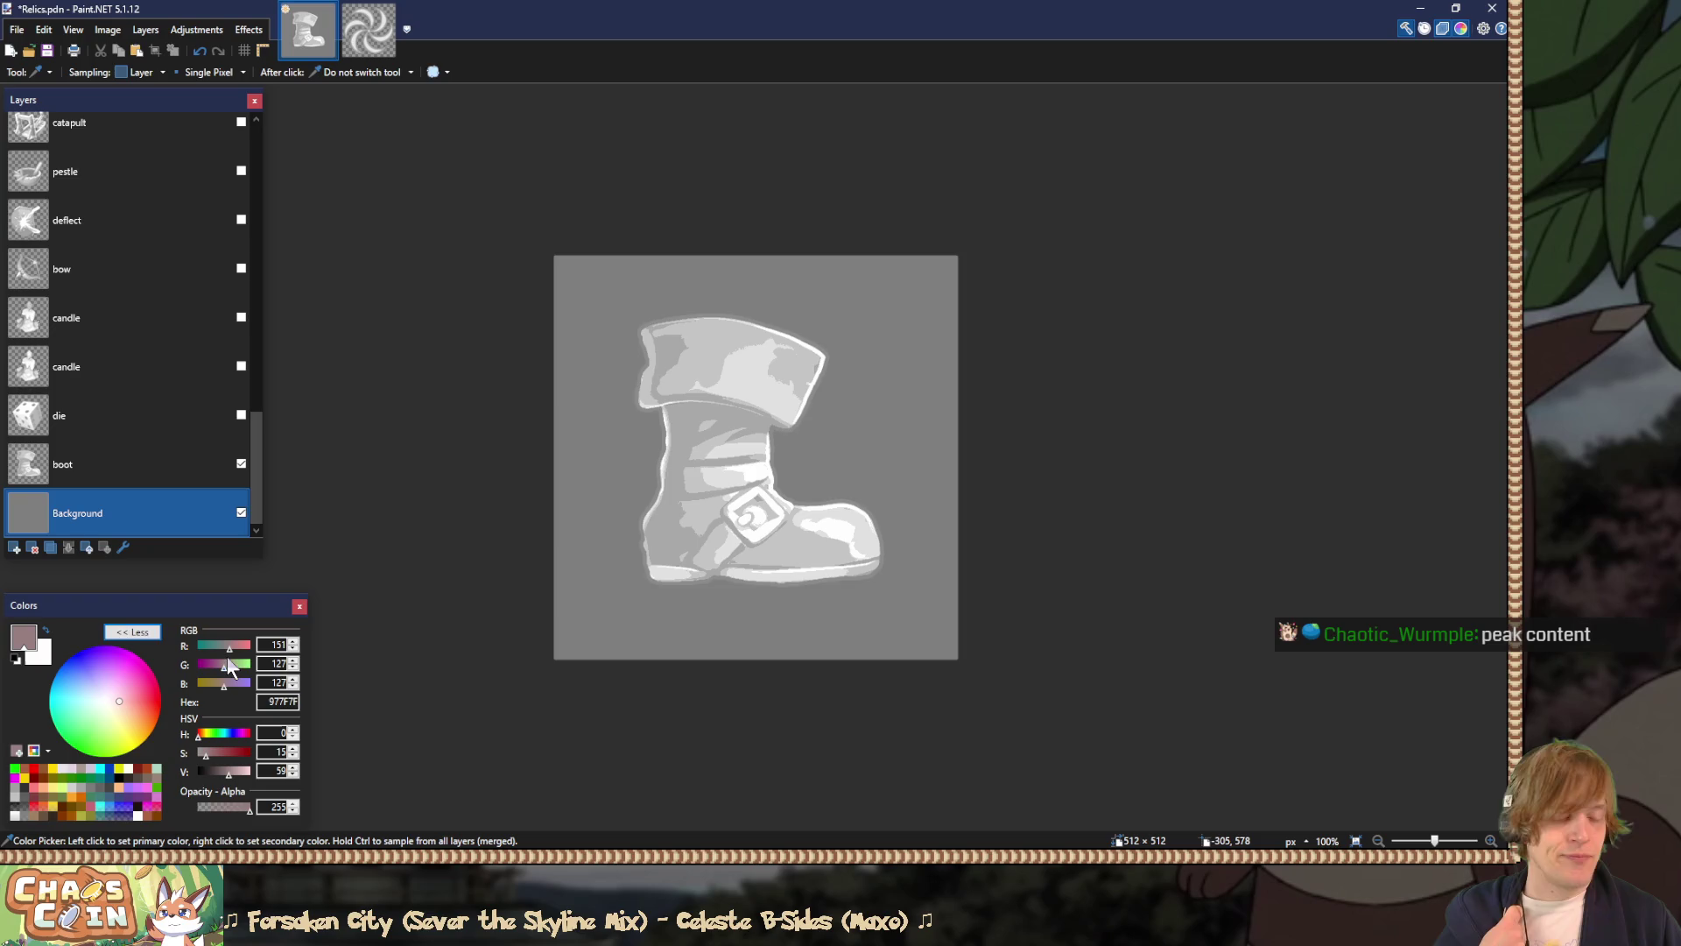
Step: Bucket-fill the background with saturated brown 7F614B, then place the penny image results beside it
drag(226, 681, 219, 684)
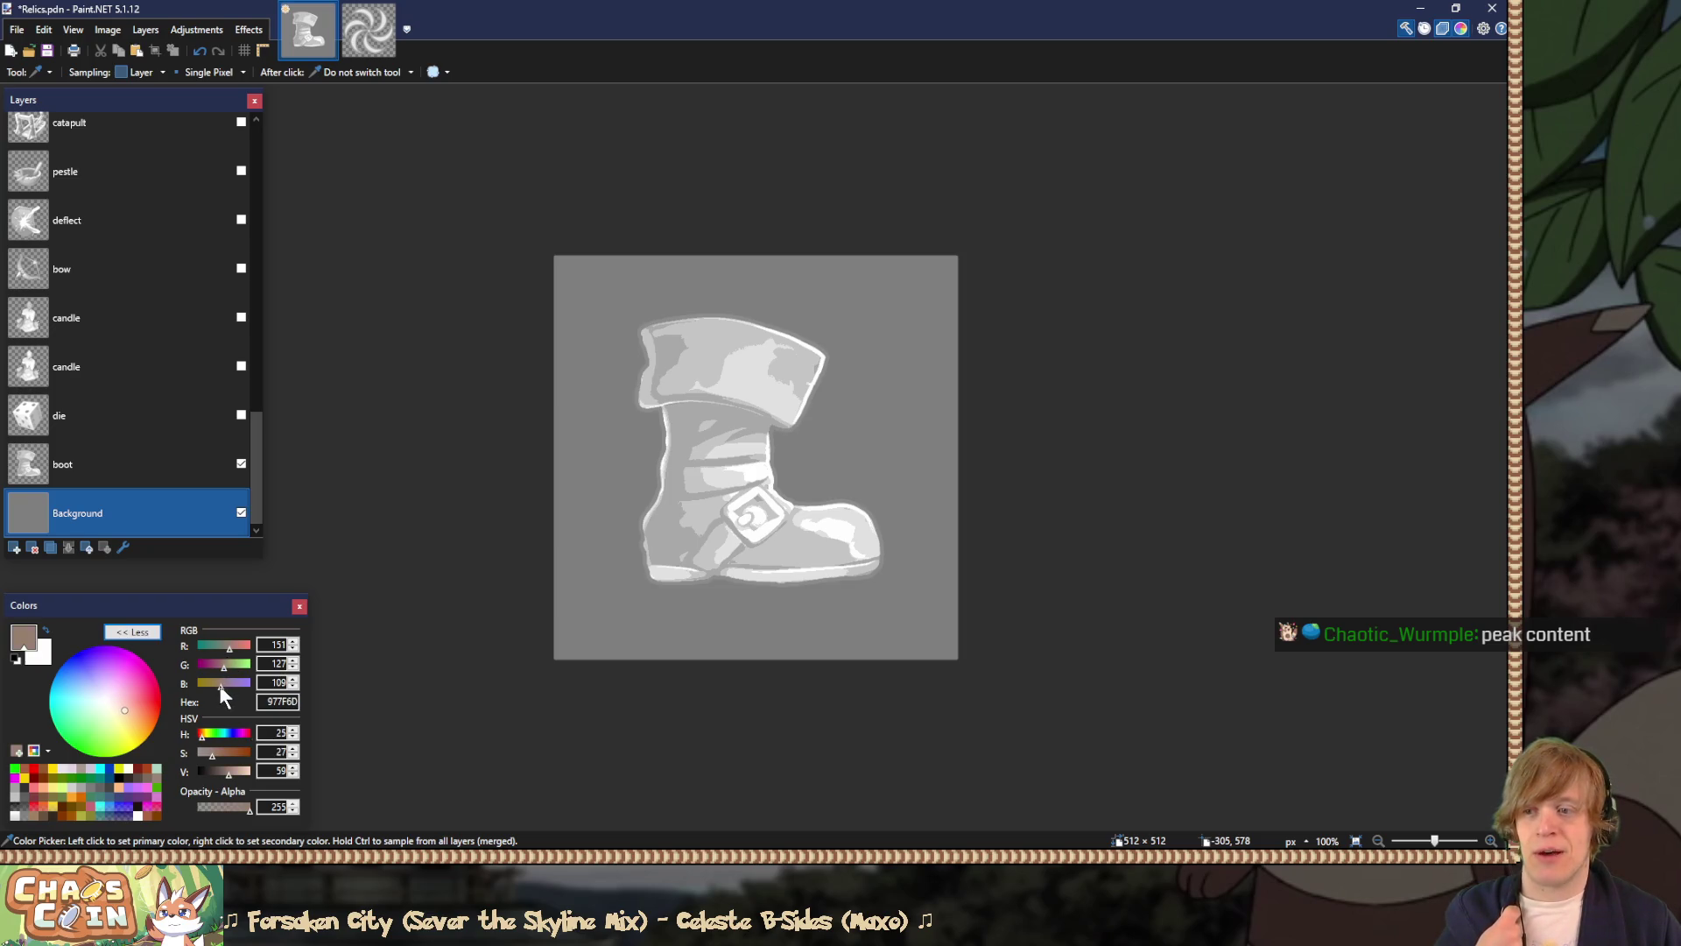
key(f)
click(600, 292)
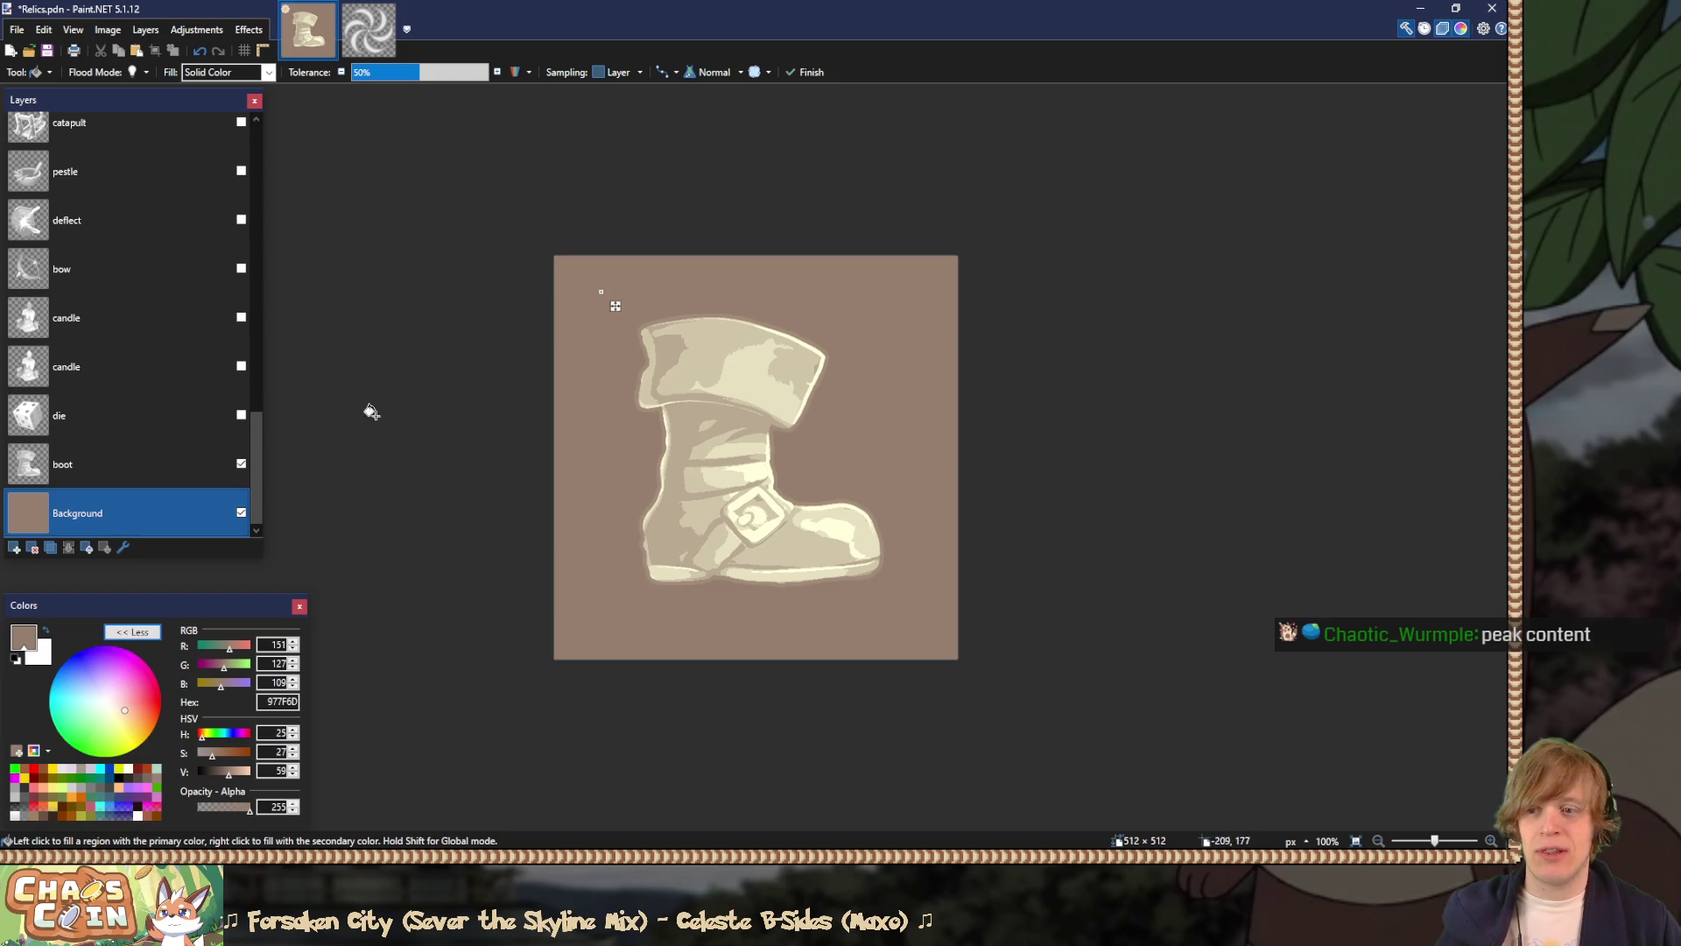
drag(214, 754, 223, 774)
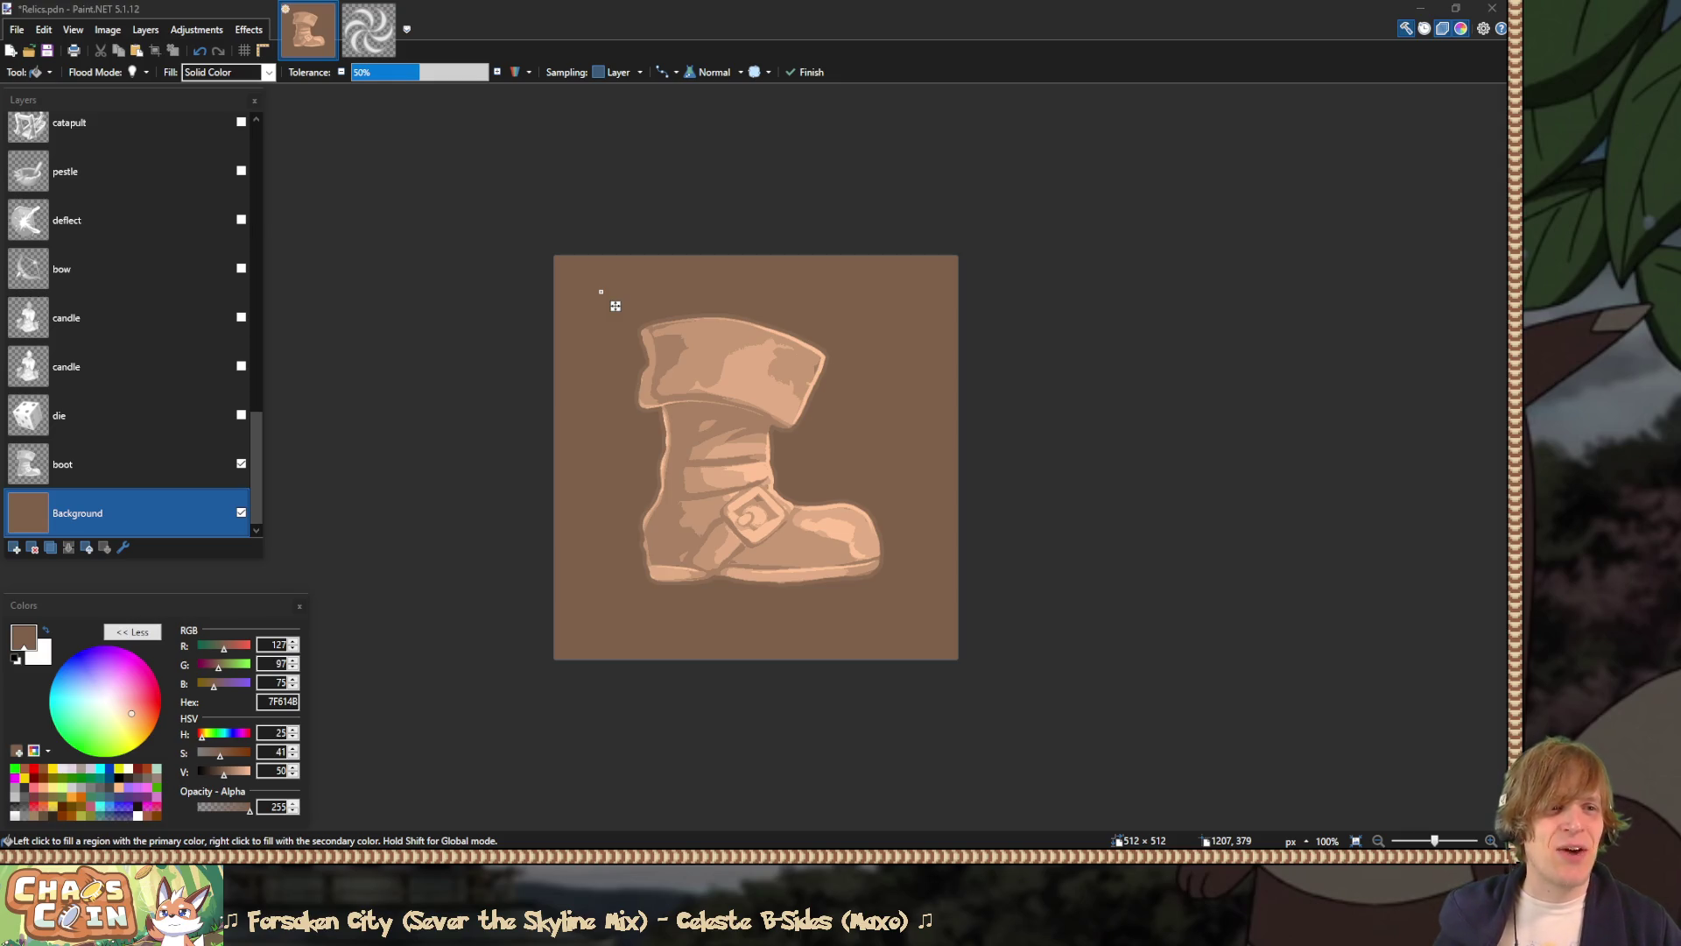
click(1500, 39)
drag(1089, 49, 723, 35)
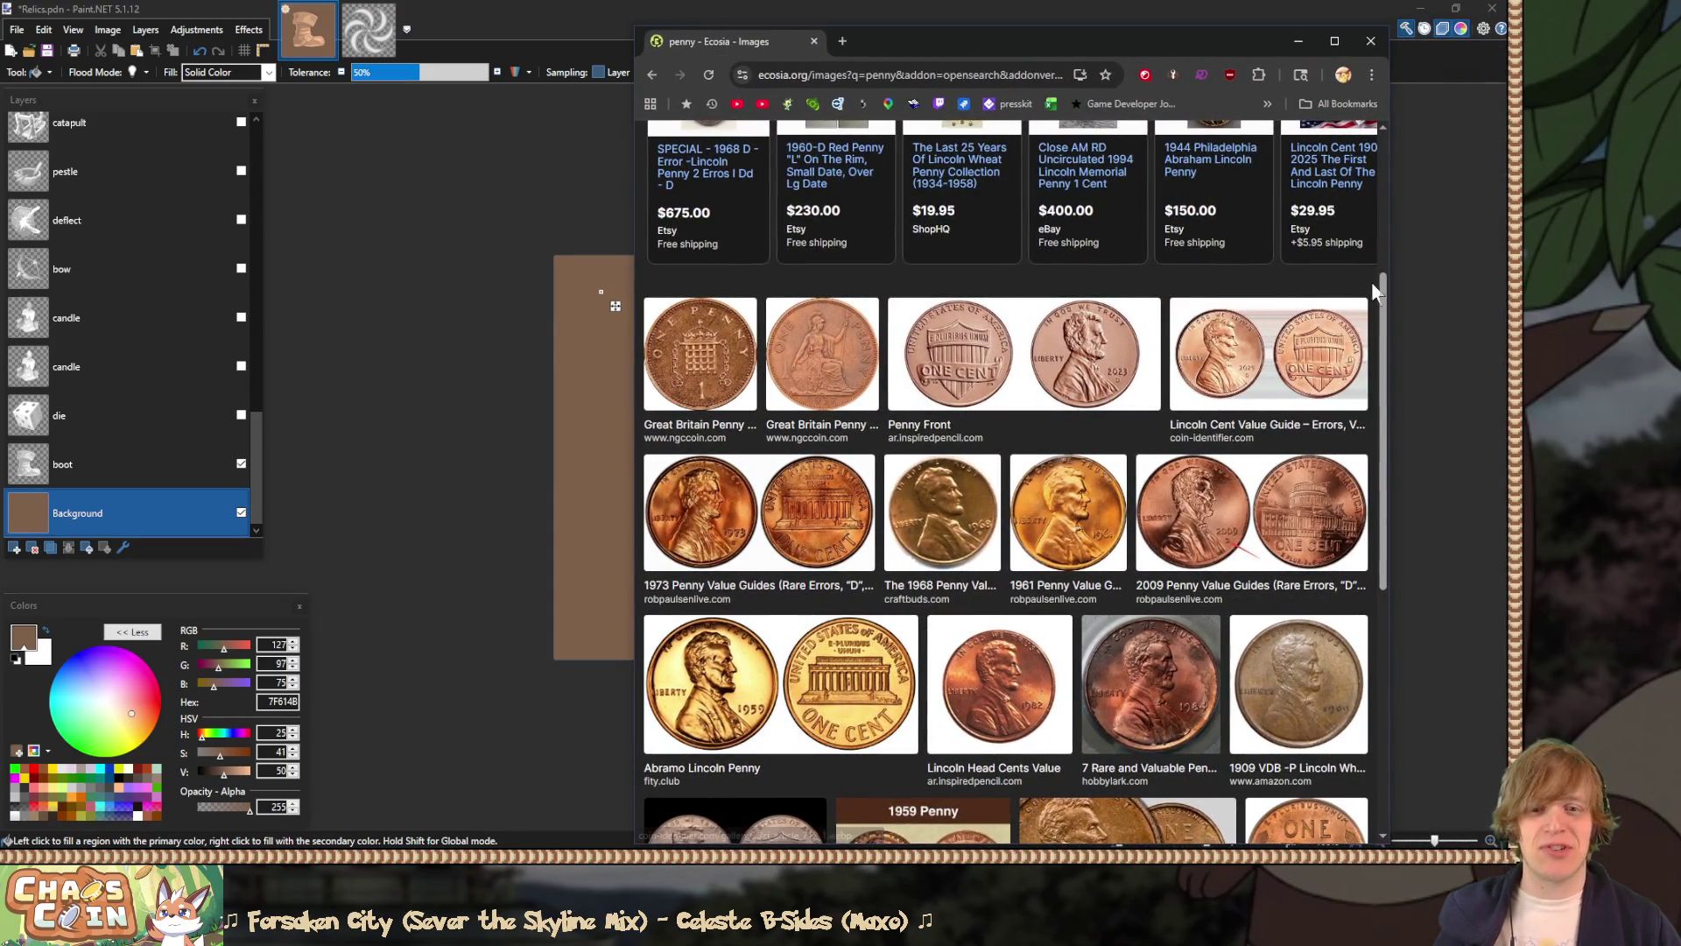
Step: Enlarge the Lincoln Cent penny image, then start a new 1792 × 1024 image in Paint.NET
drag(1385, 300, 1385, 344)
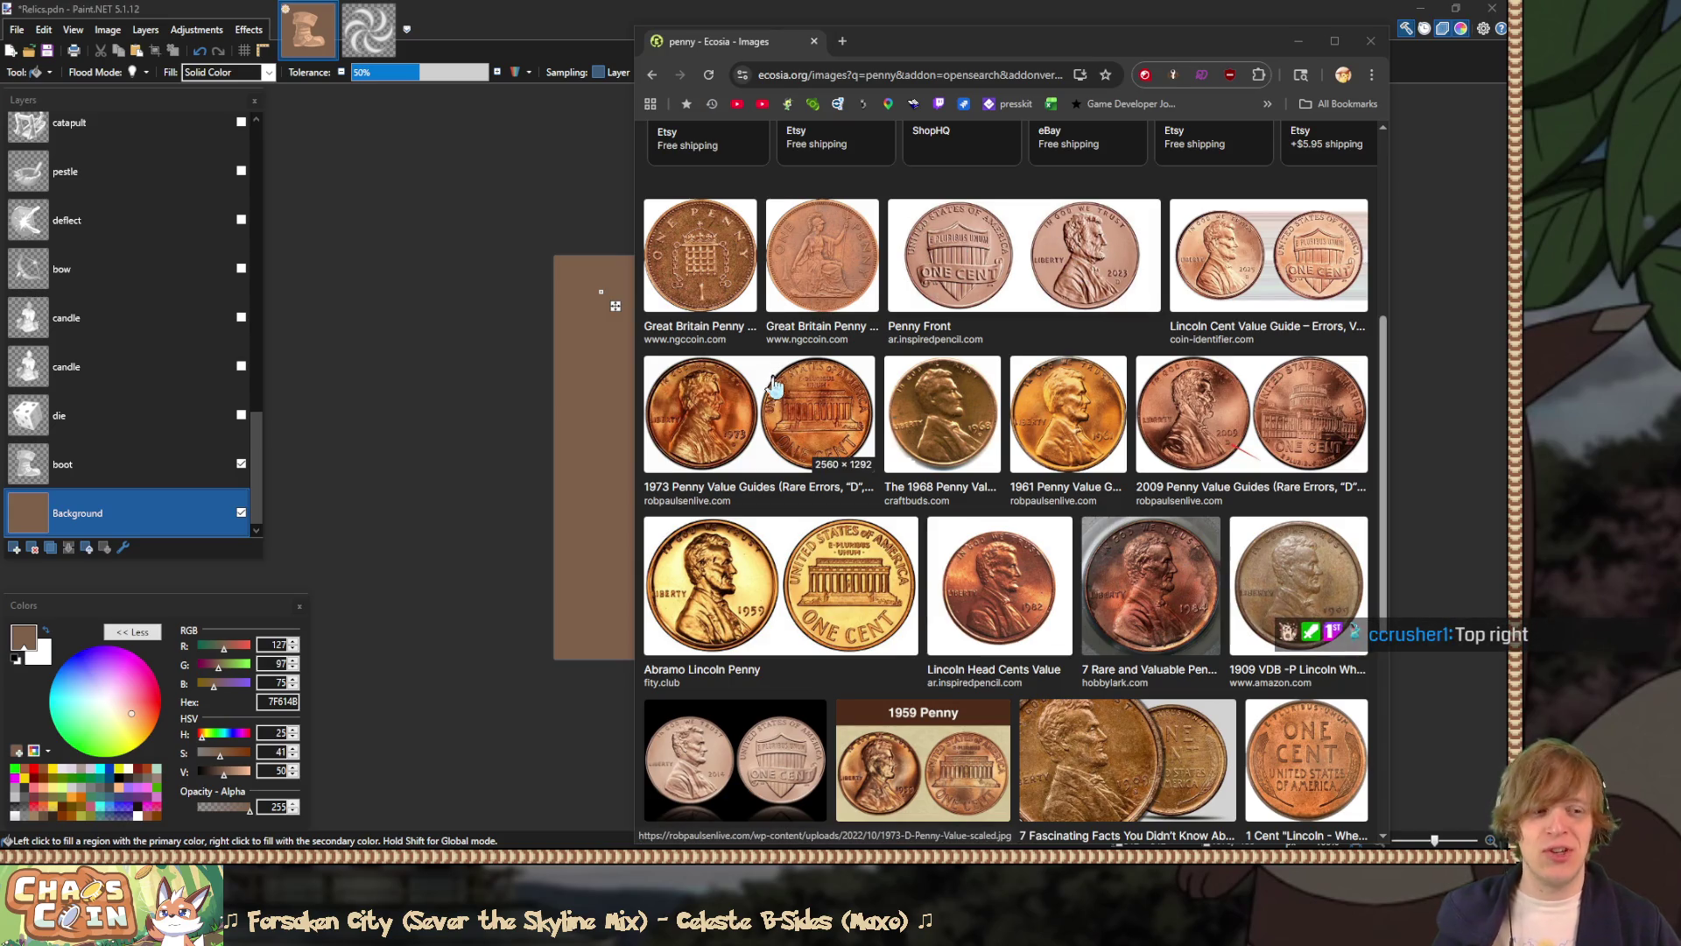
click(1247, 265)
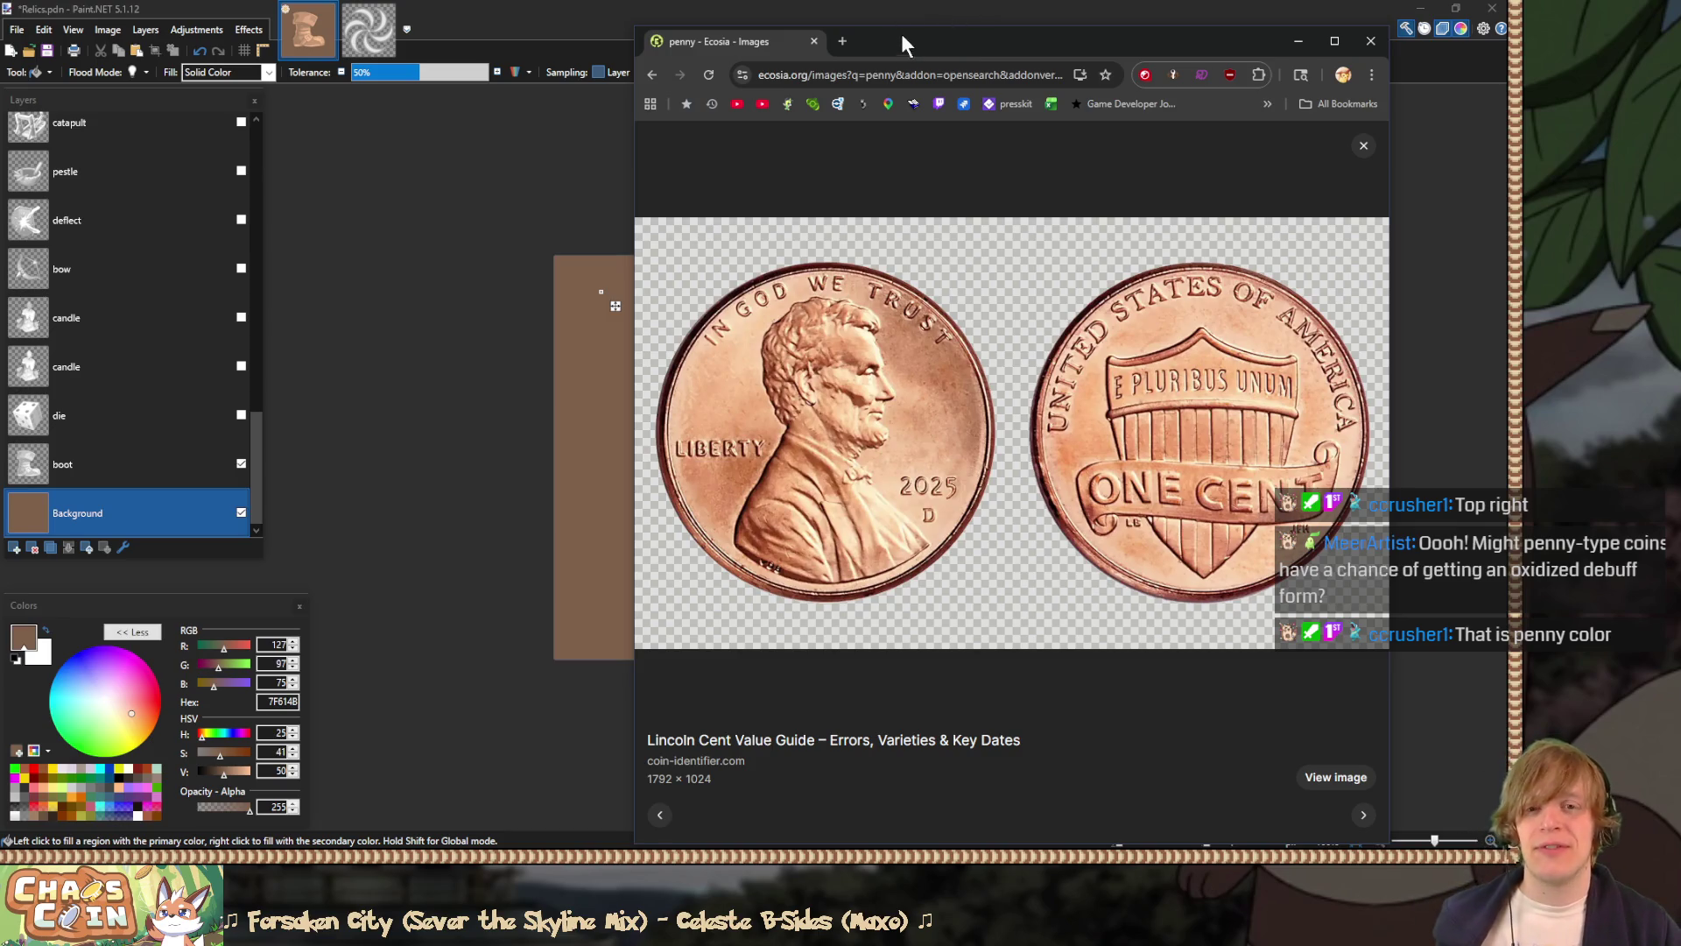
key(super+Down)
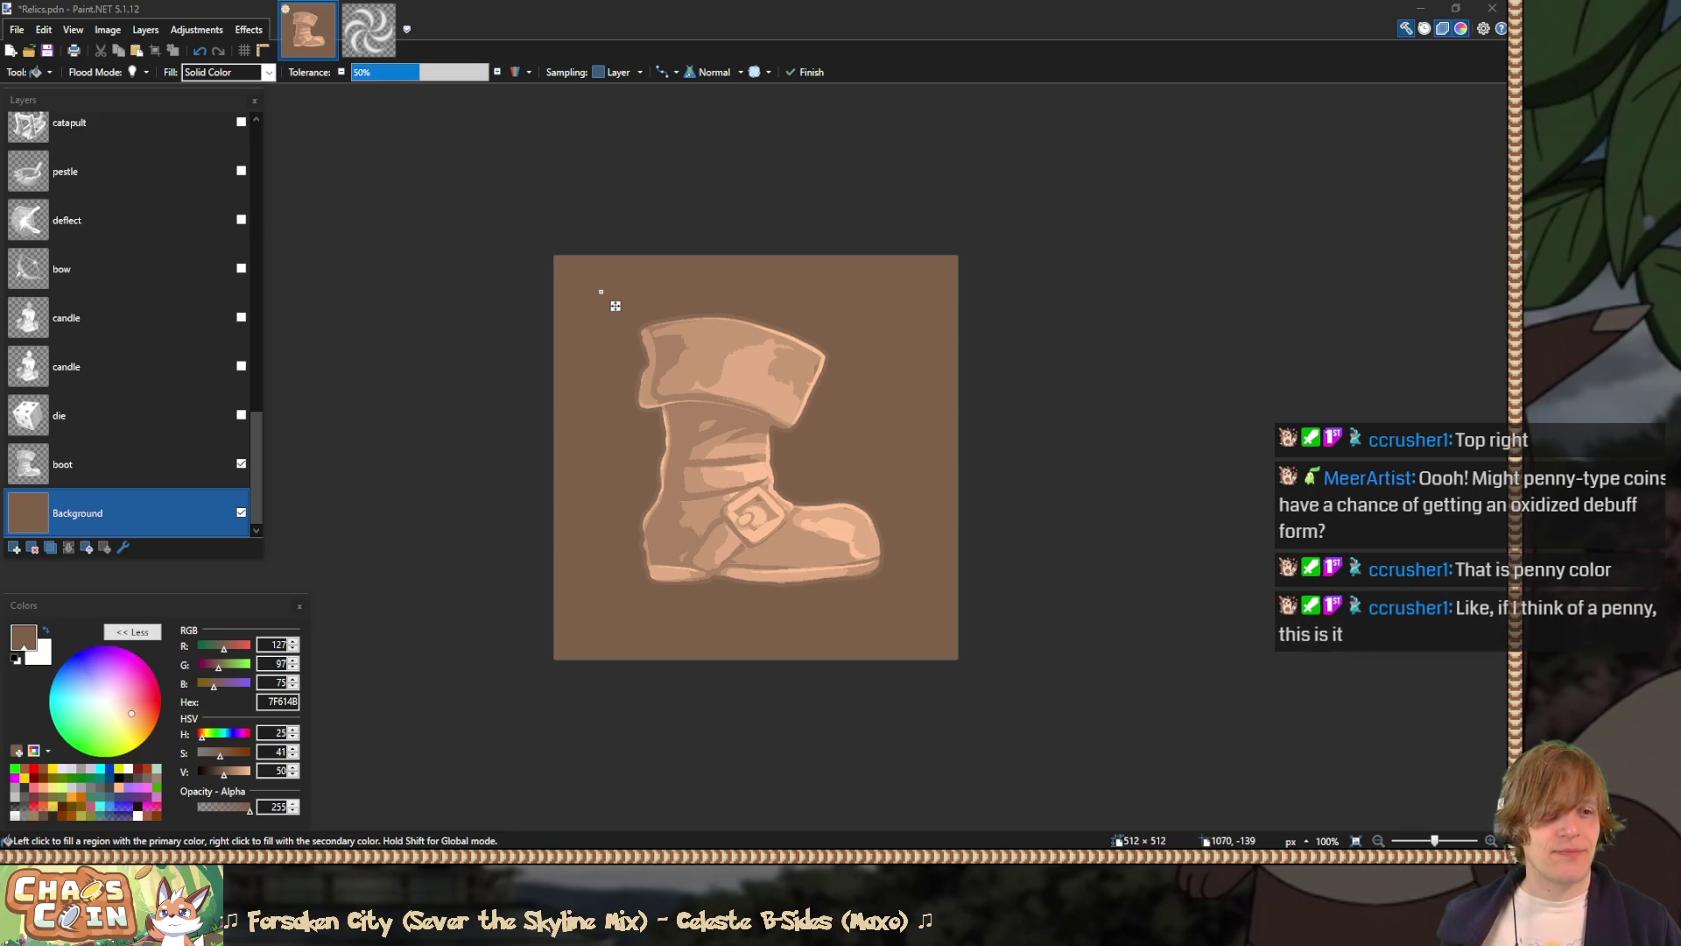
click(585, 11)
key(ctrl+n)
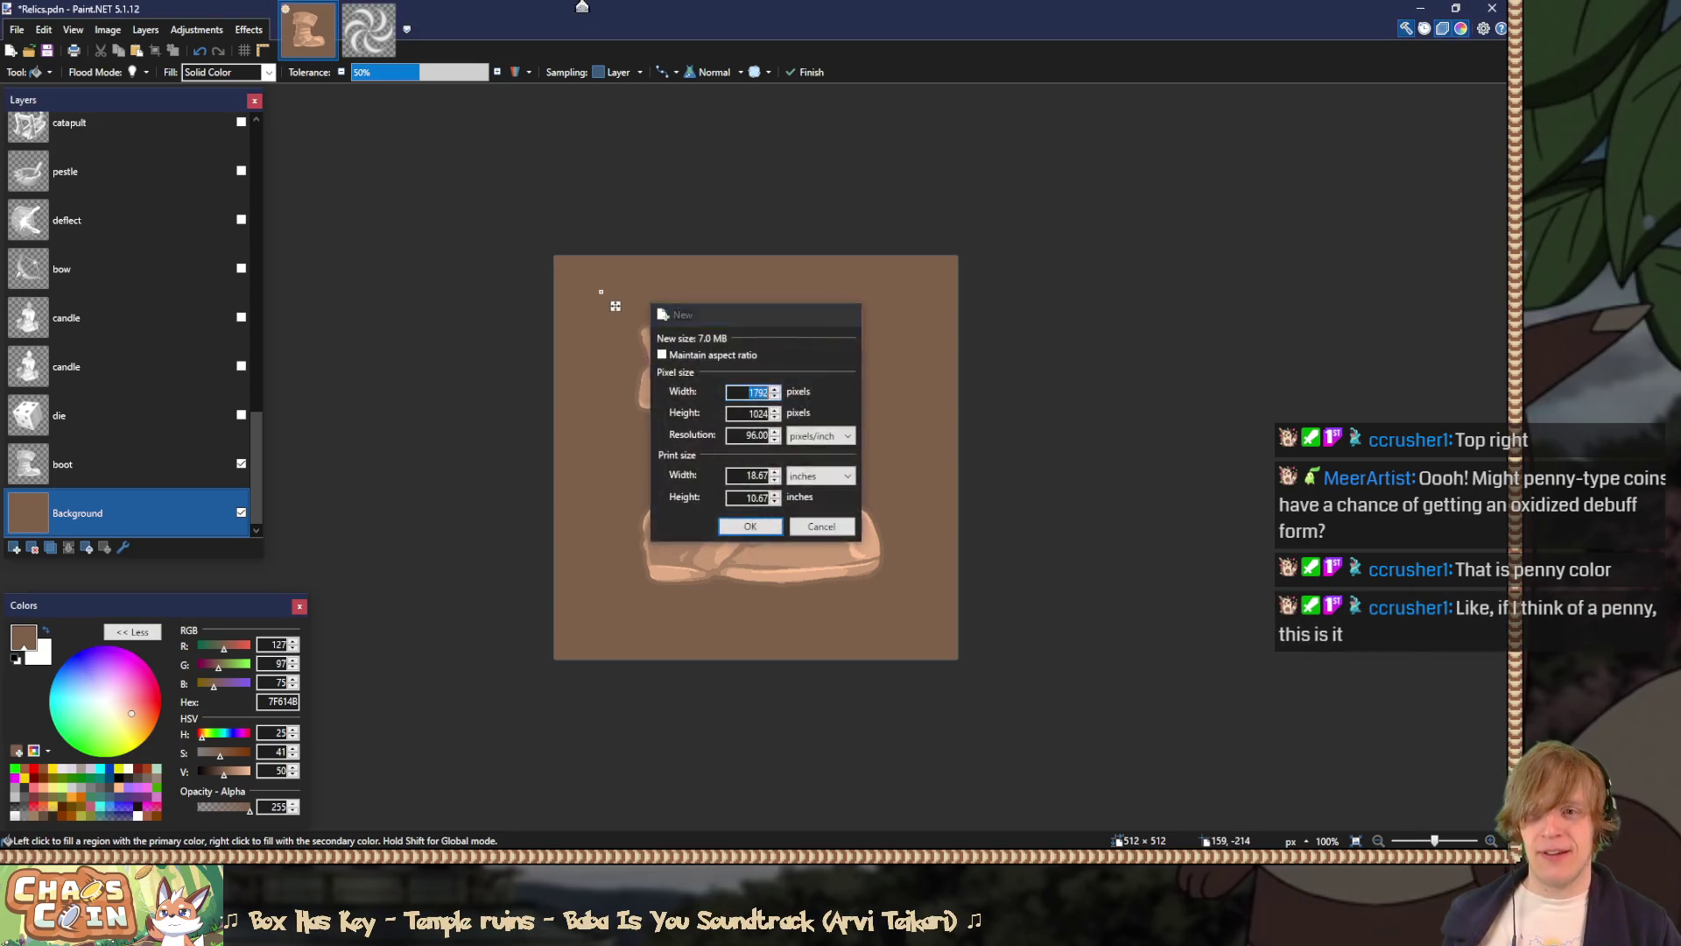
Step: Create the 1792 × 1024 image and paste the penny photo into it
key(Return)
key(ctrl+v)
scroll(636, 320, up, 2)
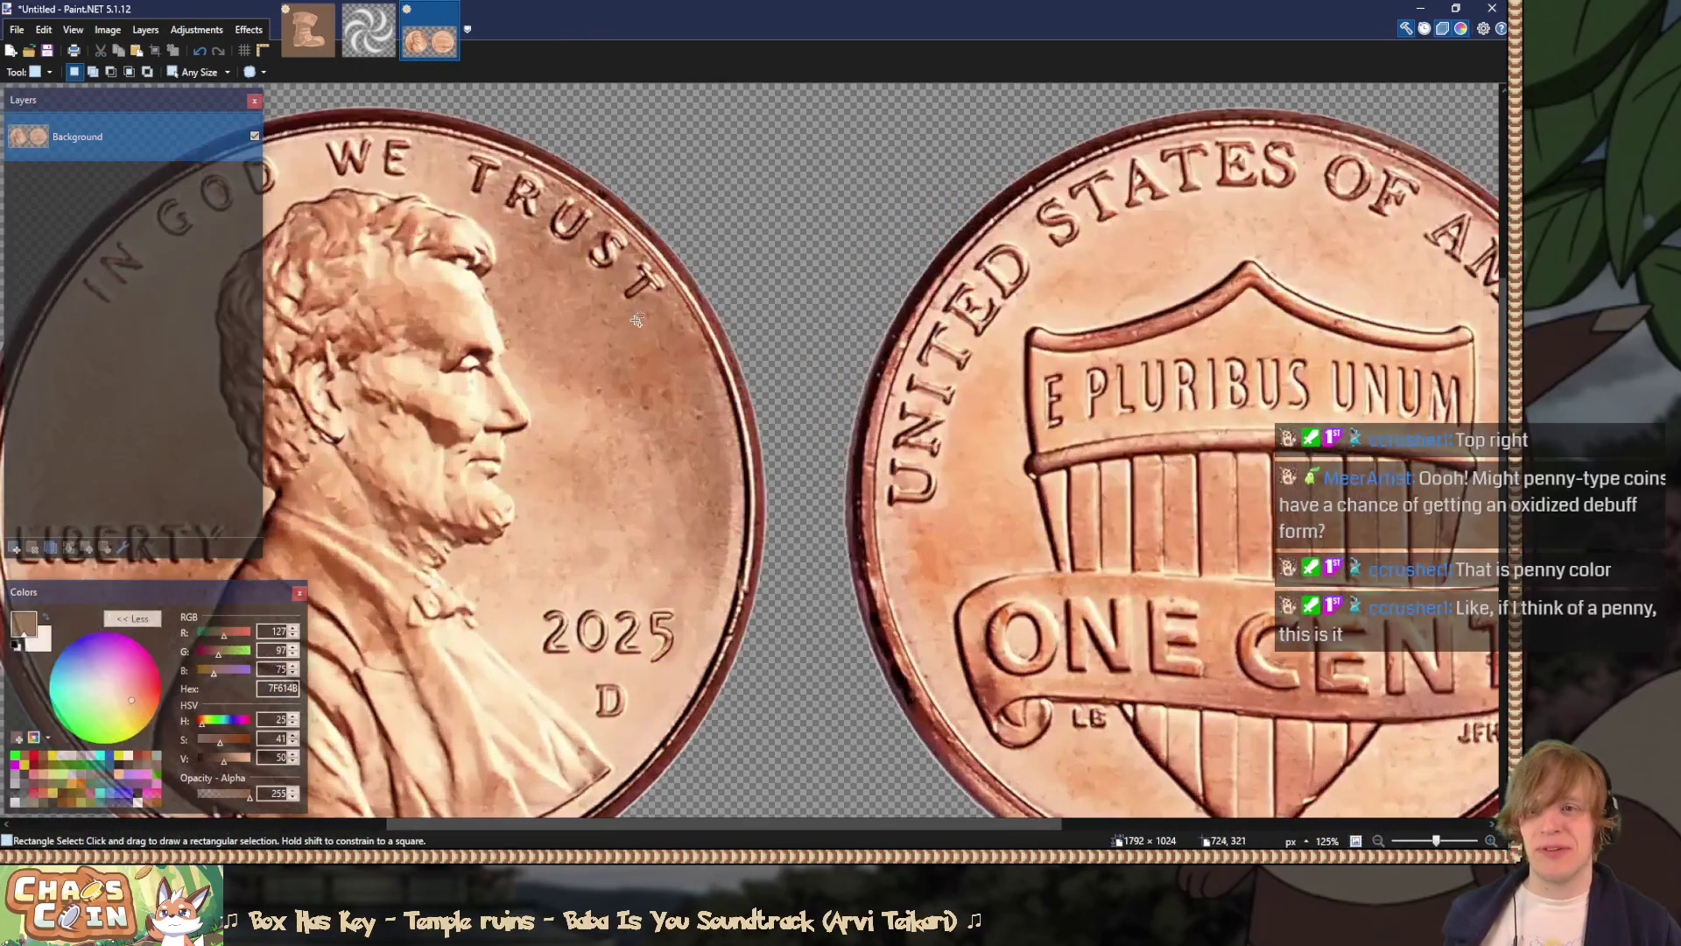
drag(636, 318, 796, 304)
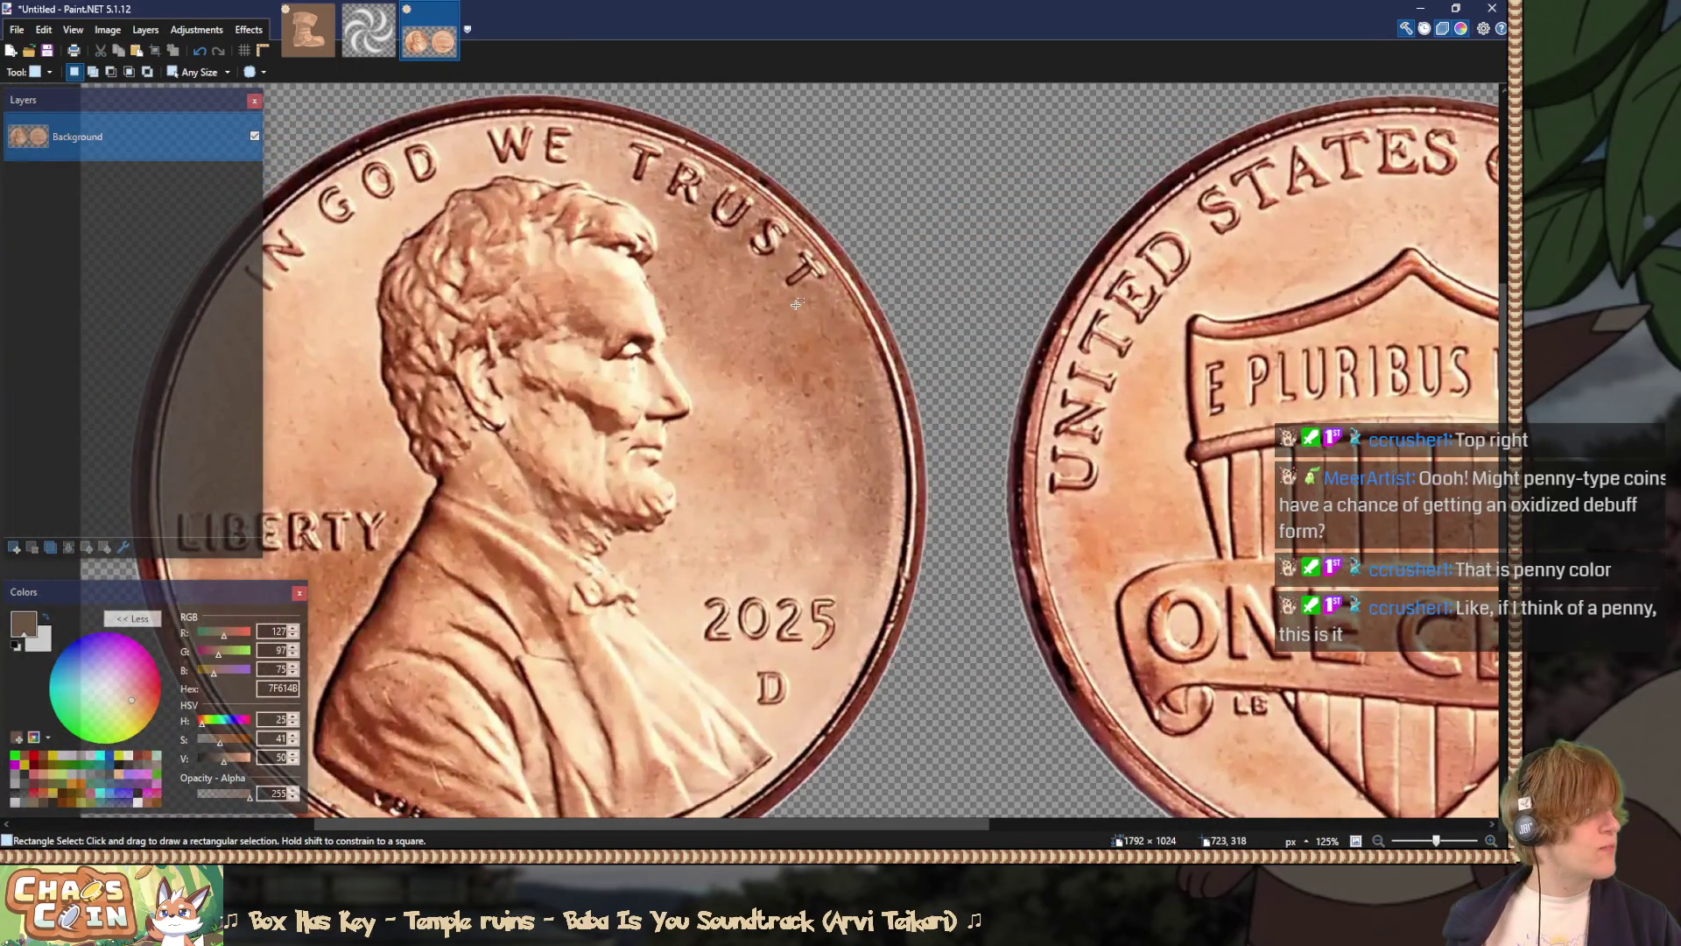
Step: Sample a light copper tone (F5C59B) from the penny with 11 × 11 sampling, then return to Relics
key(k)
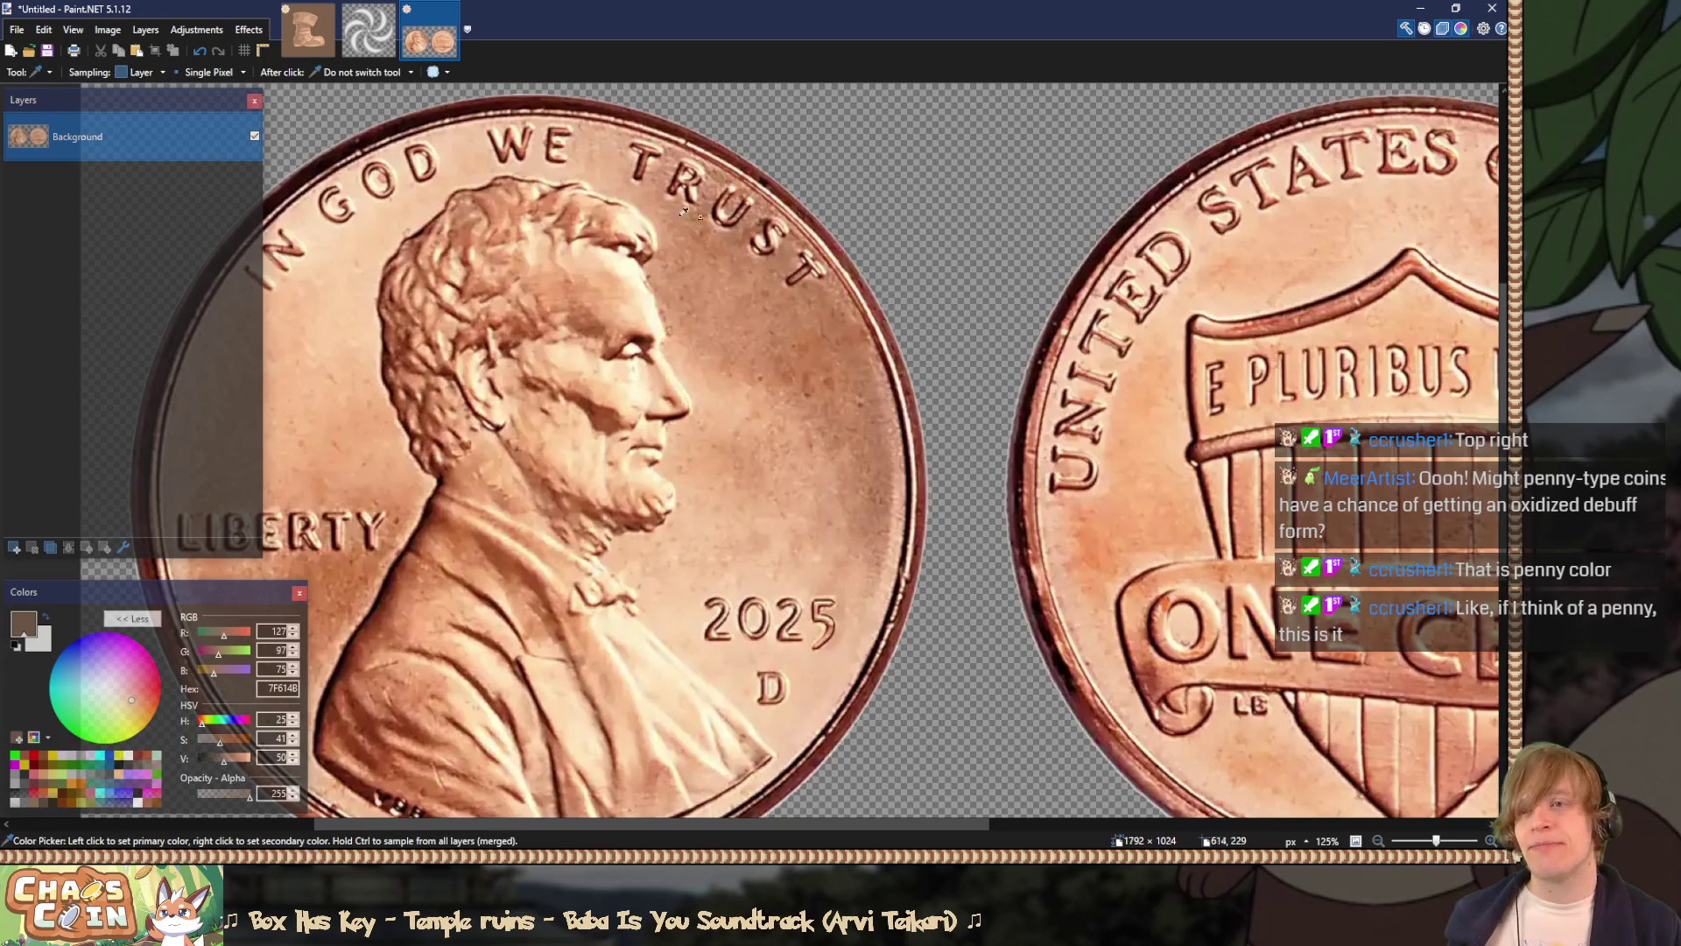
scroll(696, 211, left, 3)
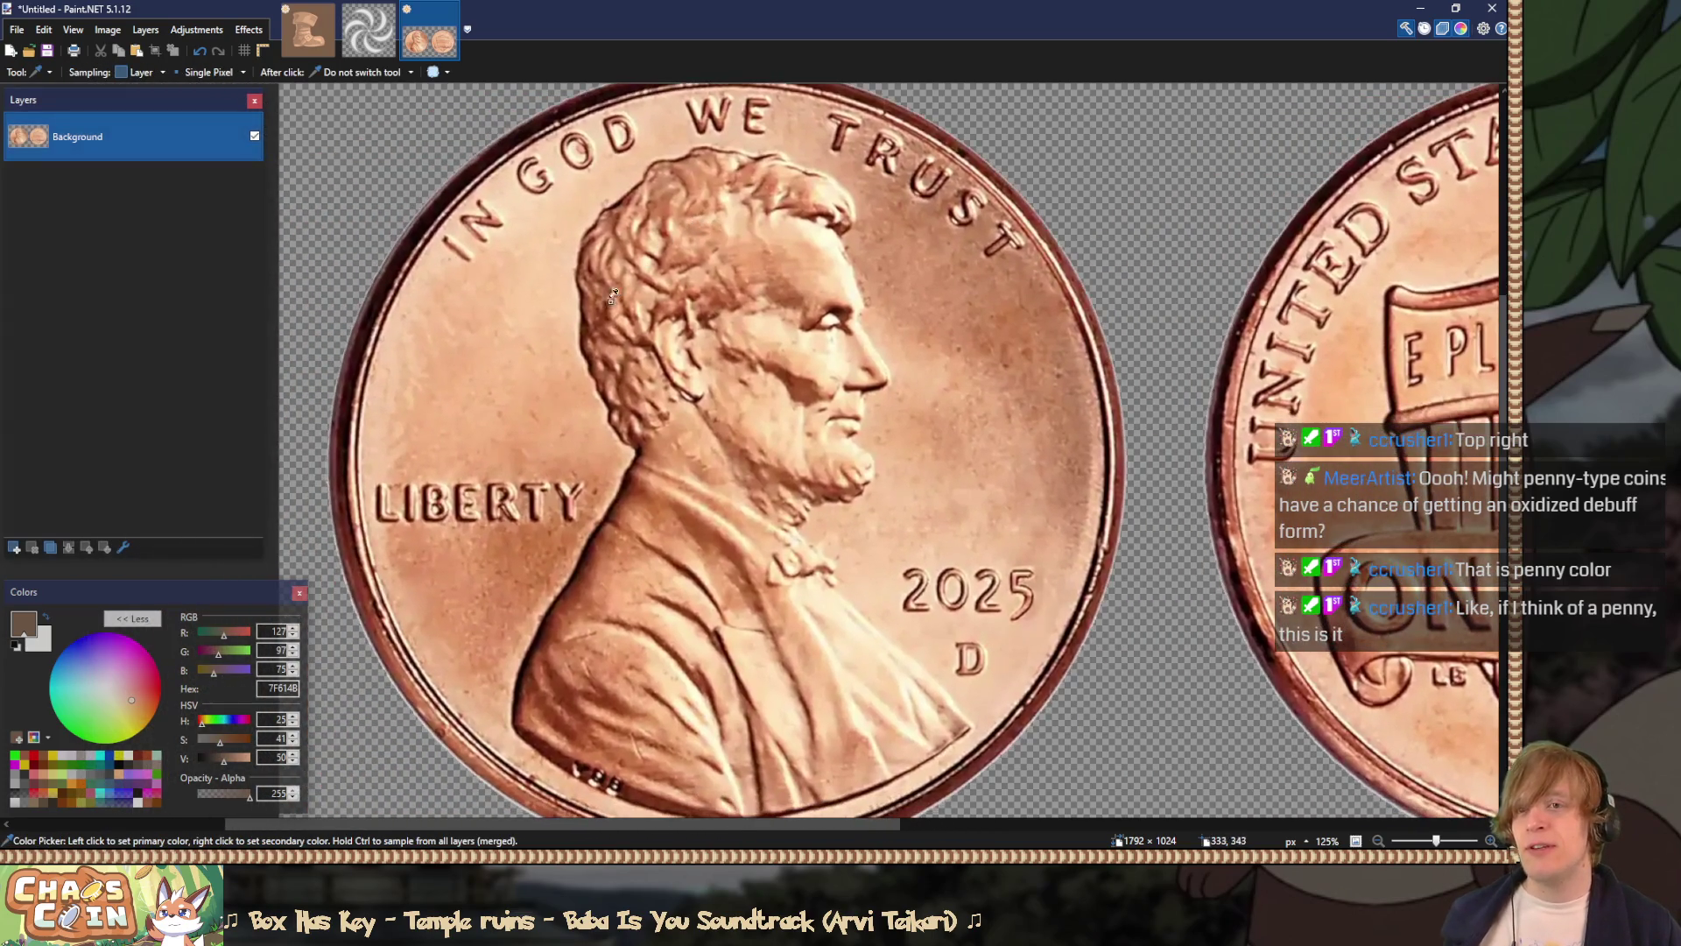
scroll(208, 73, down, 5)
click(531, 221)
click(529, 219)
drag(531, 221, 522, 368)
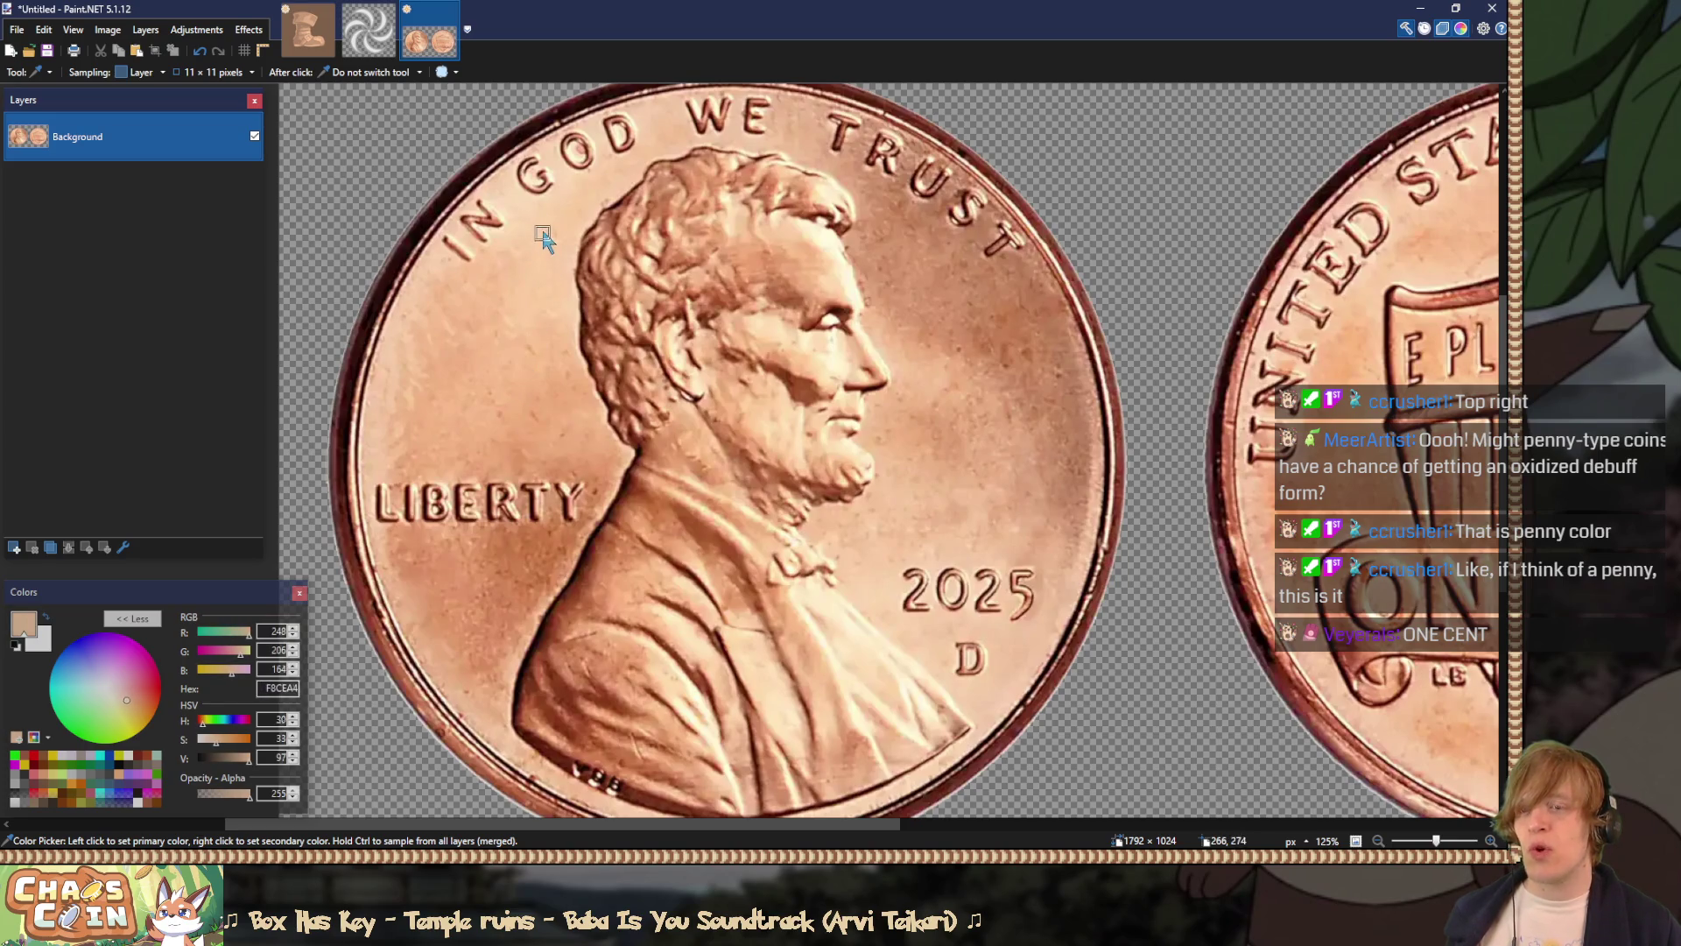
click(944, 295)
mouse_move(944, 295)
mouse_down()
mouse_move(983, 323)
mouse_move(925, 271)
mouse_move(1027, 306)
mouse_move(1012, 292)
mouse_up()
scroll(1012, 292, right, 5)
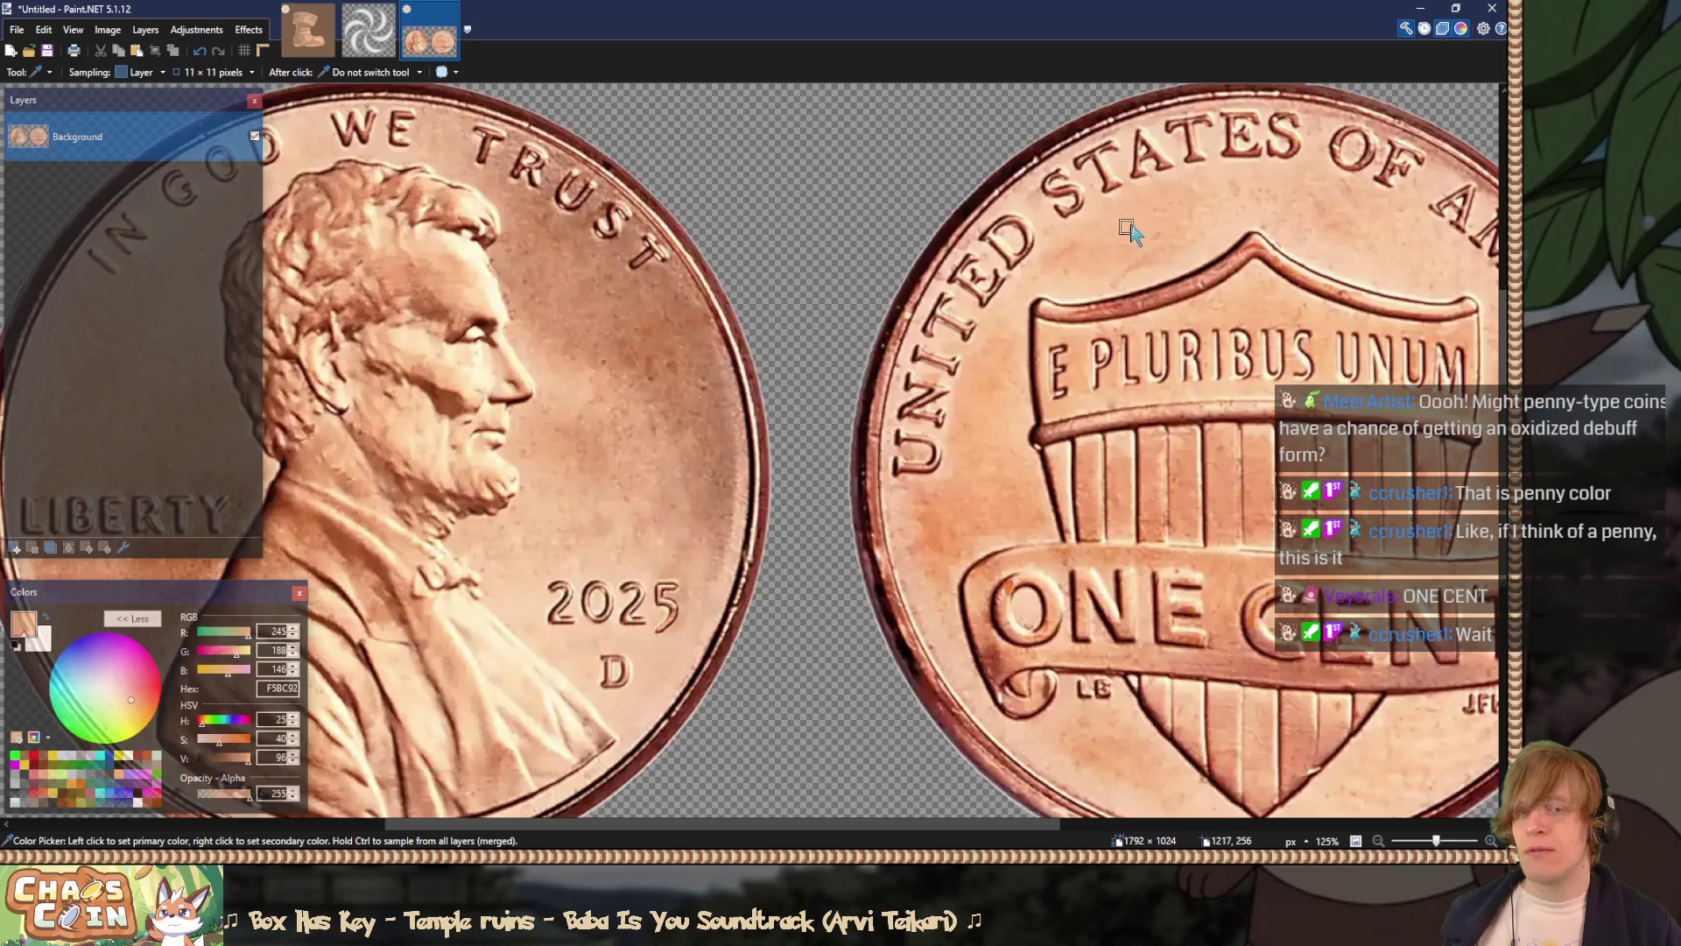
click(1037, 280)
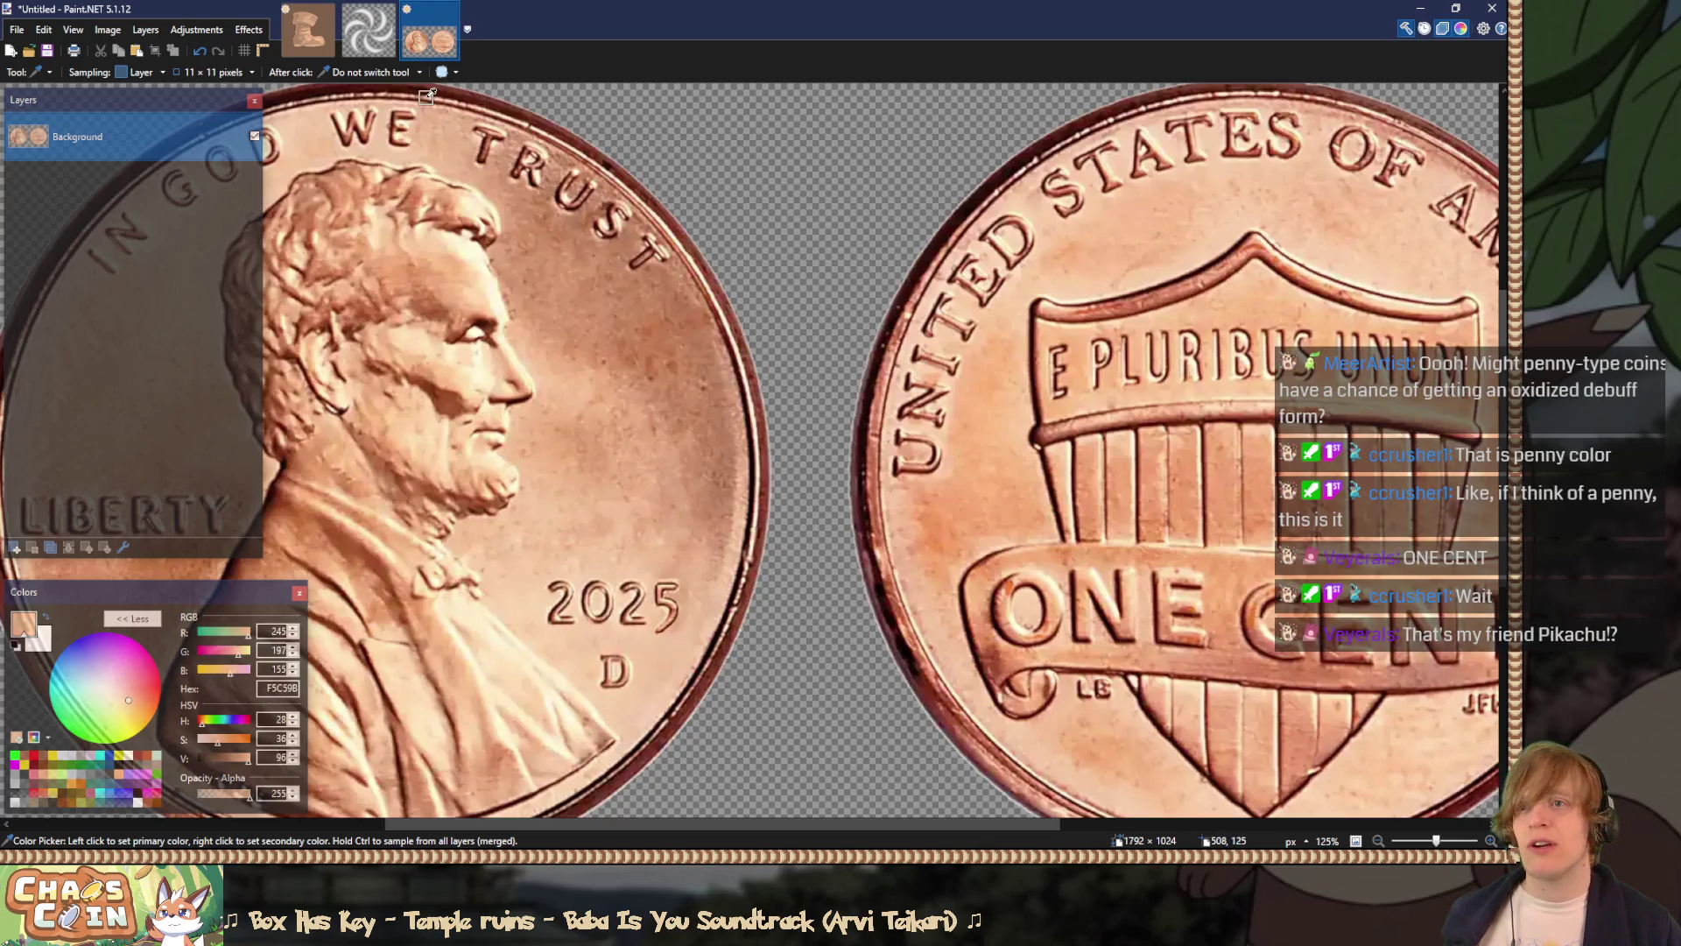
click(307, 29)
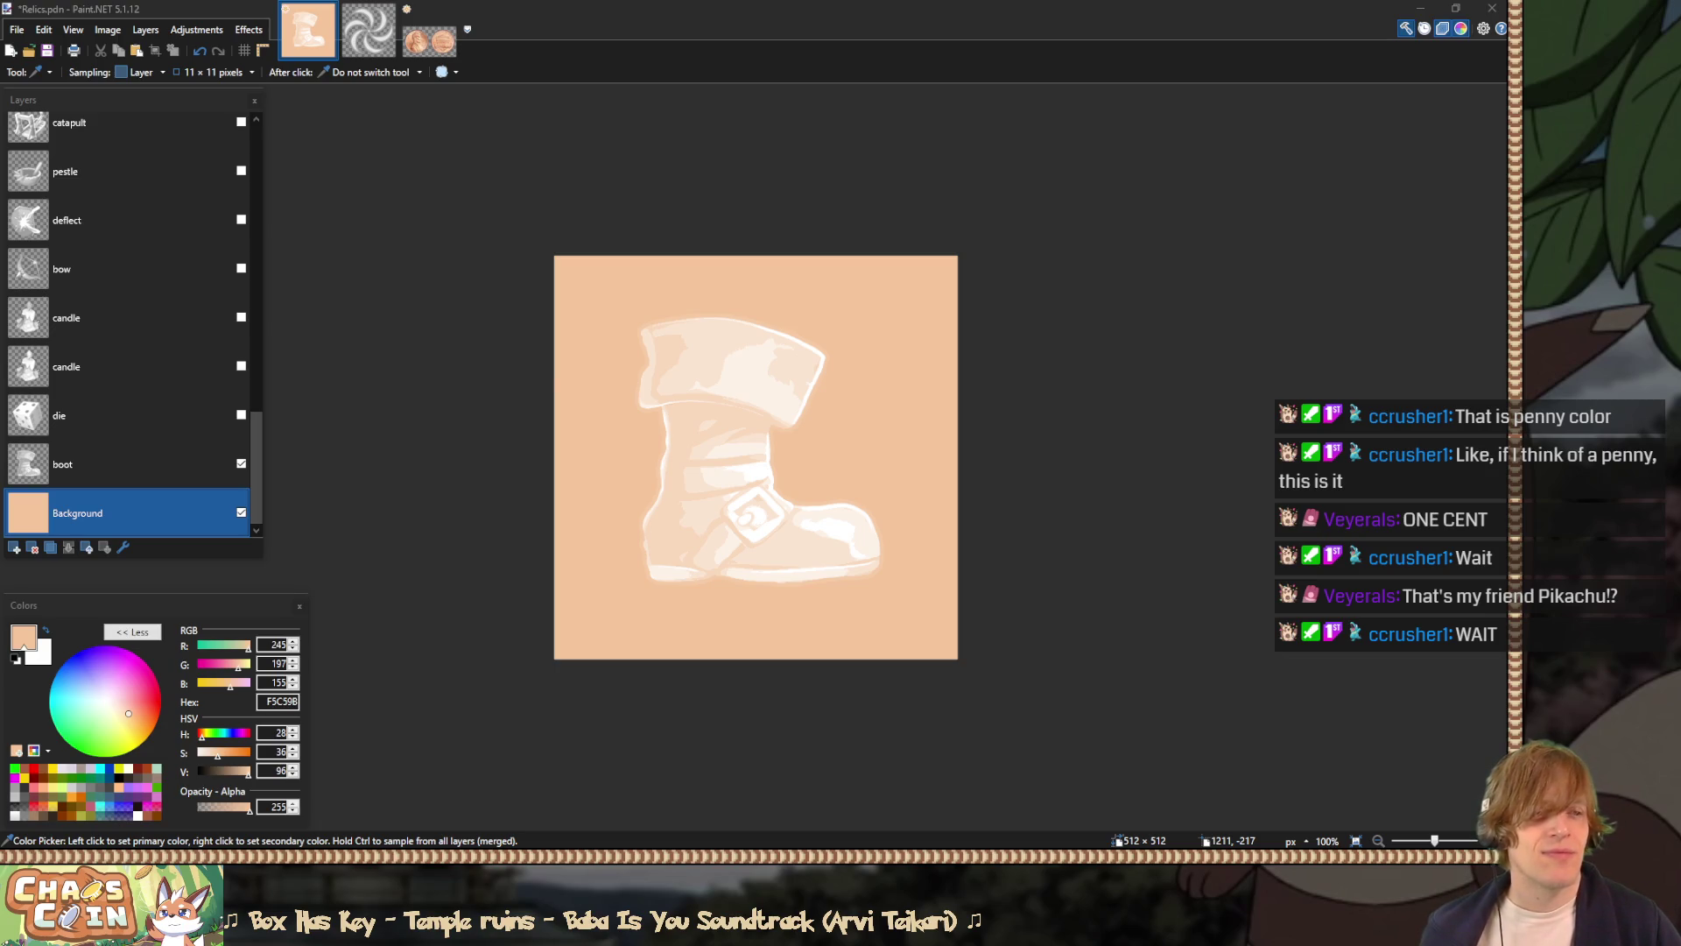
Step: Bucket-fill the background with deep brown, then tune it to muted penny-brown 7F5B47
click(319, 615)
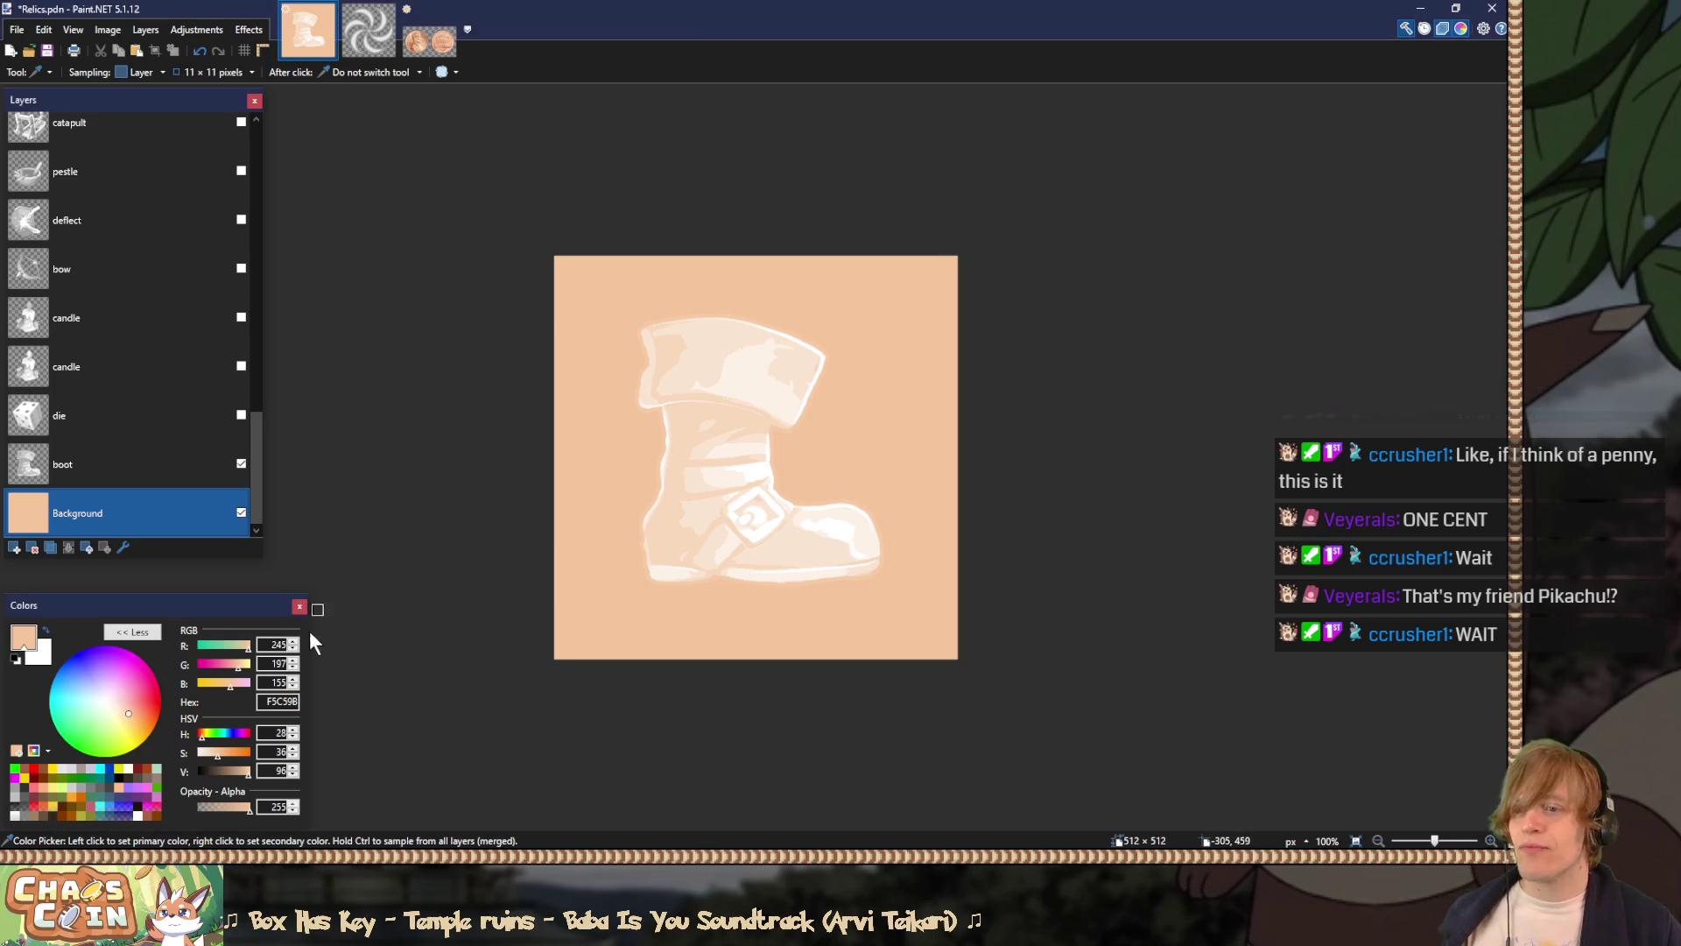
click(230, 753)
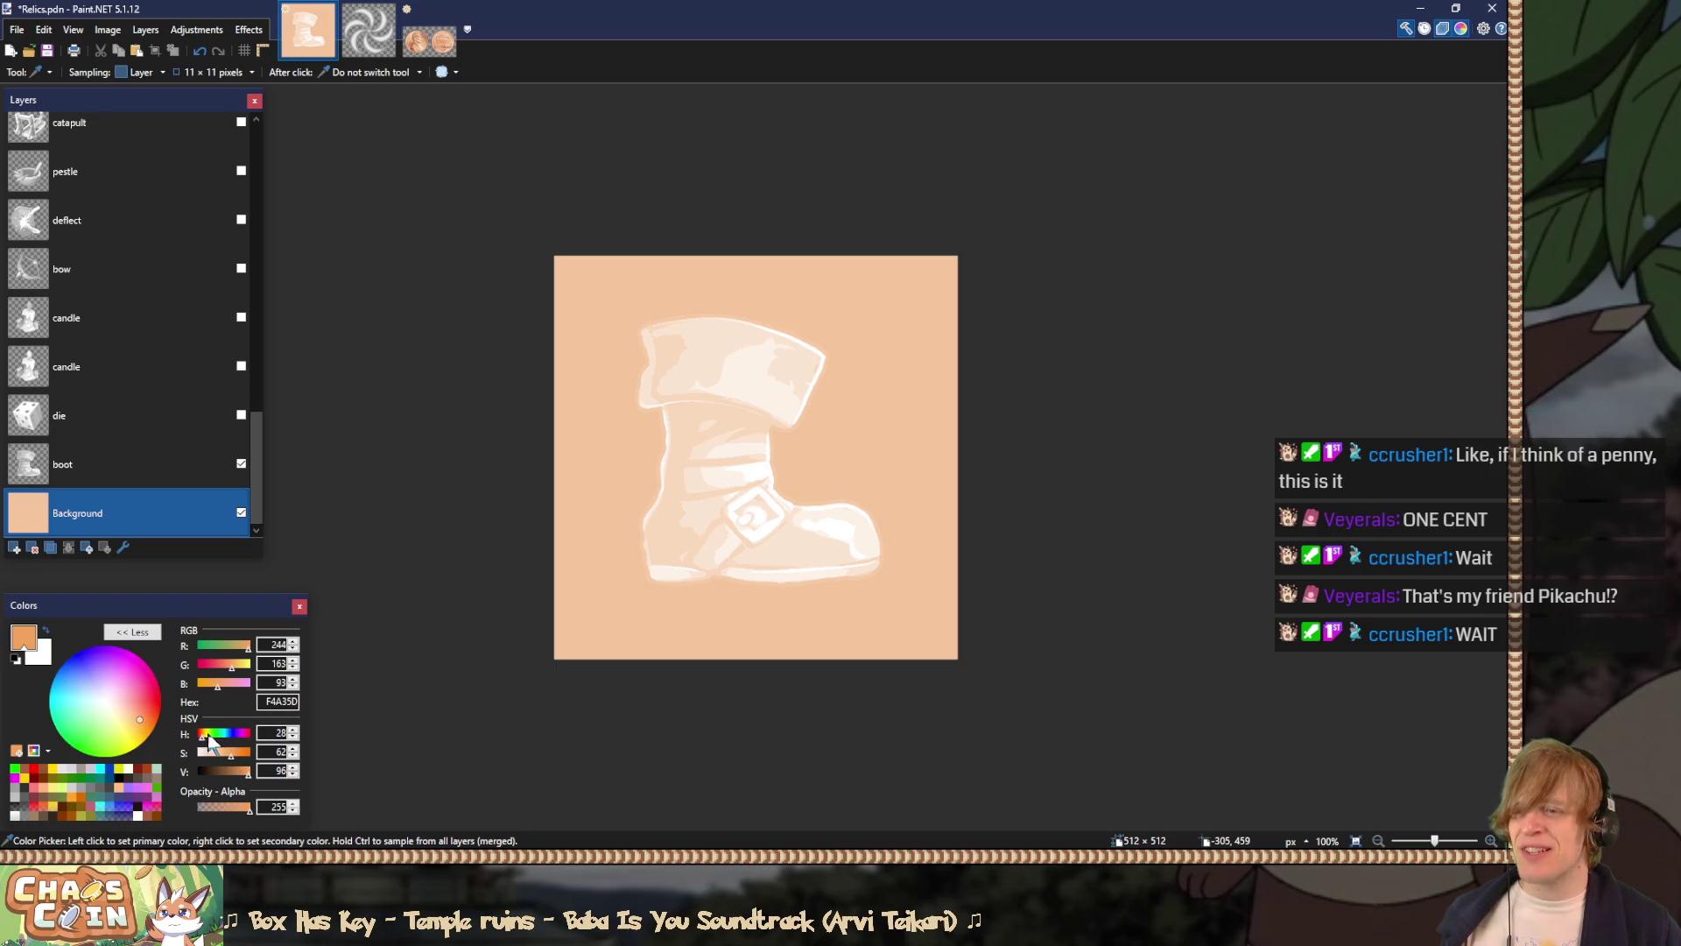
drag(231, 769, 224, 770)
key(f)
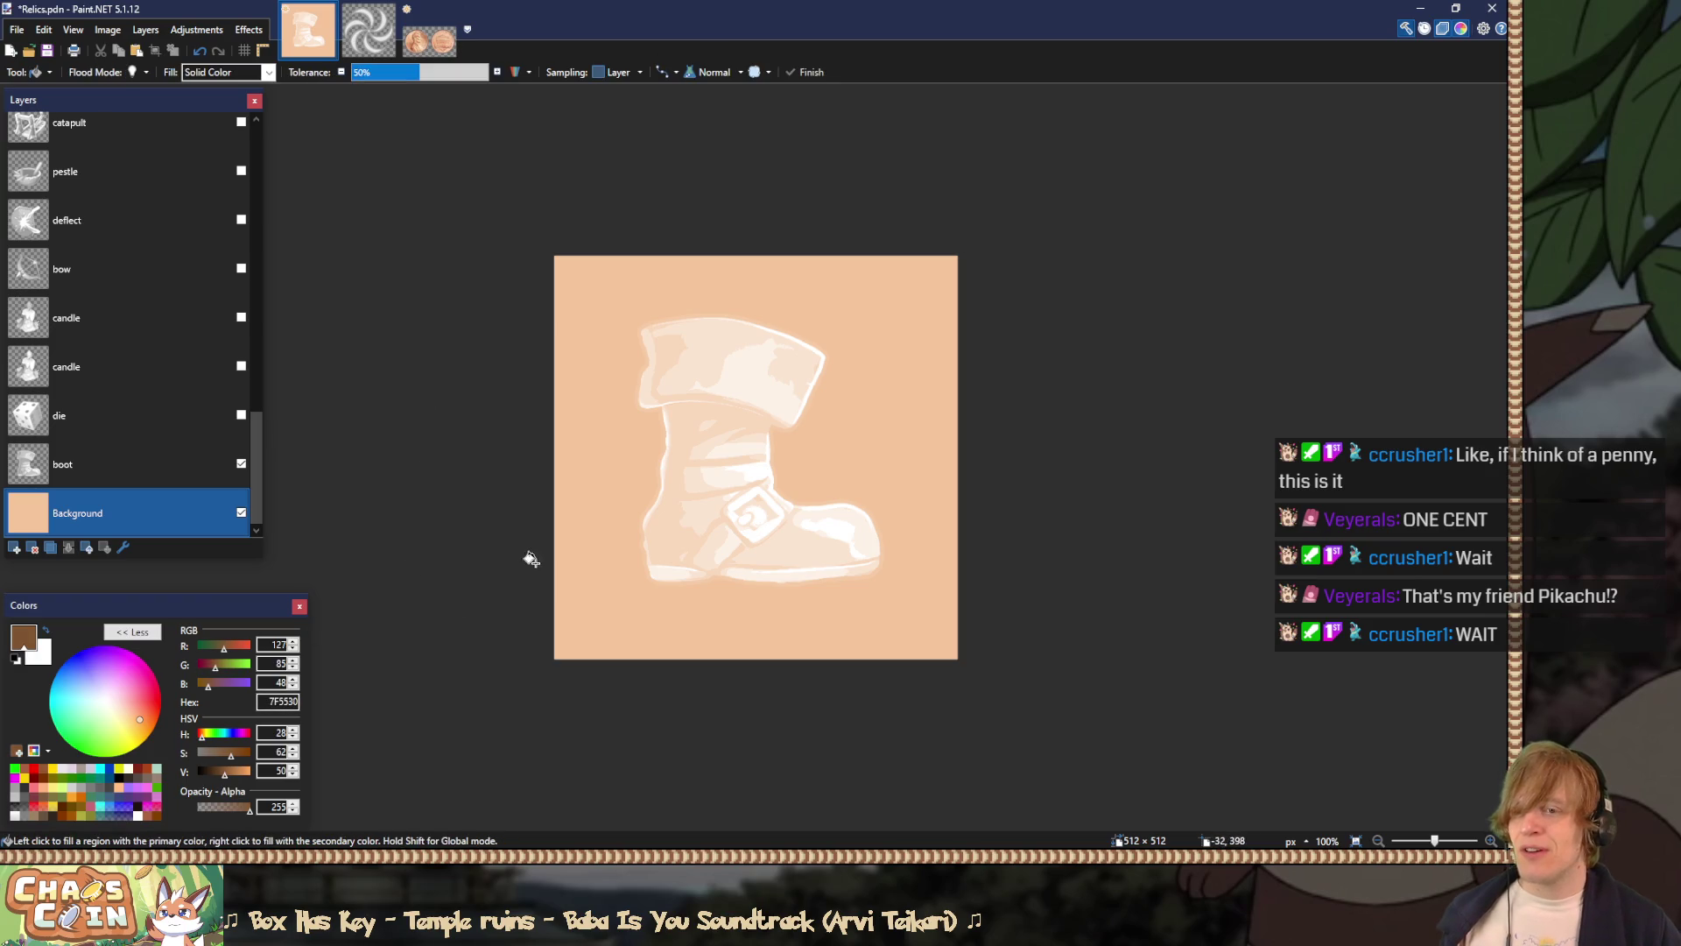
click(588, 525)
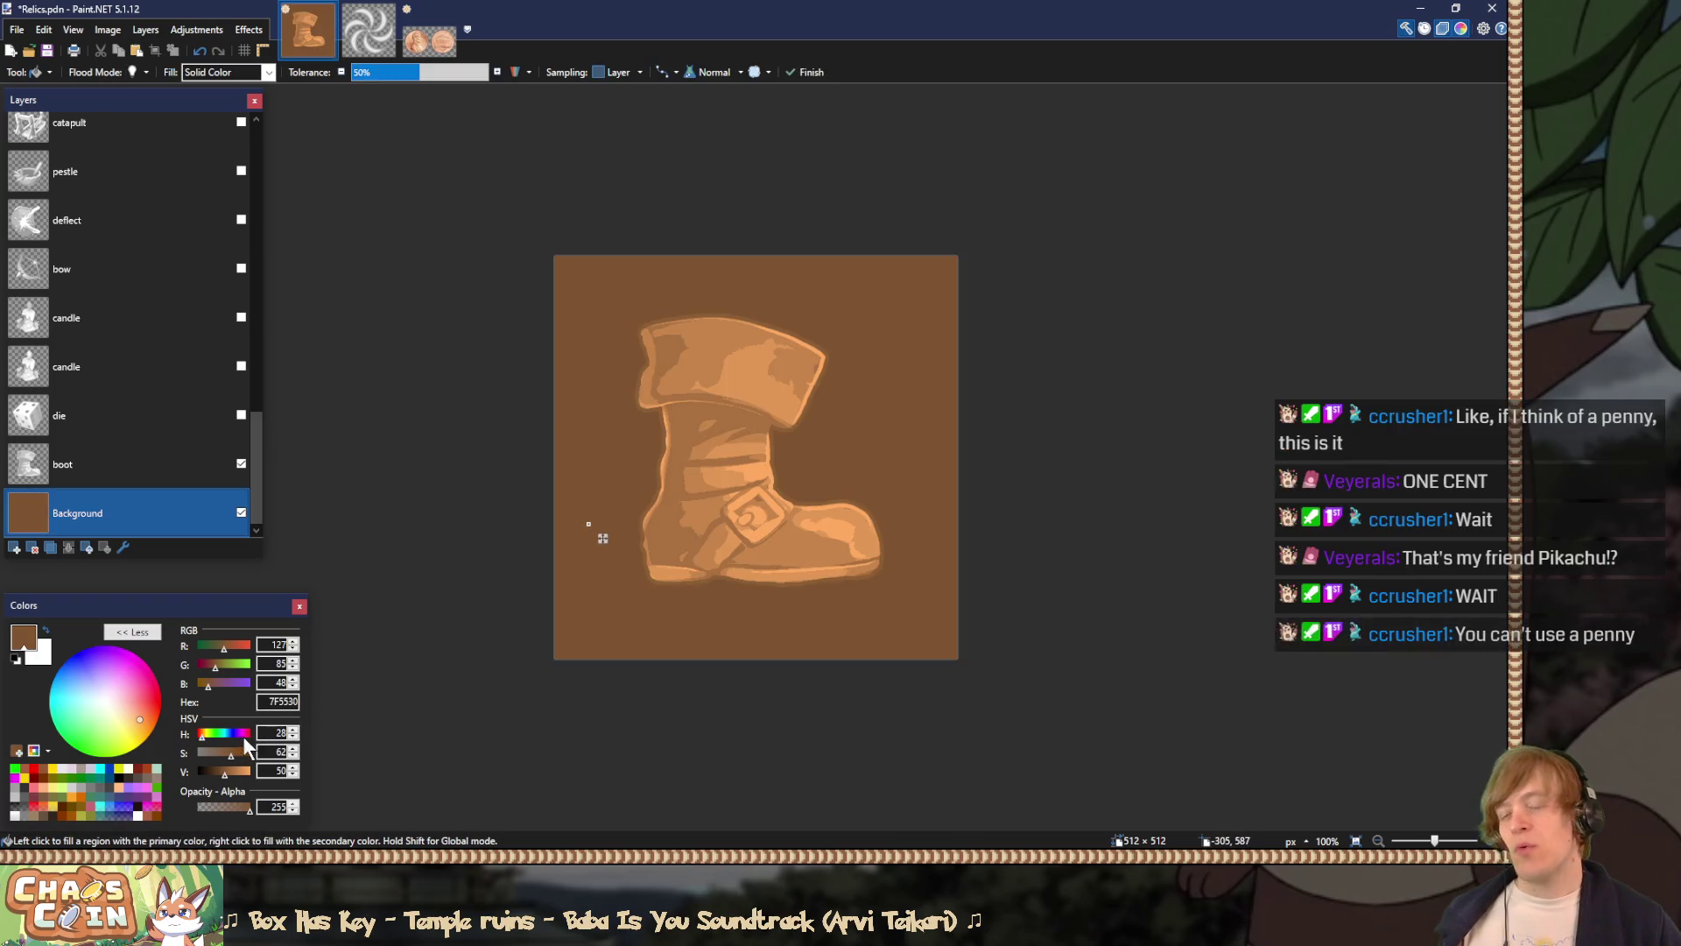
drag(243, 750, 221, 755)
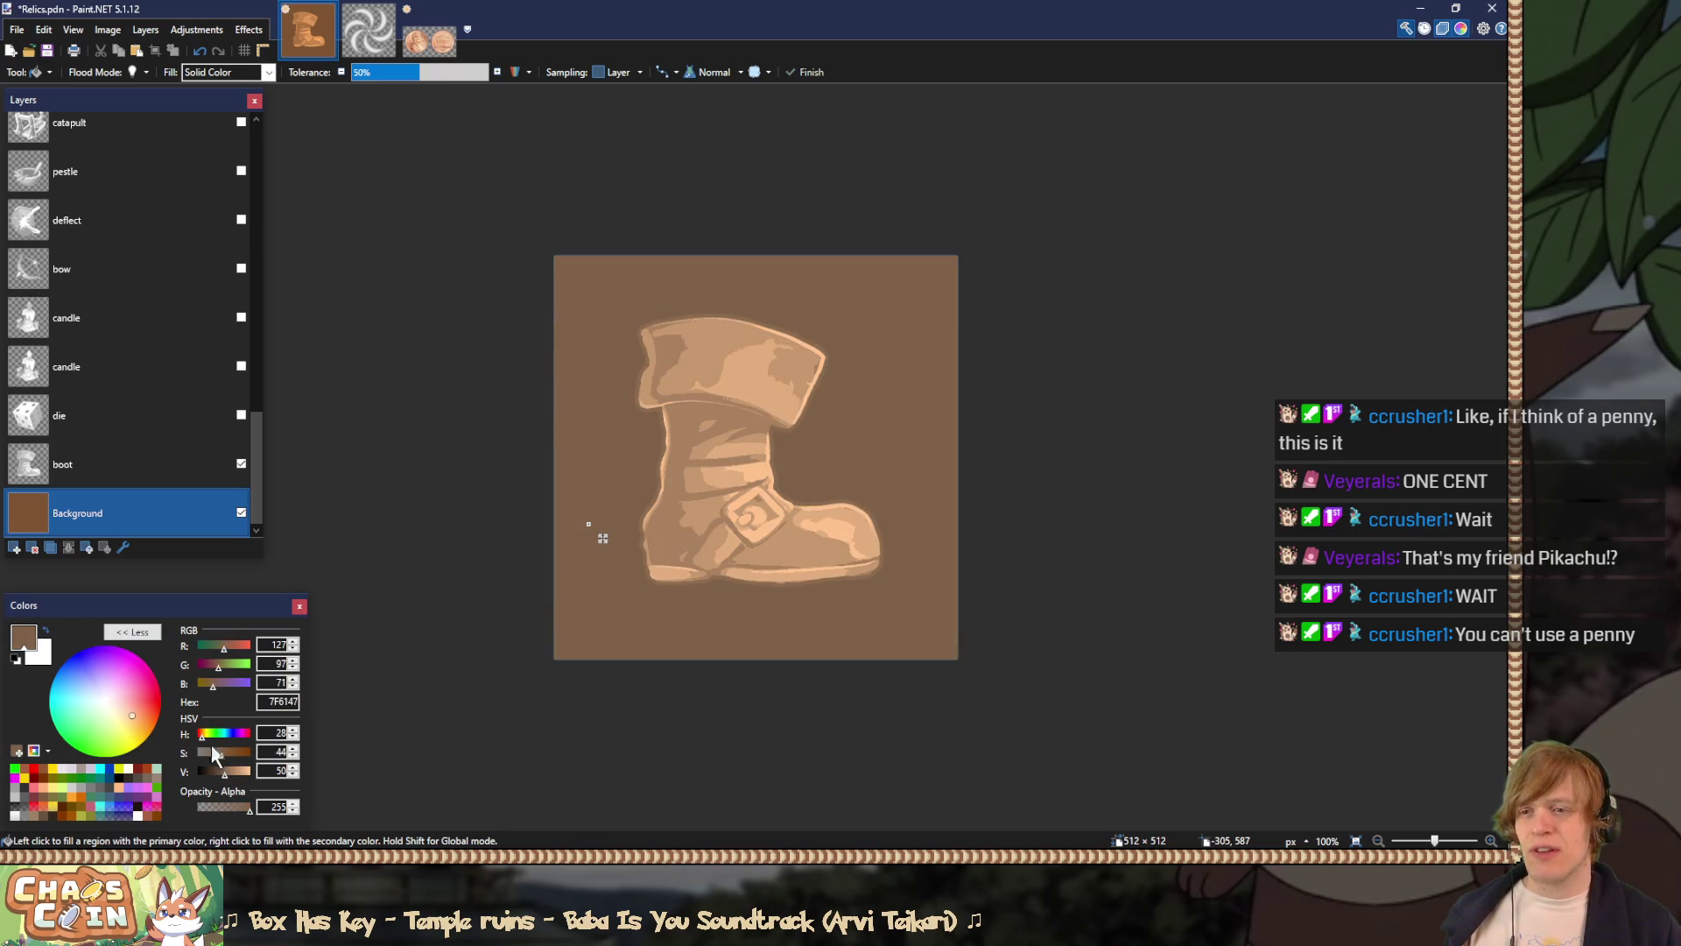
click(294, 737)
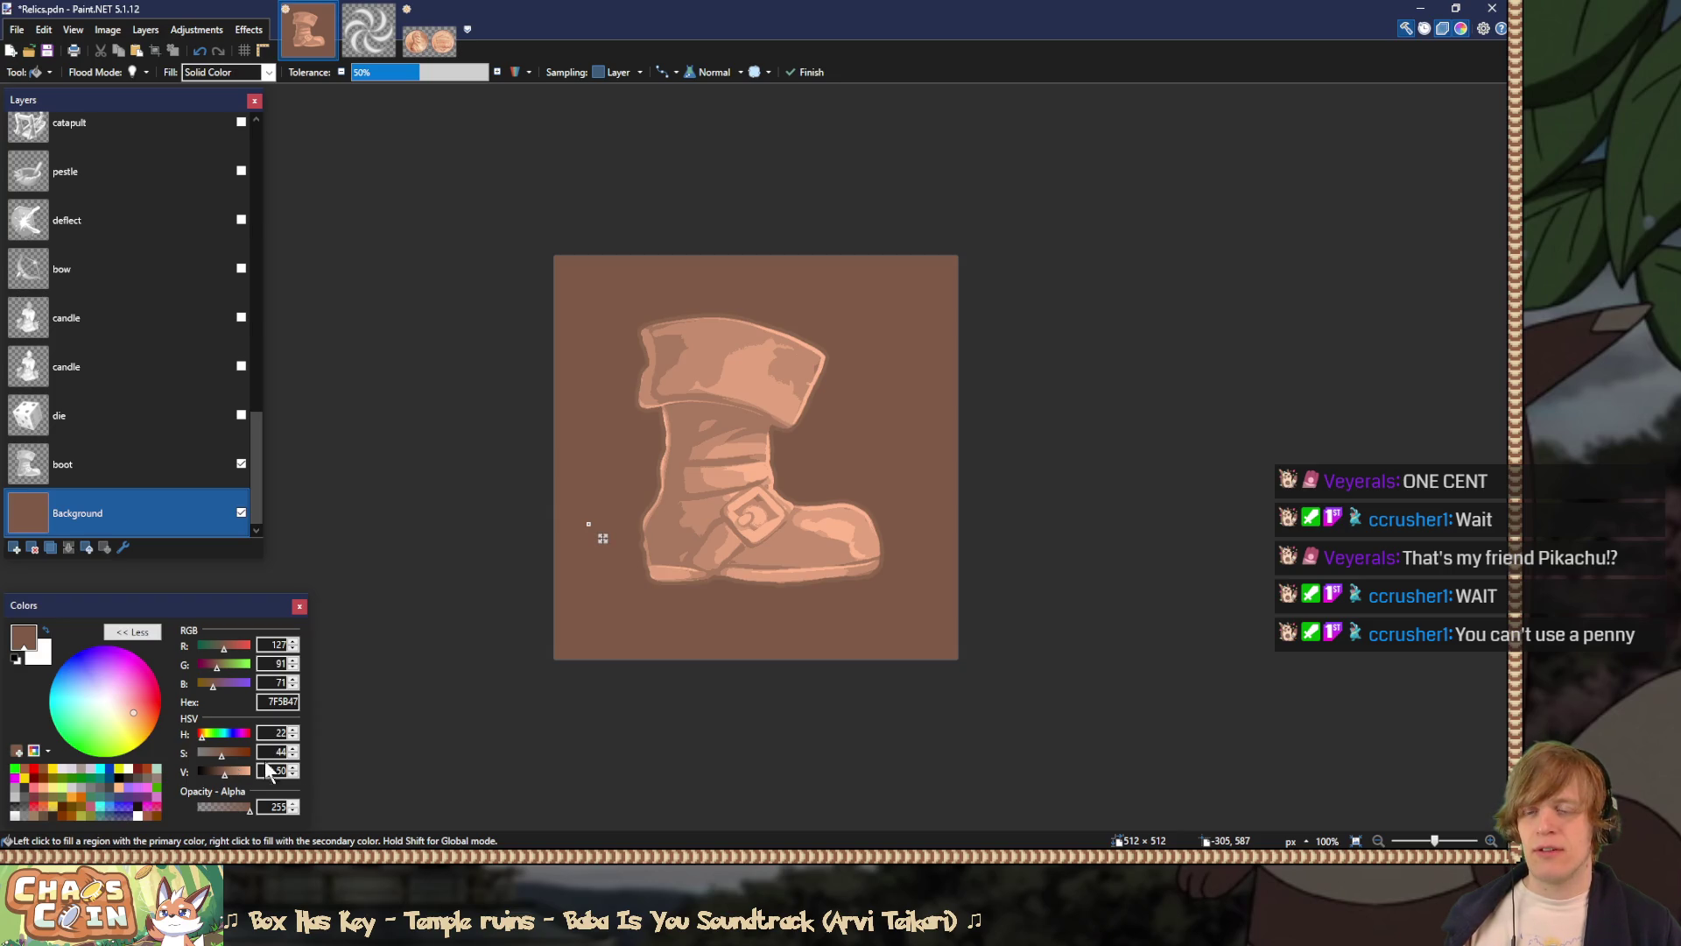
key(s)
scroll(480, 612, up, 6)
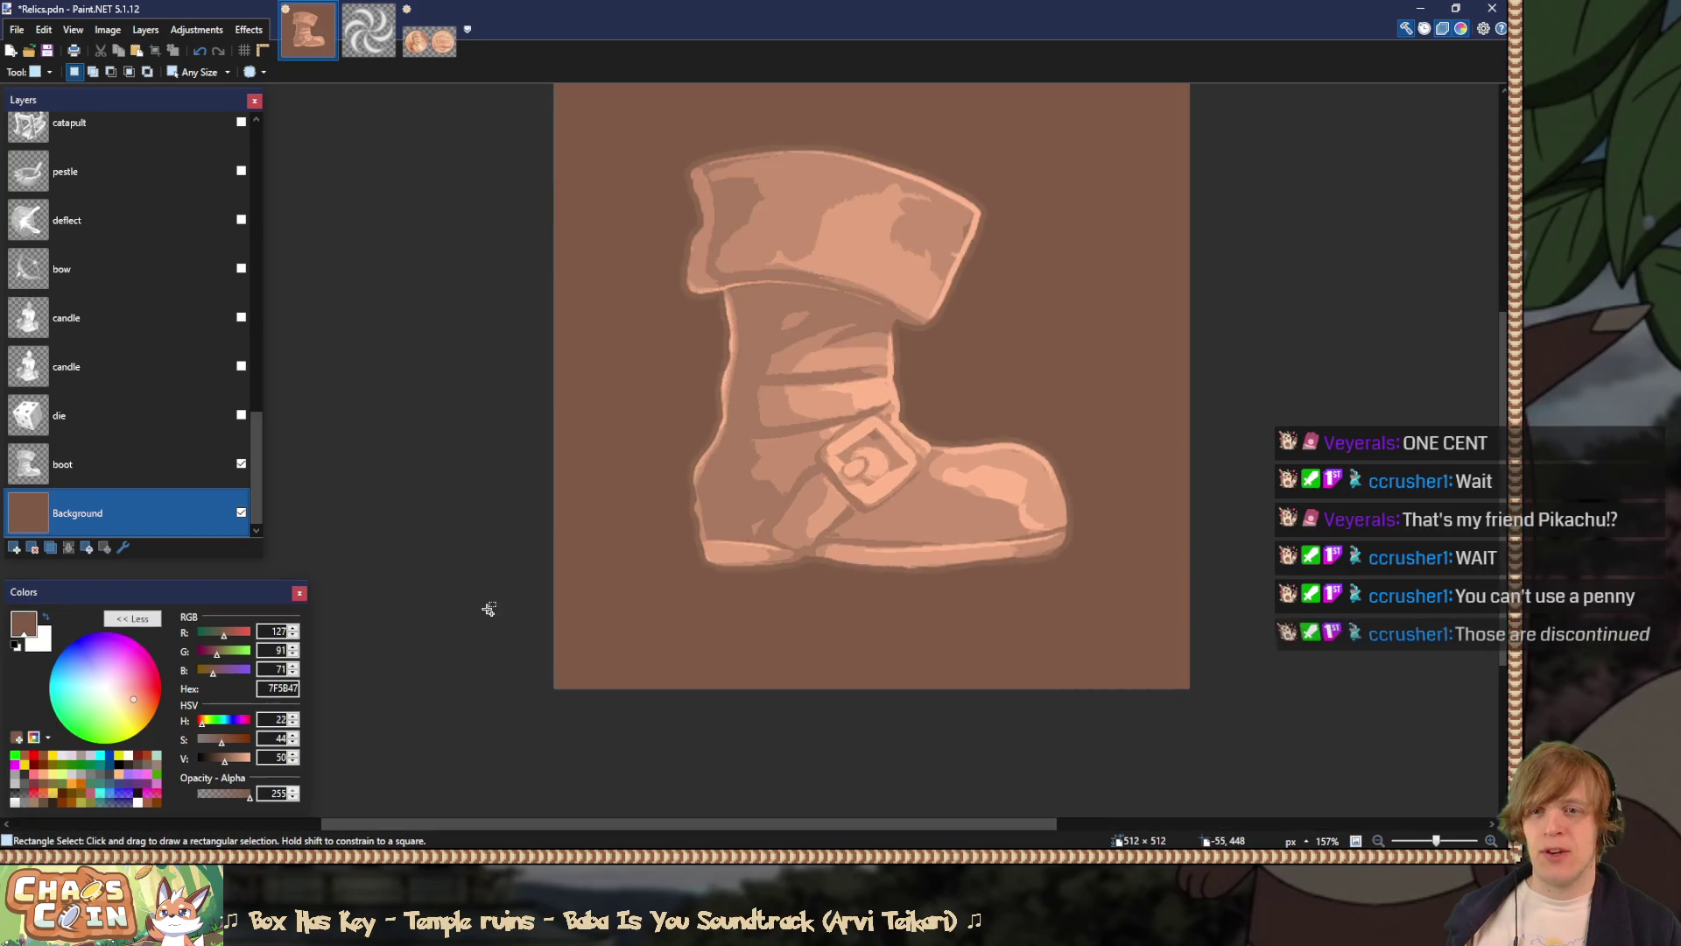
scroll(640, 544, up, 5)
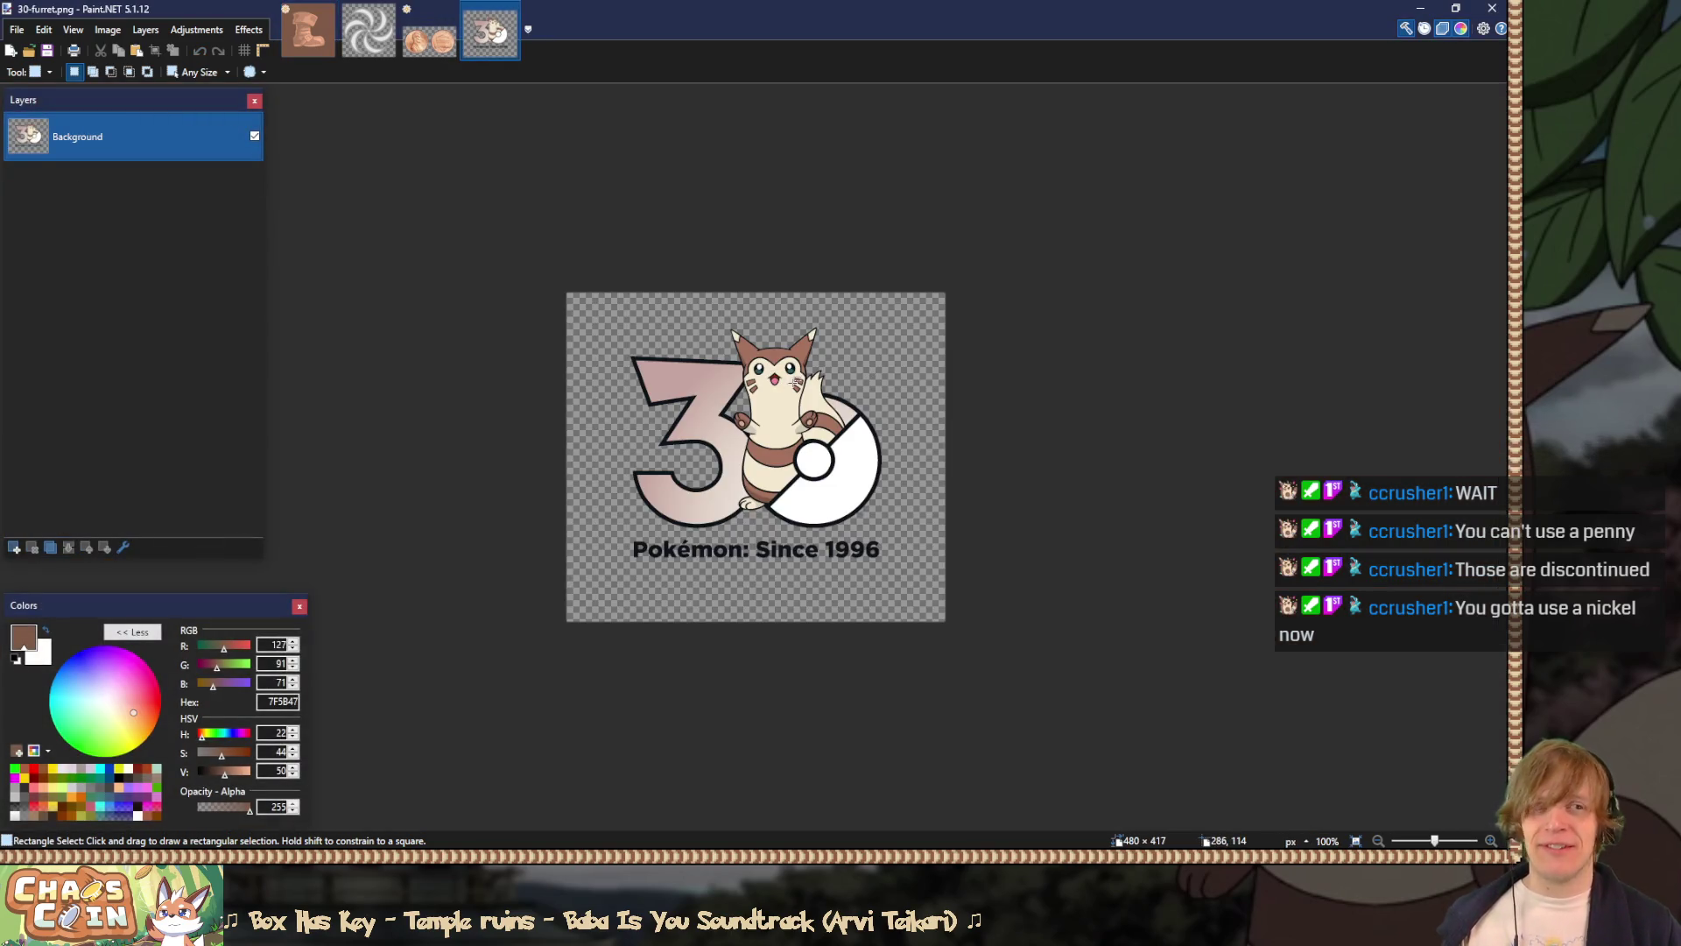
Step: Sample Furret's brown fur with single-pixel colour picking and return to Relics
ctrl+scroll(794, 383, up, 10)
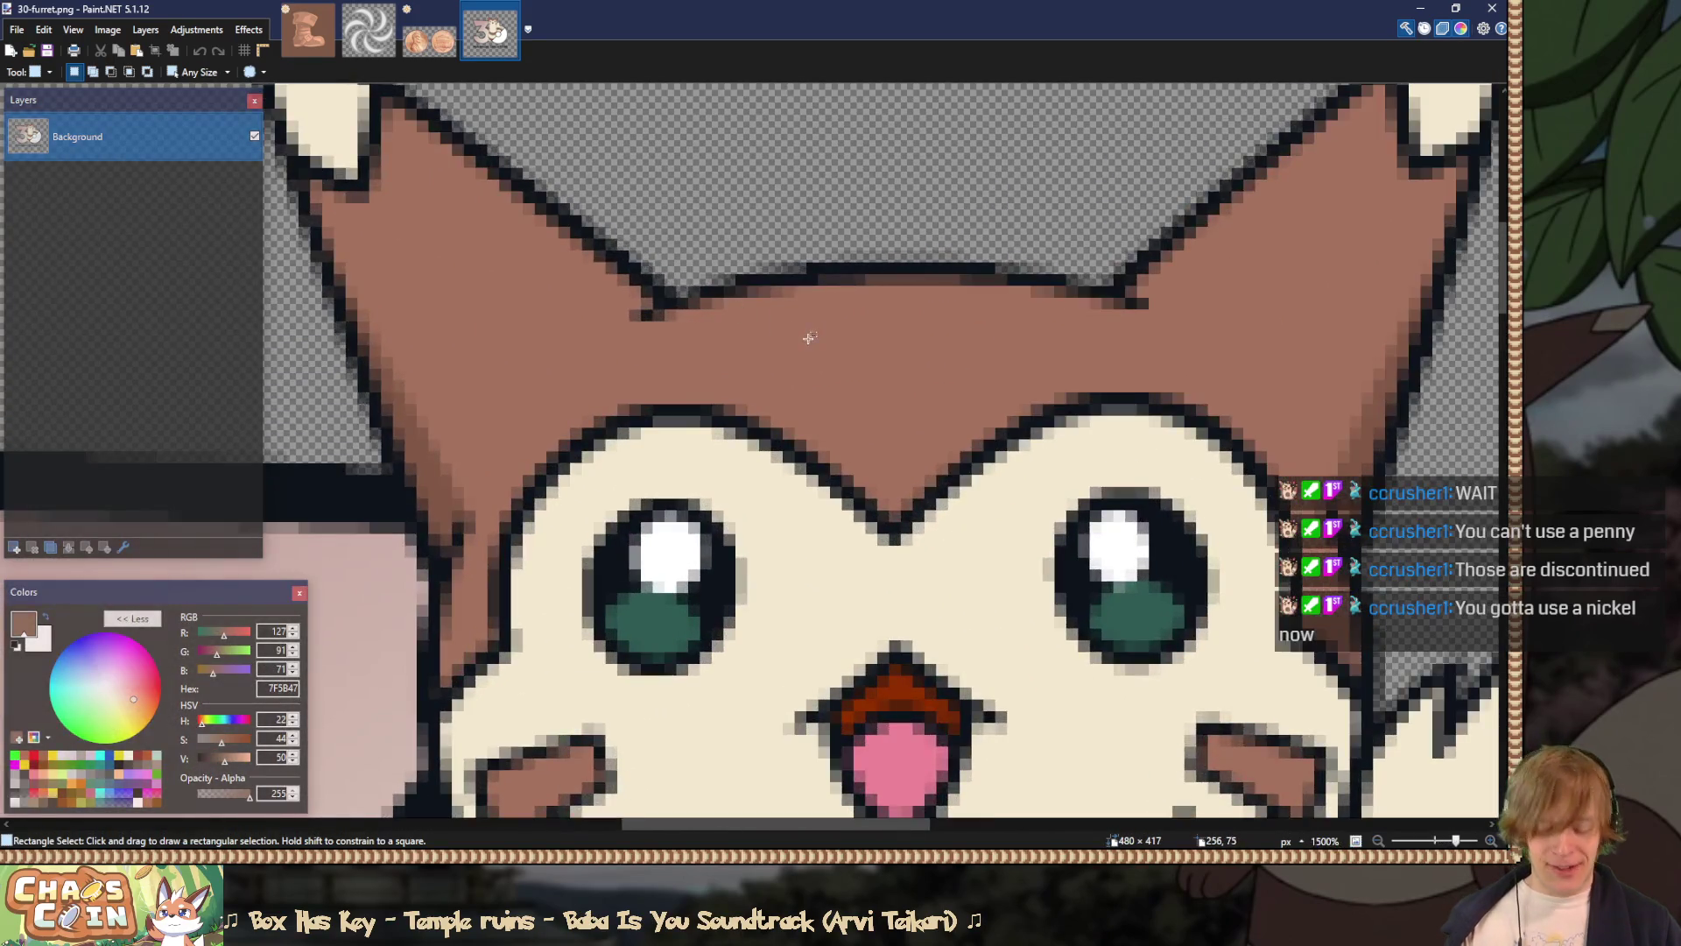
key(k)
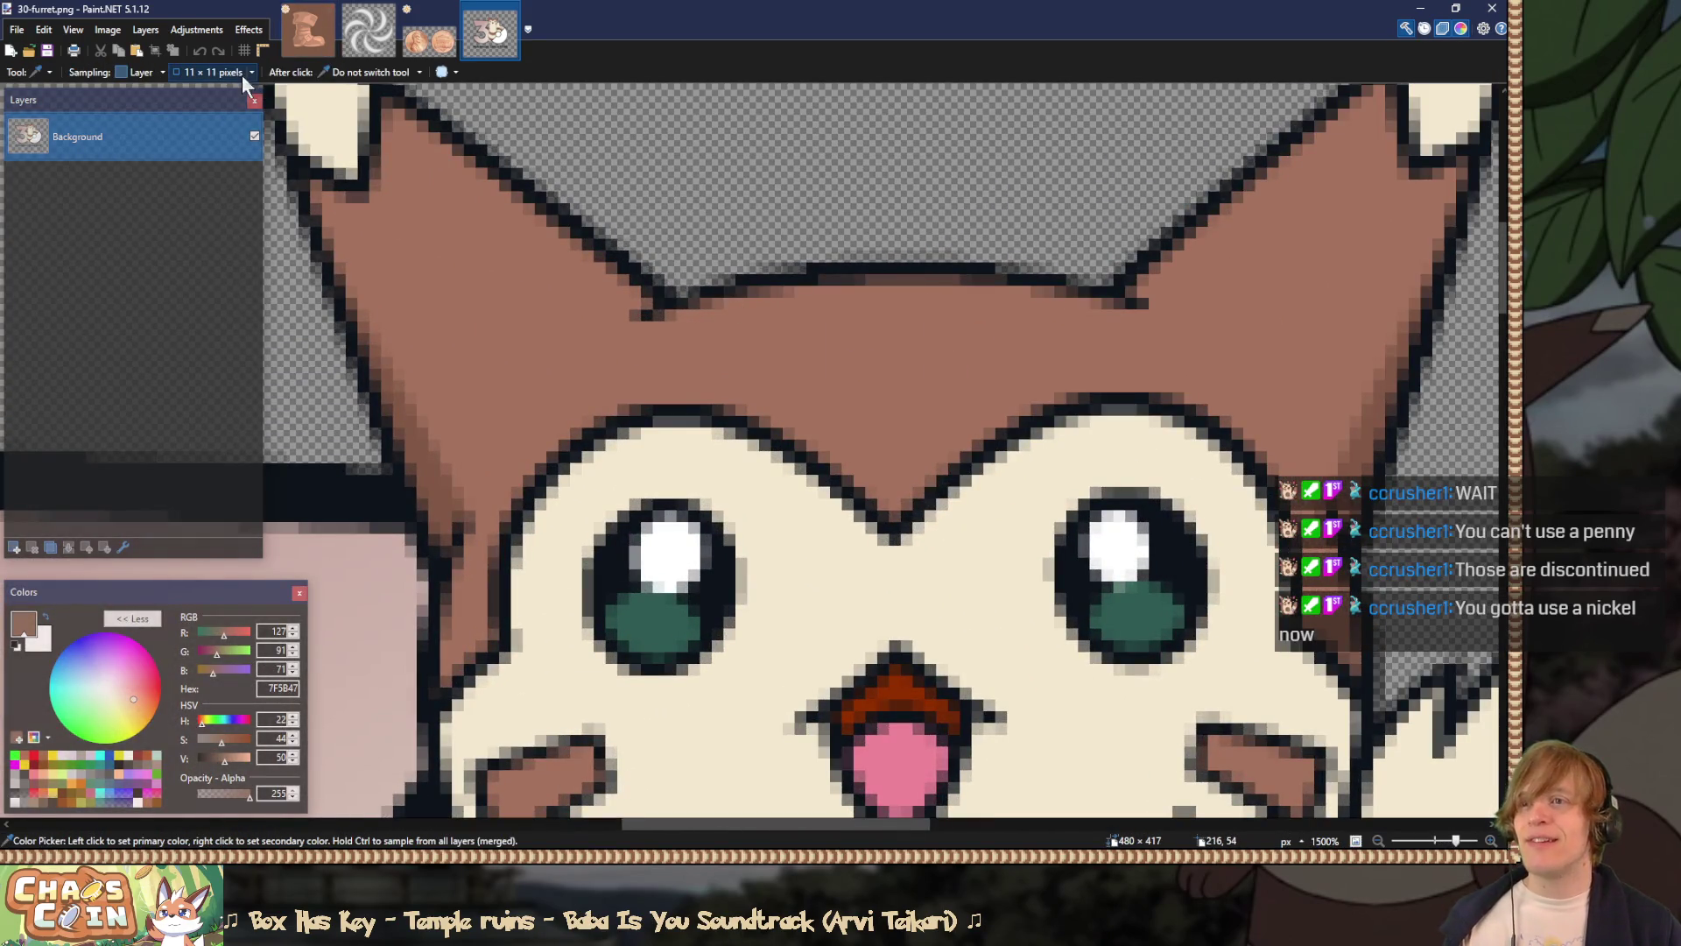
click(252, 72)
click(222, 86)
click(871, 372)
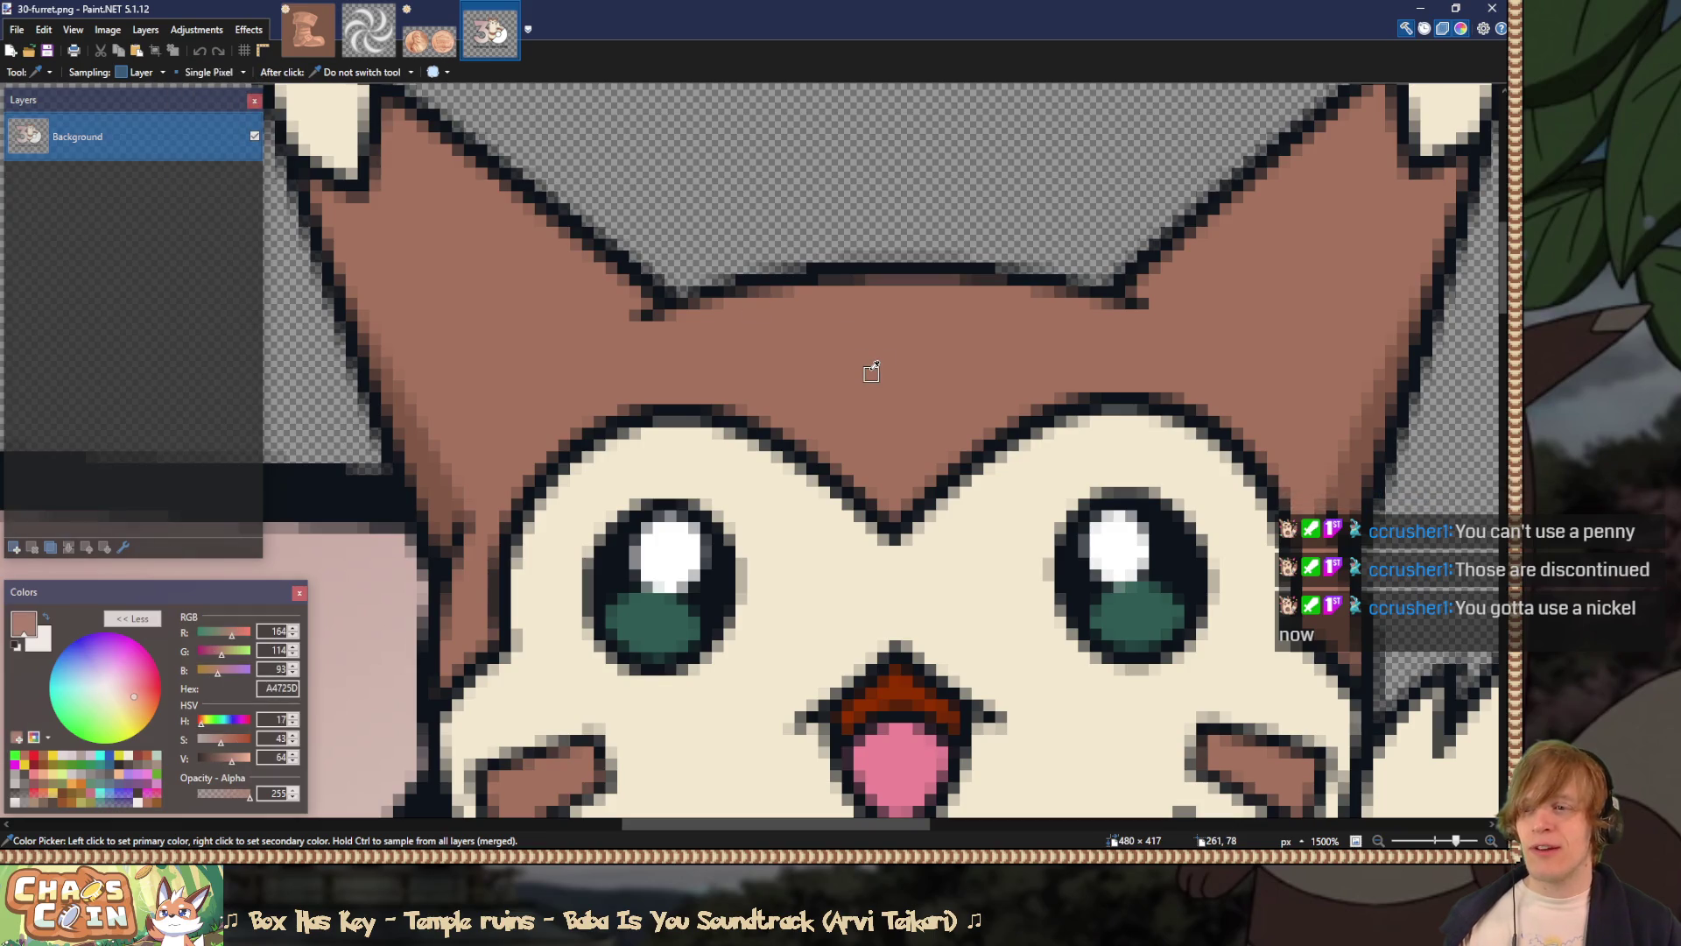
click(326, 33)
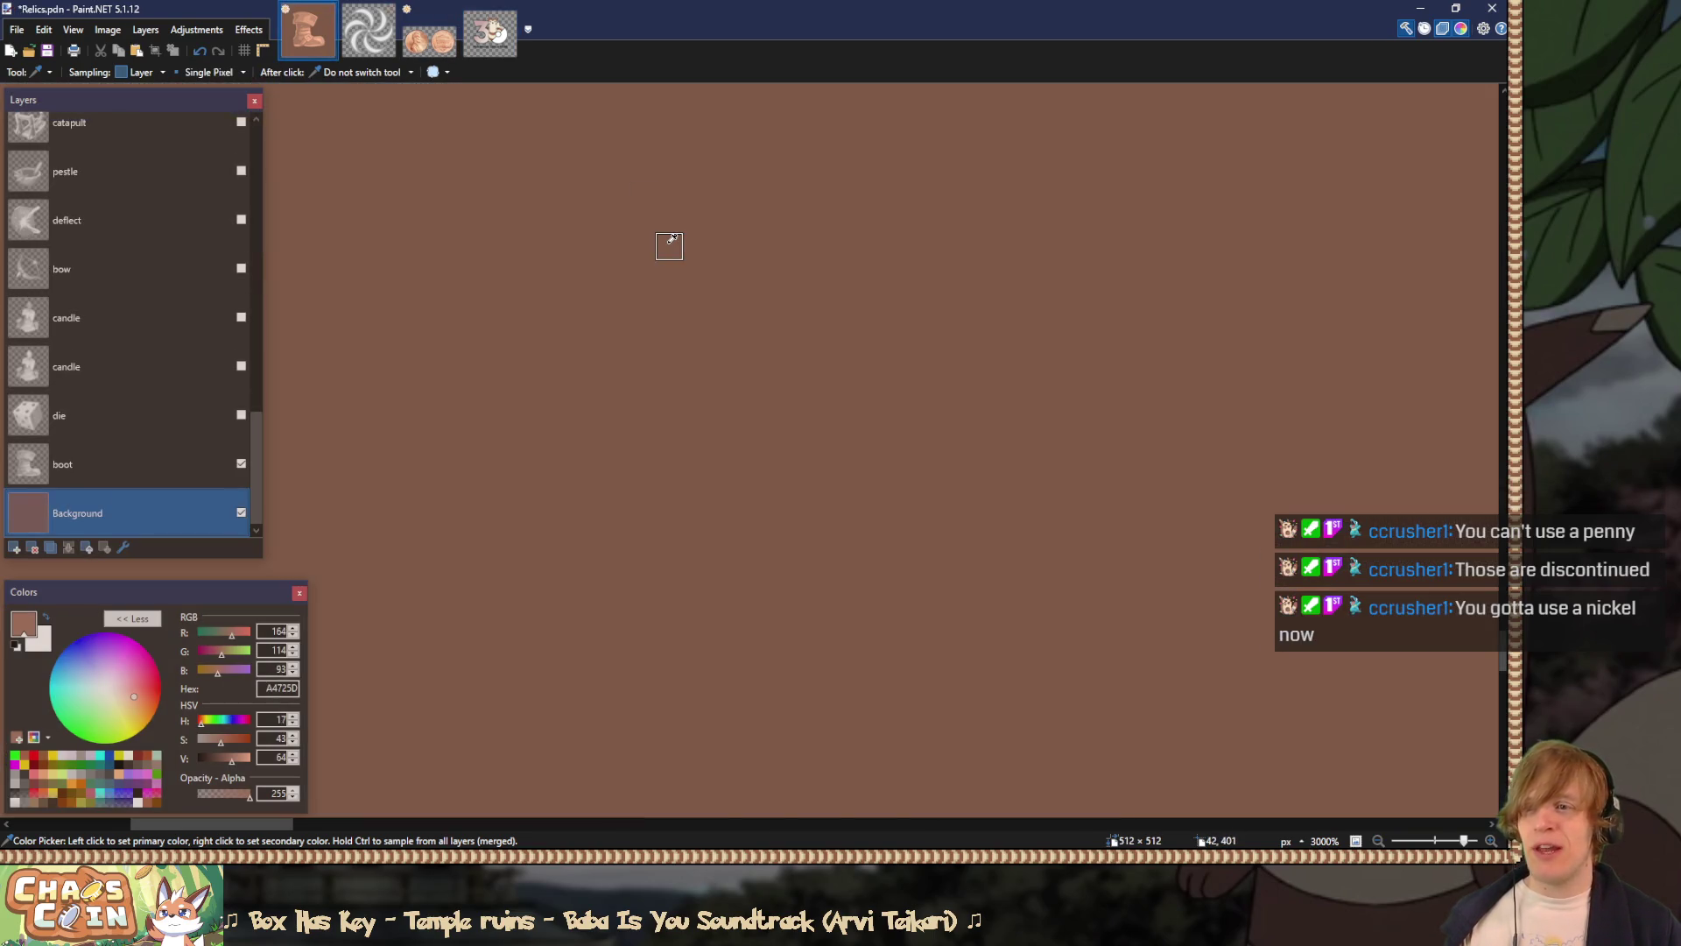
Step: Compare Furret's lighter brown against the dark brown as the background fill
mouse_move(228, 592)
mouse_down()
mouse_move(743, 387)
mouse_move(844, 301)
mouse_up()
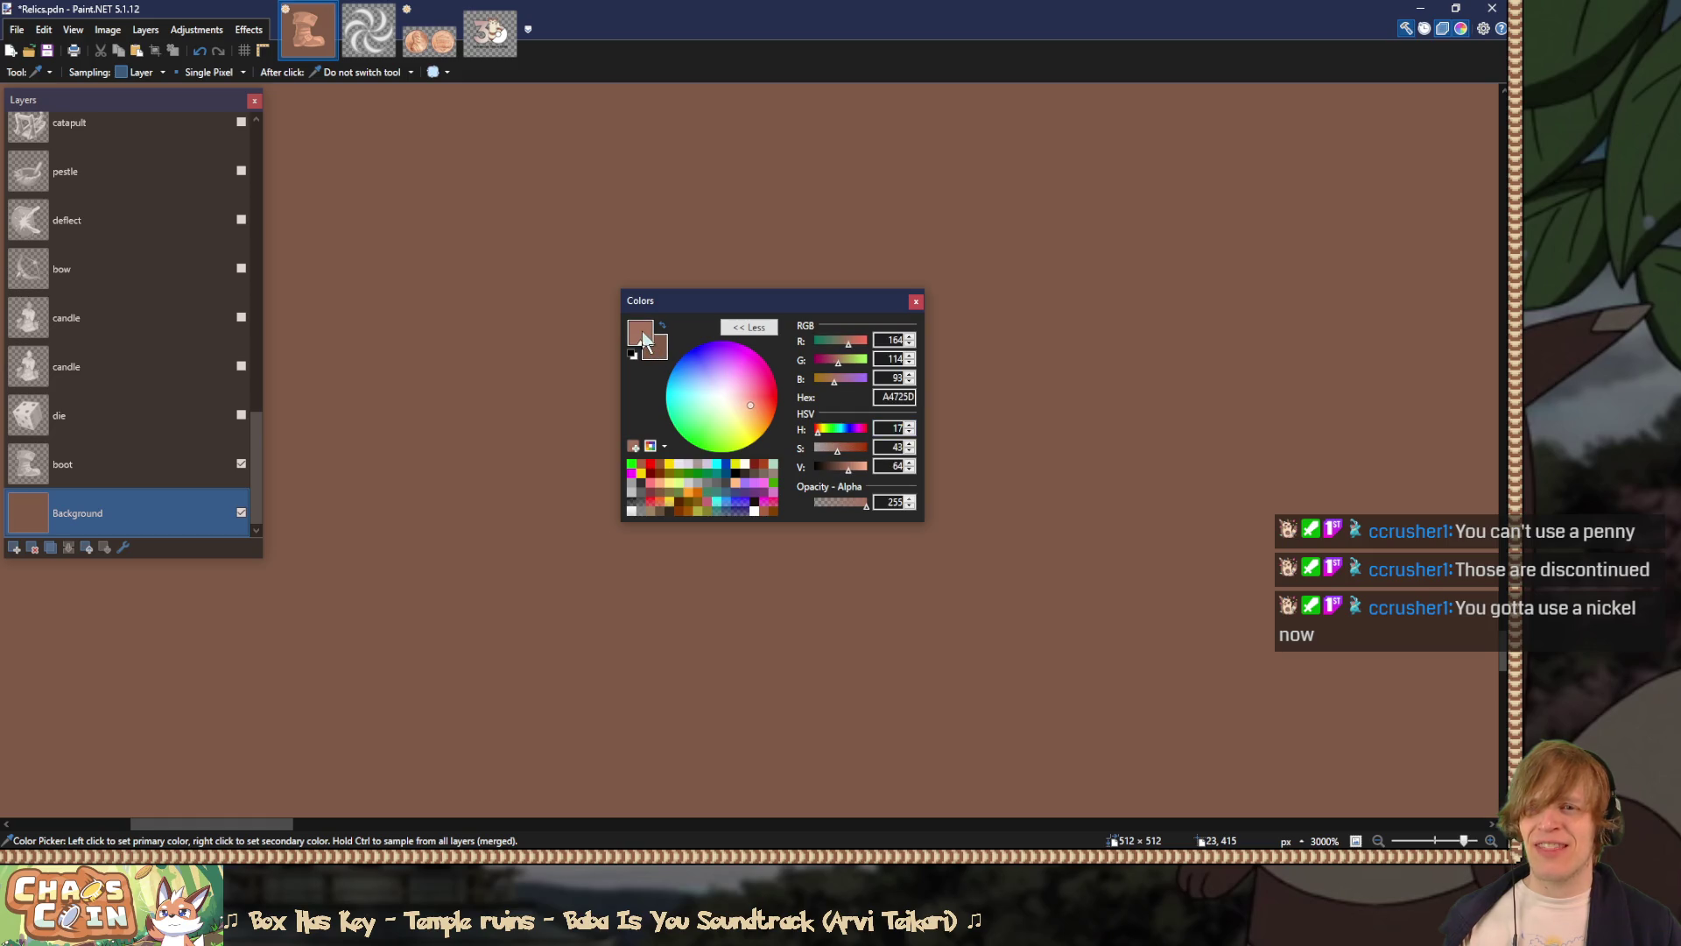
click(664, 355)
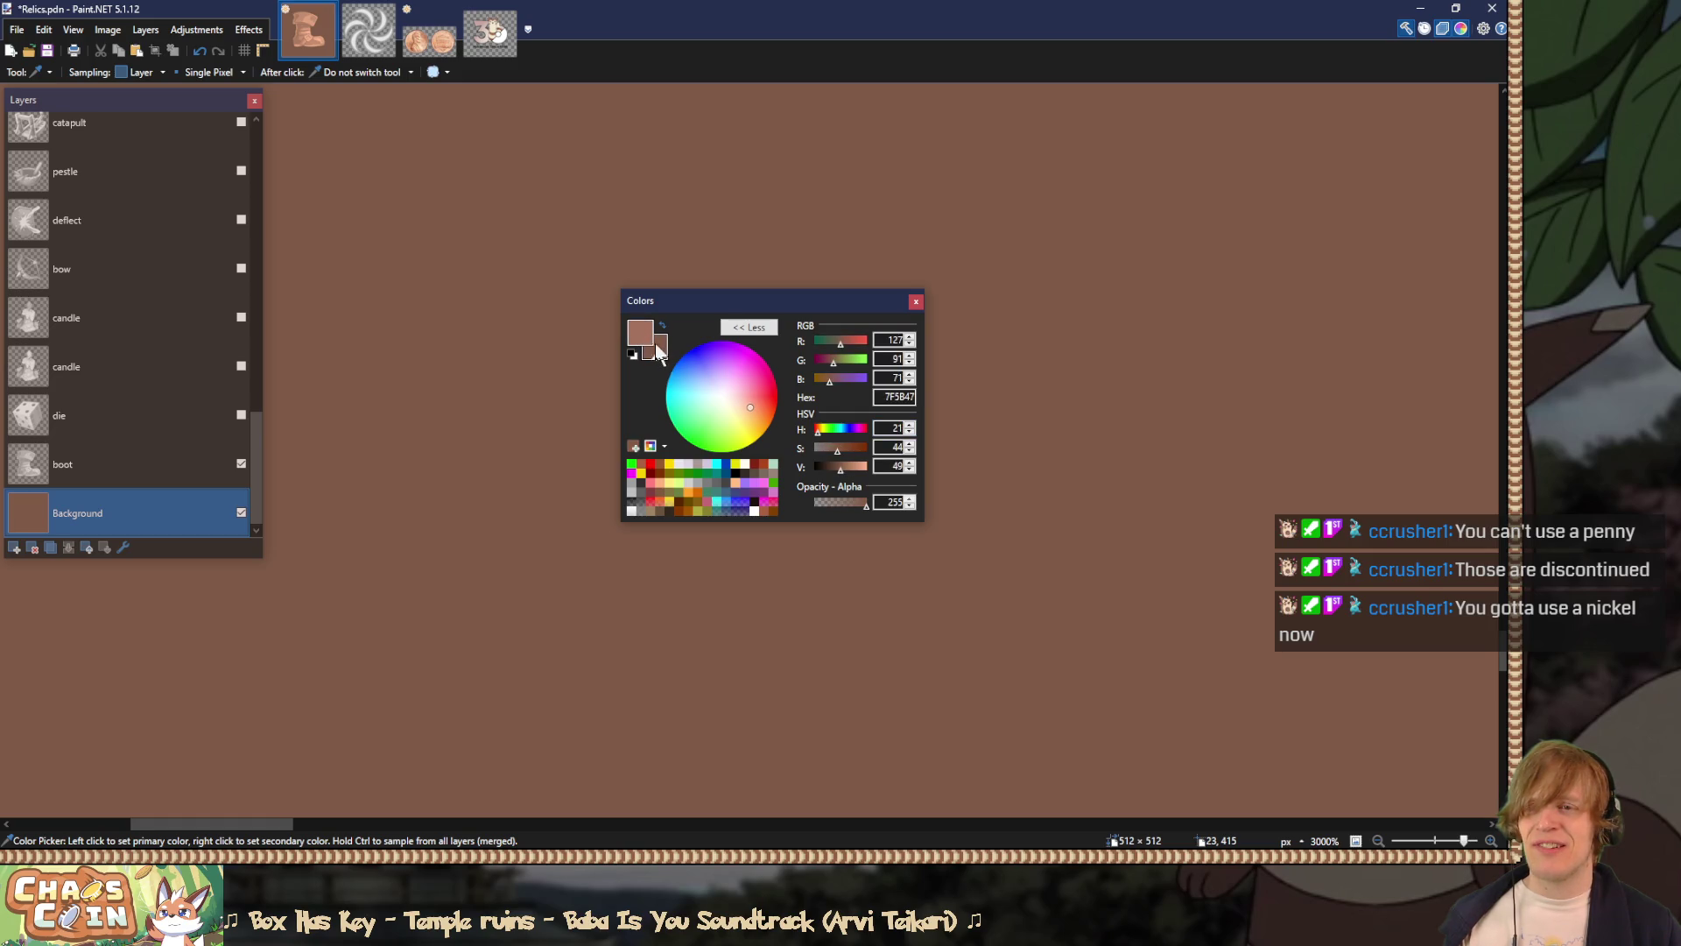
drag(876, 298, 396, 318)
key(f)
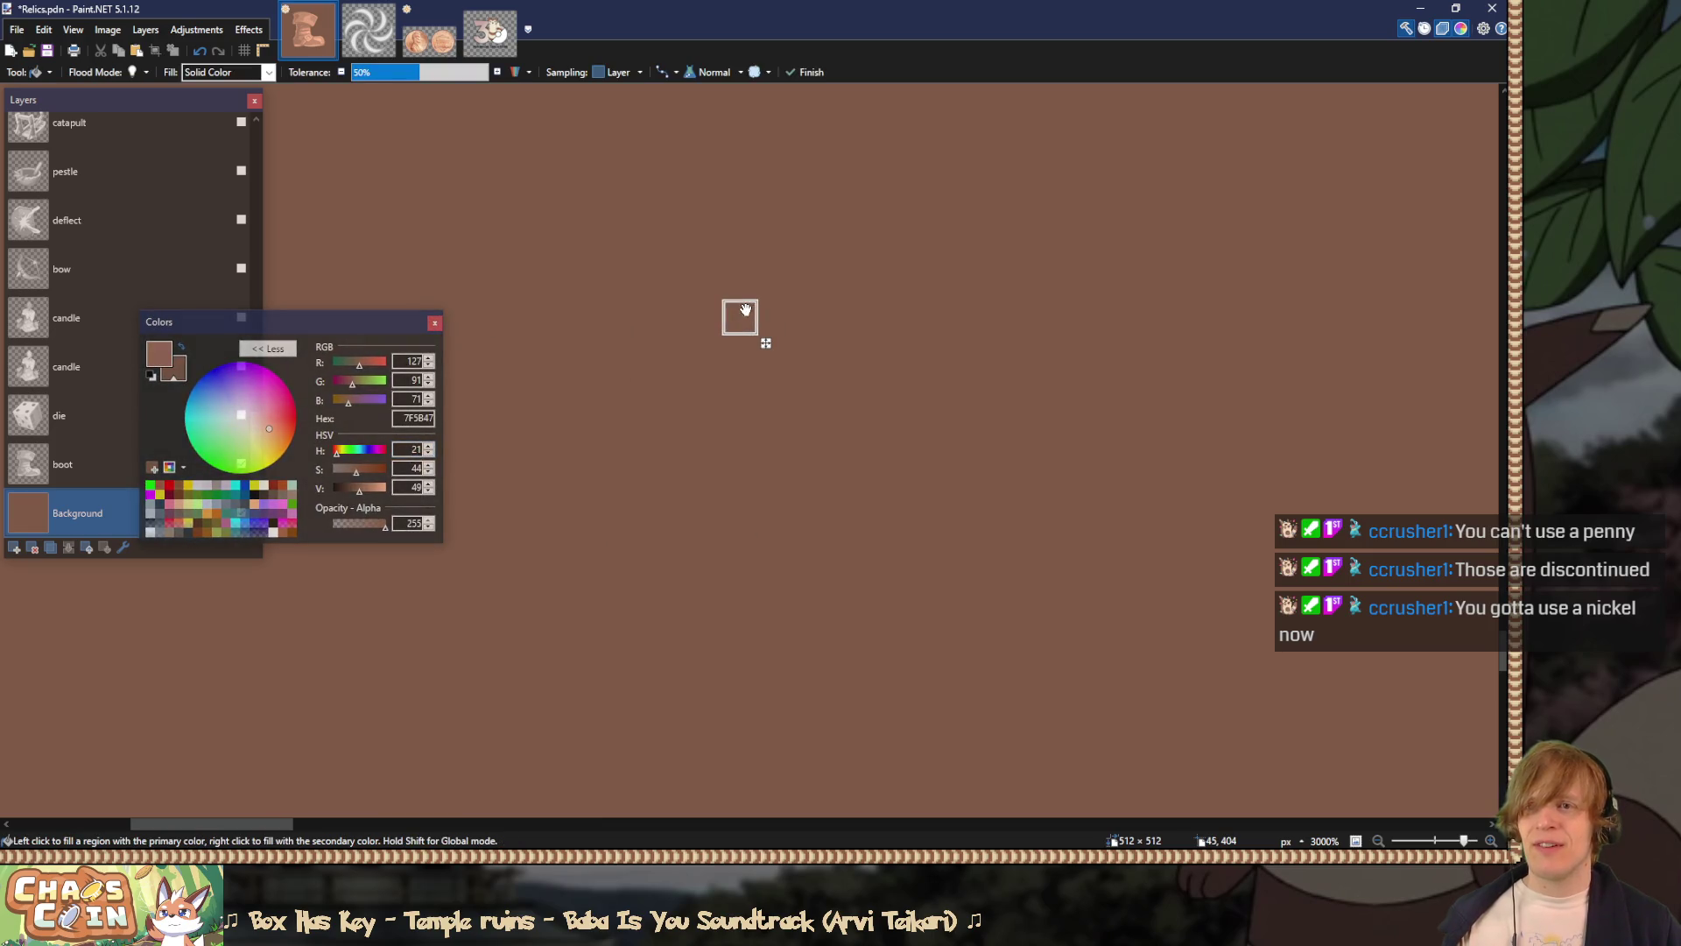
click(623, 290)
right_click(781, 311)
click(782, 312)
right_click(720, 282)
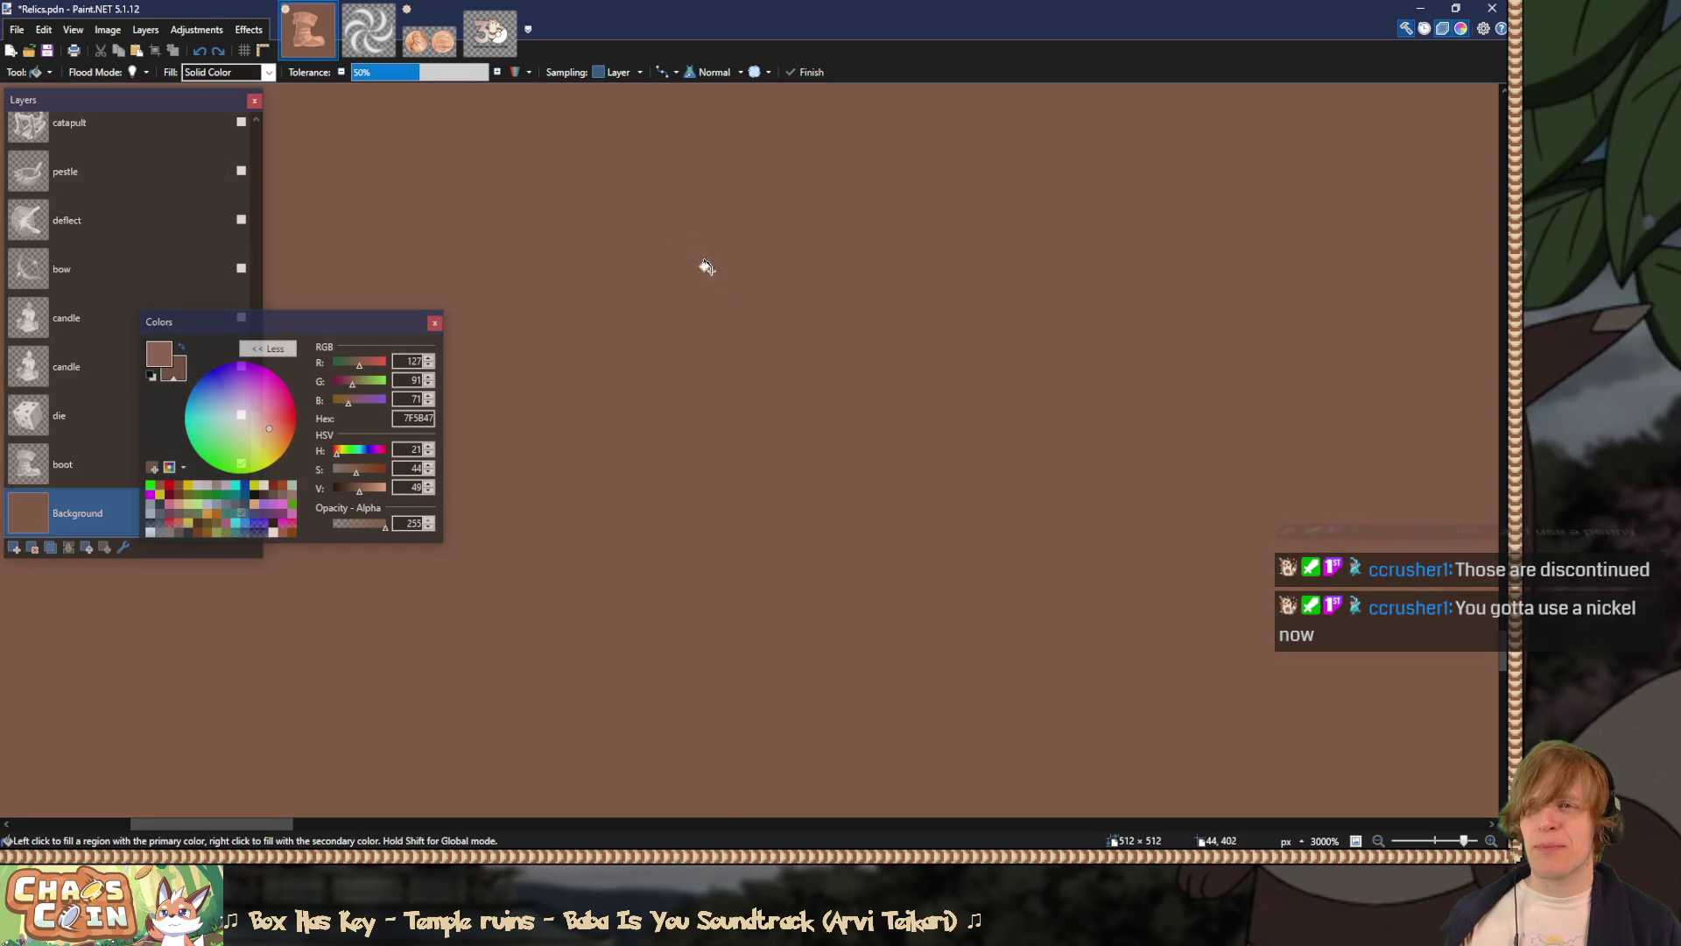
Step: Try the lighter brown fill once more, then undo it to keep the 7F5B47 background
click(500, 49)
key(k)
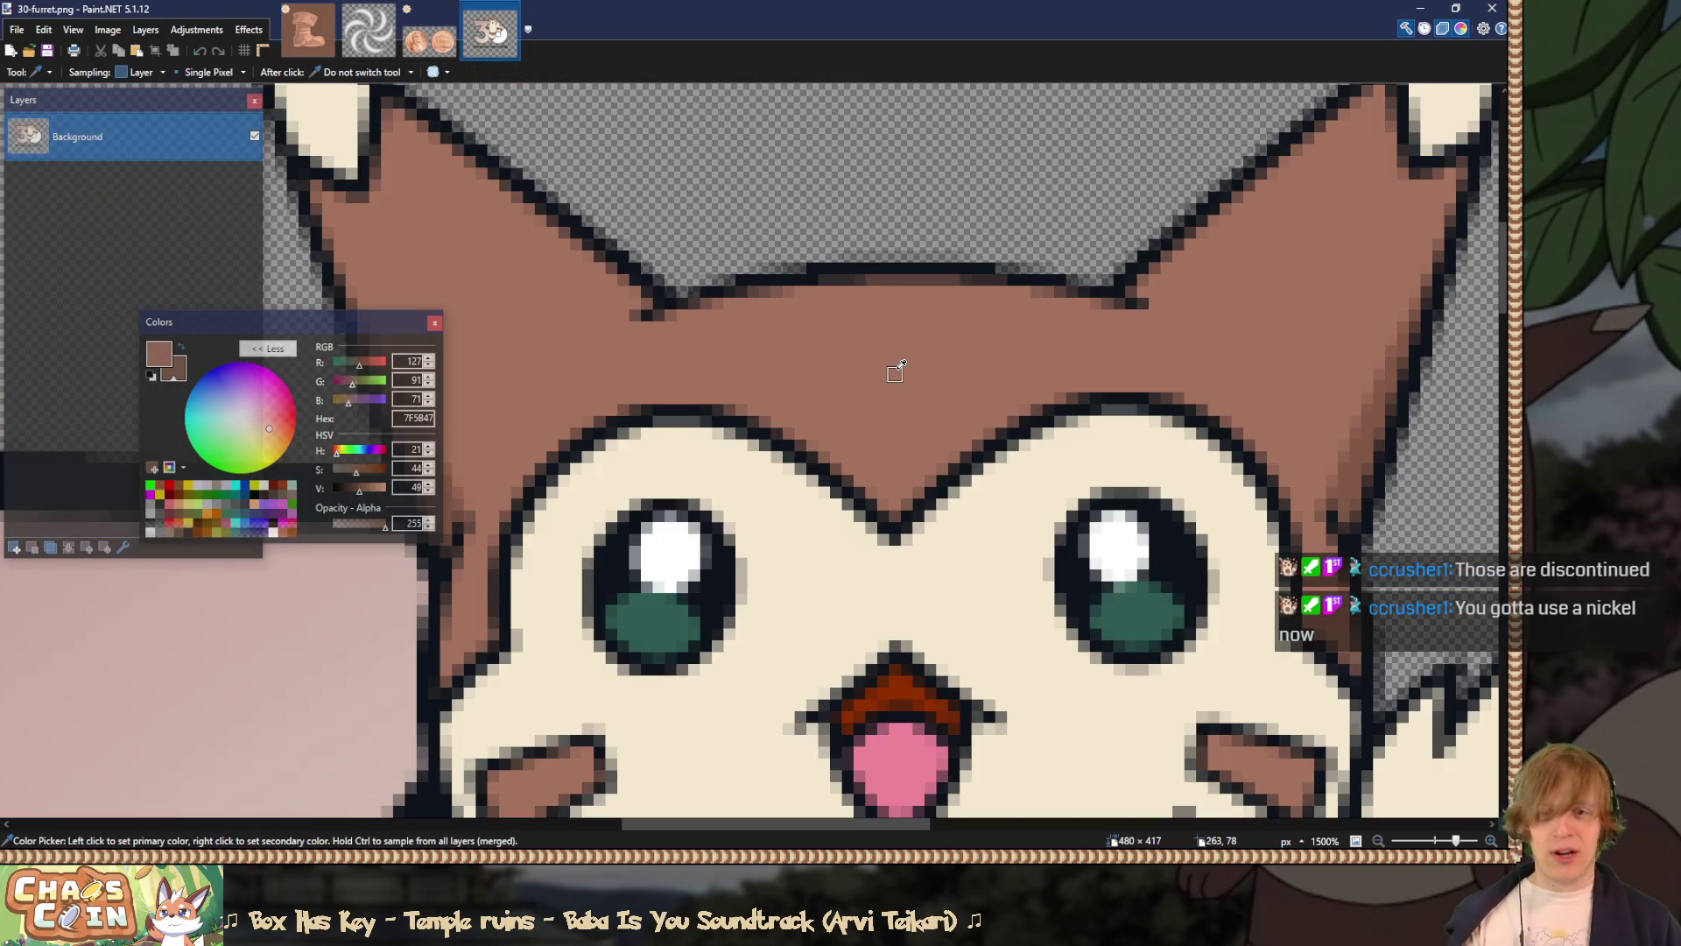
click(298, 34)
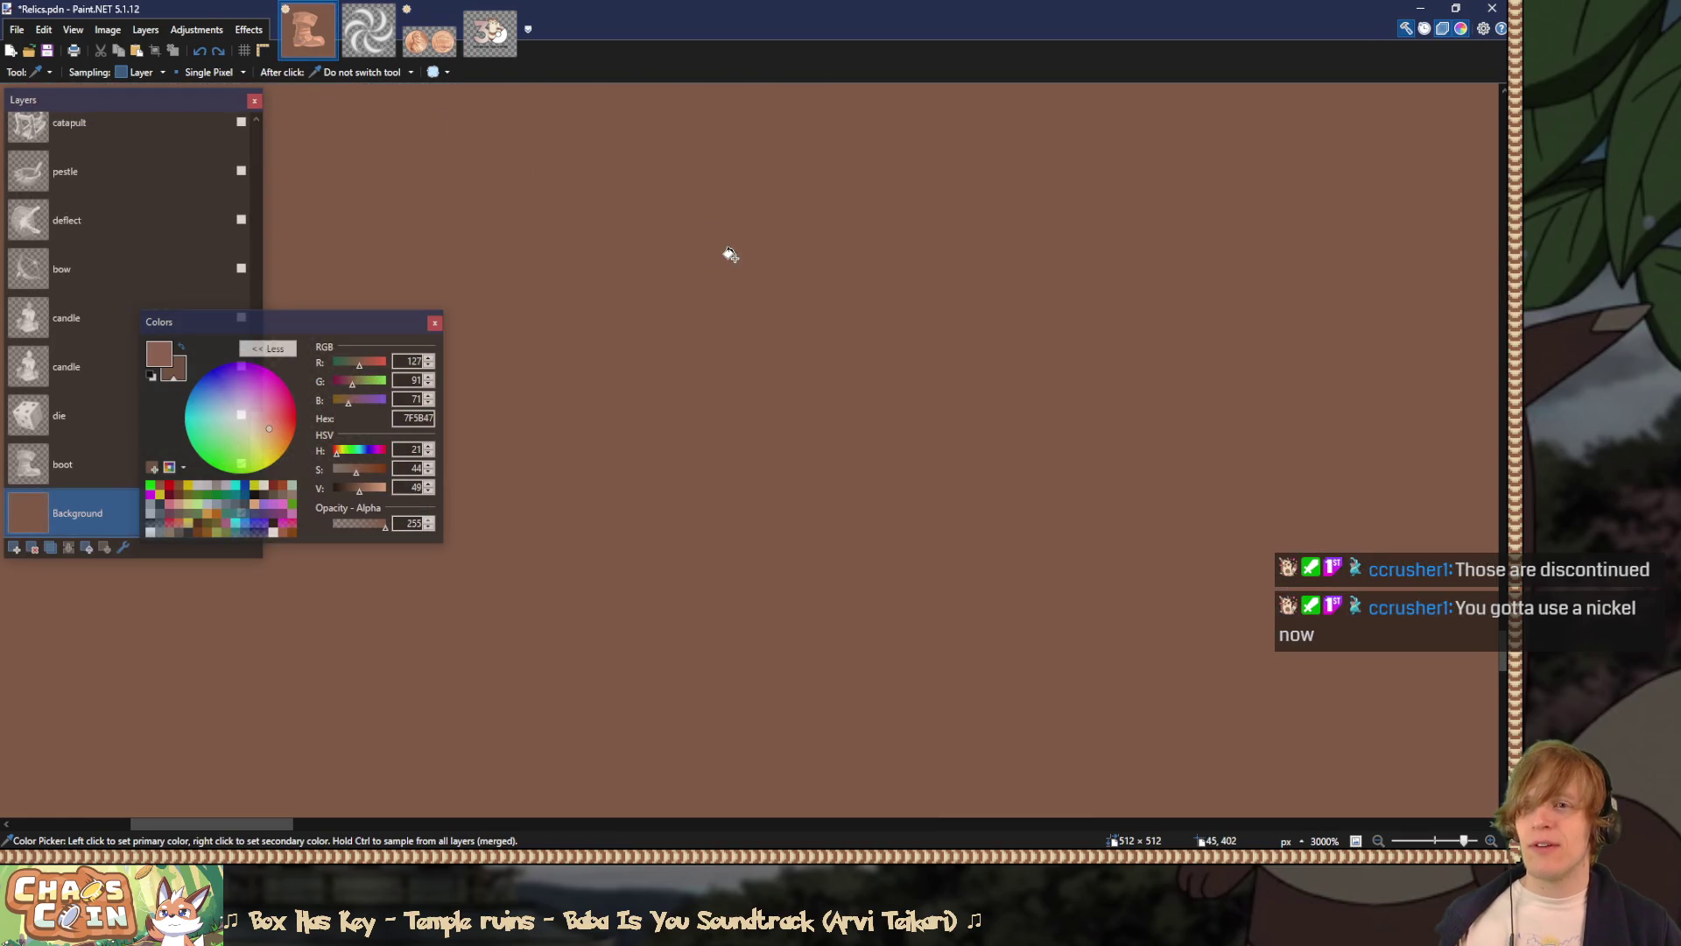
key(f)
ctrl+scroll(652, 265, down, 10)
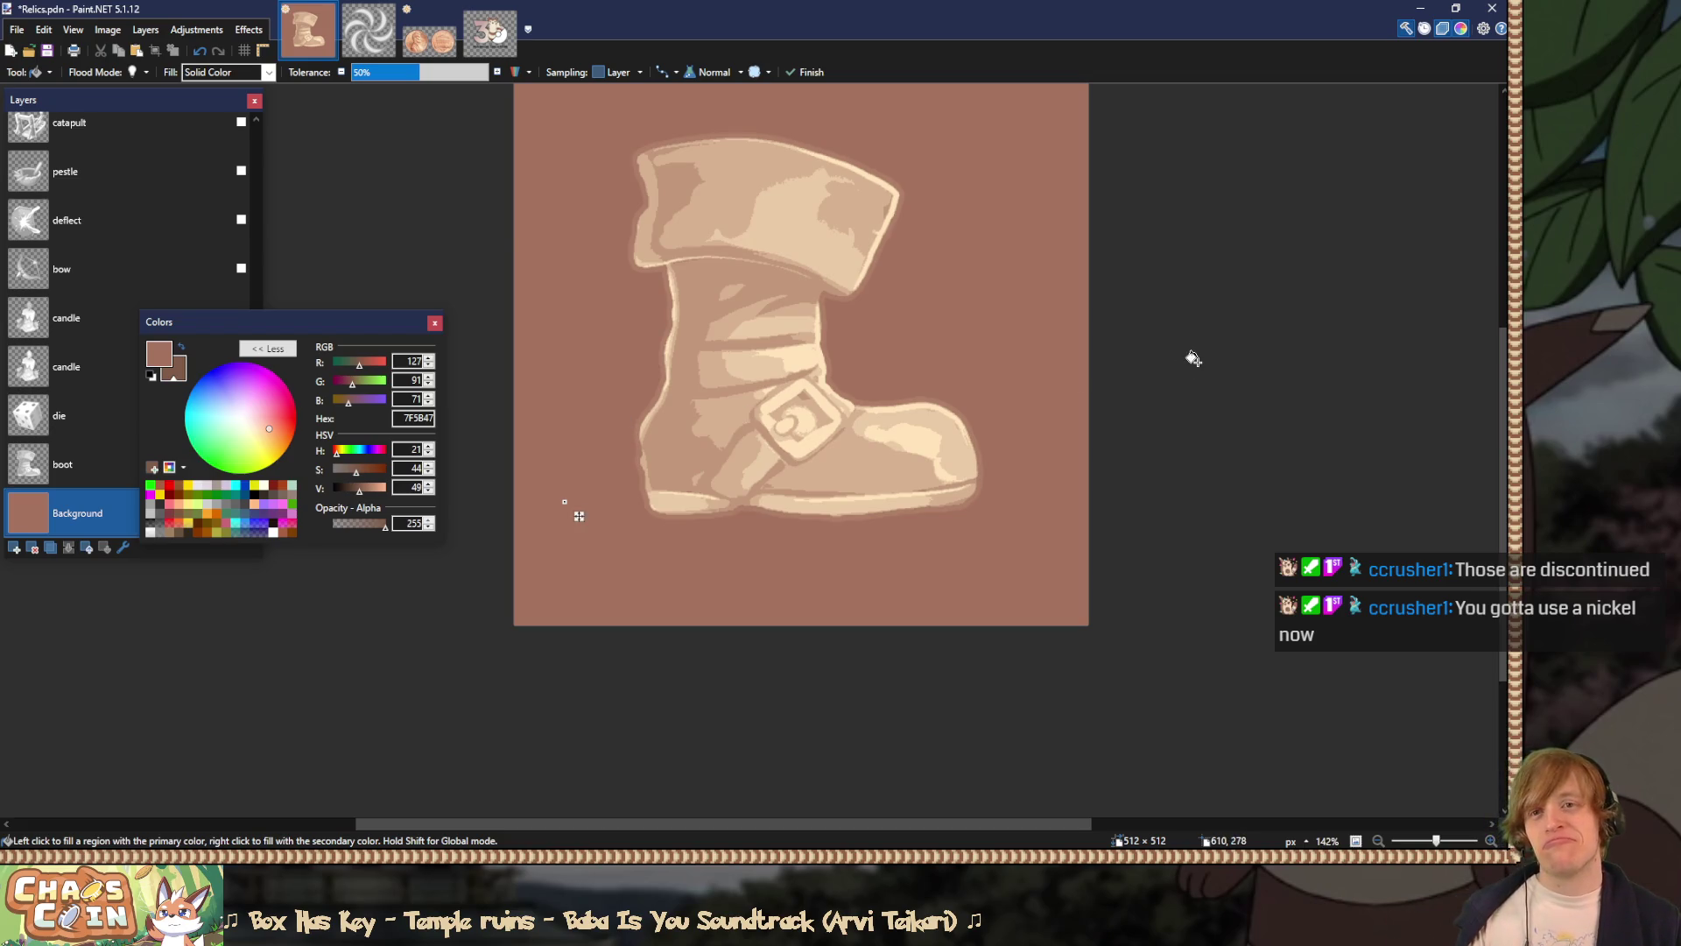
ctrl+scroll(1188, 356, down, 4)
ctrl+scroll(1149, 379, up, 2)
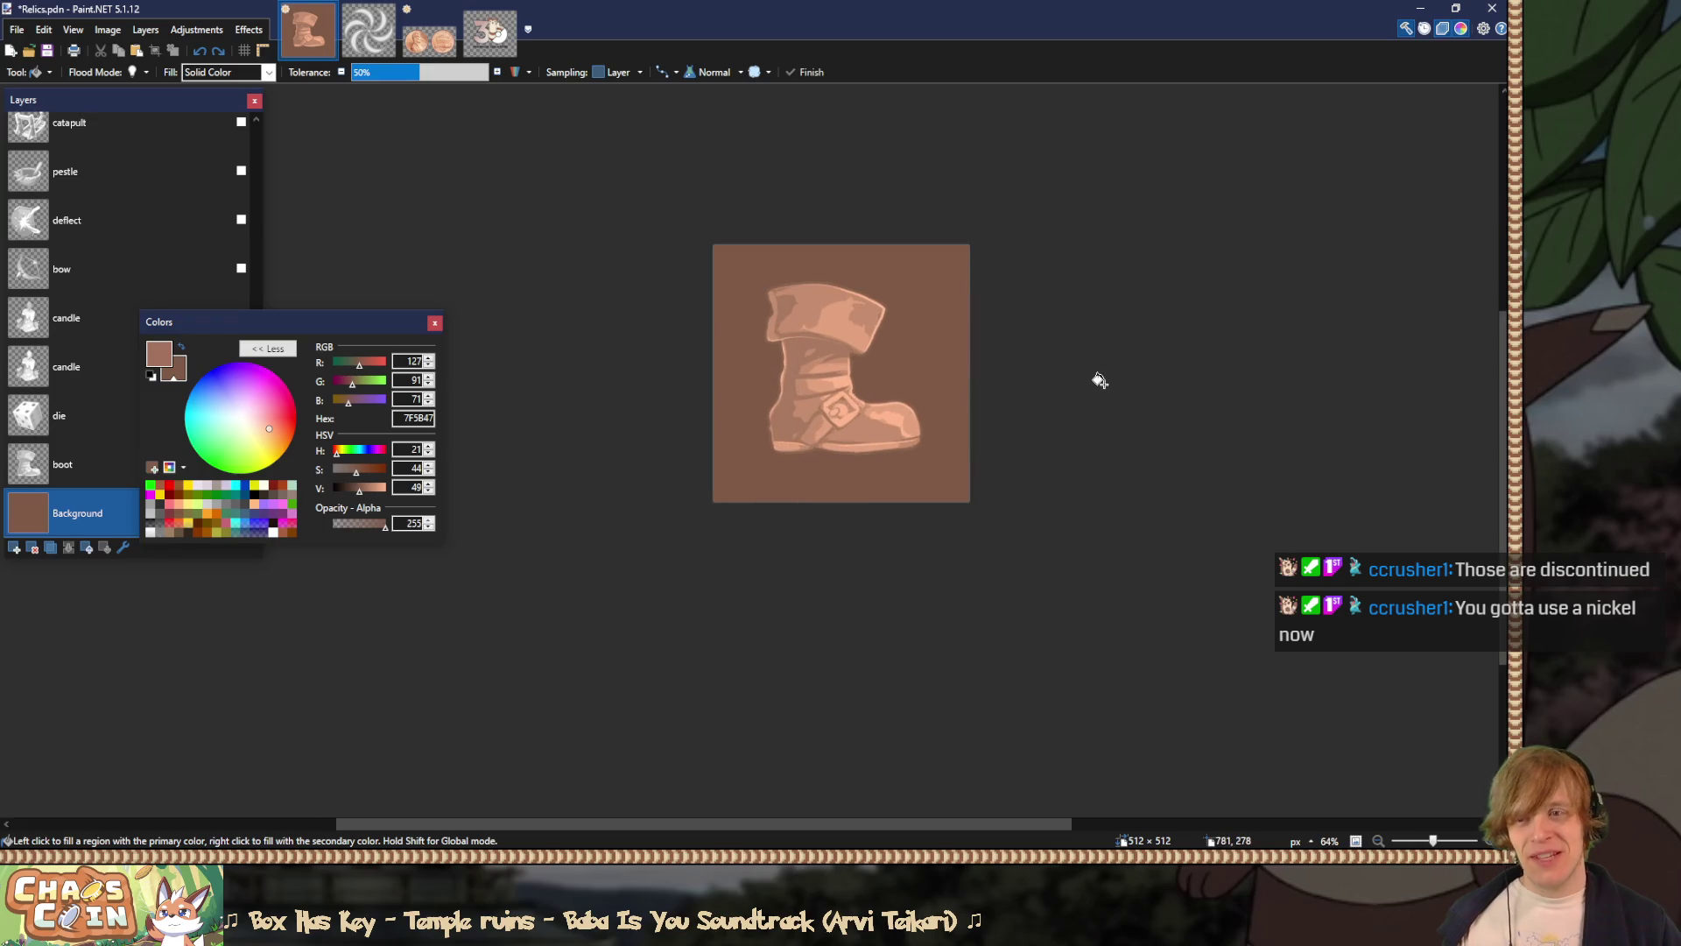
click(735, 445)
key(ctrl+z)
key(ctrl+y)
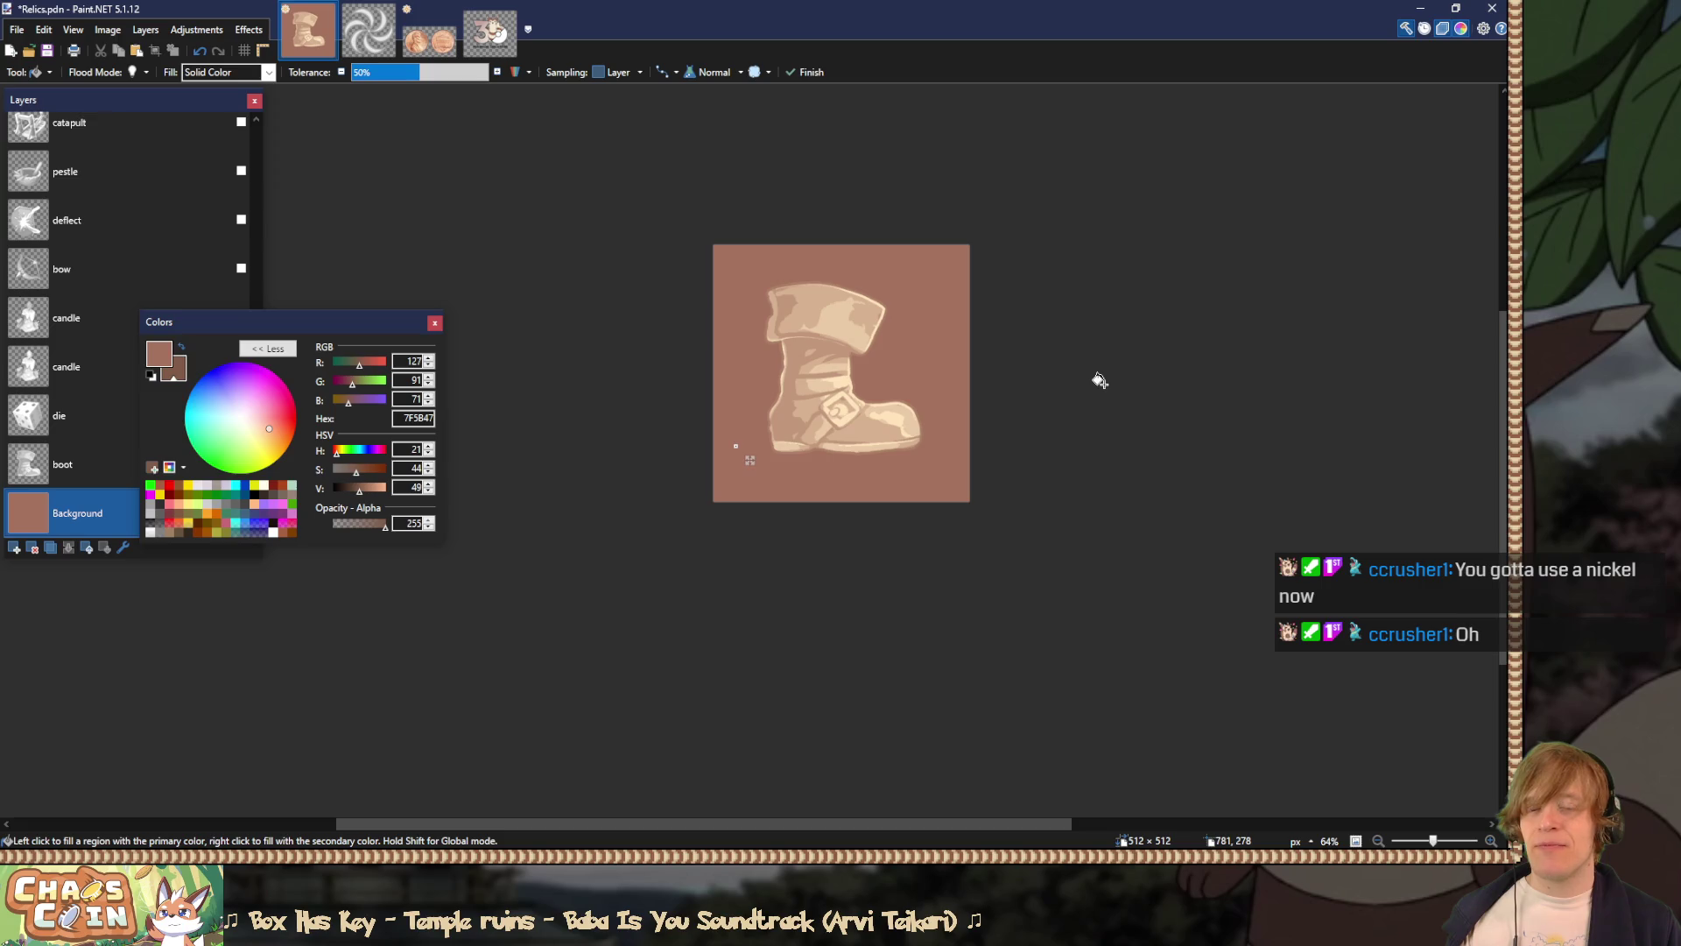
key(ctrl+z)
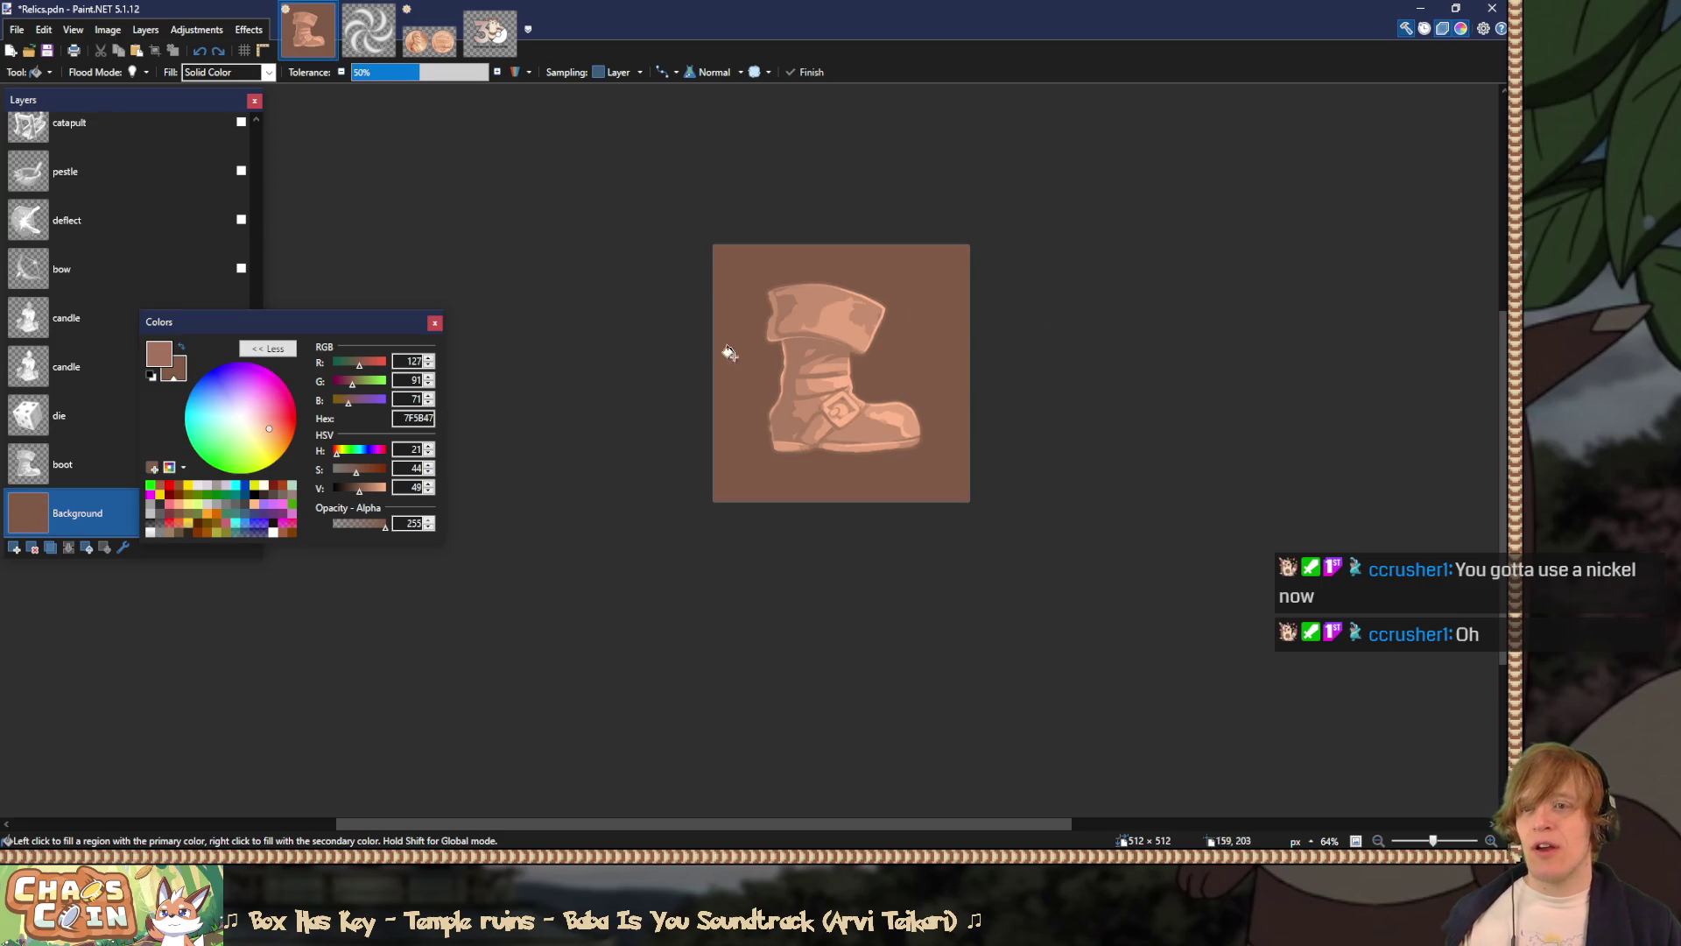
mouse_move(350, 319)
mouse_down()
mouse_move(438, 180)
mouse_move(425, 105)
mouse_up()
Step: Show the die layer, hide the boot, and set the die layer's blend mode to Overlay
click(241, 415)
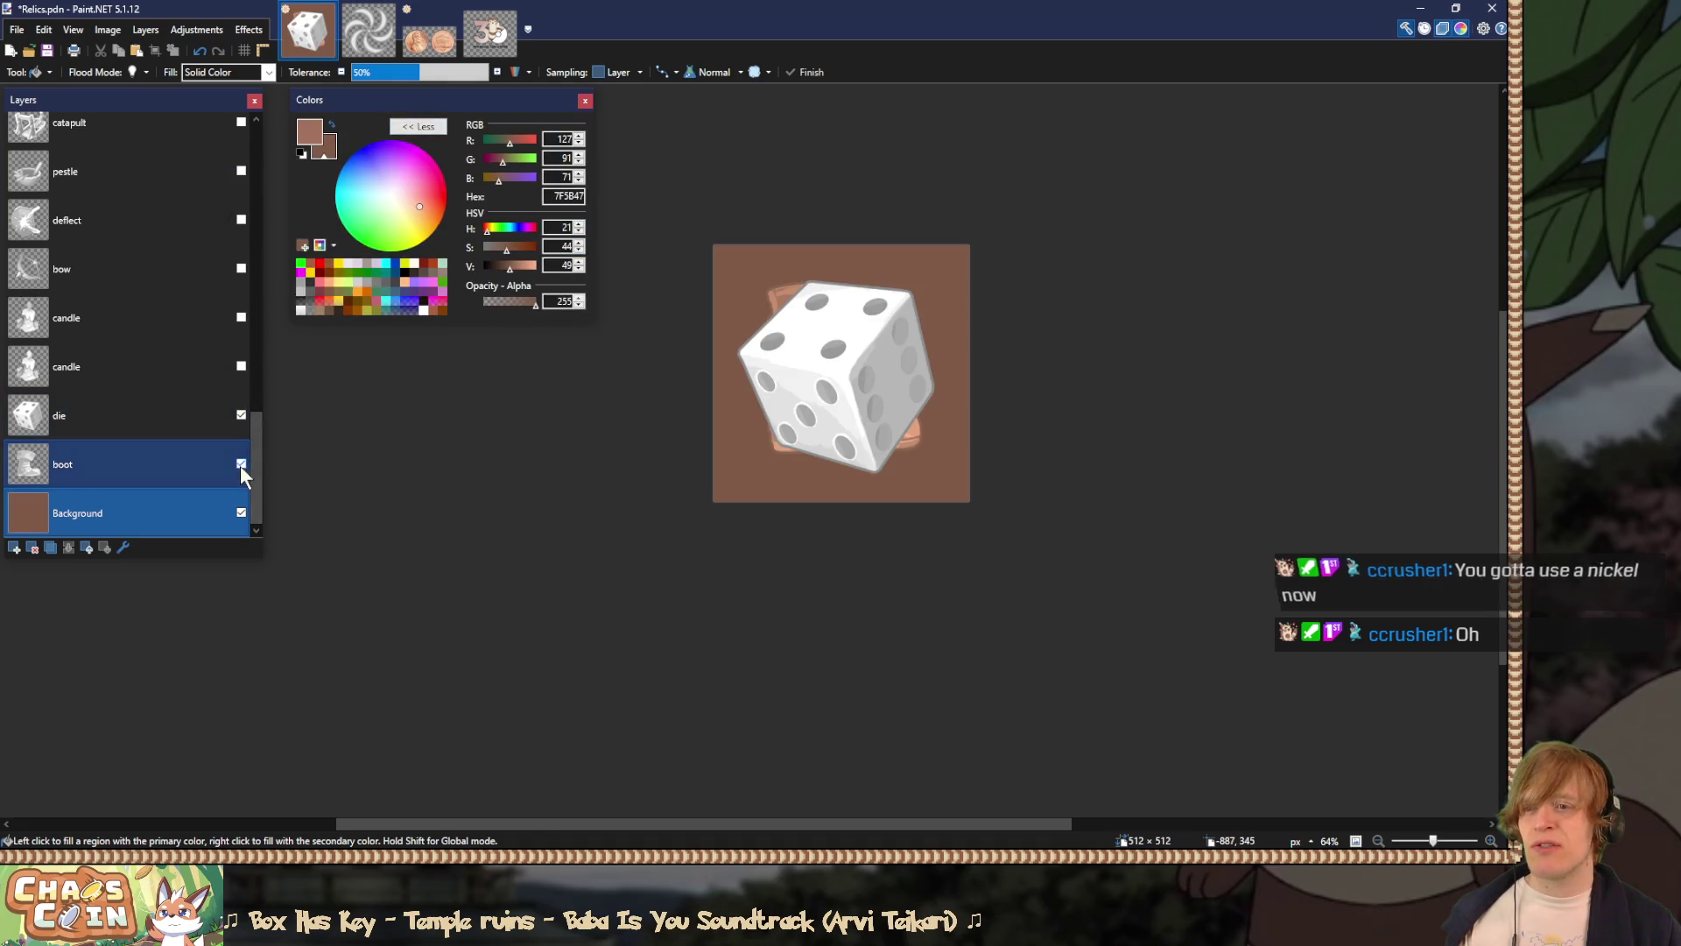
click(241, 465)
double_click(124, 417)
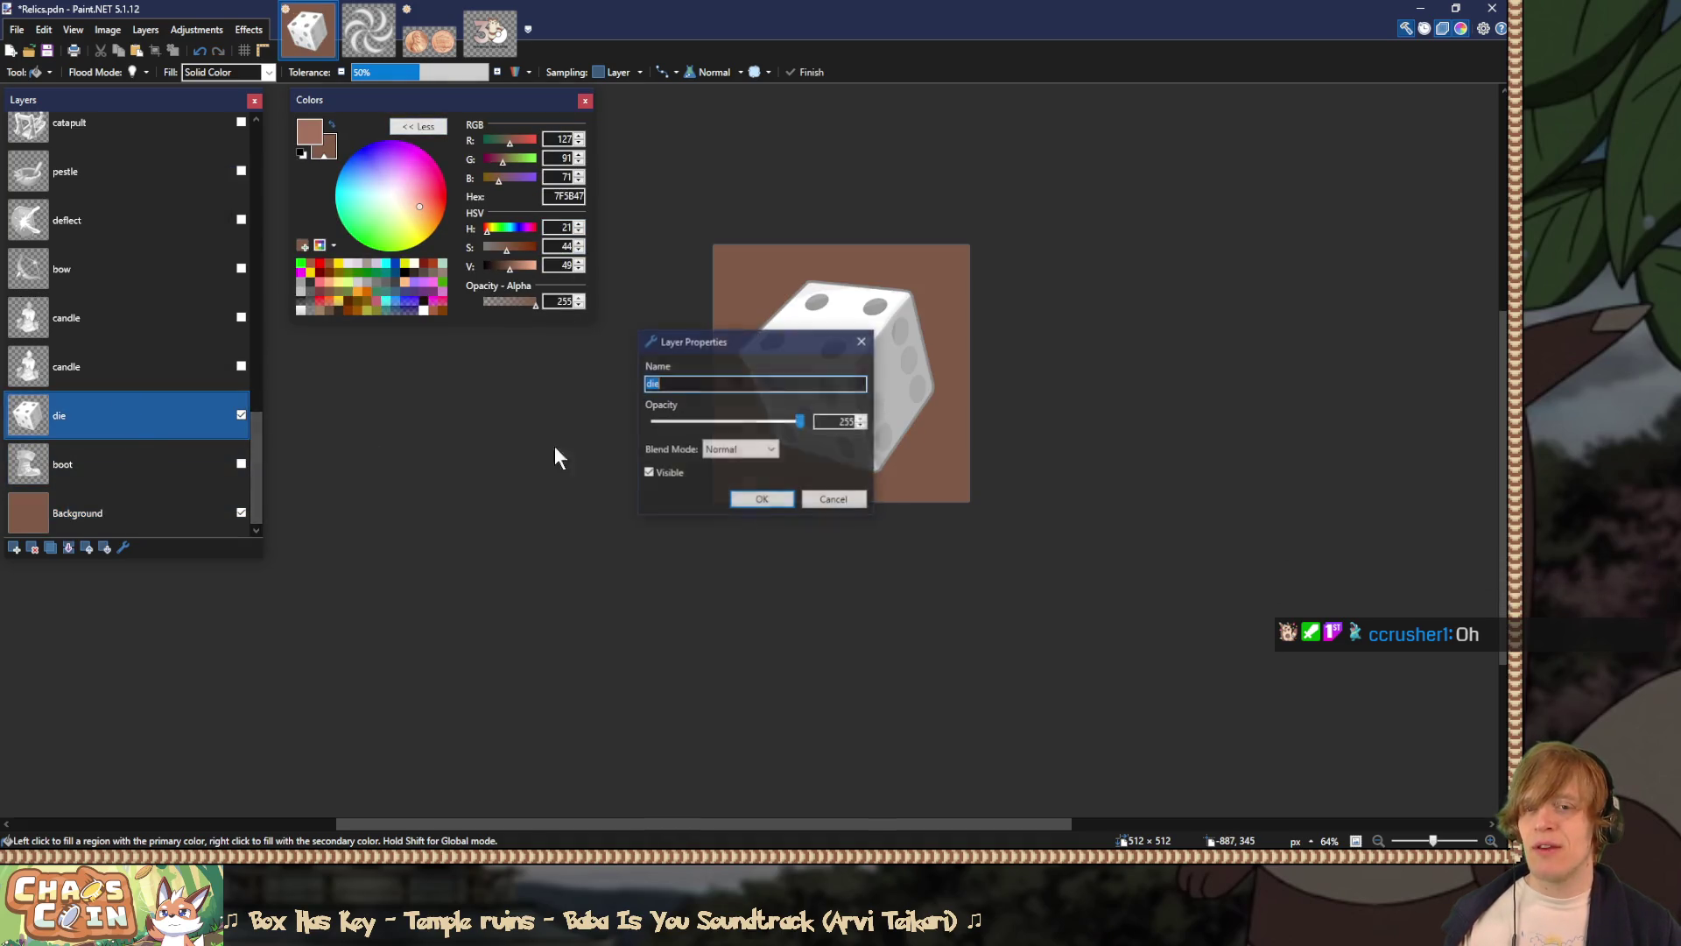
click(767, 449)
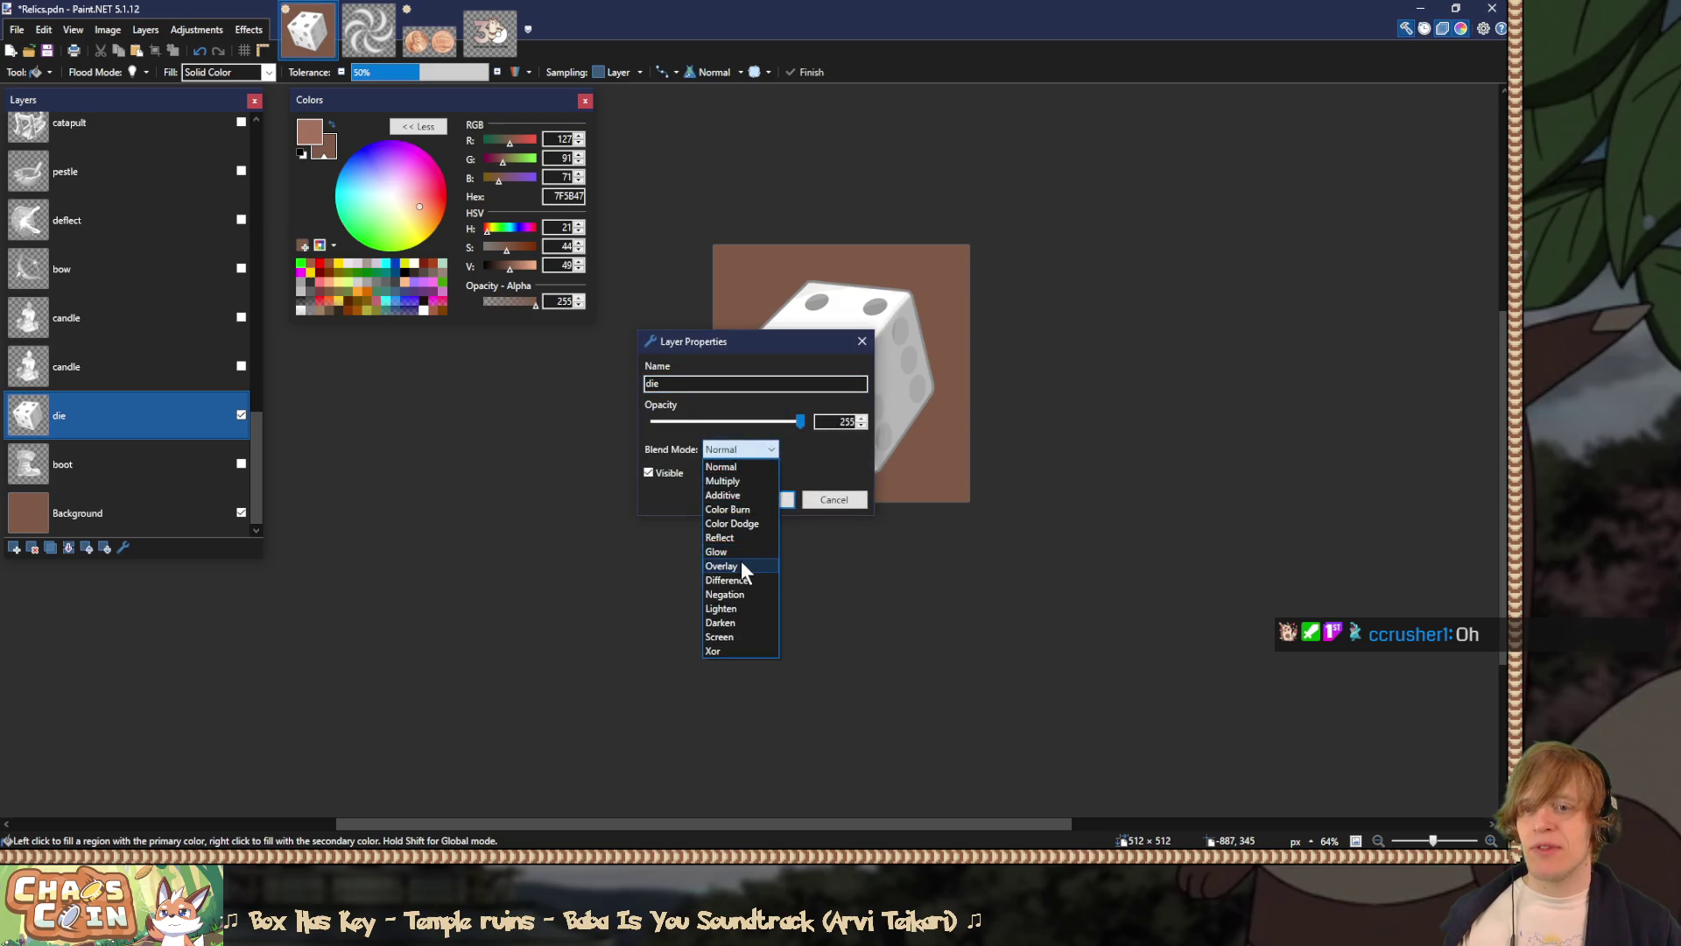
click(722, 566)
drag(767, 343, 480, 365)
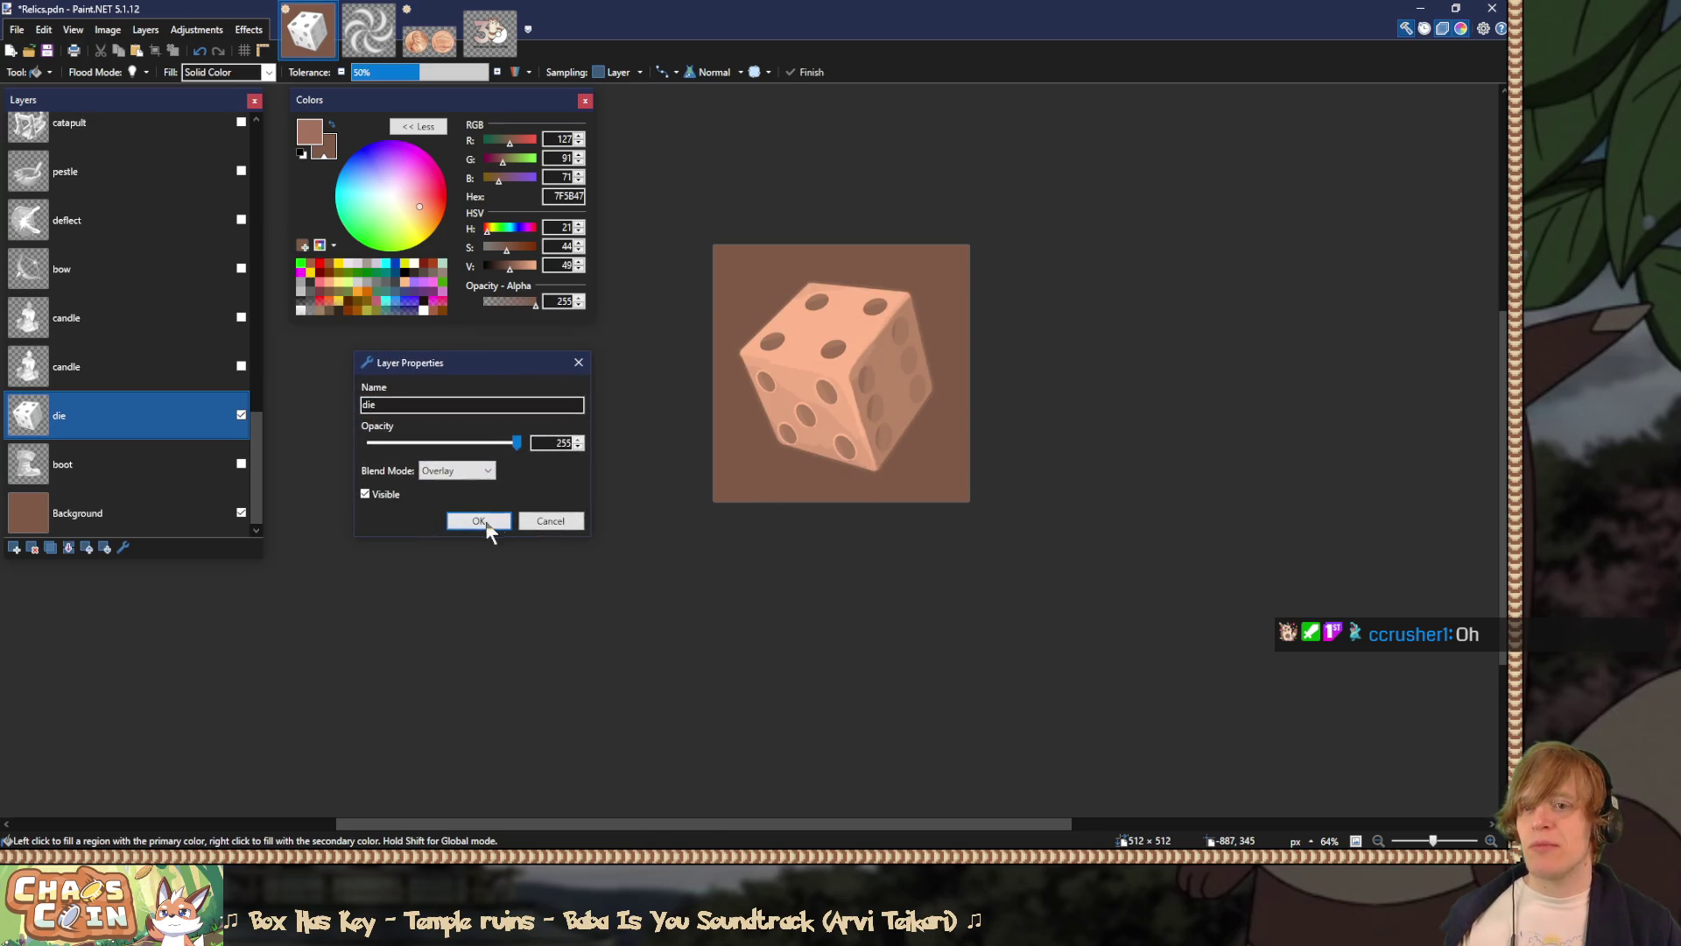
click(484, 523)
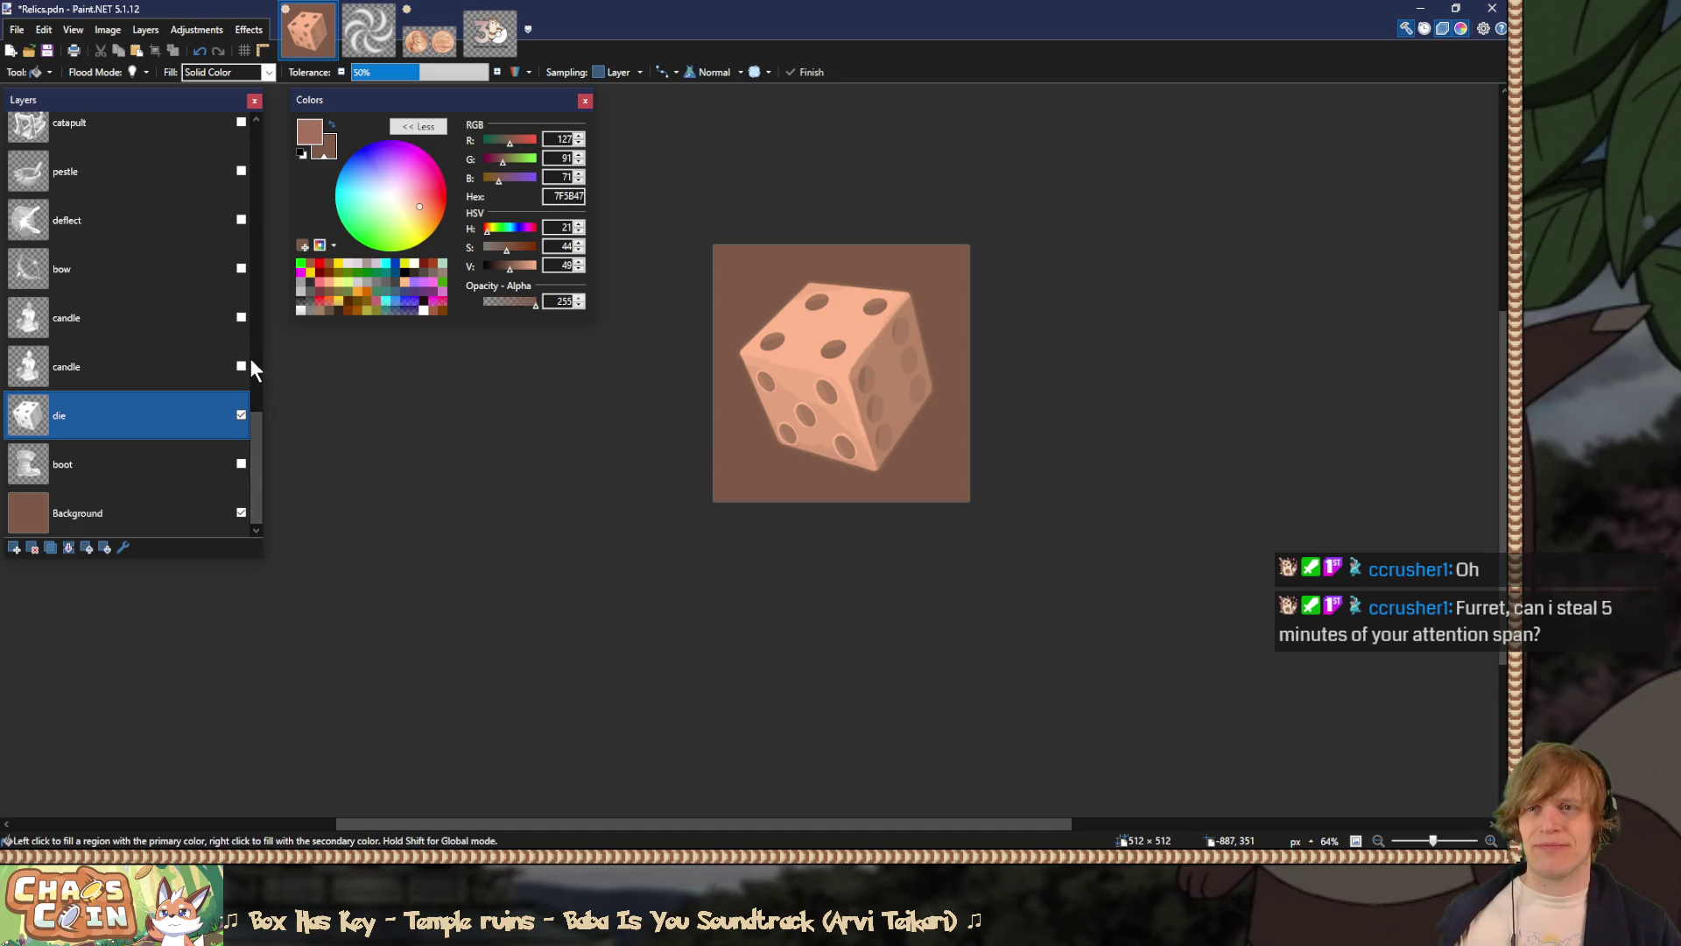
Step: Recheck the die layer's properties without changes and zoom the view to 80%
double_click(126, 413)
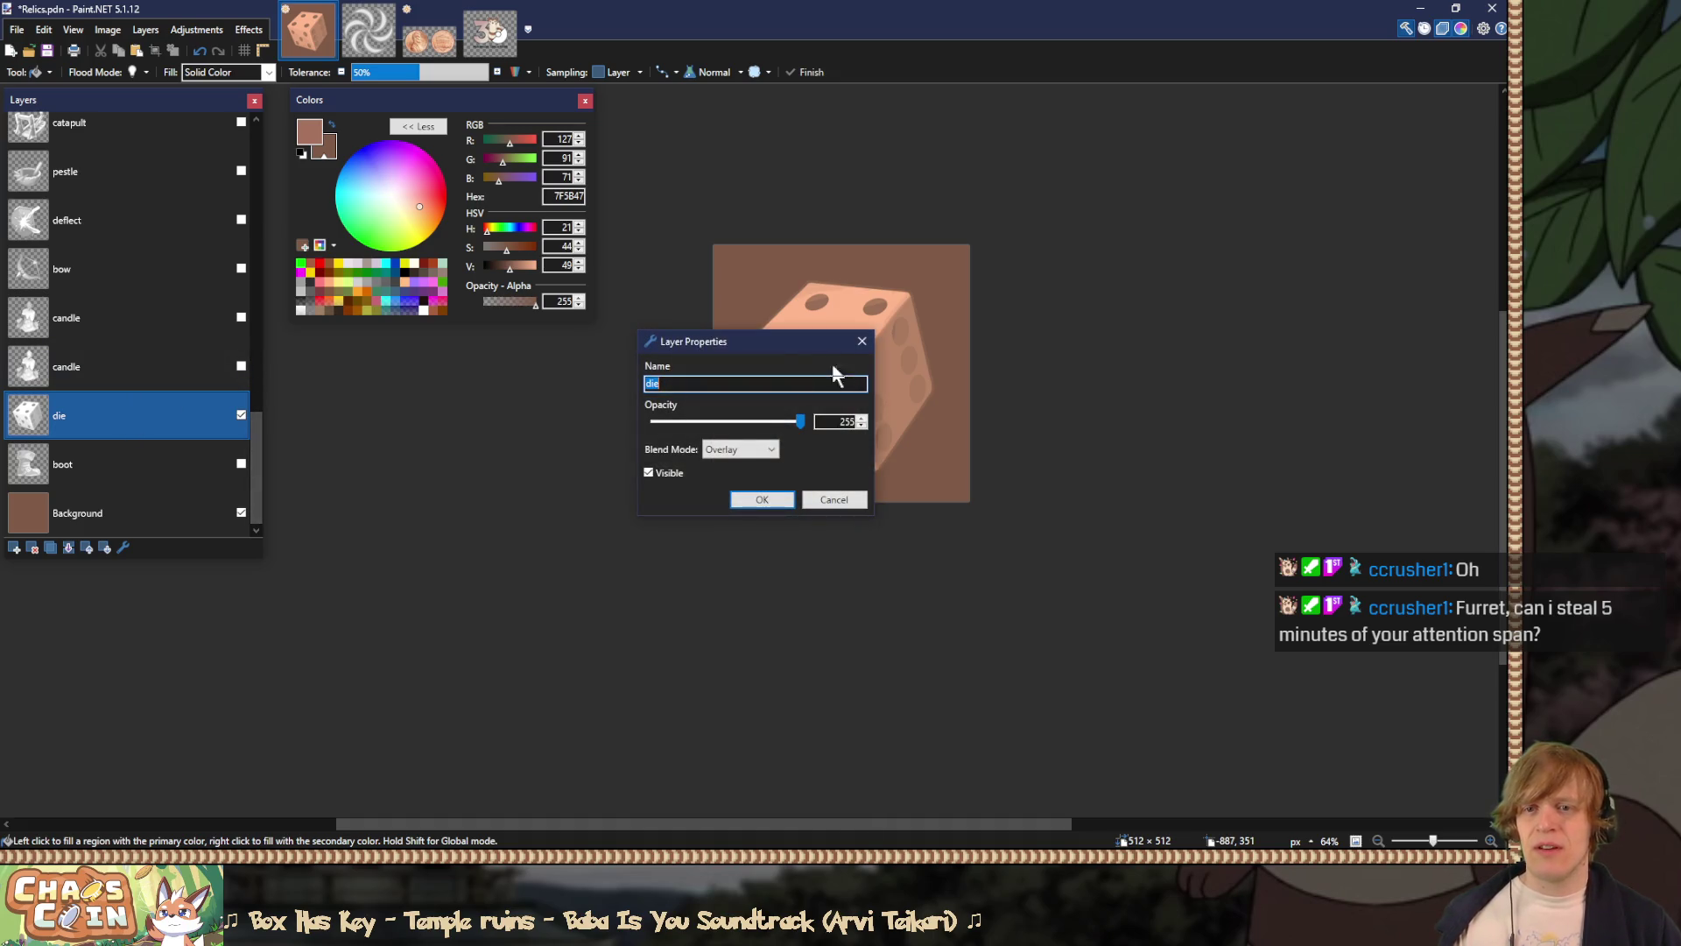
click(863, 341)
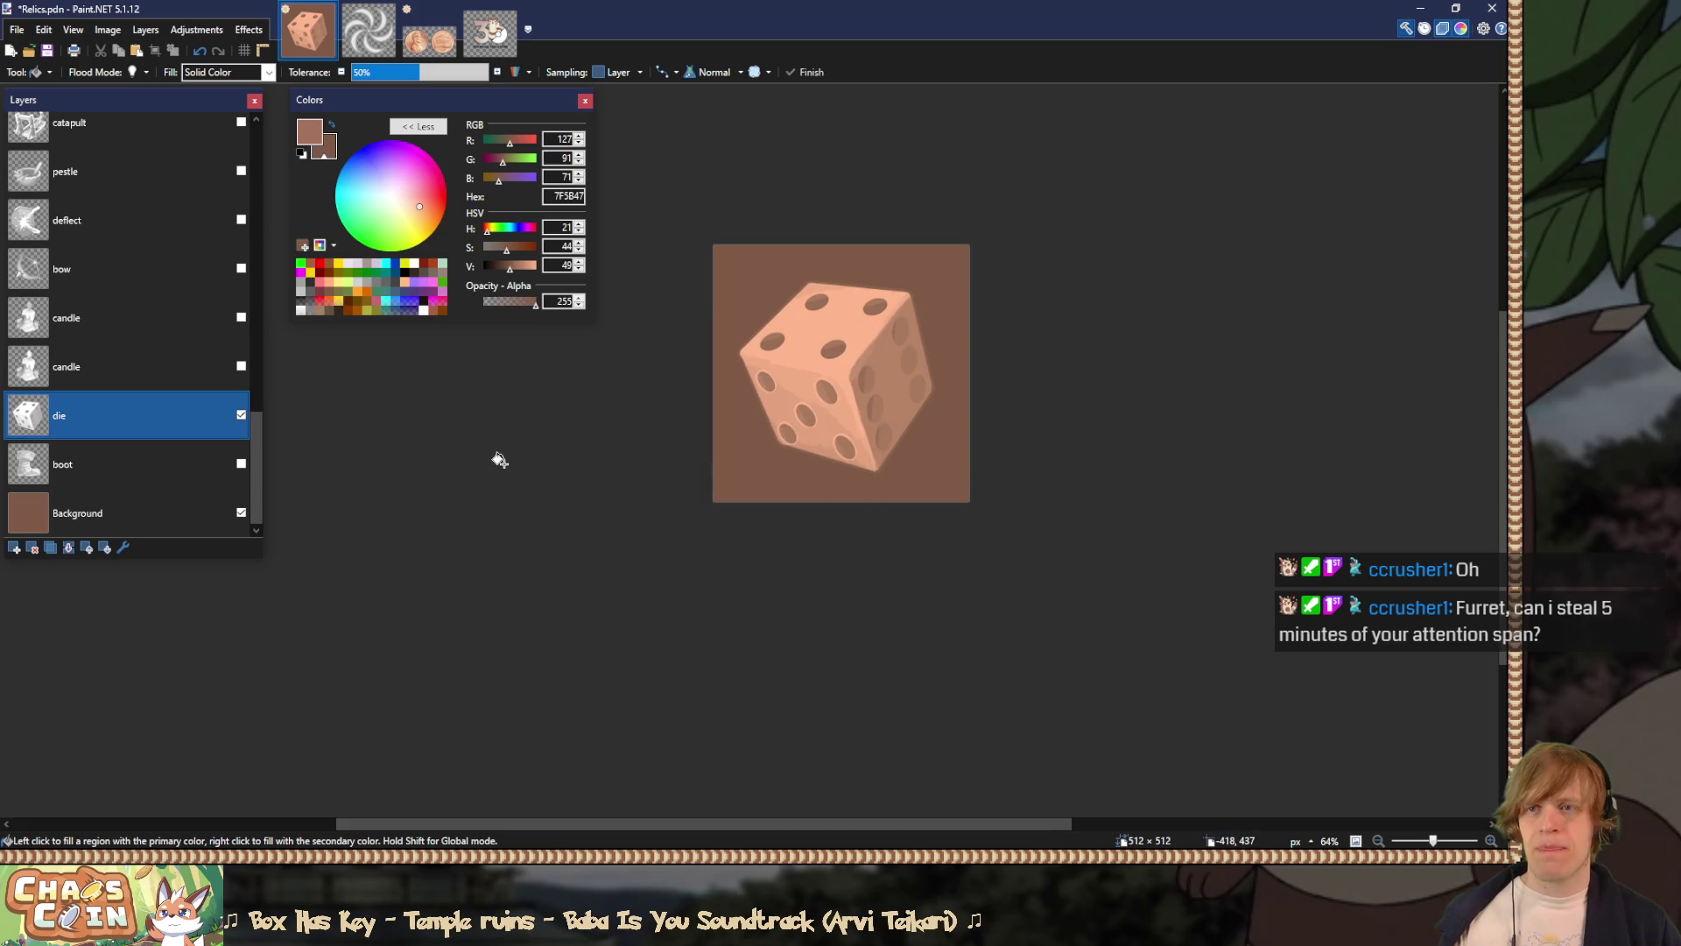
scroll(497, 461, down, 4)
scroll(498, 461, down, 1)
scroll(498, 462, up, 2)
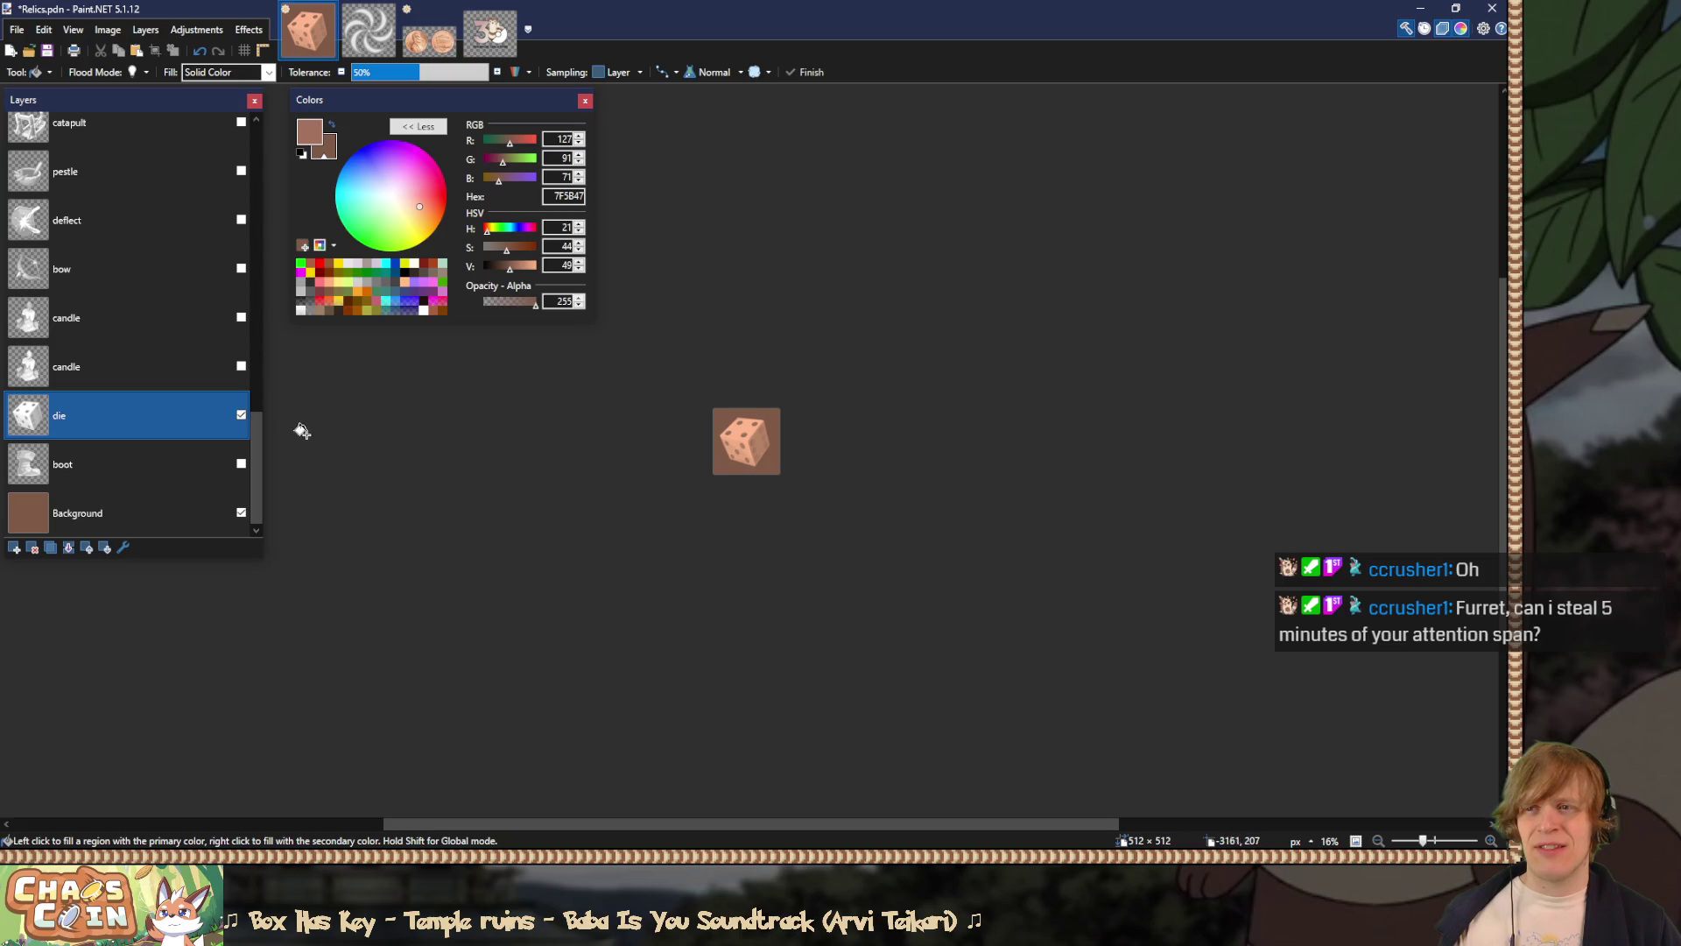
scroll(567, 476, up, 4)
scroll(642, 478, up, 3)
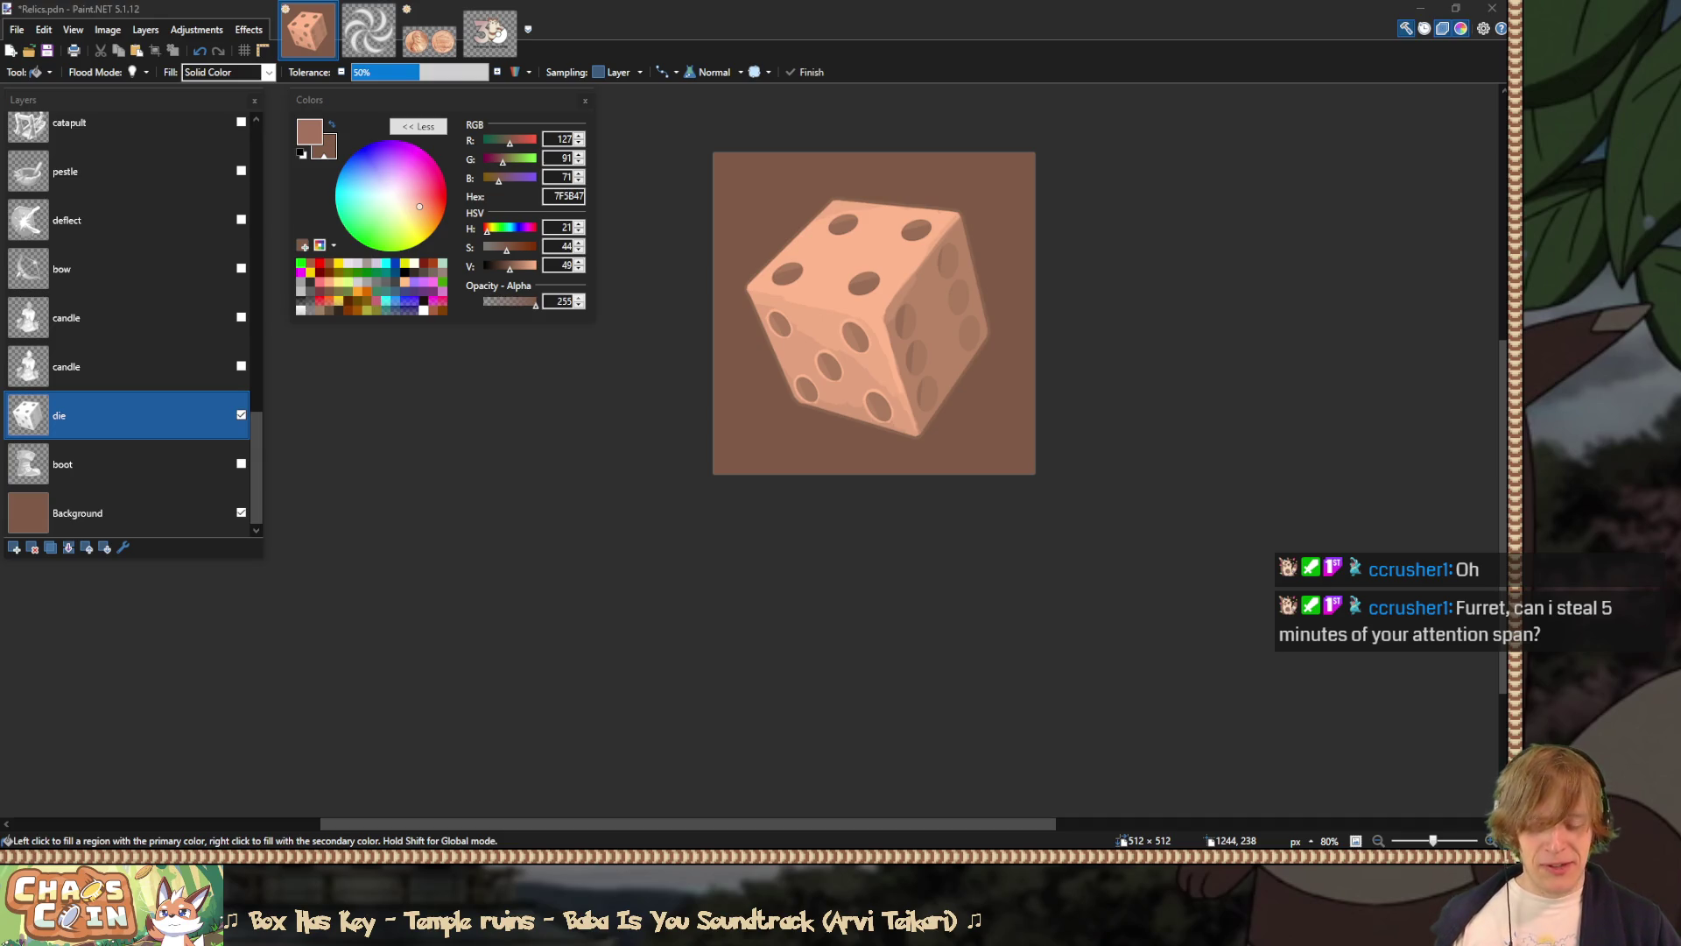
Step: Switch to Rectangle Select, dock the Colors panel below Layers, and enlarge the Layers panel
click(1072, 10)
scroll(1126, 161, up, 2)
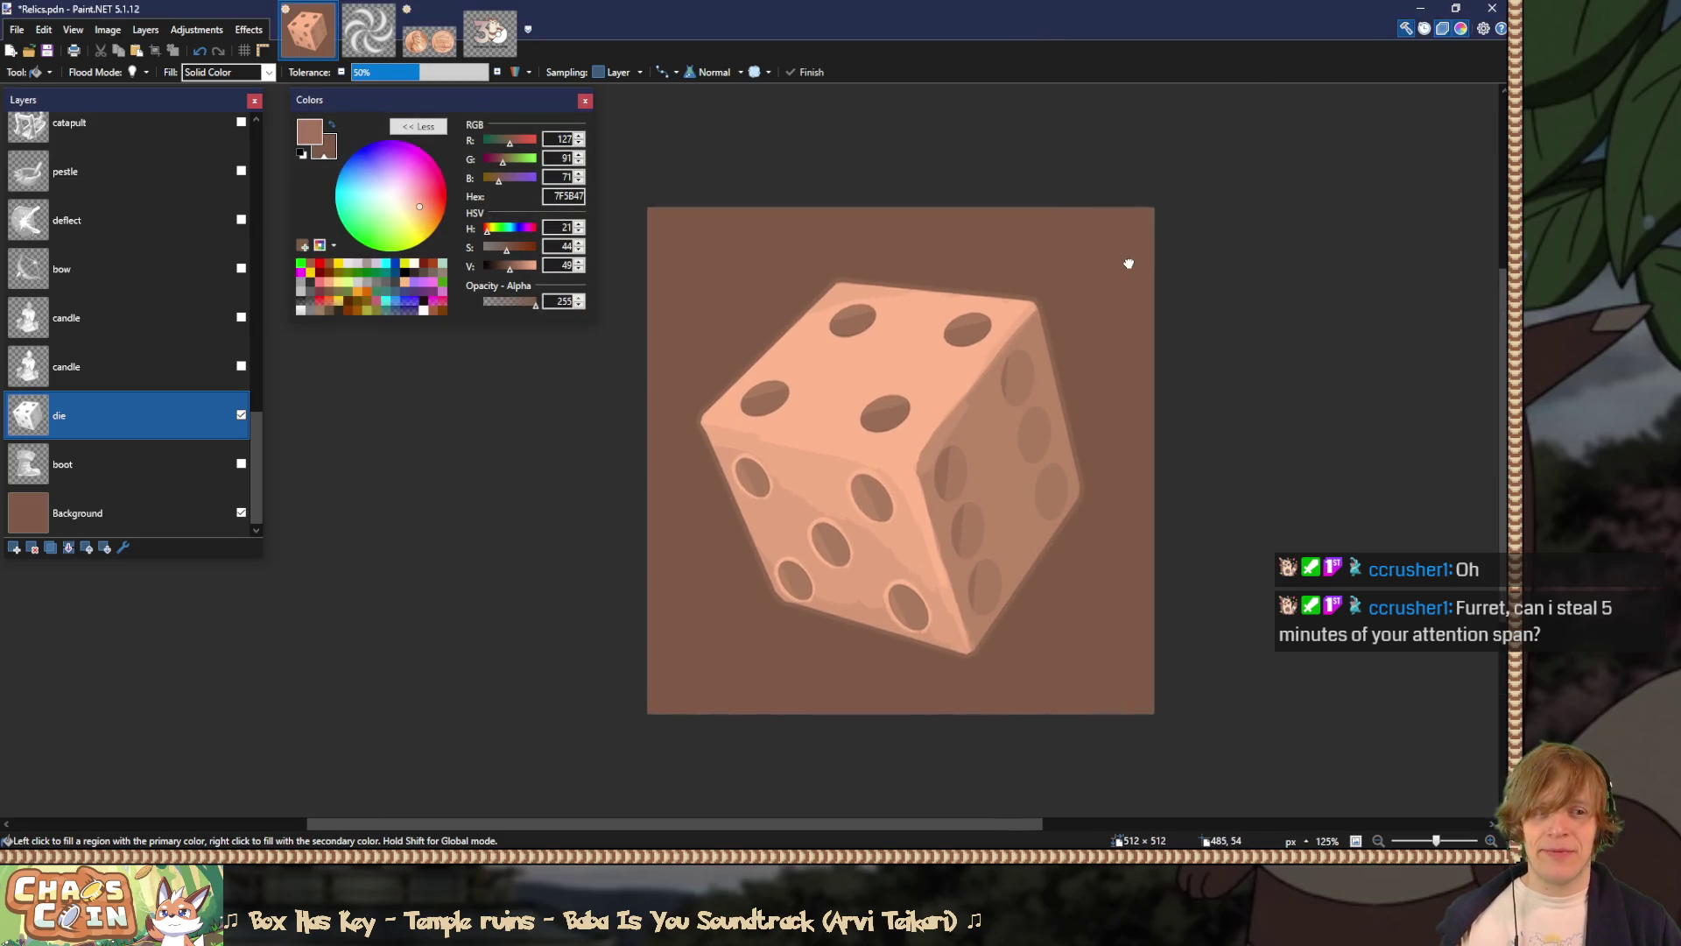
key(s)
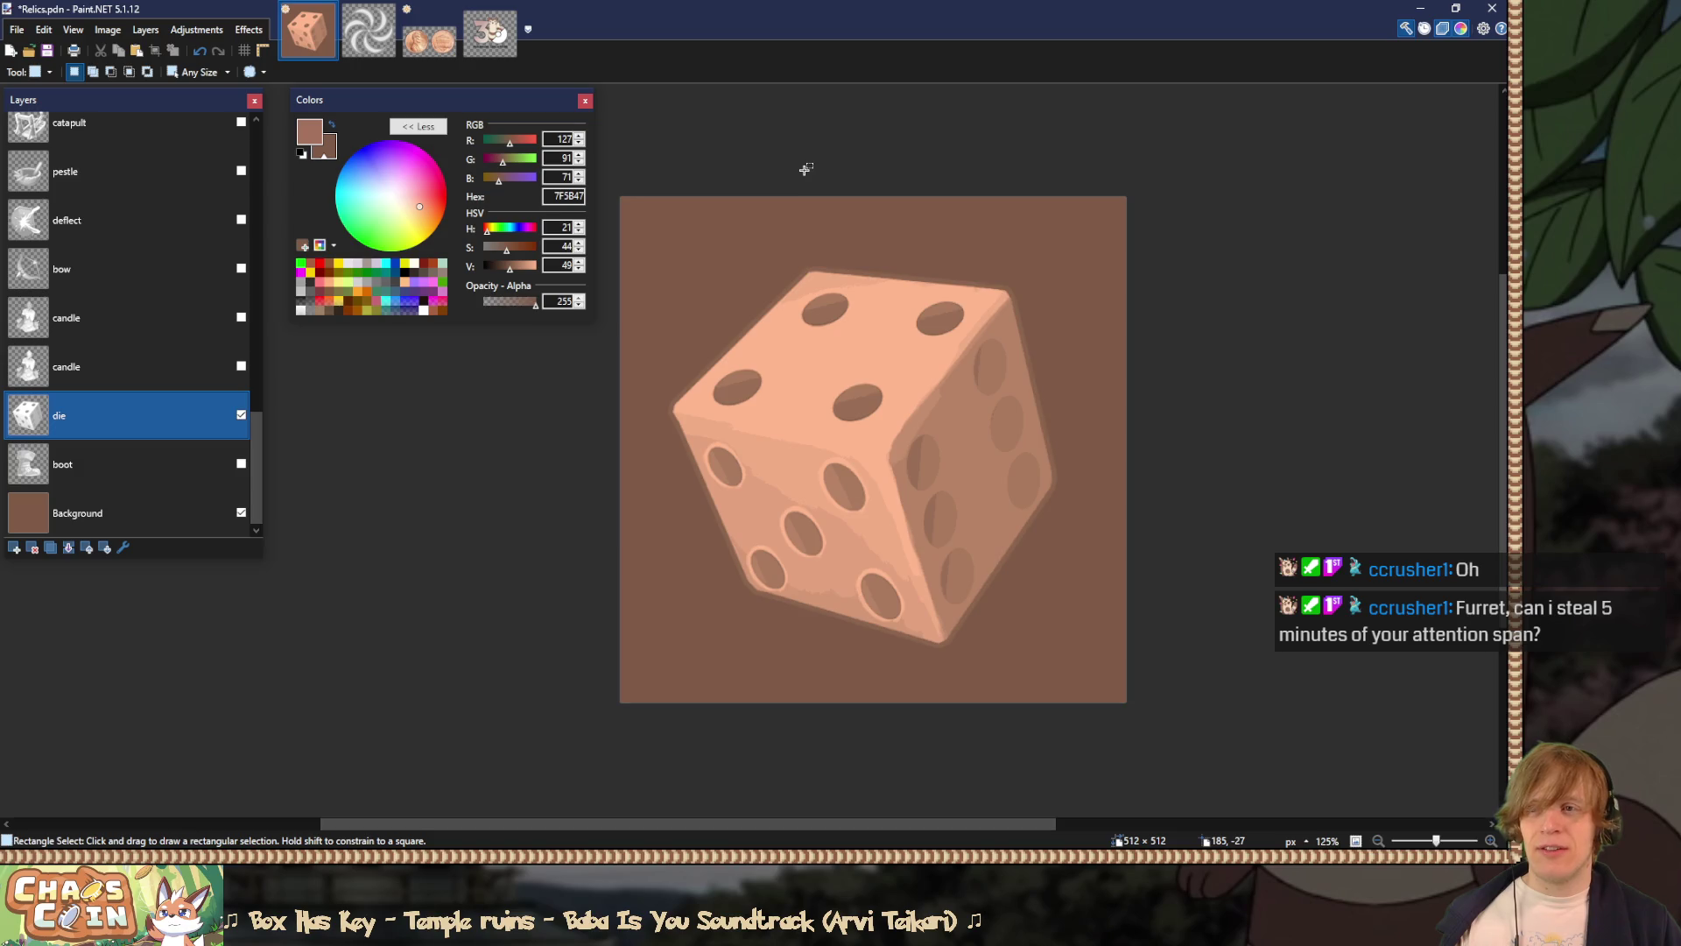
mouse_move(422, 106)
mouse_down()
mouse_move(244, 578)
mouse_move(138, 569)
mouse_move(137, 598)
mouse_up()
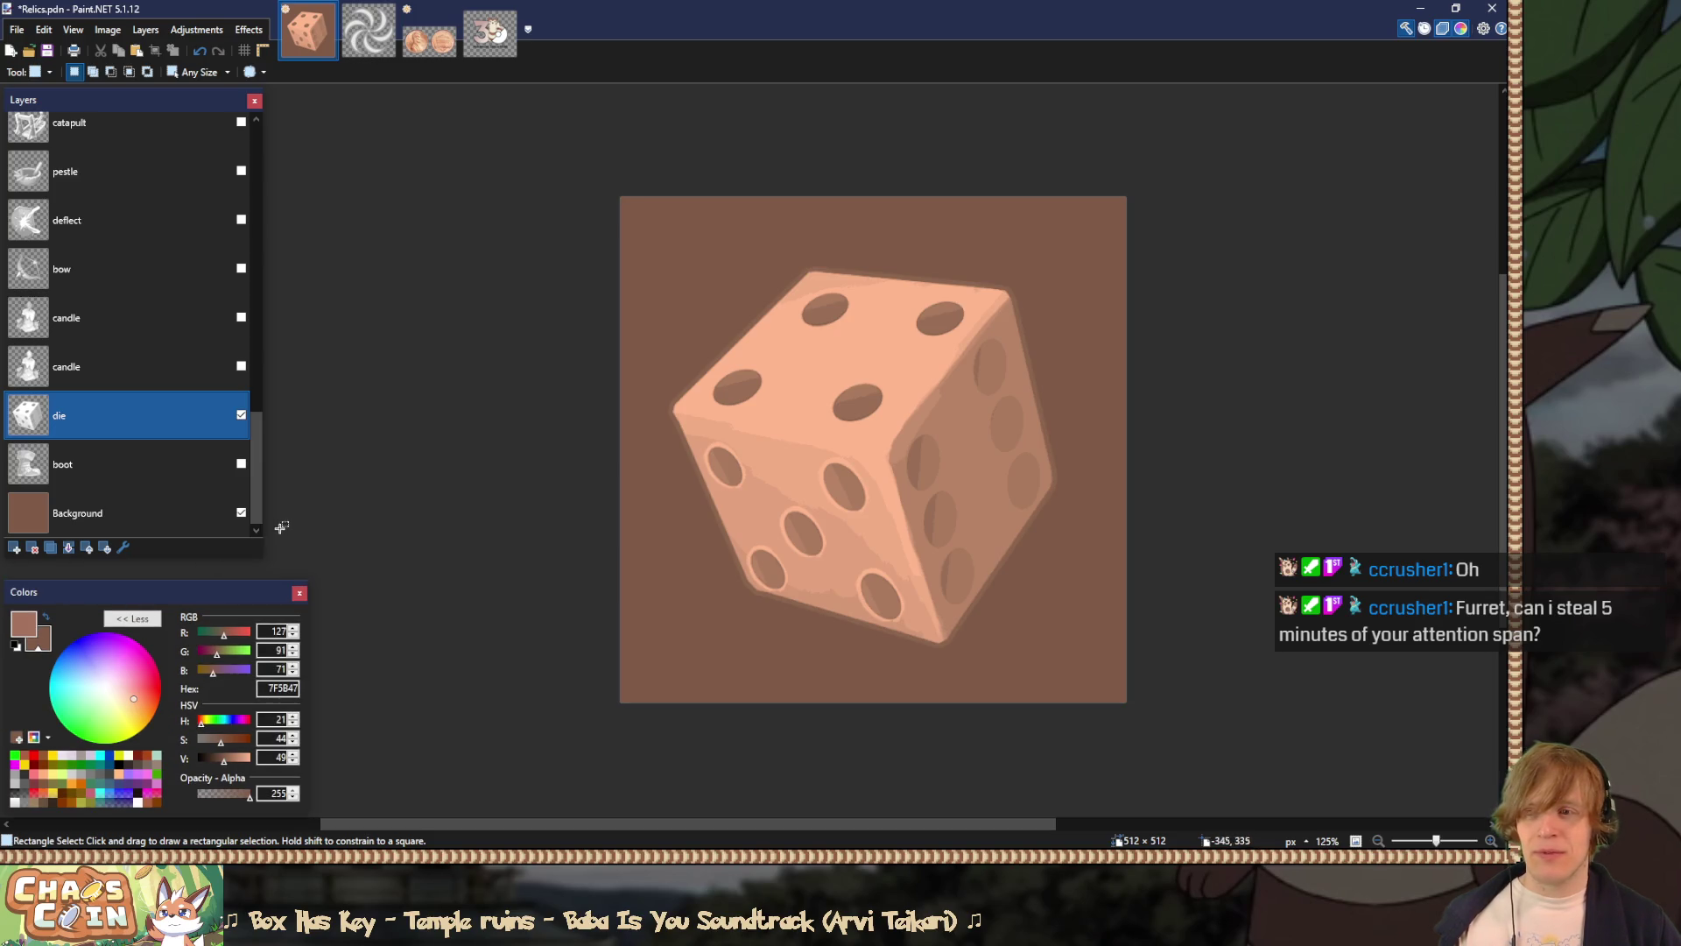
drag(263, 560, 304, 577)
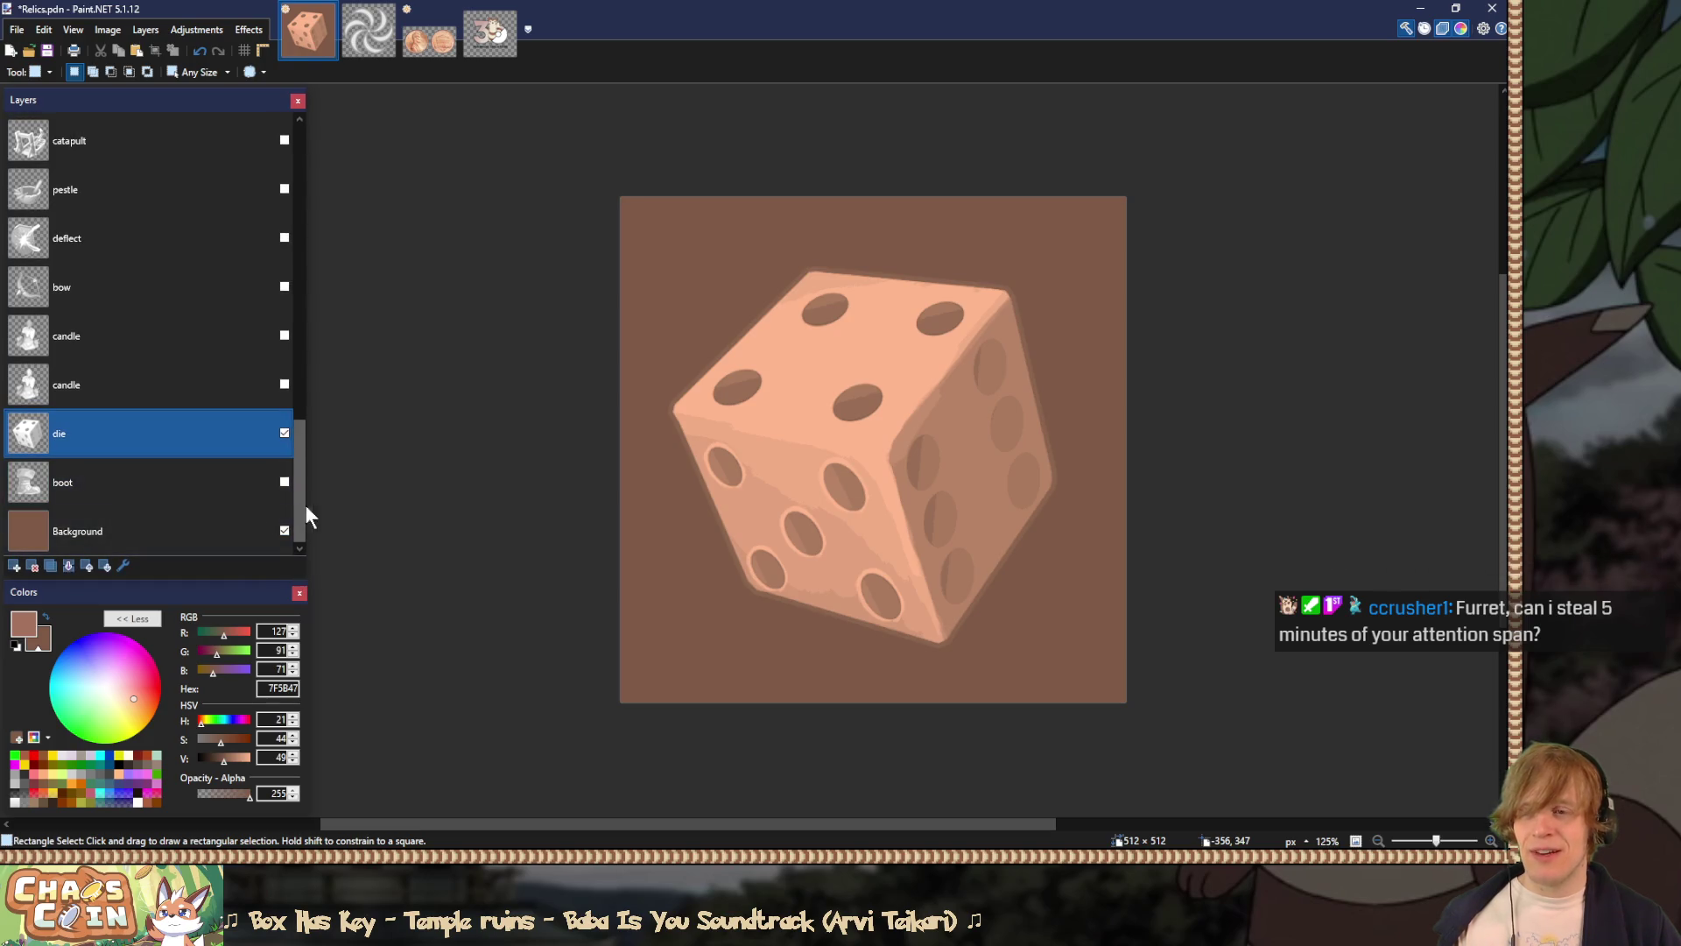
mouse_move(307, 508)
mouse_down()
mouse_move(217, 508)
mouse_move(310, 506)
mouse_up()
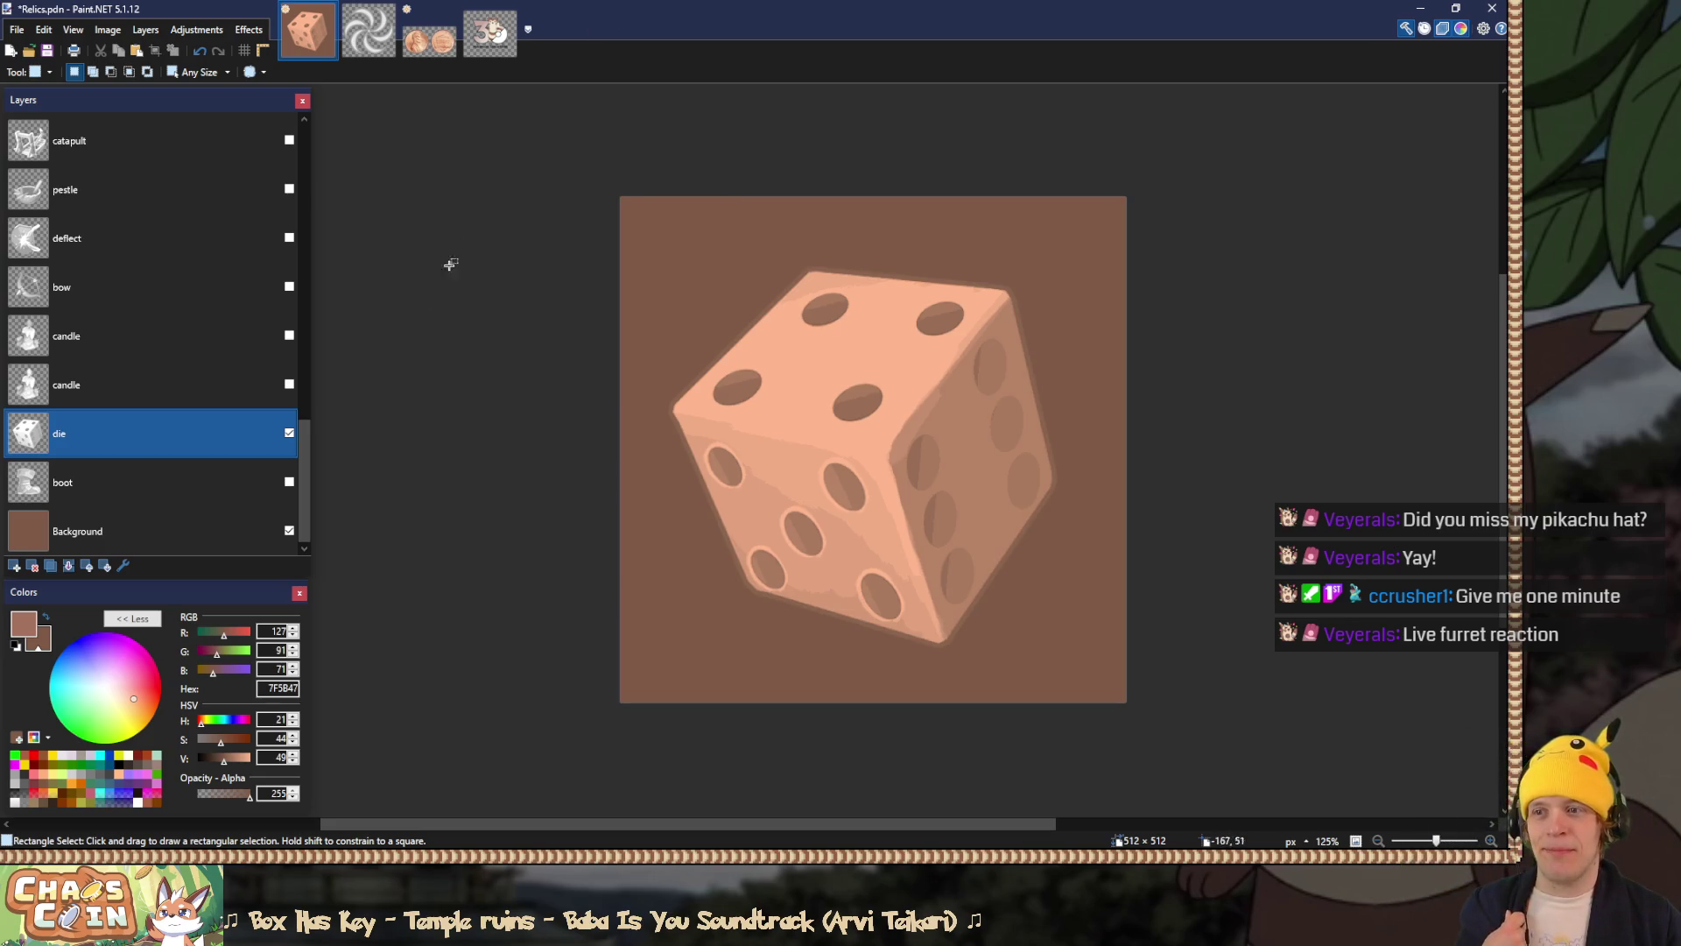
Step: Undo back to the visible boot, then fill the background with Furret's brown fur colour
key(ctrl+z)
key(ctrl+z)
key(ctrl+z)
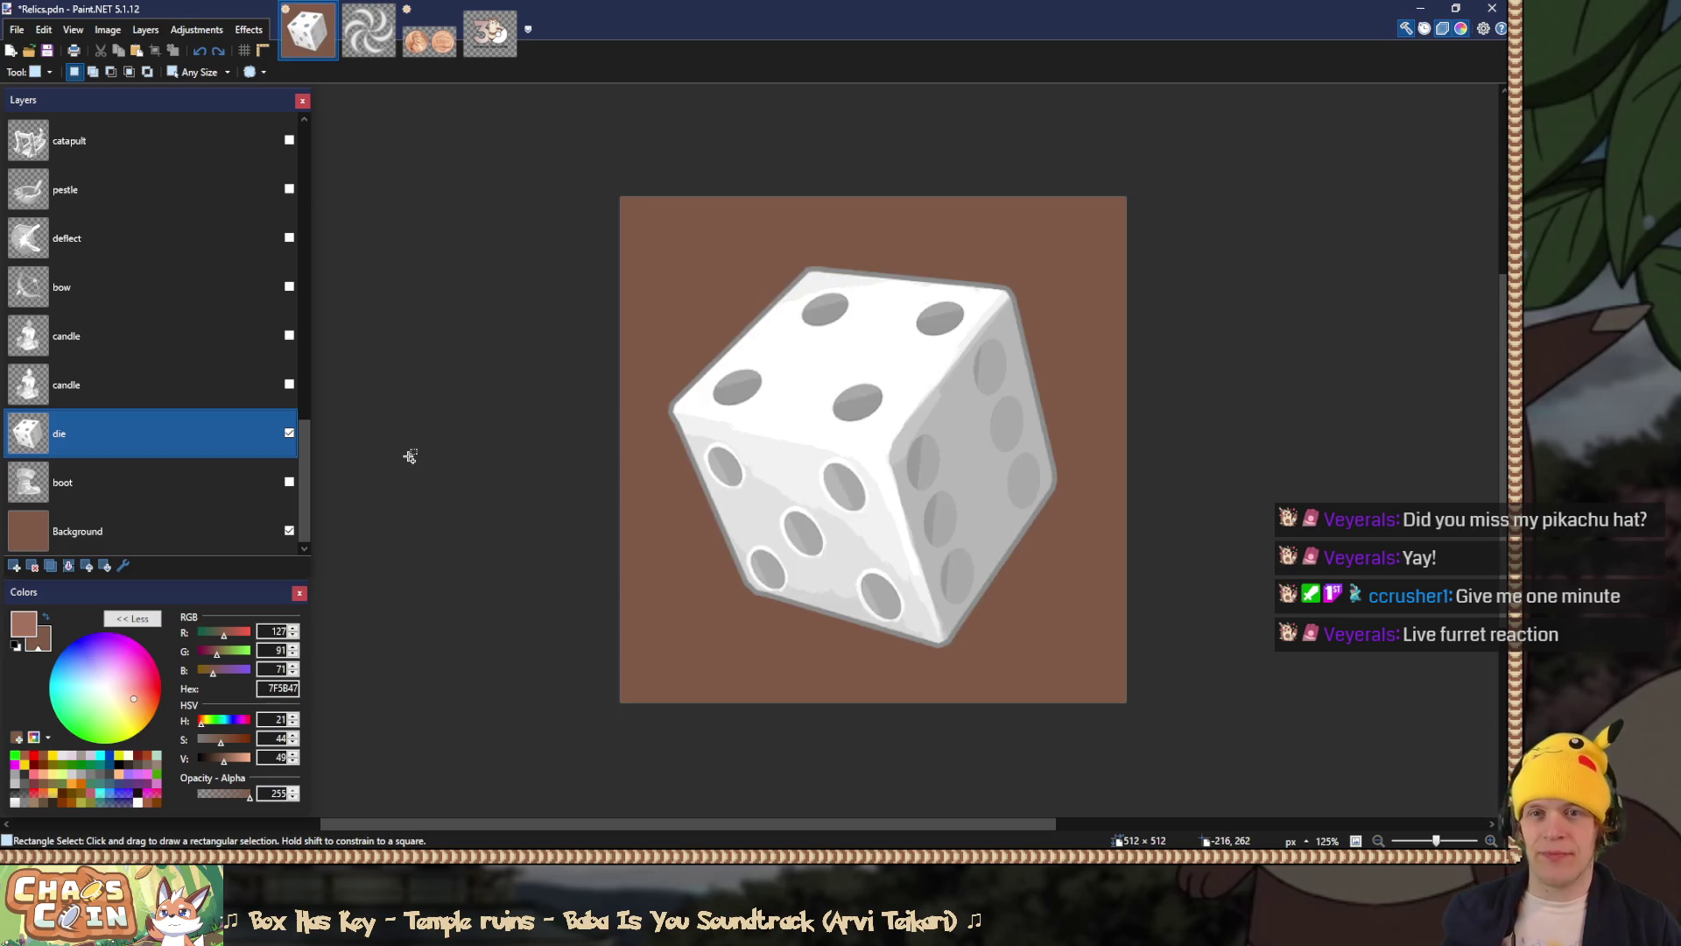
key(ctrl+z)
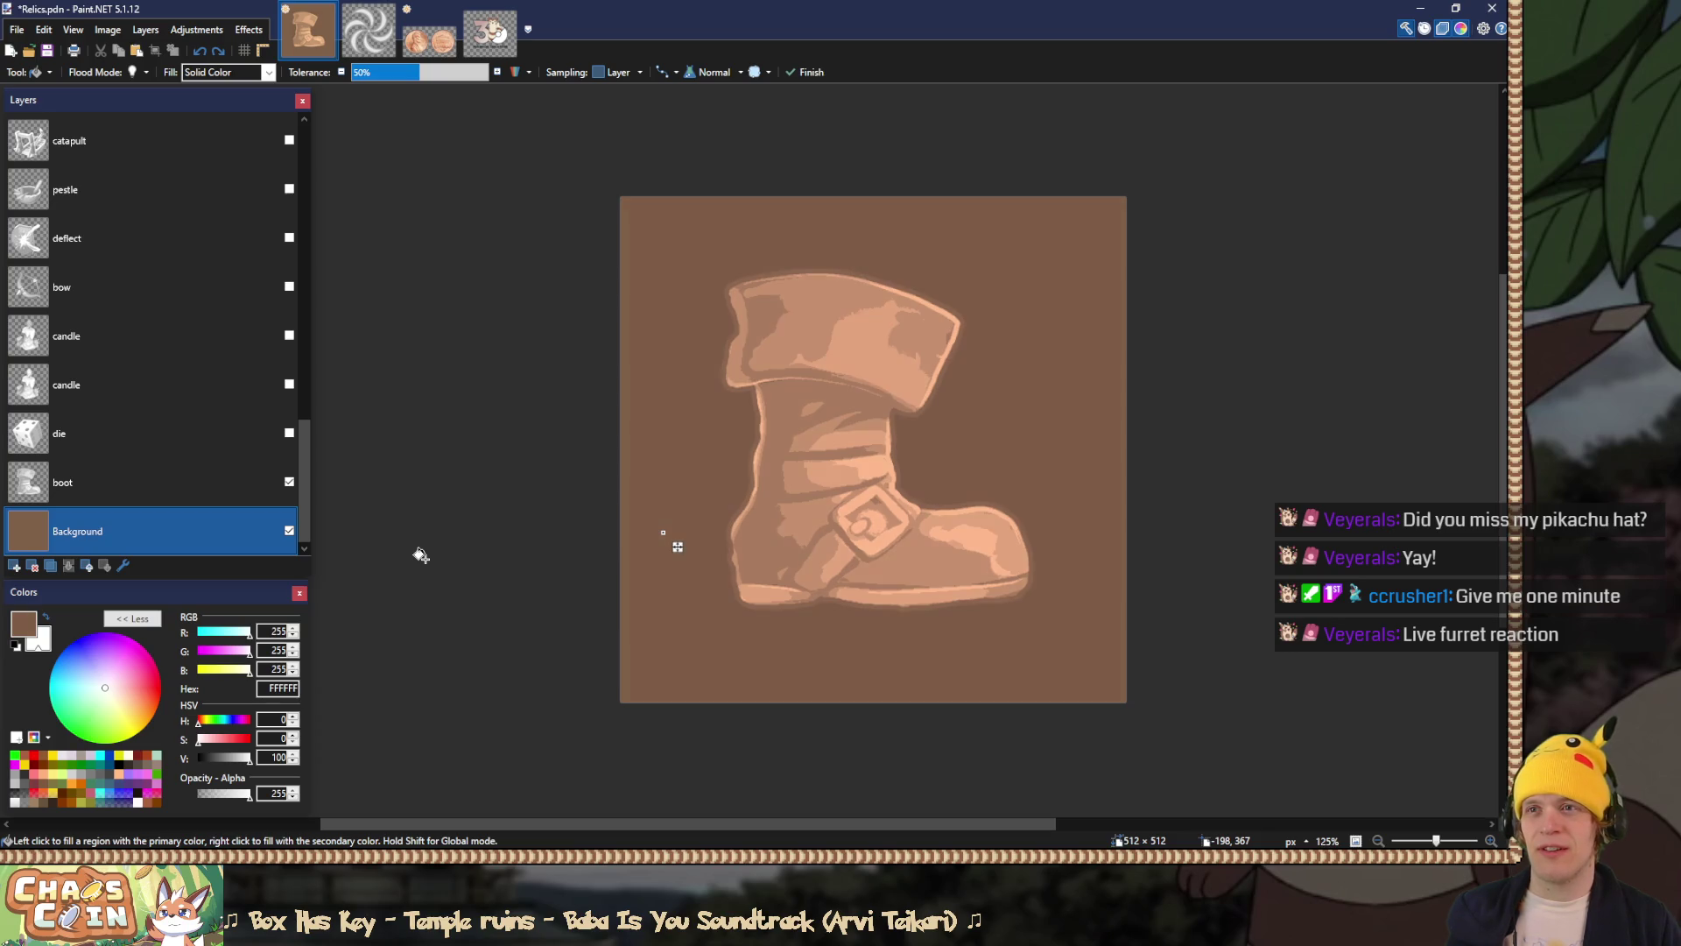
key(s)
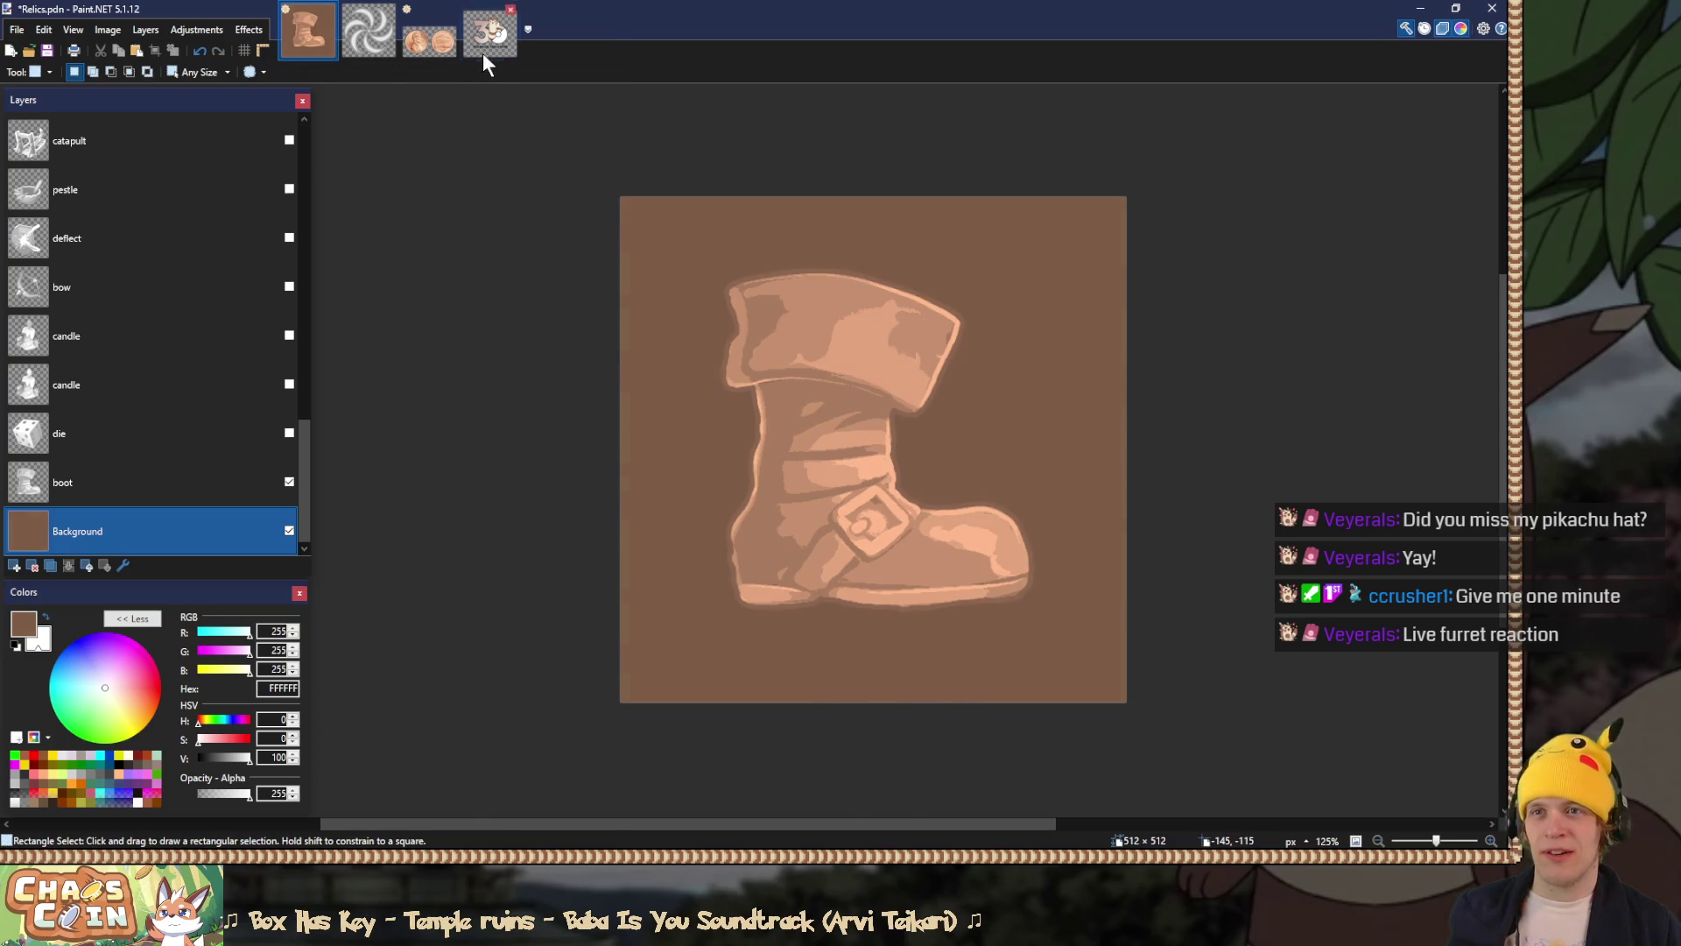
click(489, 31)
key(k)
right_click(848, 347)
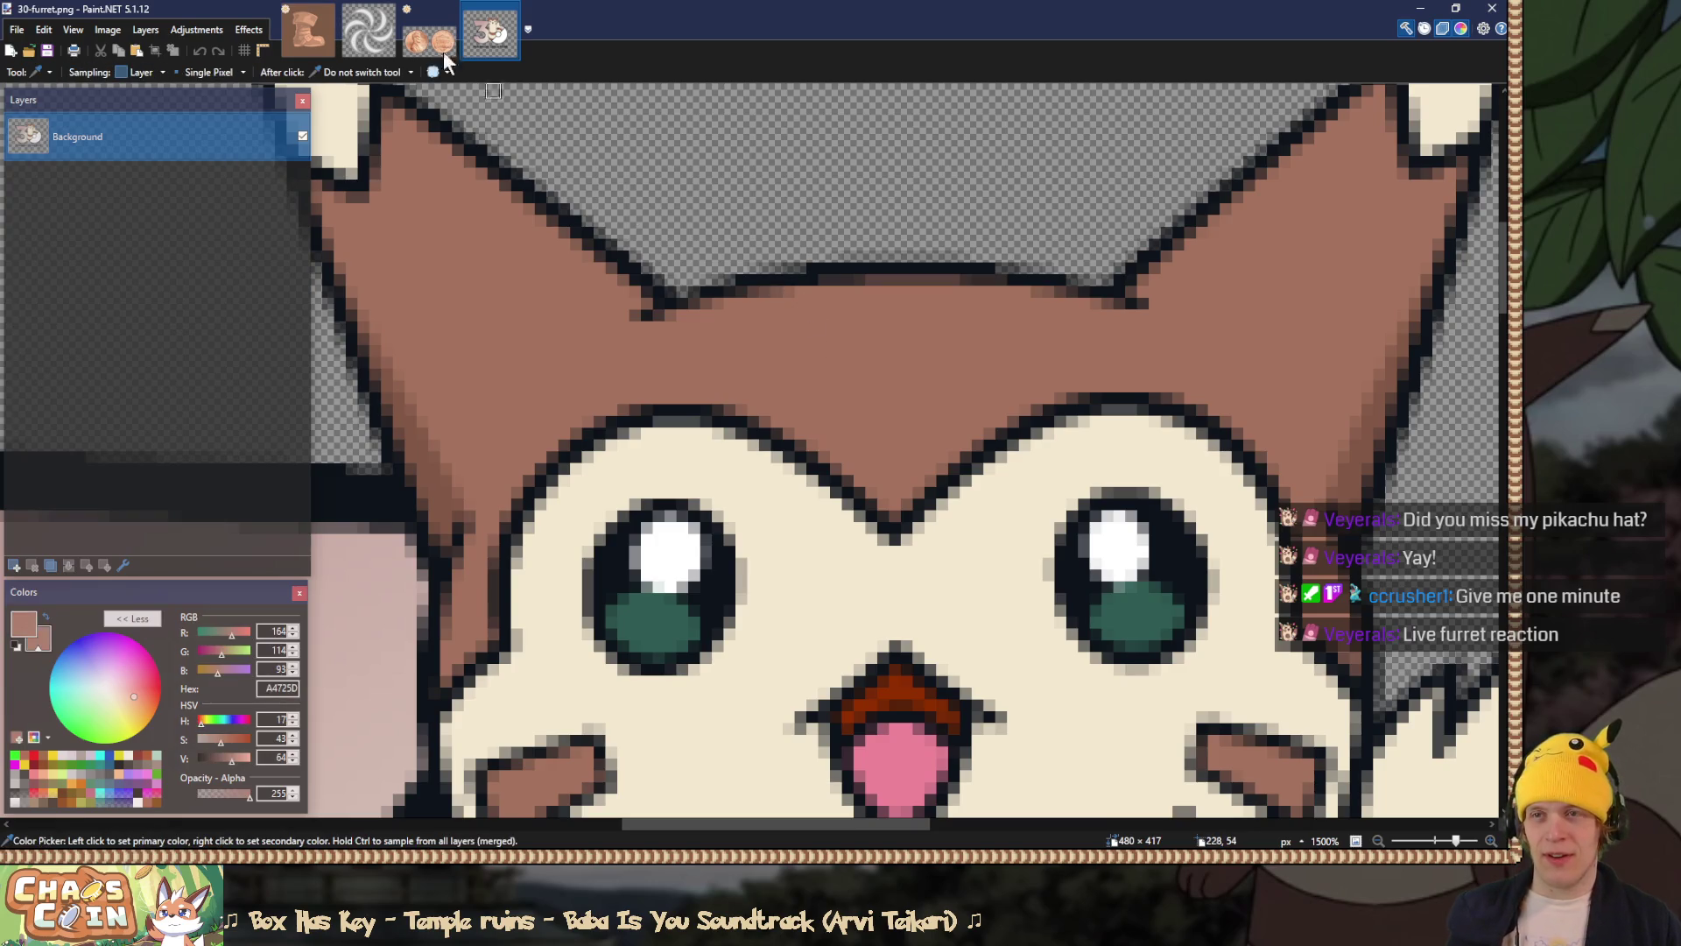
click(311, 26)
key(f)
click(679, 269)
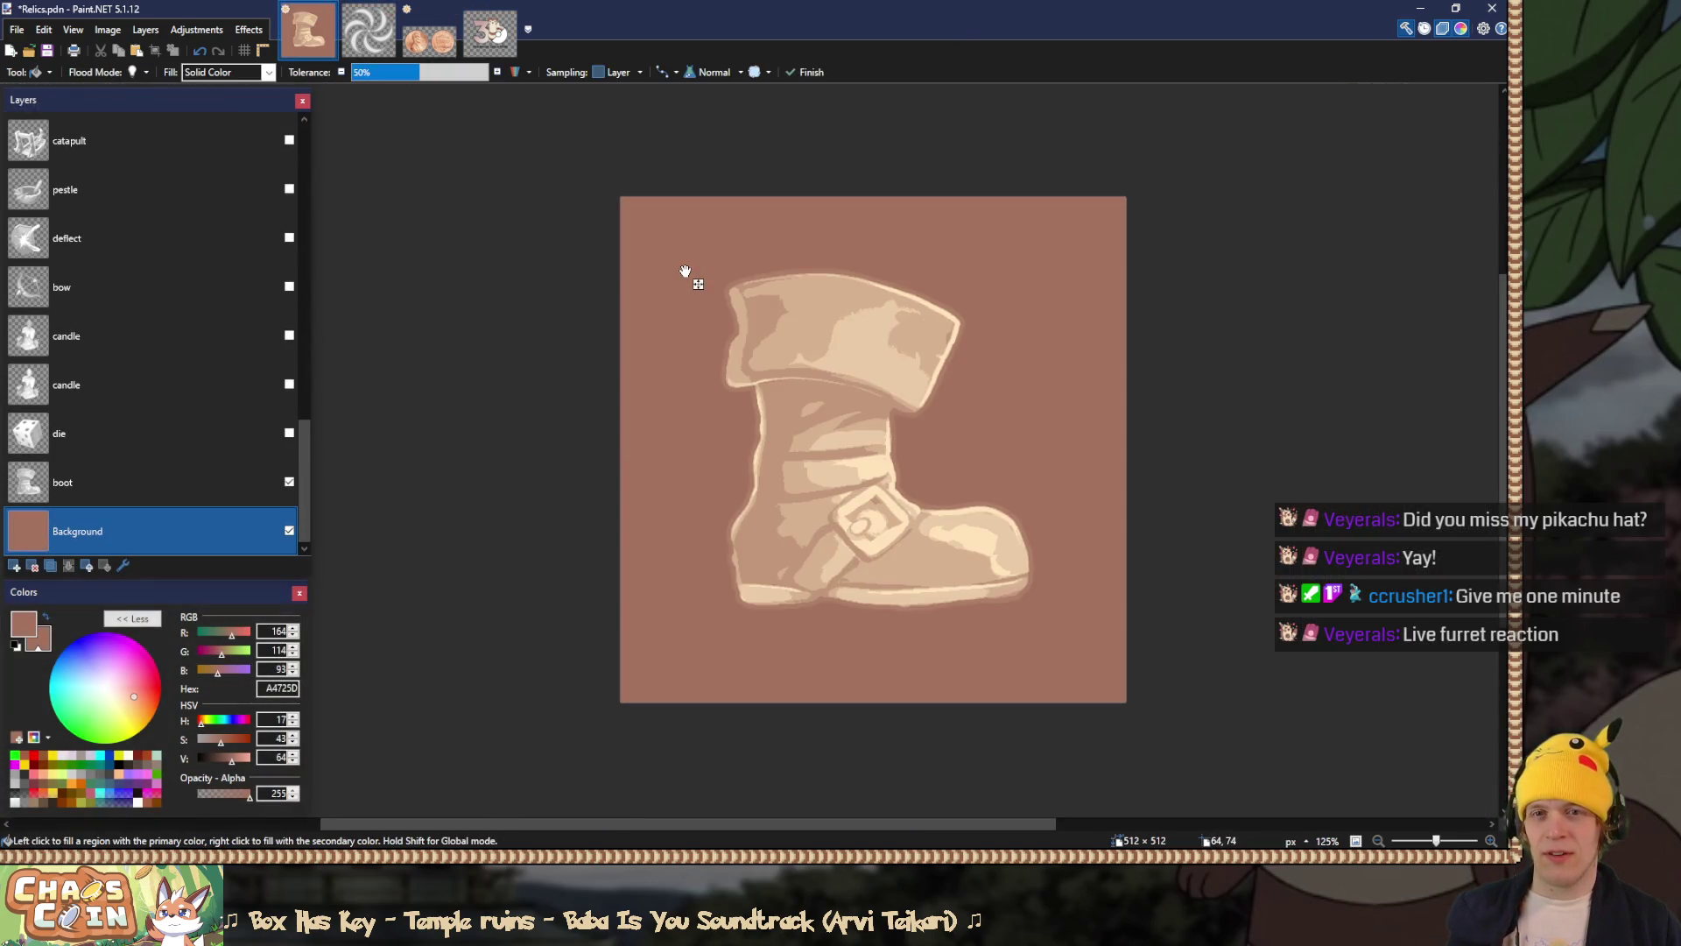
Step: Fine-tune the background fill colour's brightness with the V slider
click(231, 759)
drag(231, 760, 226, 761)
key(x)
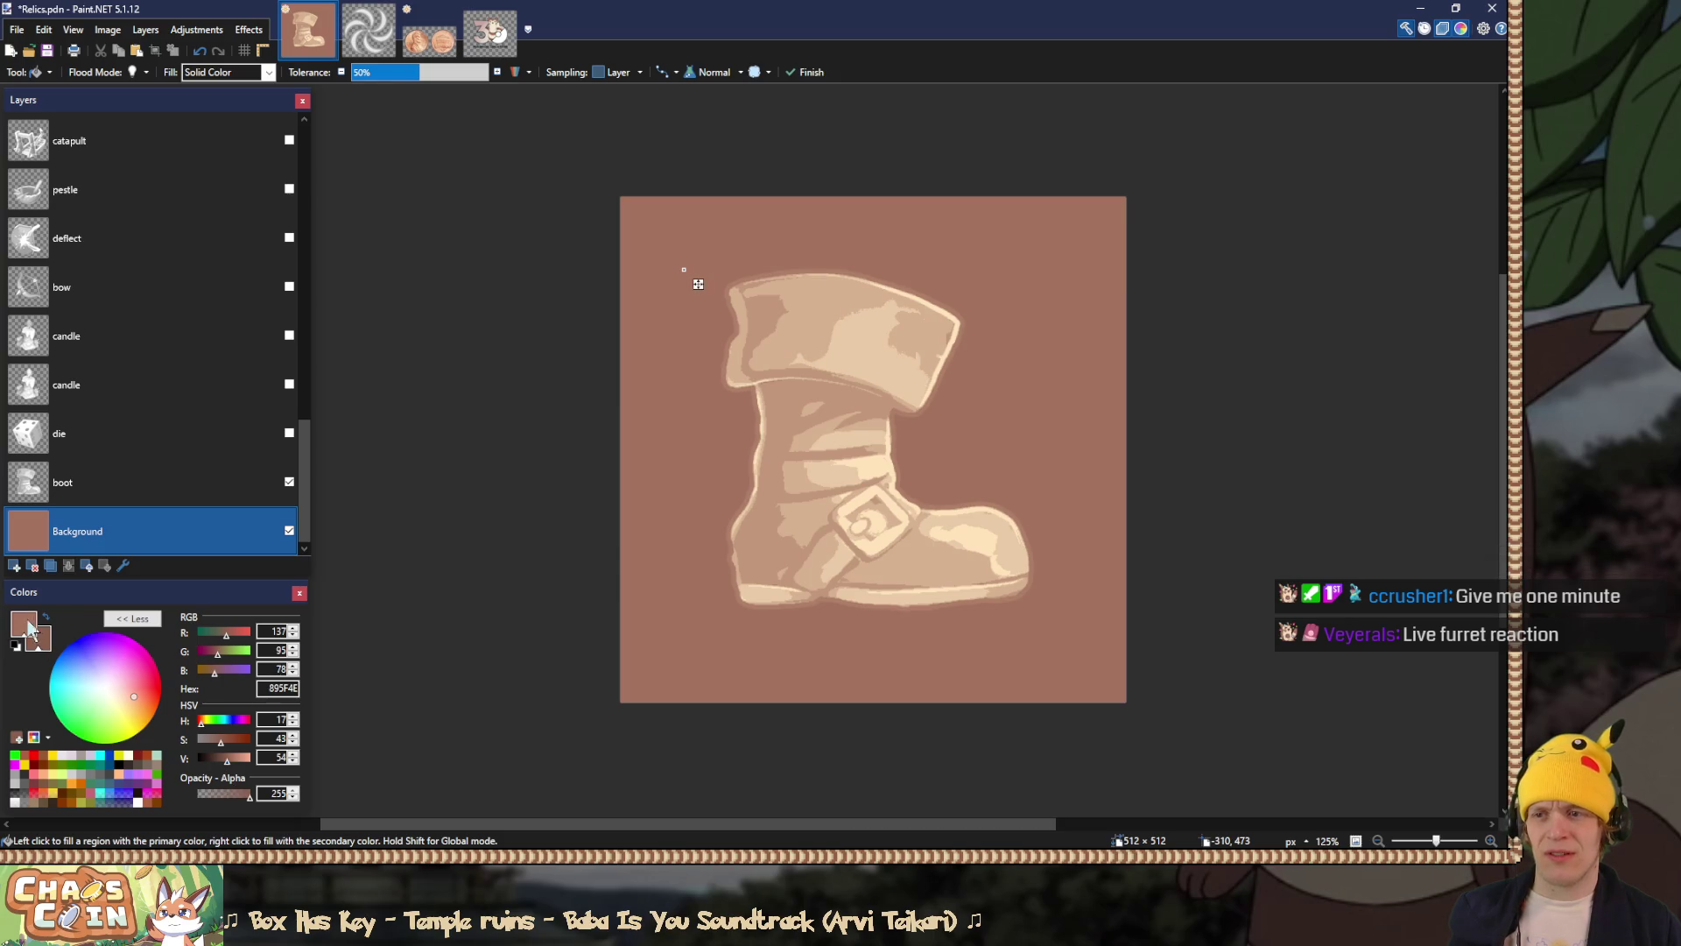
click(227, 760)
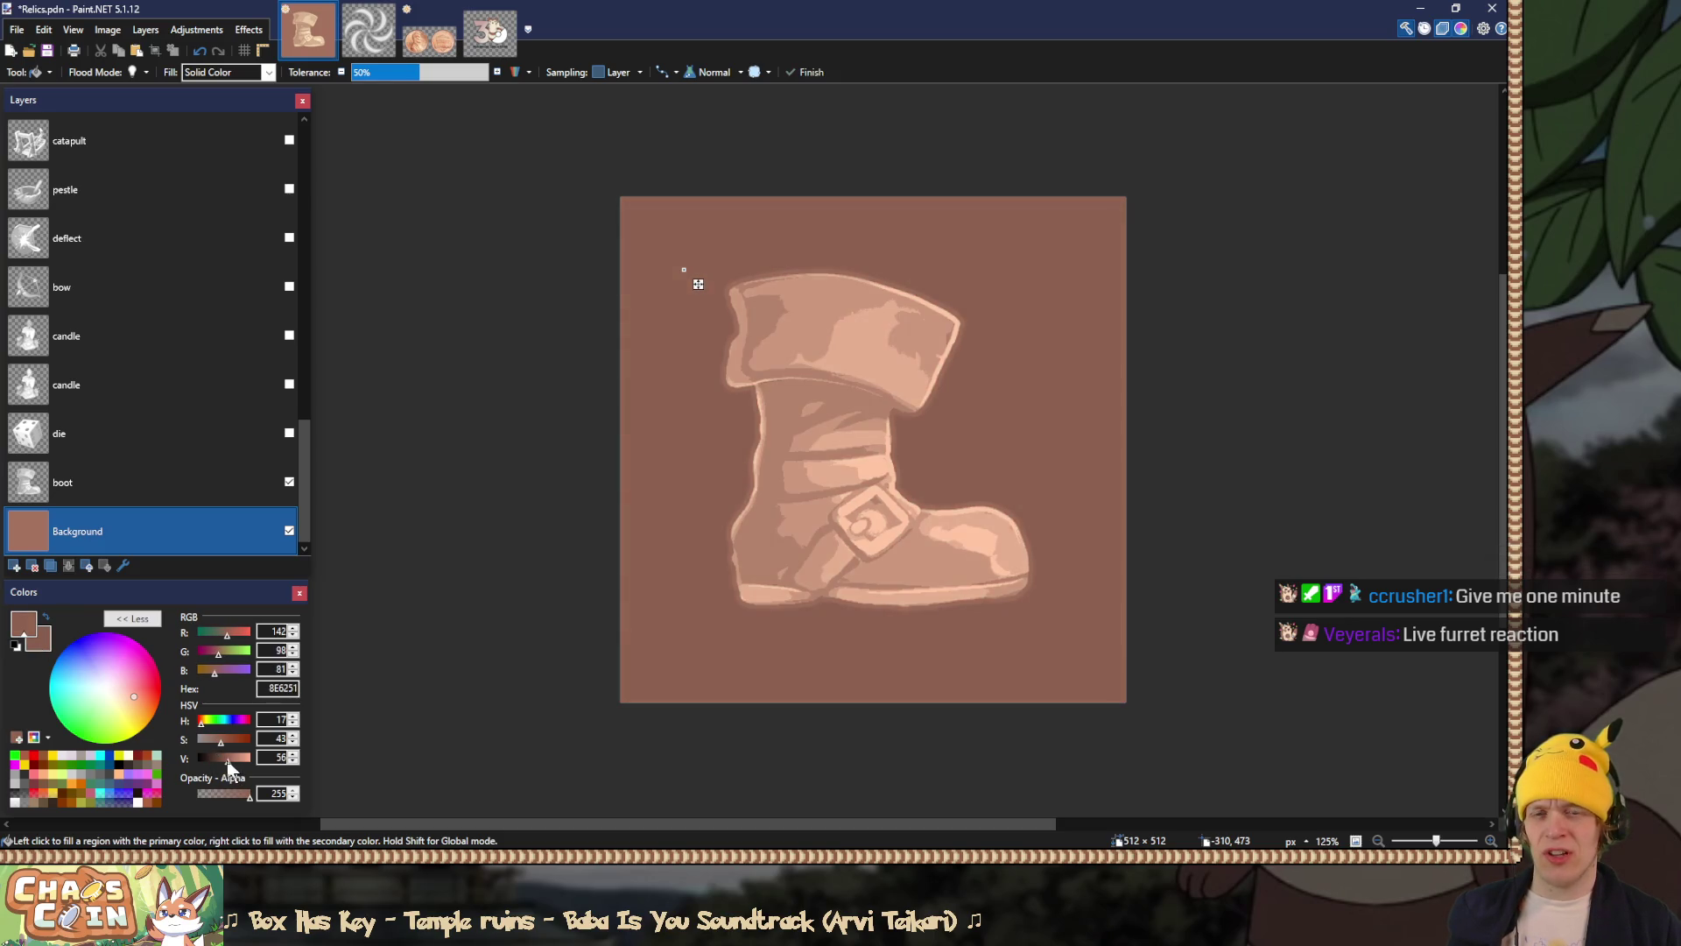
drag(227, 760, 224, 760)
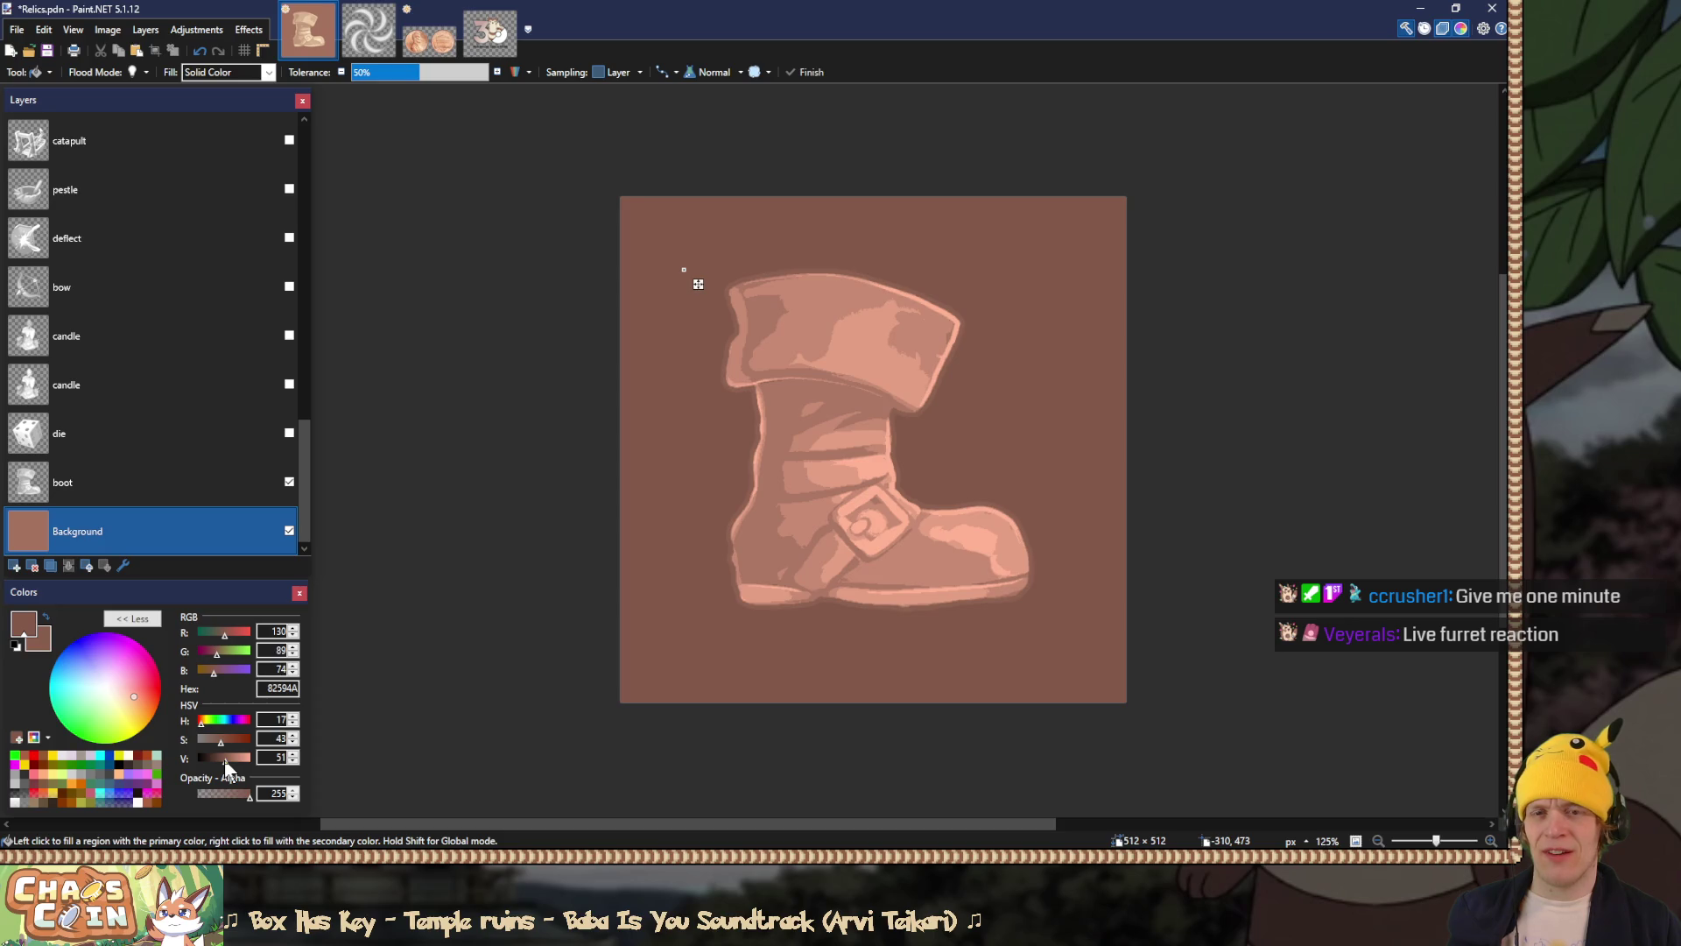
click(293, 761)
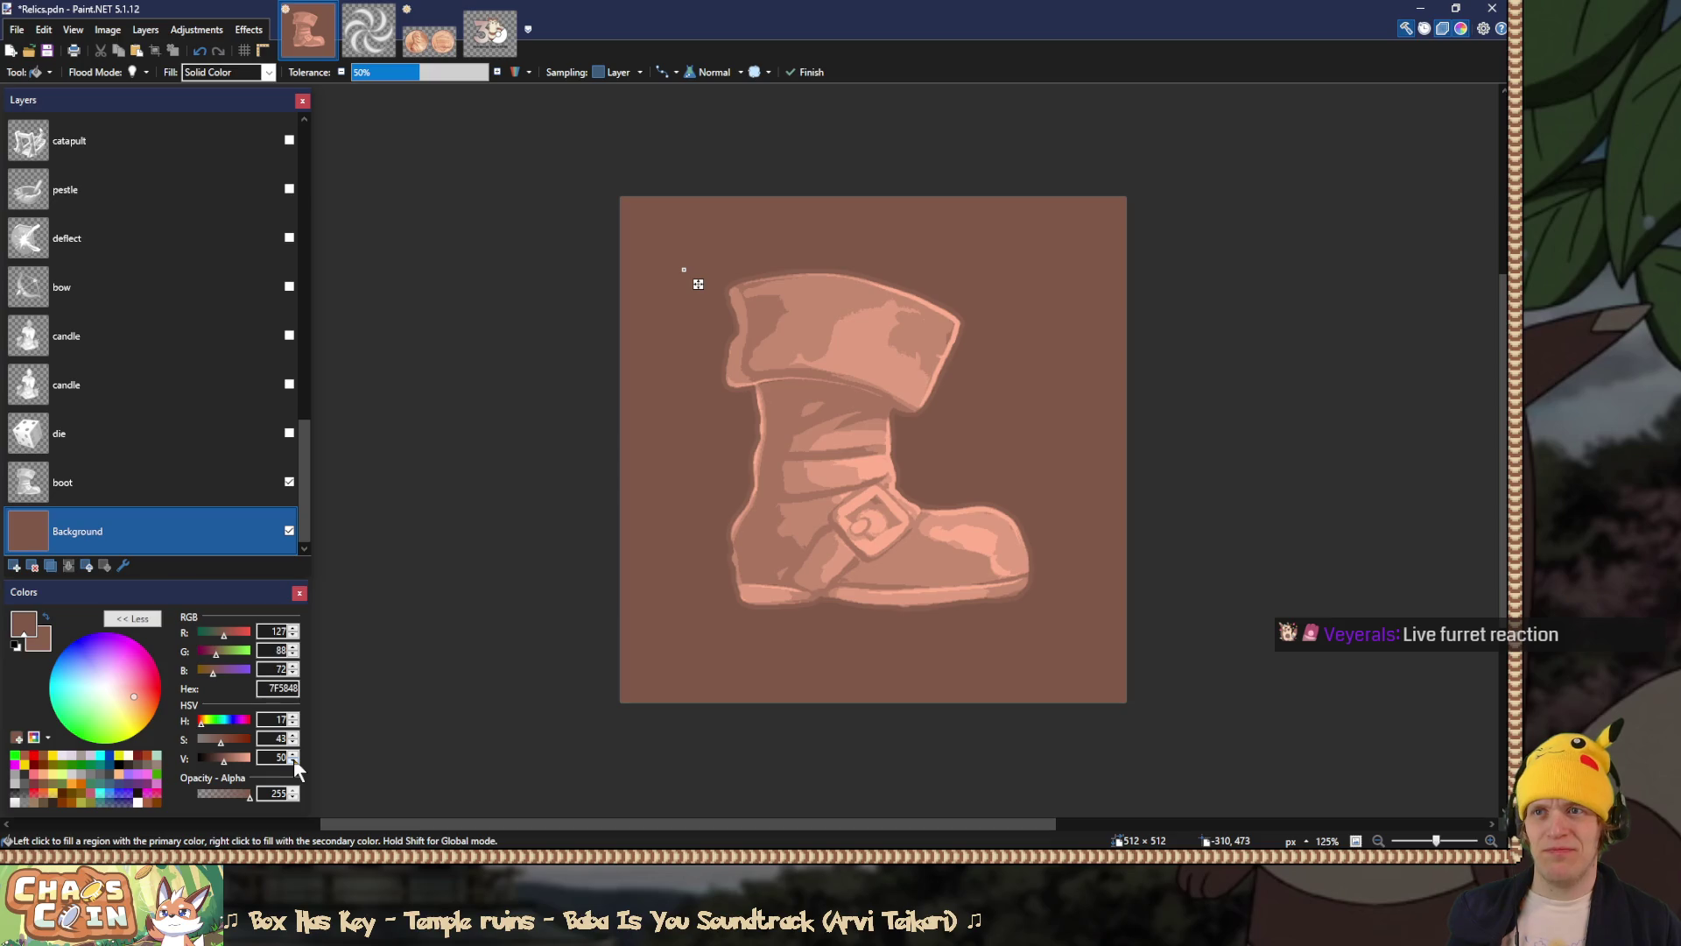
click(294, 754)
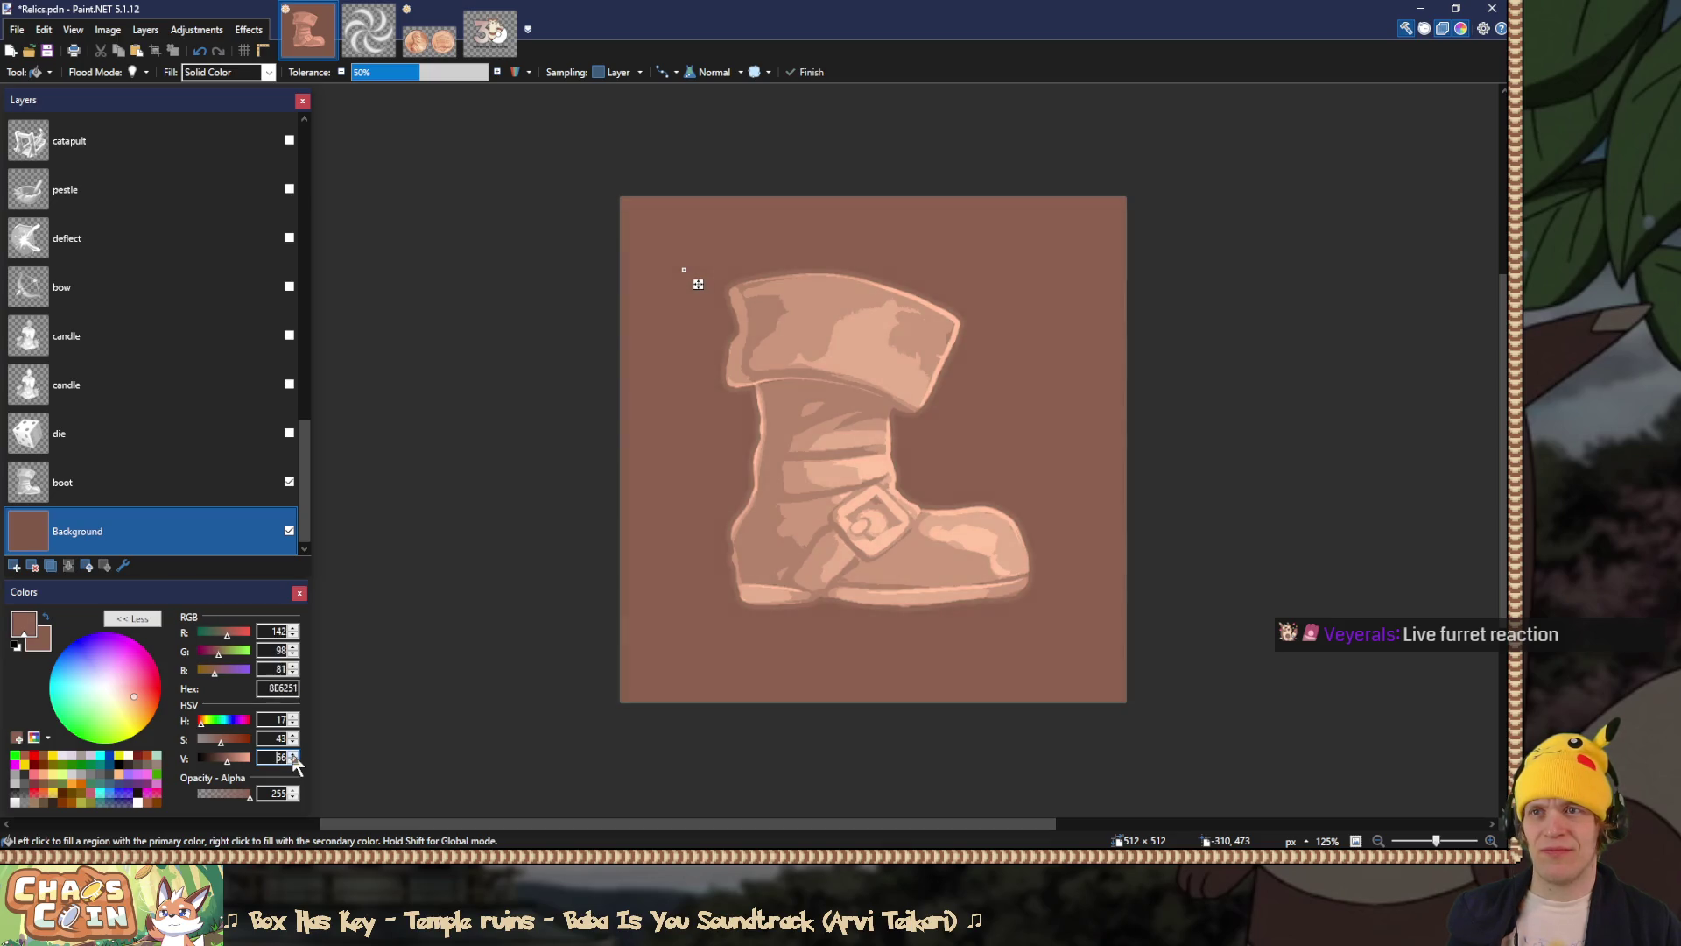
drag(226, 760, 231, 760)
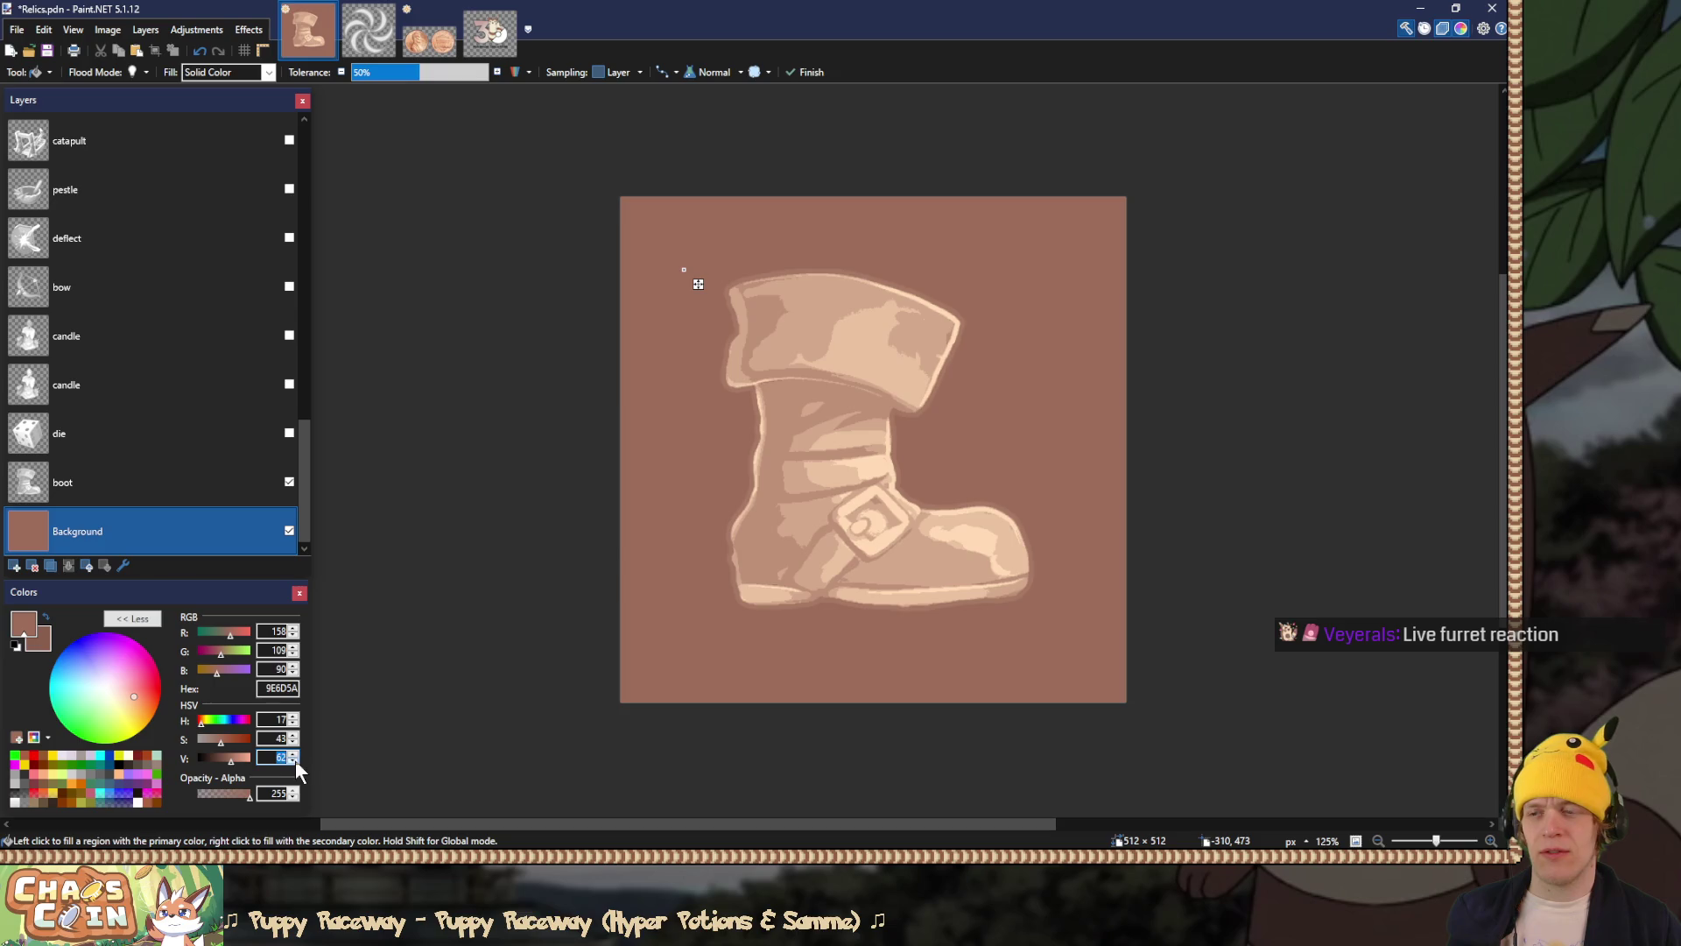
Step: Sample Furret's fur A4725D as the primary colour and return to Relics
click(506, 51)
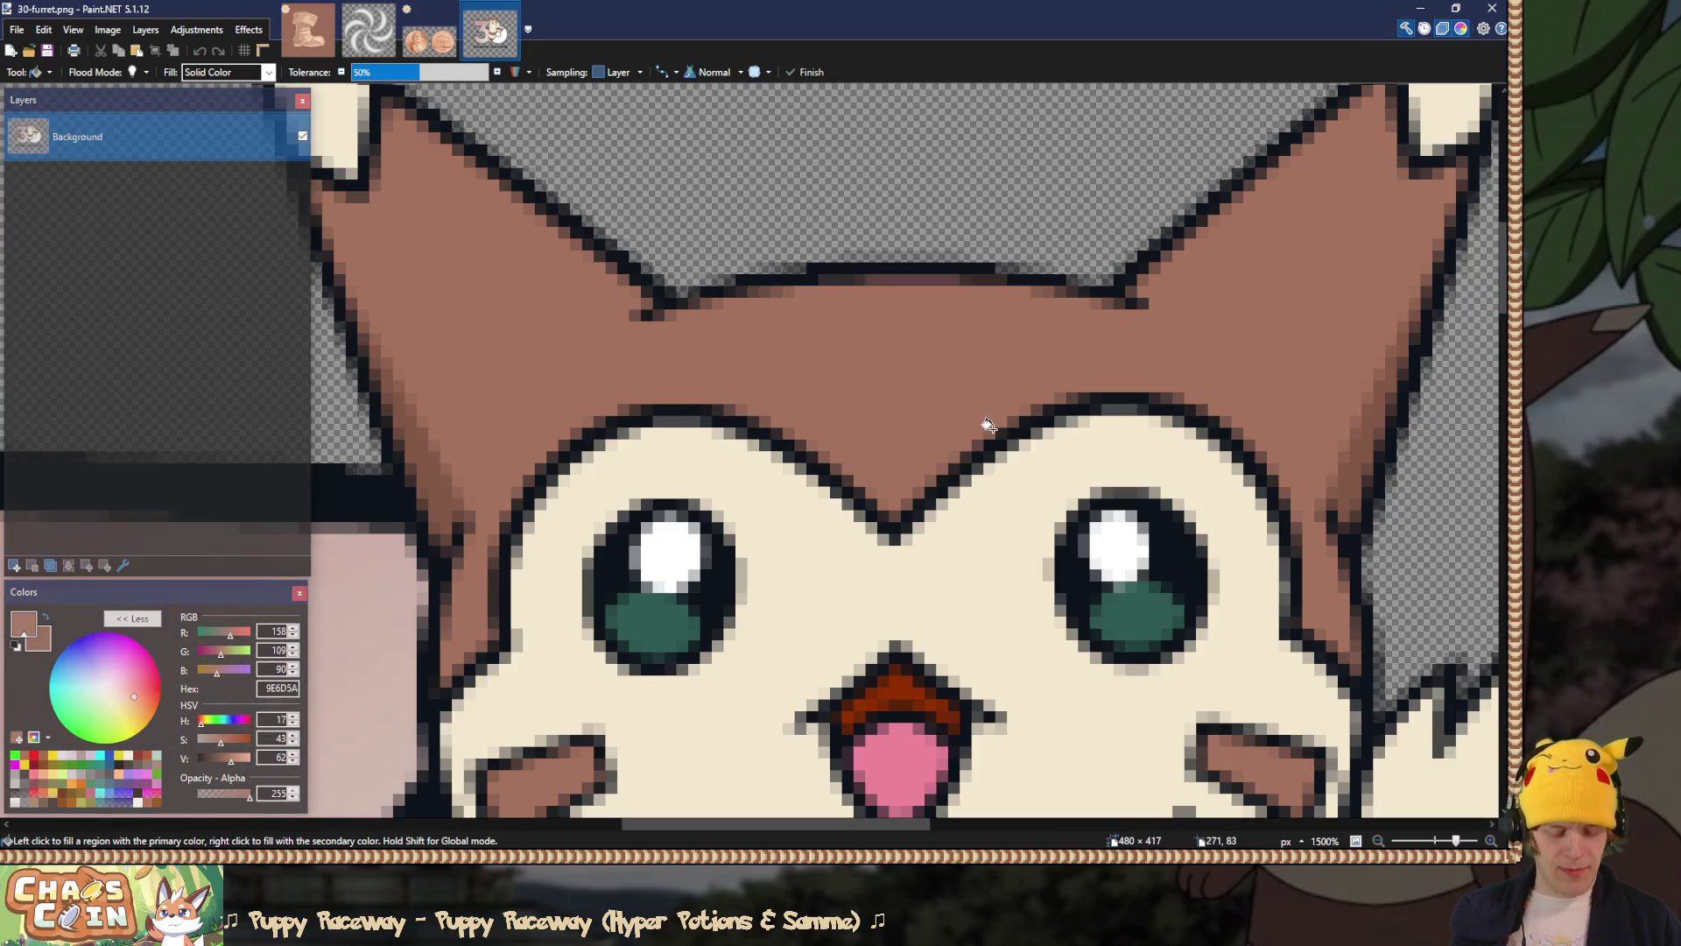
key(k)
click(903, 386)
click(320, 46)
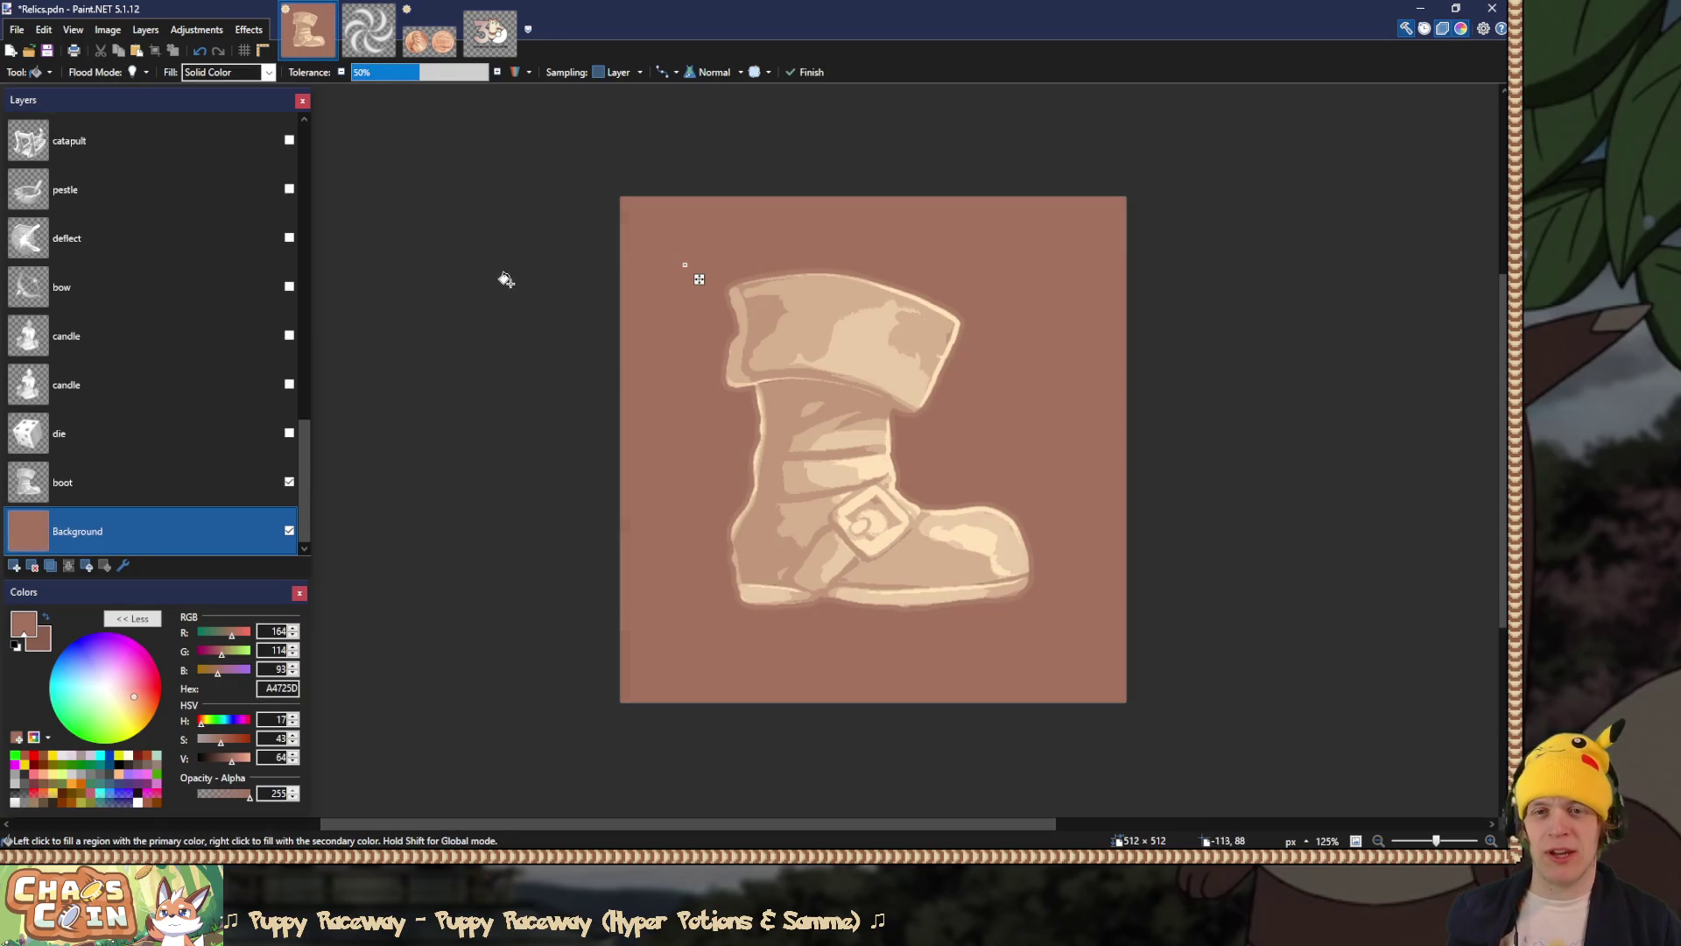
key(s)
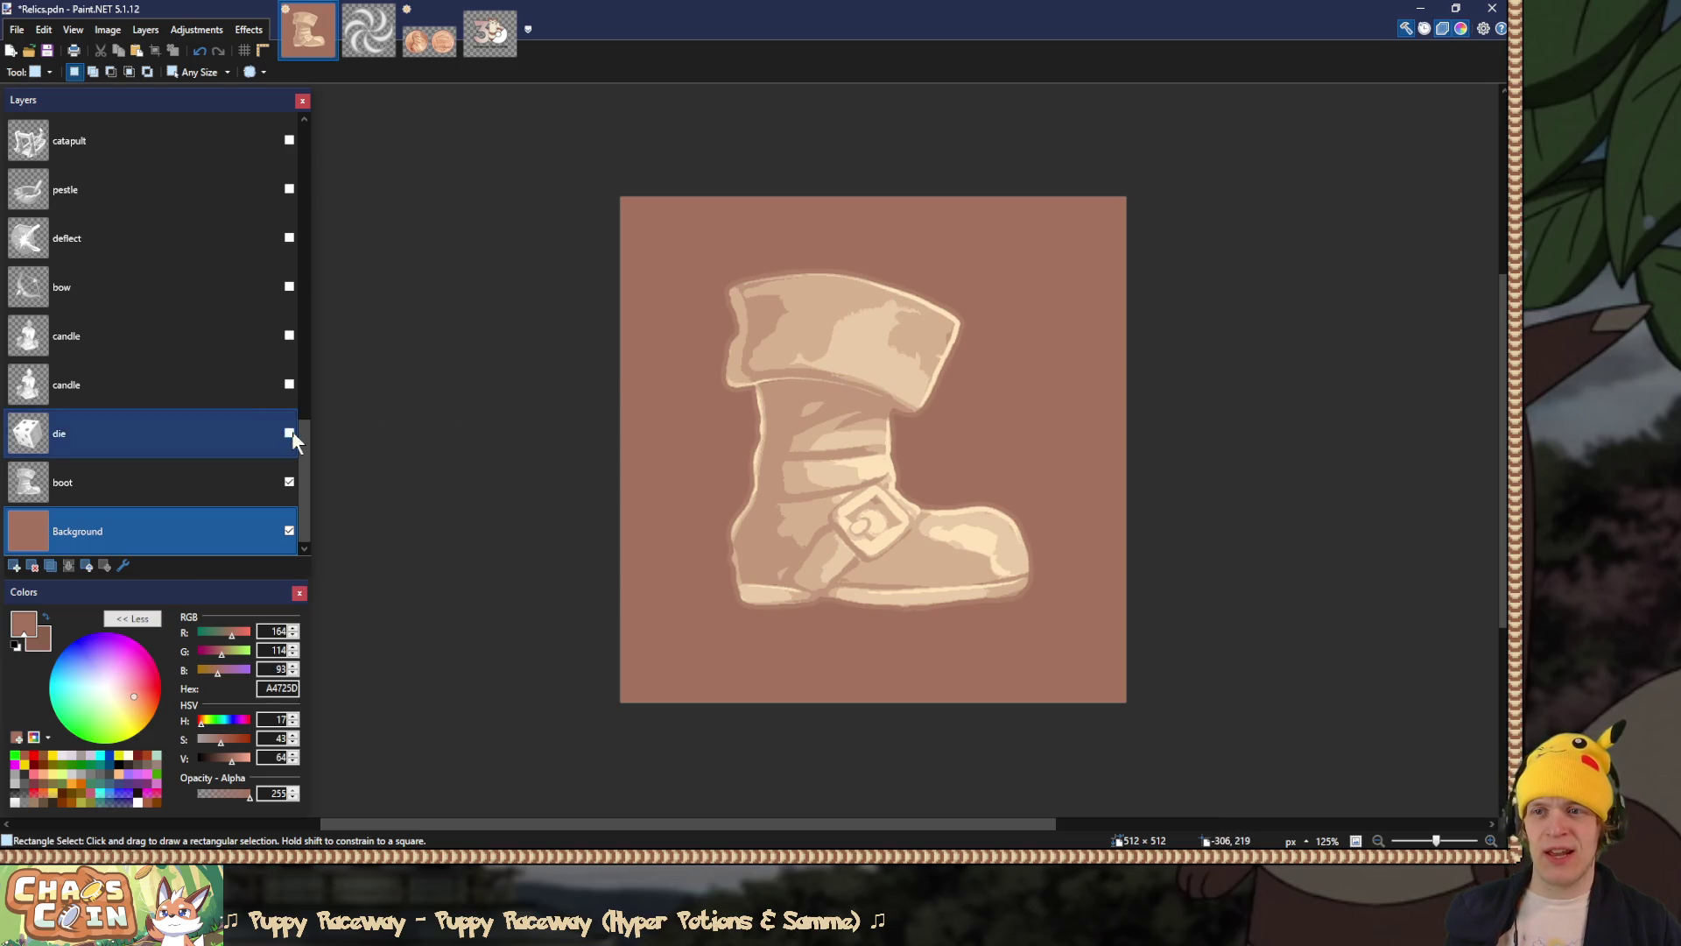
click(289, 432)
click(230, 447)
double_click(230, 446)
click(738, 450)
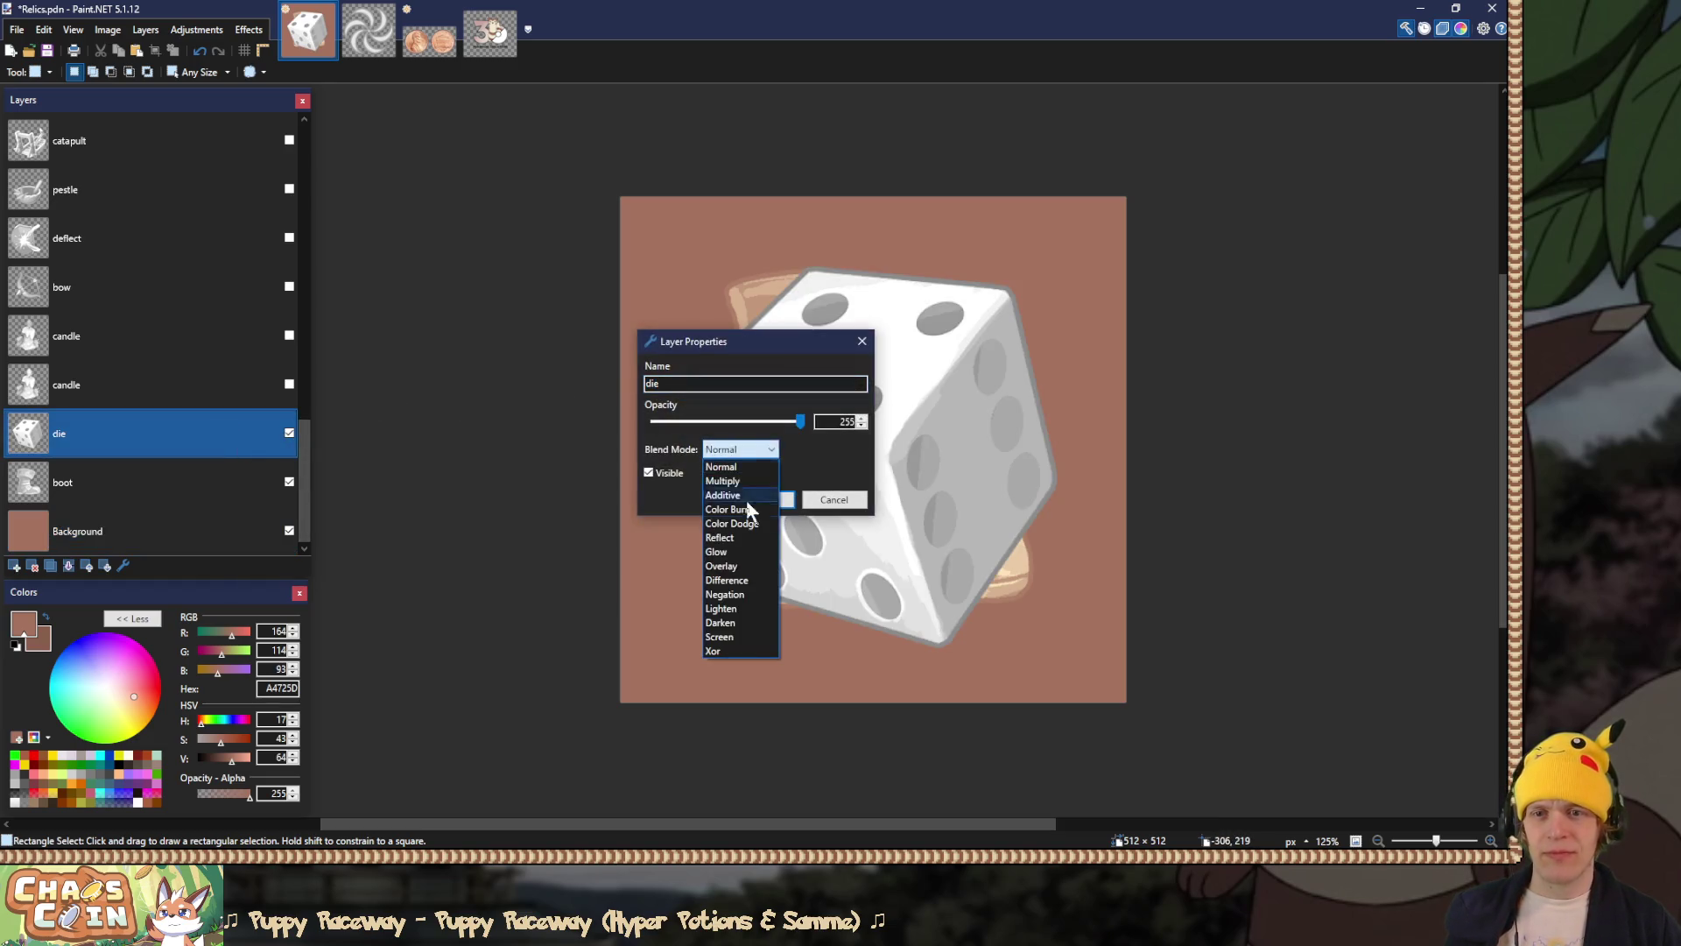
click(716, 552)
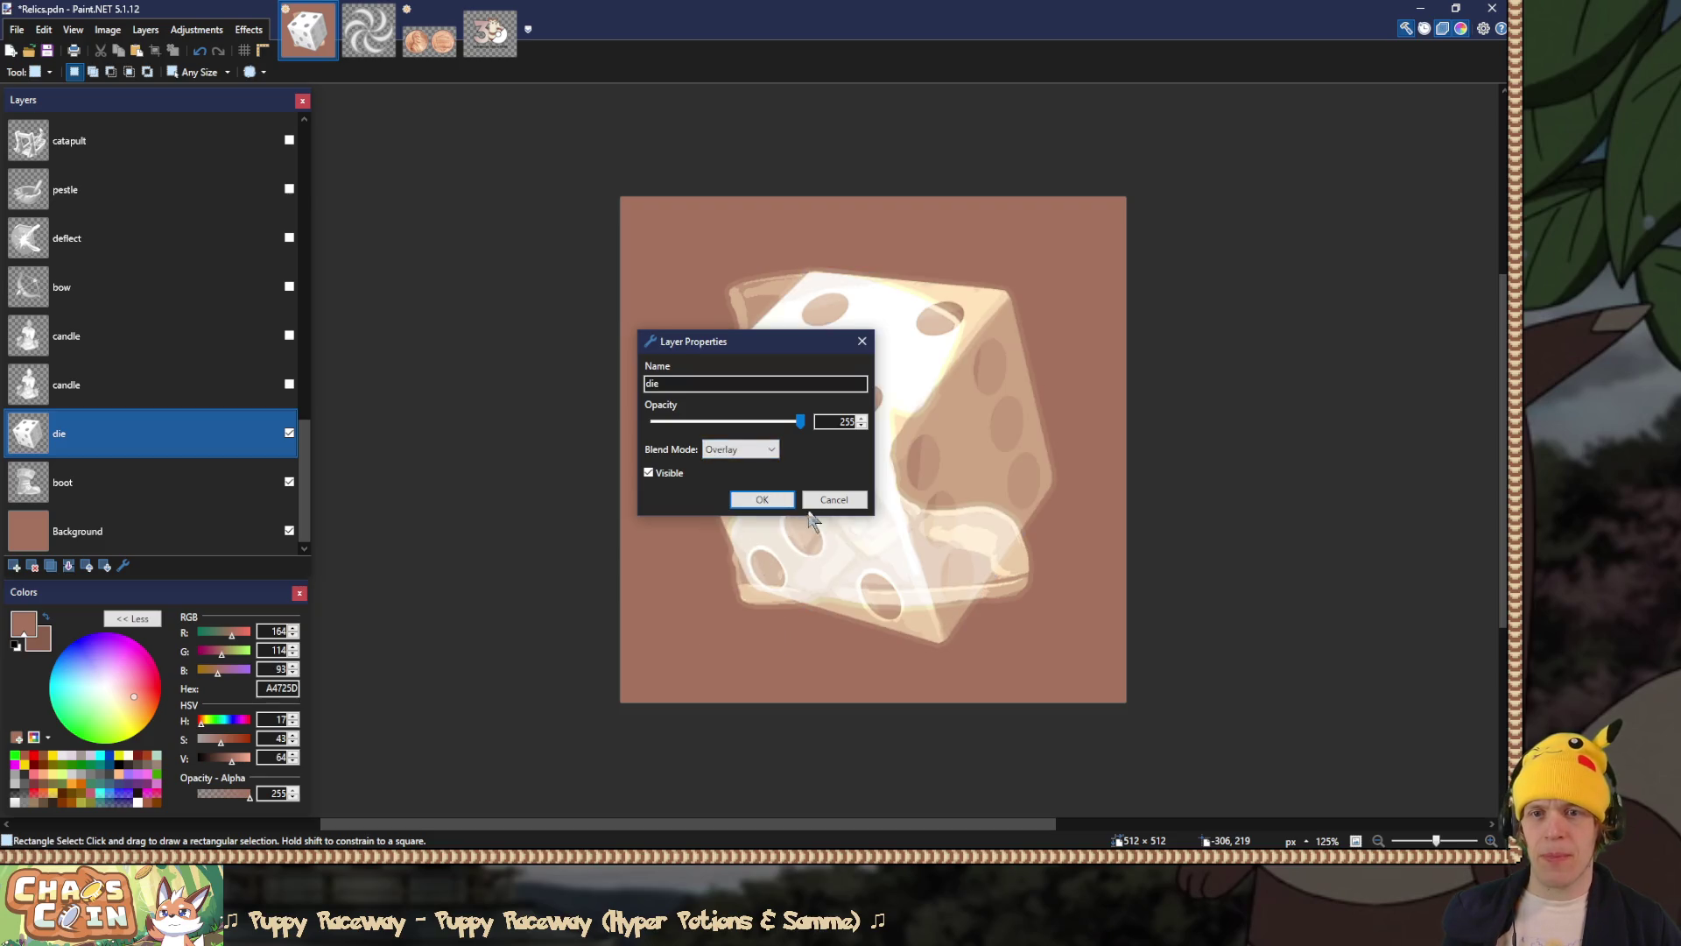
click(755, 499)
click(289, 481)
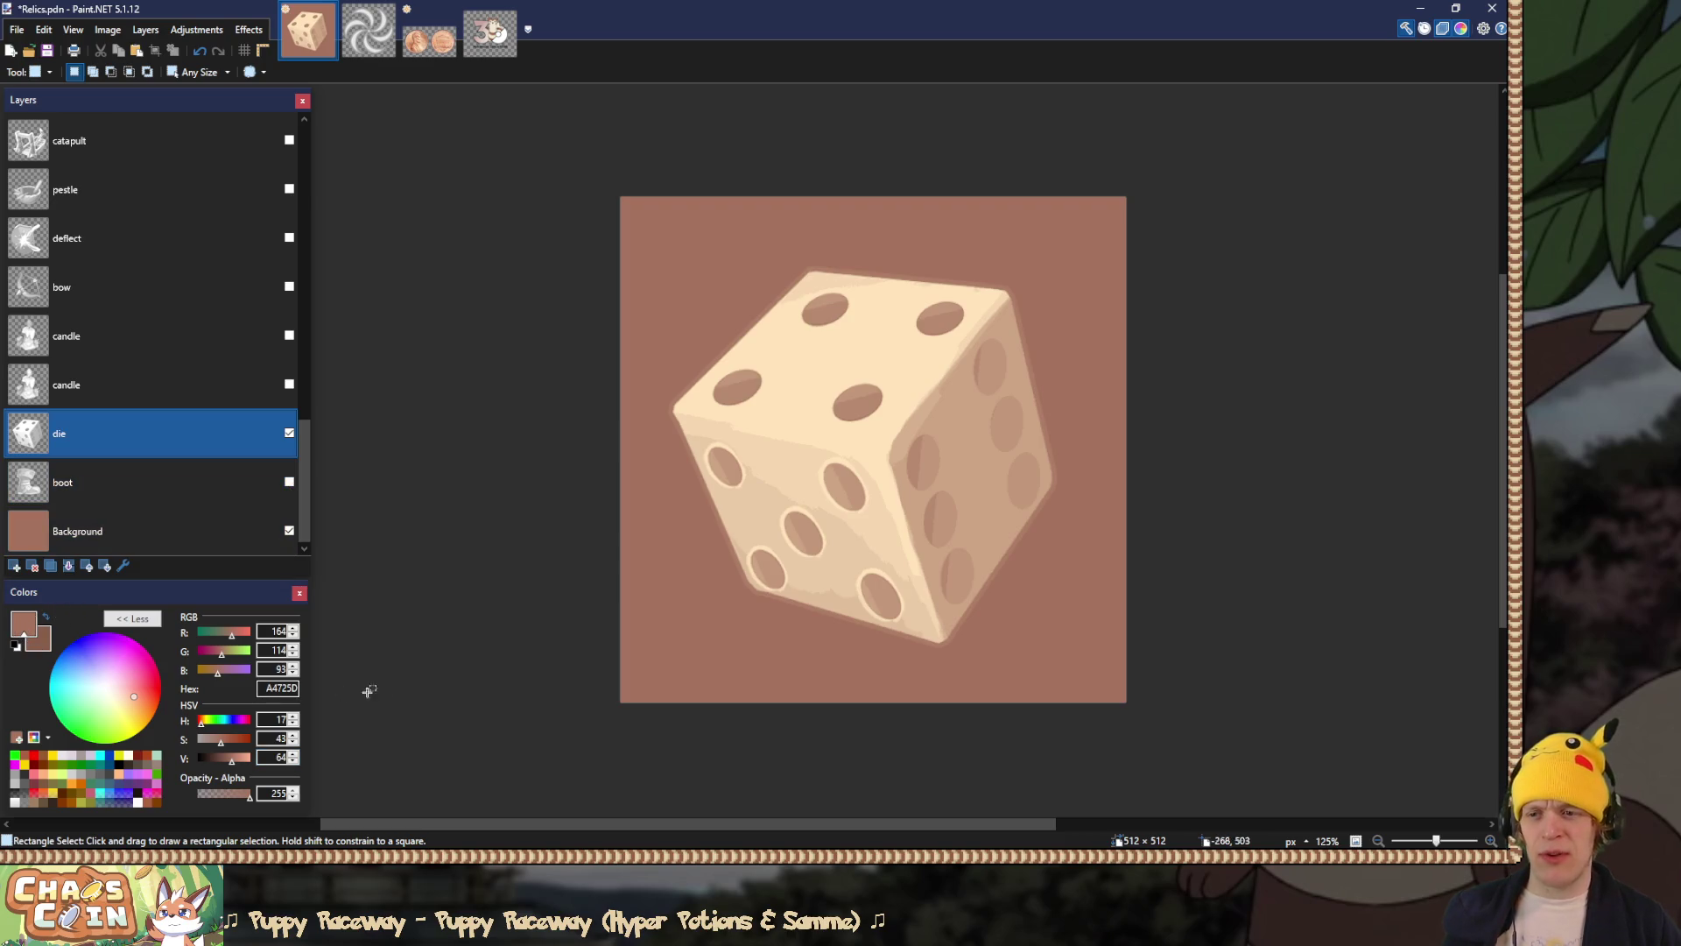
key(f)
click(223, 759)
click(225, 759)
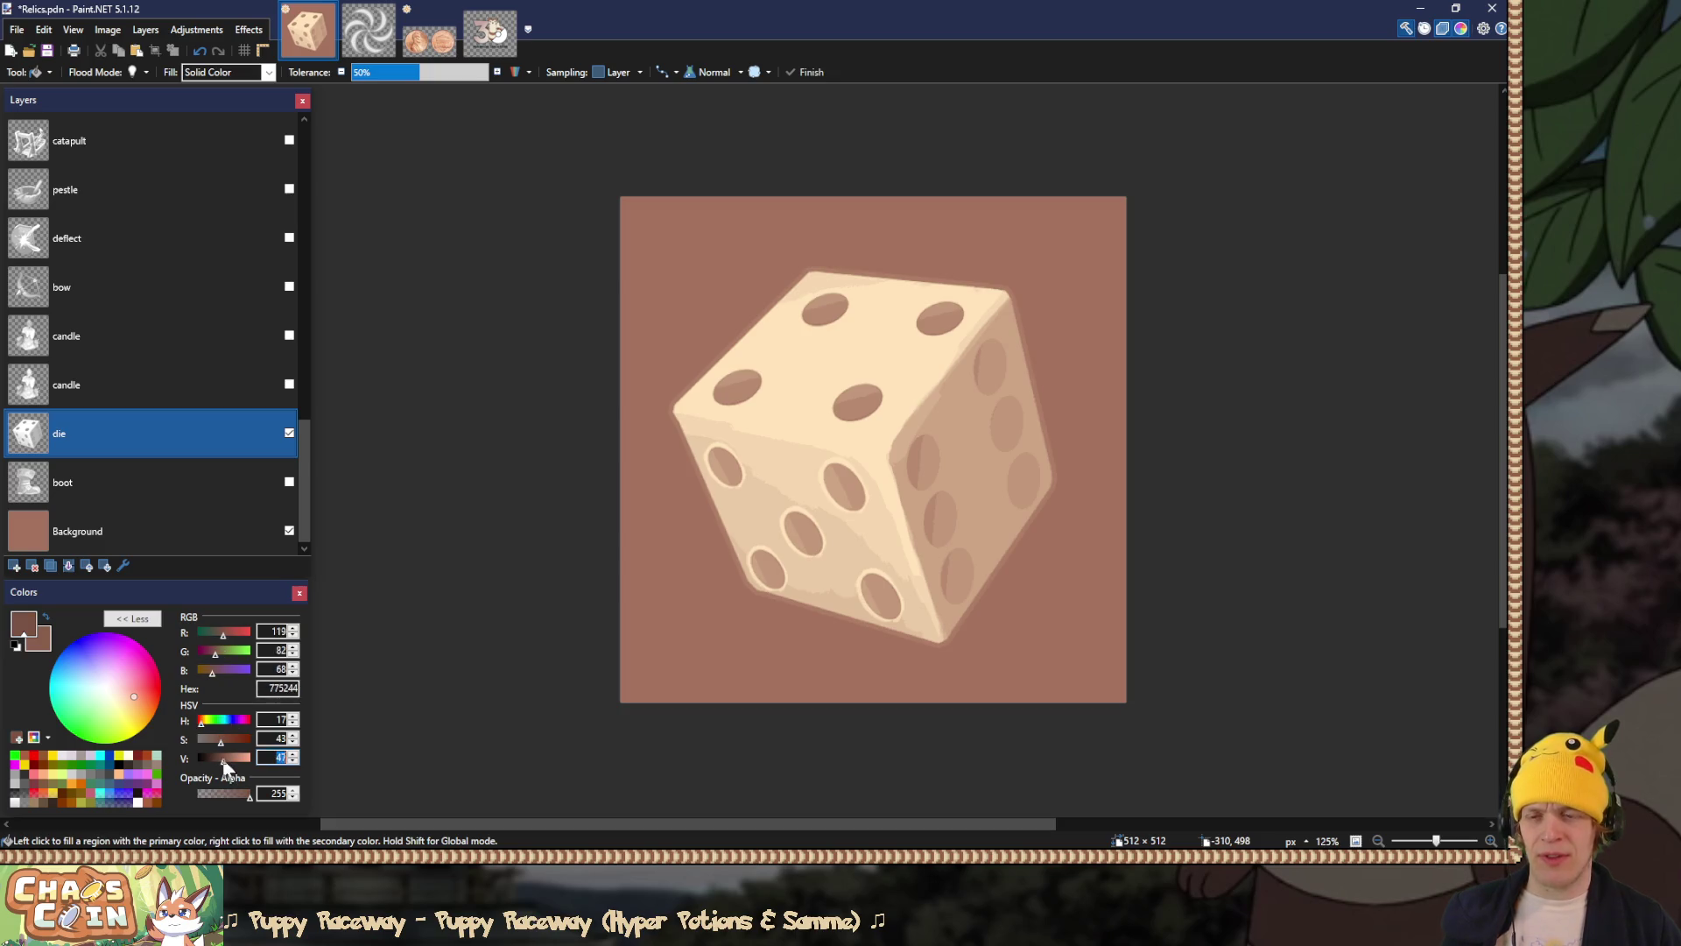
click(749, 275)
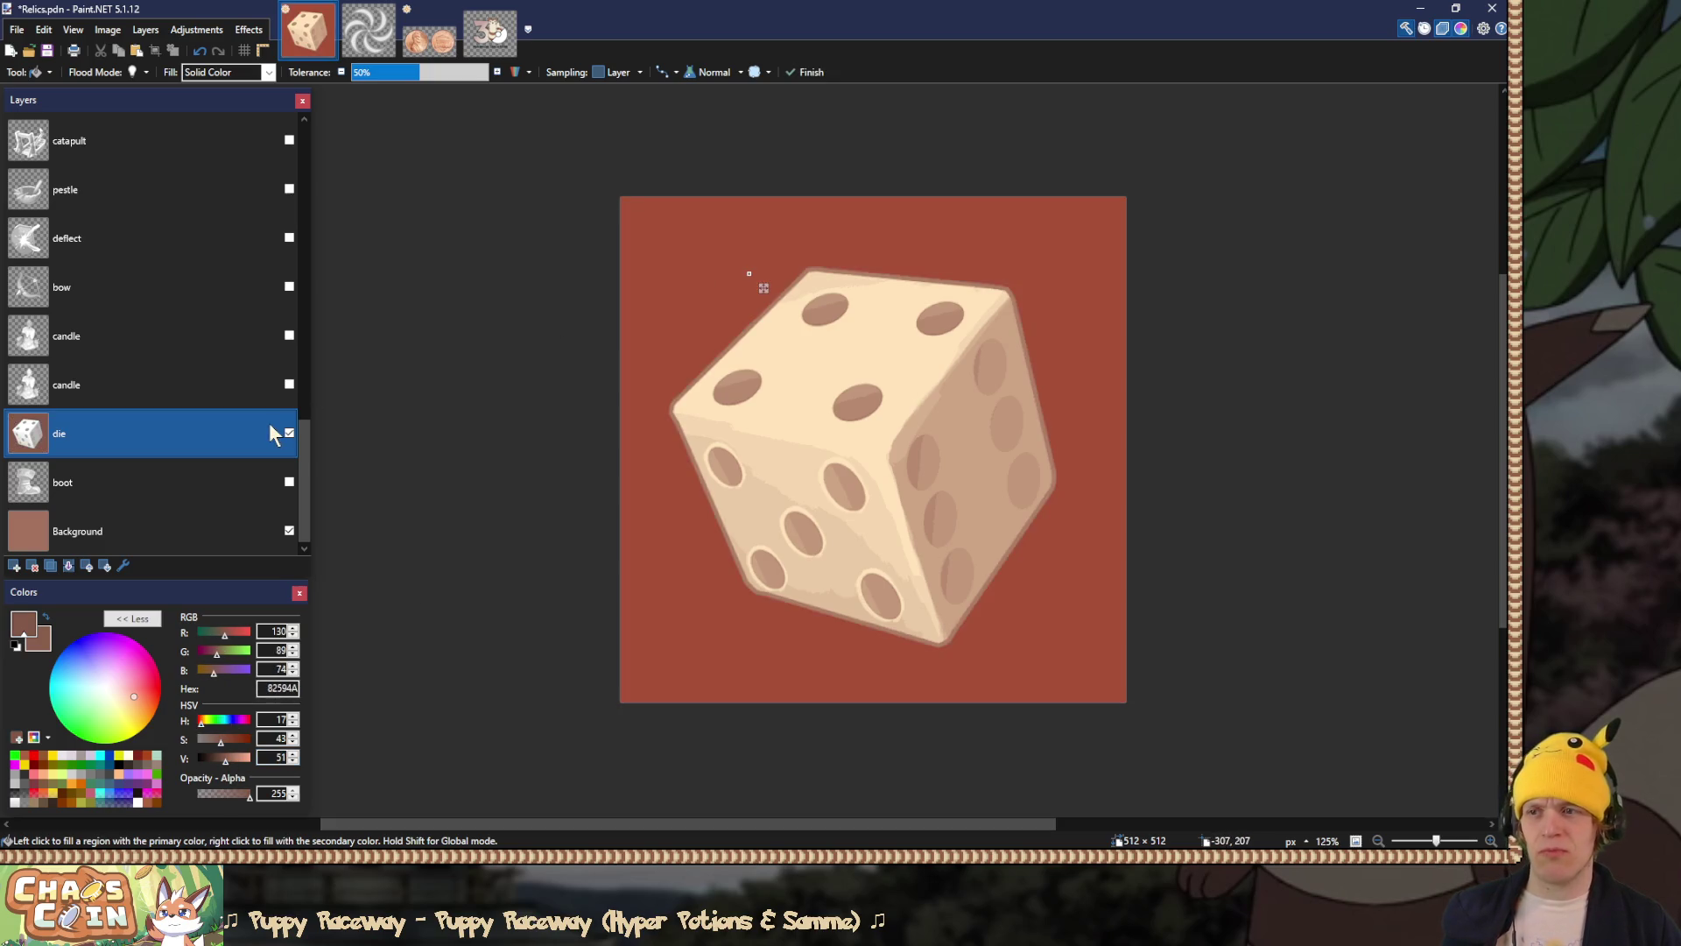
key(ctrl+z)
click(186, 532)
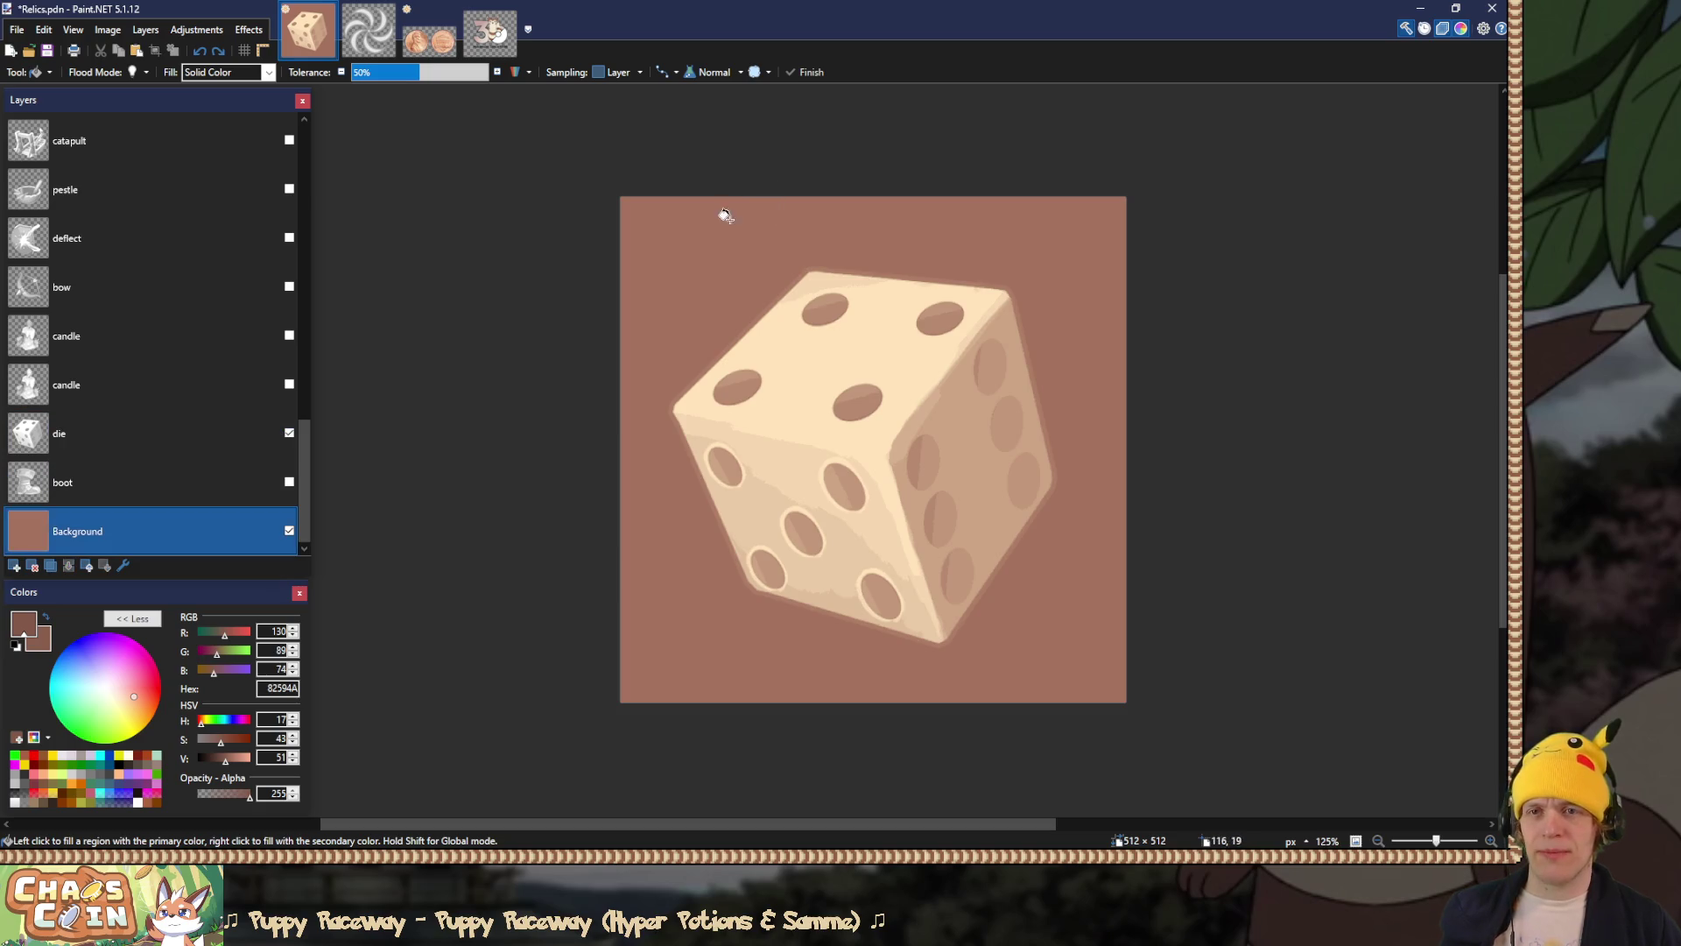
click(711, 233)
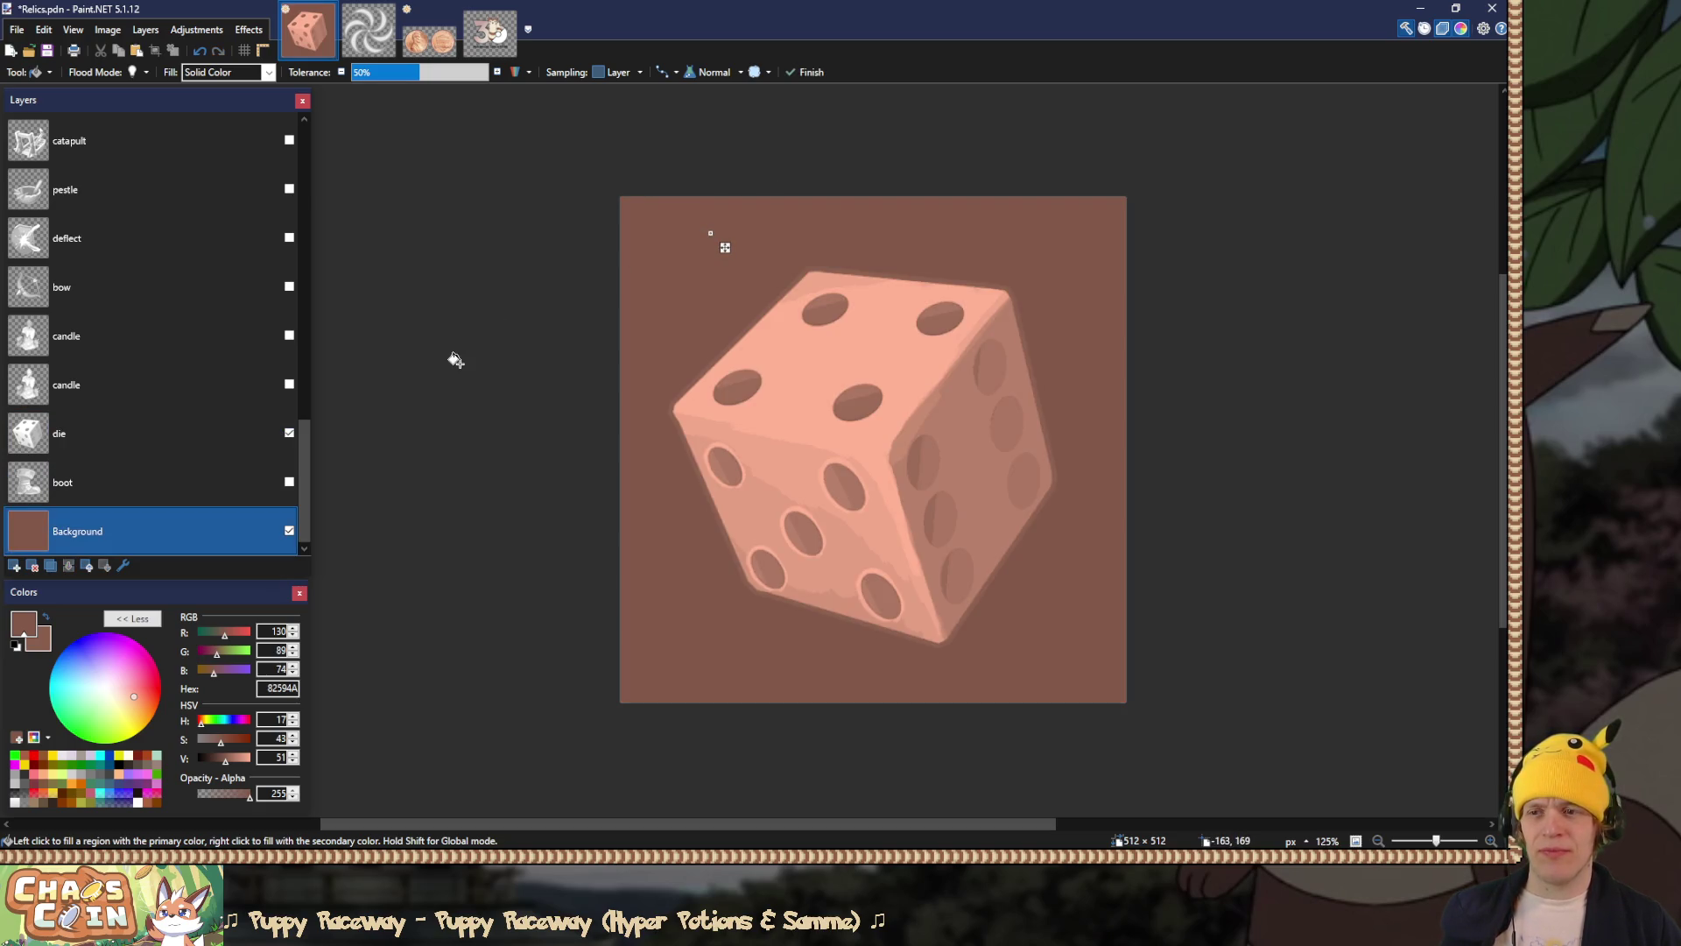
mouse_move(217, 758)
mouse_down()
mouse_move(199, 758)
mouse_move(254, 757)
mouse_move(224, 759)
mouse_up()
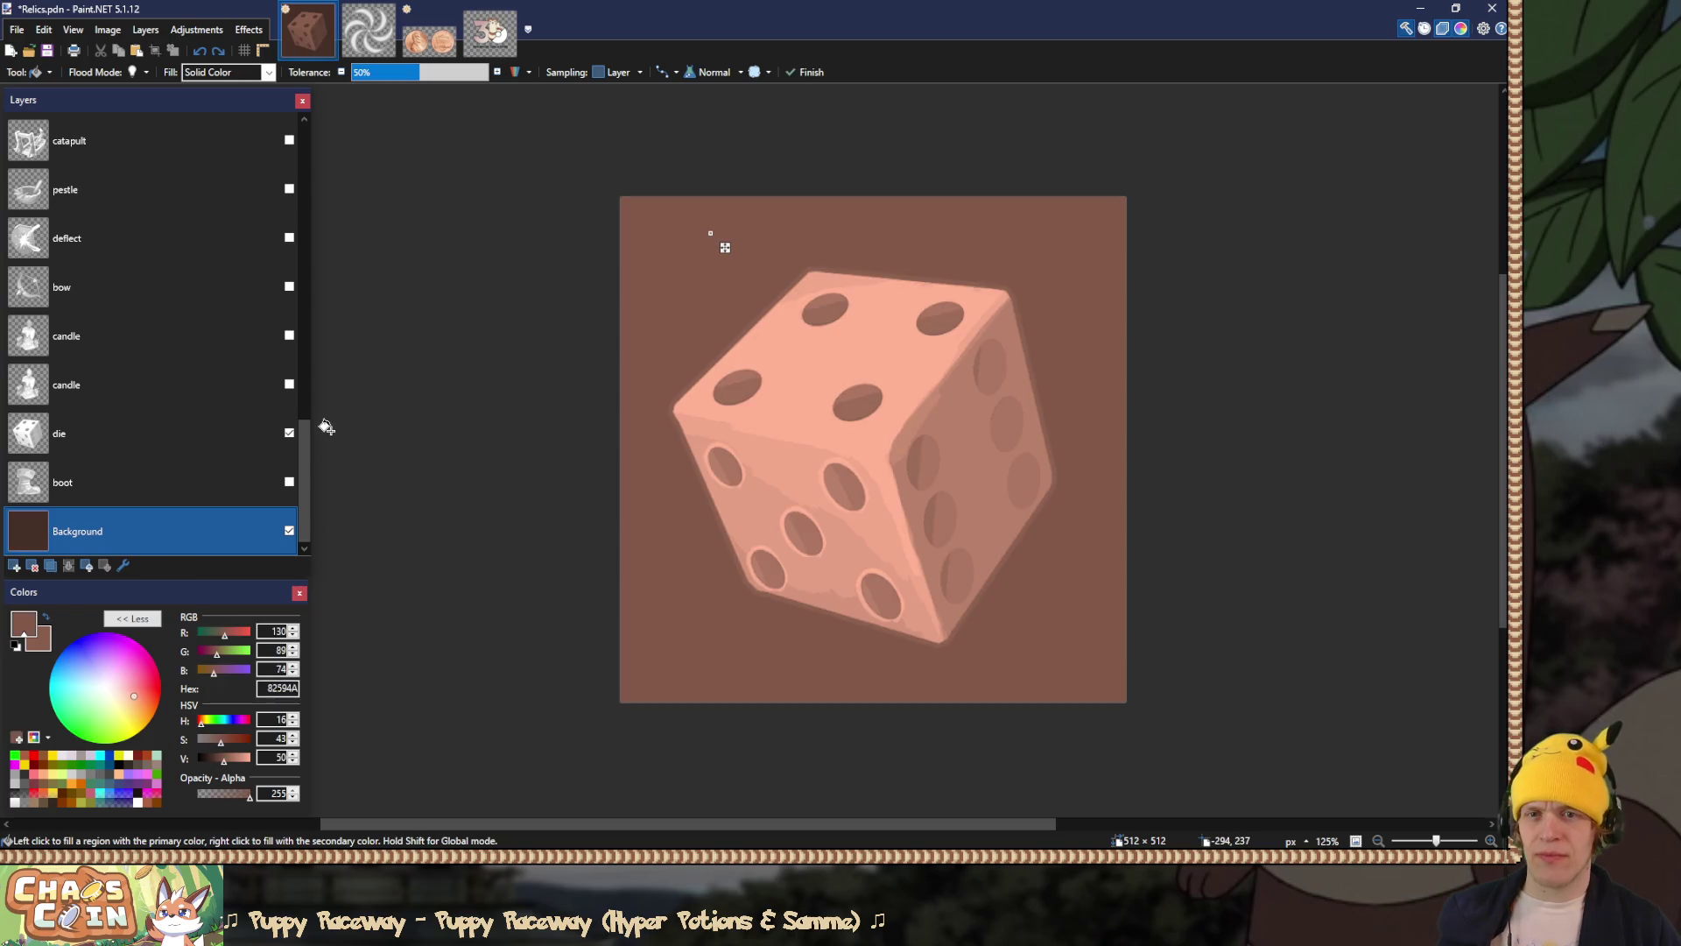
key(Return)
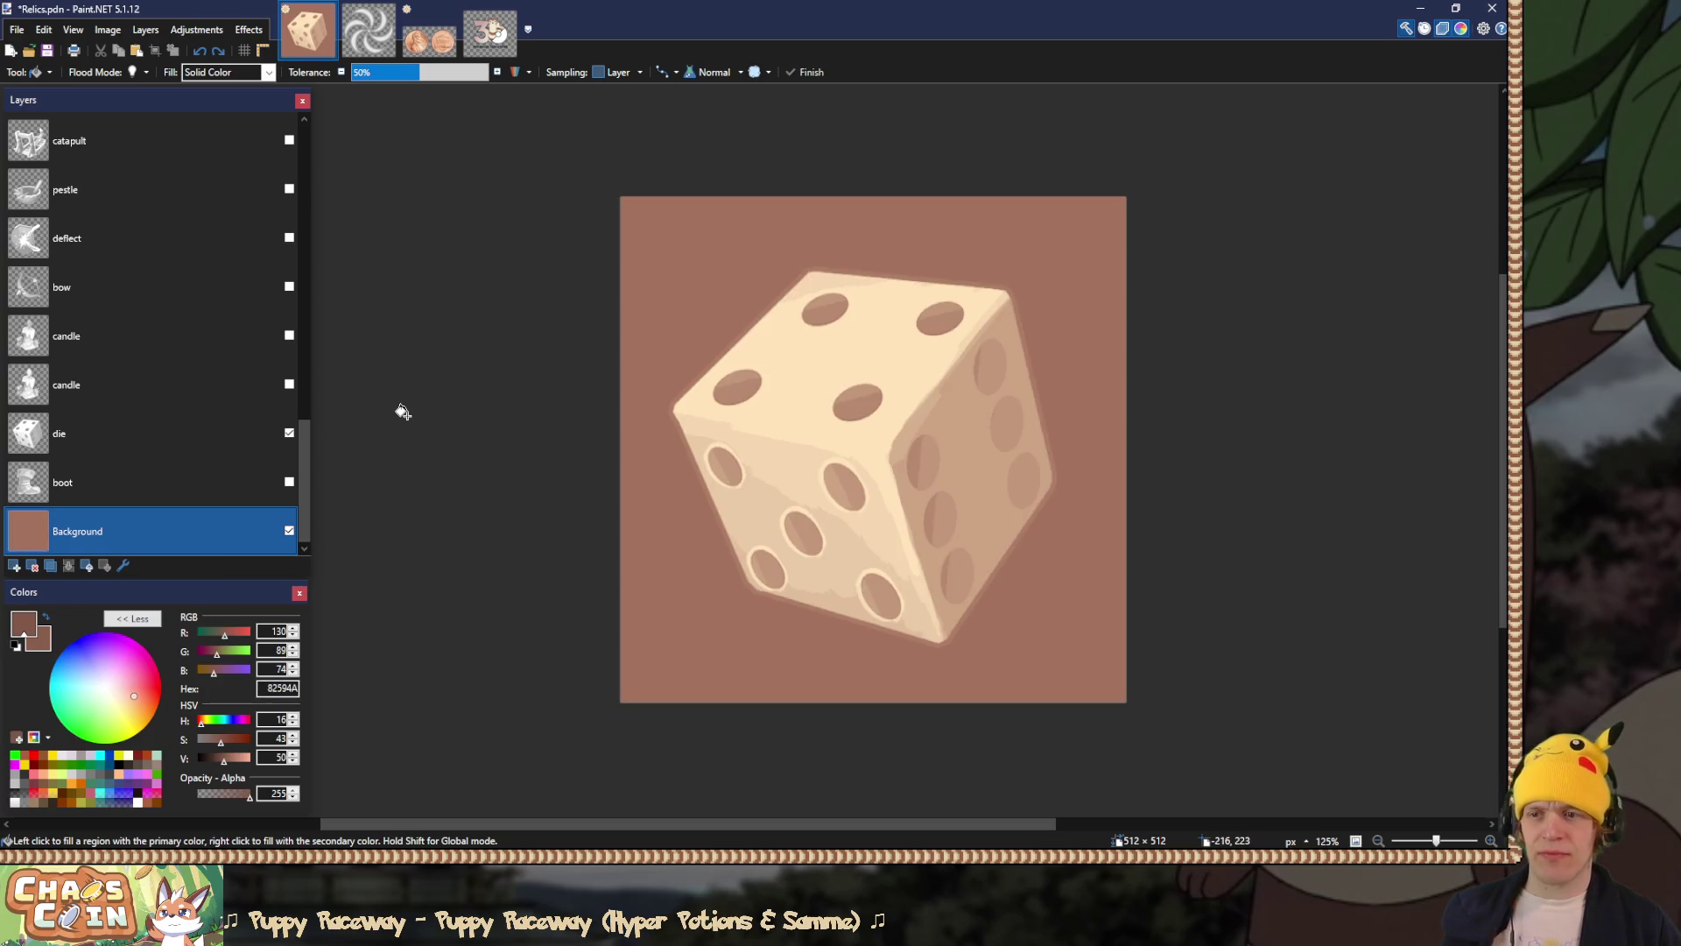
key(ctrl+y)
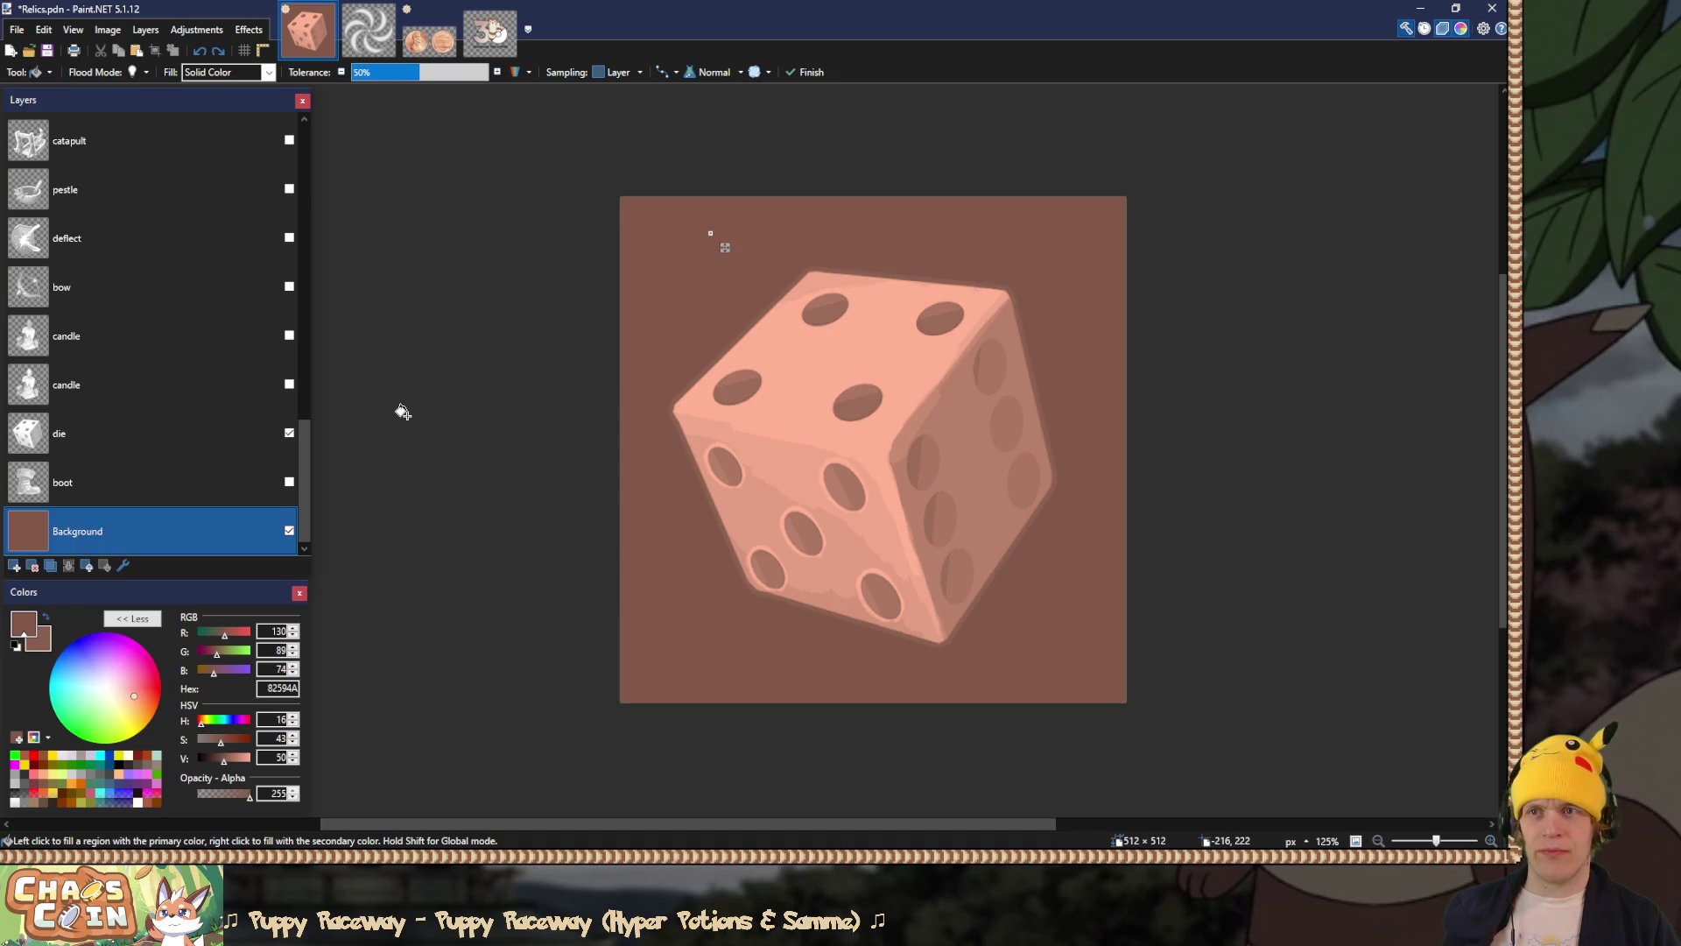
key(ctrl+z)
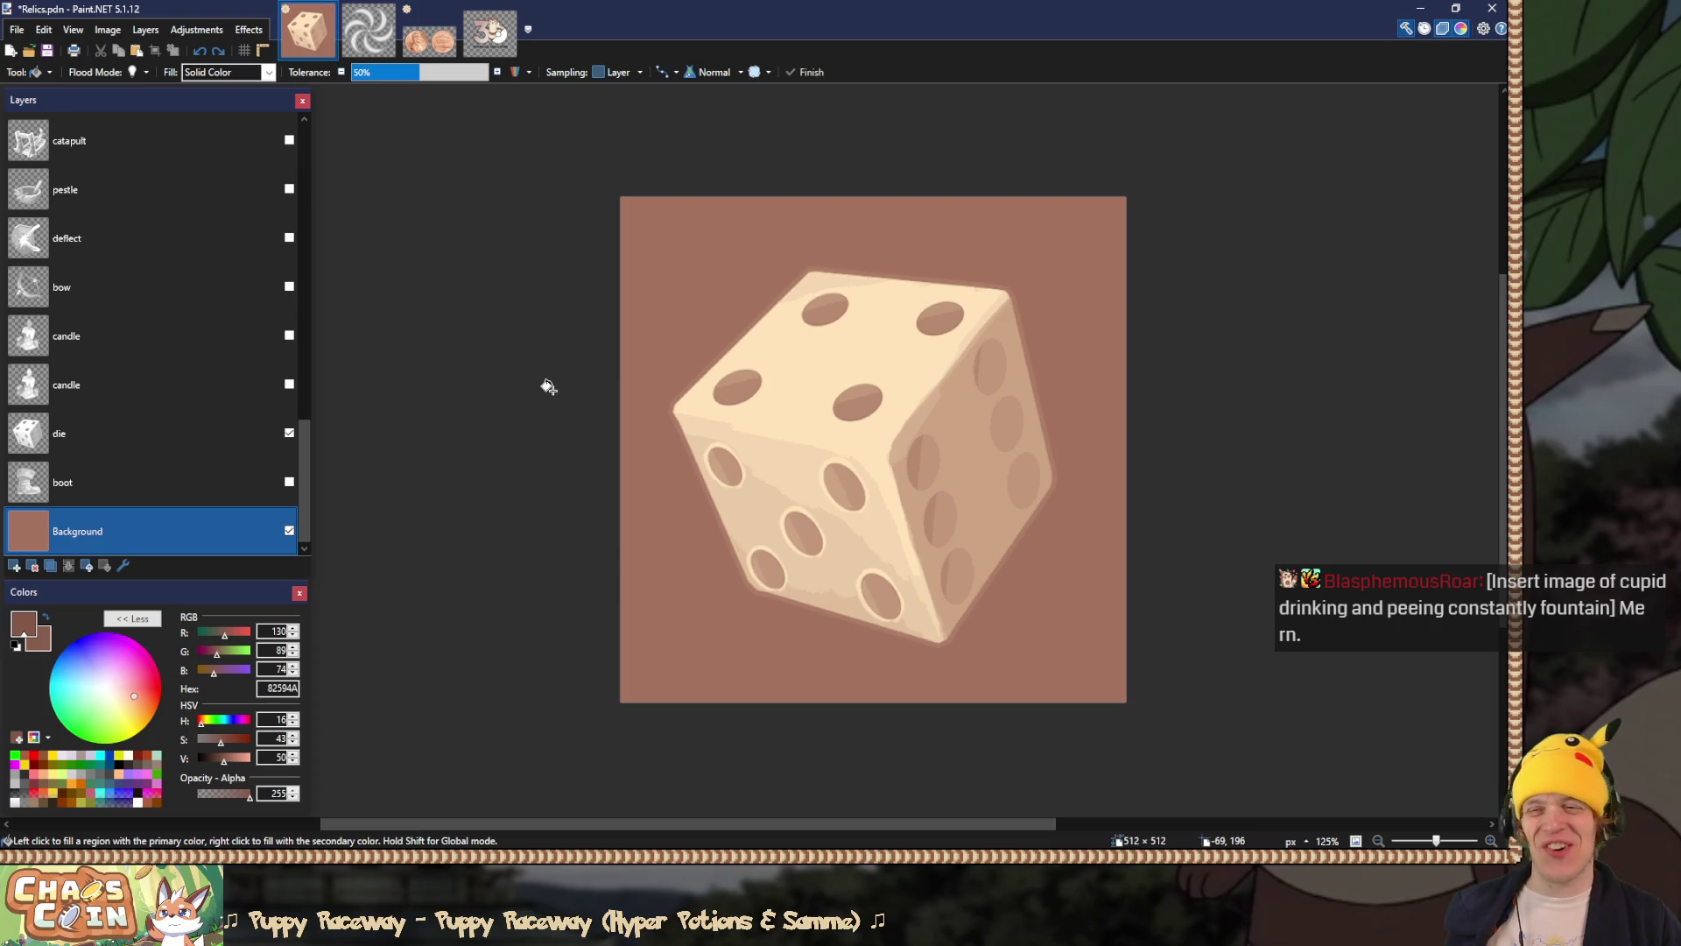
Step: Make the boot layer visible and selected, with the die layer hidden
click(289, 482)
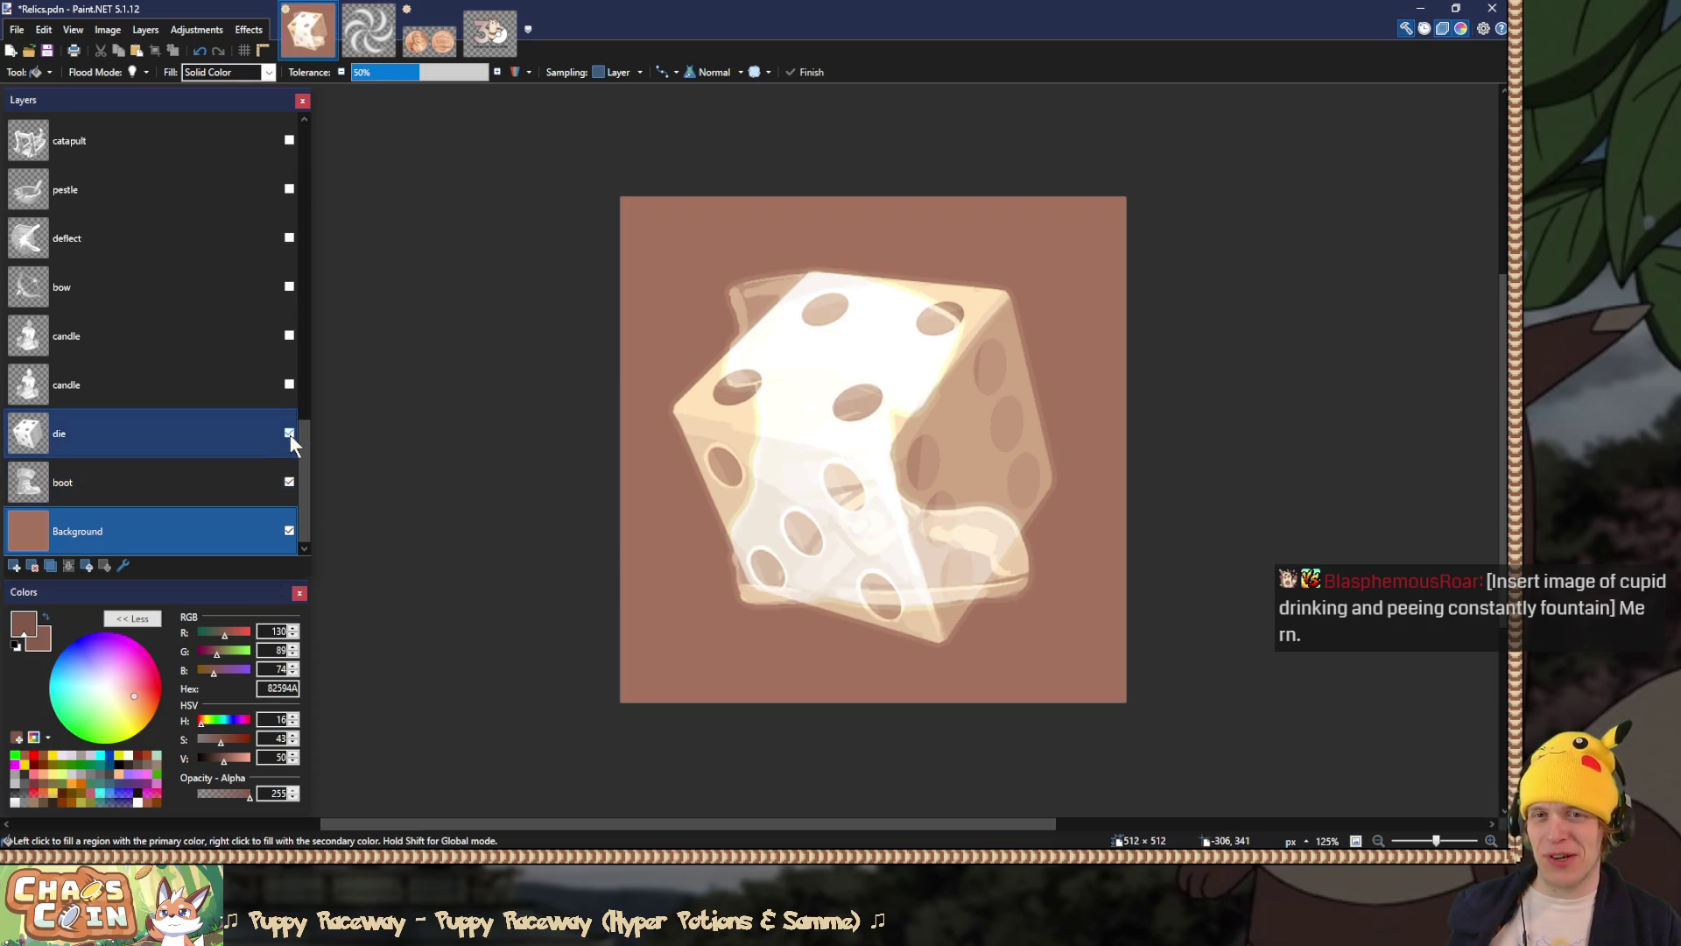
click(289, 433)
click(191, 488)
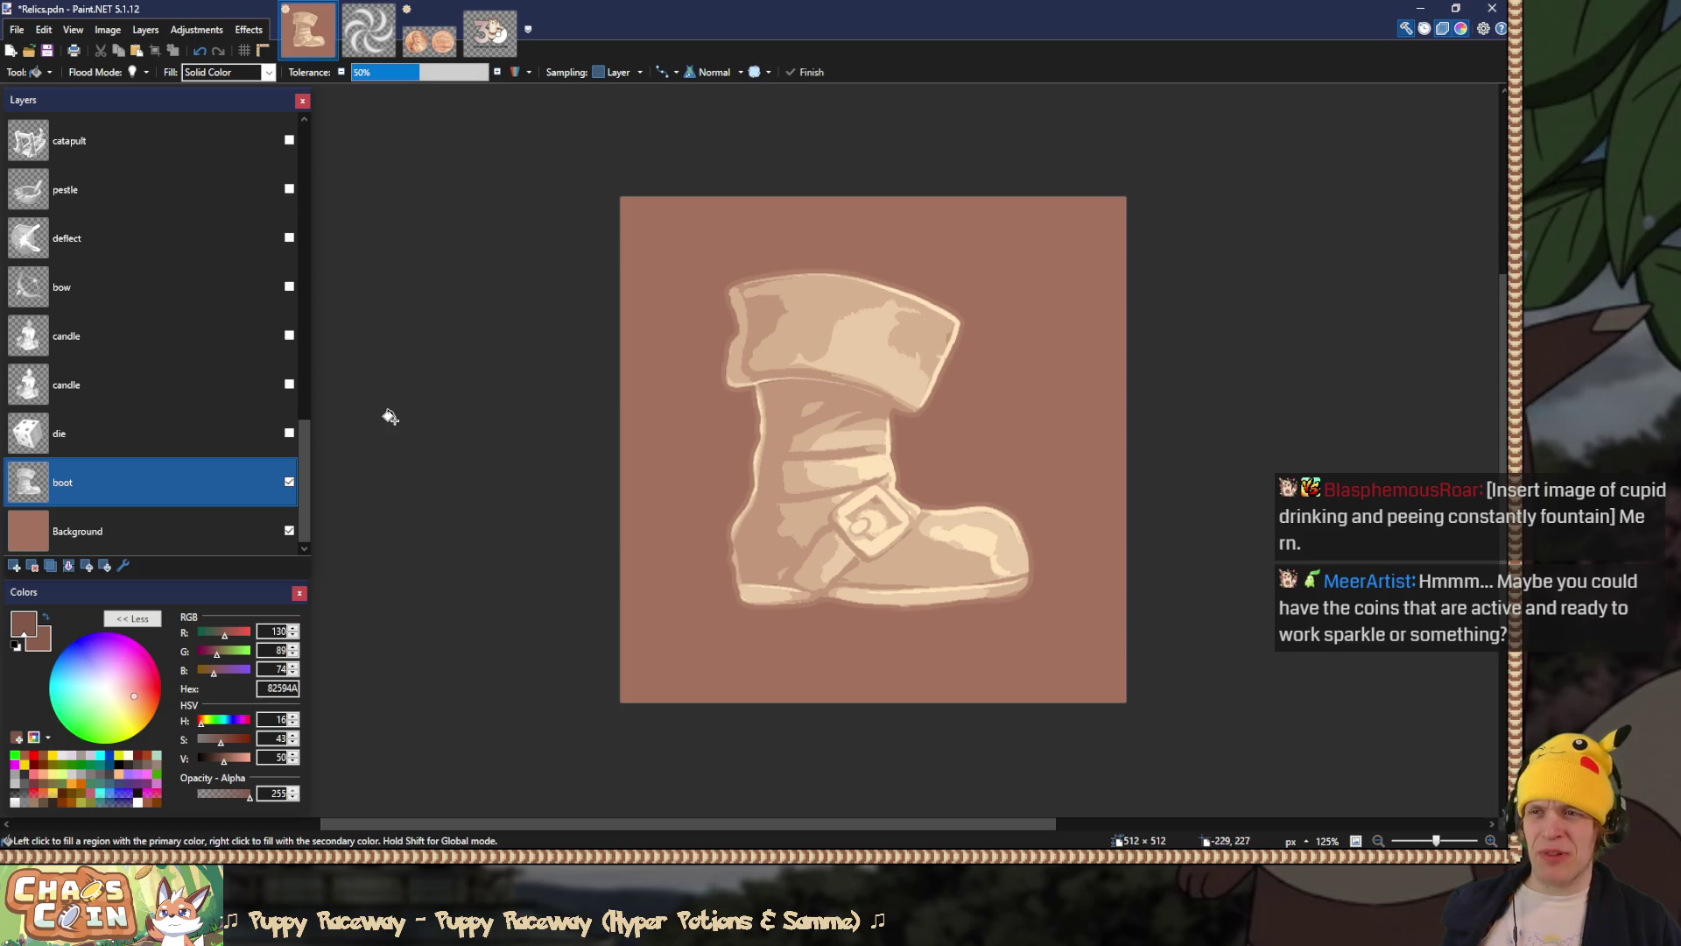
drag(305, 521, 330, 160)
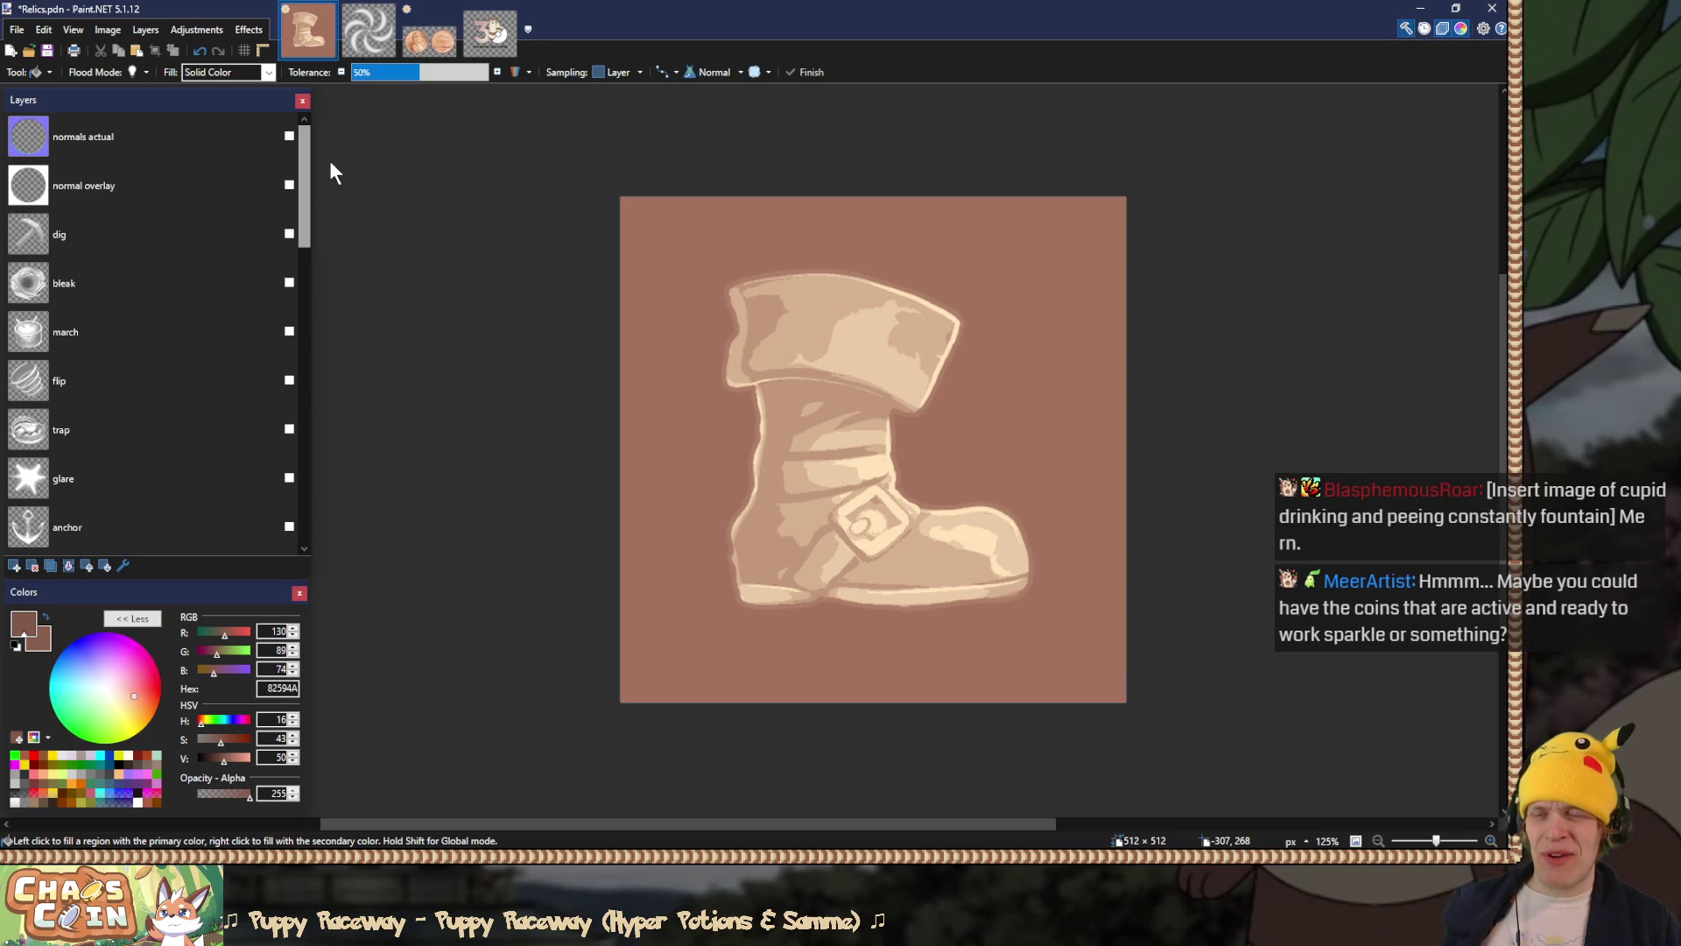
mouse_move(330, 162)
mouse_down()
mouse_move(308, 355)
mouse_move(309, 329)
mouse_move(262, 506)
mouse_up()
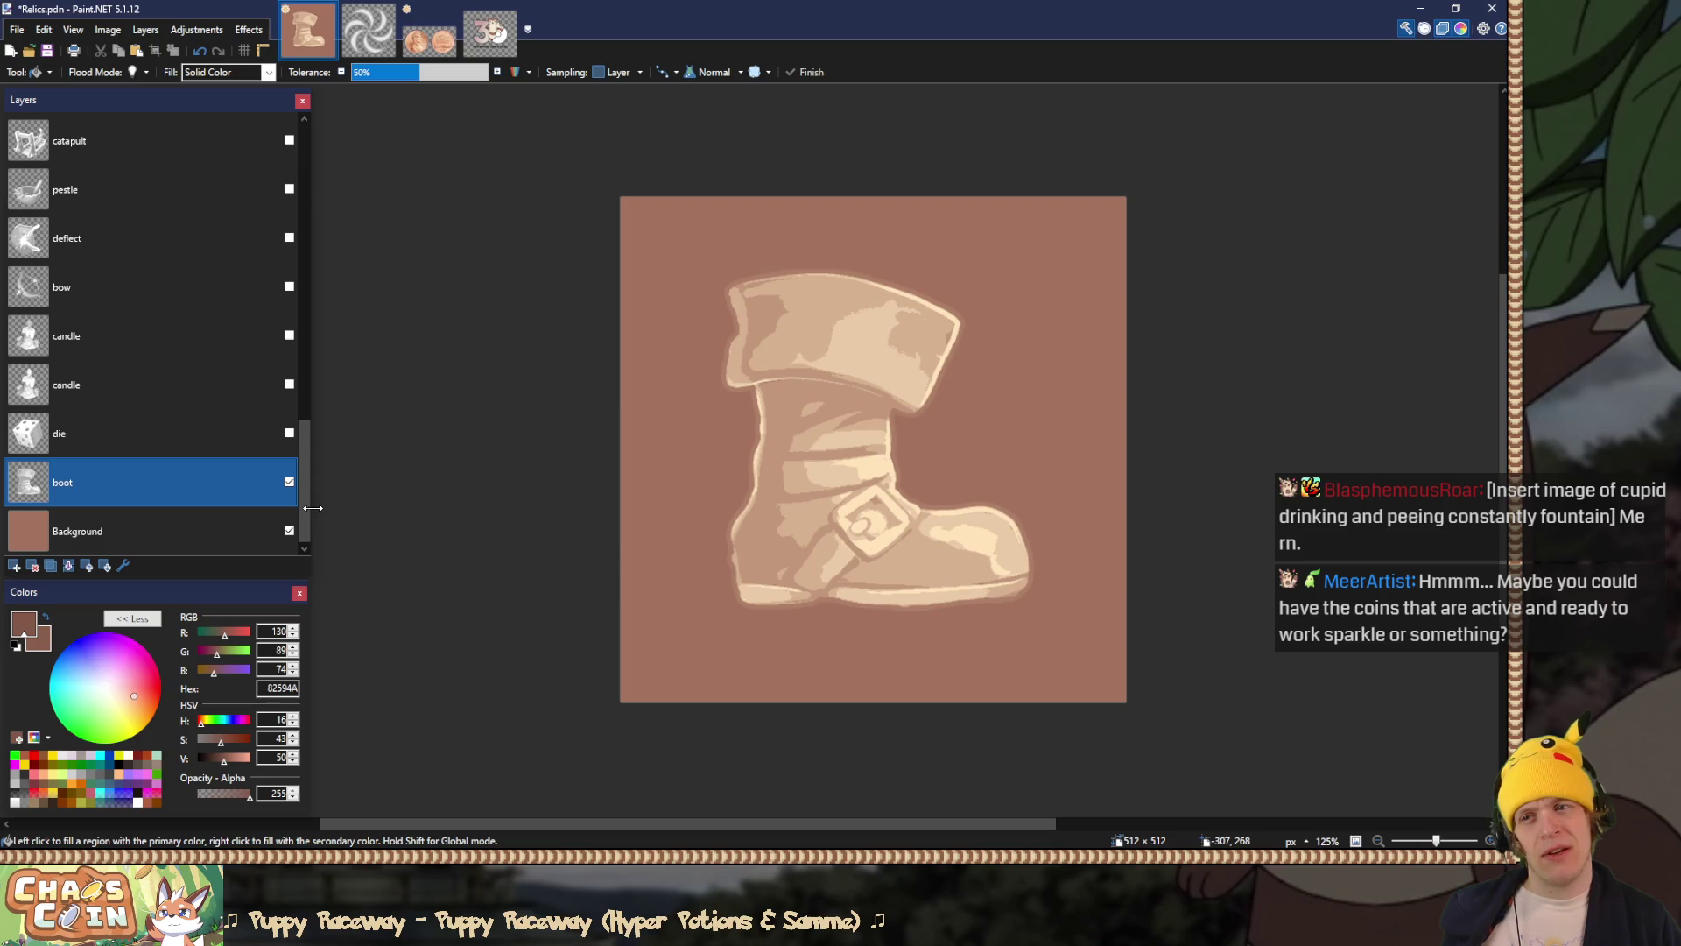
drag(312, 508, 291, 503)
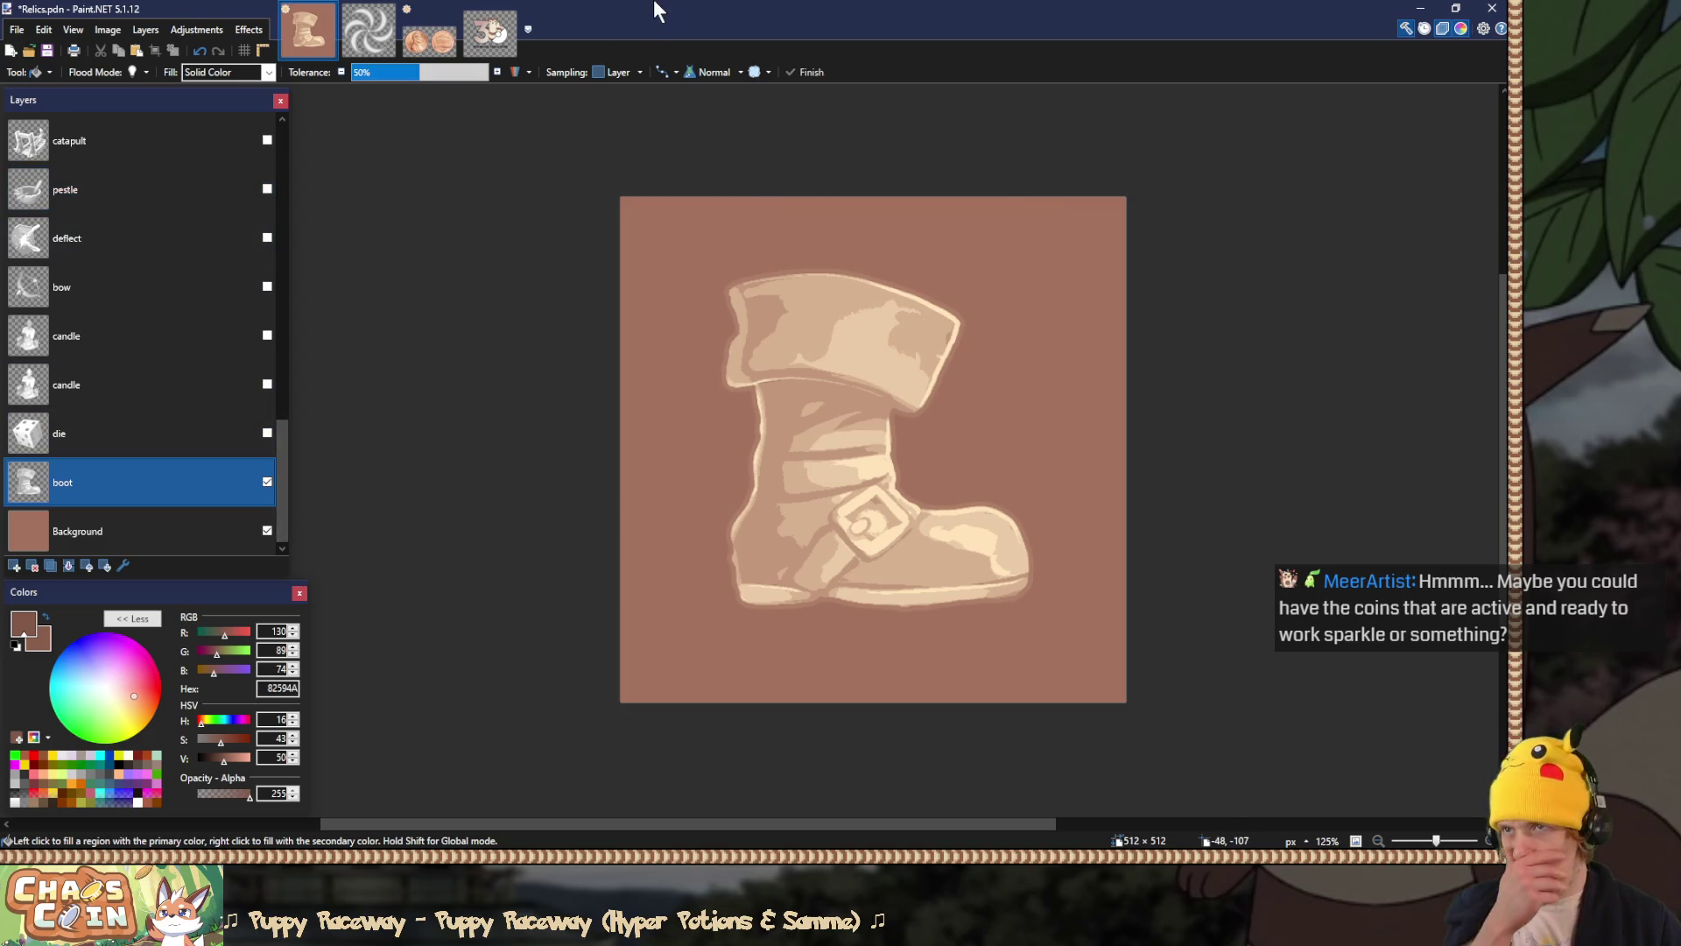
Step: Flatten the boot image and go to the Assets > Coin > Relic folder to save a copy
key(ctrl+shift+f)
key(ctrl+shift+s)
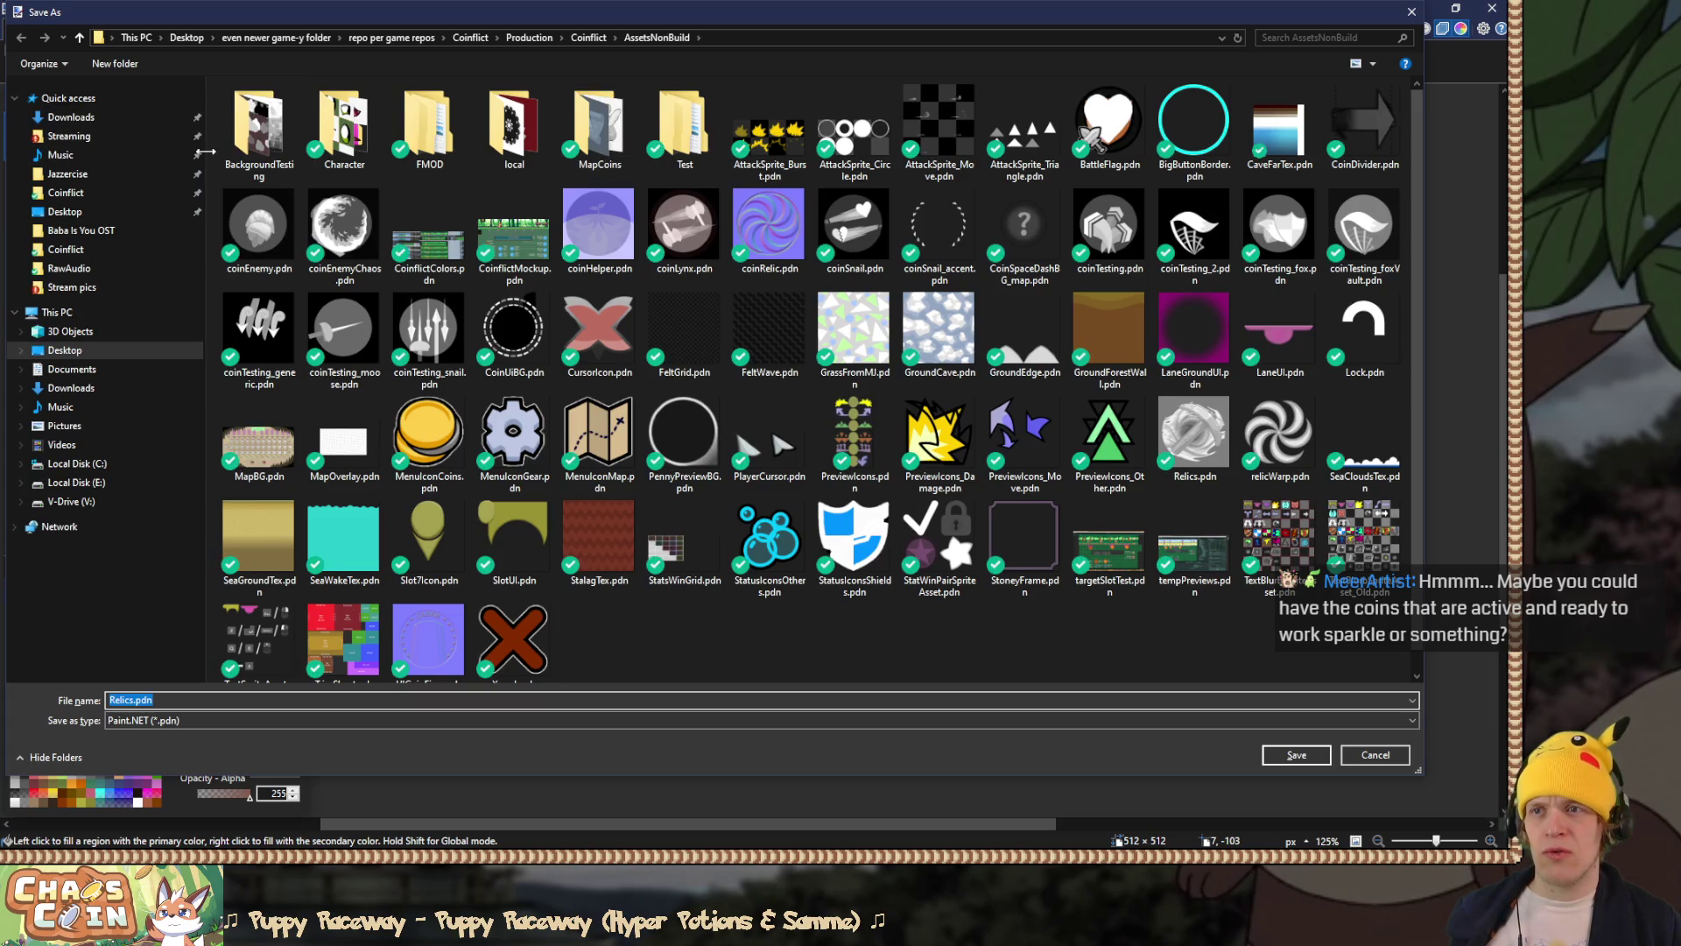
drag(206, 151, 51, 150)
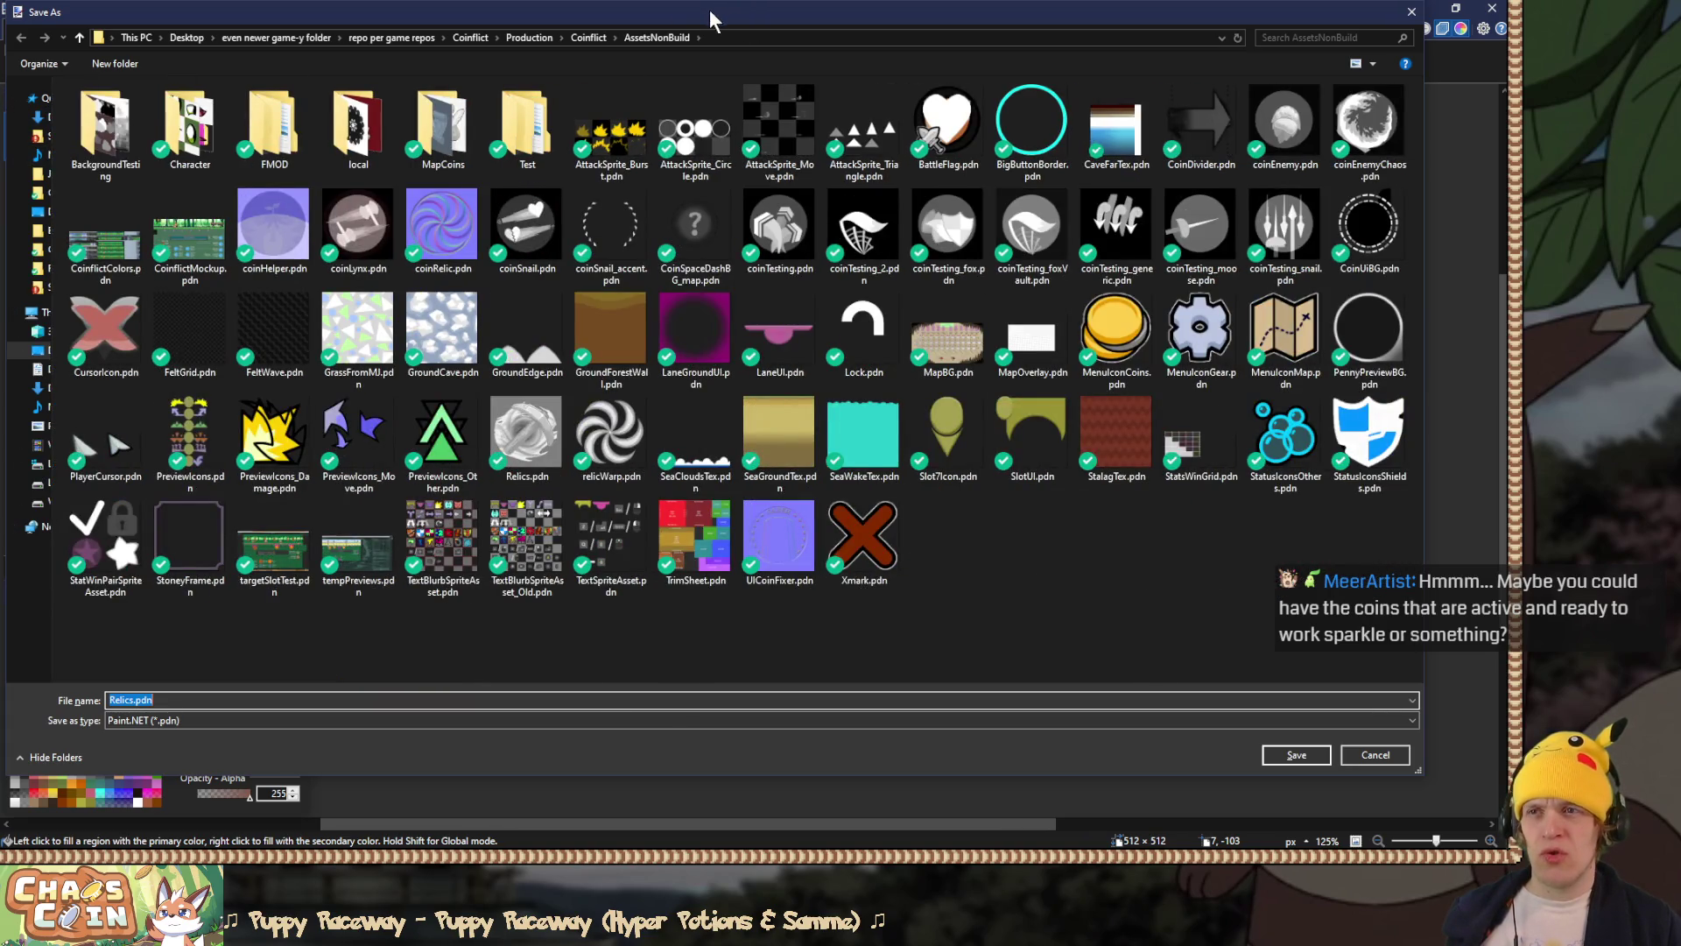
click(587, 37)
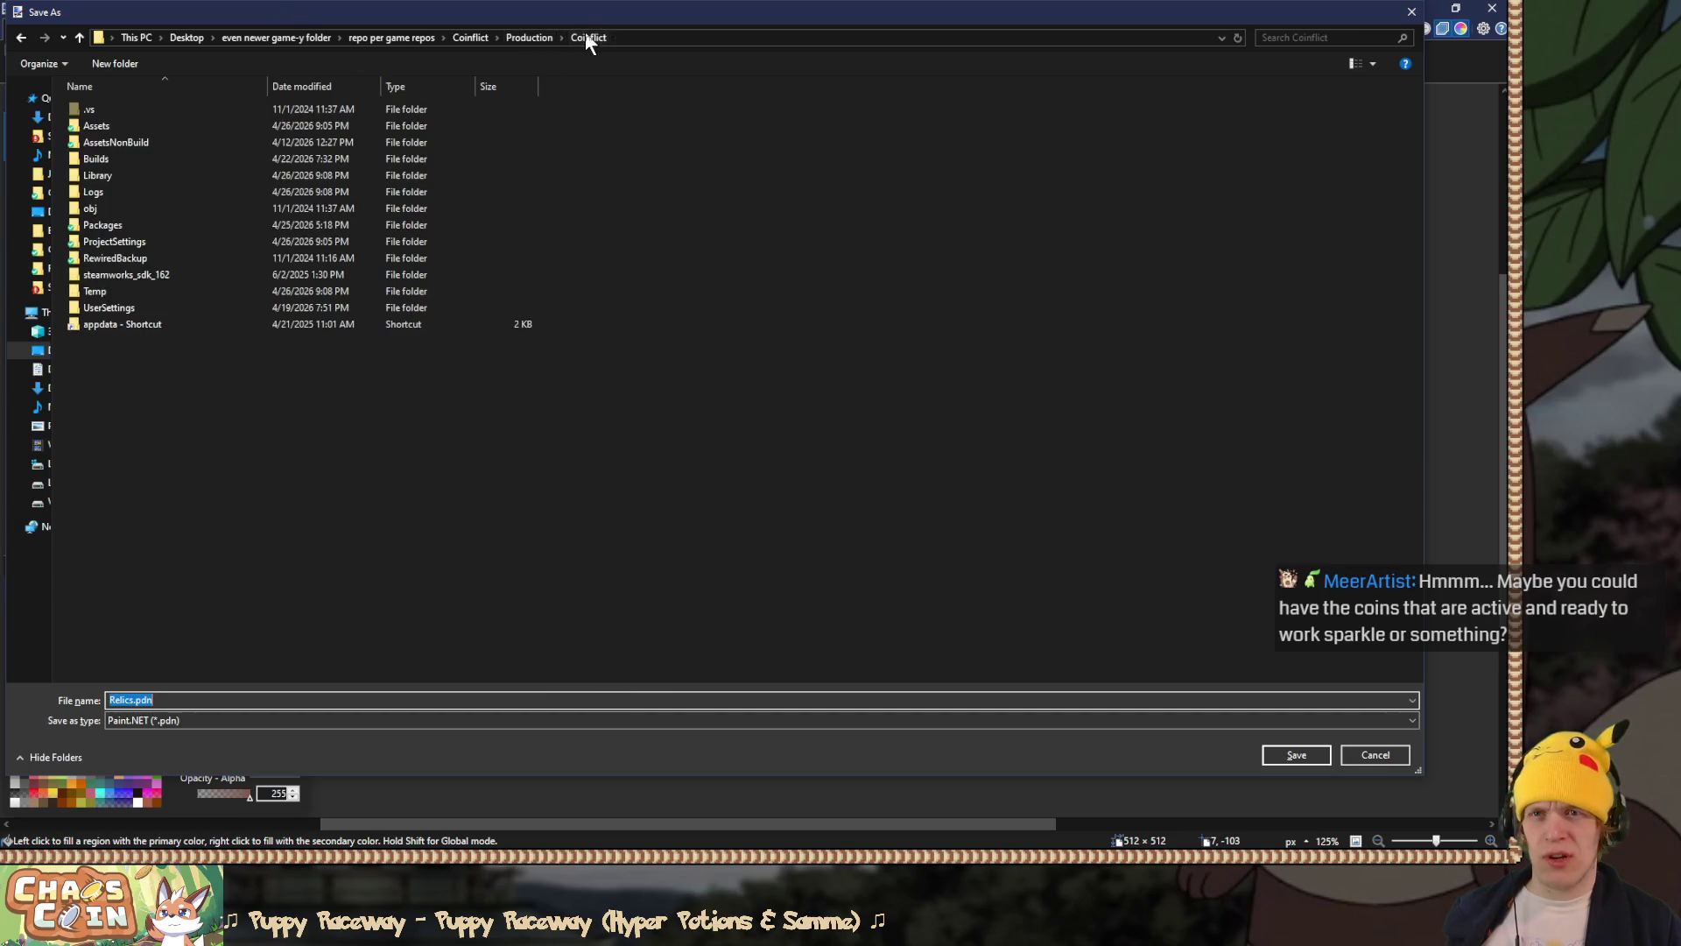
double_click(168, 127)
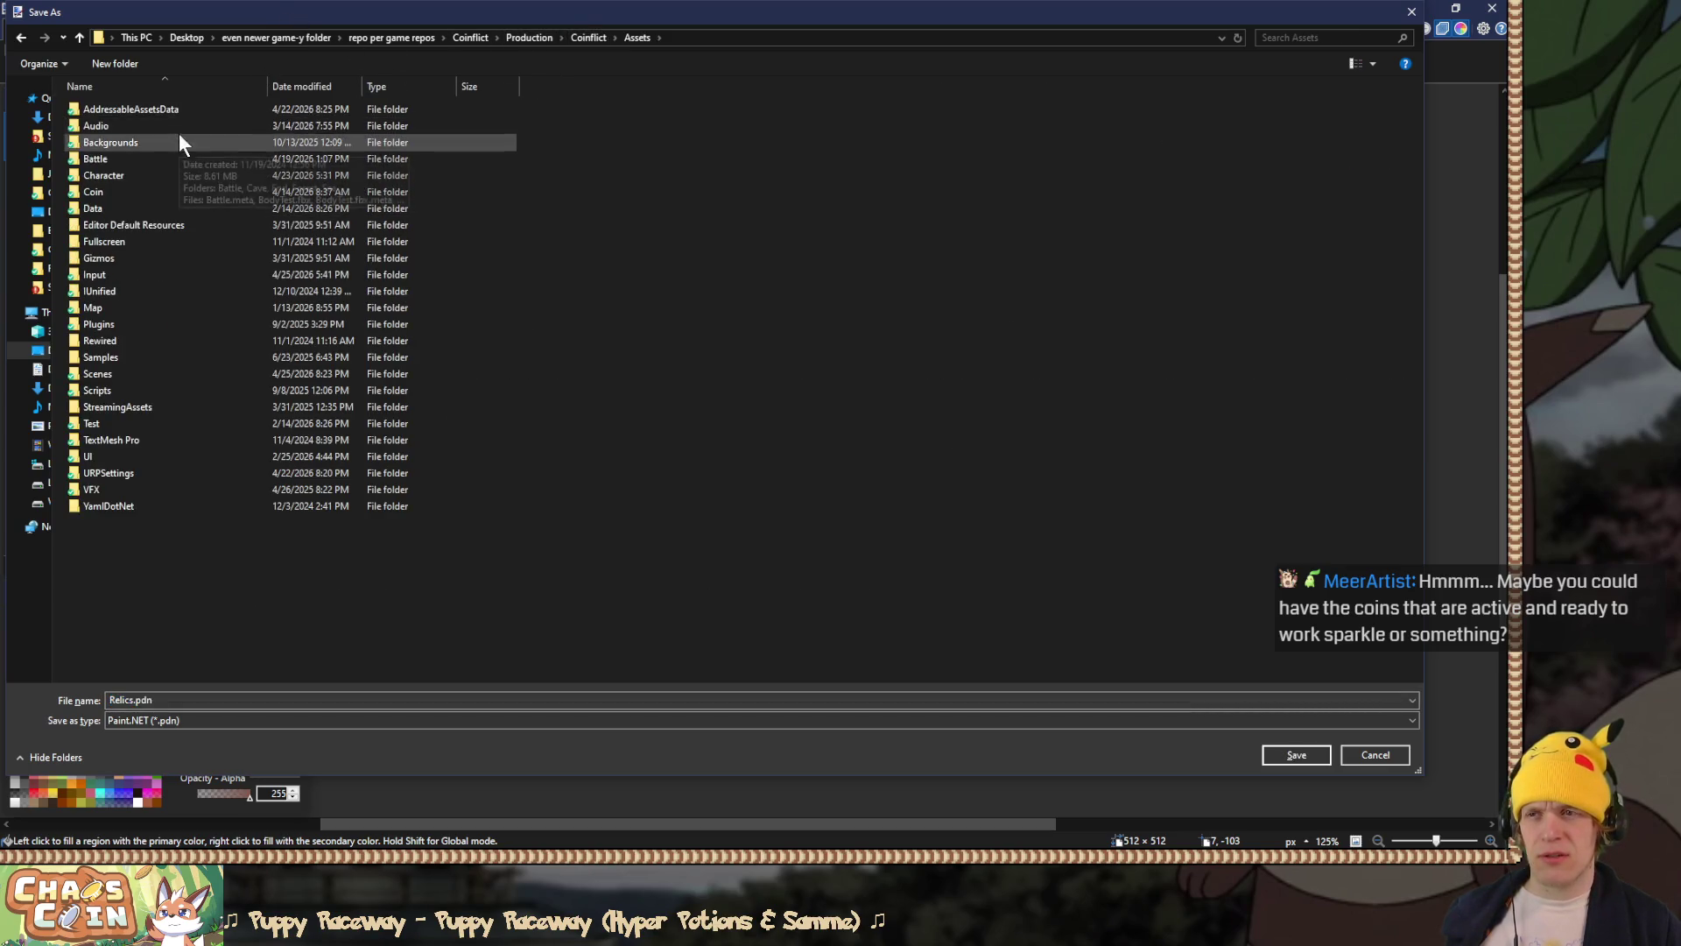
double_click(128, 194)
double_click(422, 123)
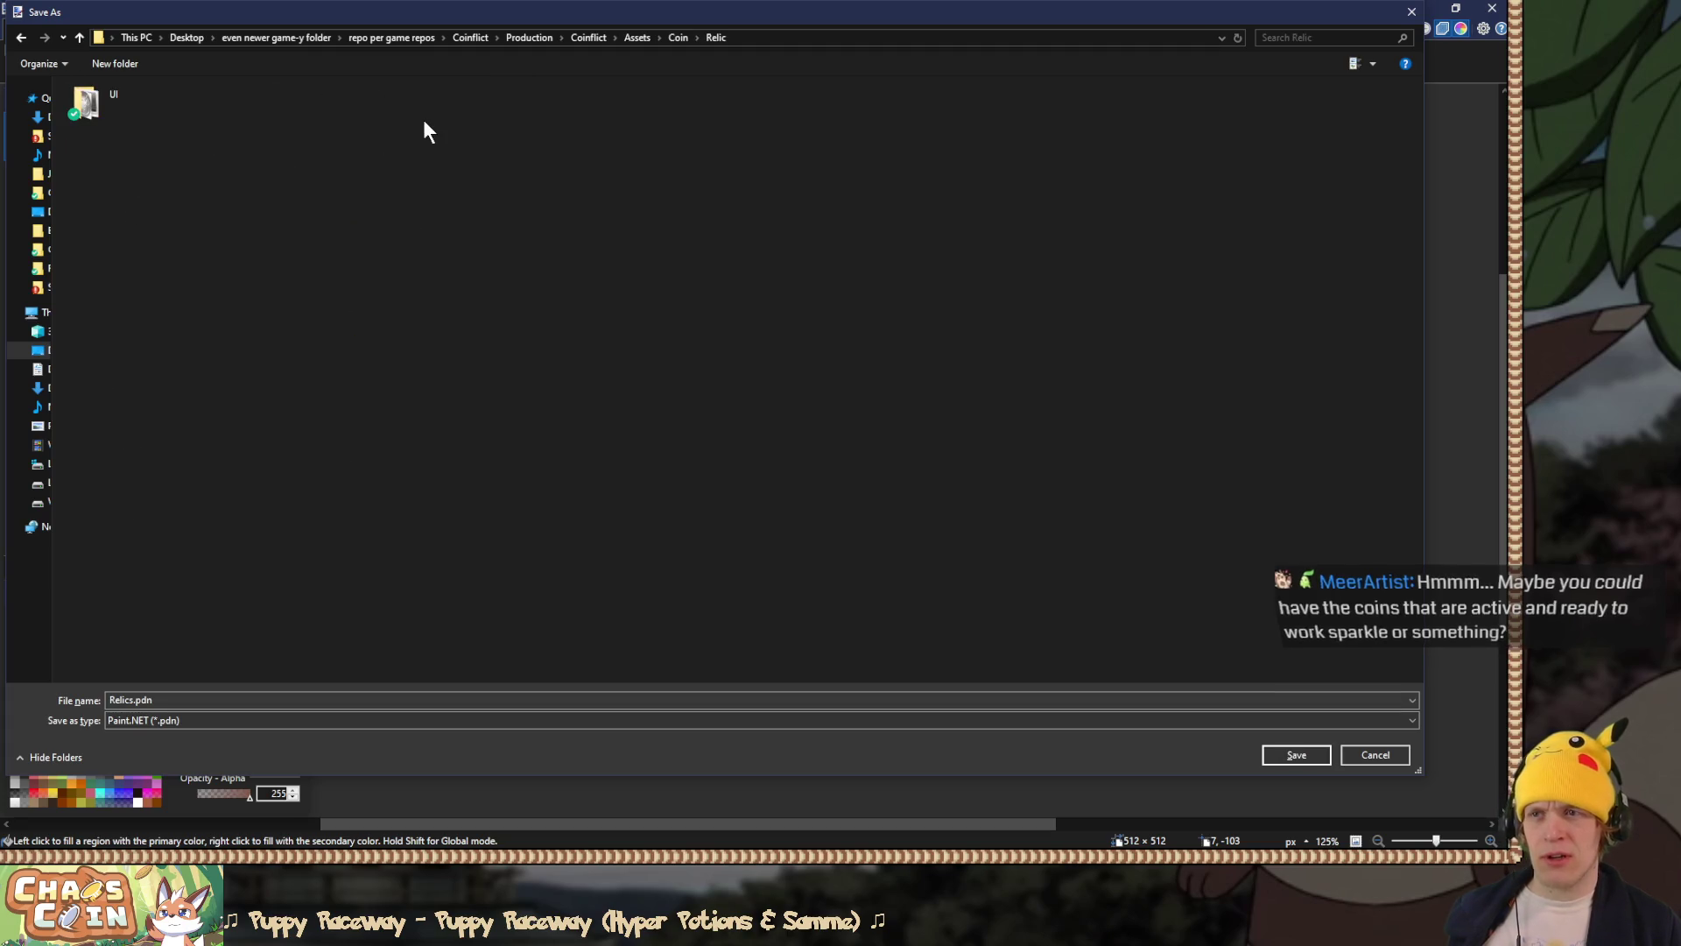
Step: Save the boot as PNG, replacing the existing RelicStomp.png
click(180, 720)
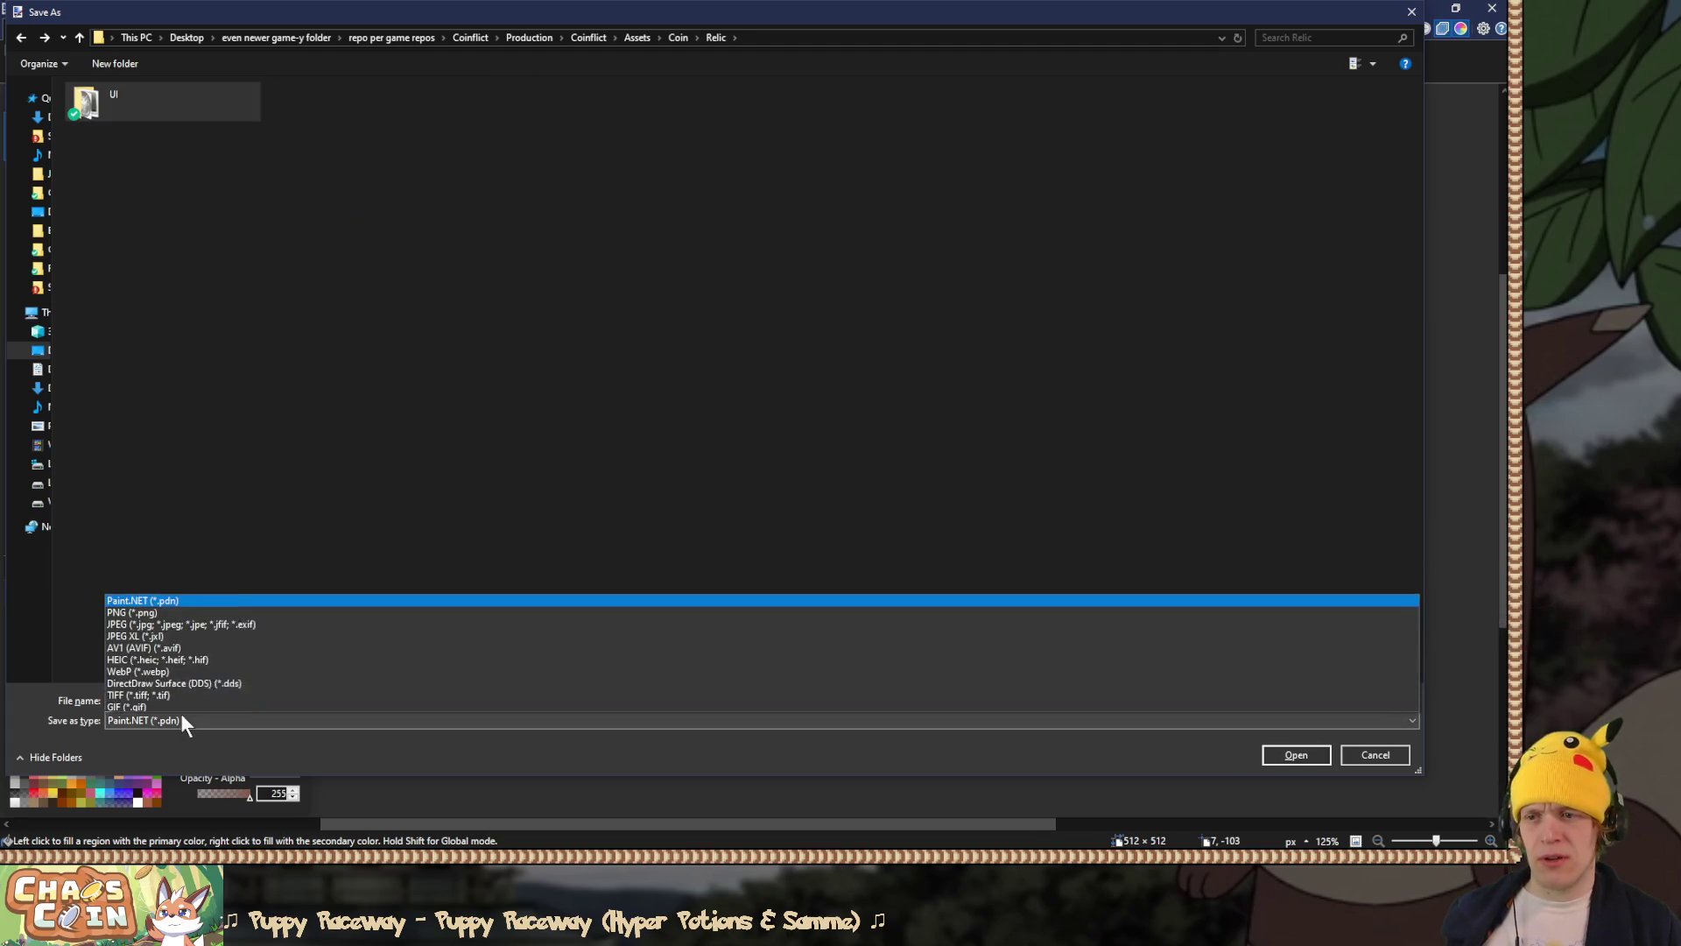
click(183, 573)
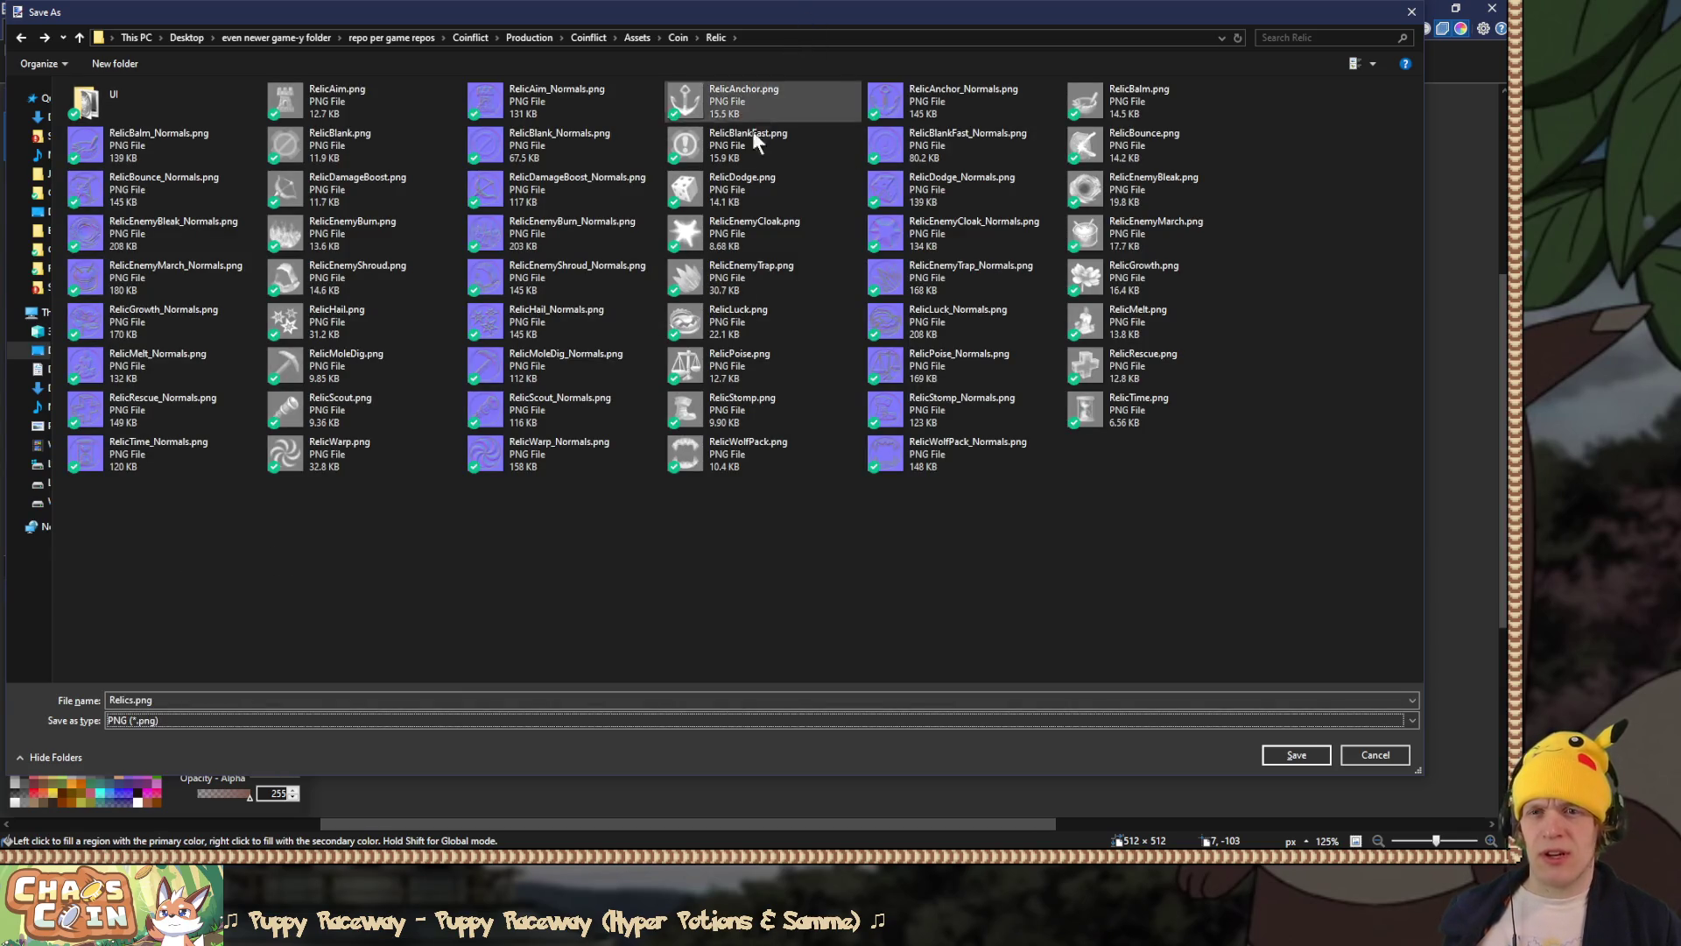
click(731, 416)
double_click(729, 409)
click(785, 435)
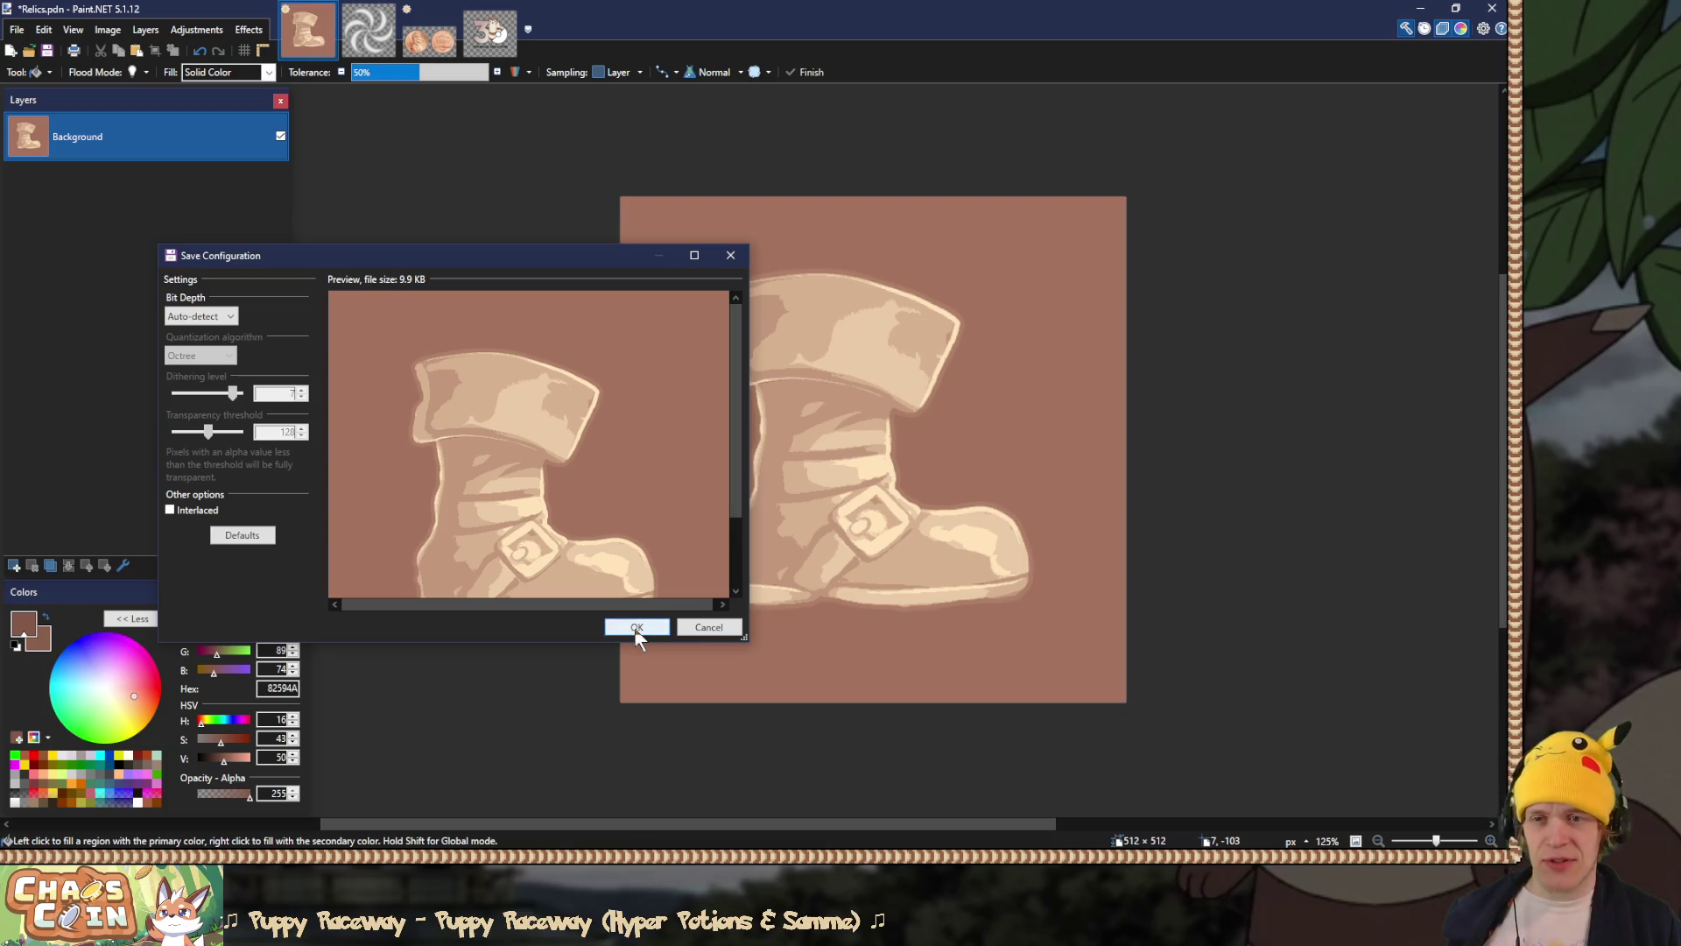
click(637, 627)
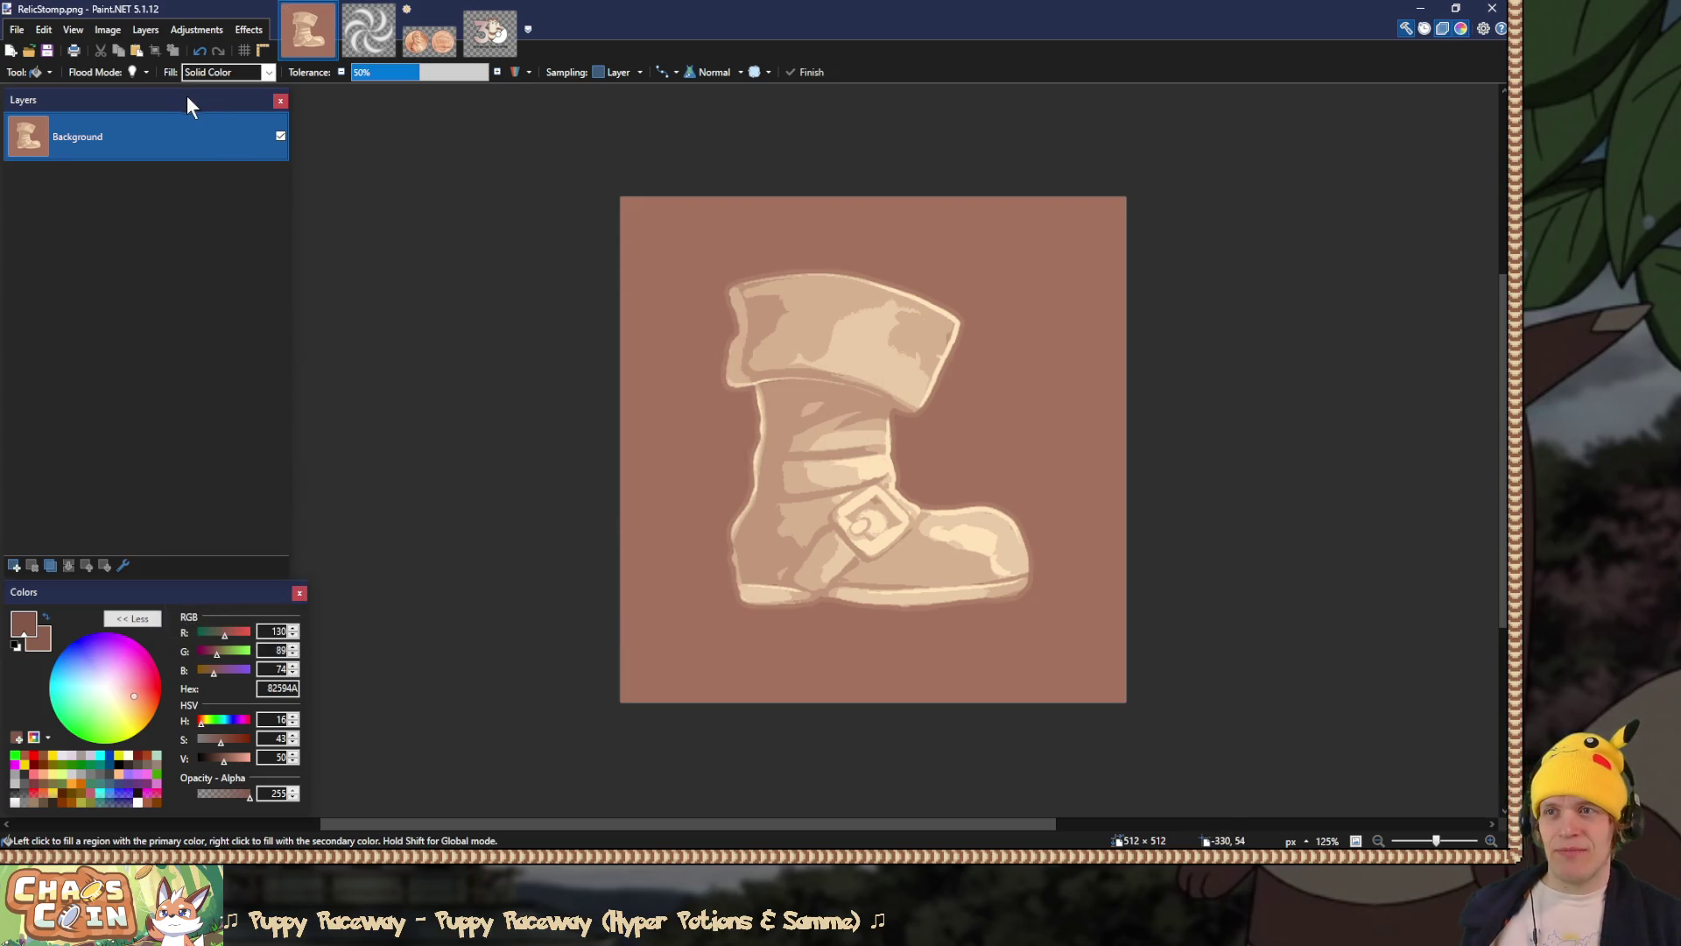
Step: Restore the layers, show only the die, and save it flattened over RelicDodge.png
key(ctrl+z)
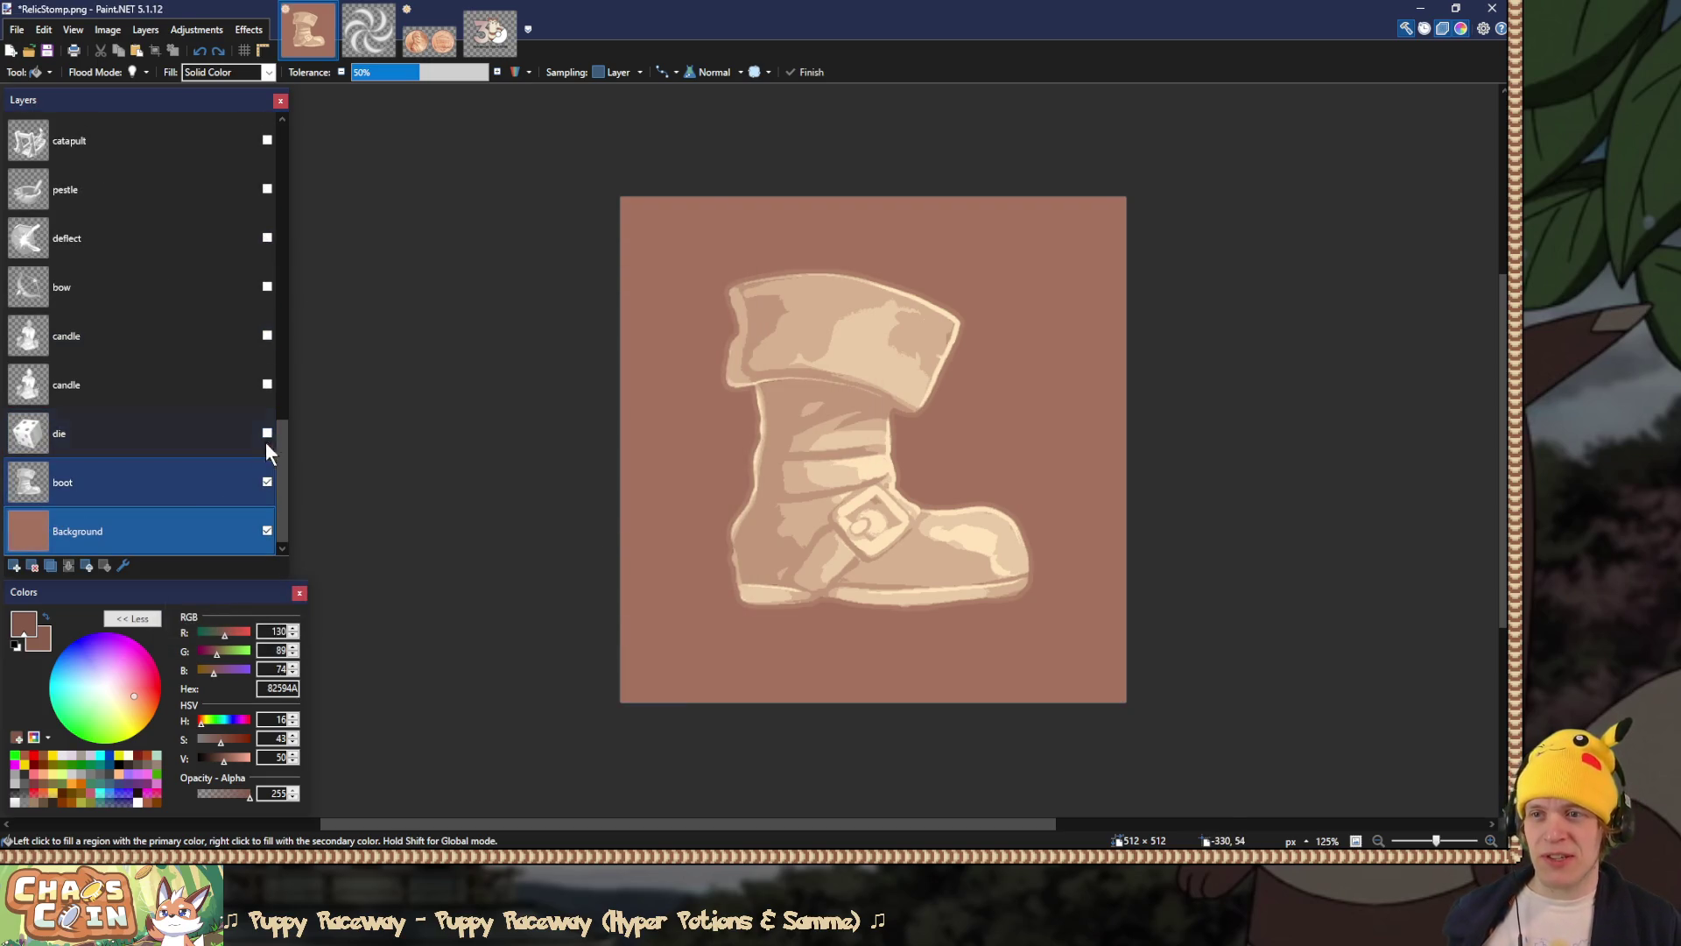
click(267, 482)
click(267, 432)
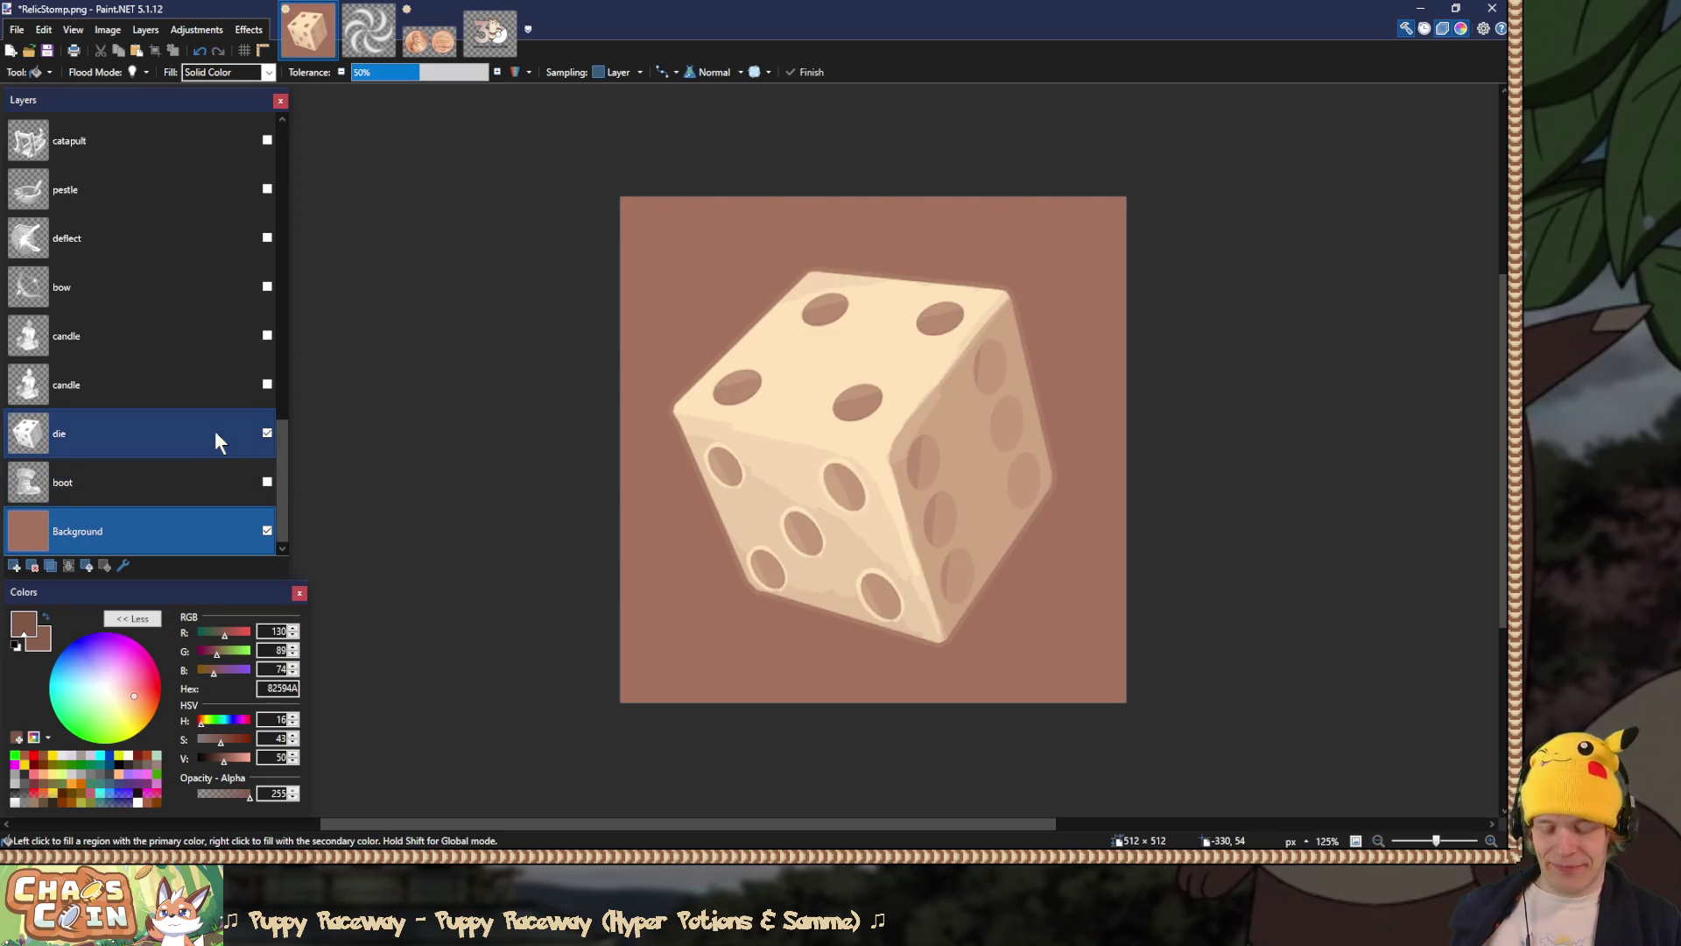
key(ctrl+shift+f)
key(ctrl+shift+s)
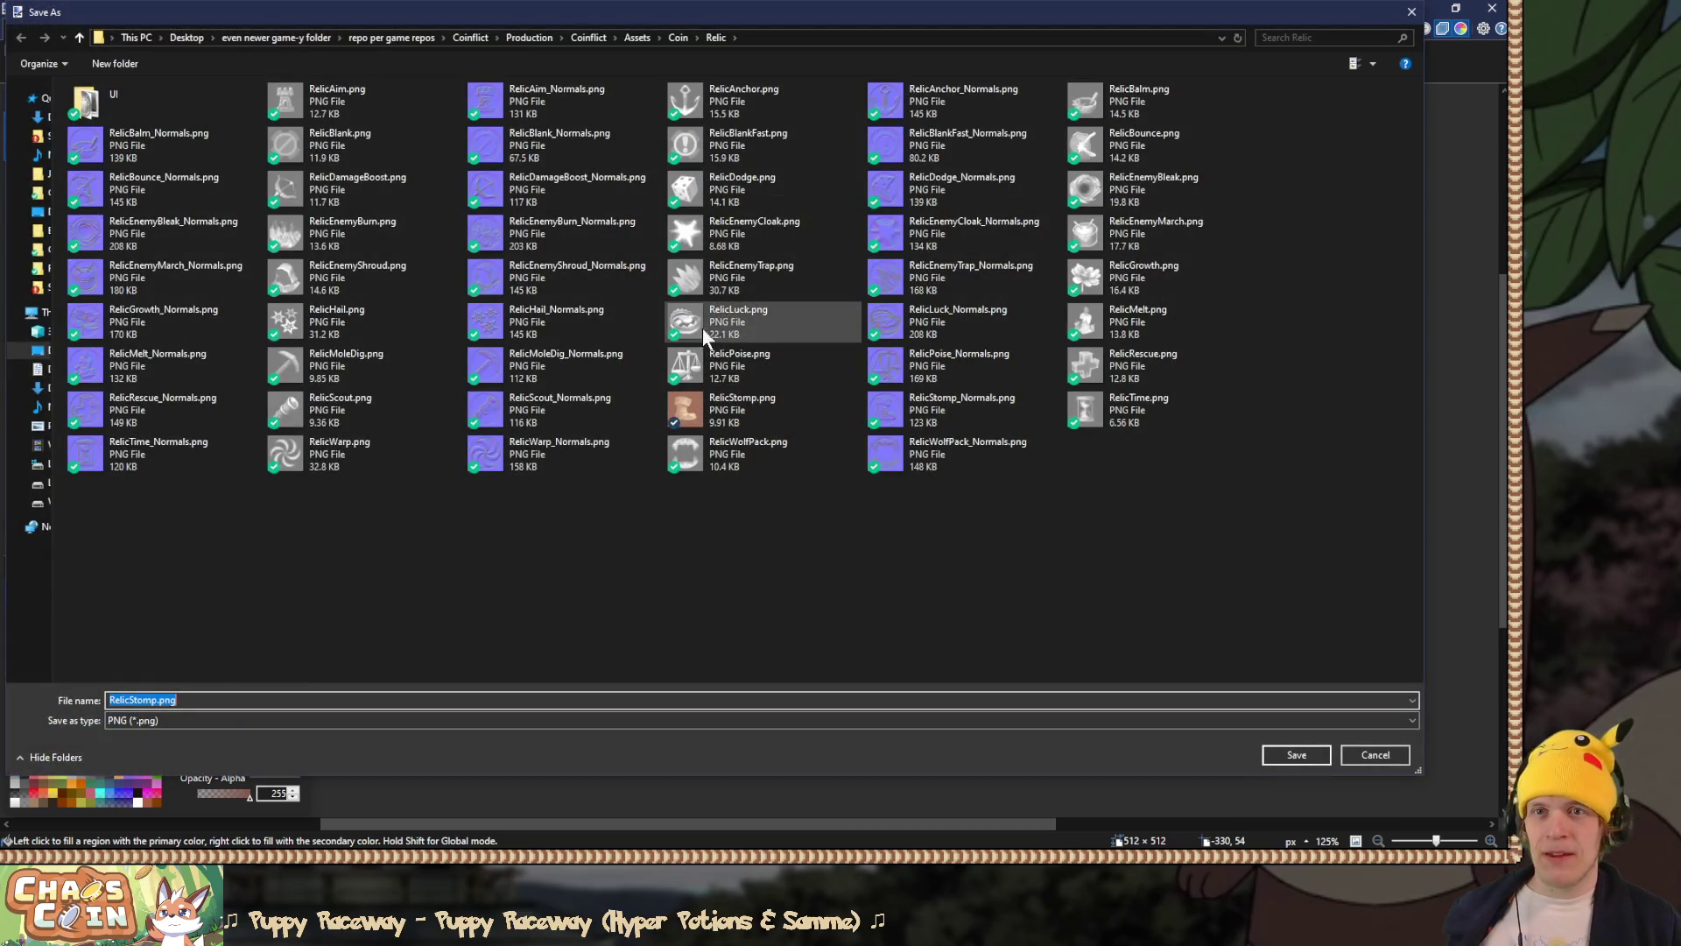
key(Return)
click(801, 440)
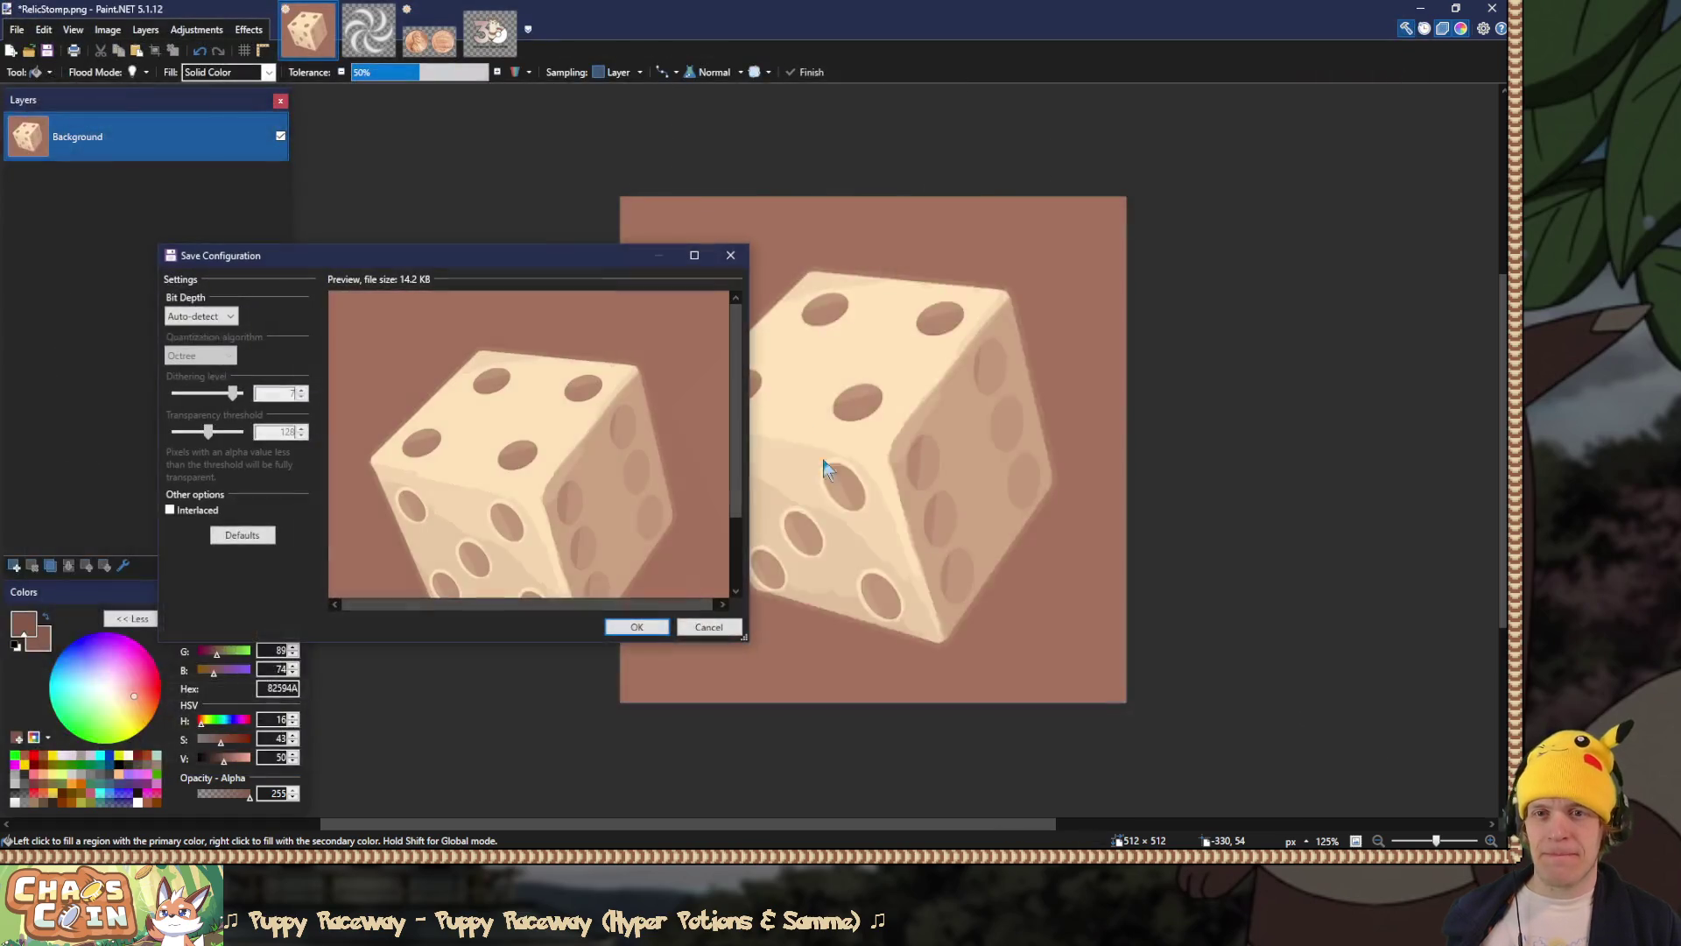
click(645, 627)
Step: Restore the layers and replace the die with the upper candle layer
key(ctrl+z)
click(267, 433)
click(268, 385)
Step: Leave only the upper candle layer visible and selected, then return to the RelicDodge image
click(267, 336)
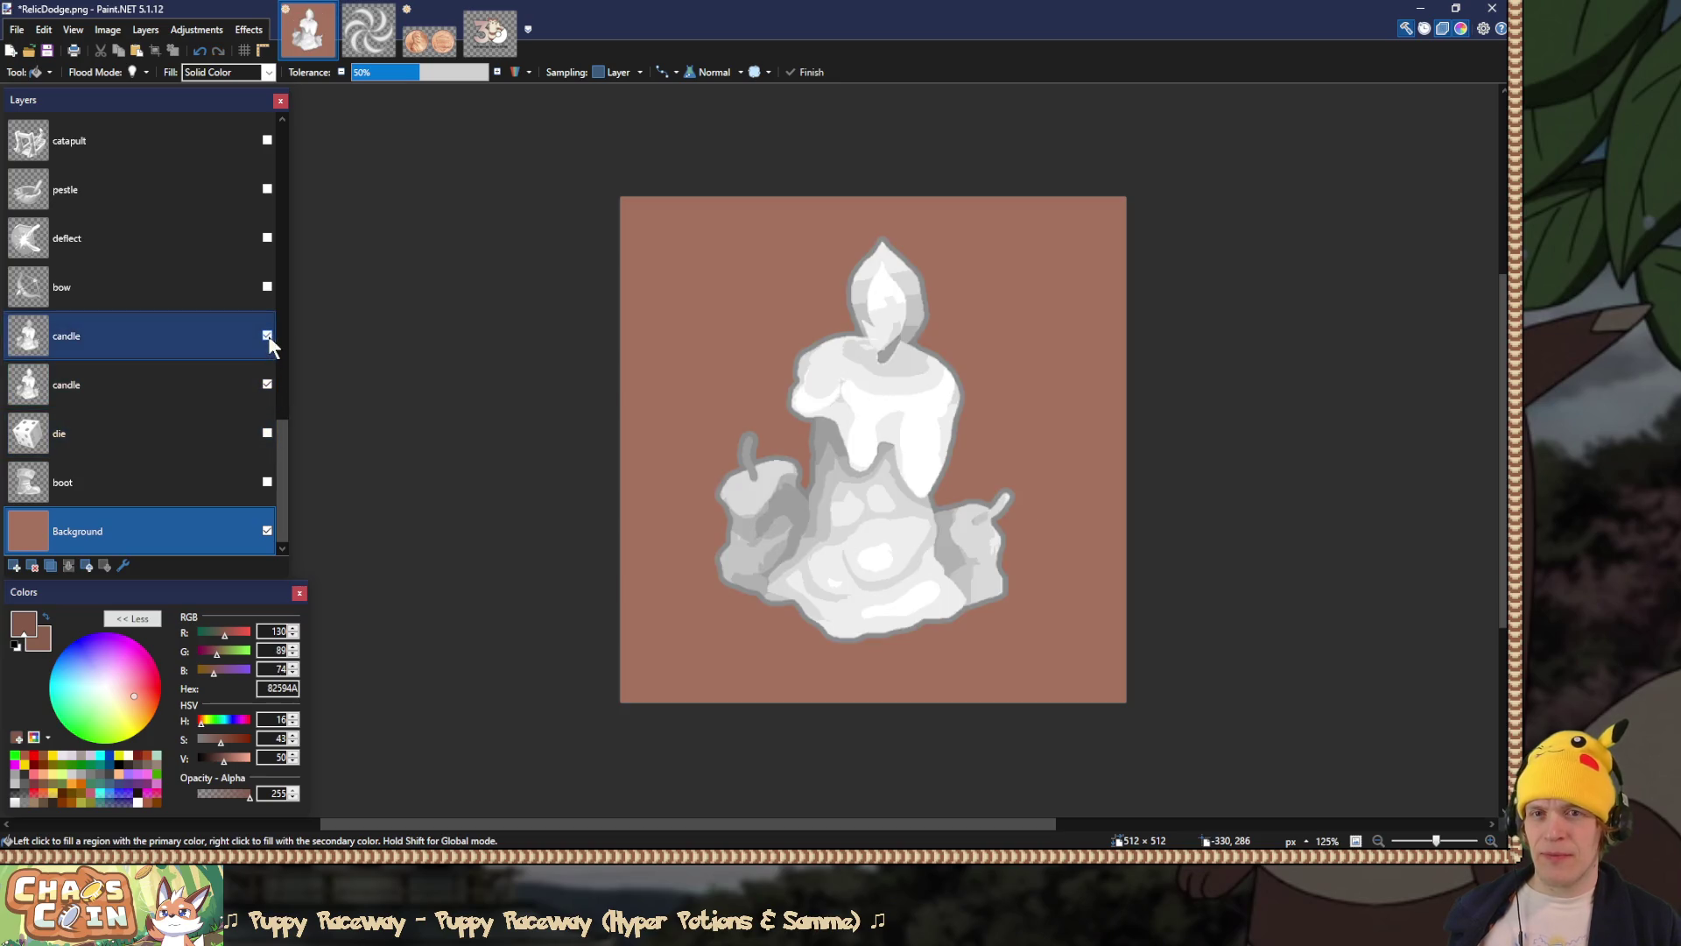
click(265, 383)
click(267, 385)
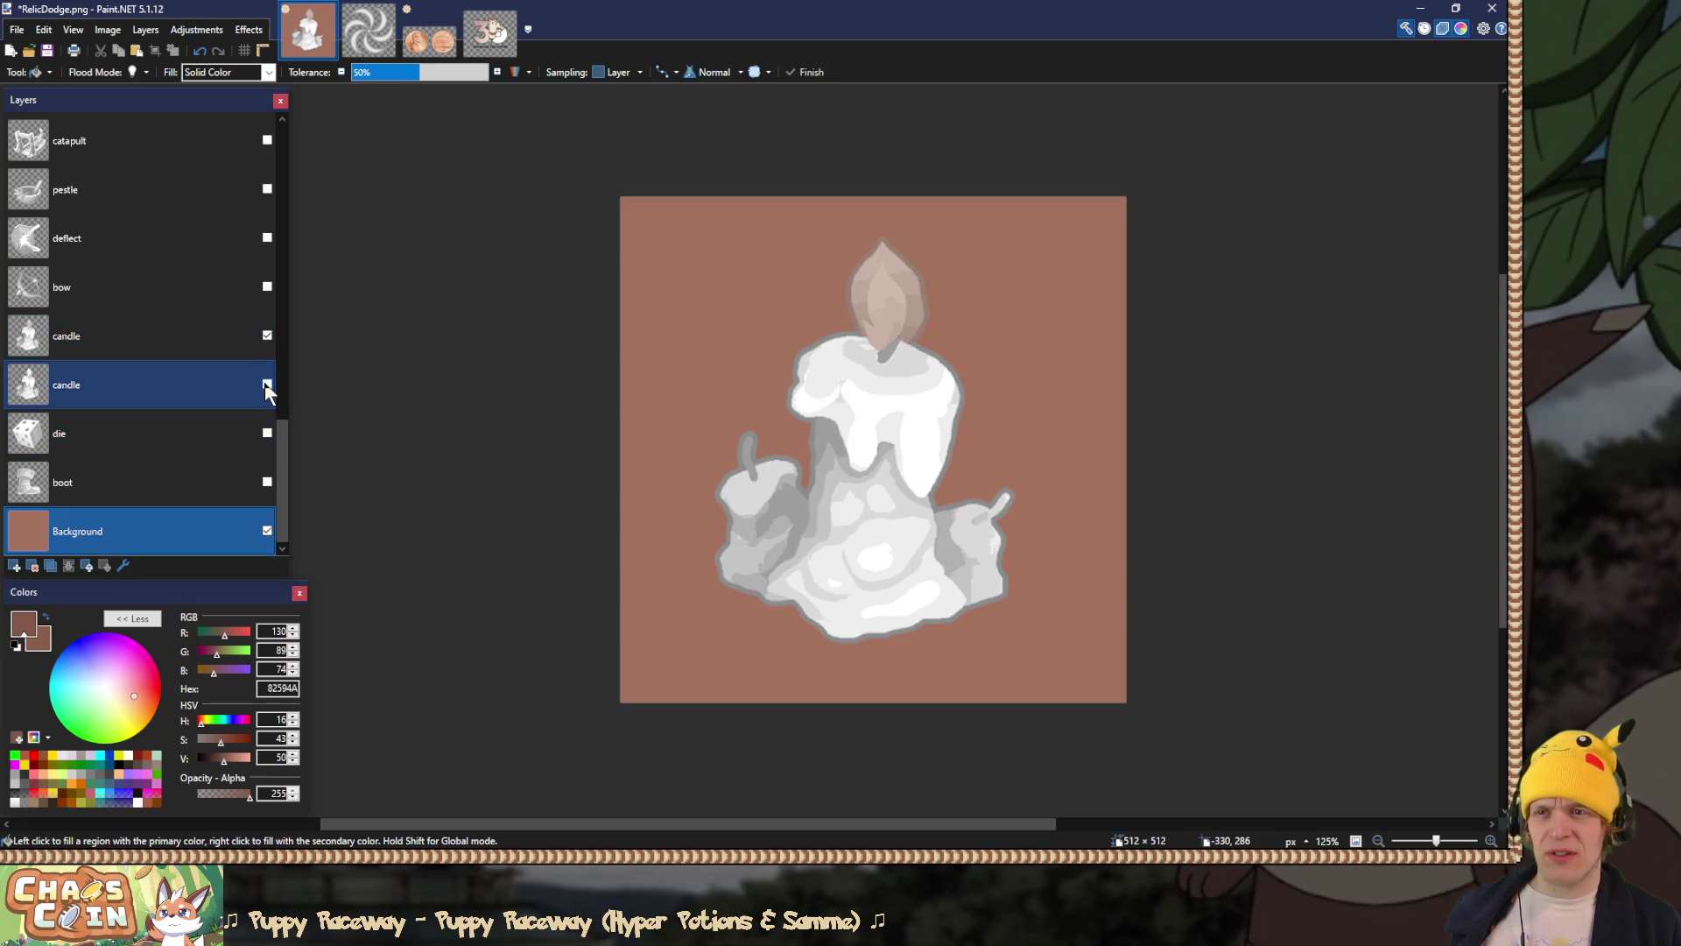
click(188, 346)
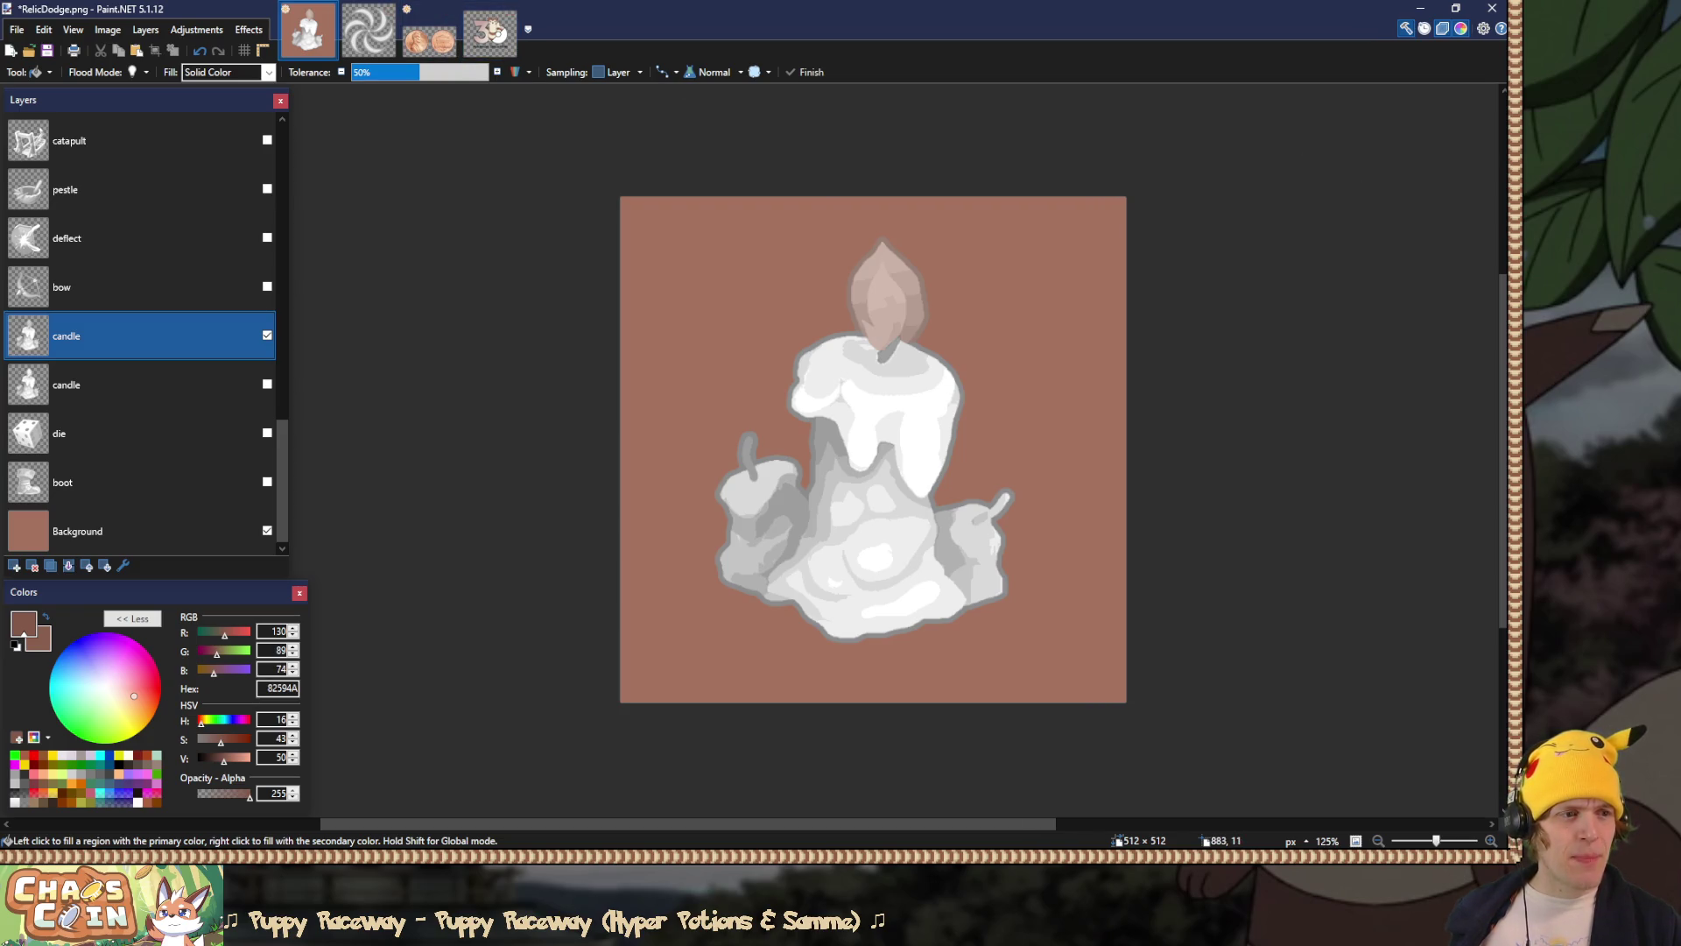
key(alt+Tab)
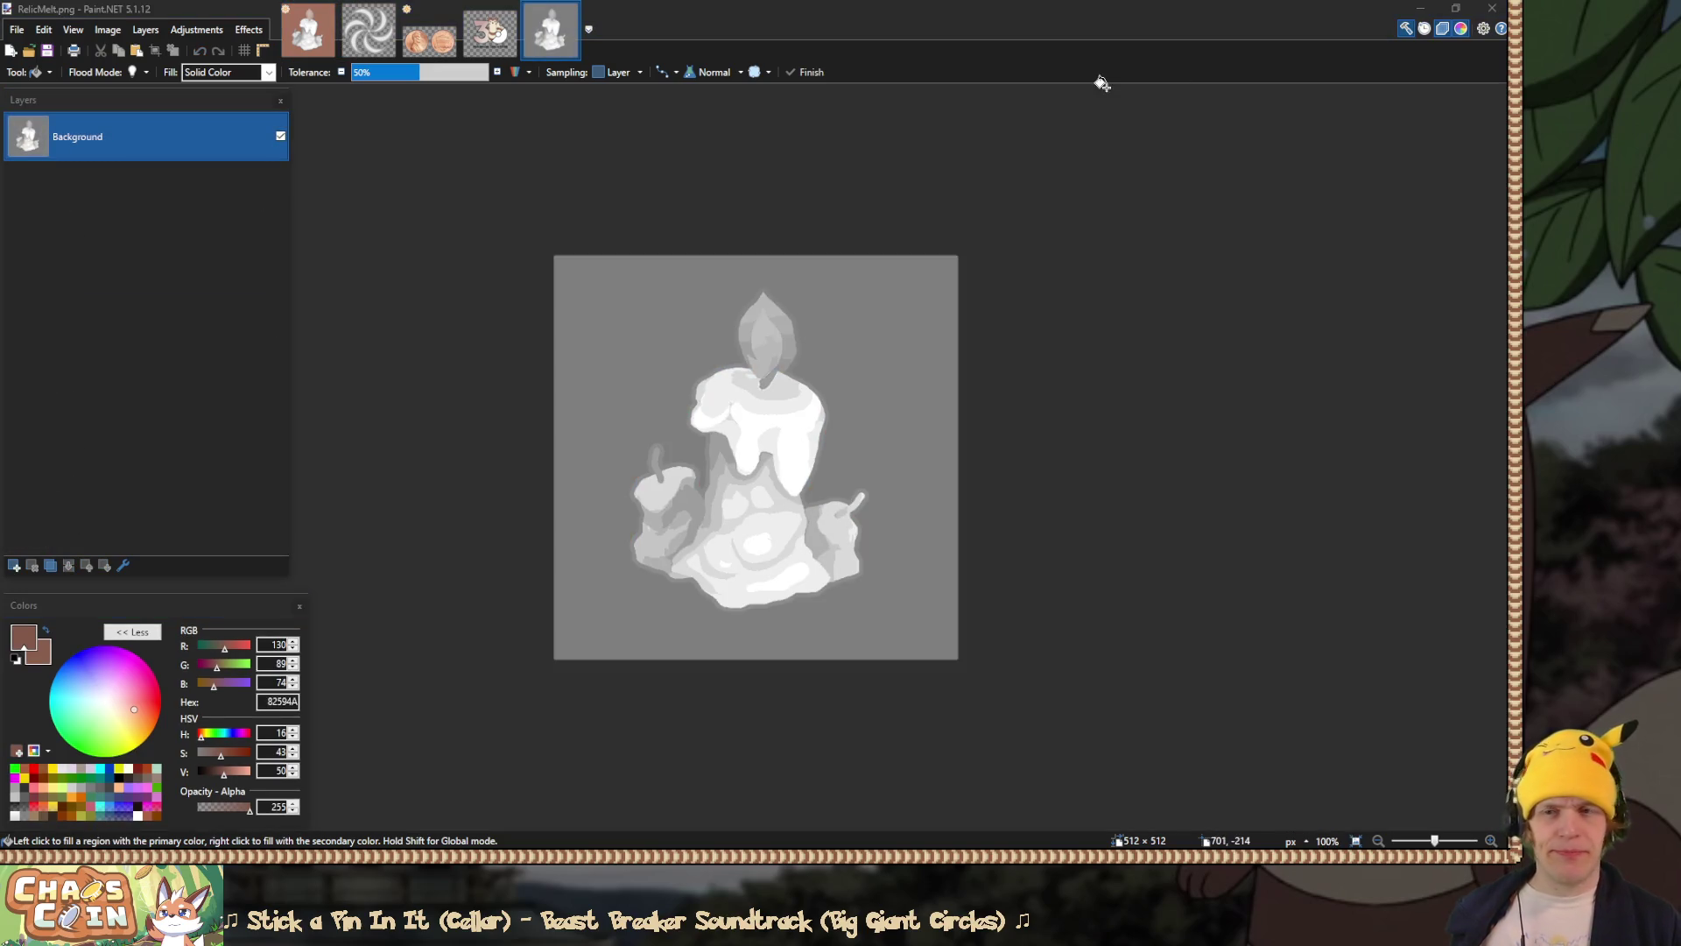
click(312, 46)
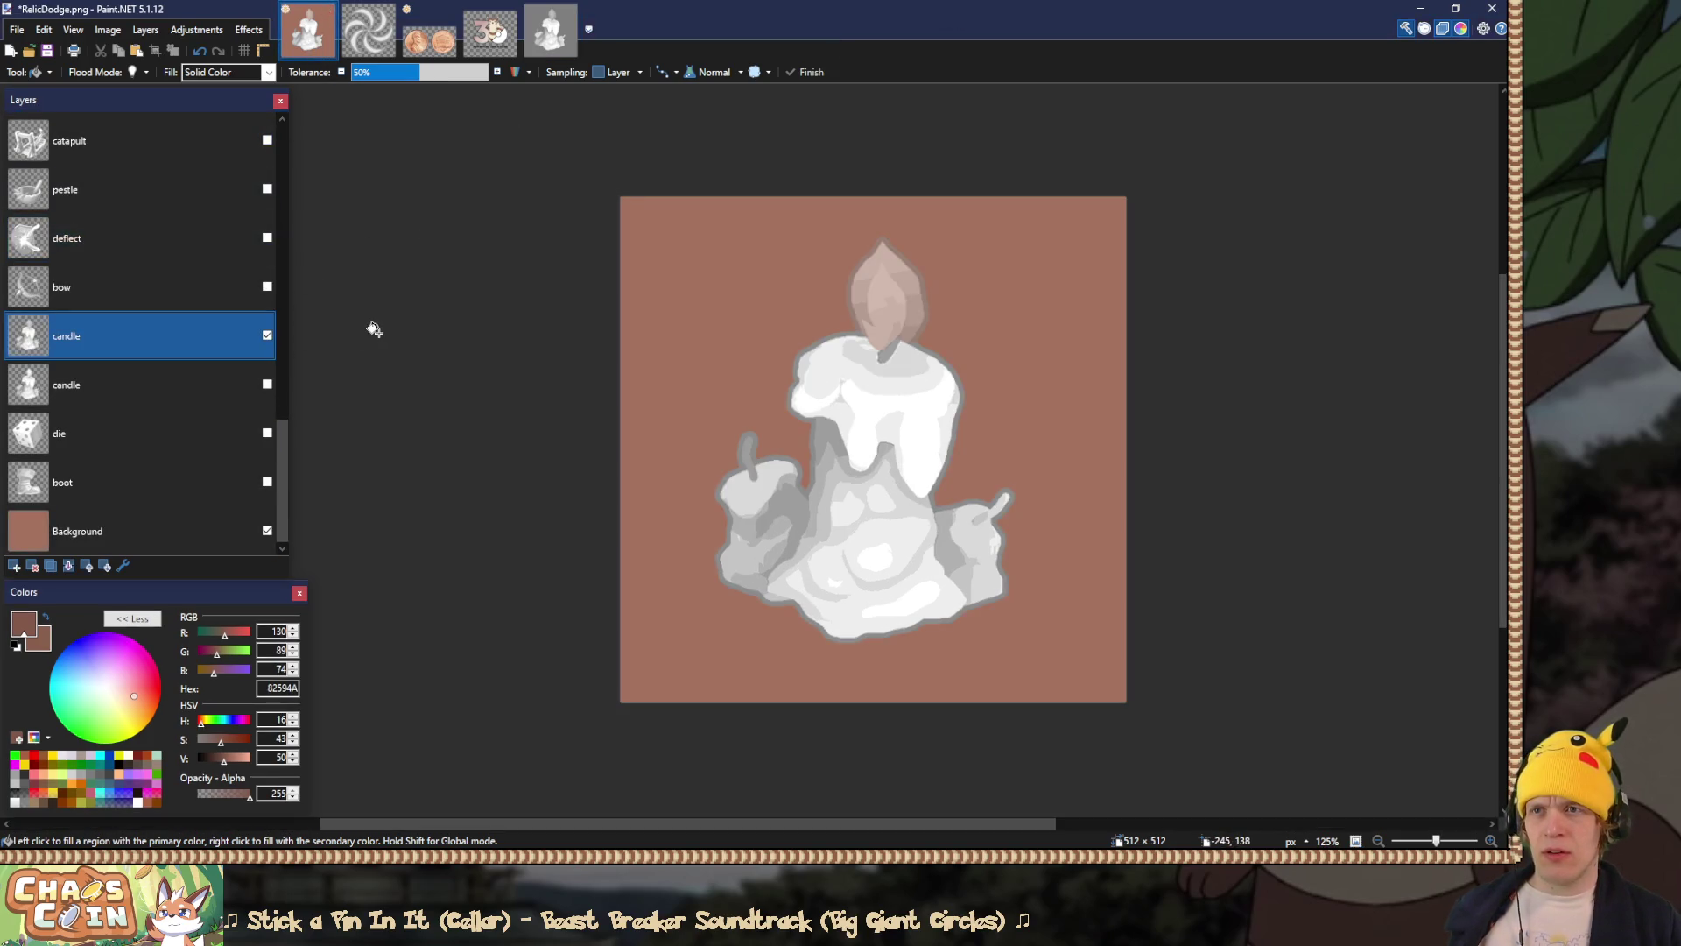
Step: Set the candle layer's blend mode to Overlay
click(267, 383)
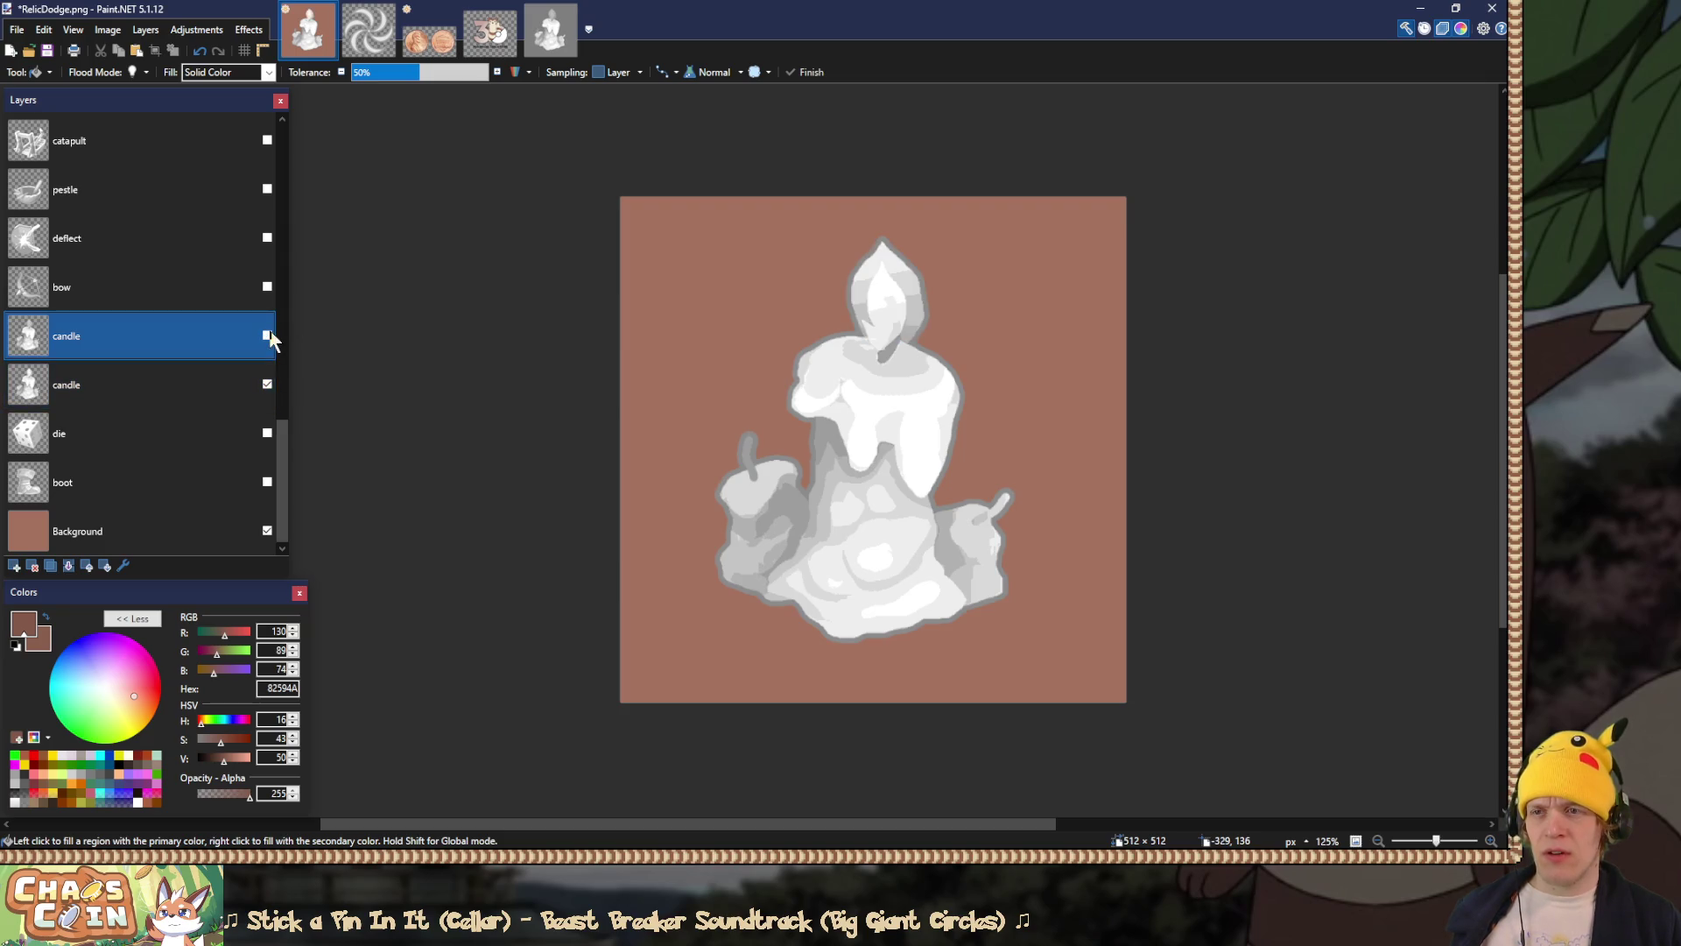
click(267, 383)
double_click(180, 334)
click(732, 449)
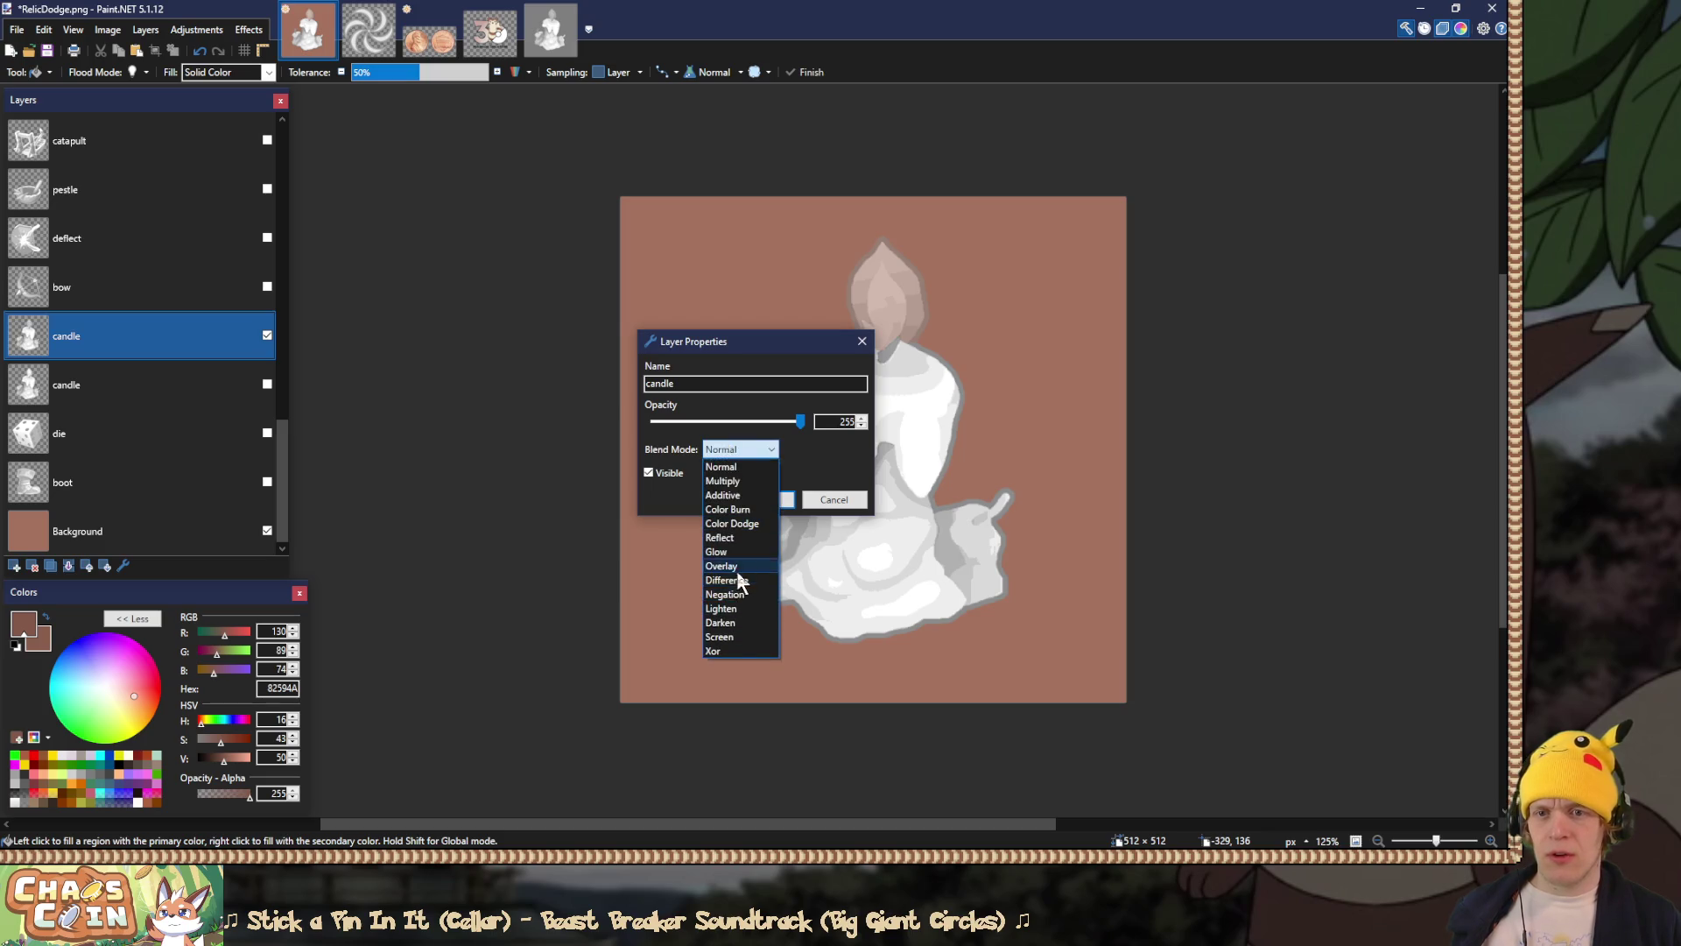
click(739, 566)
click(784, 499)
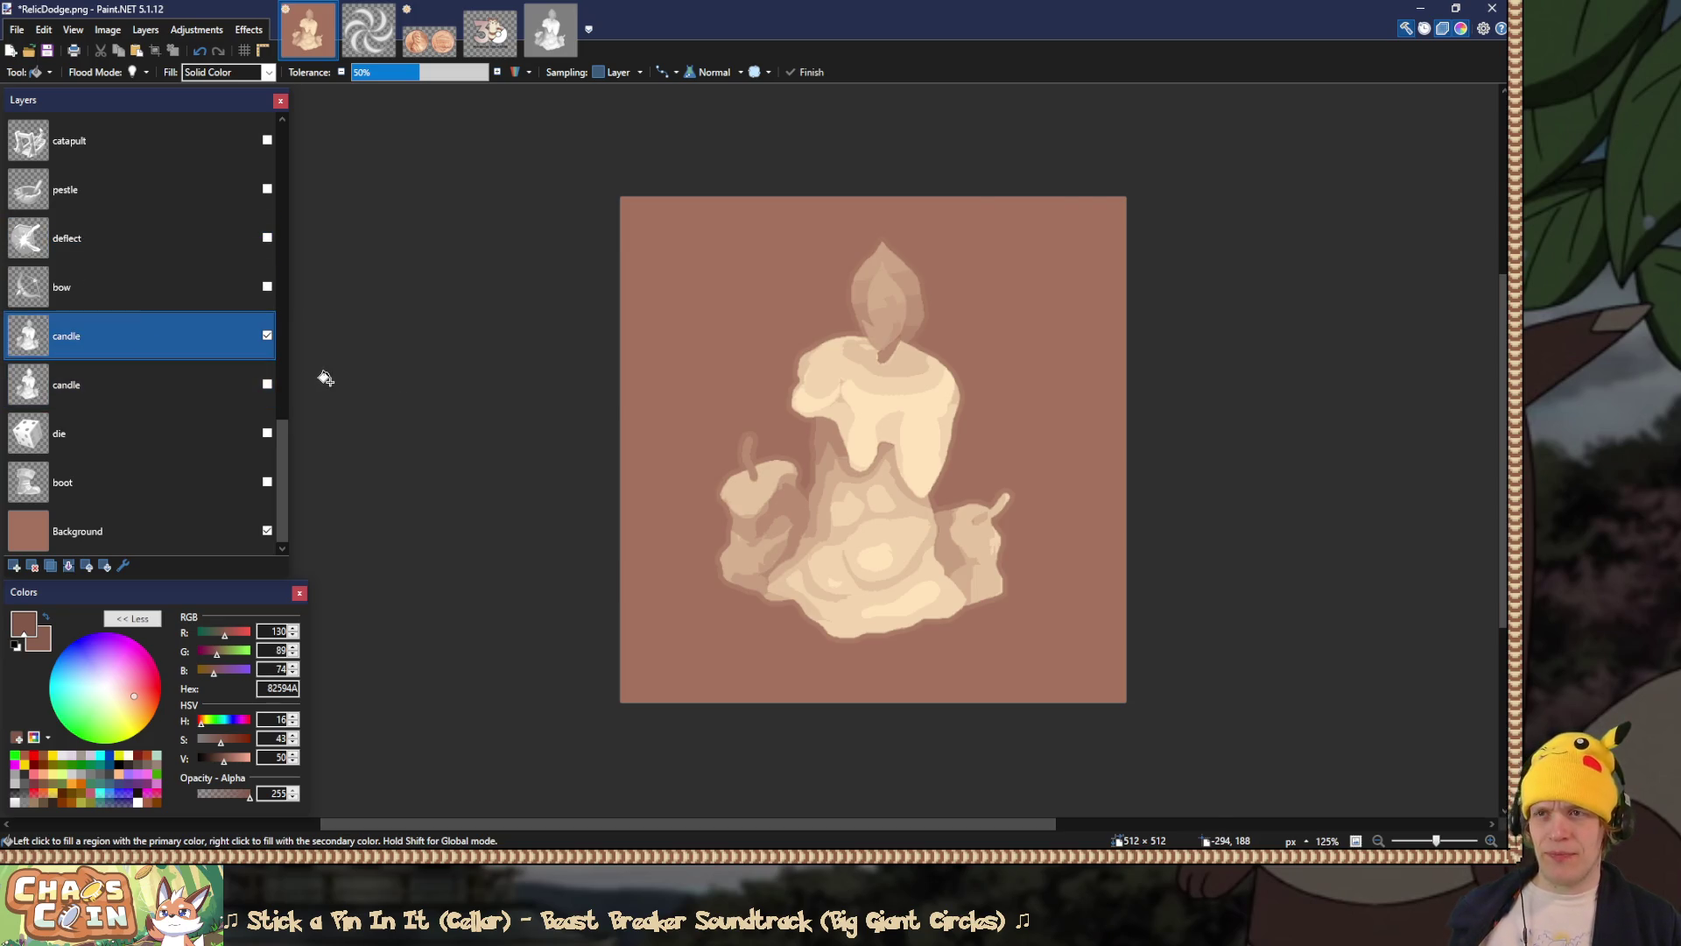
Step: Flatten the candle image and save it as PNG over RelicMelt.png
key(ctrl+shift+f)
key(ctrl+shift+s)
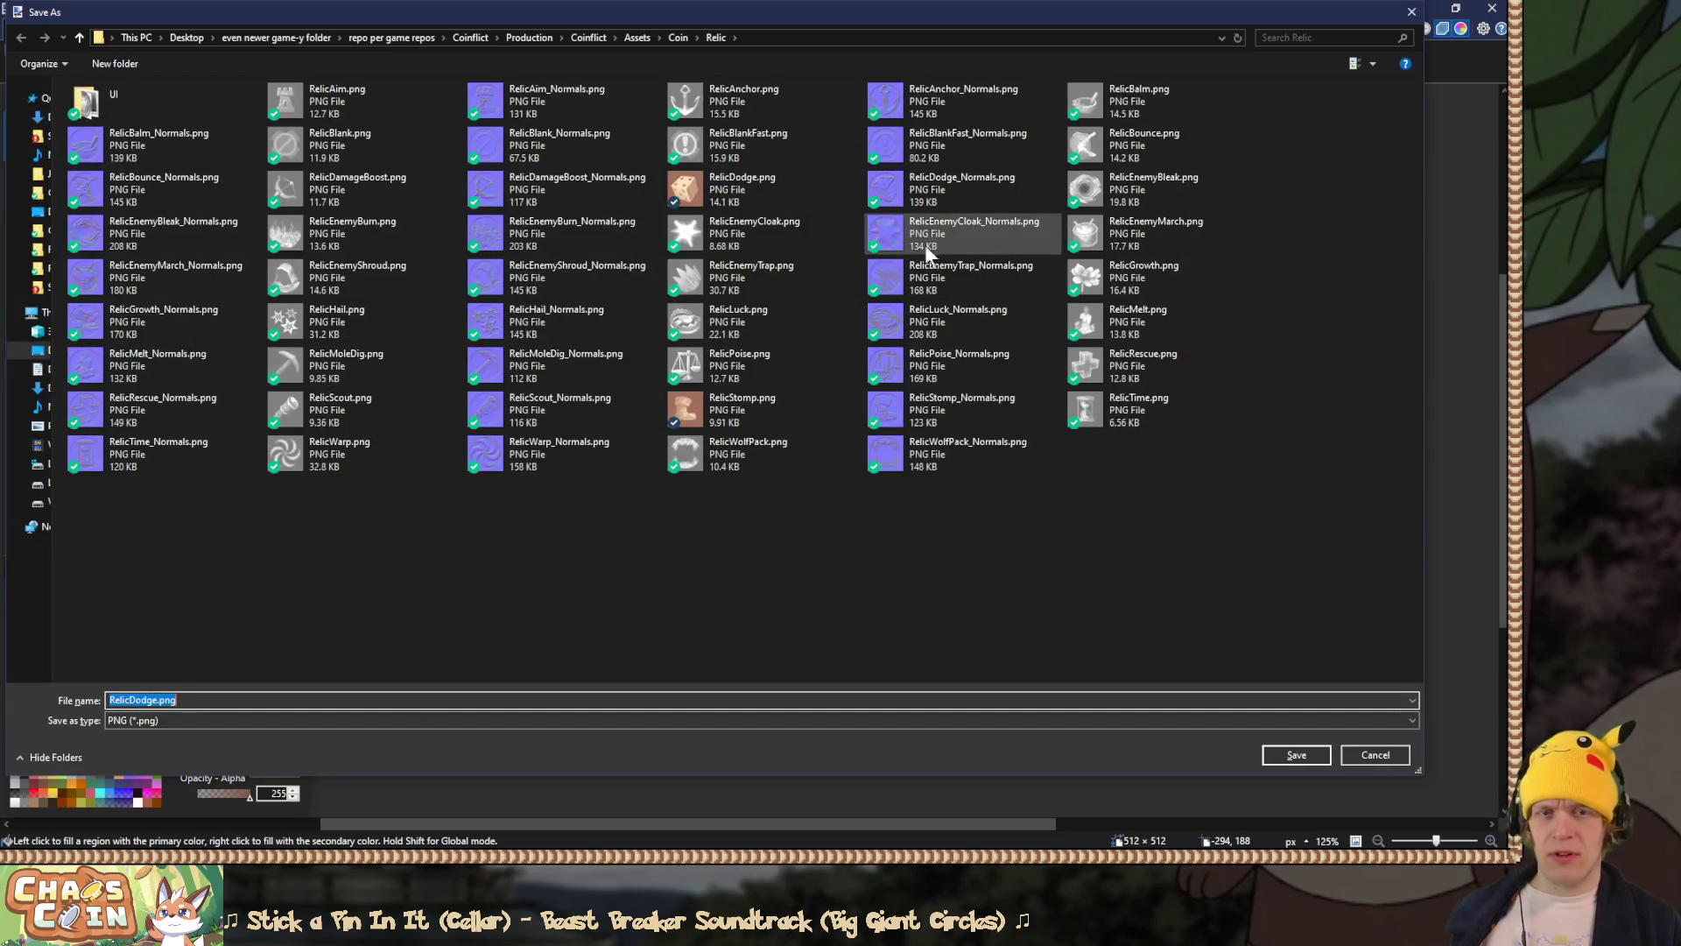
double_click(1086, 321)
click(804, 429)
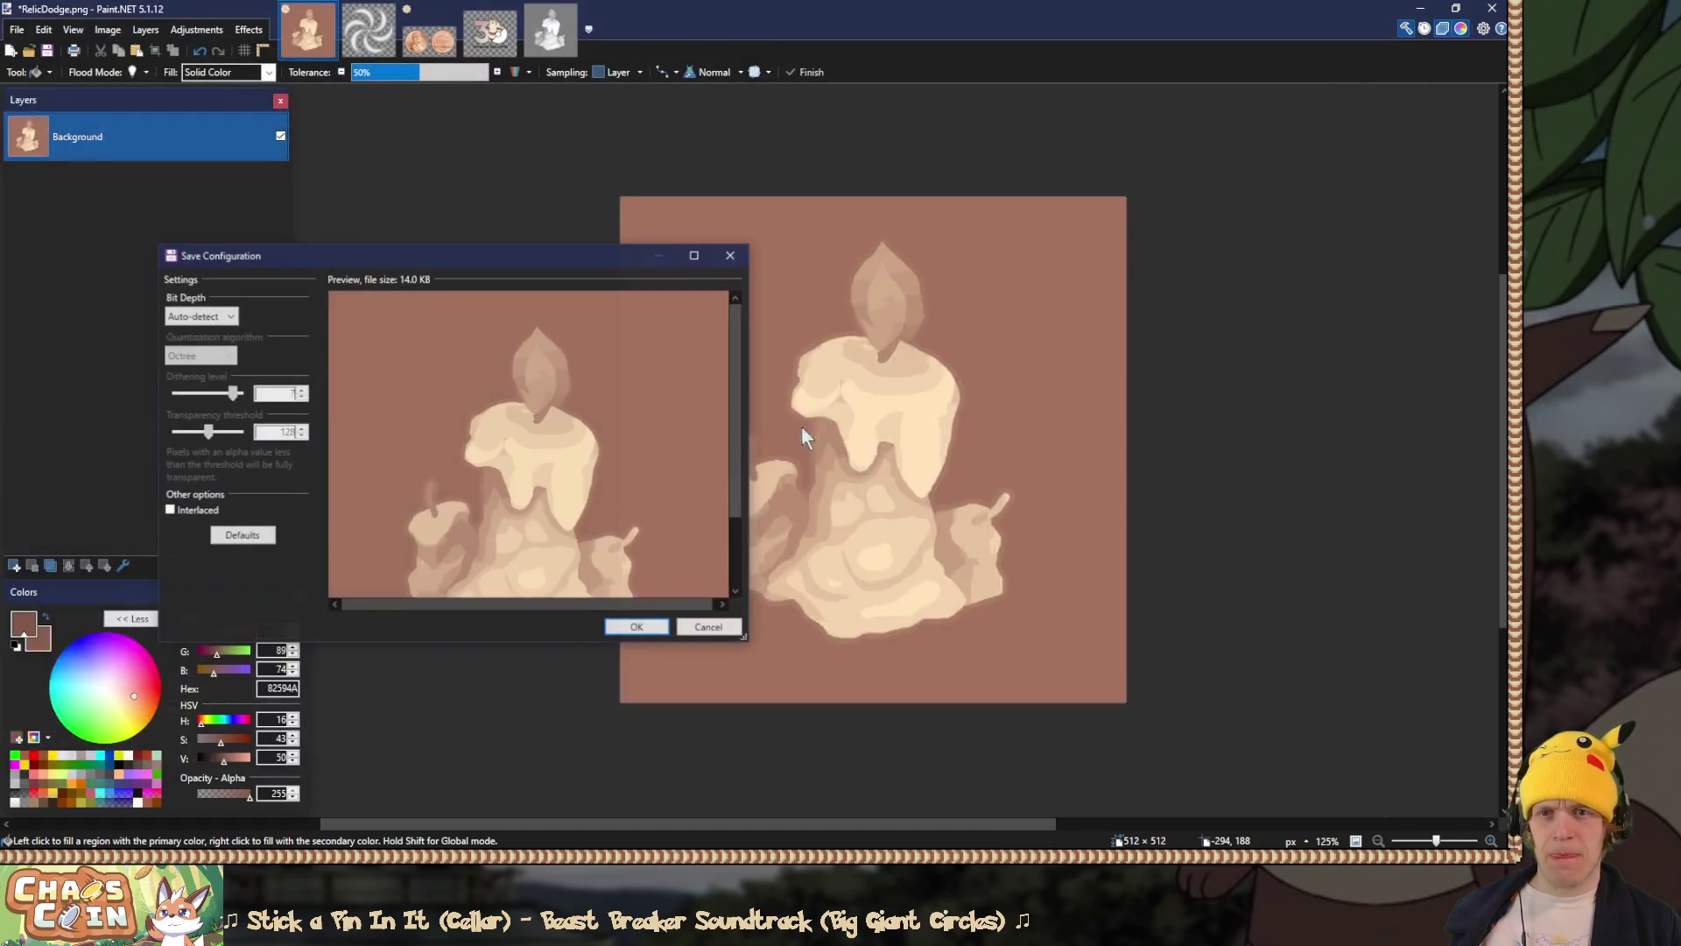
click(638, 624)
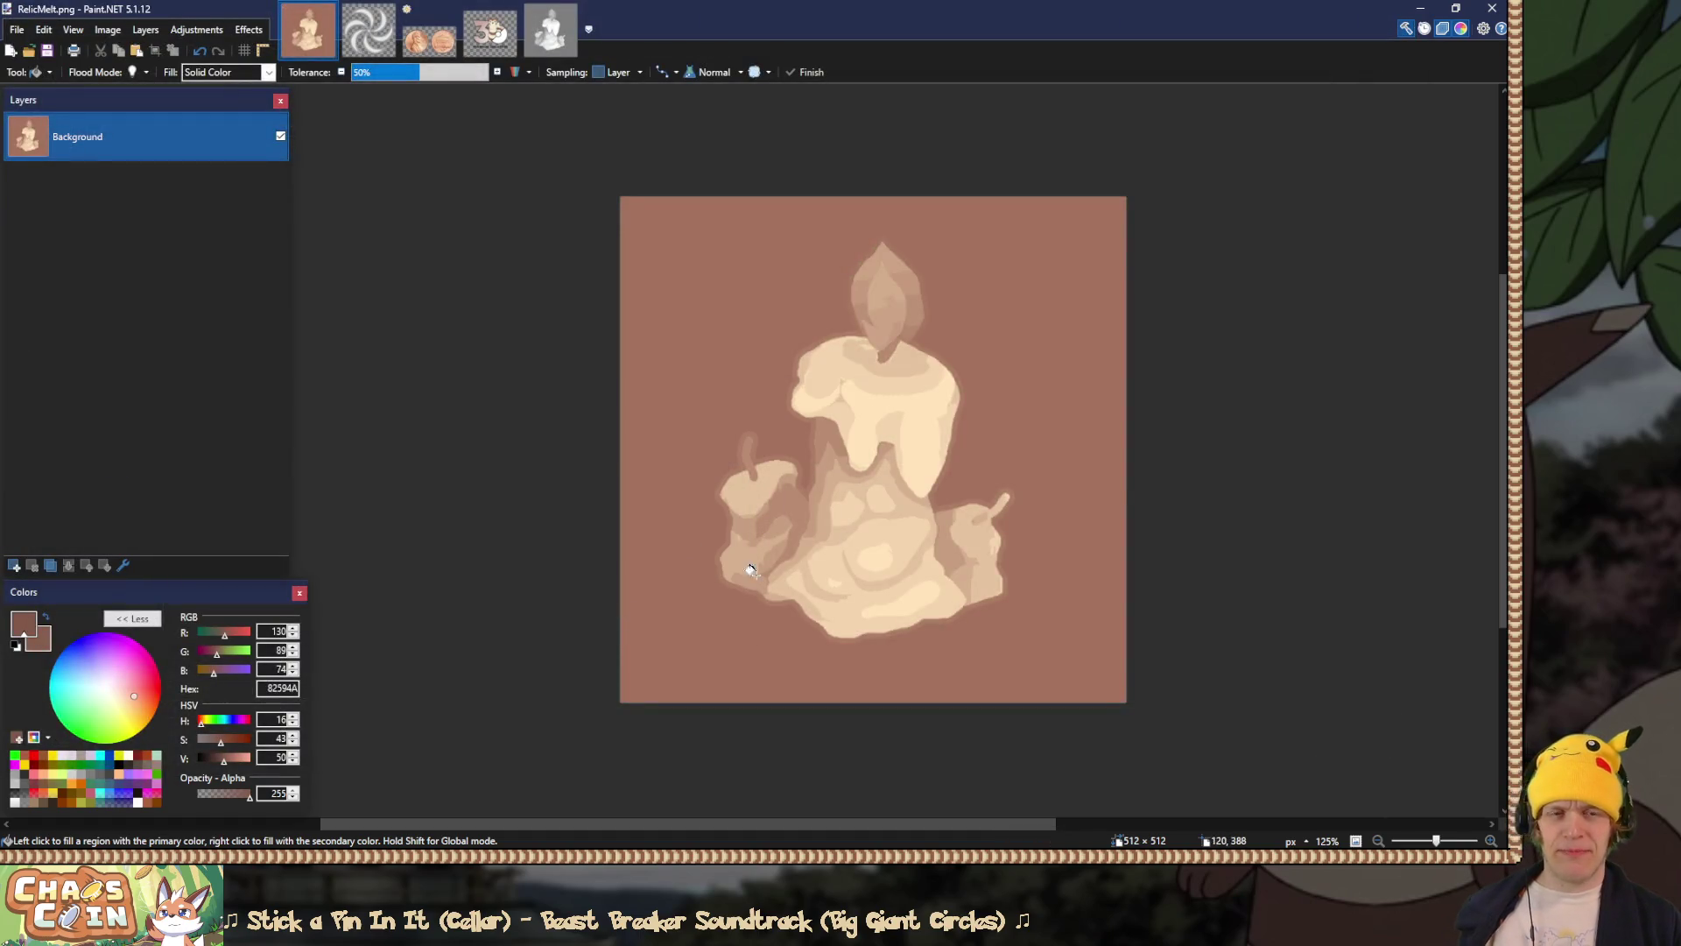
key(s)
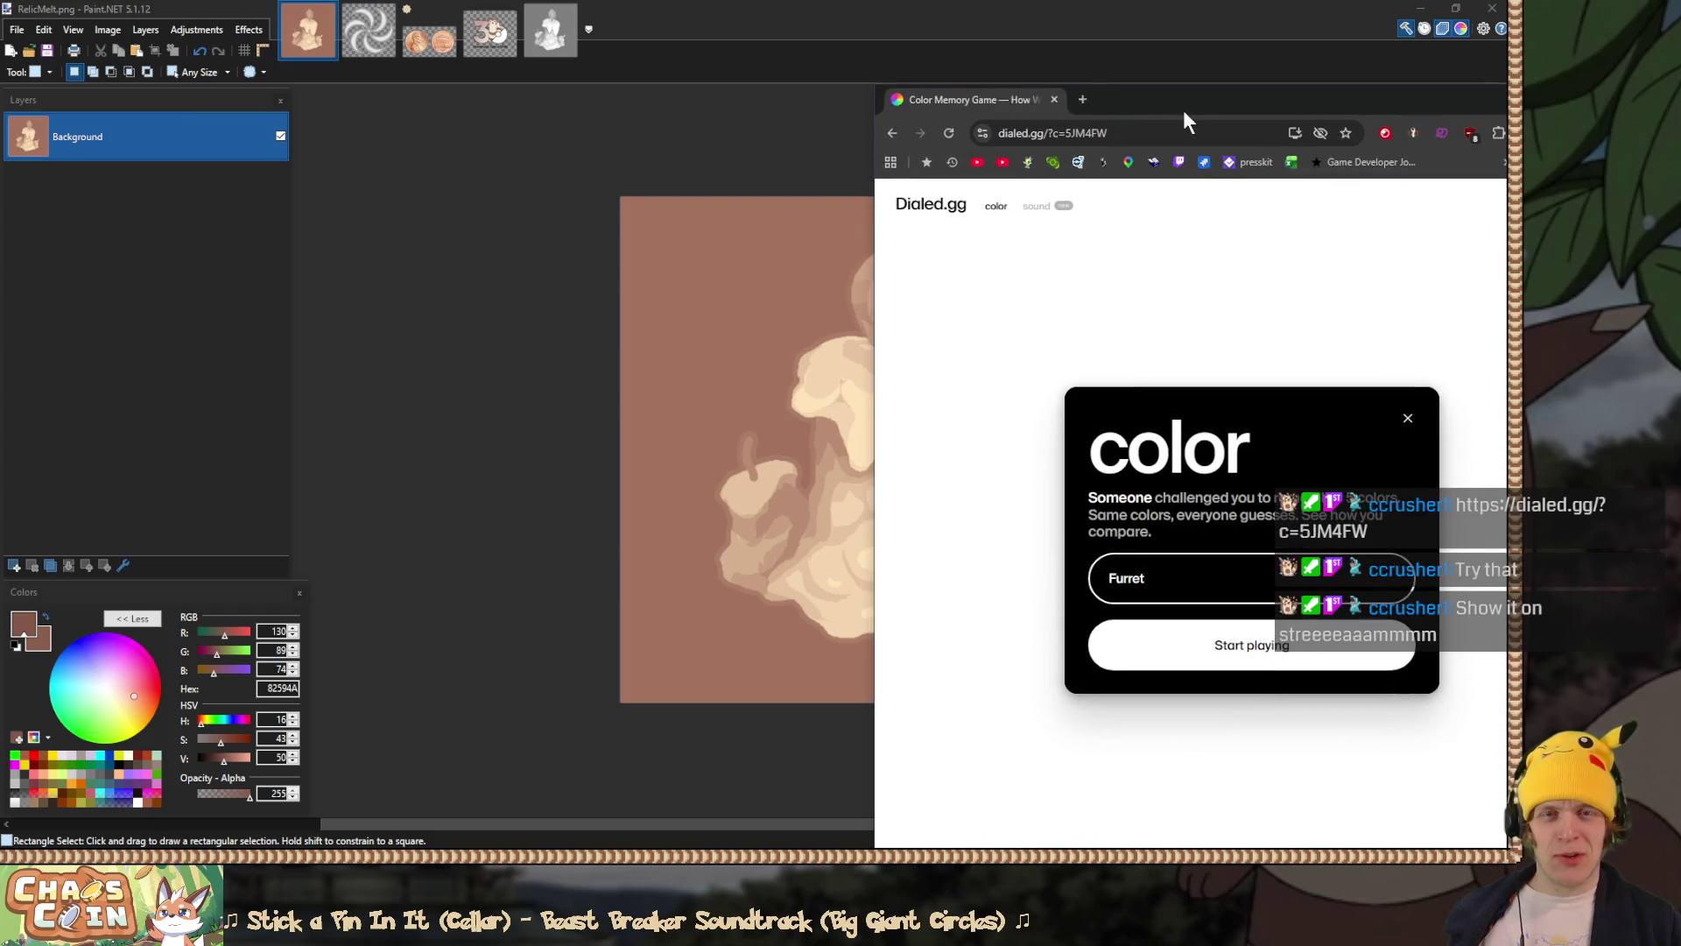
Step: Move the browser window left and start the colour challenge
mouse_move(1163, 98)
mouse_down()
mouse_move(1085, 39)
mouse_move(1022, 19)
mouse_up()
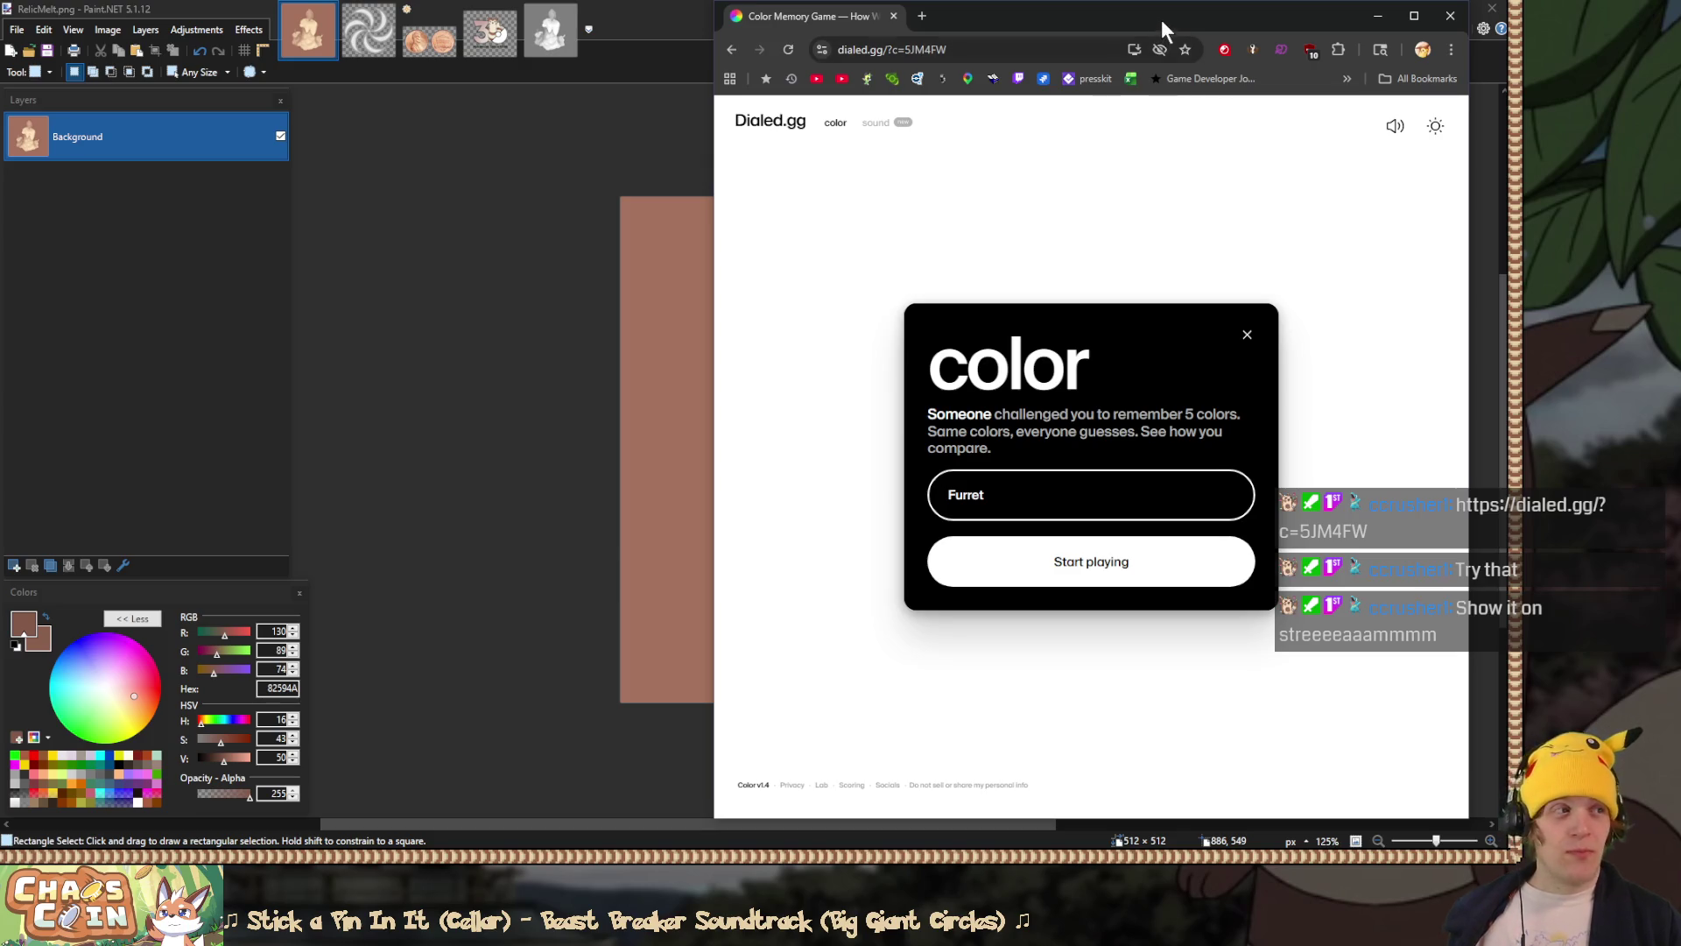
drag(1163, 15, 1053, 14)
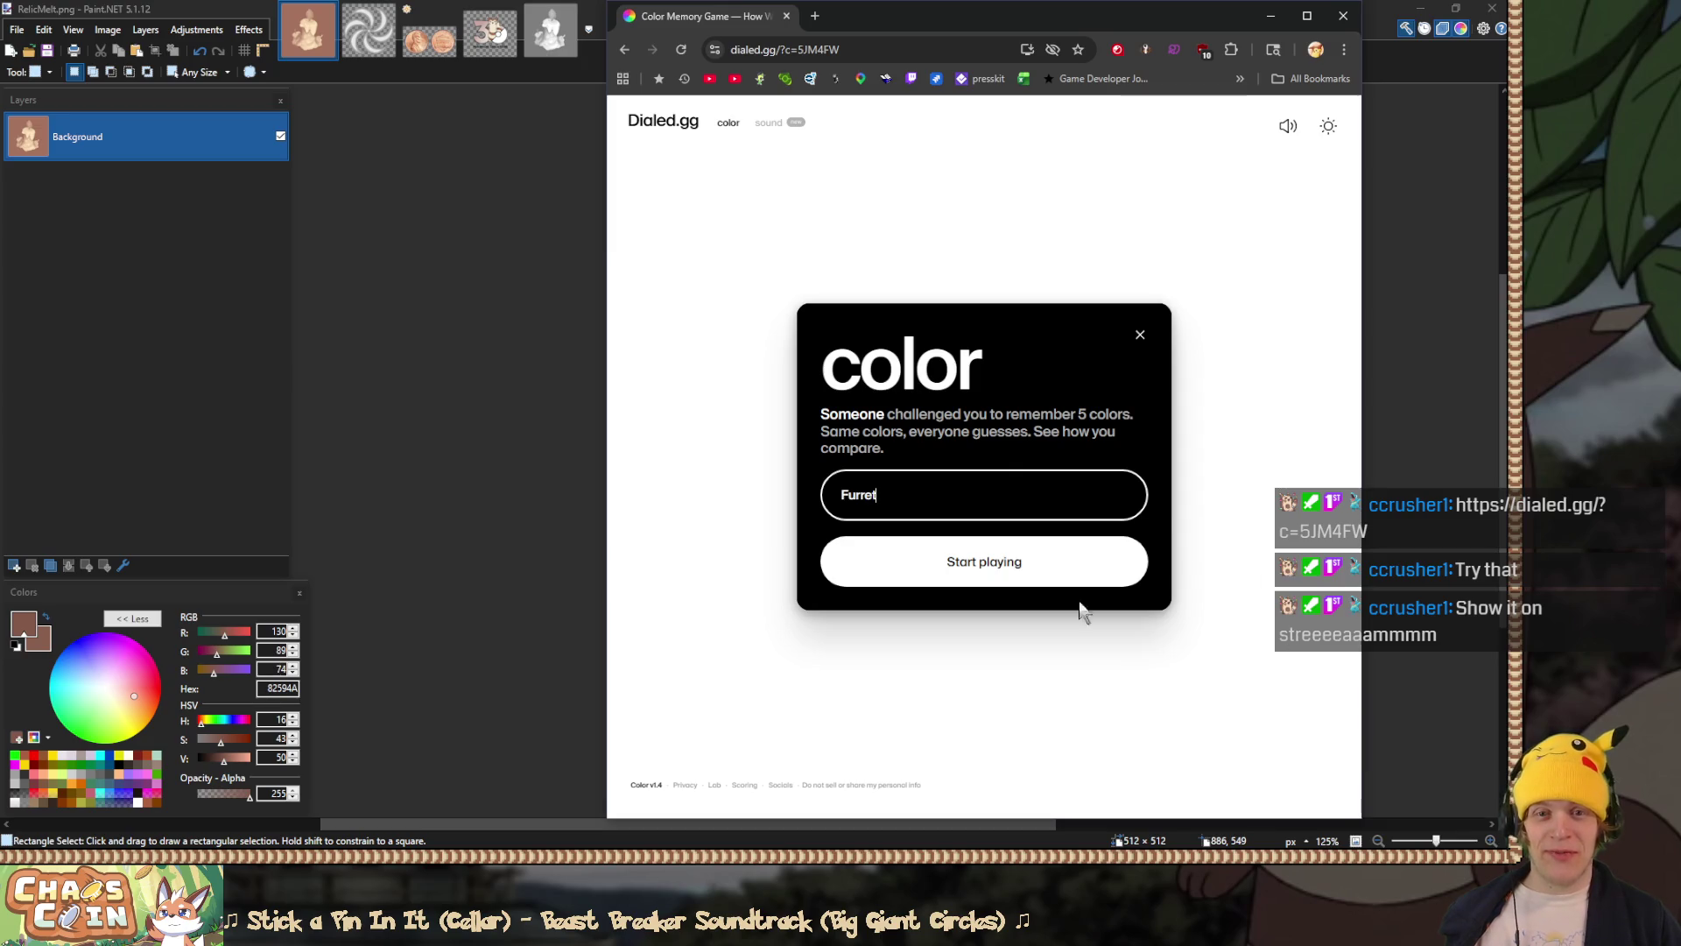
click(1029, 578)
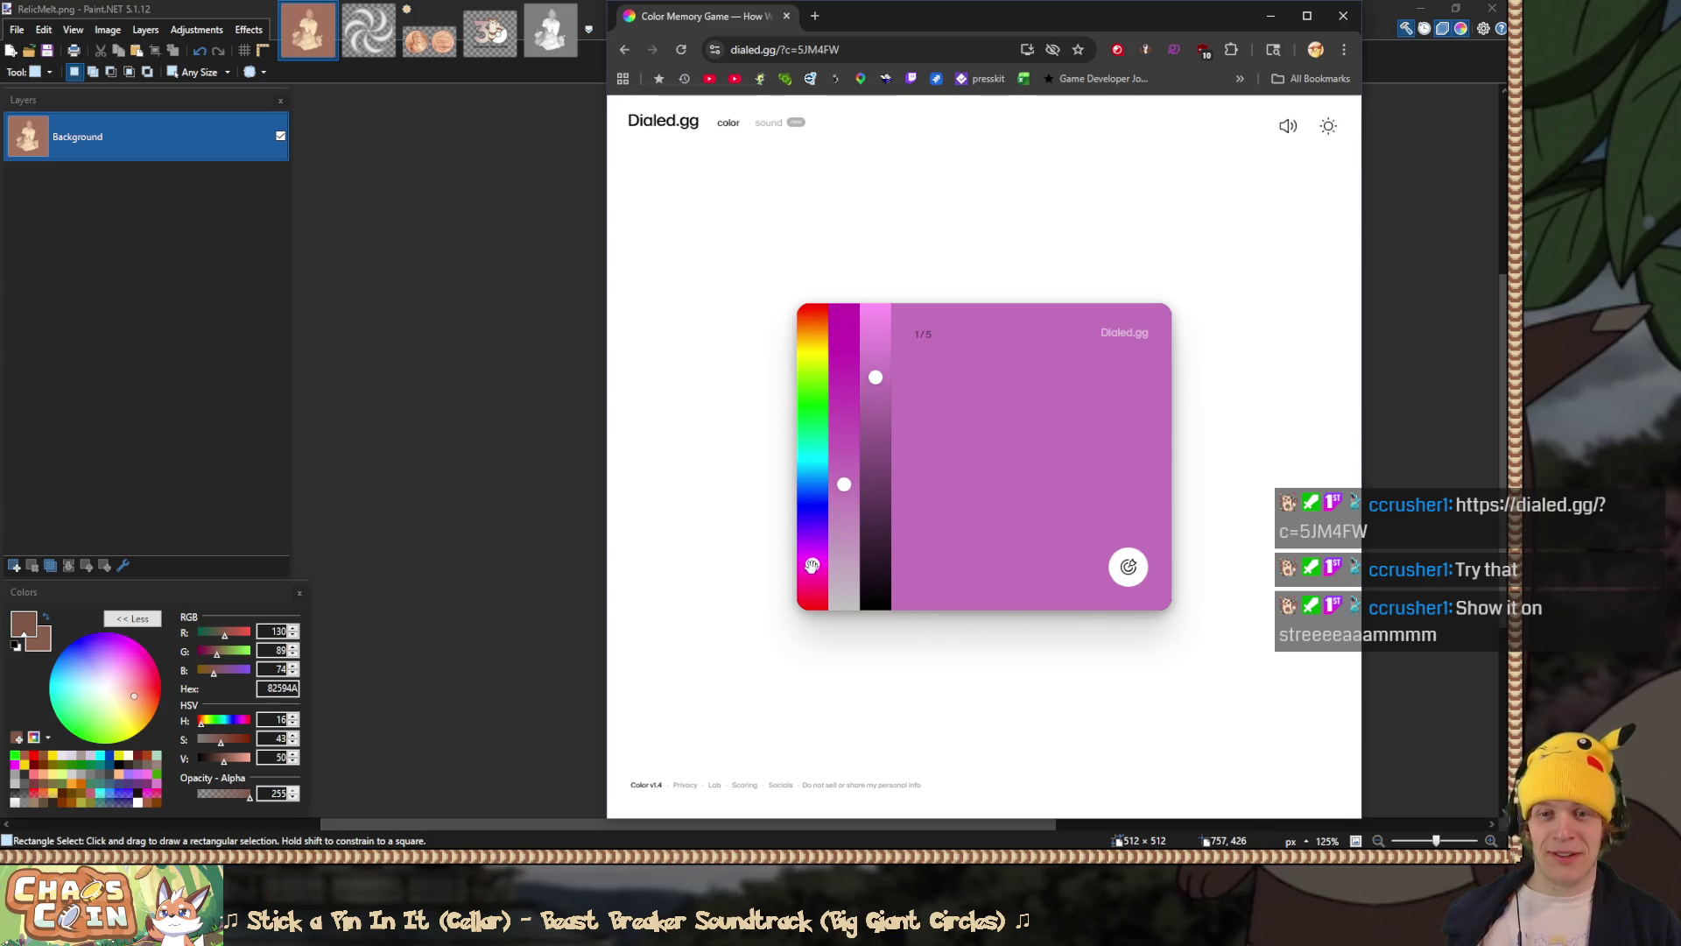
Step: Match the teal using hue, saturation and brightness sliders and submit, scoring 7.24
mouse_move(812, 562)
mouse_down()
mouse_move(813, 450)
mouse_move(845, 496)
mouse_up()
drag(876, 378, 875, 407)
drag(845, 497, 844, 518)
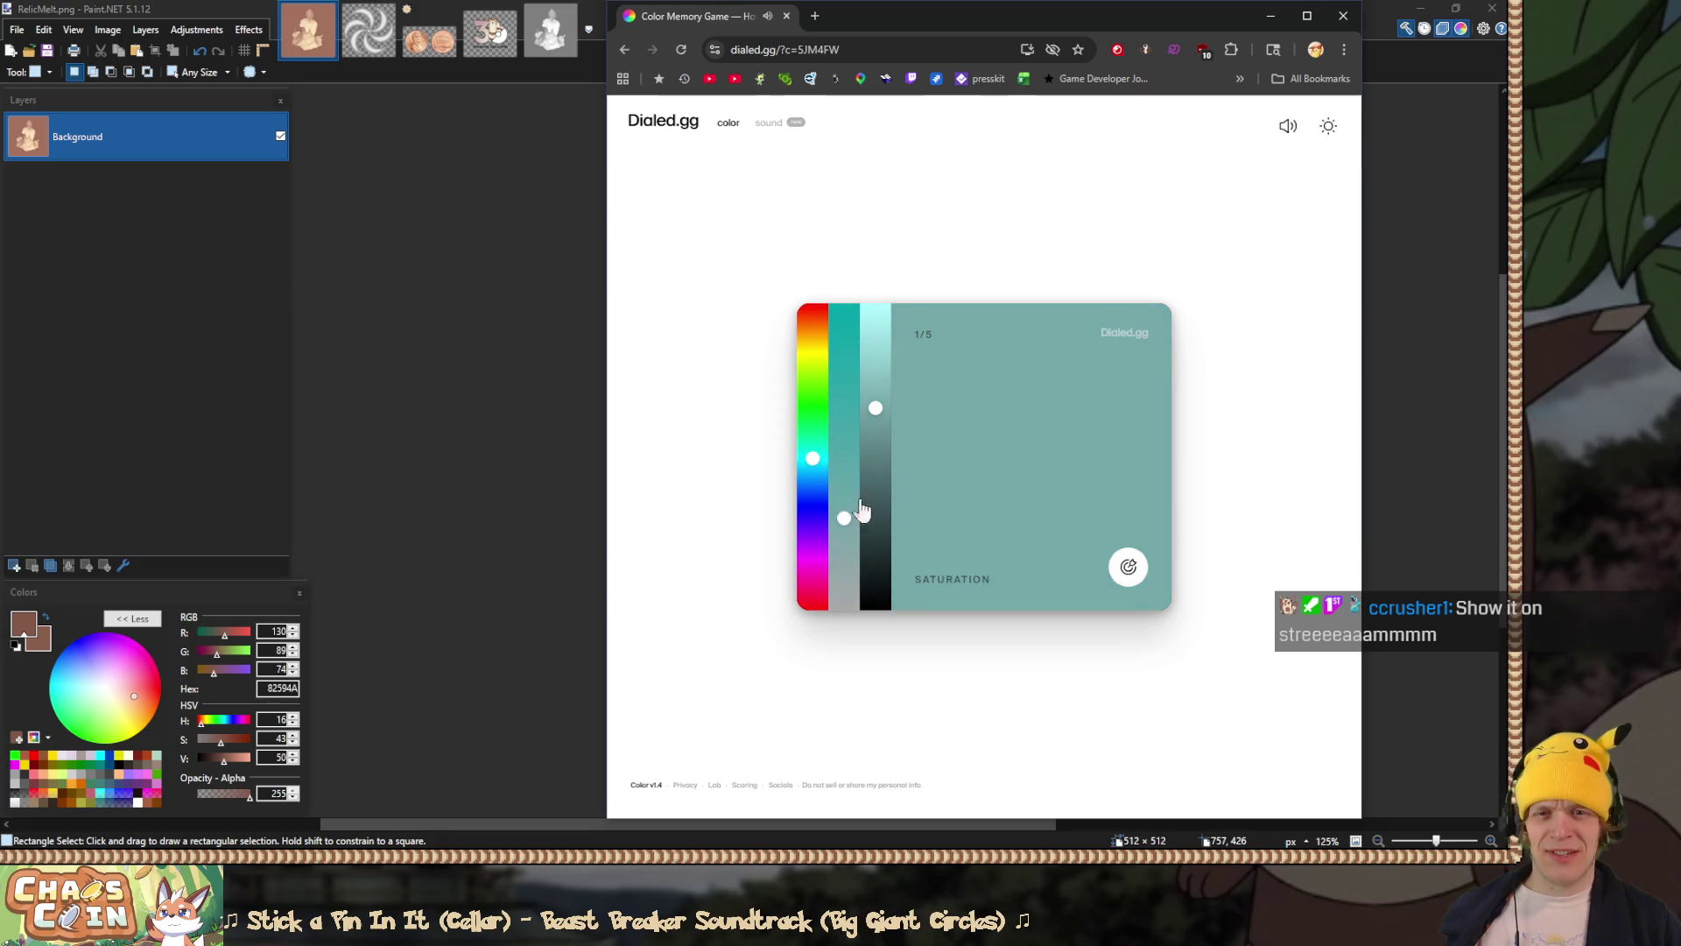
drag(876, 407, 876, 416)
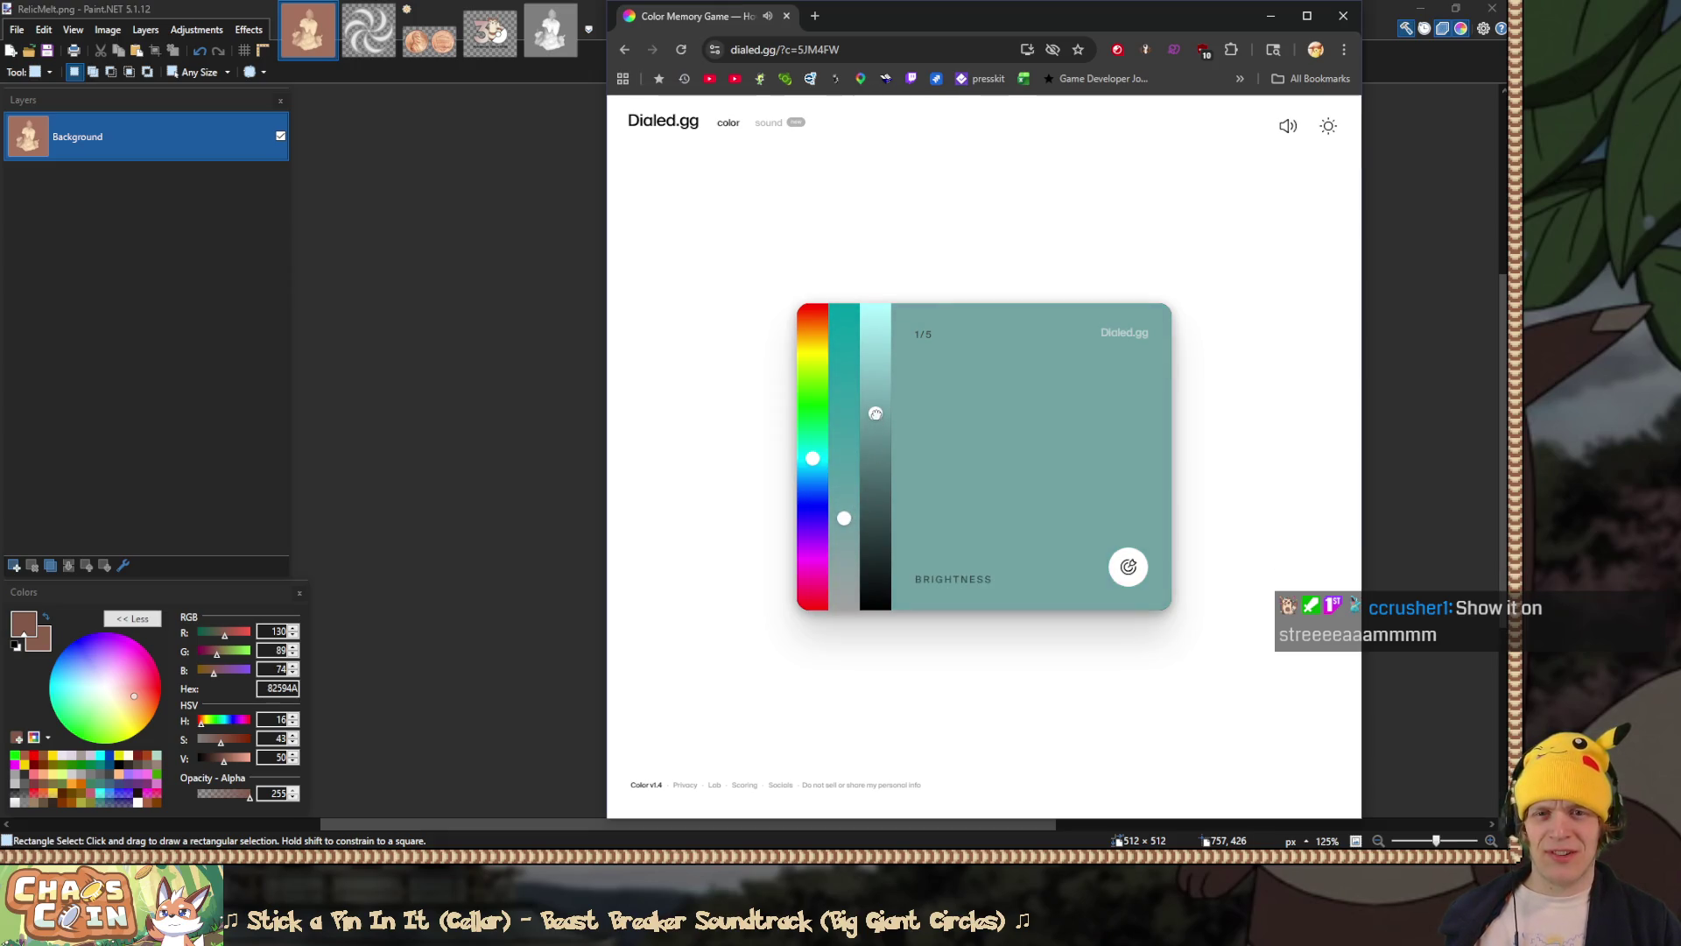
drag(844, 517, 844, 521)
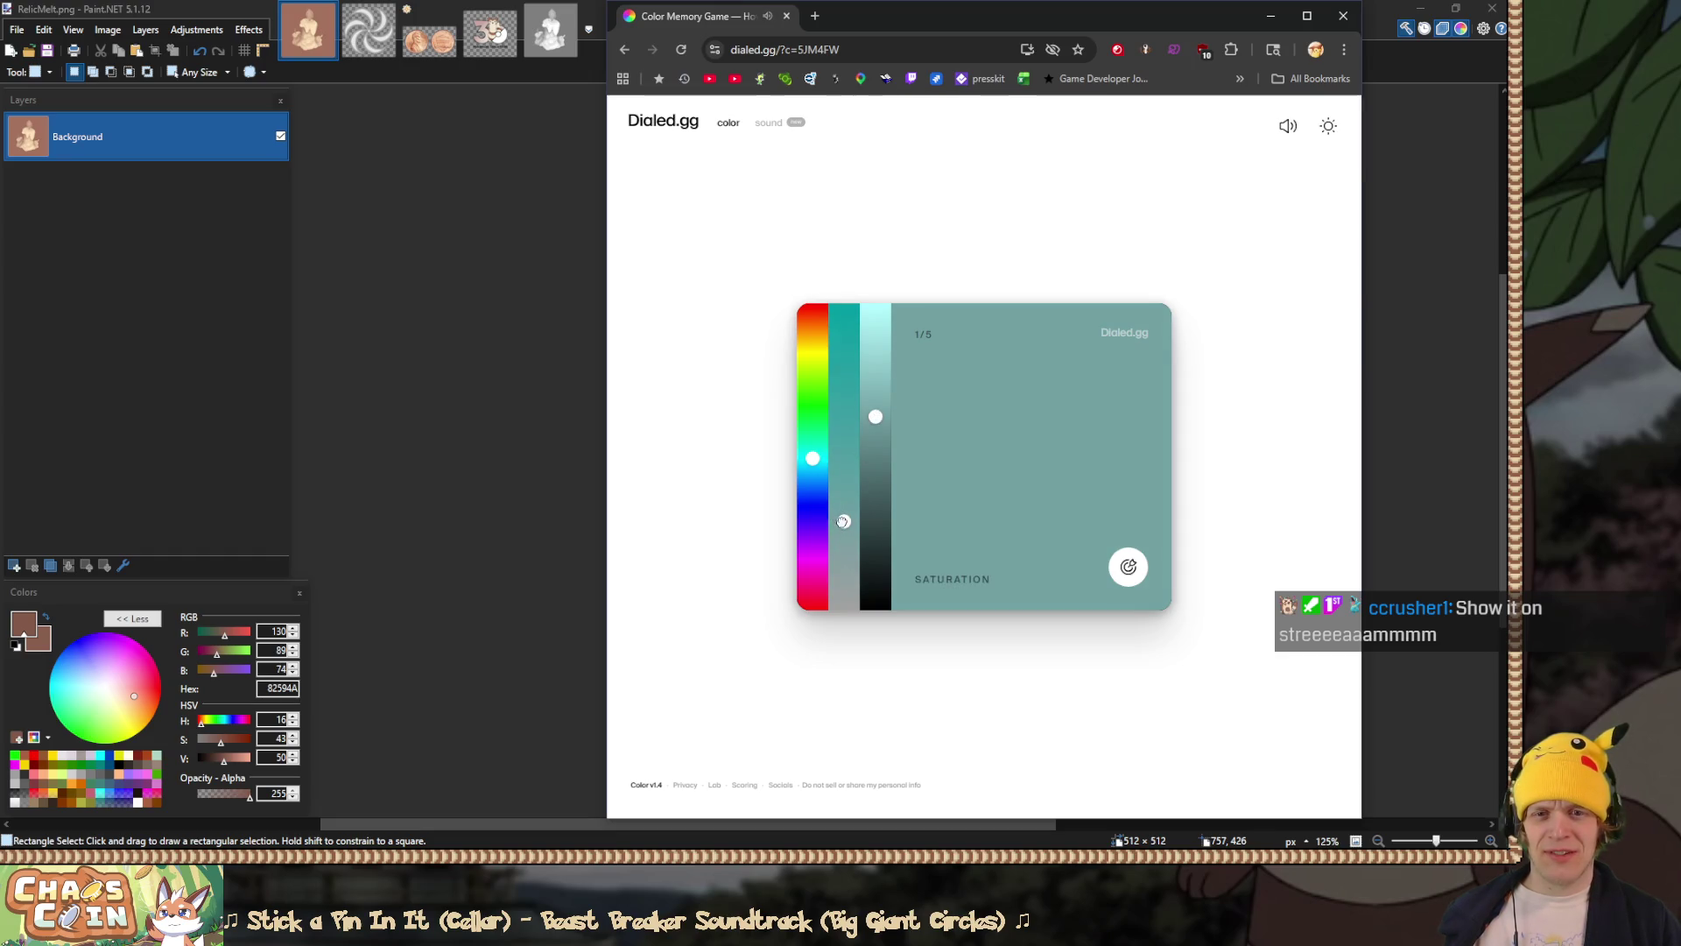
click(812, 459)
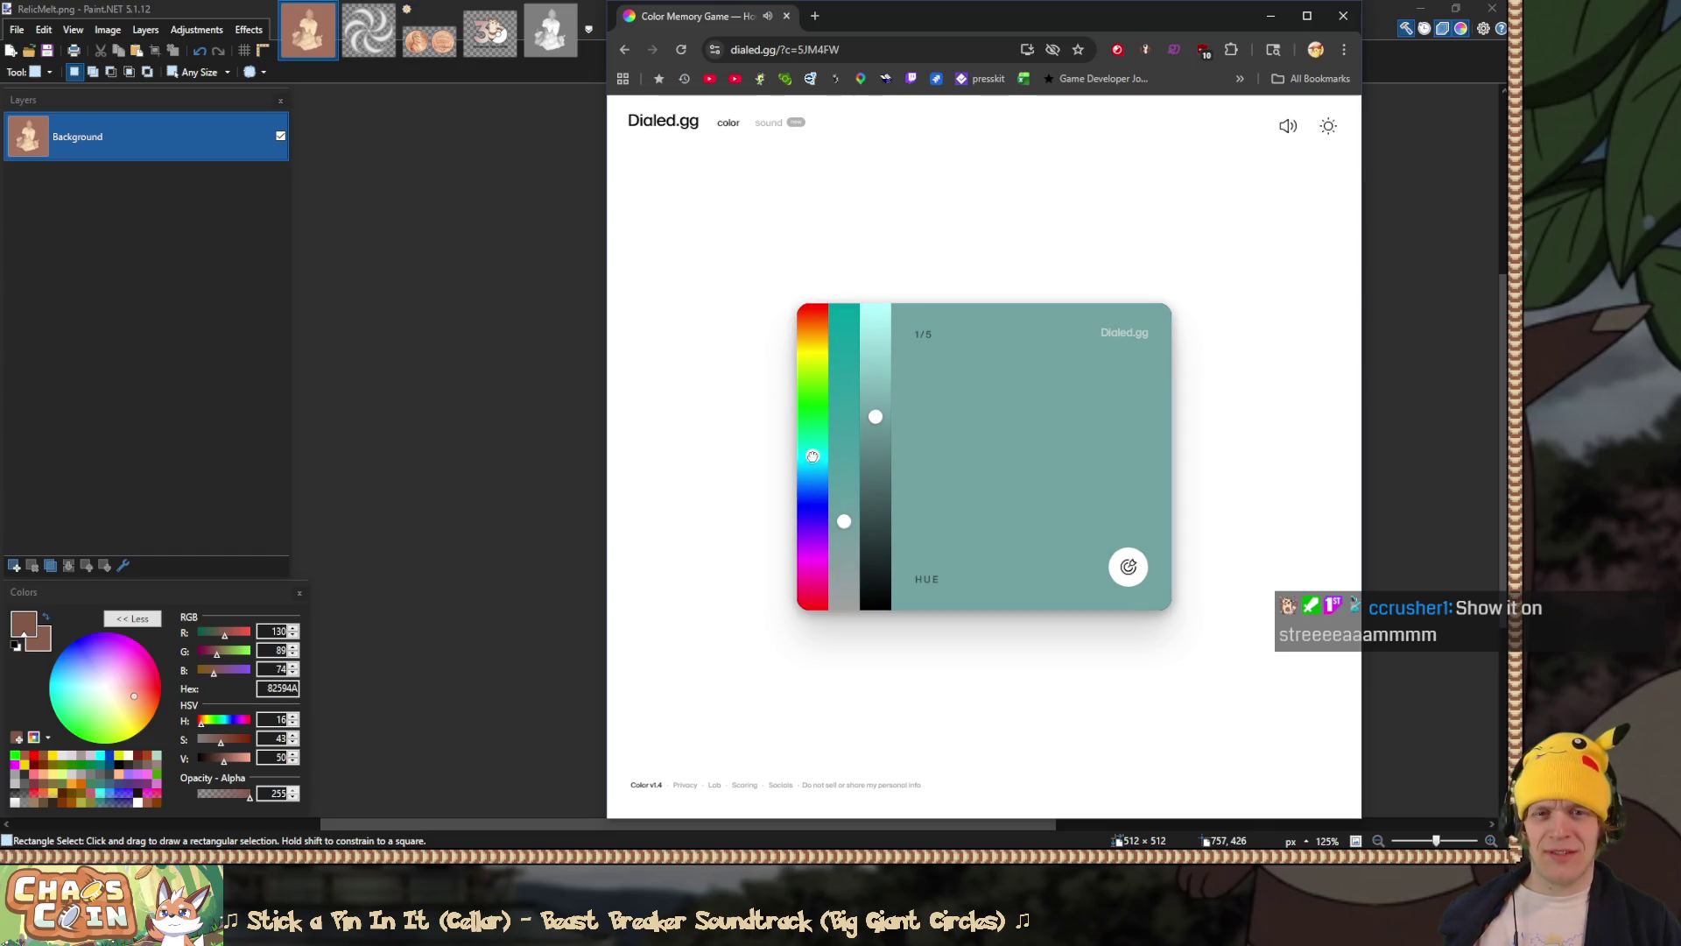
click(1129, 568)
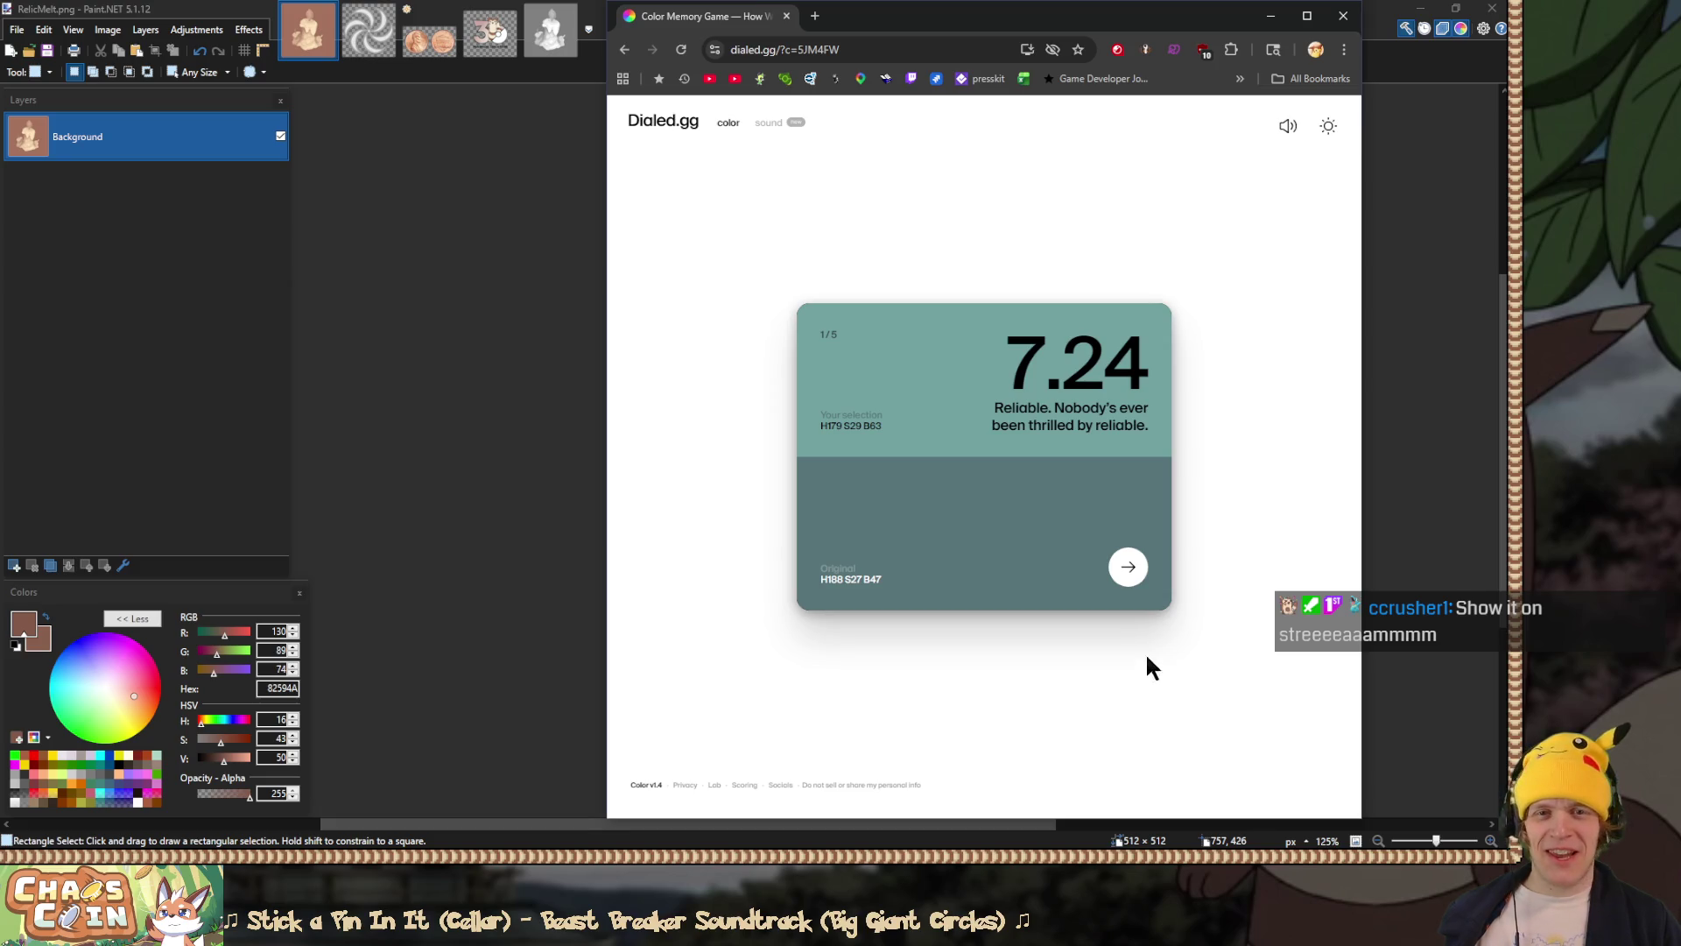
click(1126, 566)
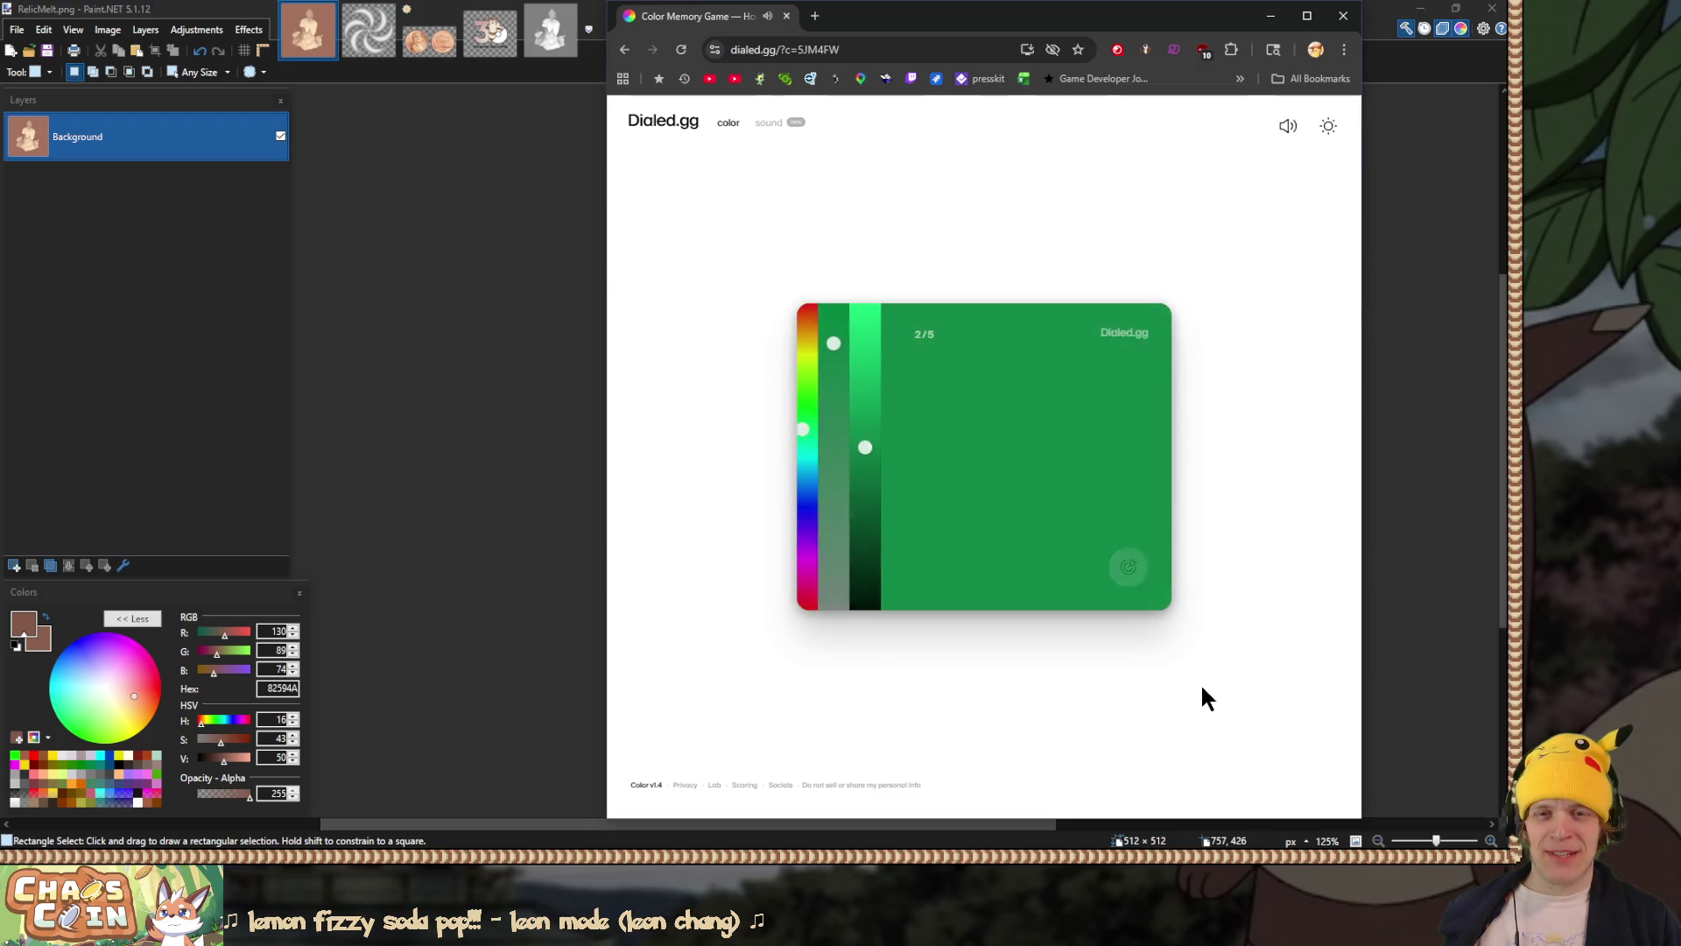
Step: Dial in the pale green with hue, saturation and brightness, submitting for 9.09
drag(813, 431, 812, 400)
drag(844, 344, 844, 389)
mouse_move(875, 448)
mouse_down()
mouse_move(874, 307)
mouse_move(876, 346)
mouse_up()
drag(849, 458, 844, 515)
drag(813, 402, 814, 393)
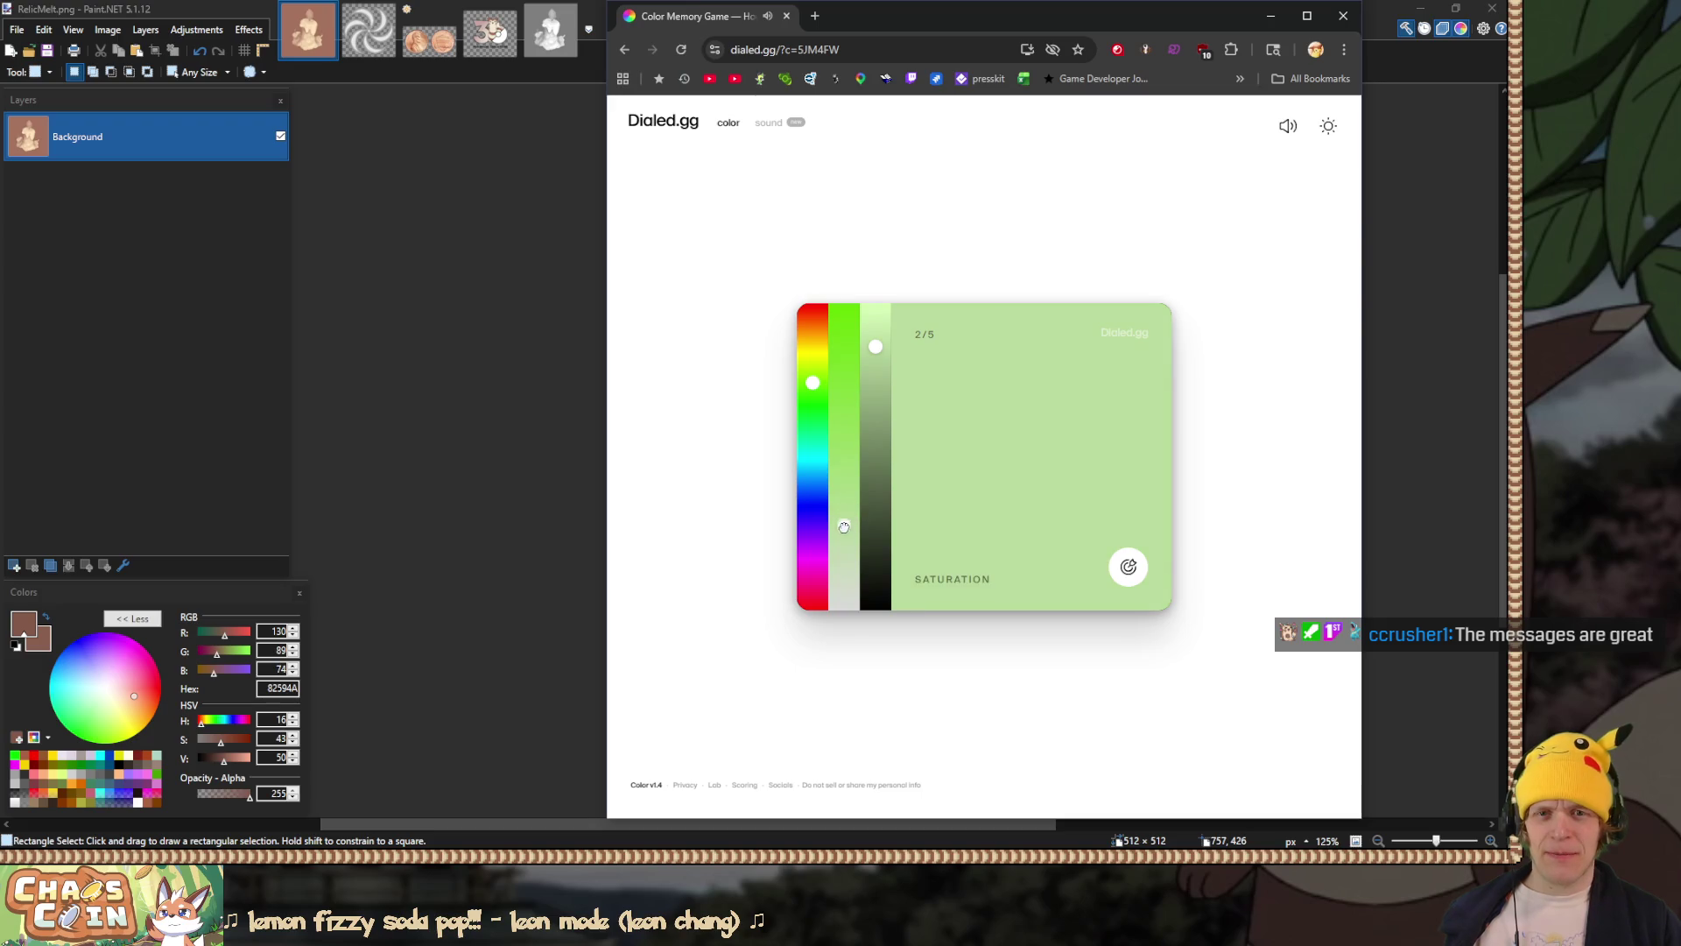
drag(875, 346, 876, 358)
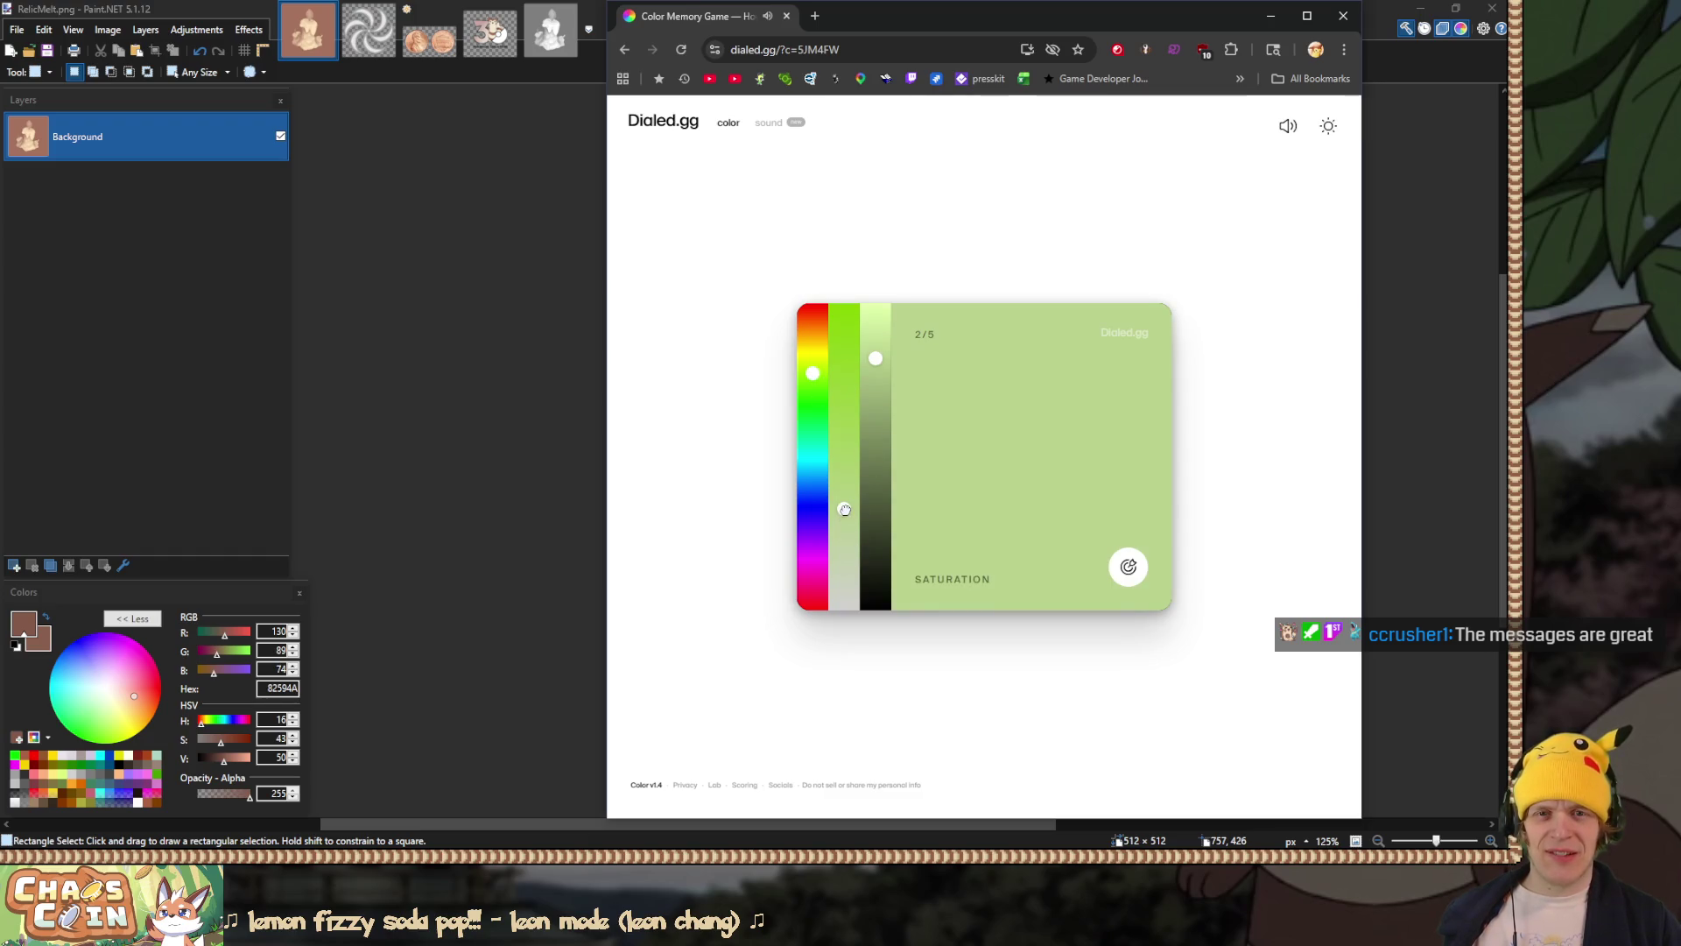
click(1135, 578)
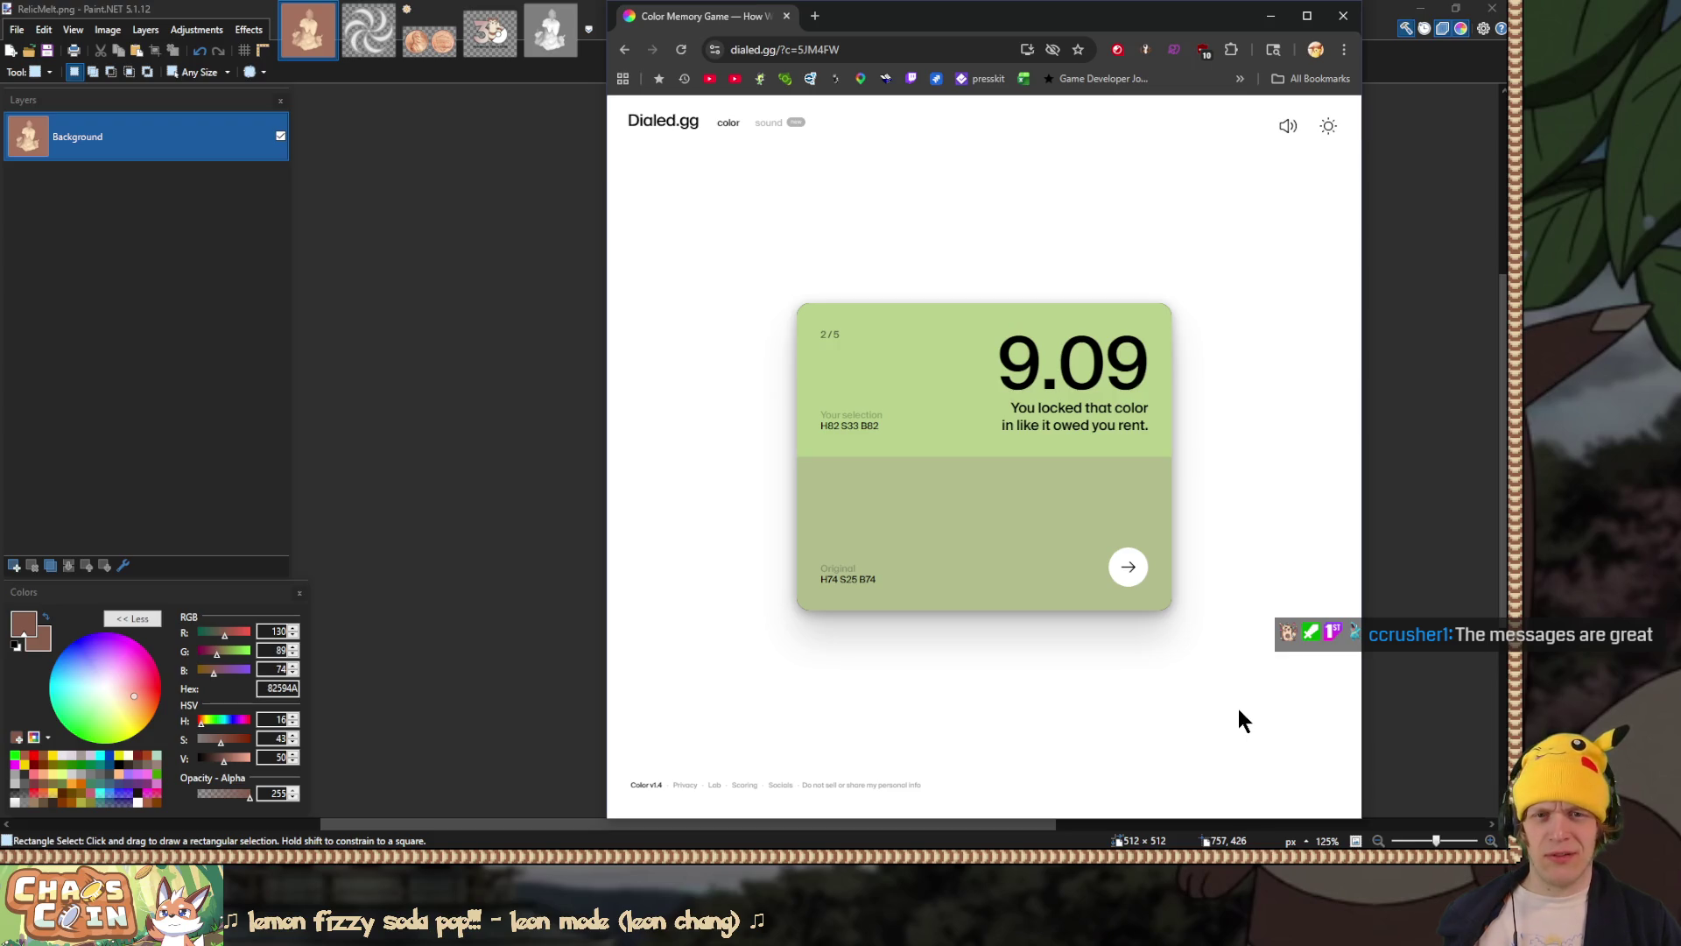
click(1127, 567)
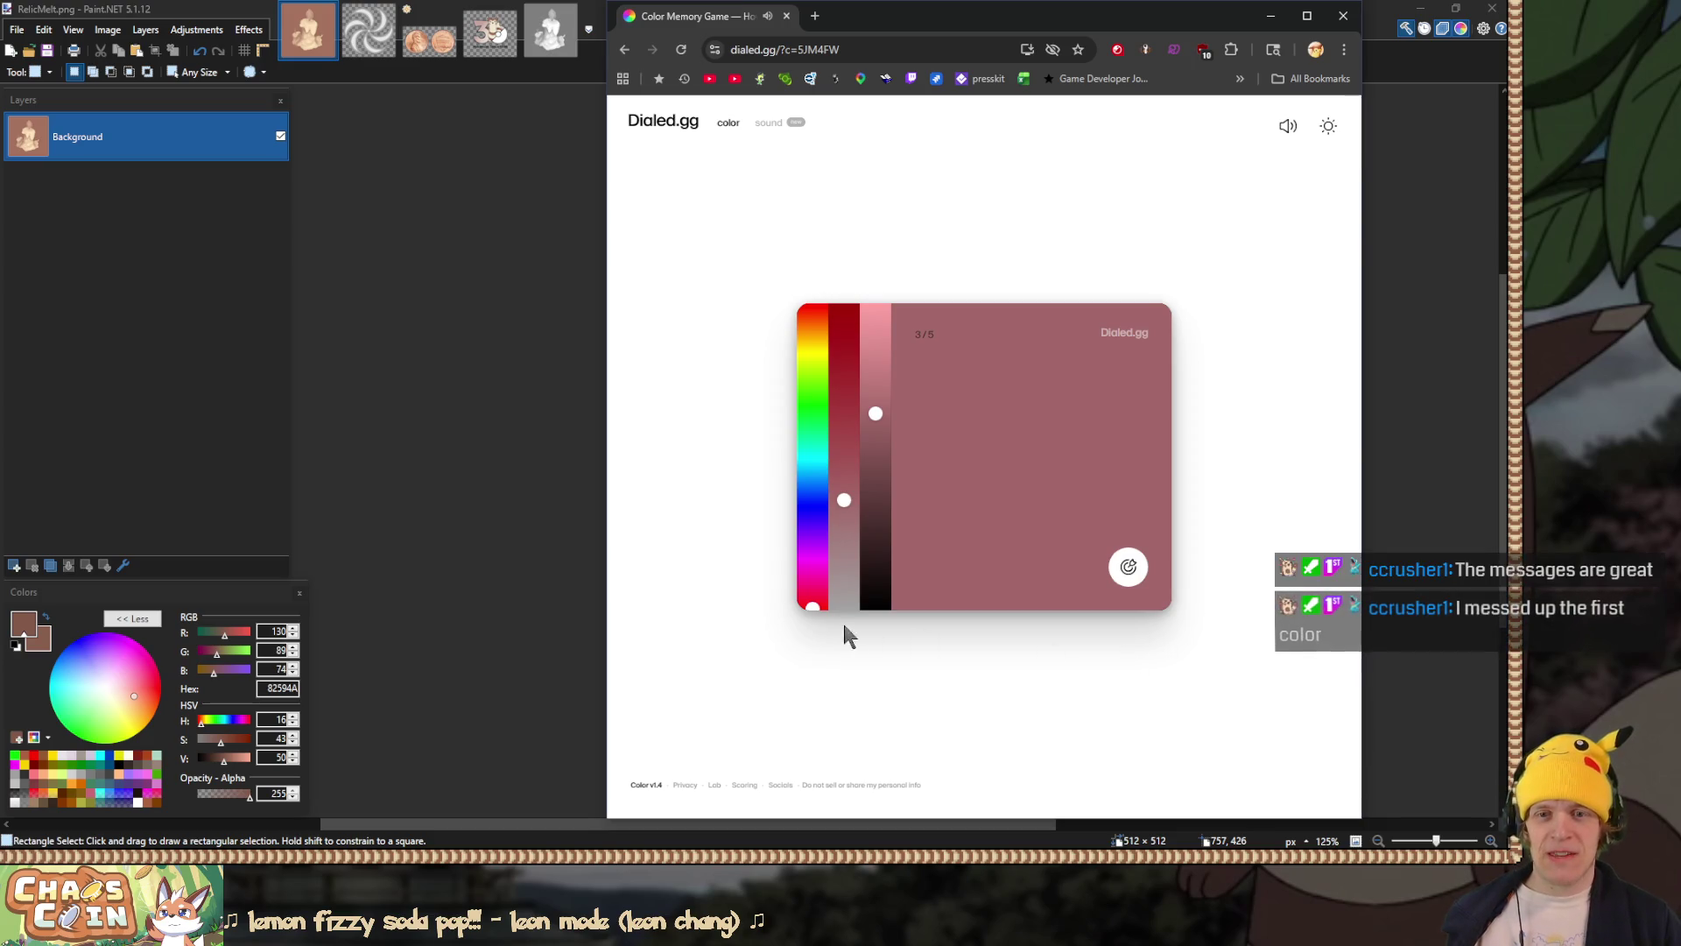
Step: Set hue to green, max saturation and brightness, ease saturation, and submit for 9.27
drag(813, 607, 812, 409)
drag(844, 500, 844, 307)
mouse_move(876, 412)
mouse_down()
mouse_move(878, 289)
mouse_move(842, 347)
mouse_move(875, 324)
mouse_move(846, 337)
mouse_up()
click(814, 411)
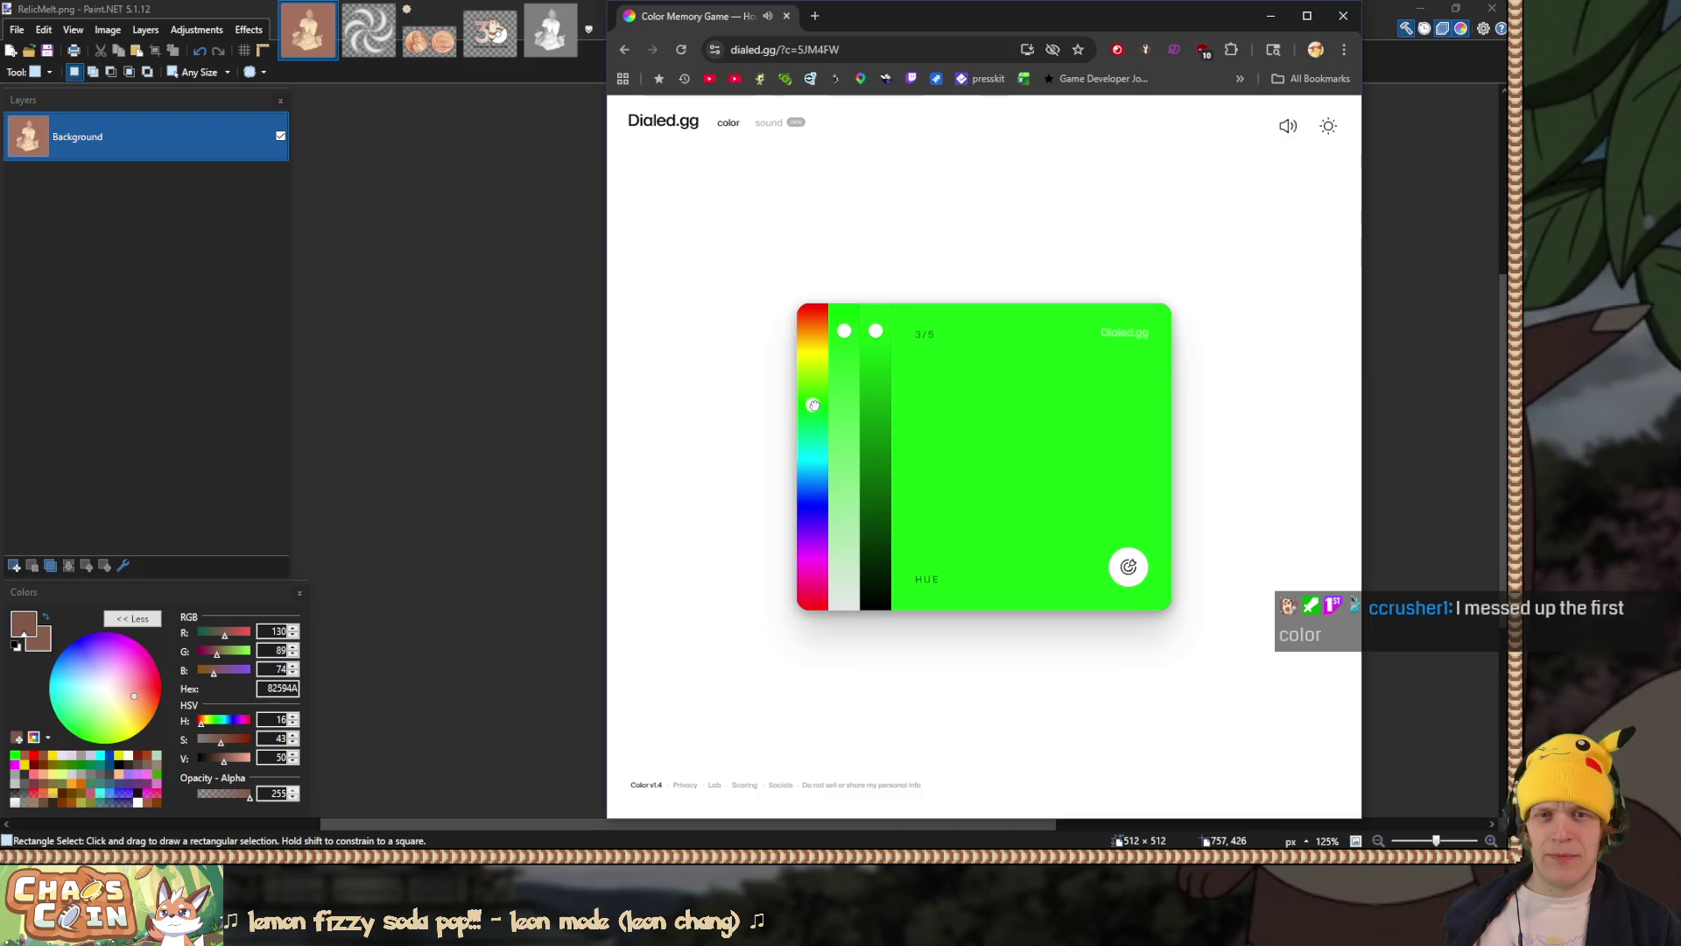
drag(844, 330, 842, 373)
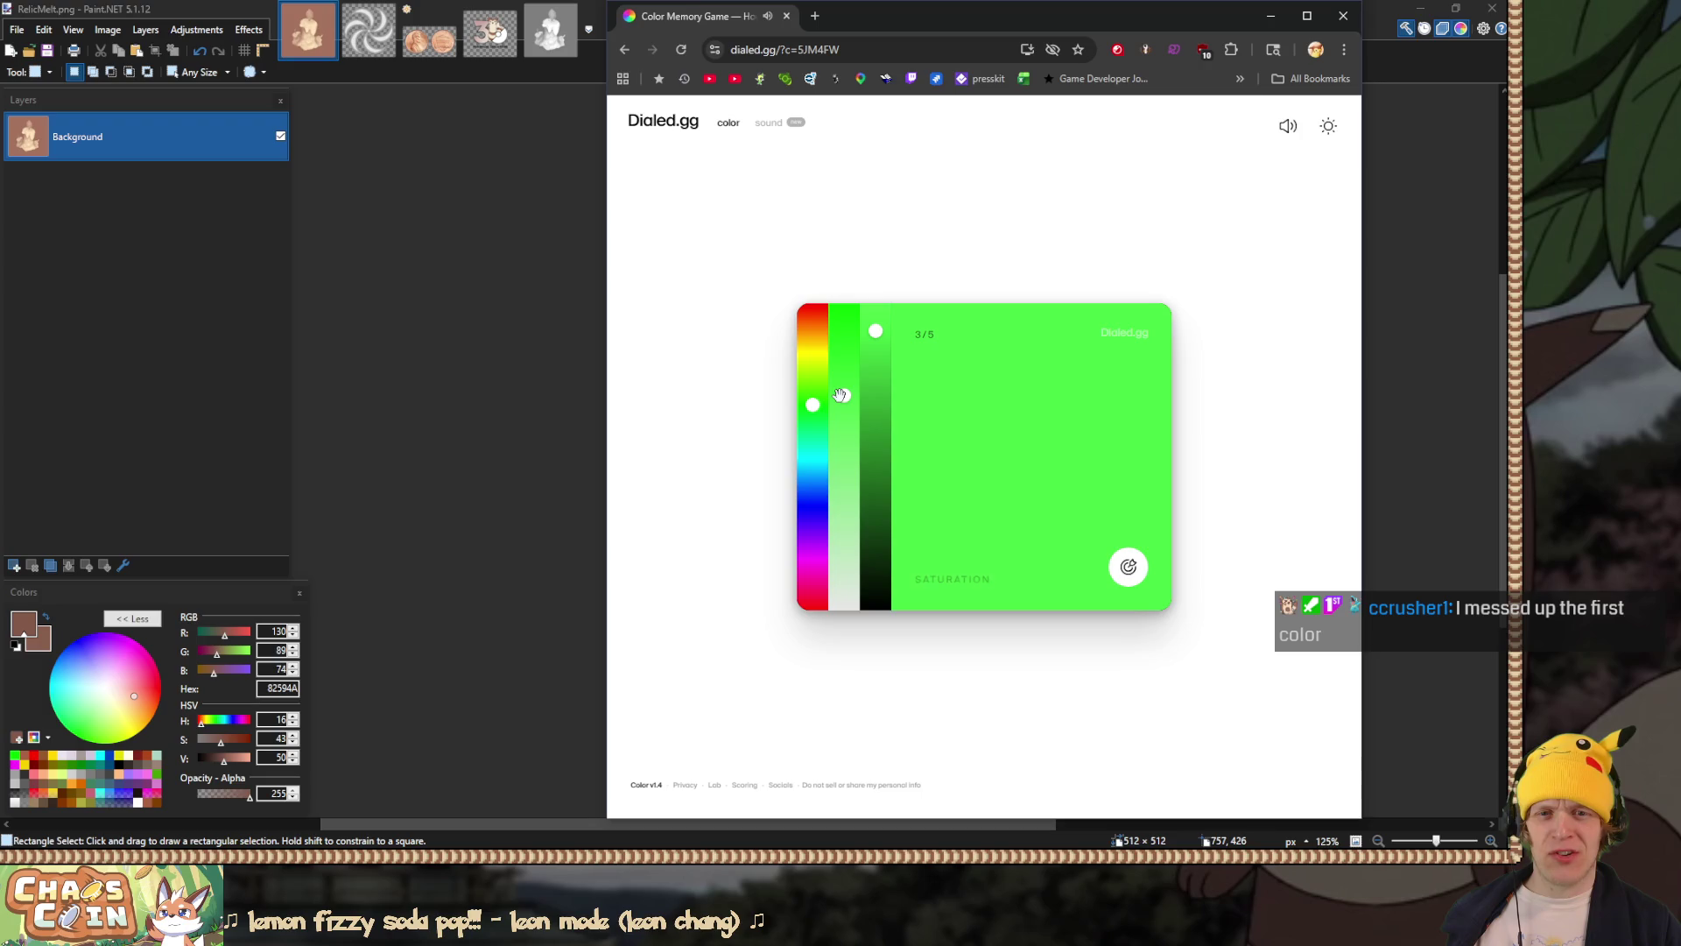
click(1126, 569)
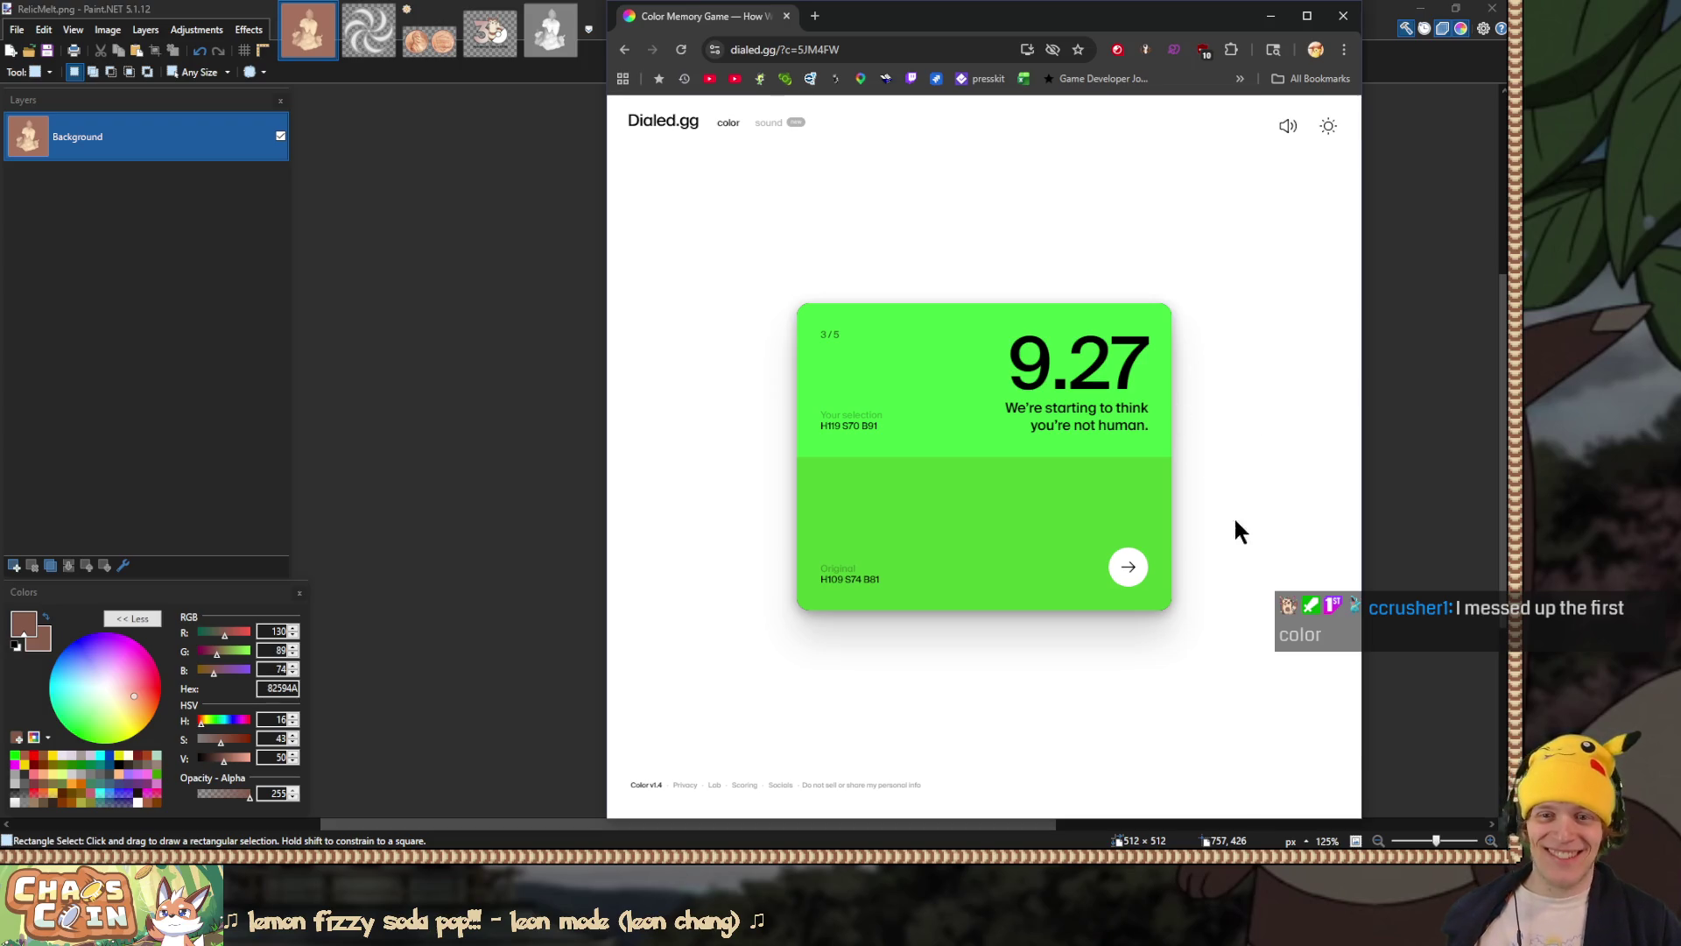
click(1127, 569)
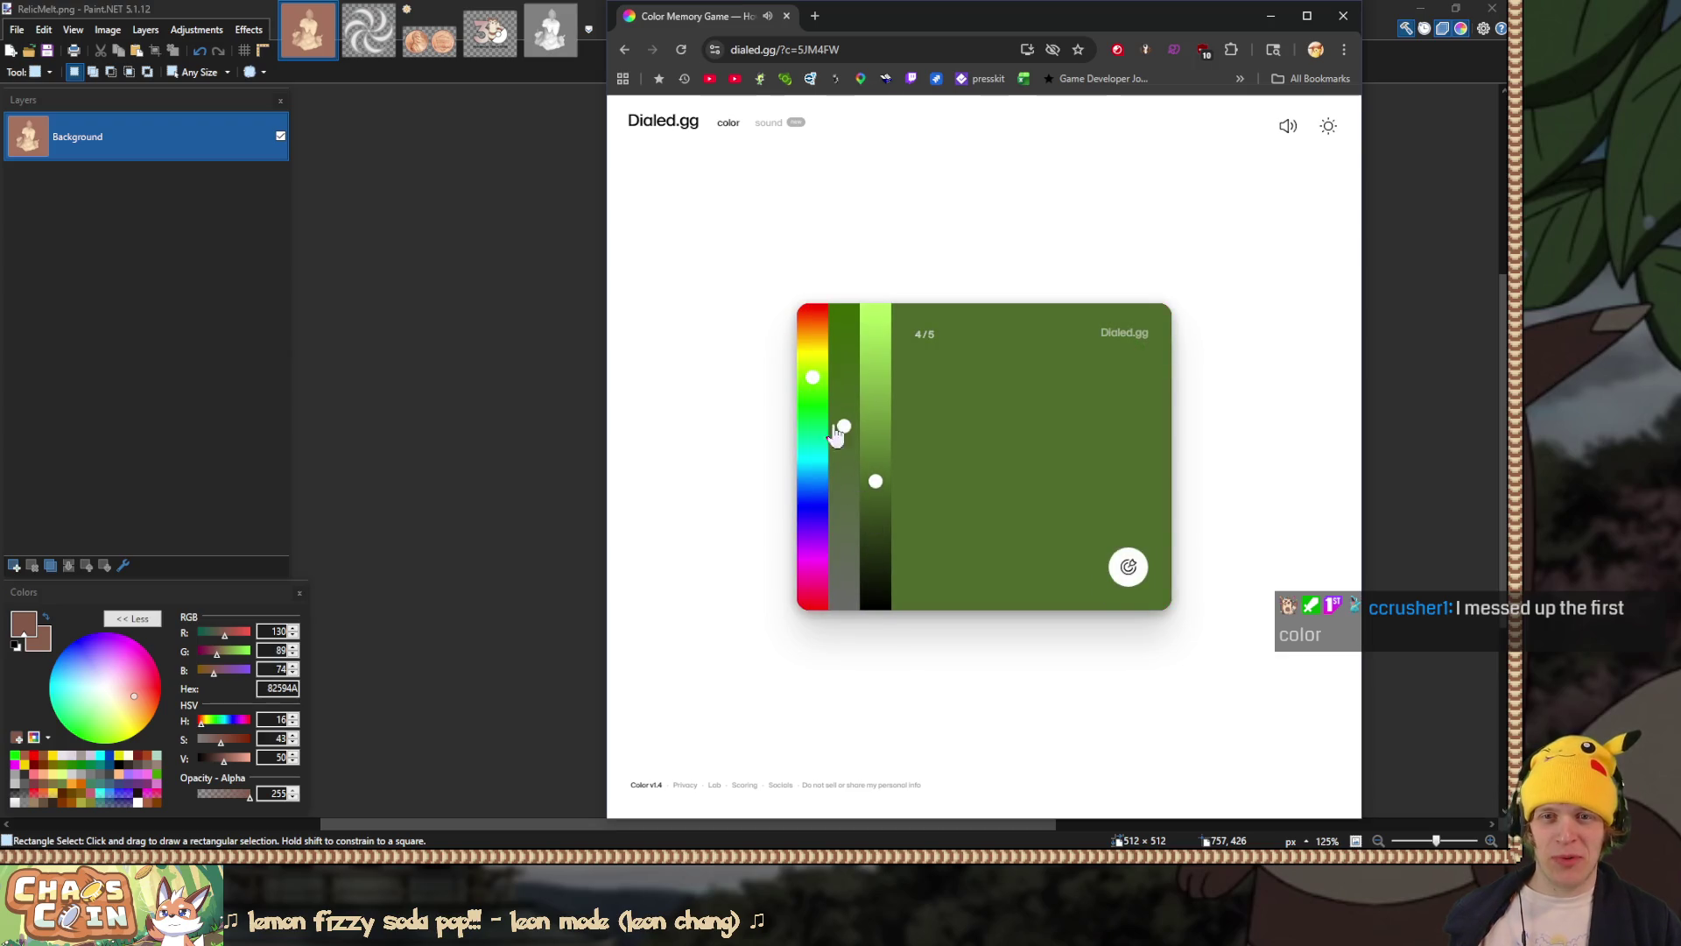
Step: Recreate the magenta by moving hue to violet, raising saturation and brightness, then submit
drag(813, 378, 814, 552)
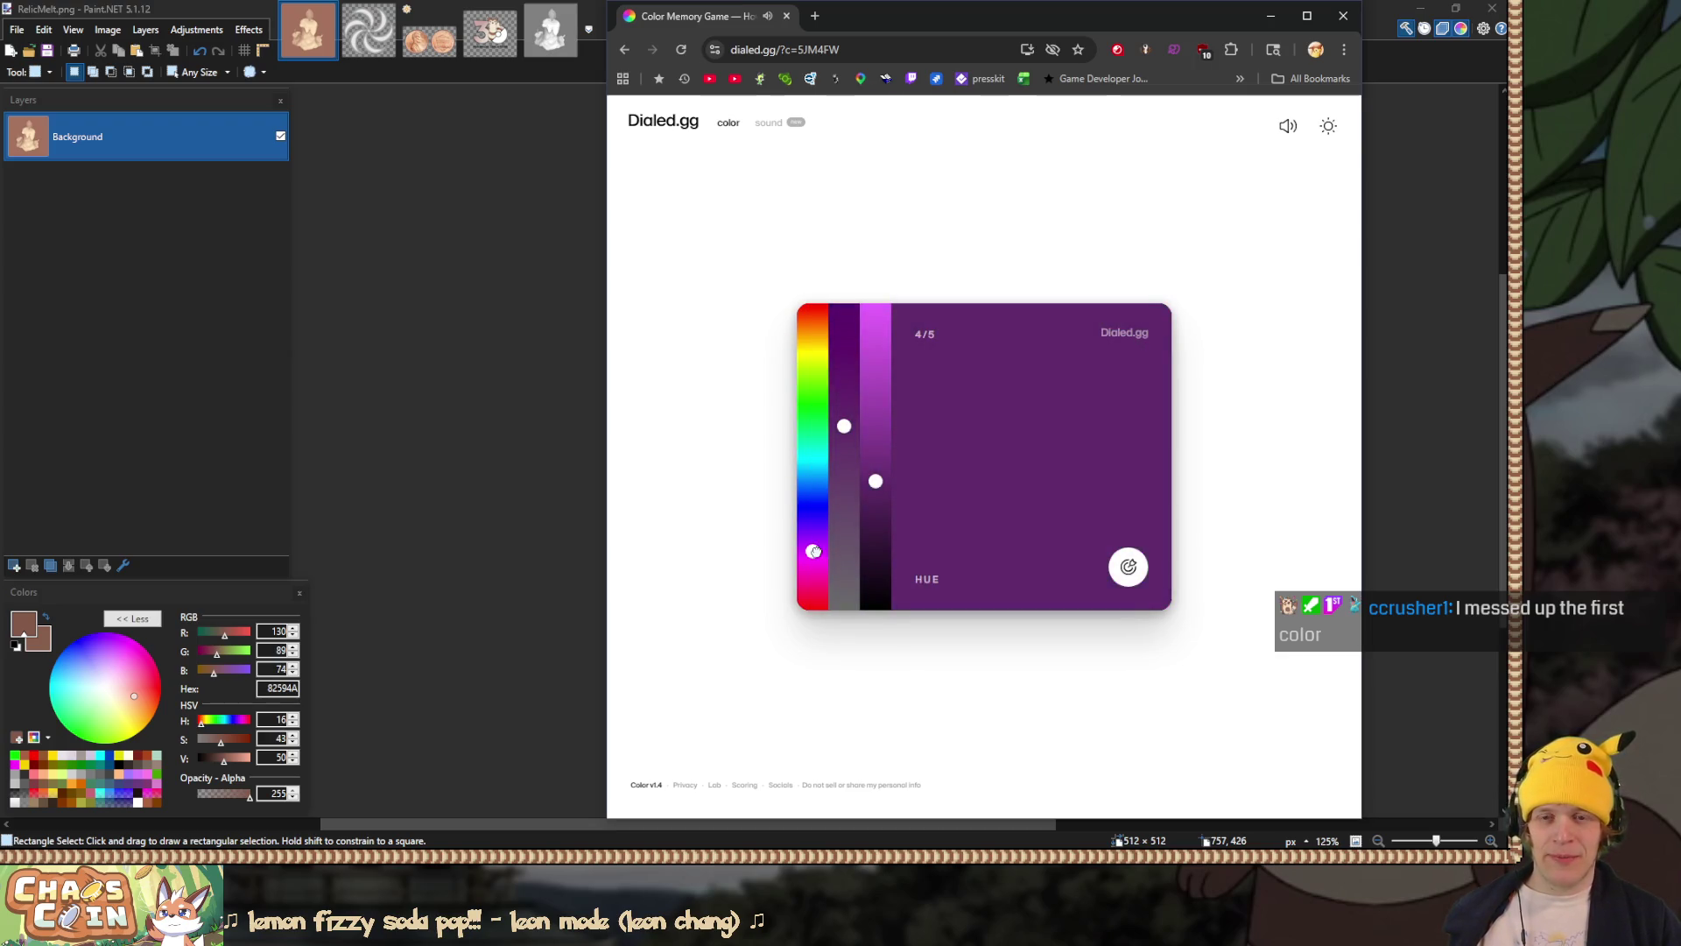
drag(844, 427, 844, 392)
drag(875, 481, 876, 392)
drag(876, 325, 876, 305)
mouse_move(844, 392)
mouse_down()
mouse_move(844, 336)
mouse_move(844, 350)
mouse_move(875, 324)
mouse_up()
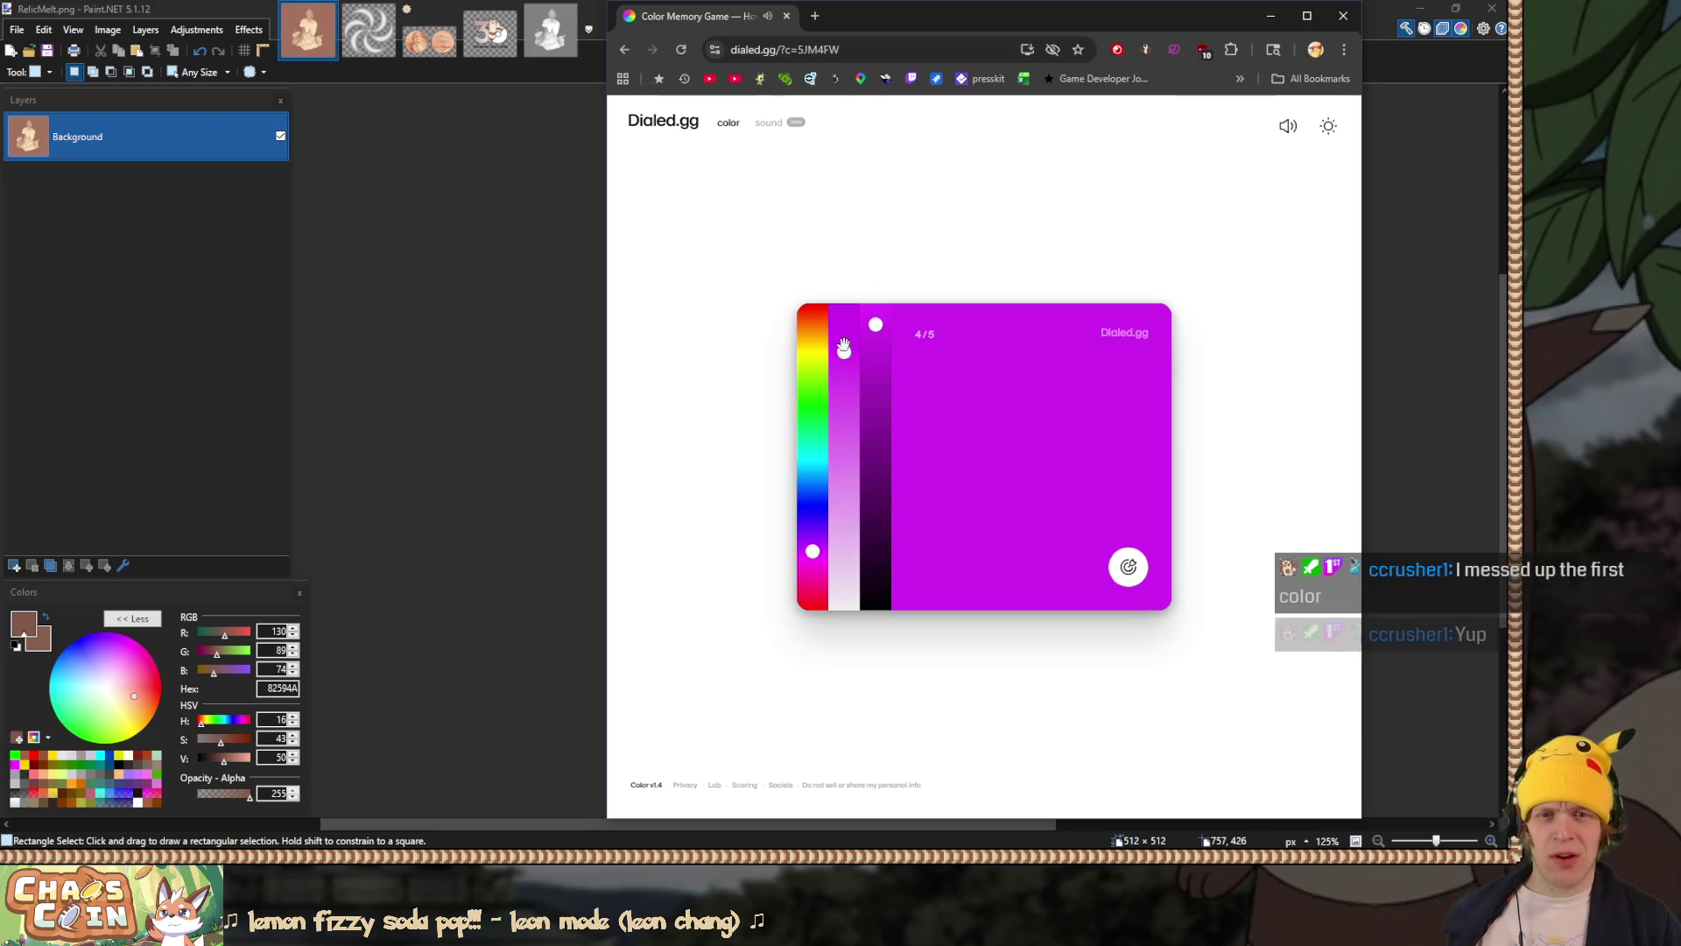
drag(813, 551, 812, 556)
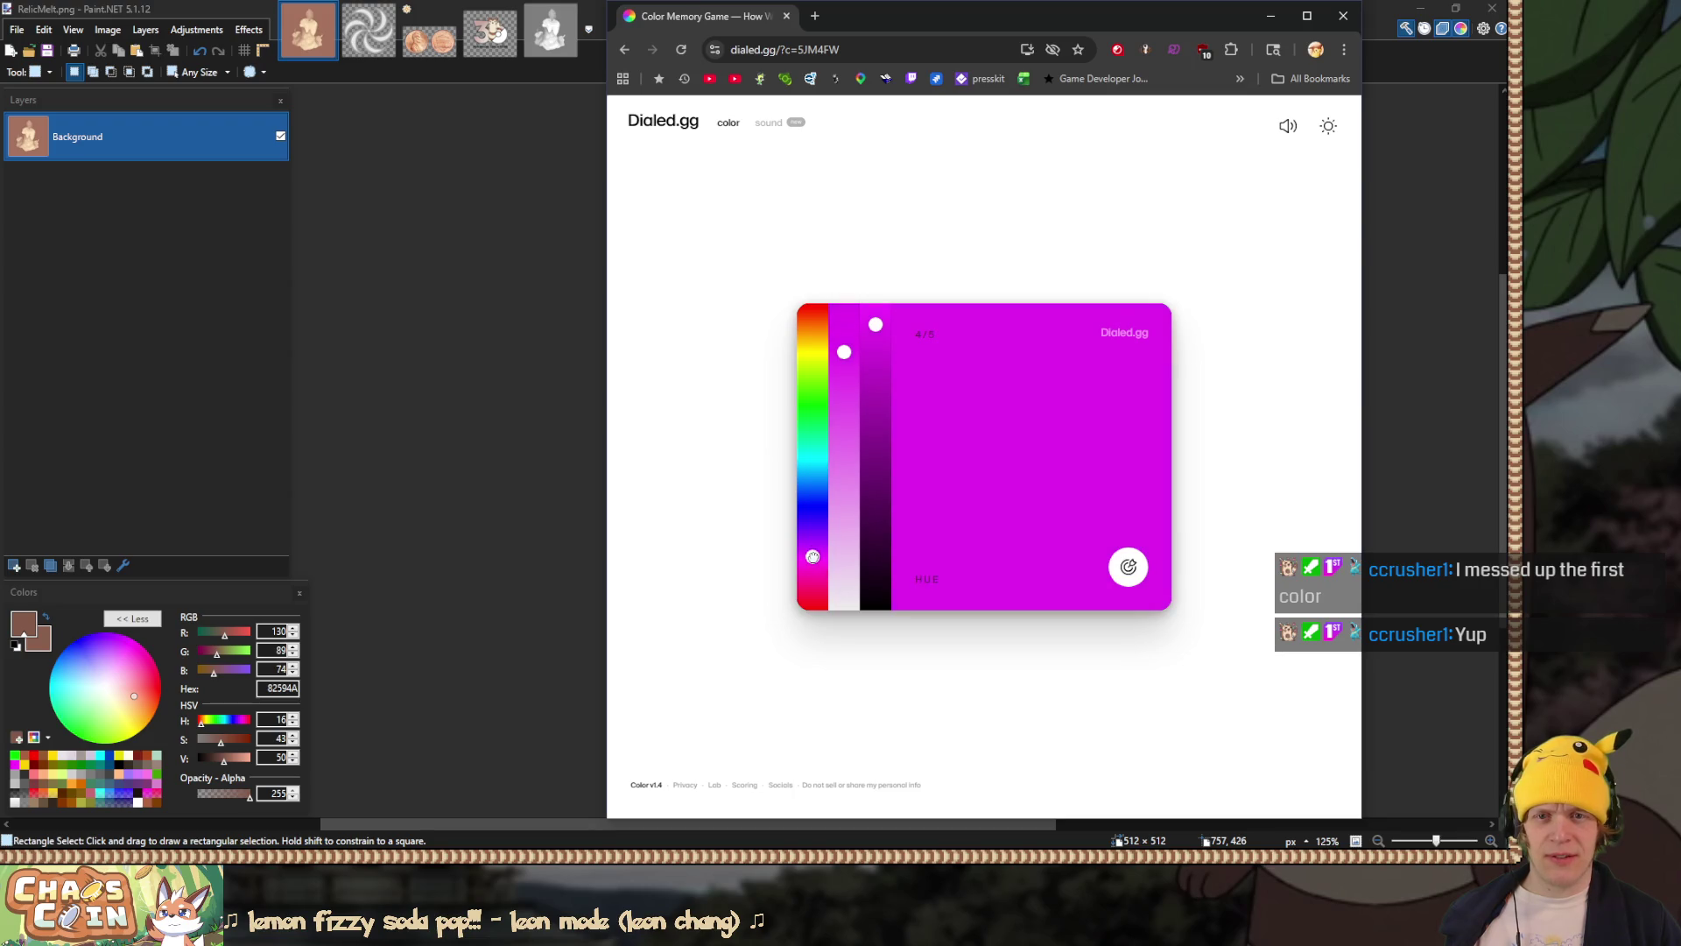
drag(844, 351, 876, 320)
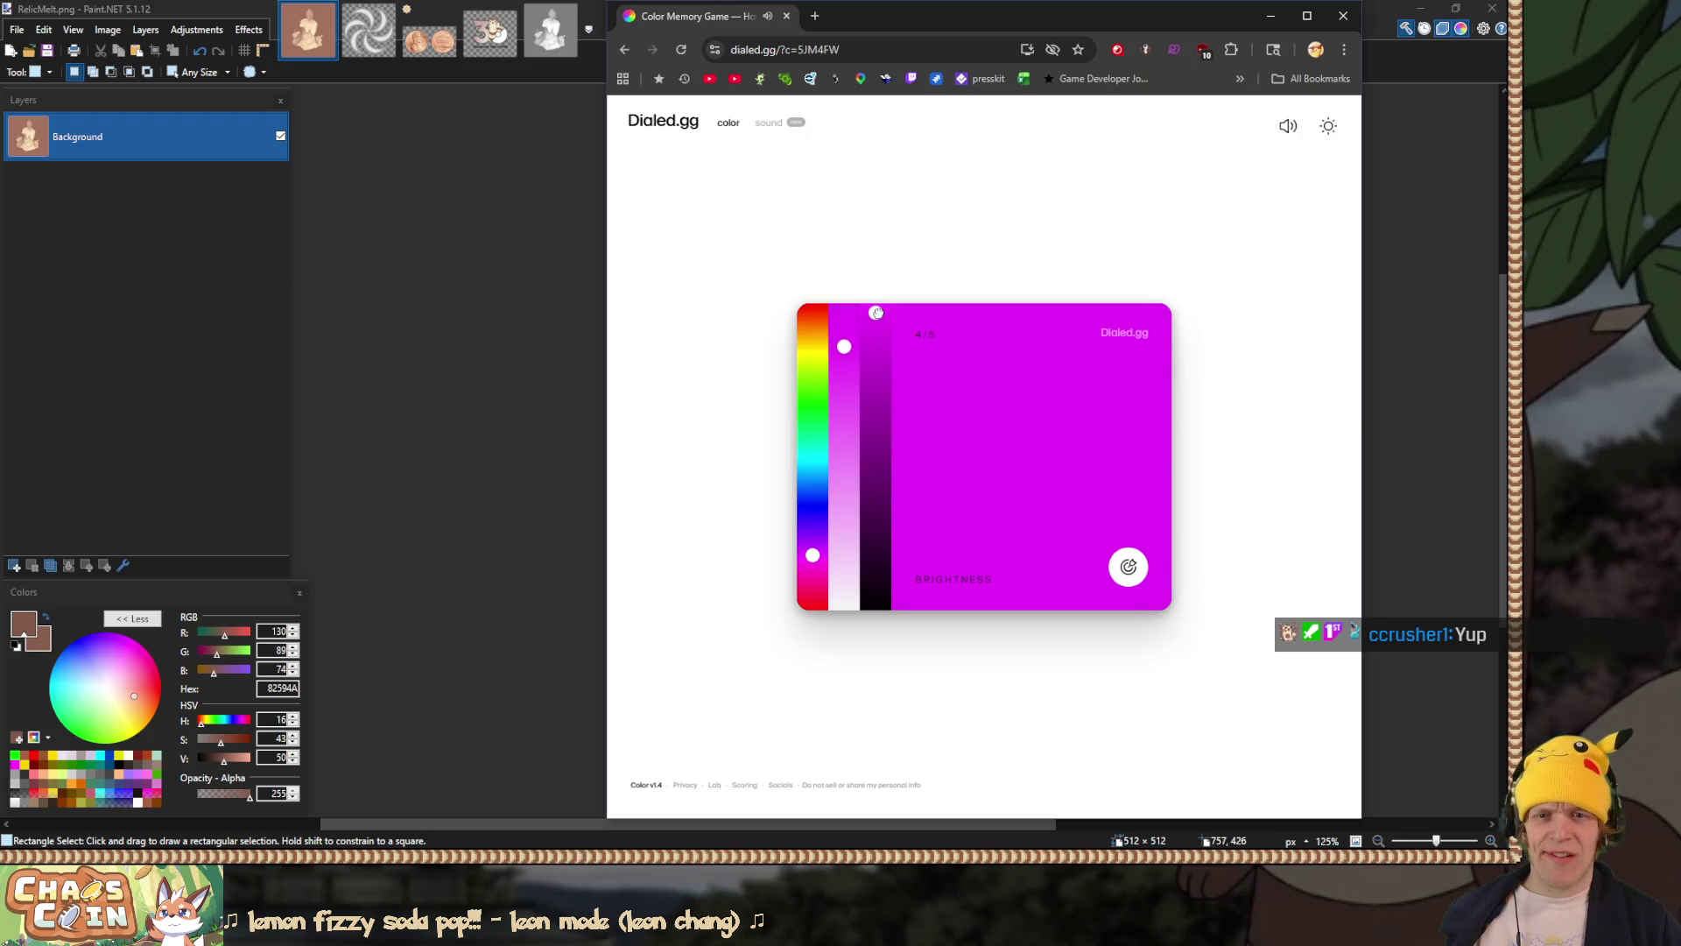
click(1129, 569)
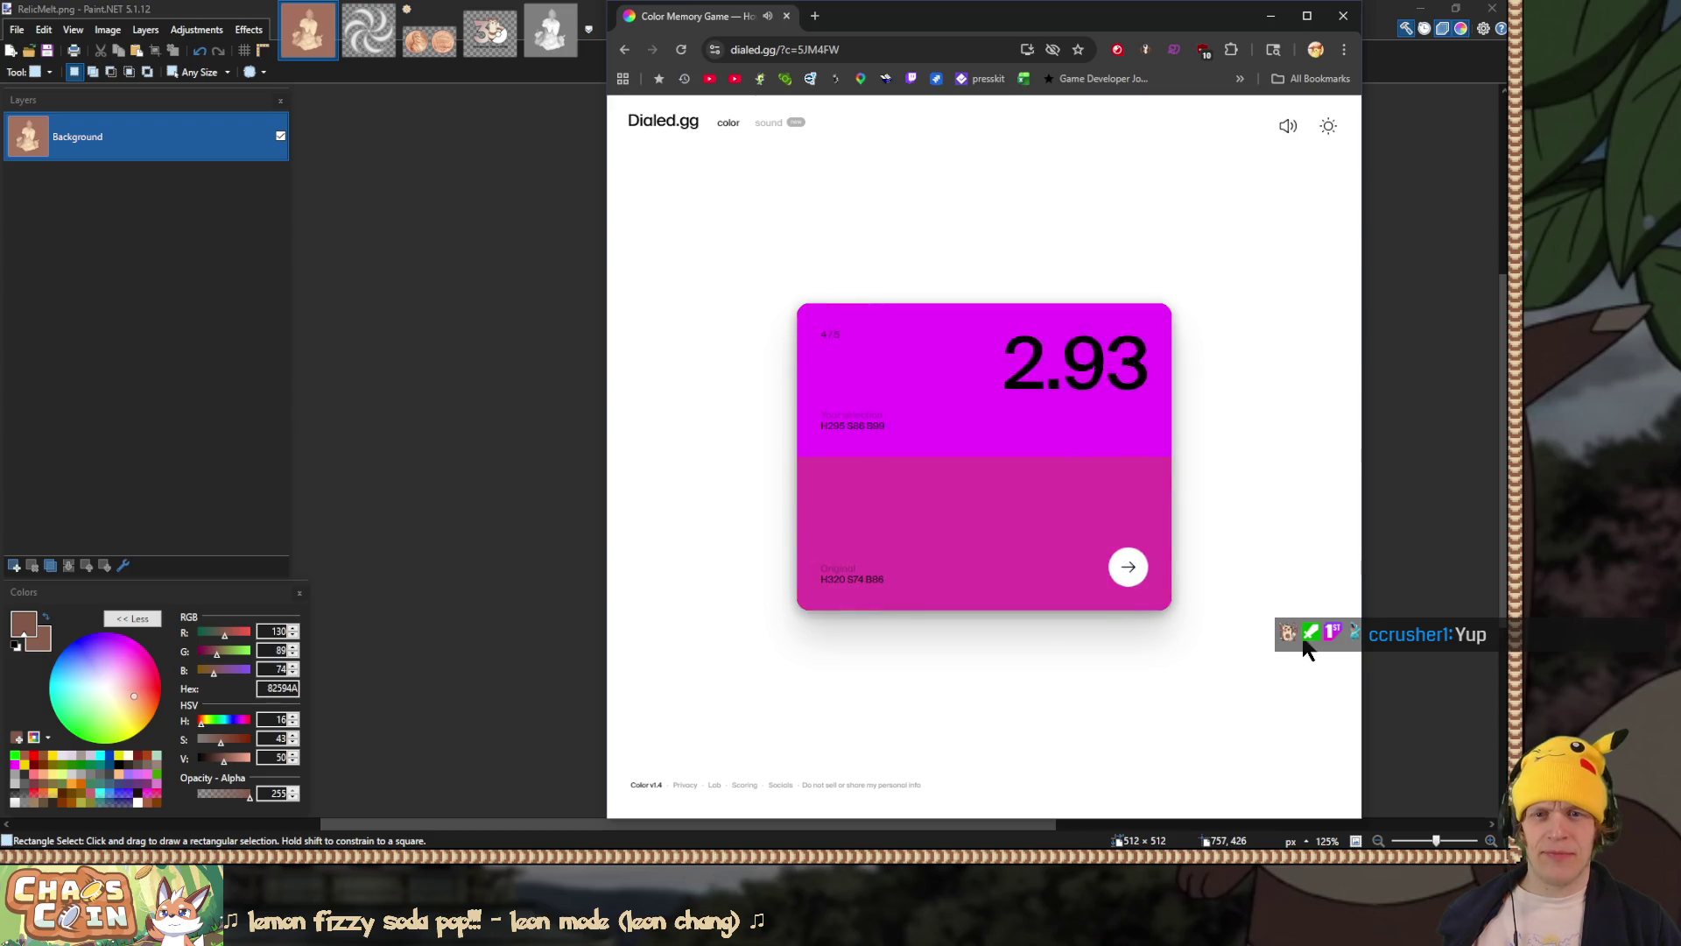
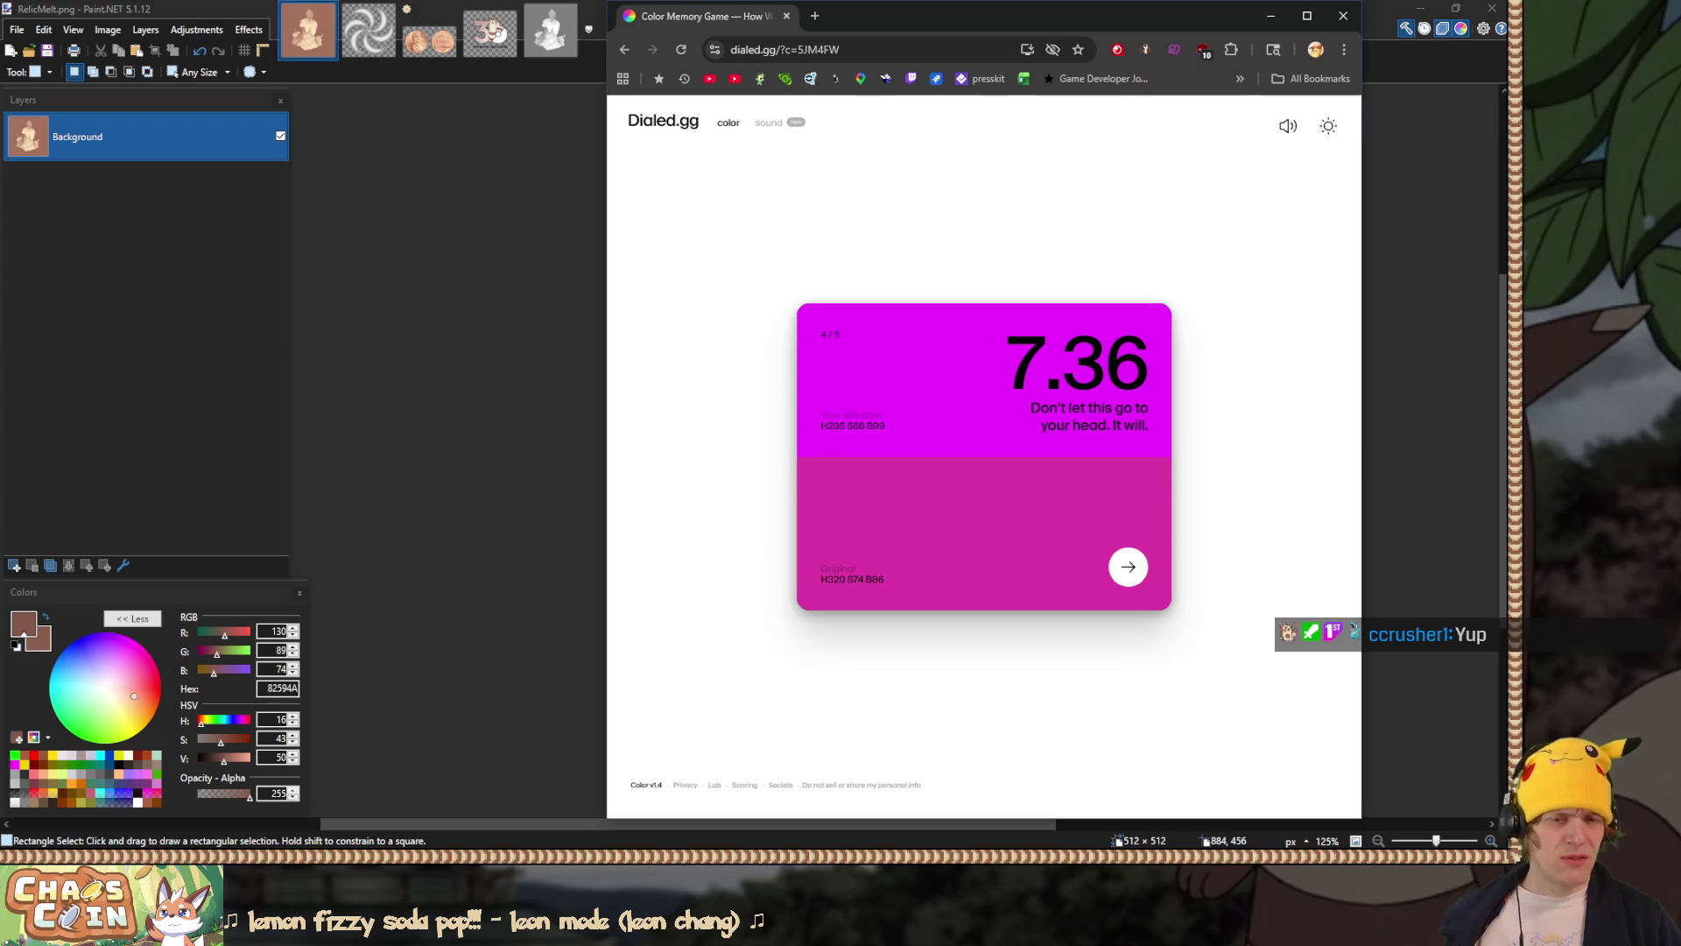
Step: In round five, match the purple with the hue, brightness and saturation sliders, then view the leaderboard
click(1128, 569)
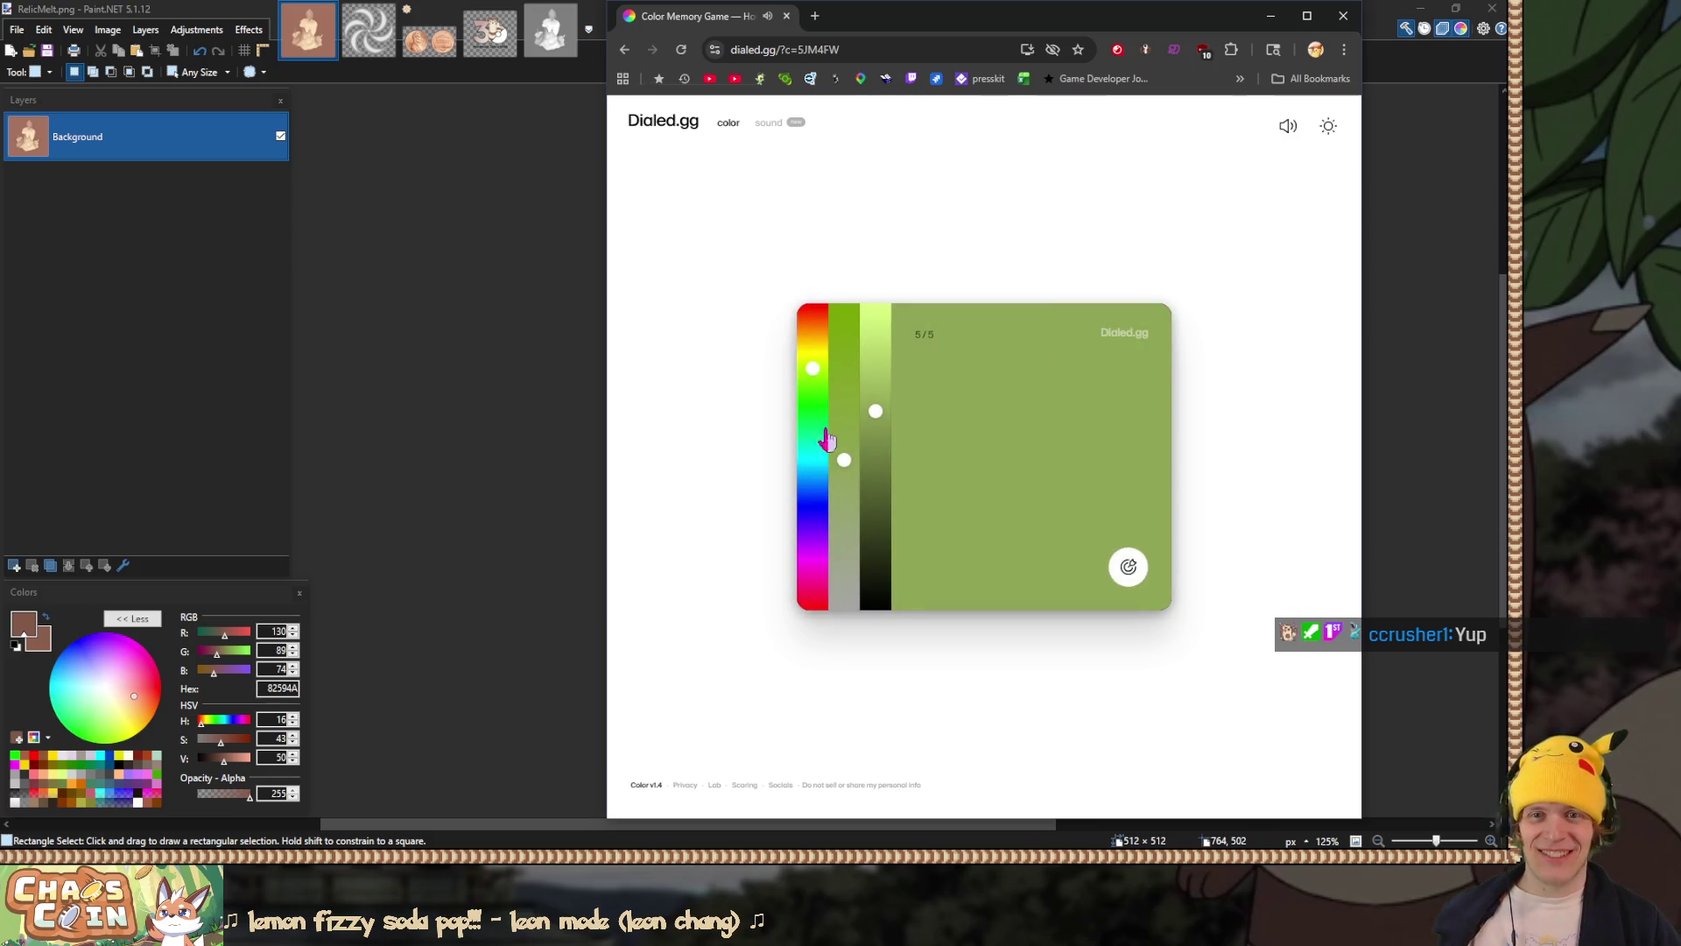
drag(817, 364, 814, 541)
drag(874, 407, 875, 319)
drag(844, 459, 844, 324)
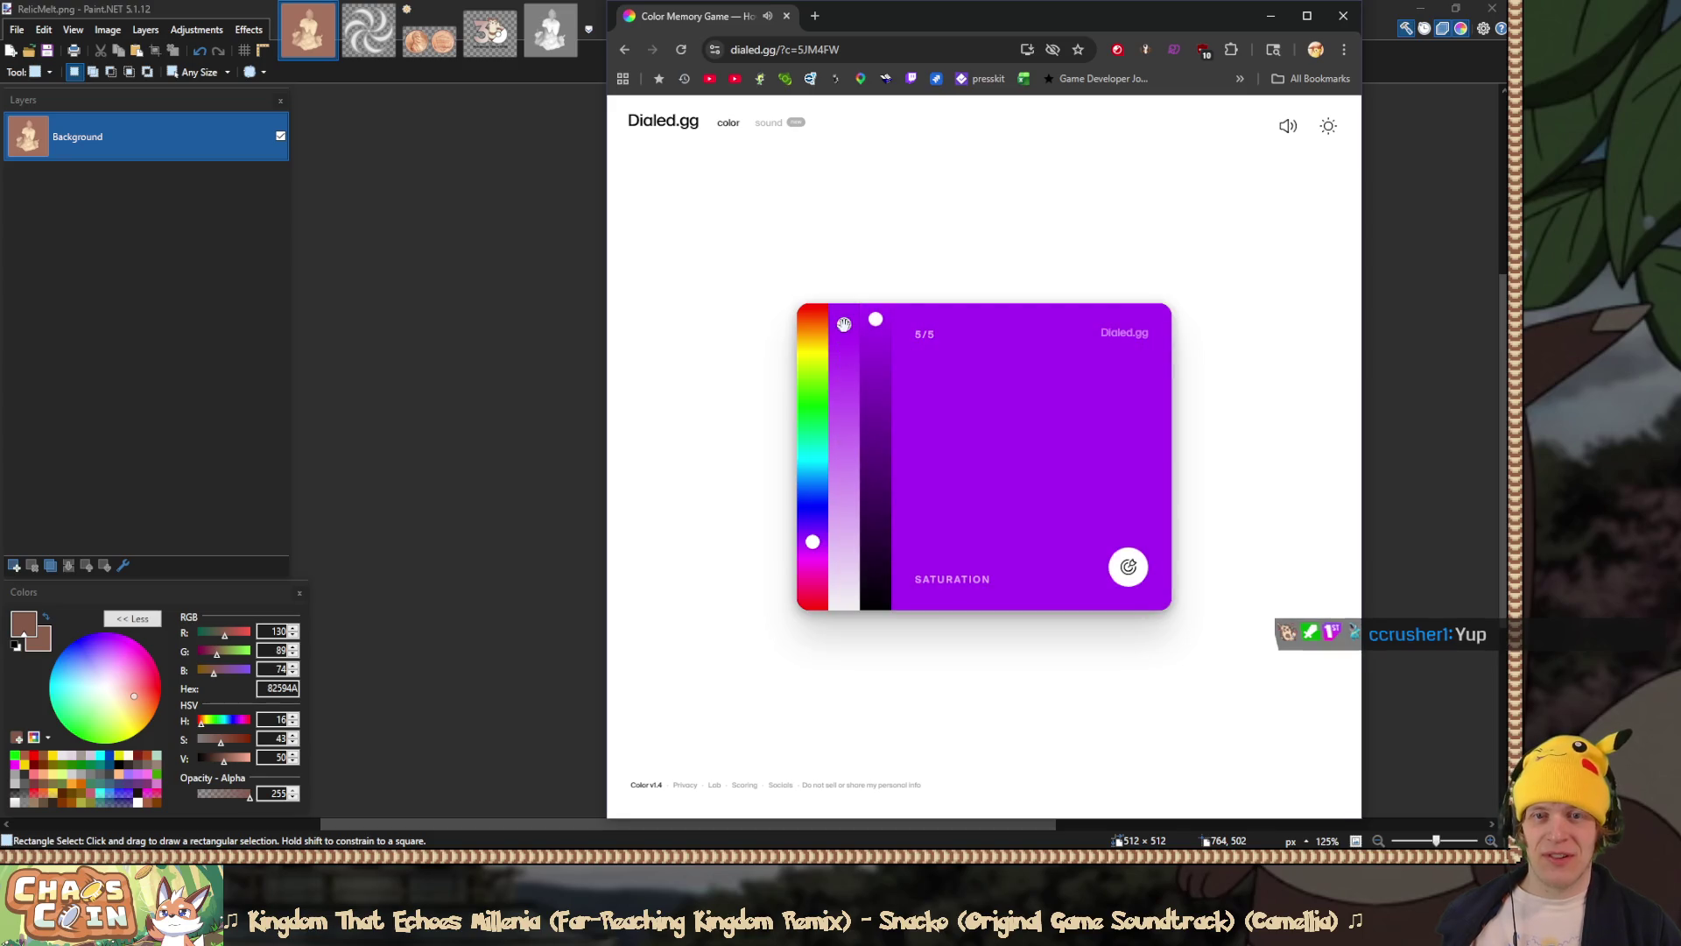
click(876, 315)
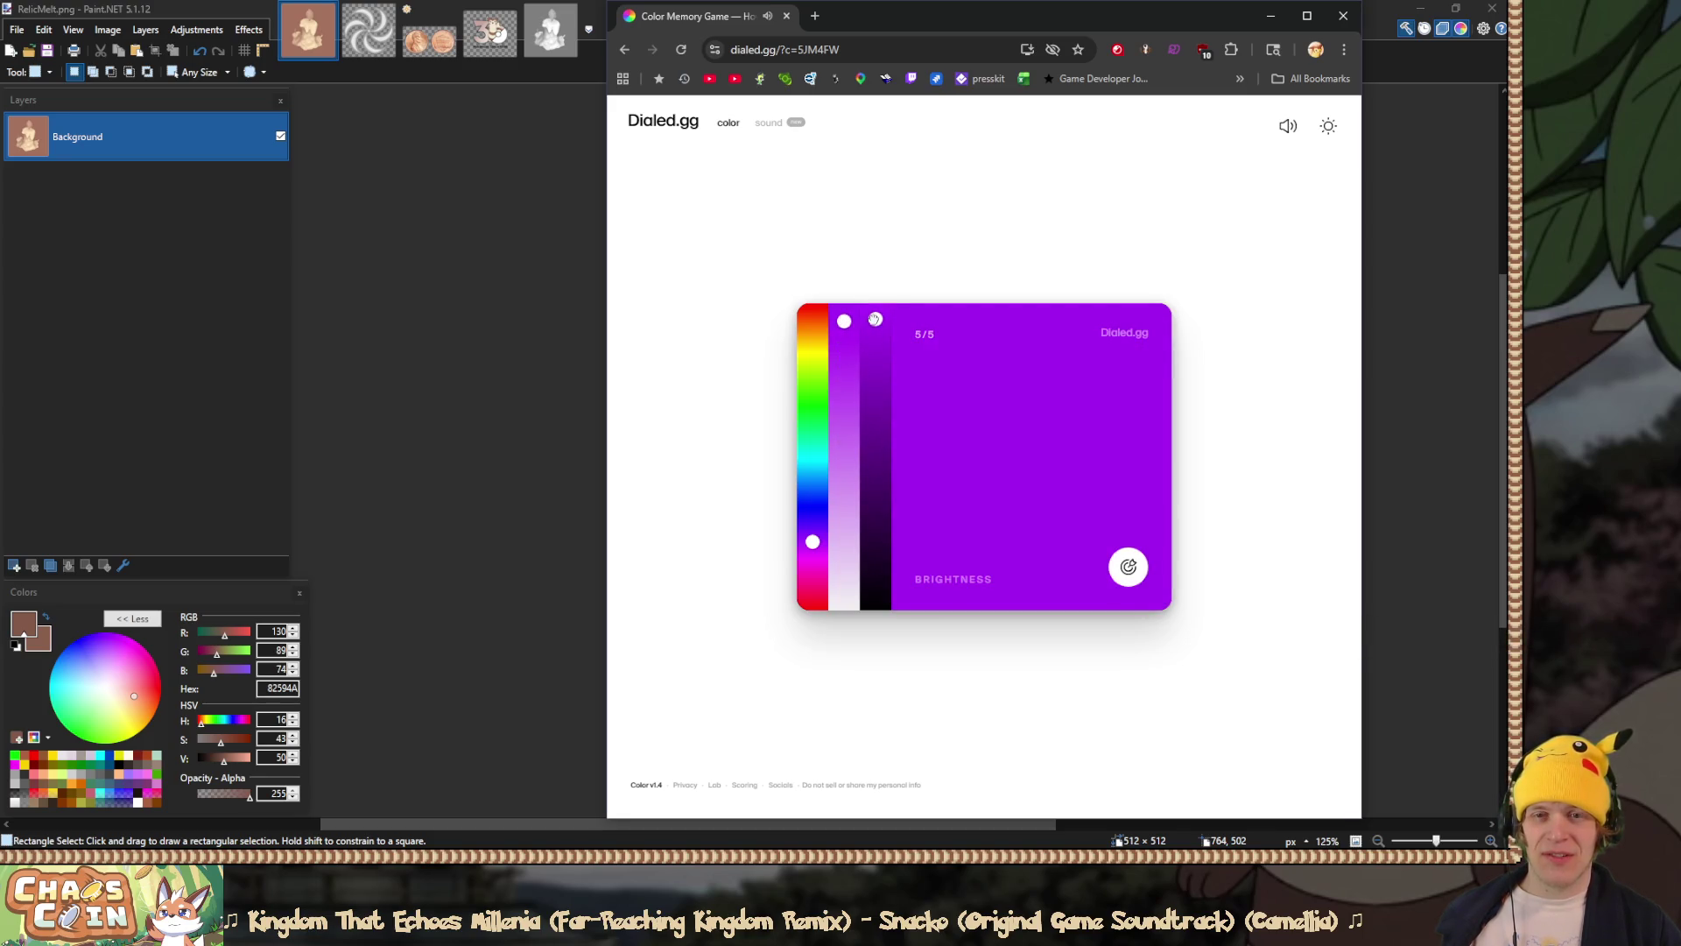
drag(845, 321, 844, 333)
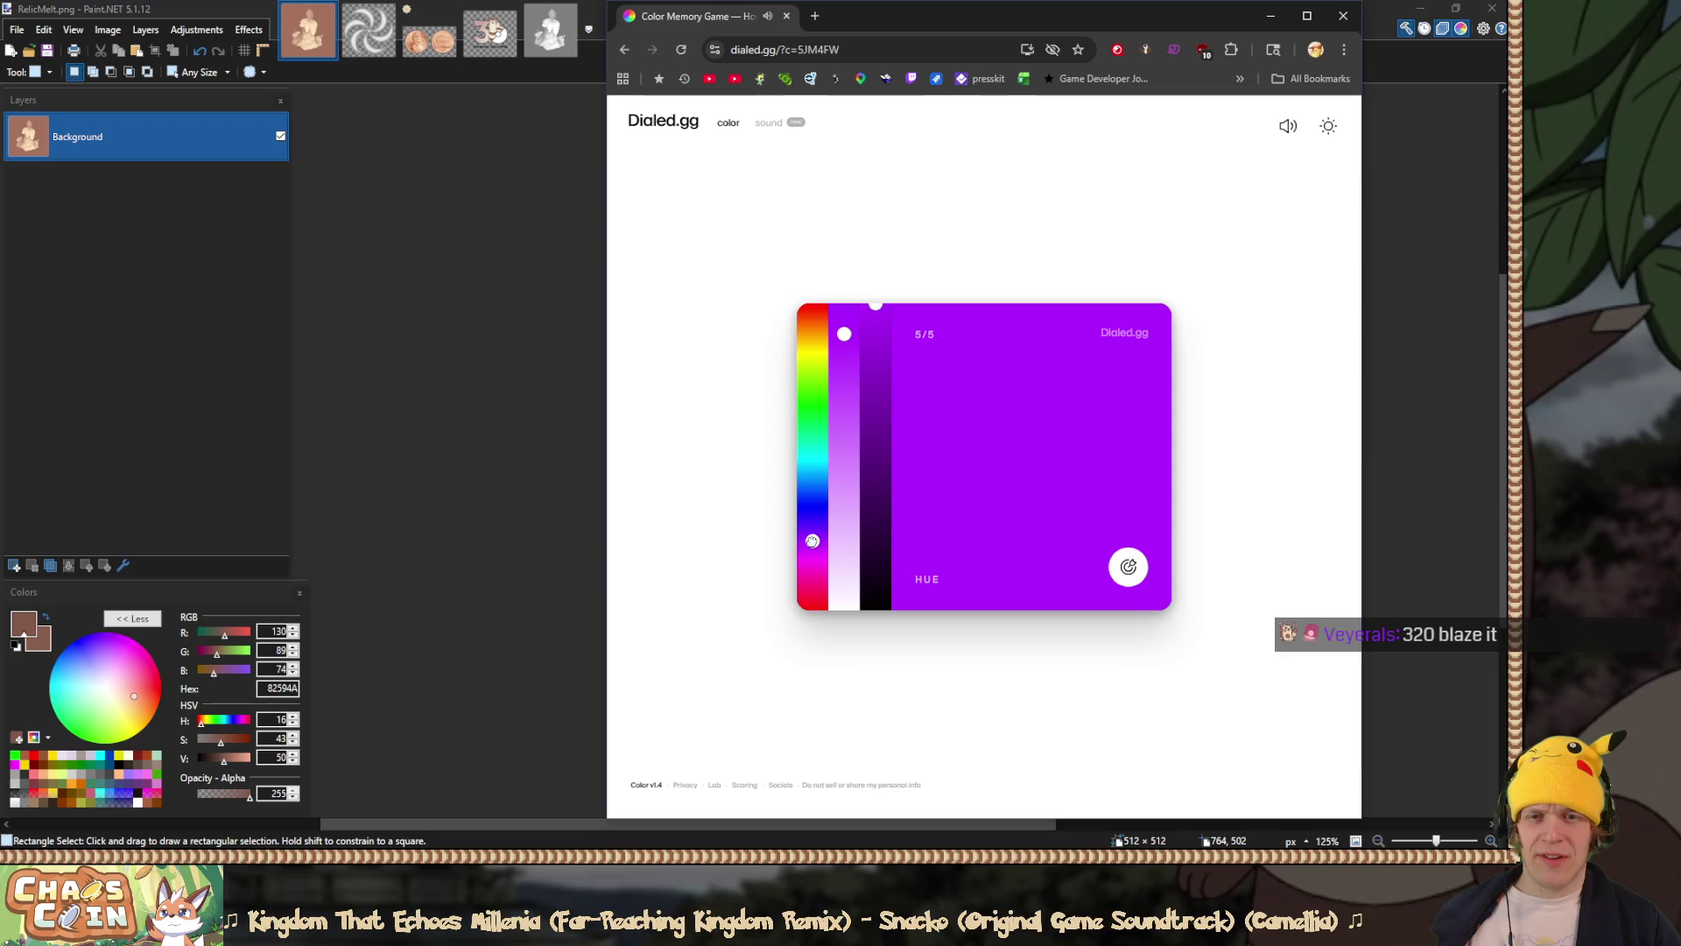
click(1130, 569)
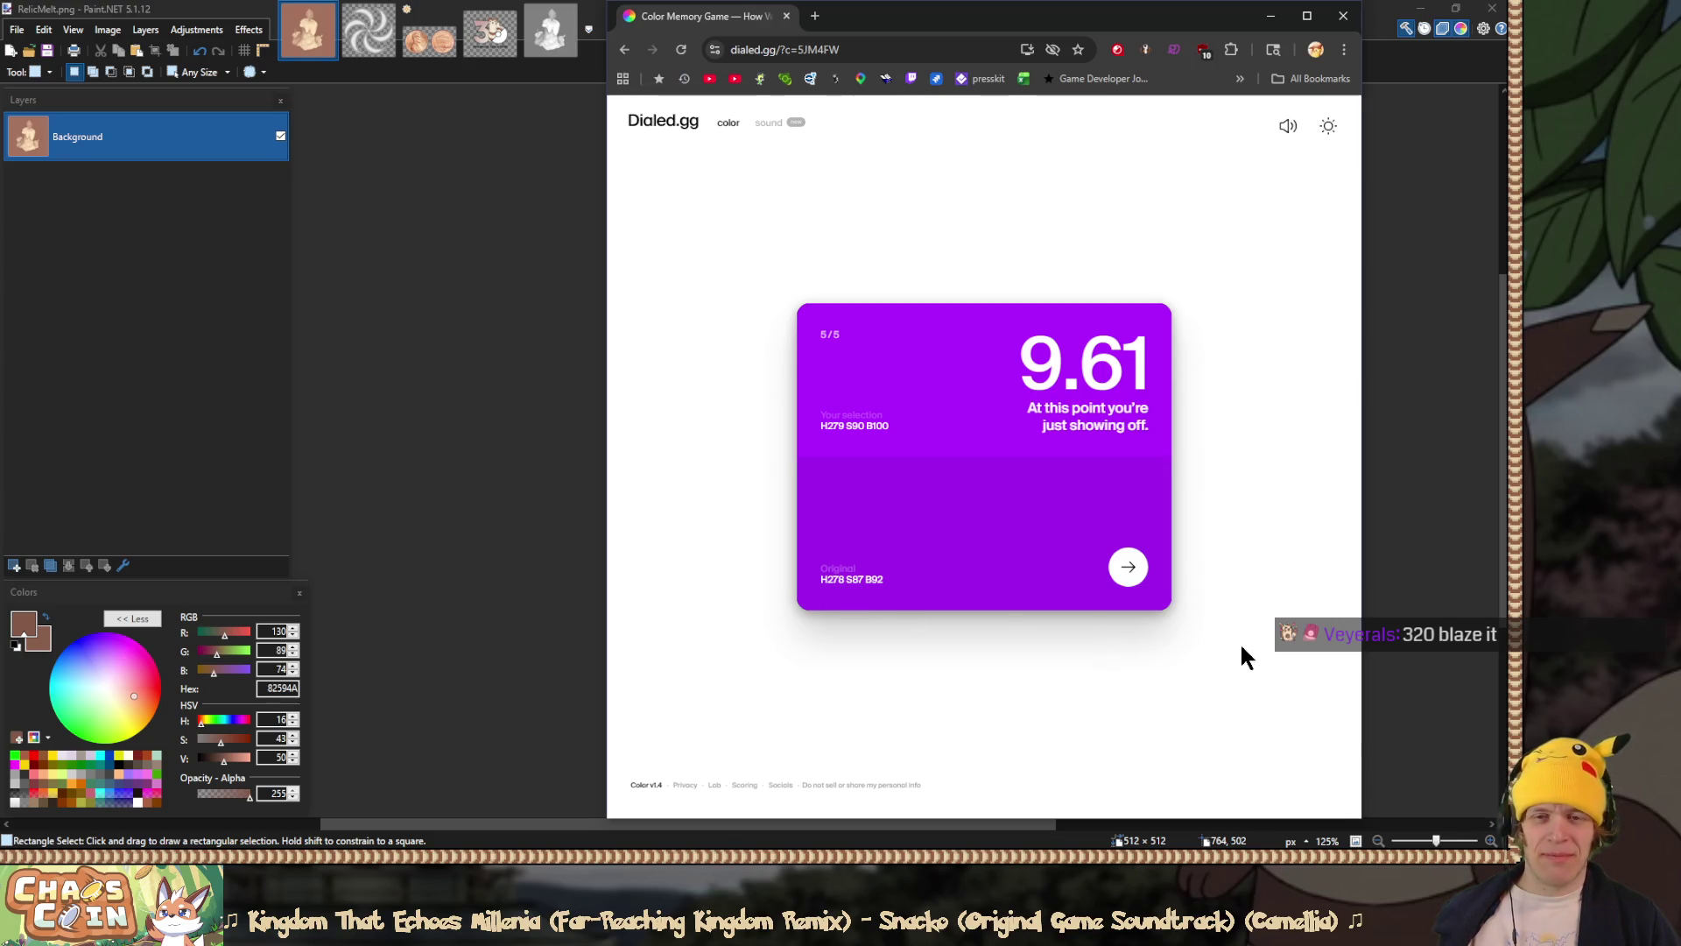
click(1128, 567)
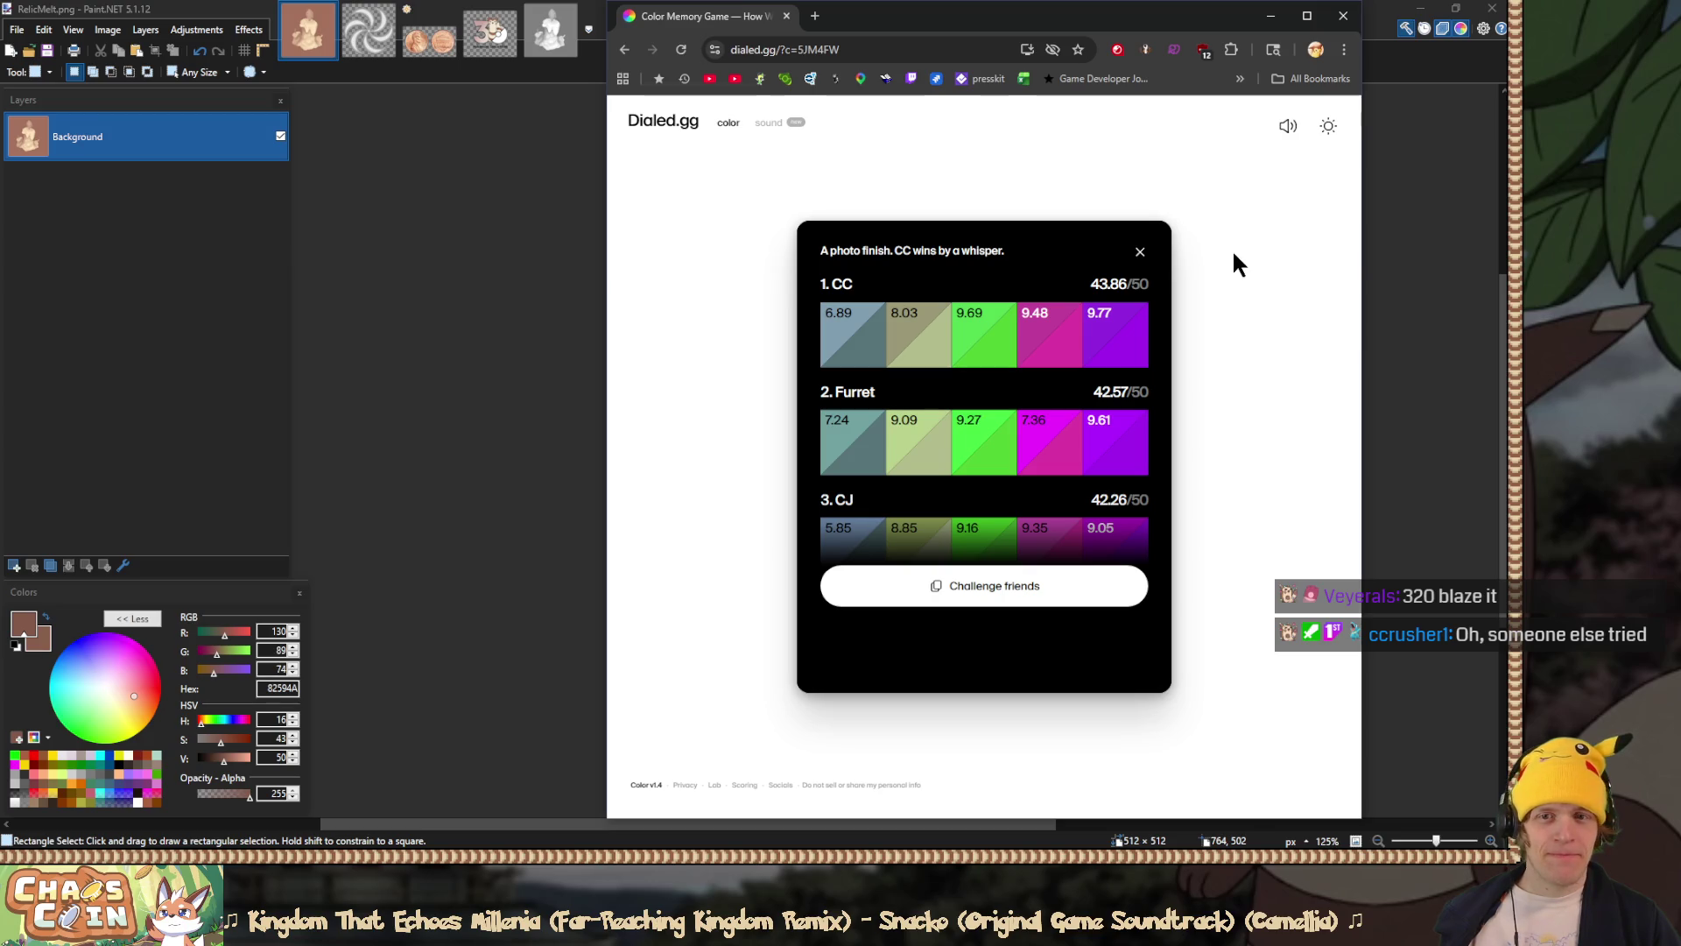
Step: Close the Dialed.gg results card to return to the colour game's start screen
scroll(1129, 369, down, 1)
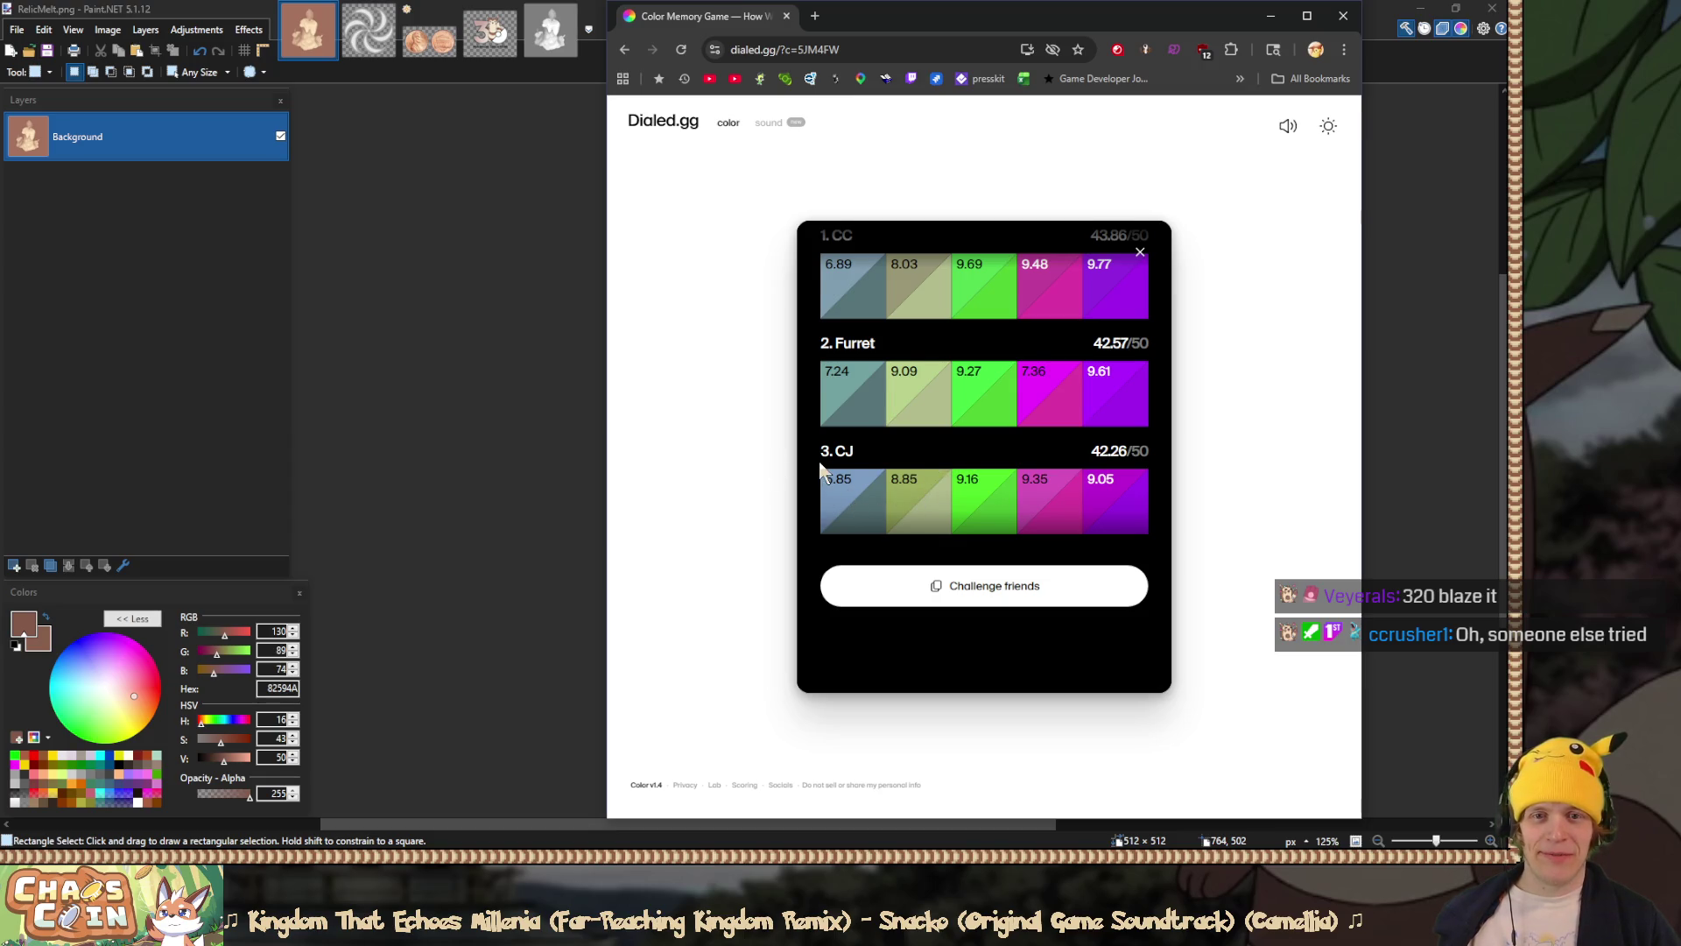
scroll(823, 470, up, 1)
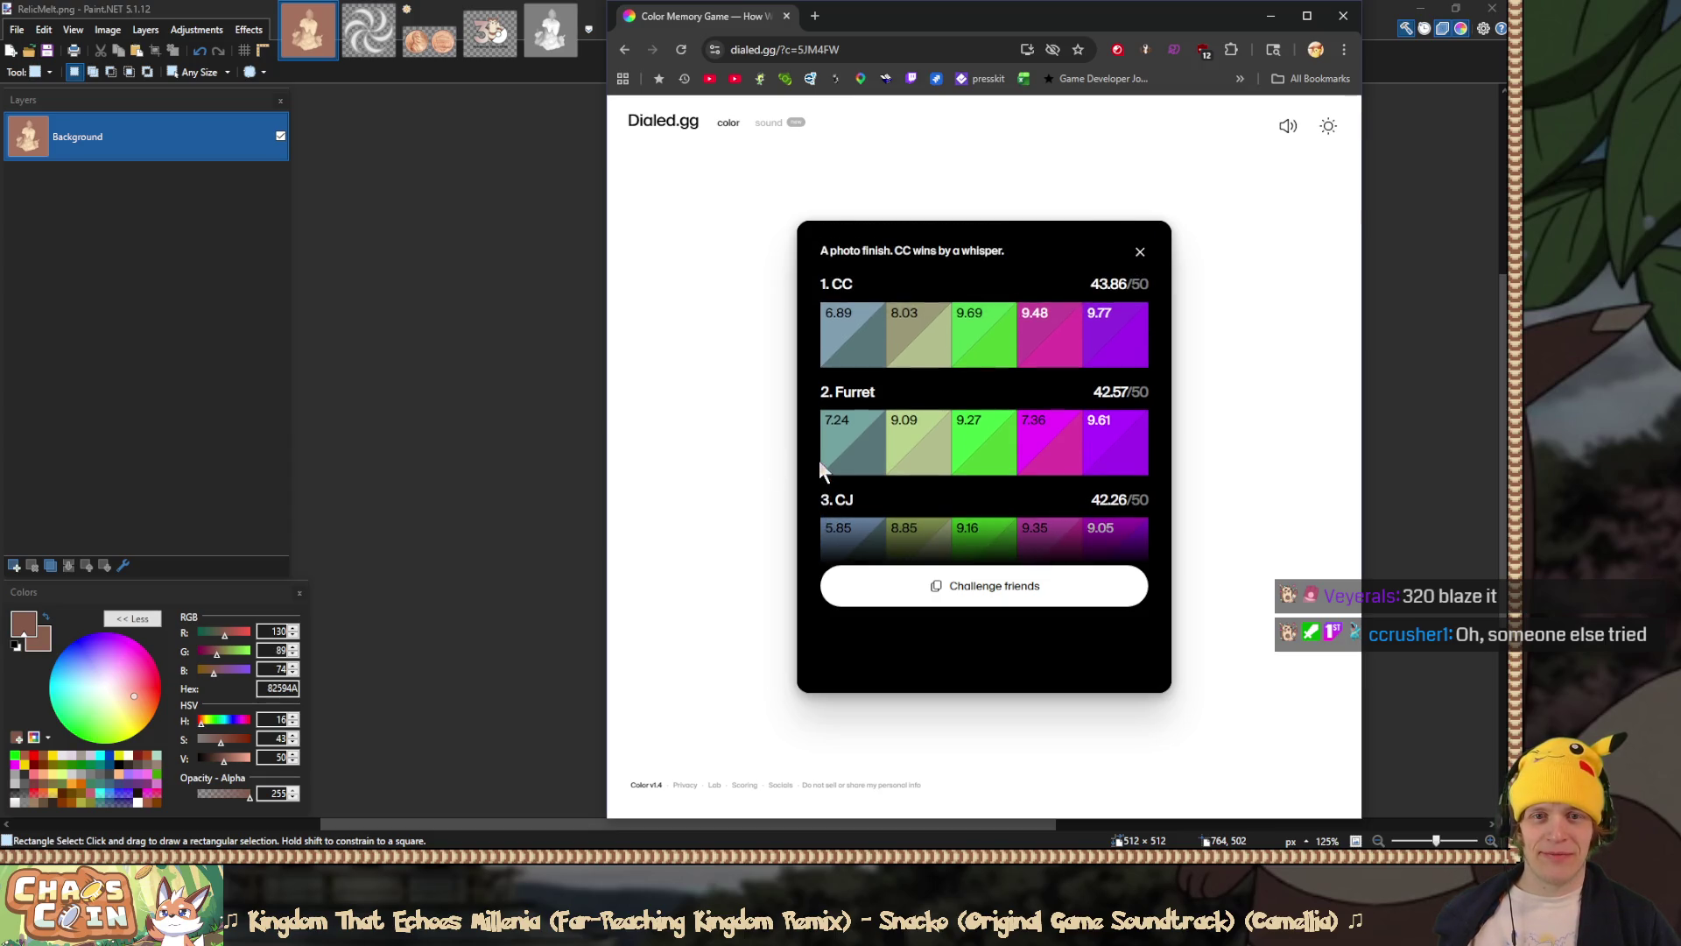
click(1140, 252)
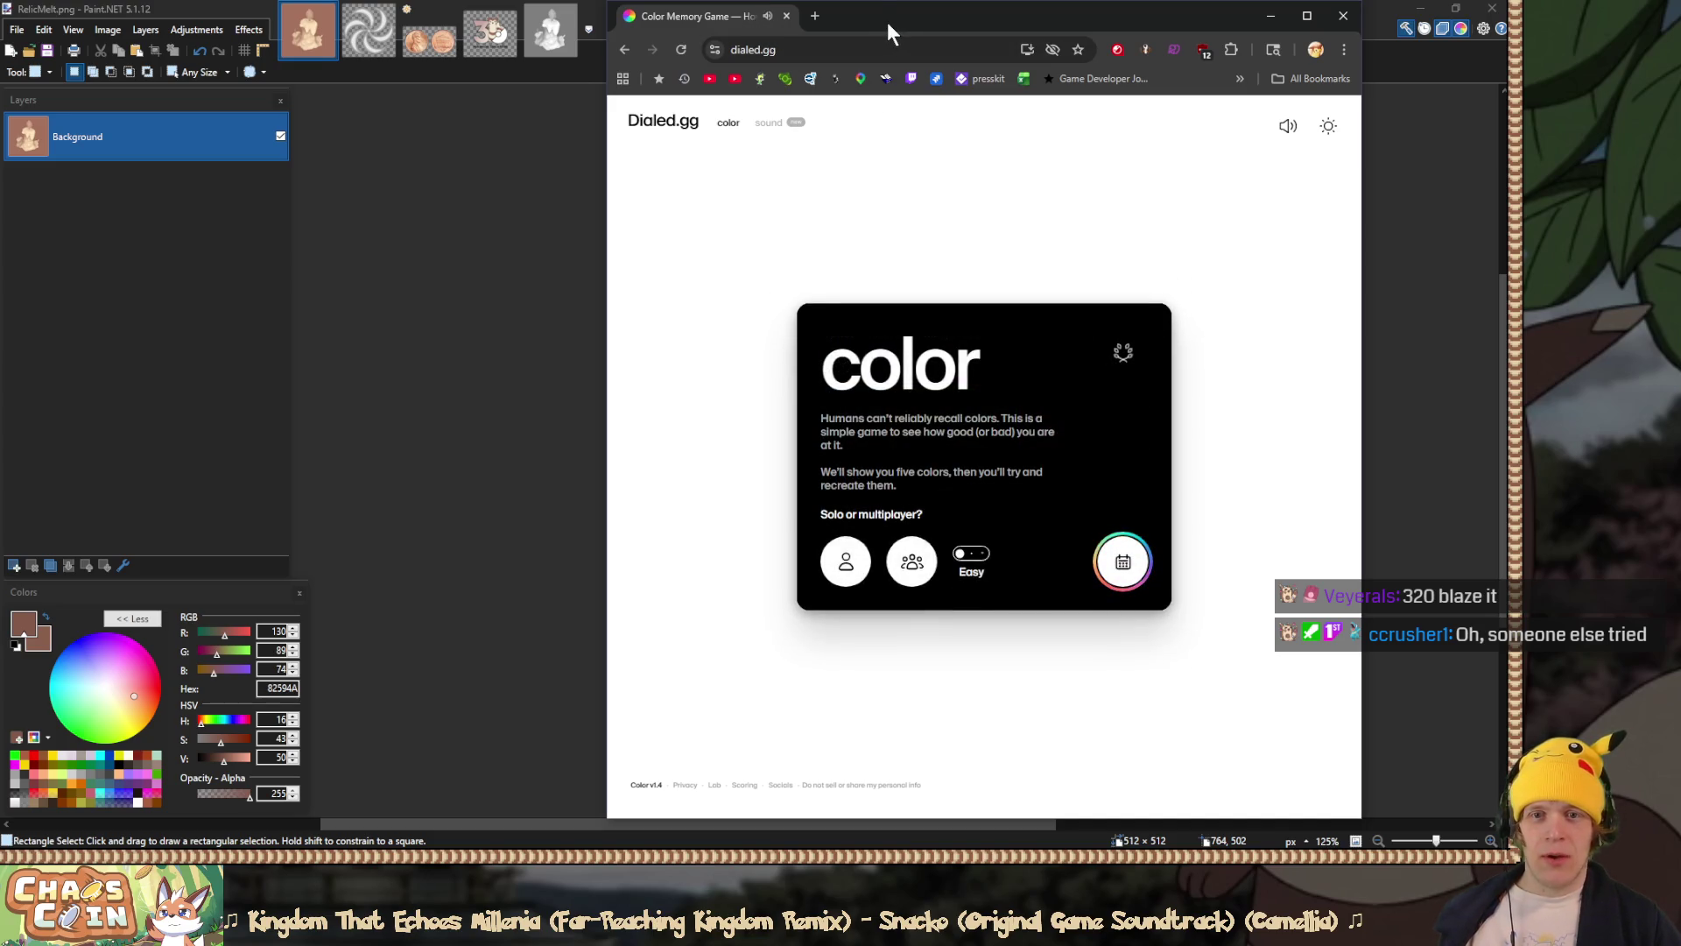
drag(888, 33, 912, 37)
Step: Set the difficulty toggle to Brutal, then minimize the browser to show the candle image
click(996, 560)
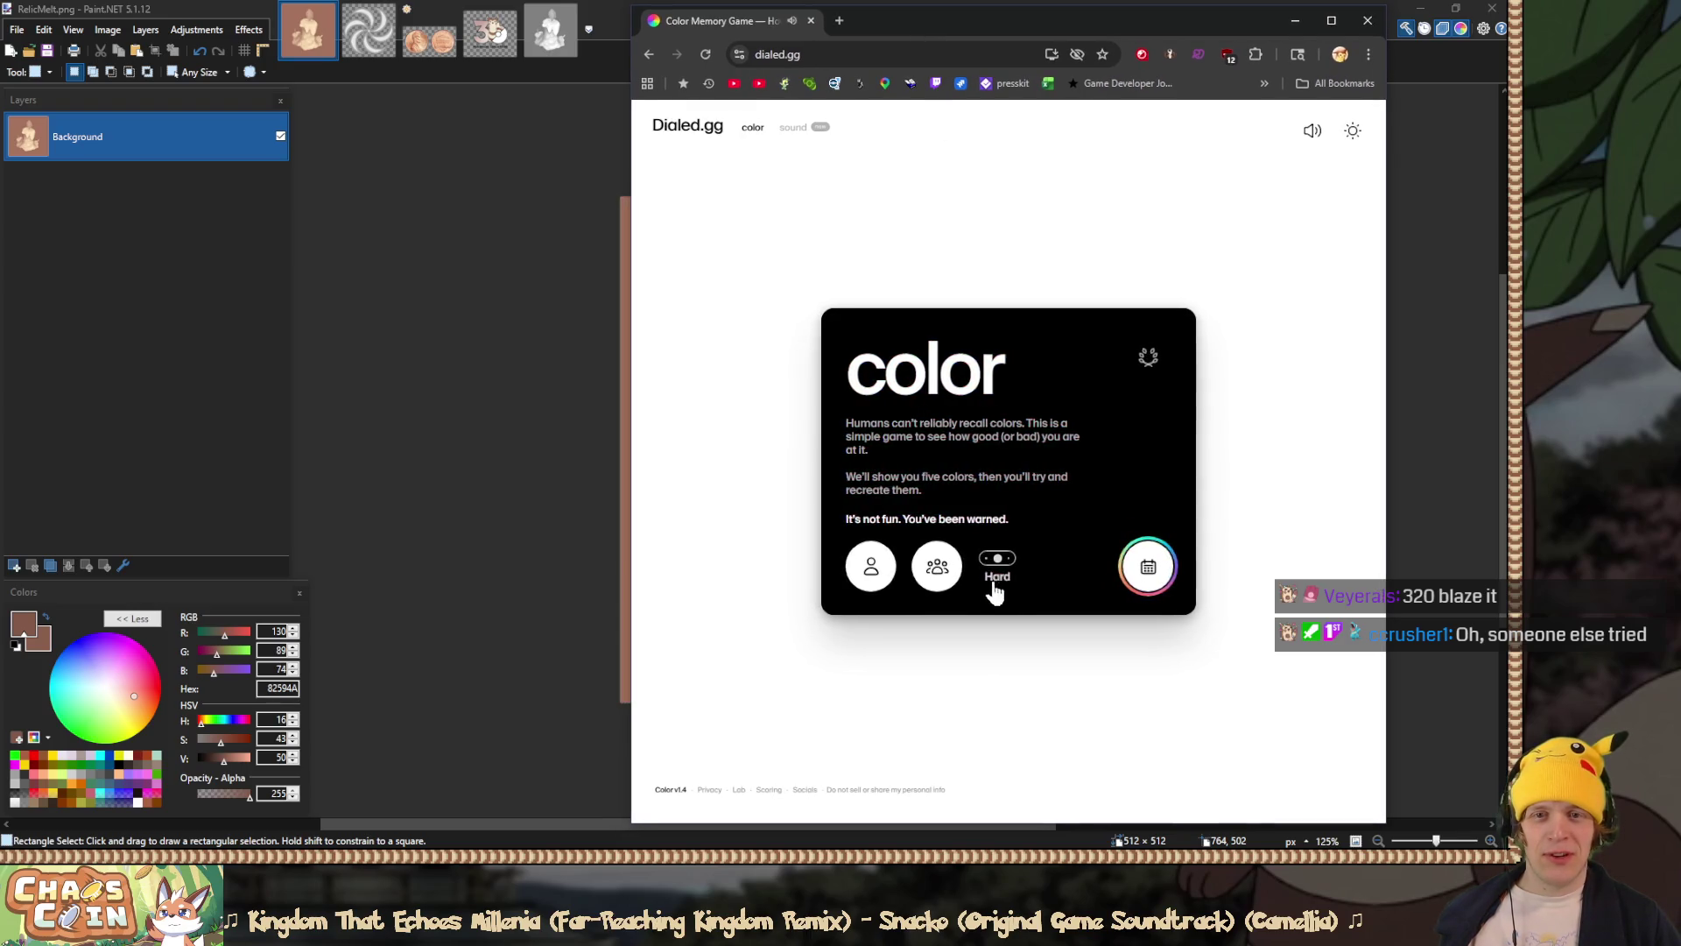
click(989, 592)
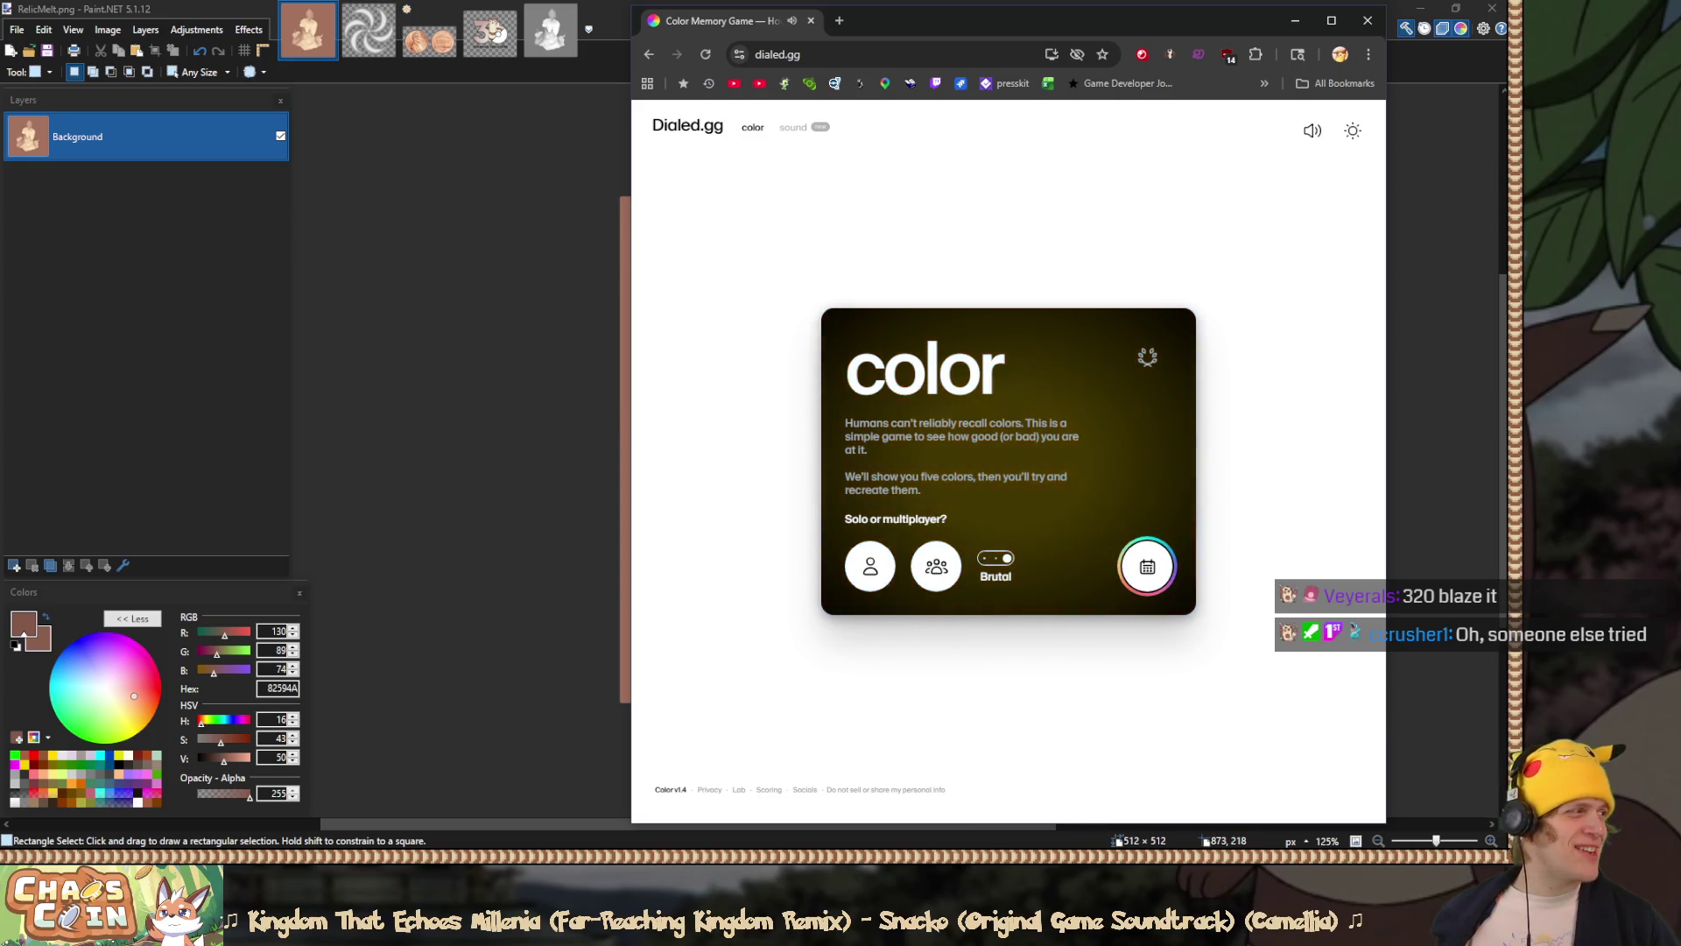
click(989, 565)
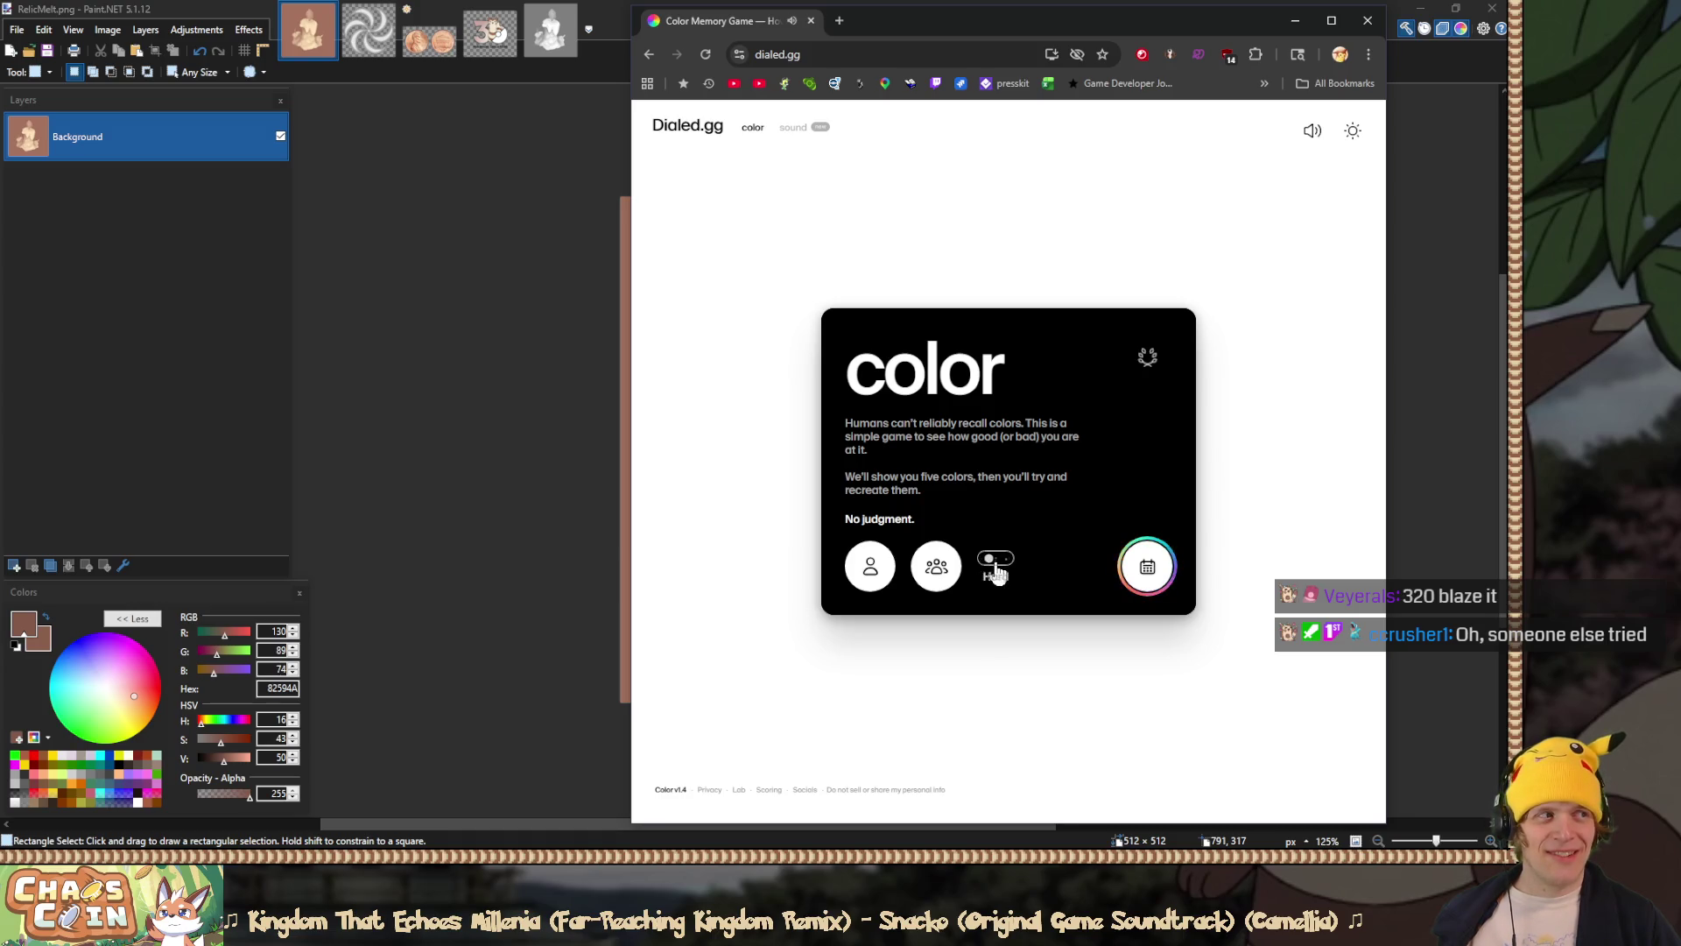
click(995, 565)
click(996, 564)
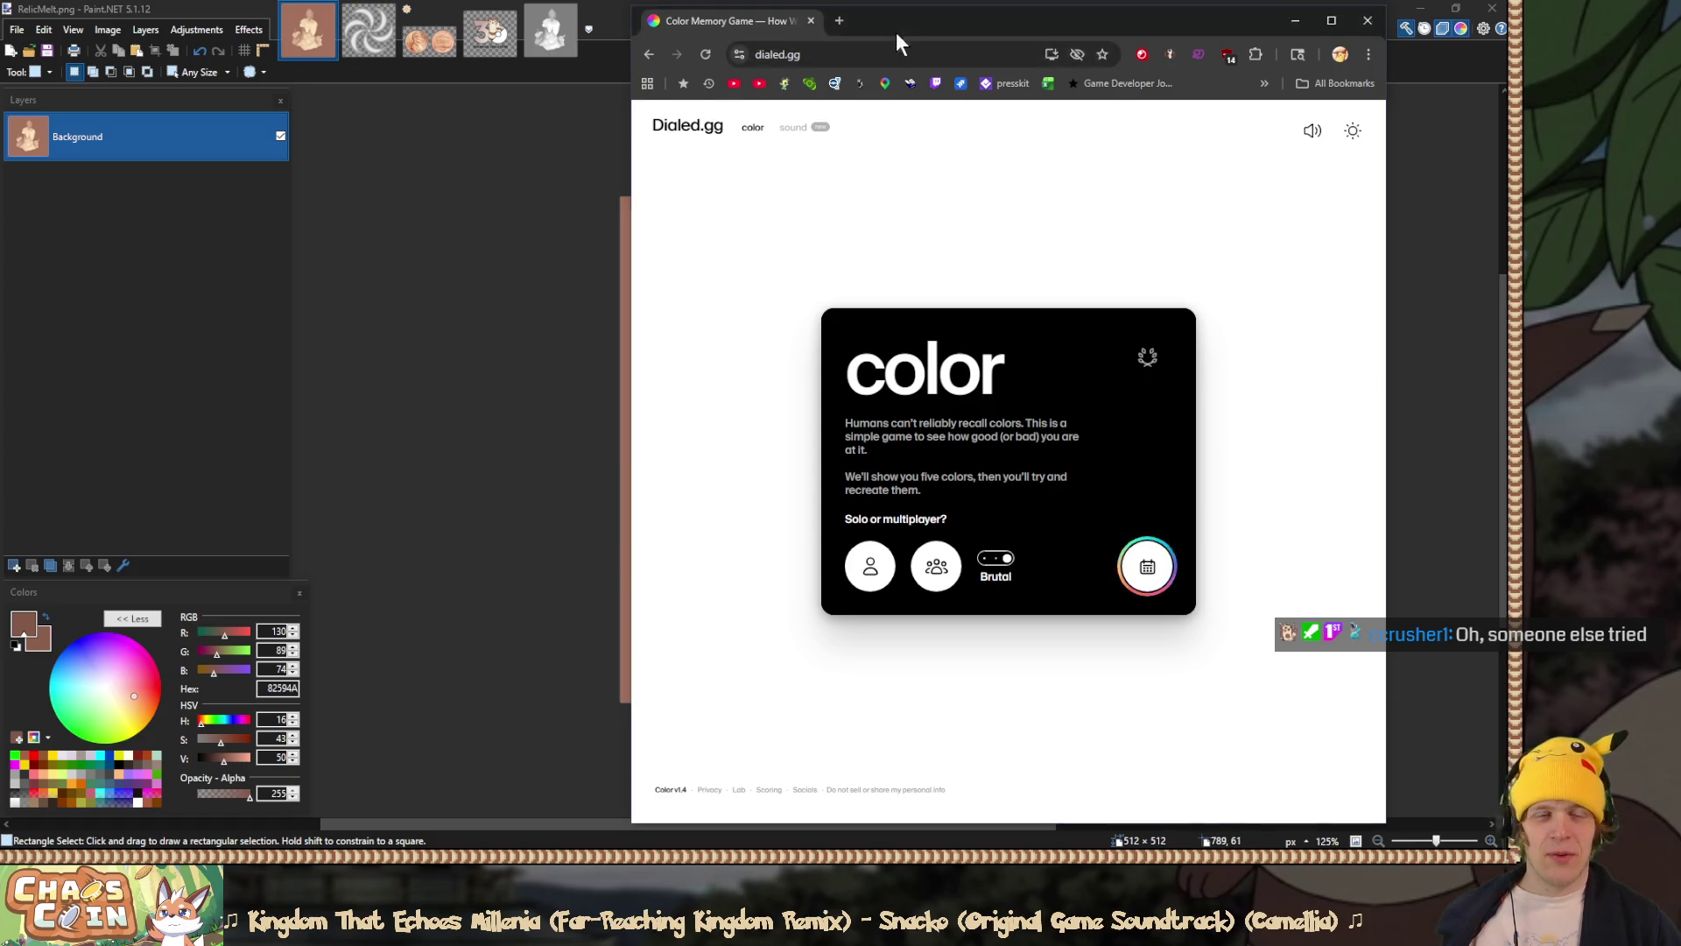
key(alt+Tab)
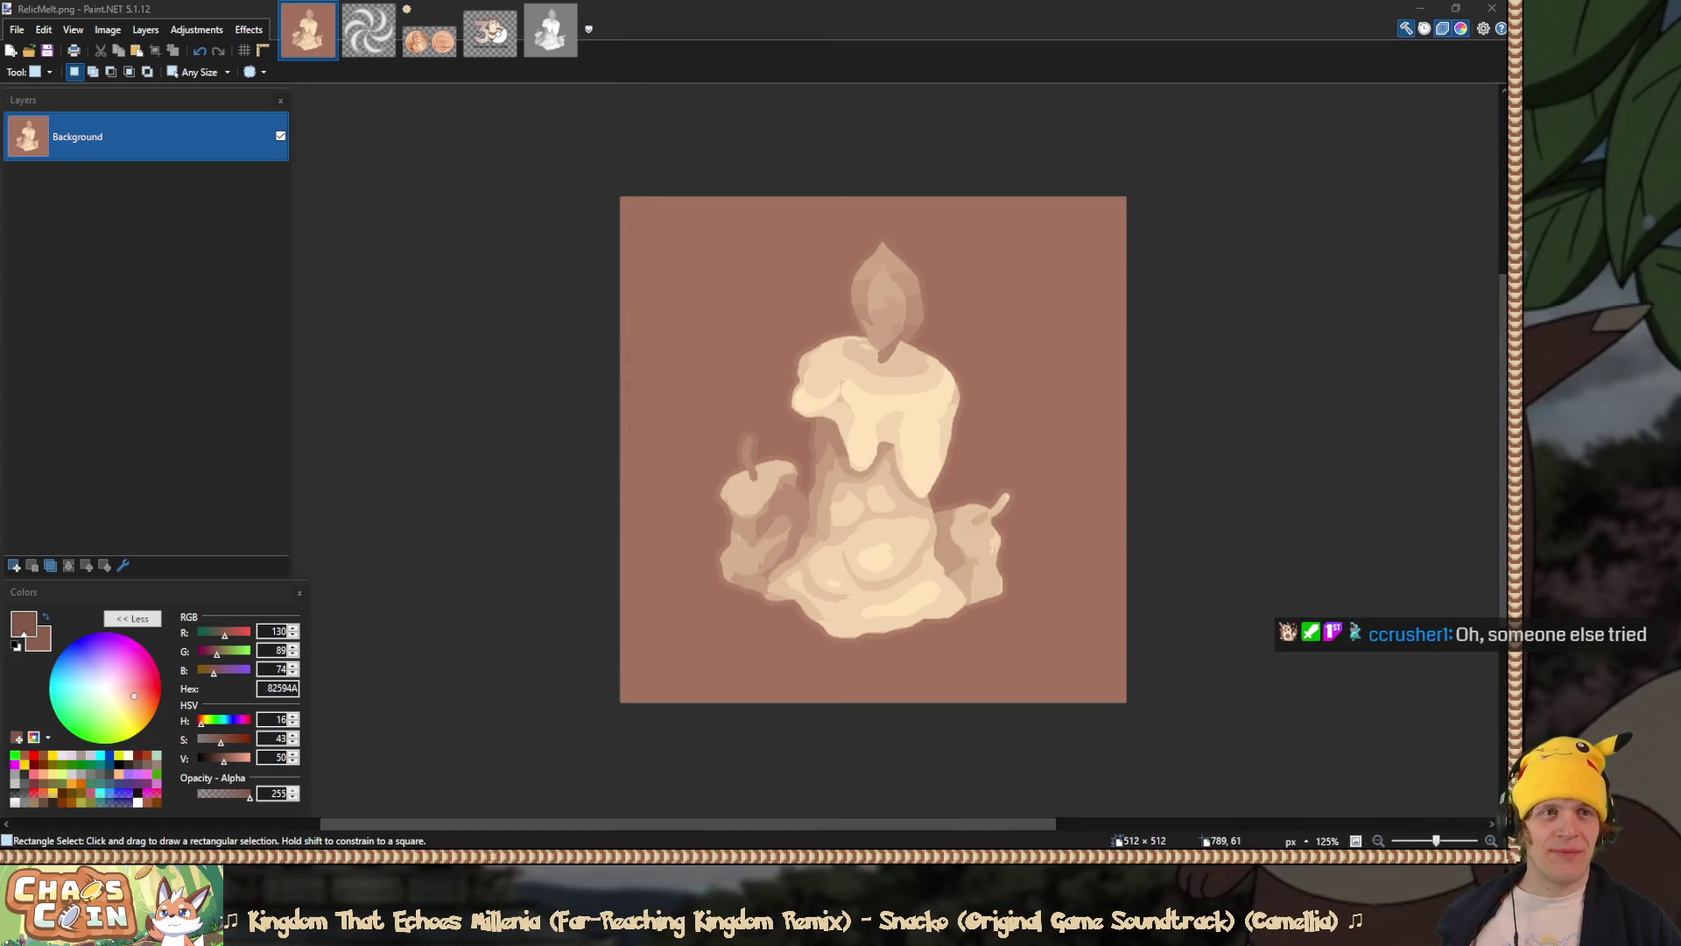
Step: Undo the flatten on the relic image with Ctrl+Z, then switch to the Unity editor
click(1141, 10)
key(ctrl+z)
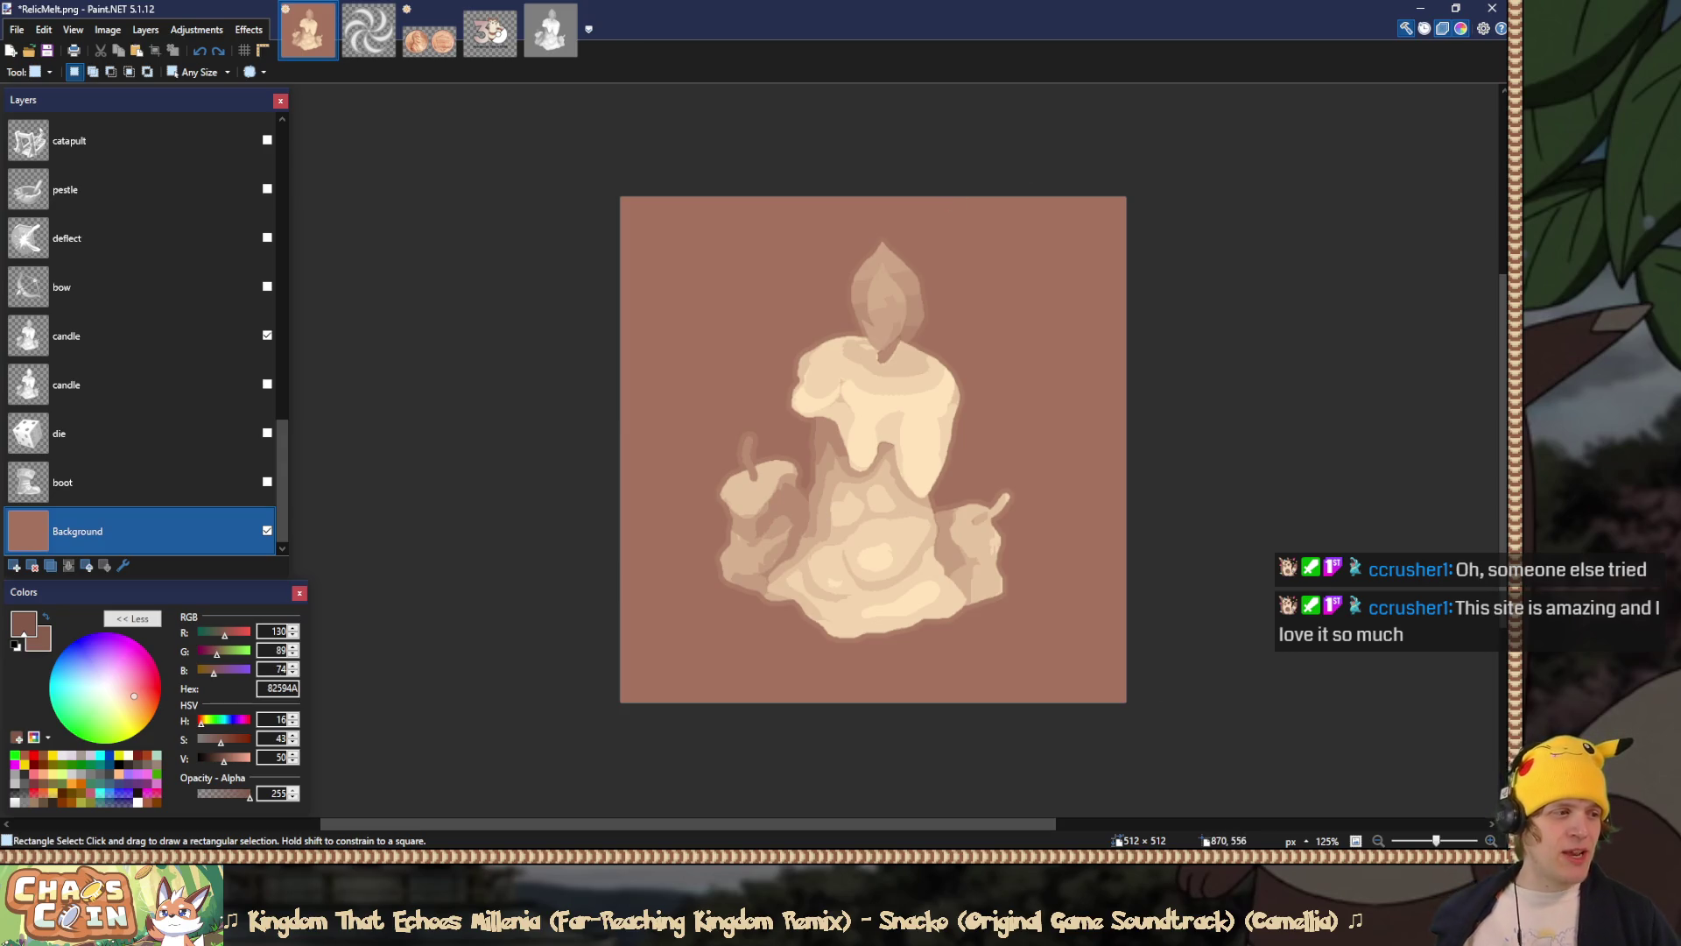
key(alt+Tab)
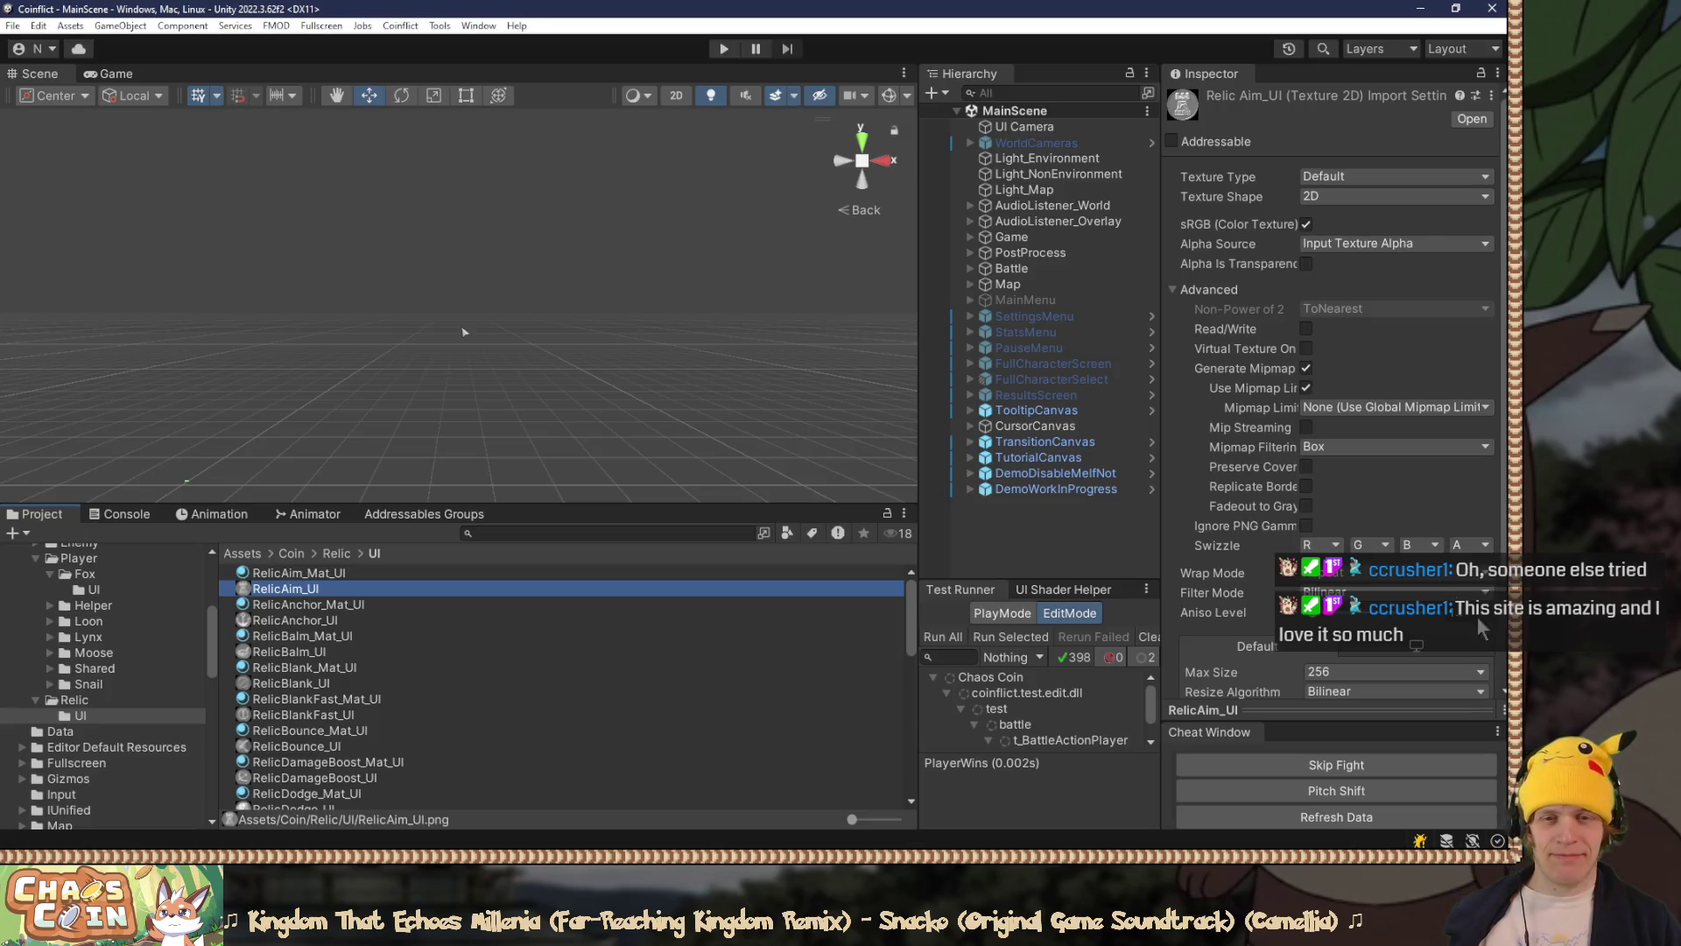
Step: Open the Relic folder in the Project panel and select the RelicDodge_Mat material
scroll(331, 648, down, 5)
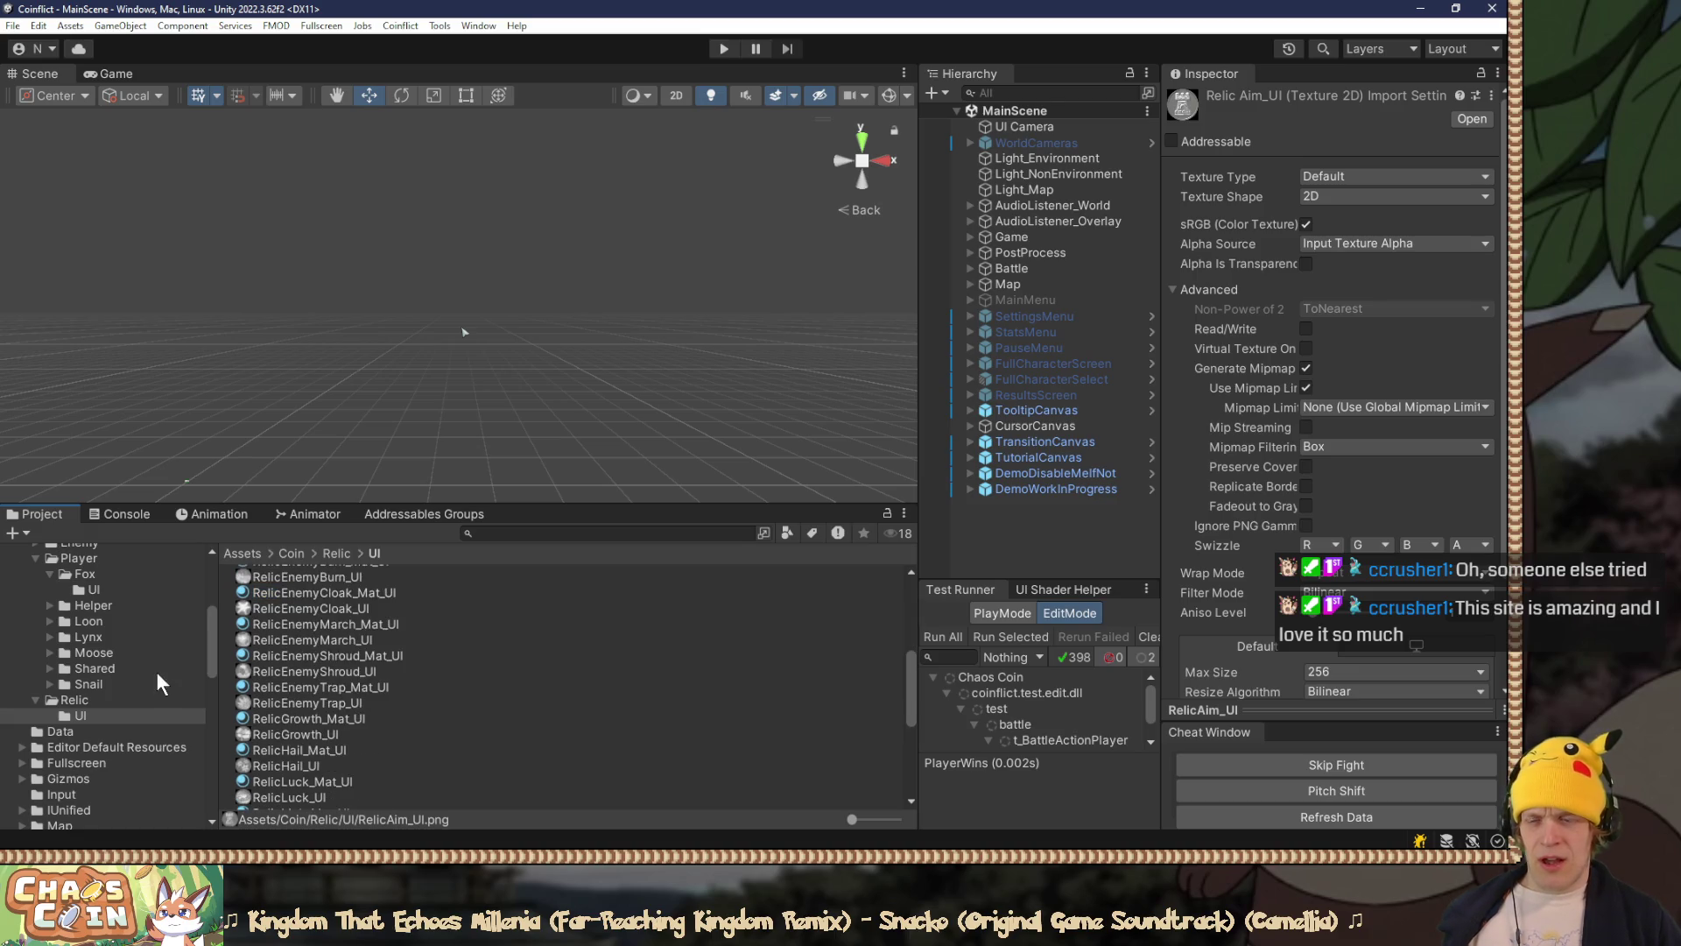
click(103, 696)
click(314, 622)
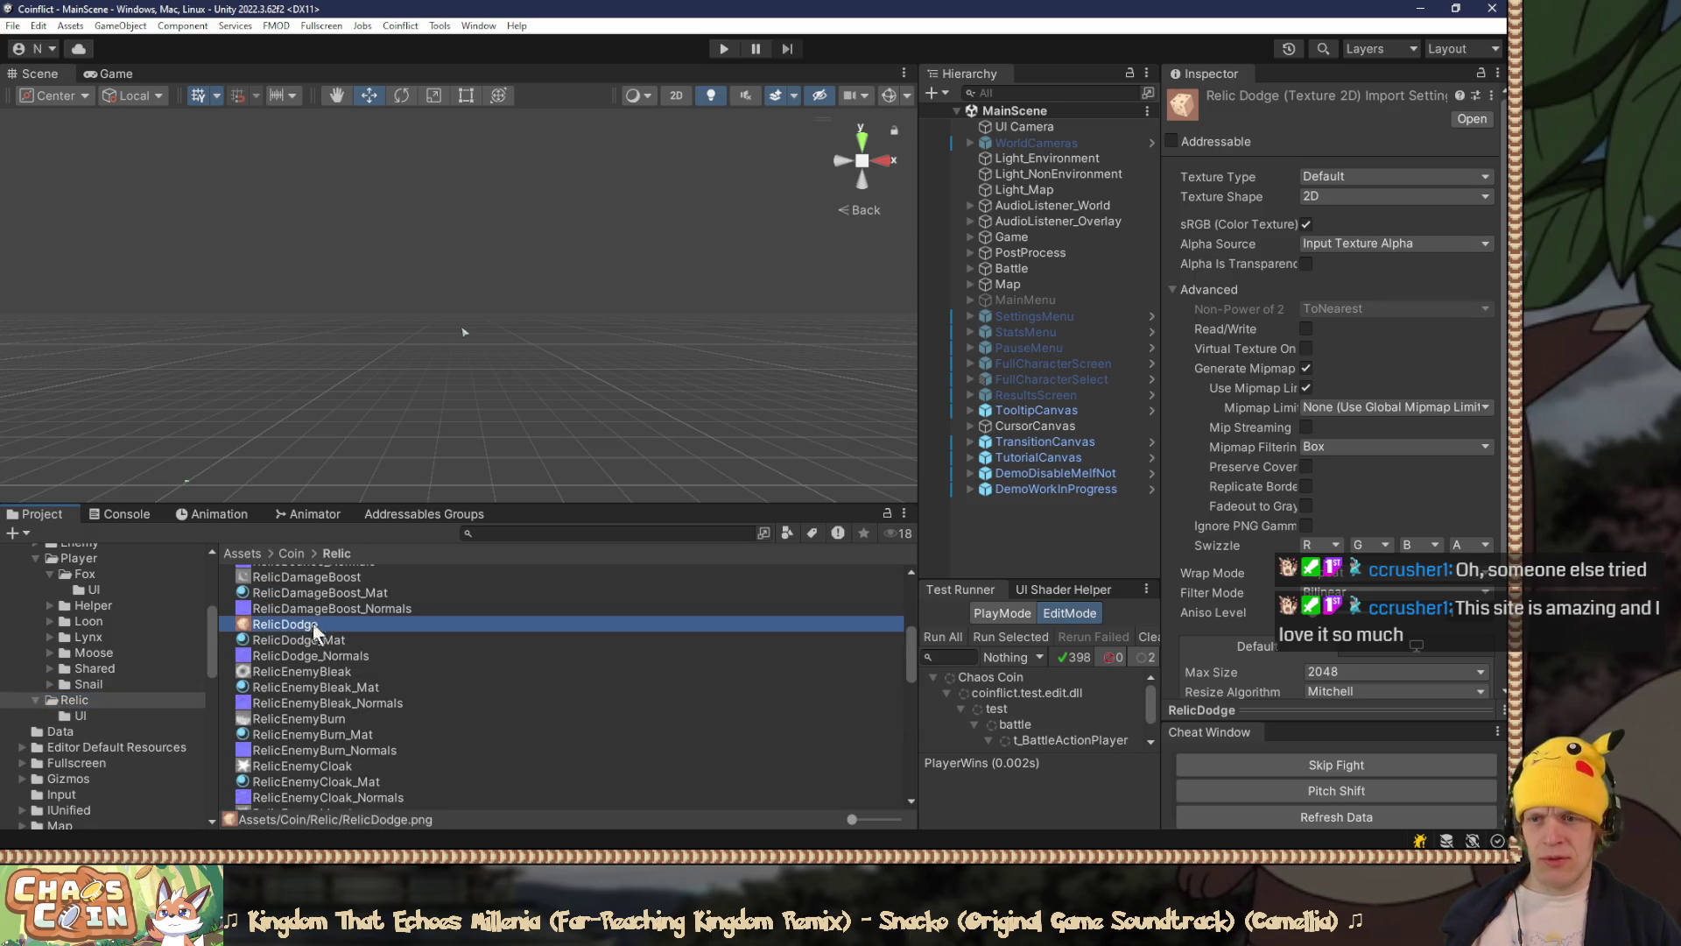
click(311, 644)
Step: Inspect RelicDodge_Mat's dice preview, Base Map colour, and normal map and emission settings
drag(1288, 710, 1291, 337)
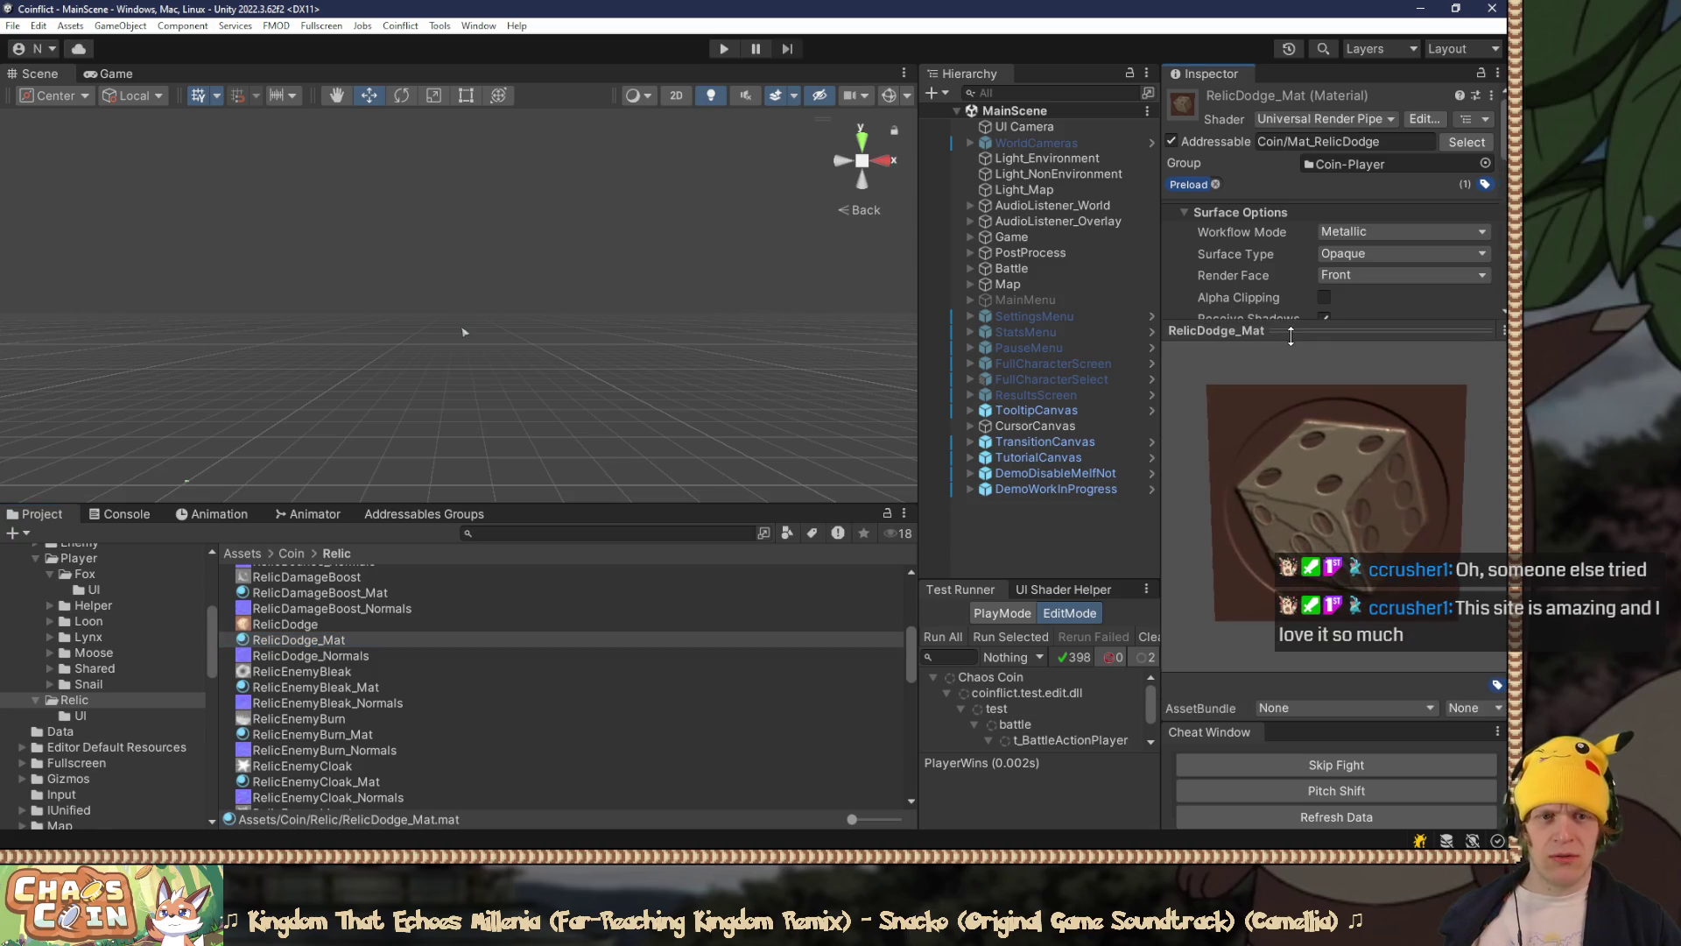
mouse_move(1385, 506)
mouse_down()
mouse_move(1377, 450)
mouse_move(1393, 429)
mouse_move(1385, 464)
mouse_up()
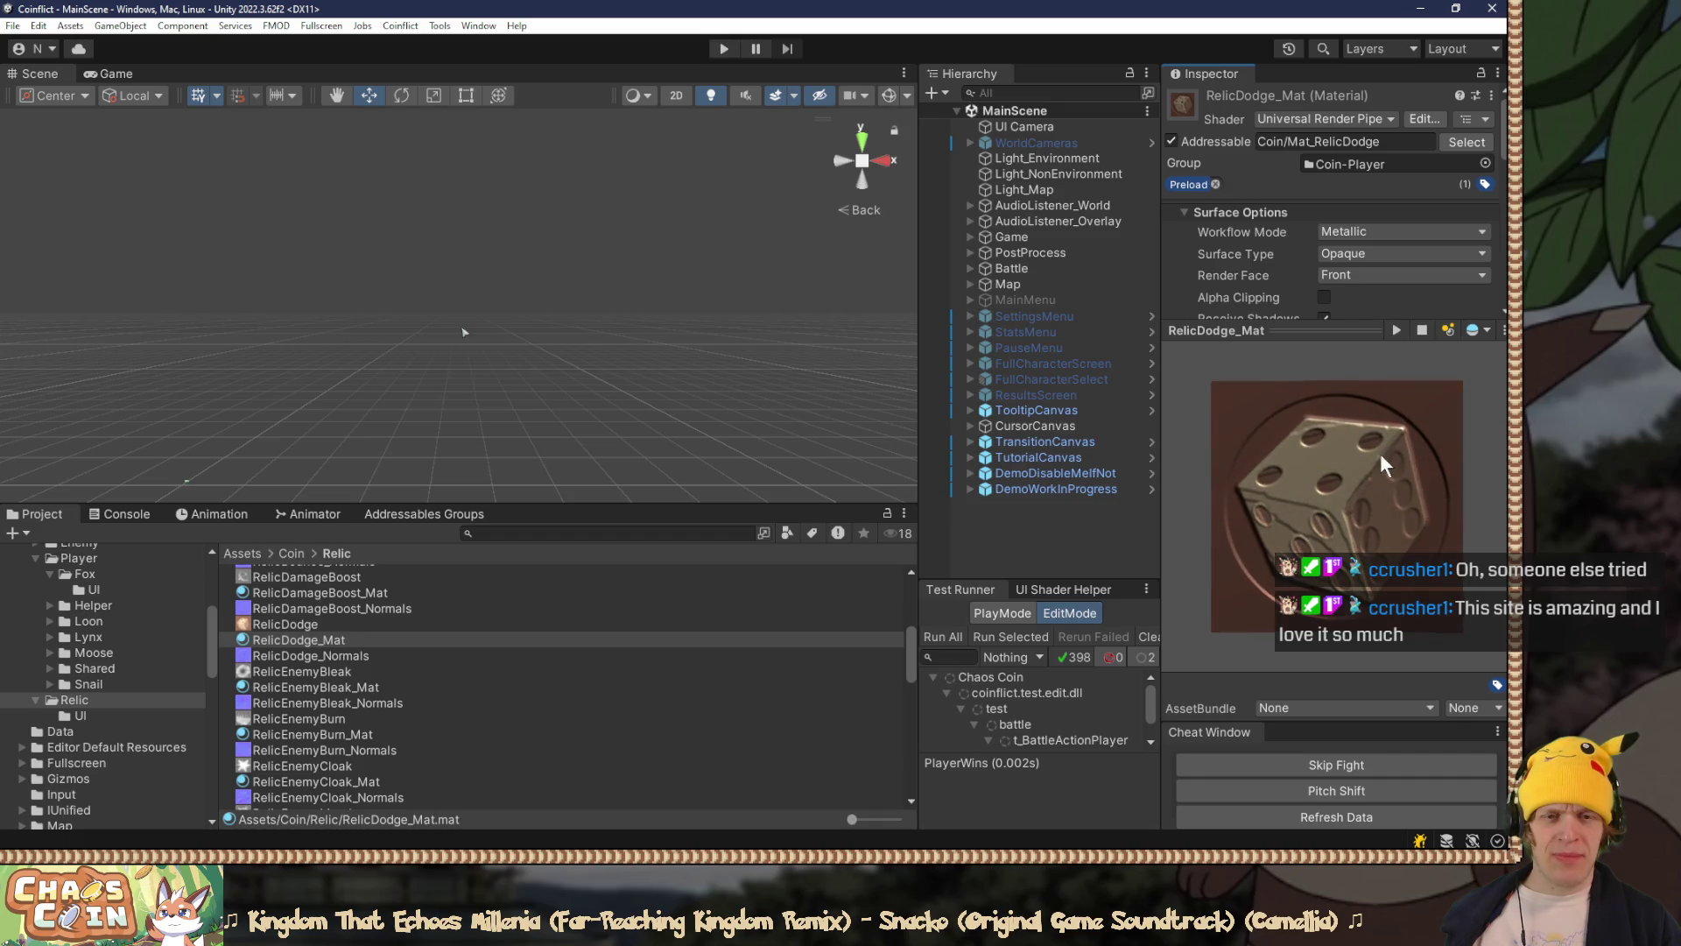
drag(1320, 332, 1320, 430)
click(1392, 369)
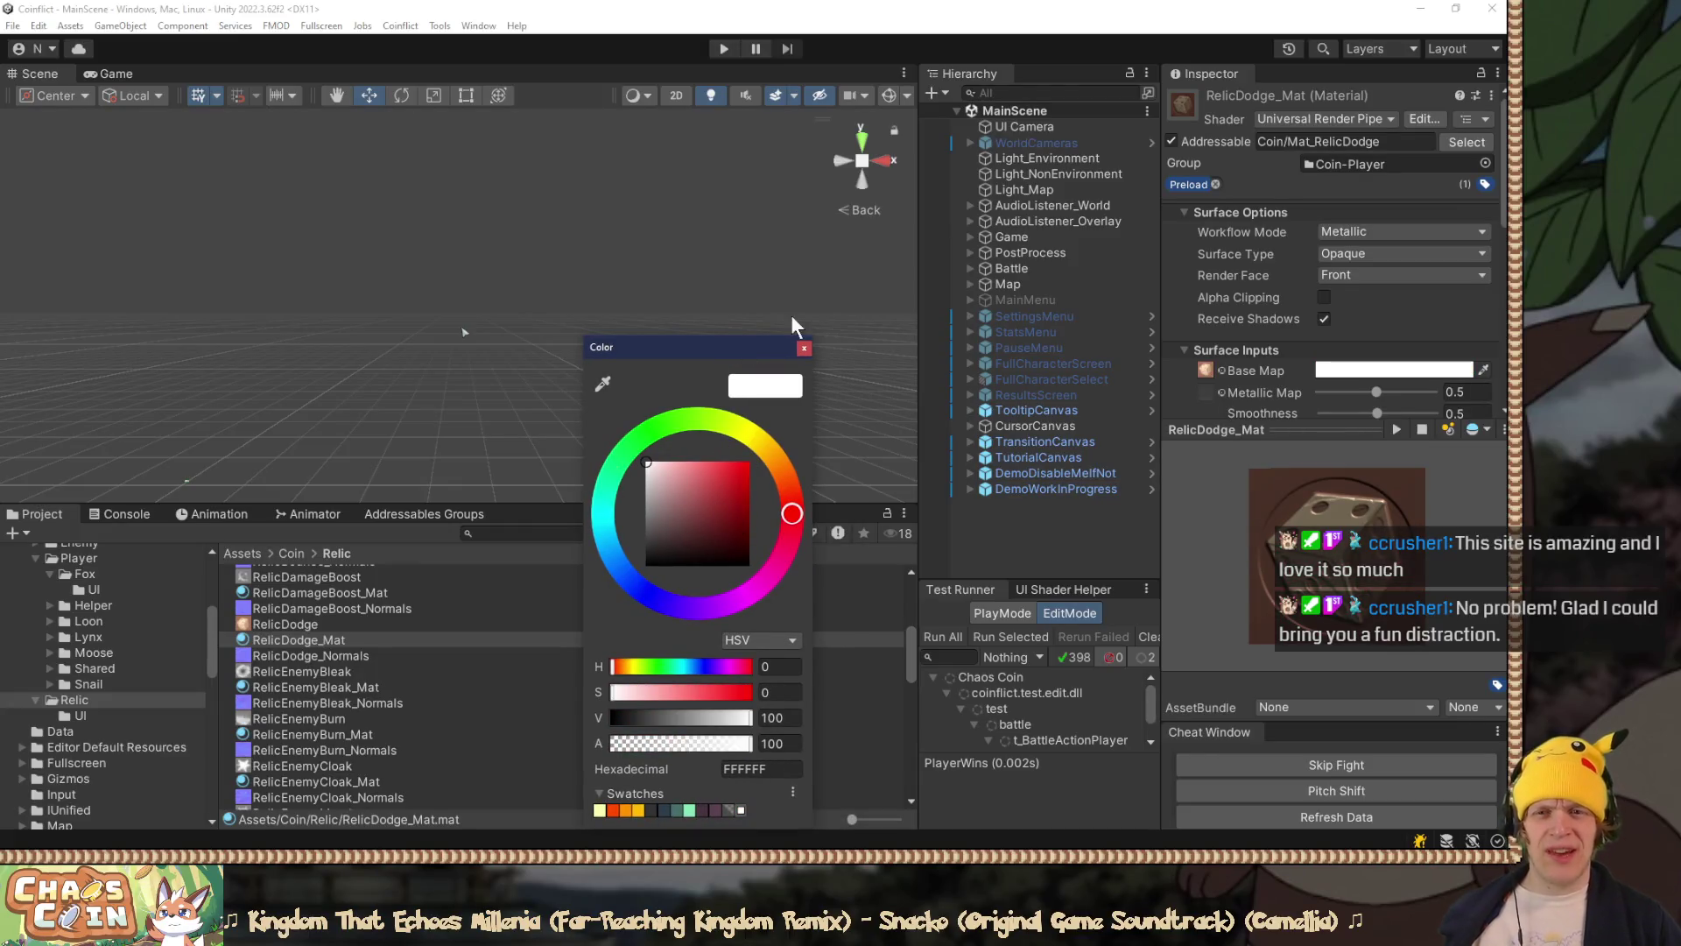
click(802, 348)
drag(1308, 492, 1281, 487)
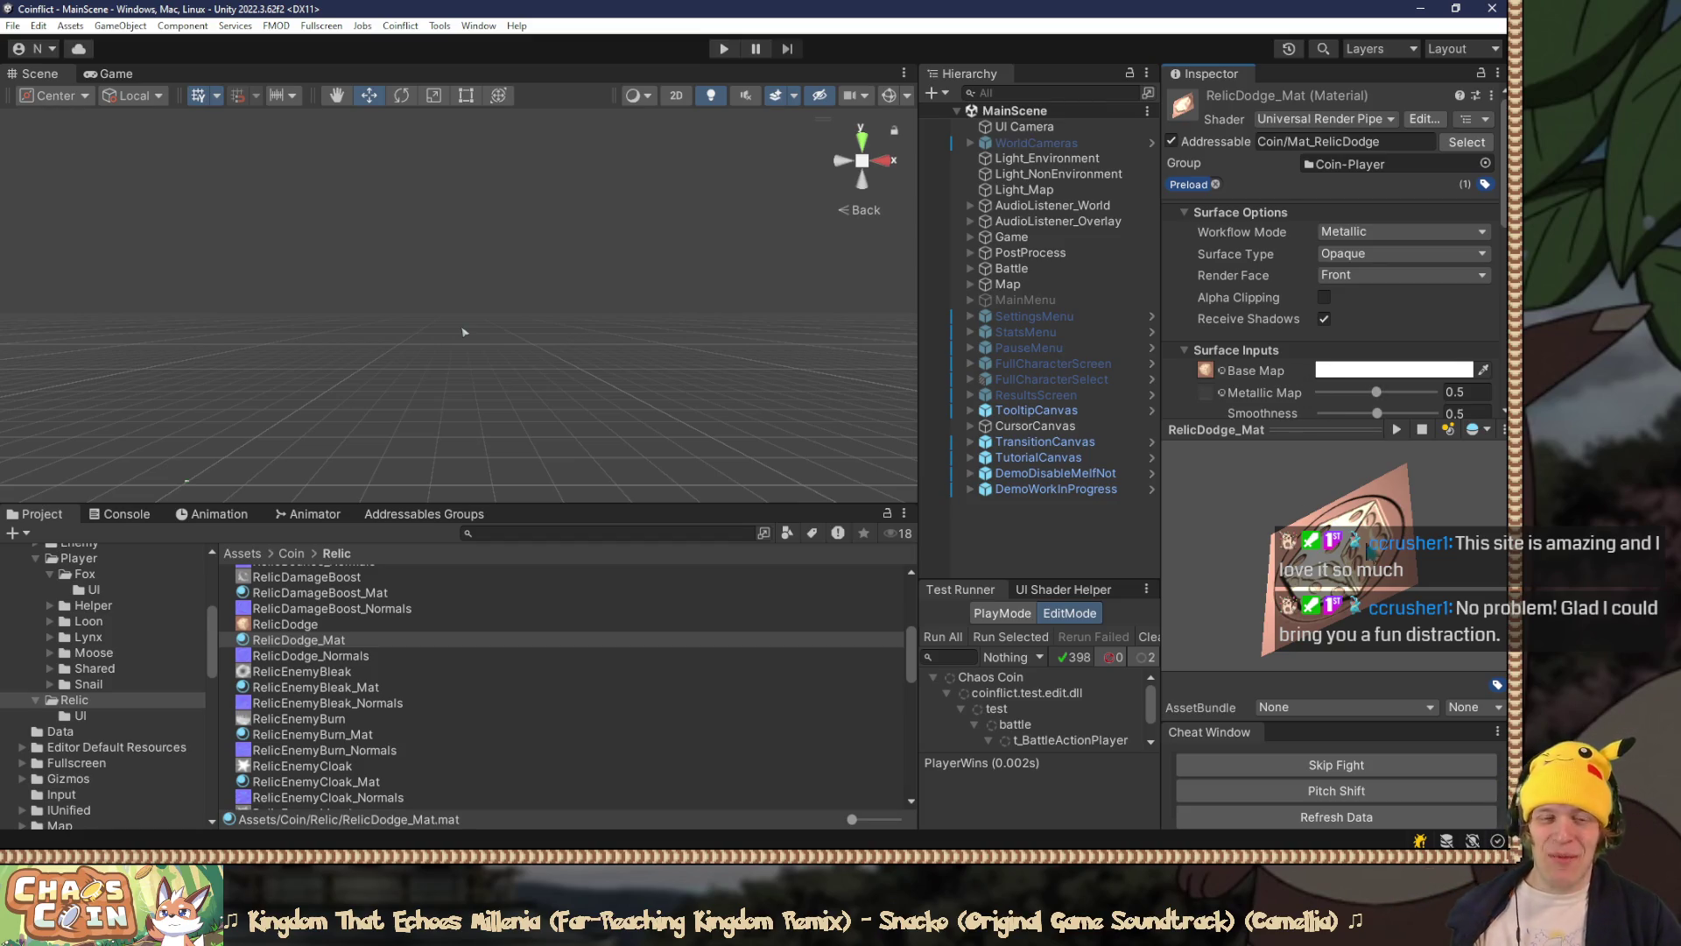
drag(1315, 513, 1330, 519)
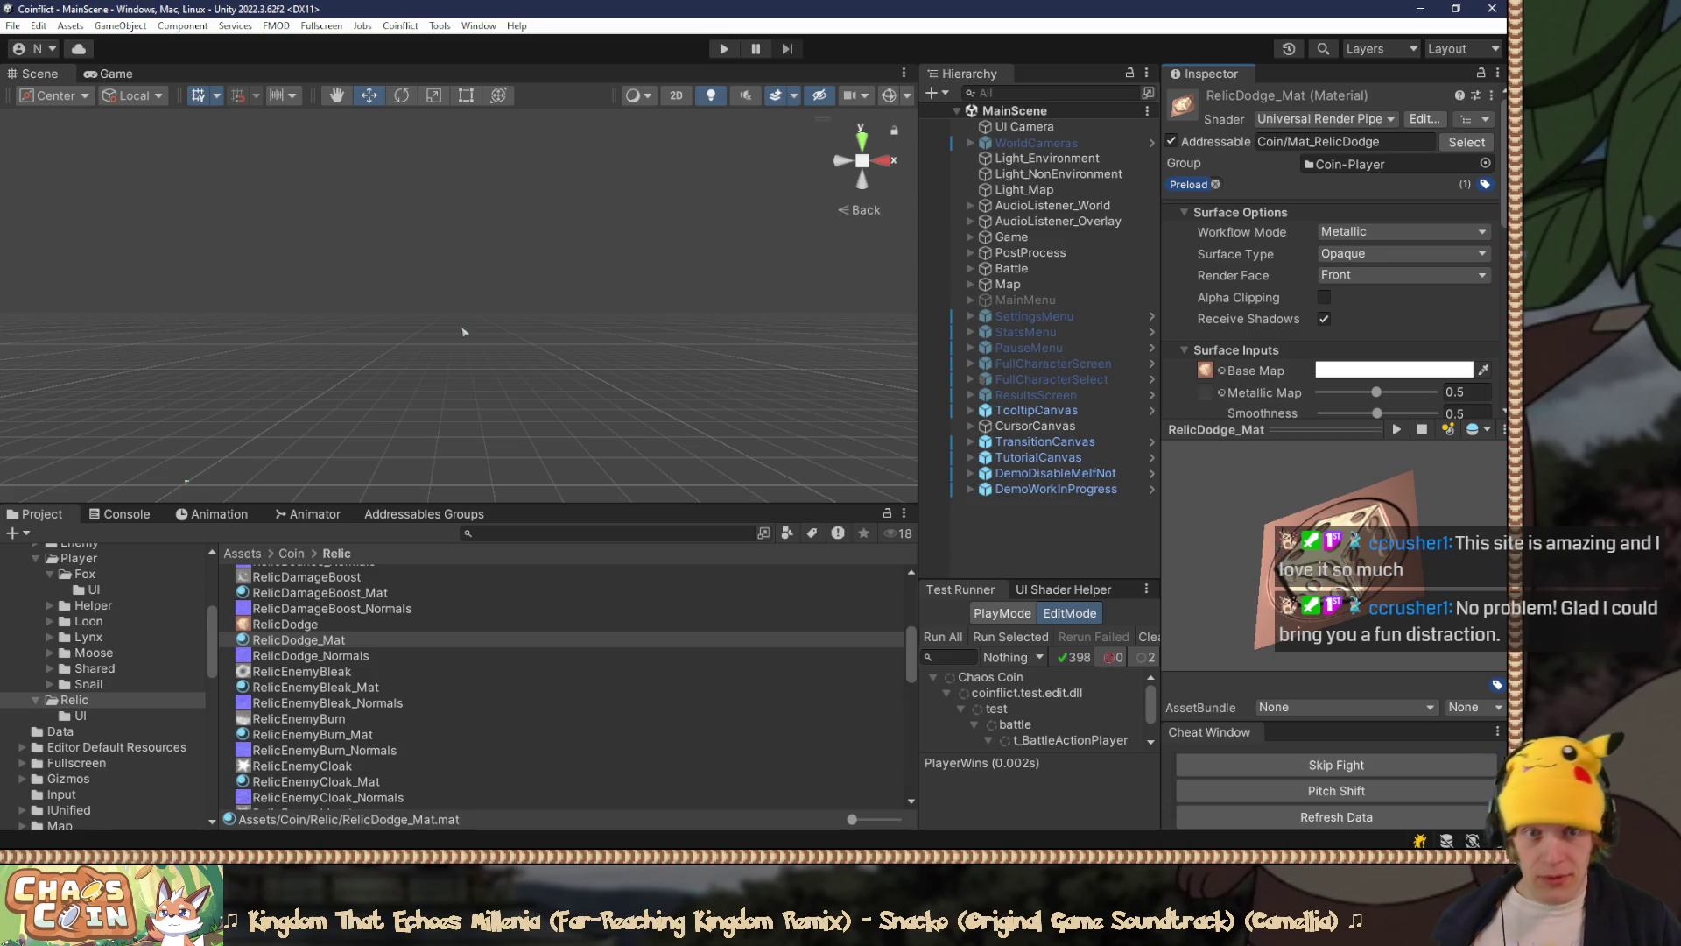
drag(1320, 425, 1316, 698)
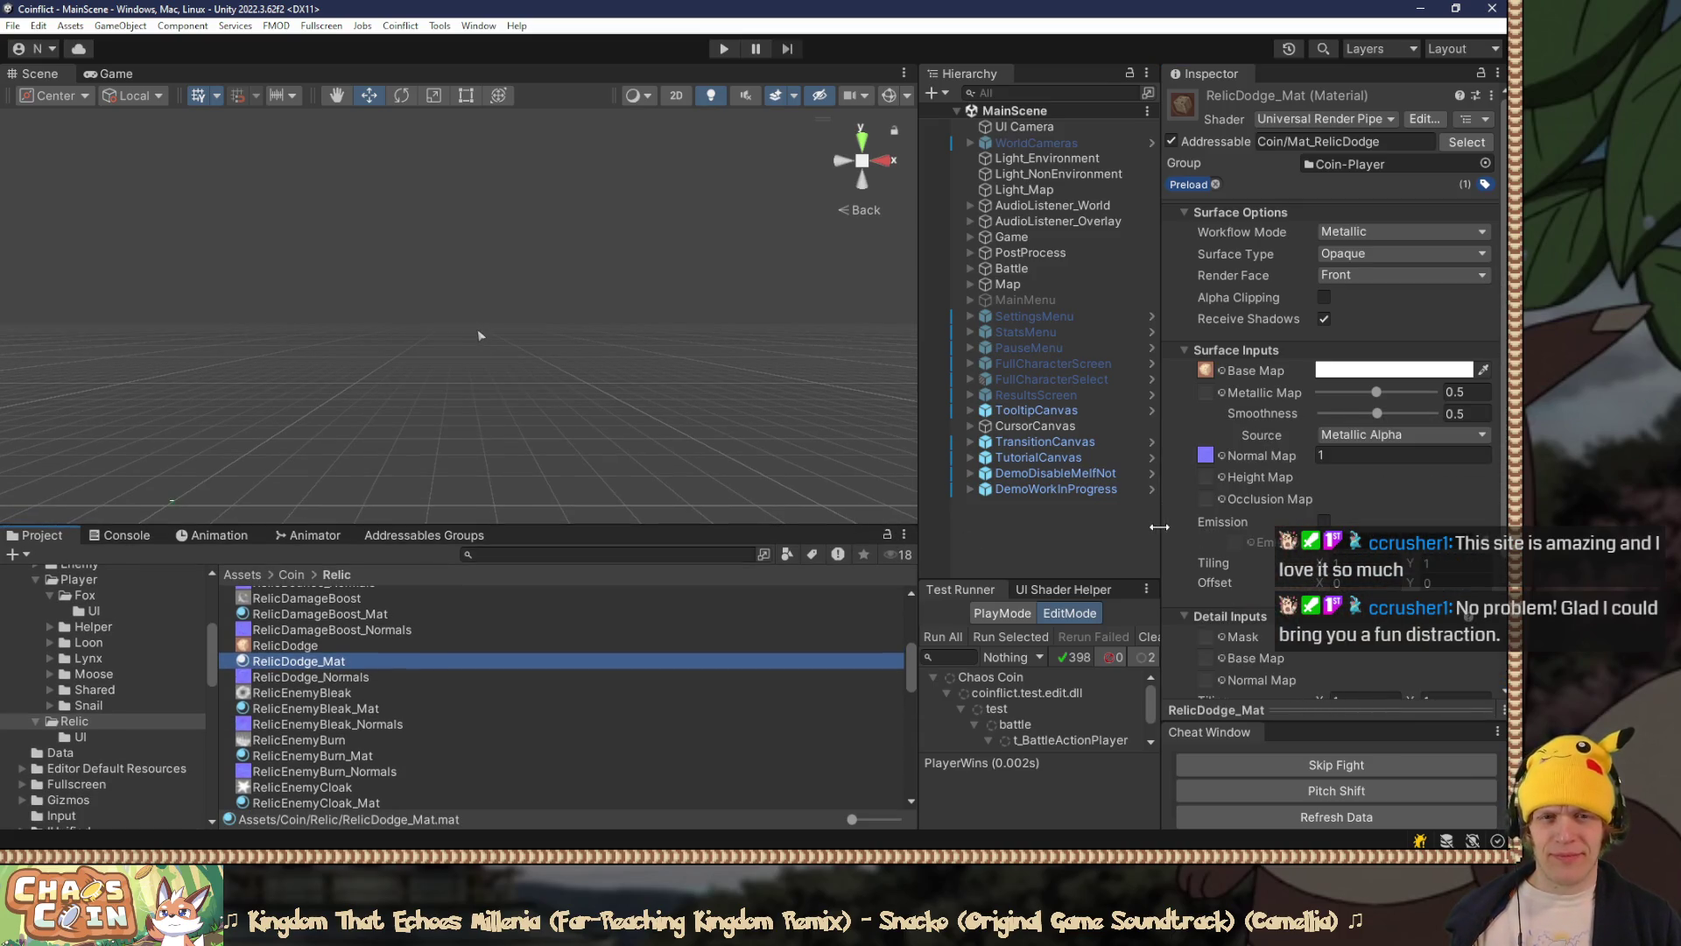
Step: Narrow the Inspector, widen the Scene view, and start Play Mode
drag(1158, 526, 1245, 526)
drag(919, 512, 980, 512)
click(723, 53)
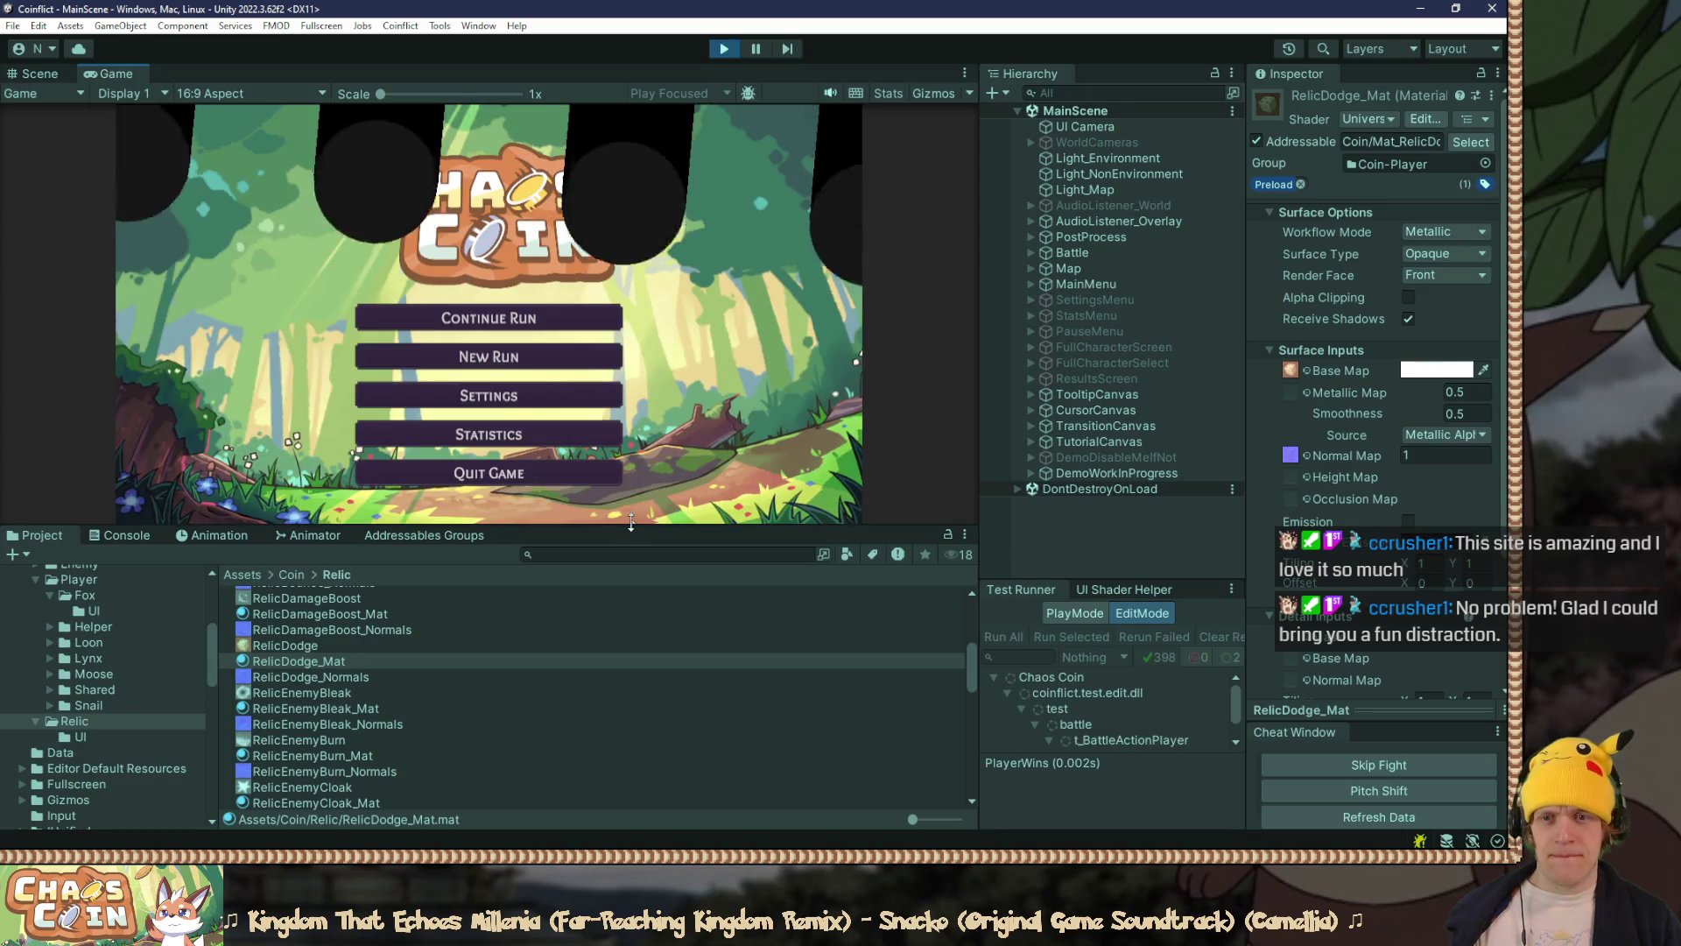
Step: Lower the game's Sound setting Music Volume to 0% and apply all settings
click(536, 418)
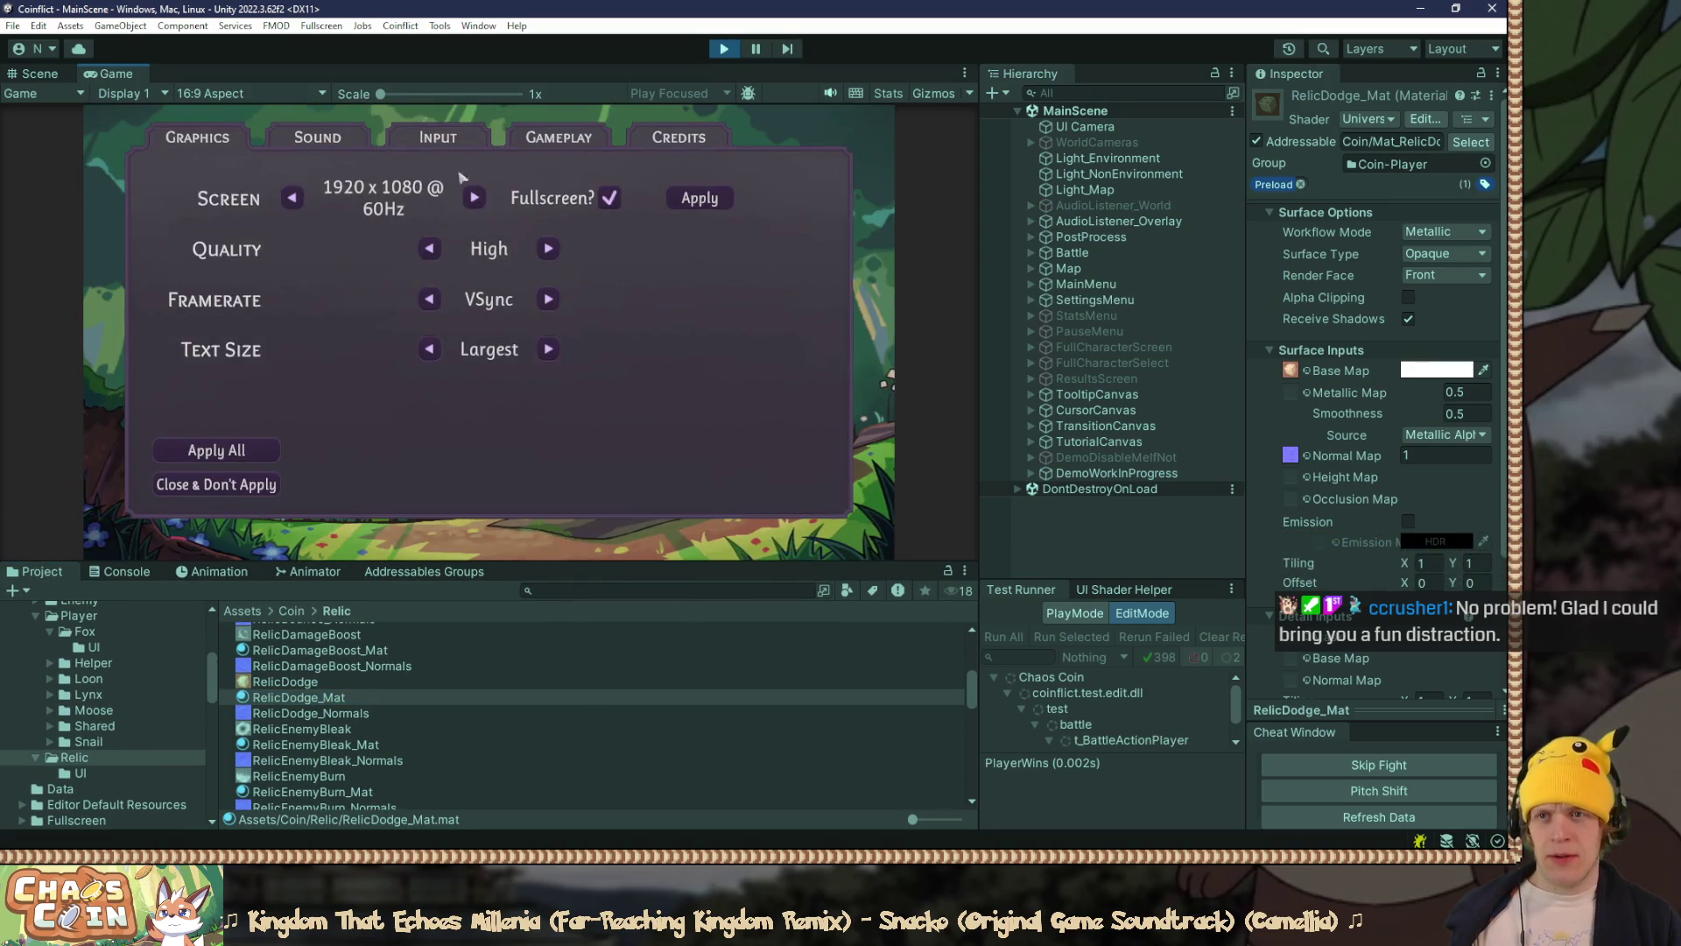
click(317, 137)
click(497, 231)
click(496, 231)
click(496, 231)
click(496, 231)
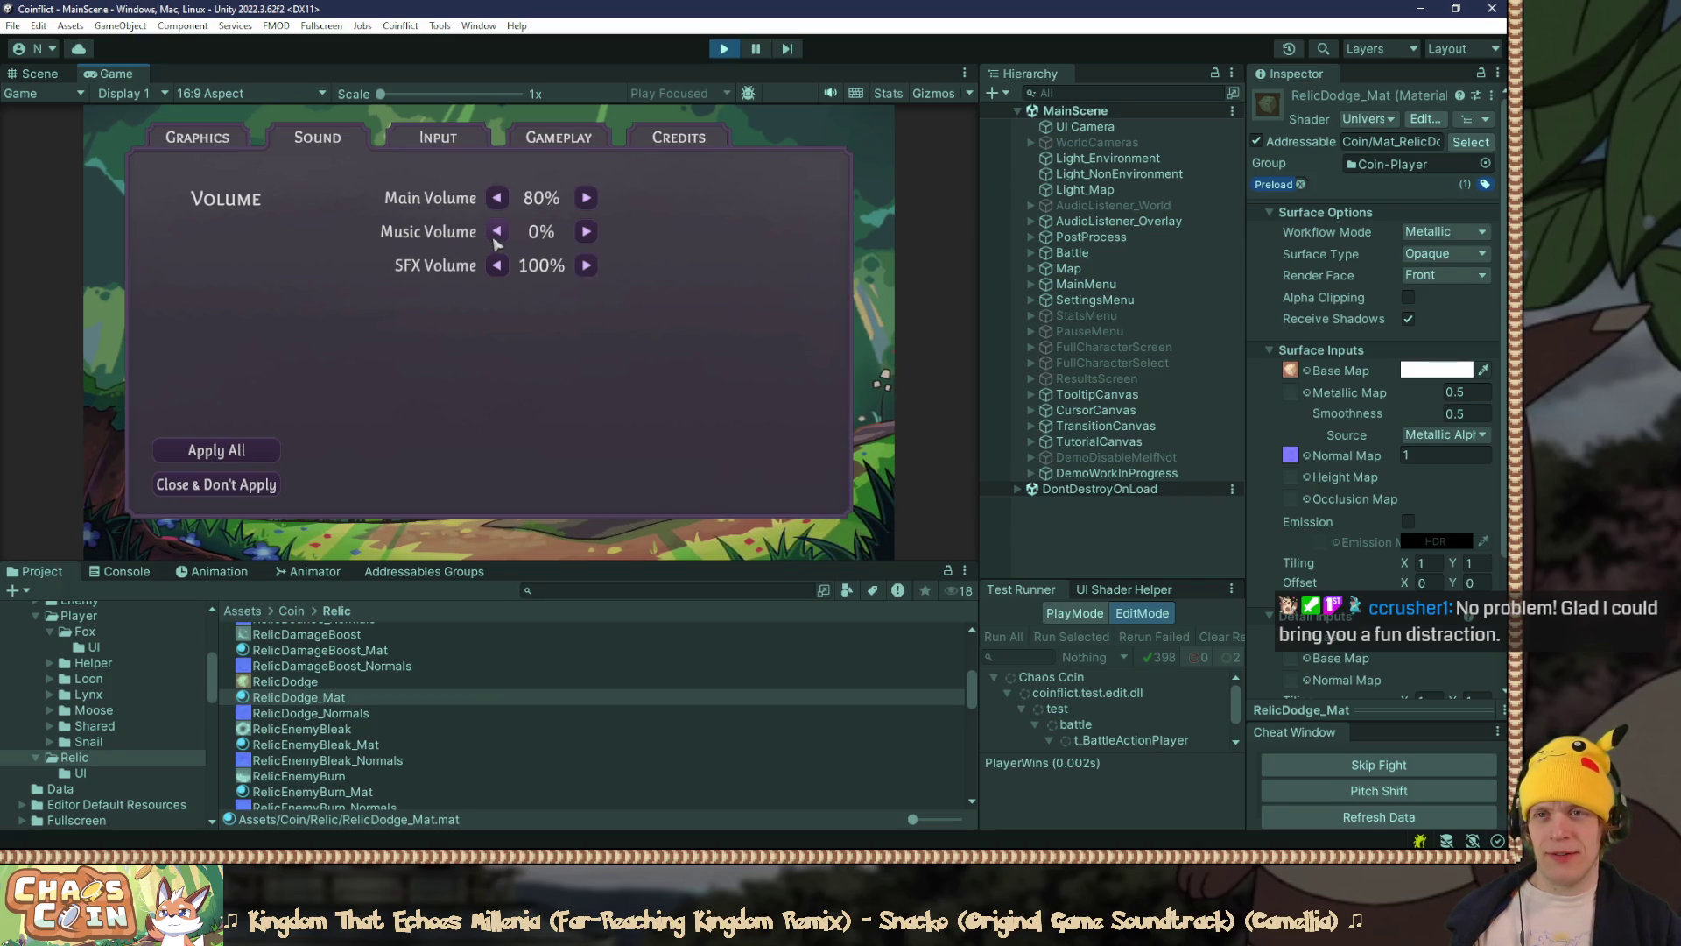
click(258, 444)
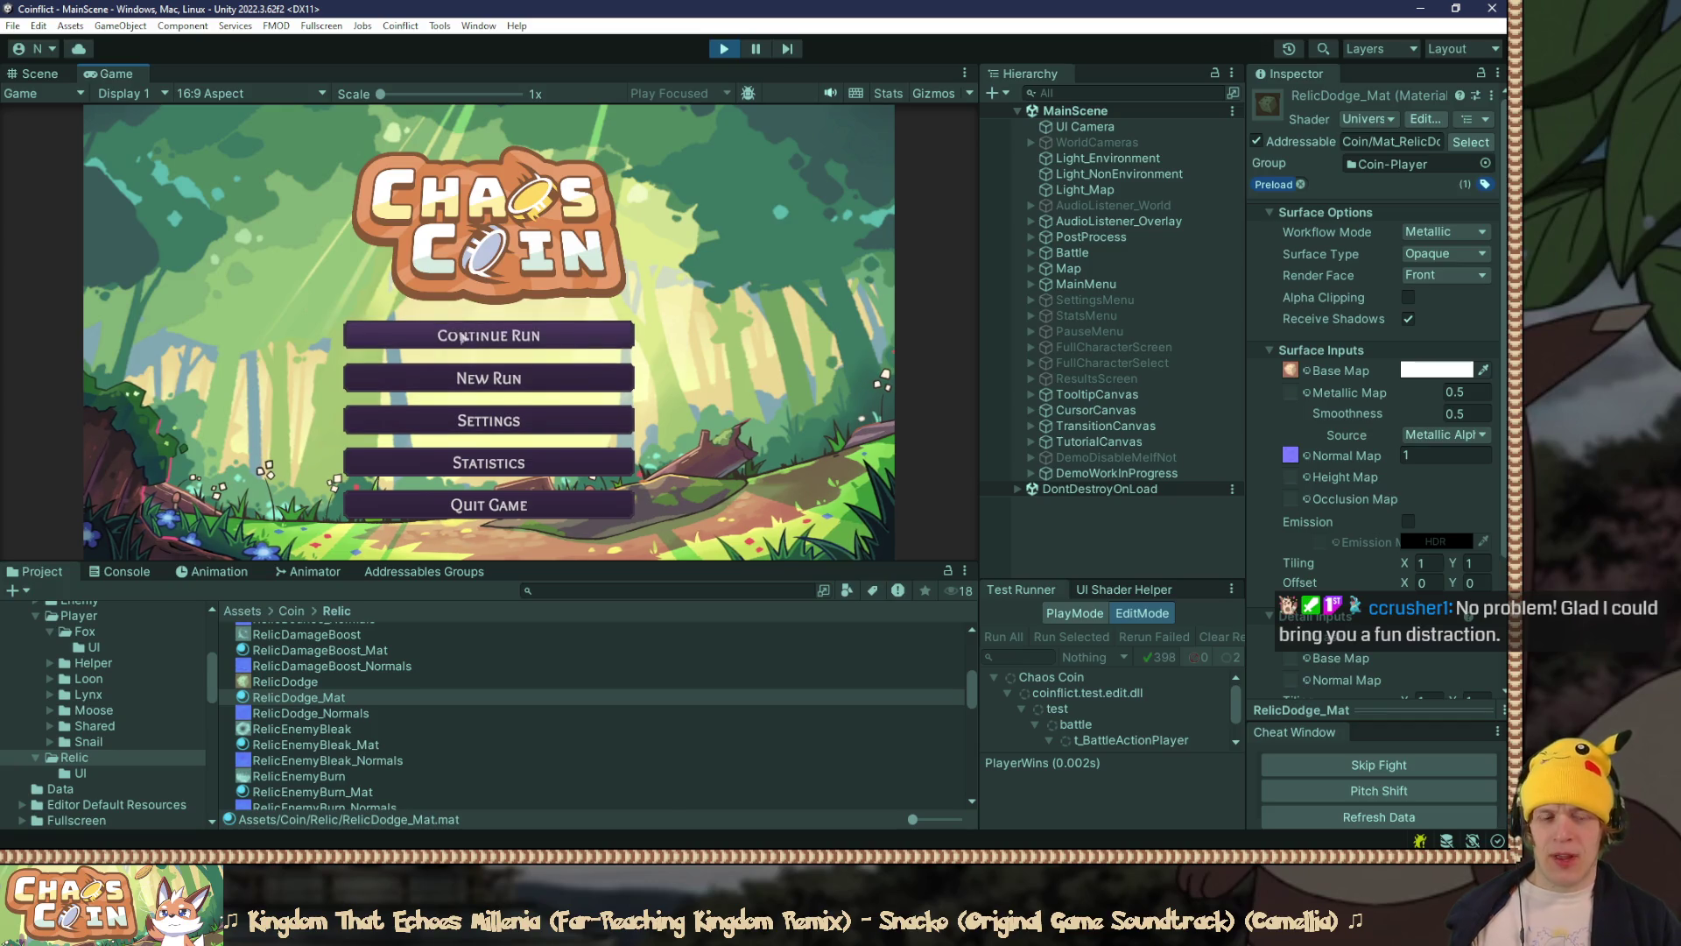
key(alt+Tab)
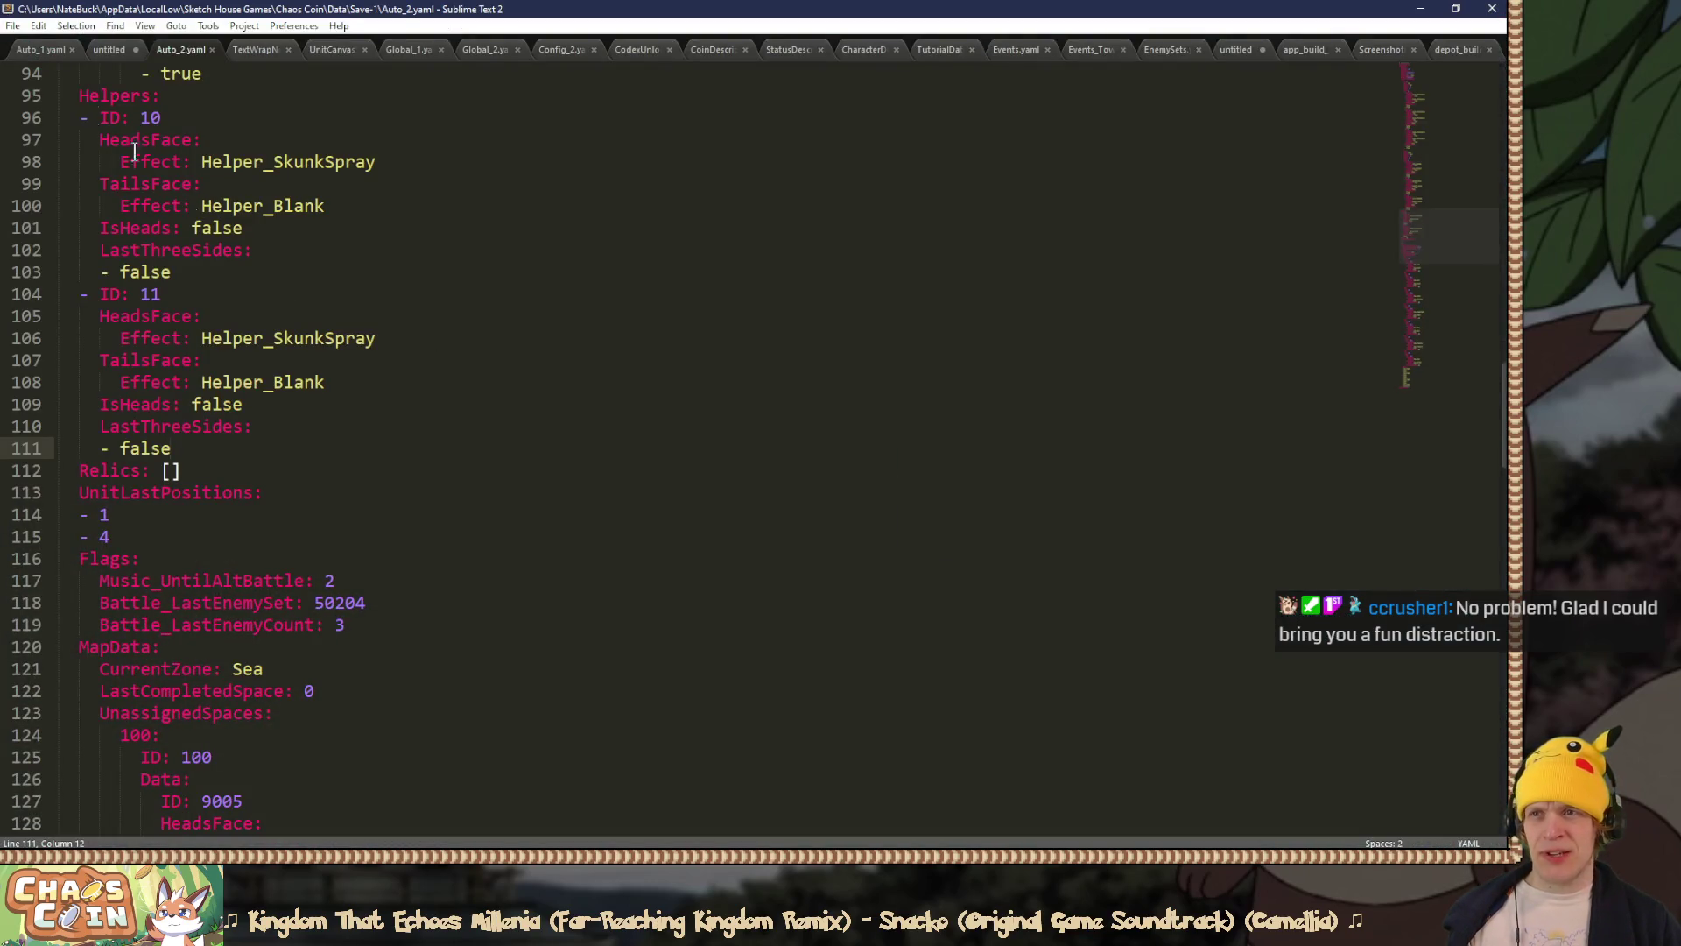
Step: Switch to Auto_1.yaml and locate the empty Relics list
scroll(963, 263, up, 5)
click(1421, 86)
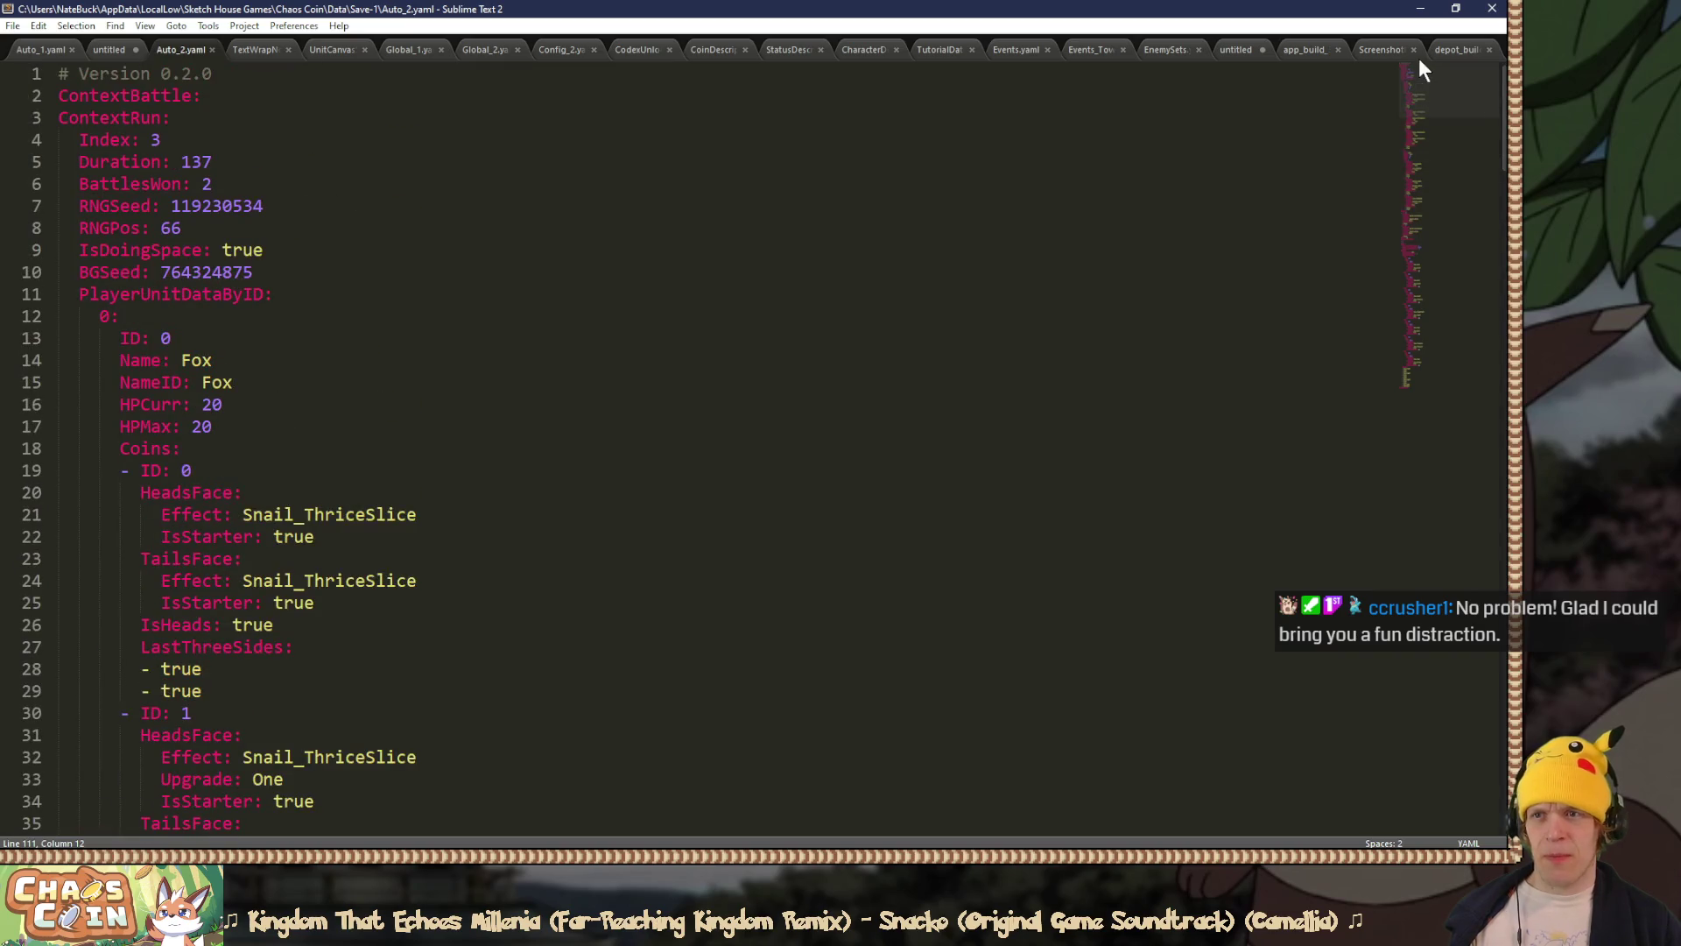
click(45, 52)
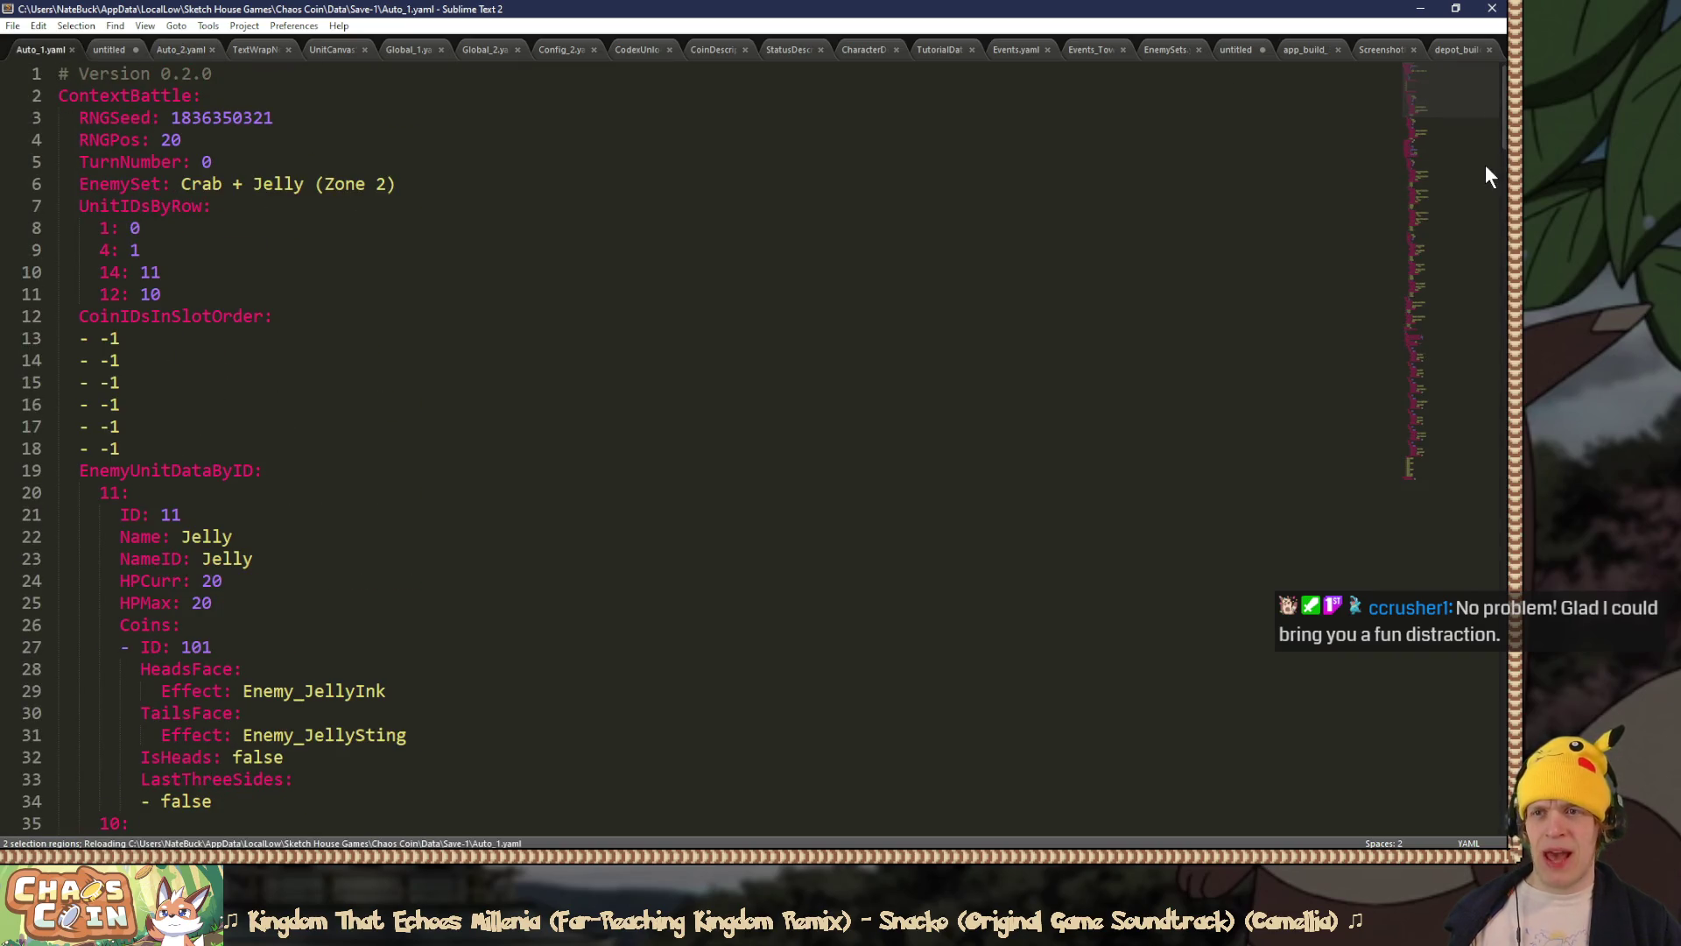
mouse_move(1434, 108)
mouse_down()
mouse_move(1429, 282)
mouse_move(1426, 247)
mouse_move(1407, 359)
mouse_move(1408, 340)
mouse_up()
click(558, 523)
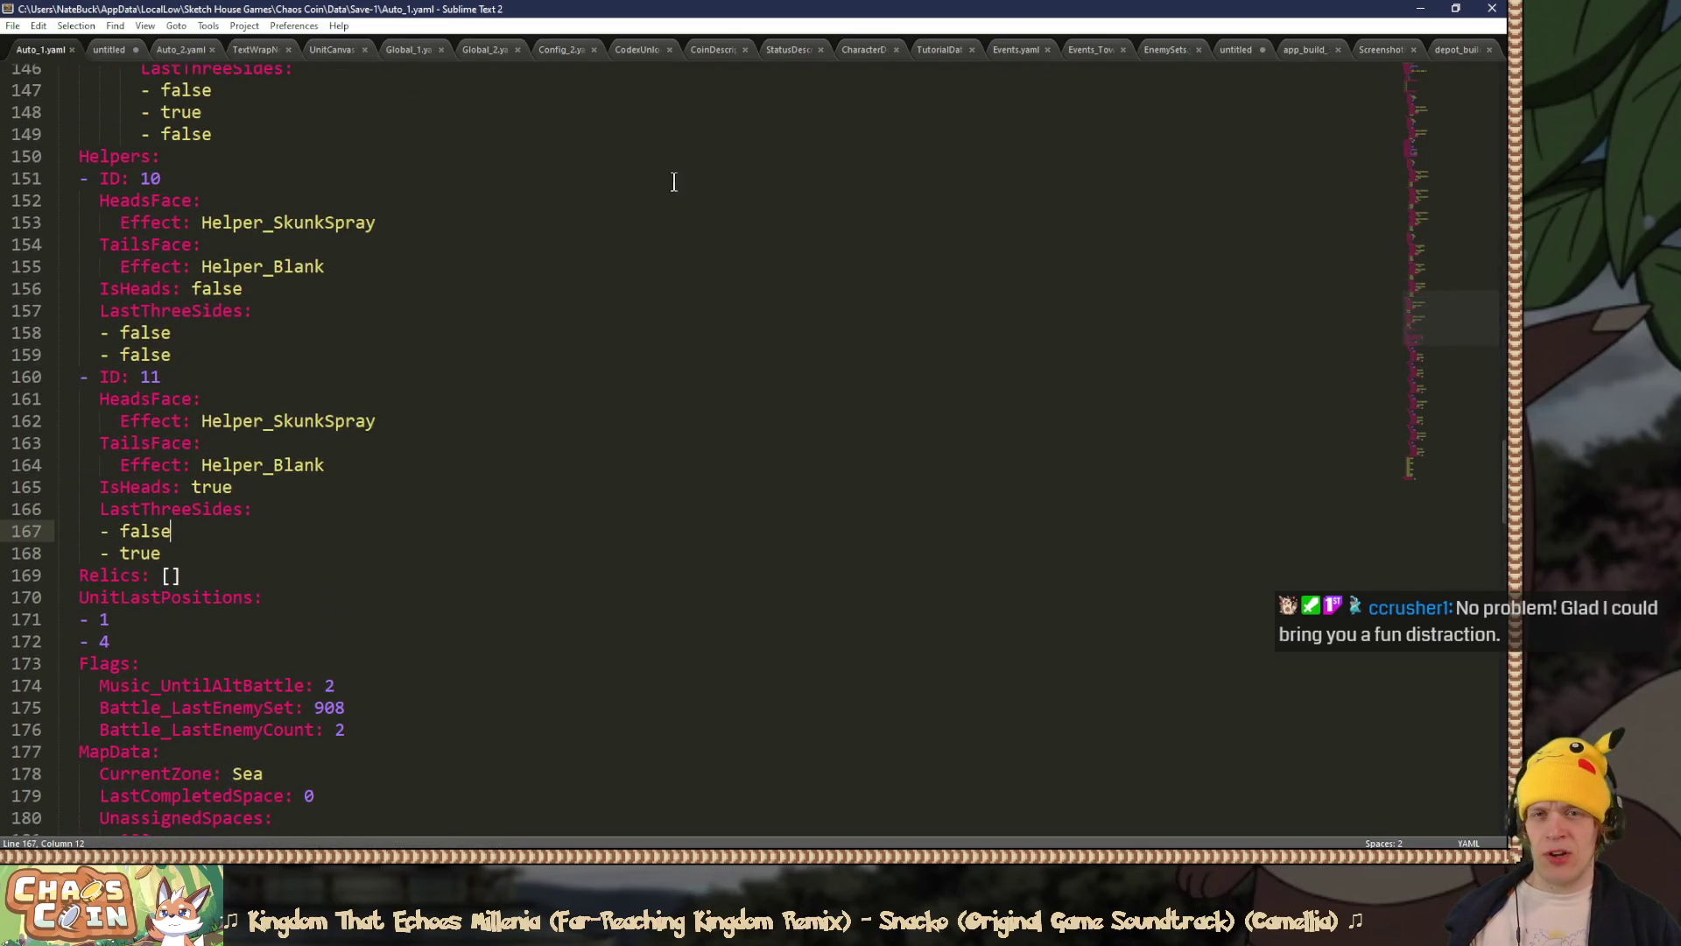
Step: Copy a relic entry from the untitled tab and paste it over Relics: [] on its own line
click(1243, 51)
key(ctrl+c)
click(40, 49)
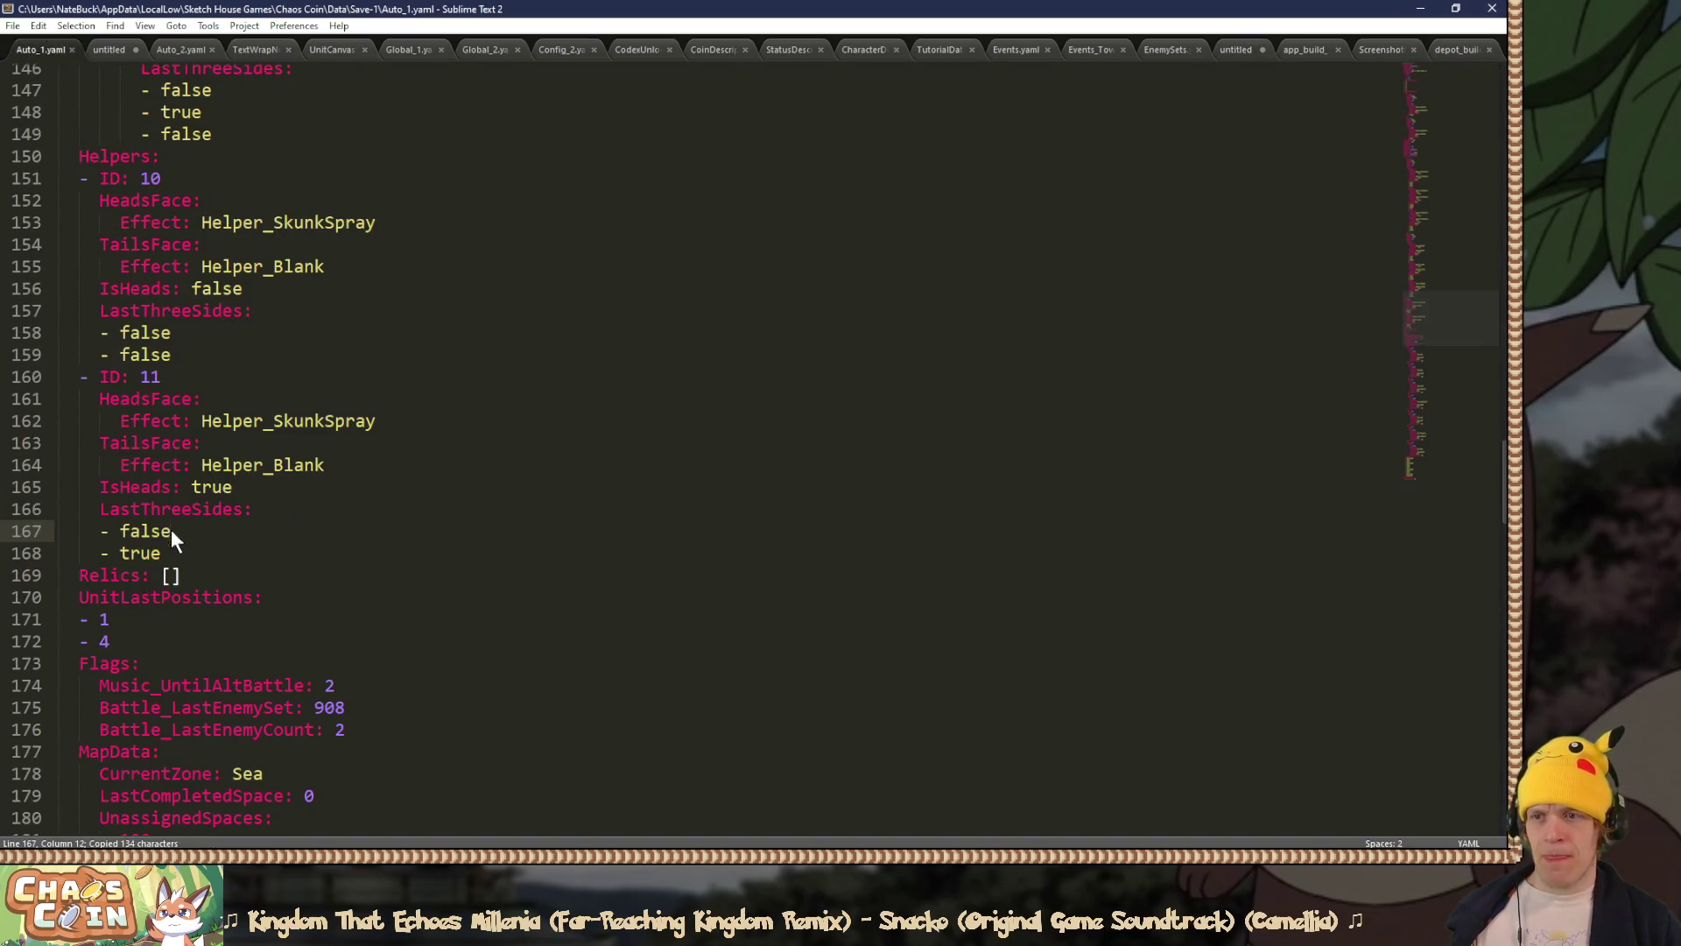
drag(193, 575, 161, 574)
key(ctrl+v)
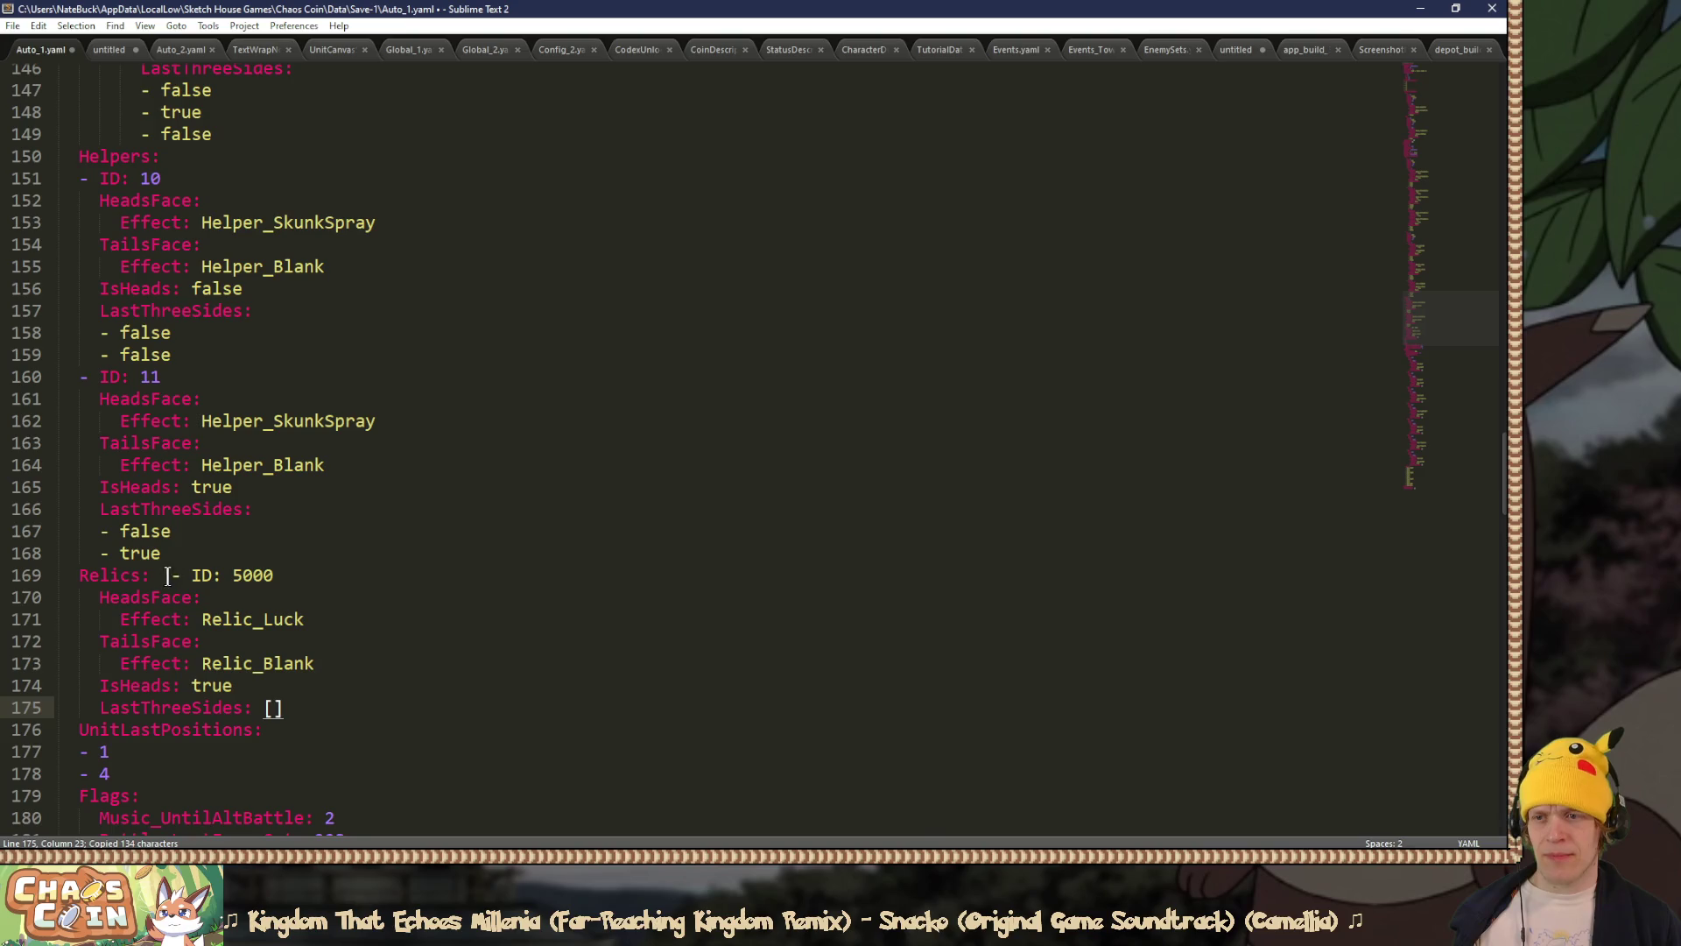
click(167, 575)
key(BackSpace)
key(Return)
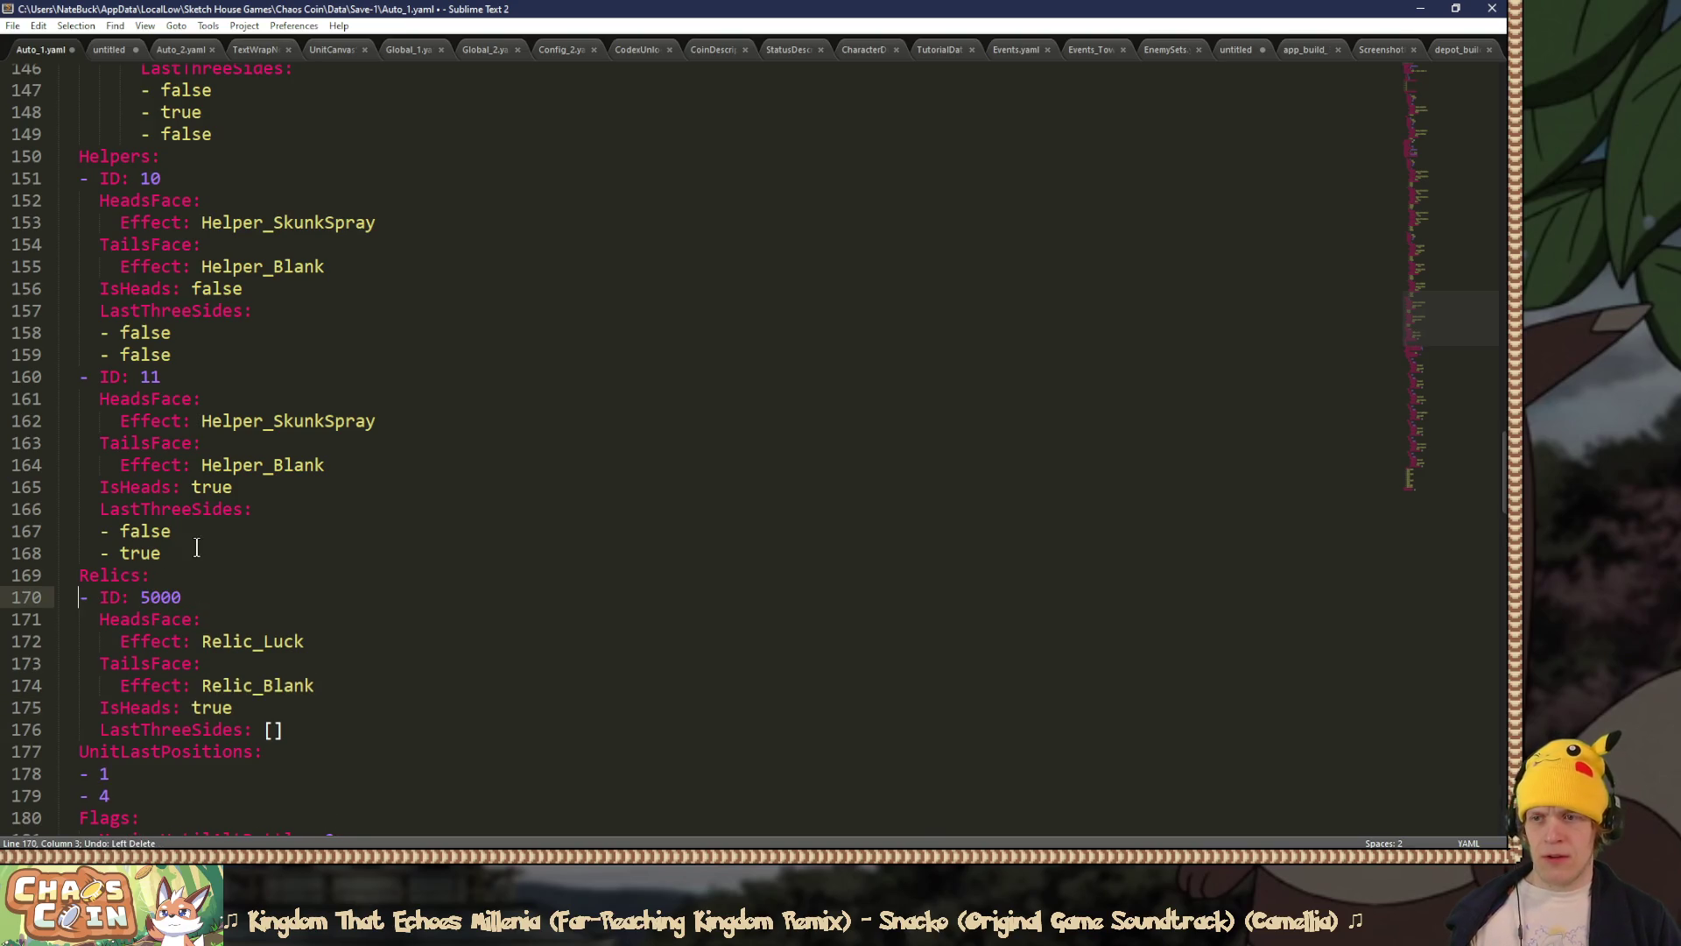
Step: Change the first relic's effect from Luck to Relic_Dodge and copy the entry
scroll(261, 514, down, 2)
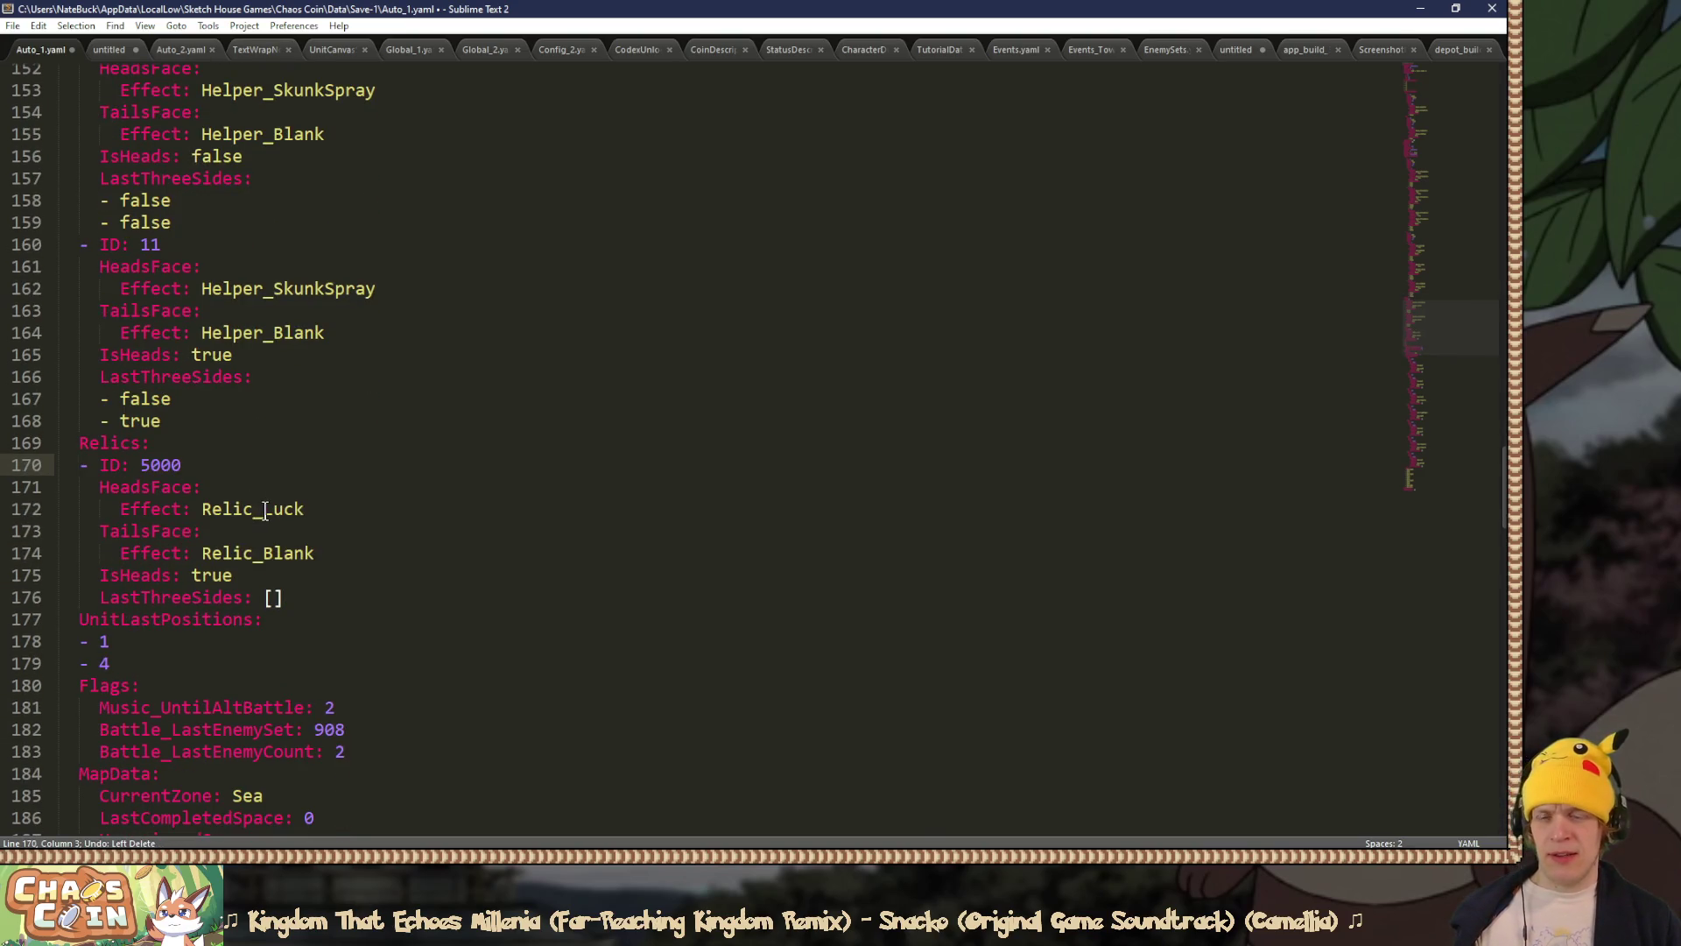
drag(264, 510, 345, 502)
text(Dodger)
mouse_move(313, 597)
mouse_down()
mouse_move(221, 454)
mouse_move(171, 443)
mouse_up()
key(ctrl+c)
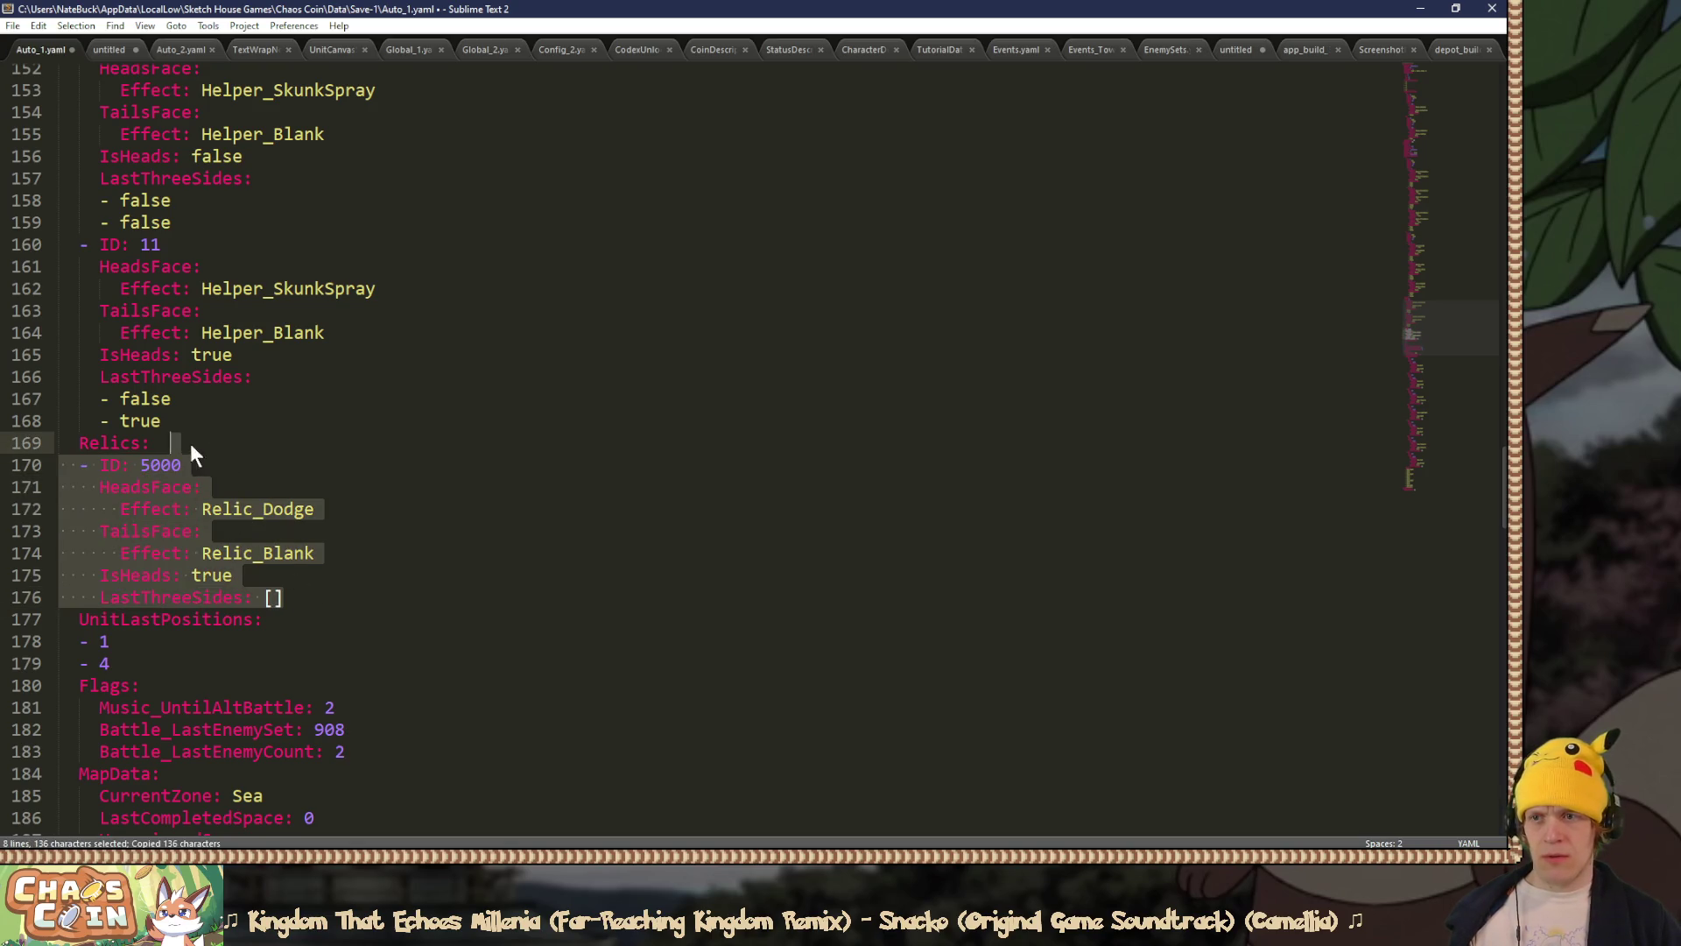
click(201, 443)
Step: Paste a second relic entry and set its effect to Relic_Melt
click(317, 594)
key(ctrl+v)
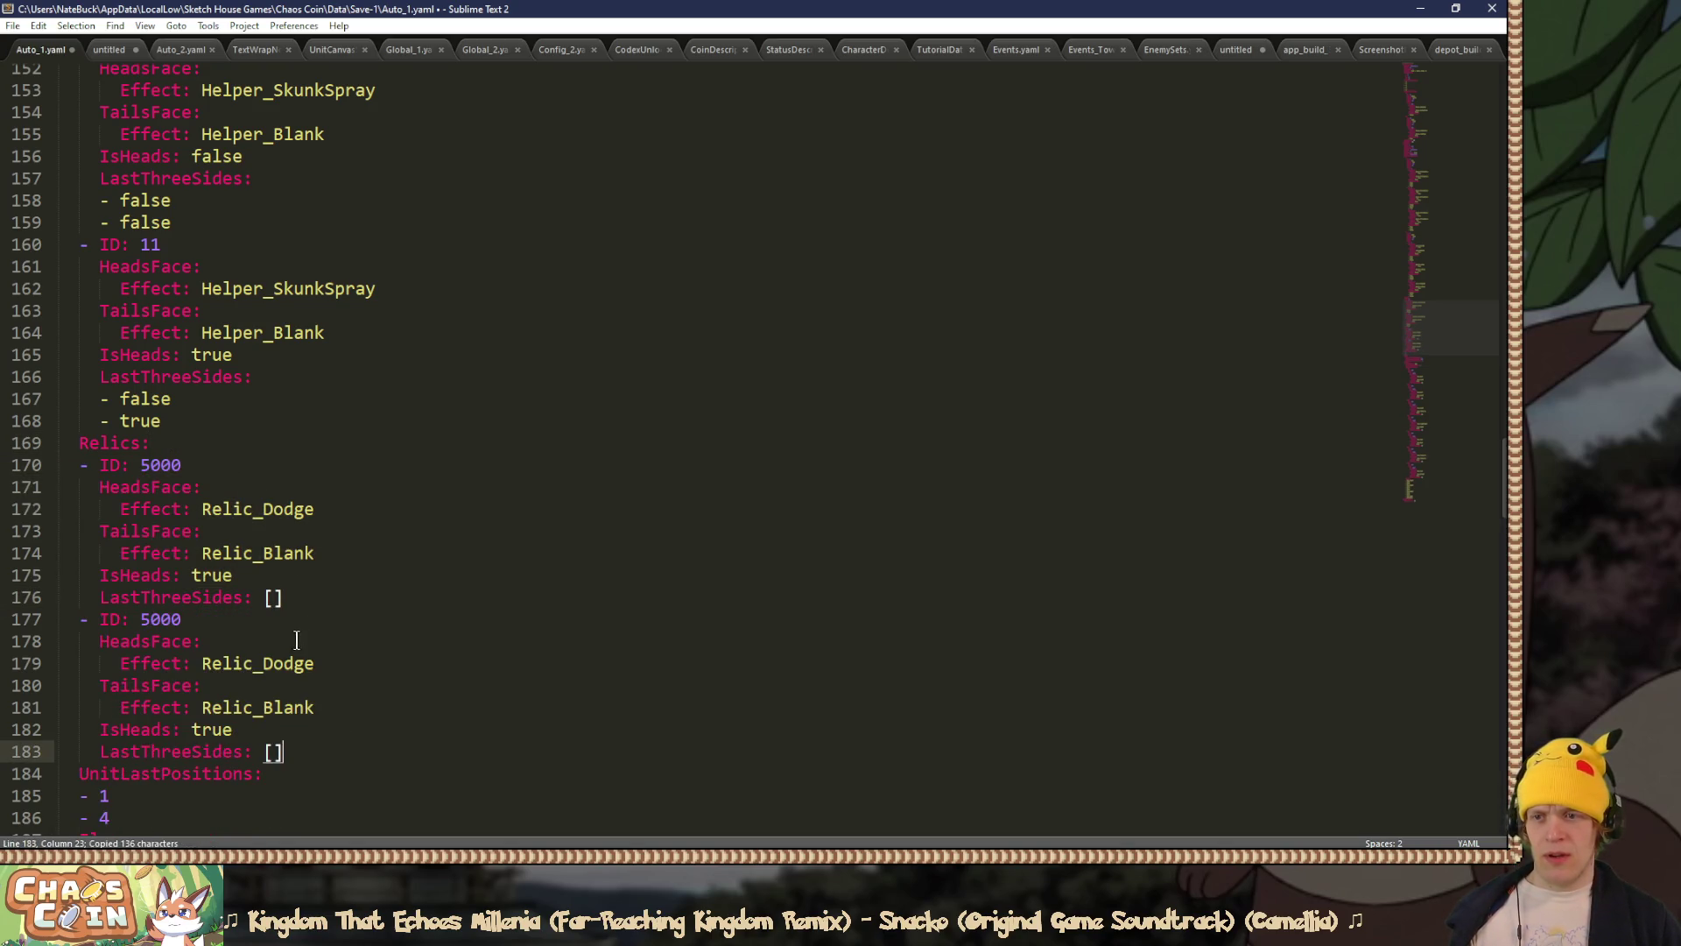
drag(263, 663, 320, 665)
text(Melt)
scroll(309, 751, down, 1)
scroll(309, 751, down, 2)
drag(172, 487, 182, 487)
Step: Paste a third relic entry and set its effect to Relic_Melt
click(314, 618)
key(ctrl+v)
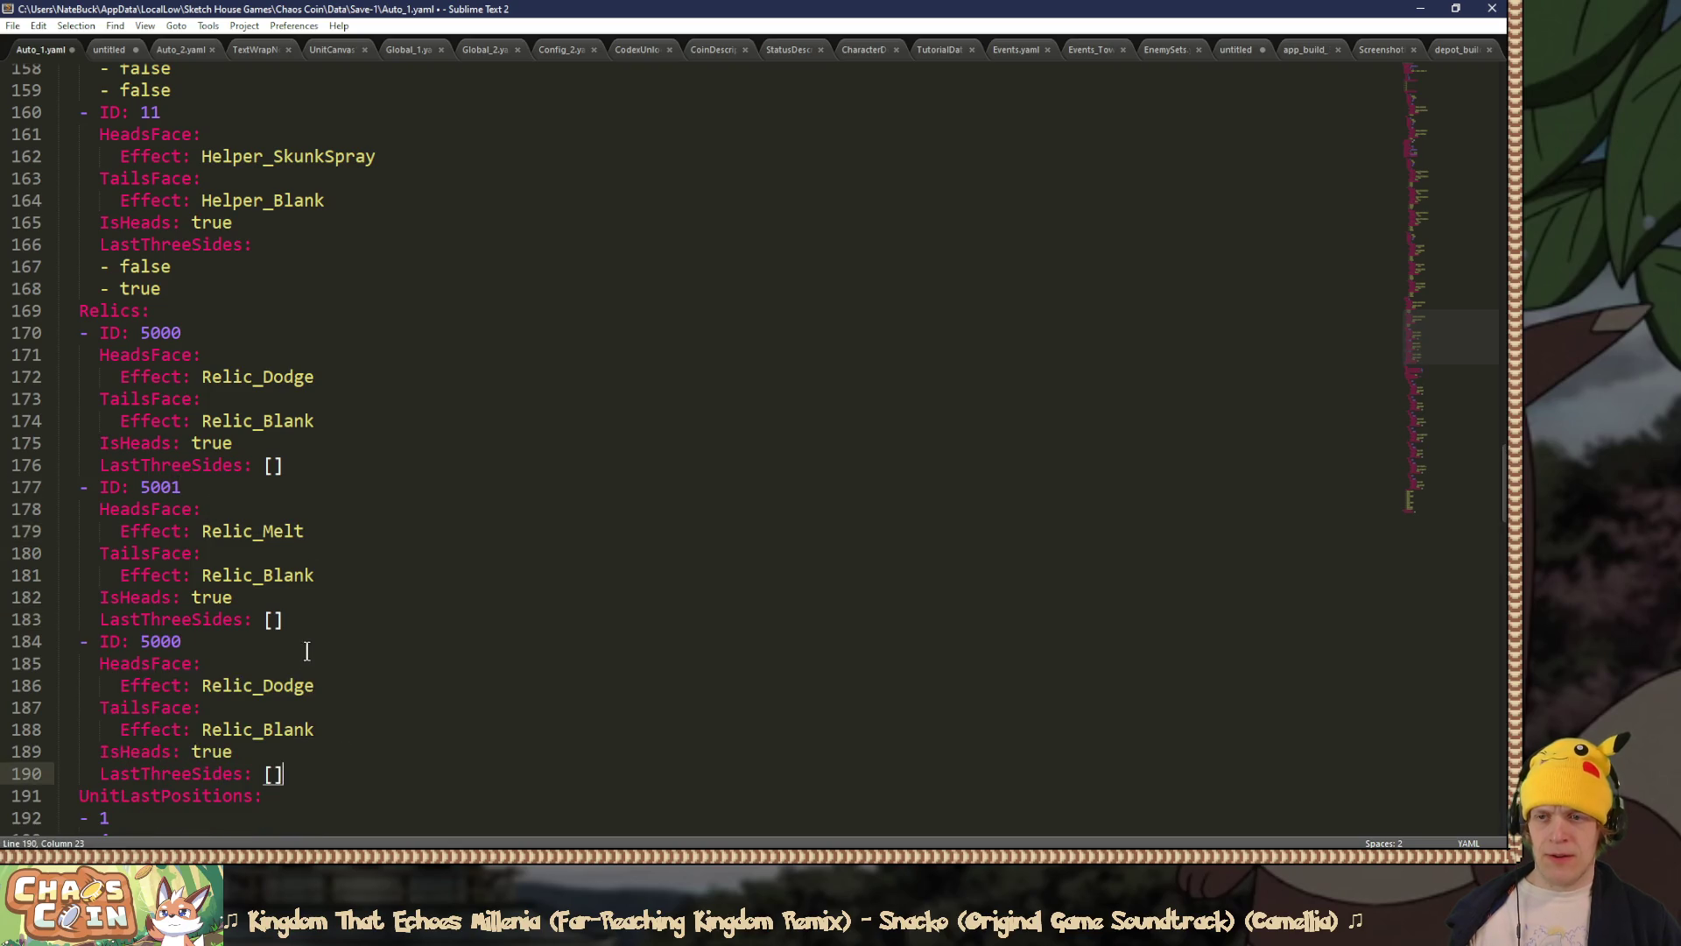
drag(264, 684, 315, 684)
text(M)
key(Tab)
key(Up)
key(Up)
Step: Add a fourth relic with effect Relic_Stomp and Index 3, then save the file
click(293, 771)
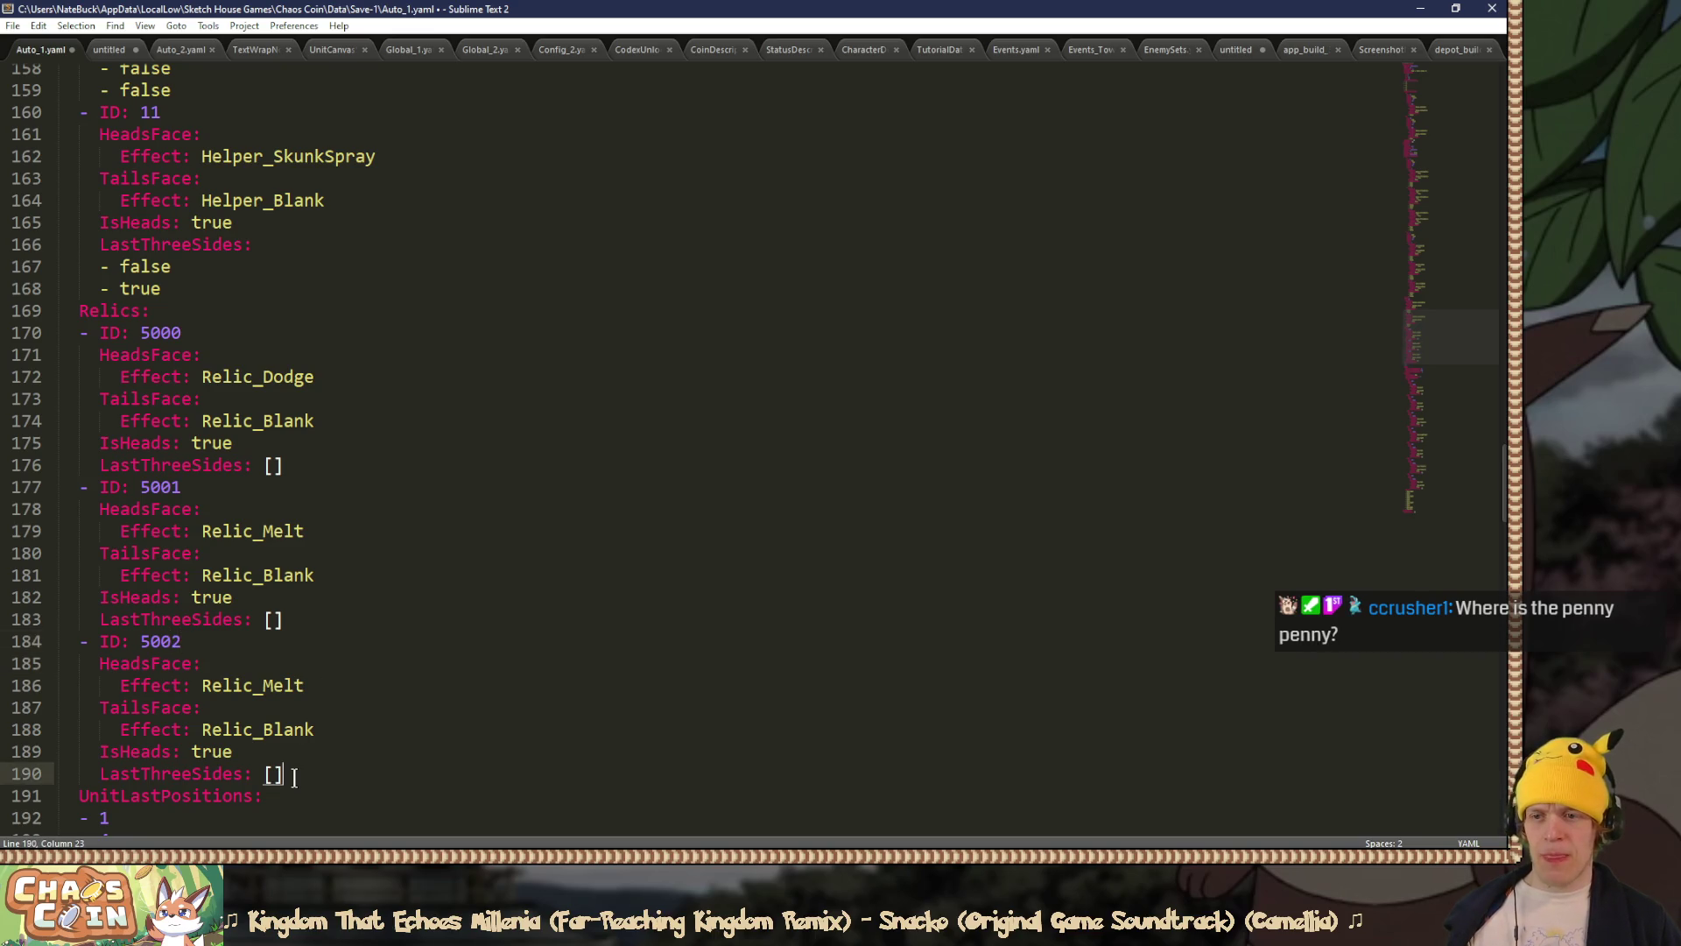
key(ctrl+v)
scroll(289, 766, down, 2)
drag(174, 560, 183, 560)
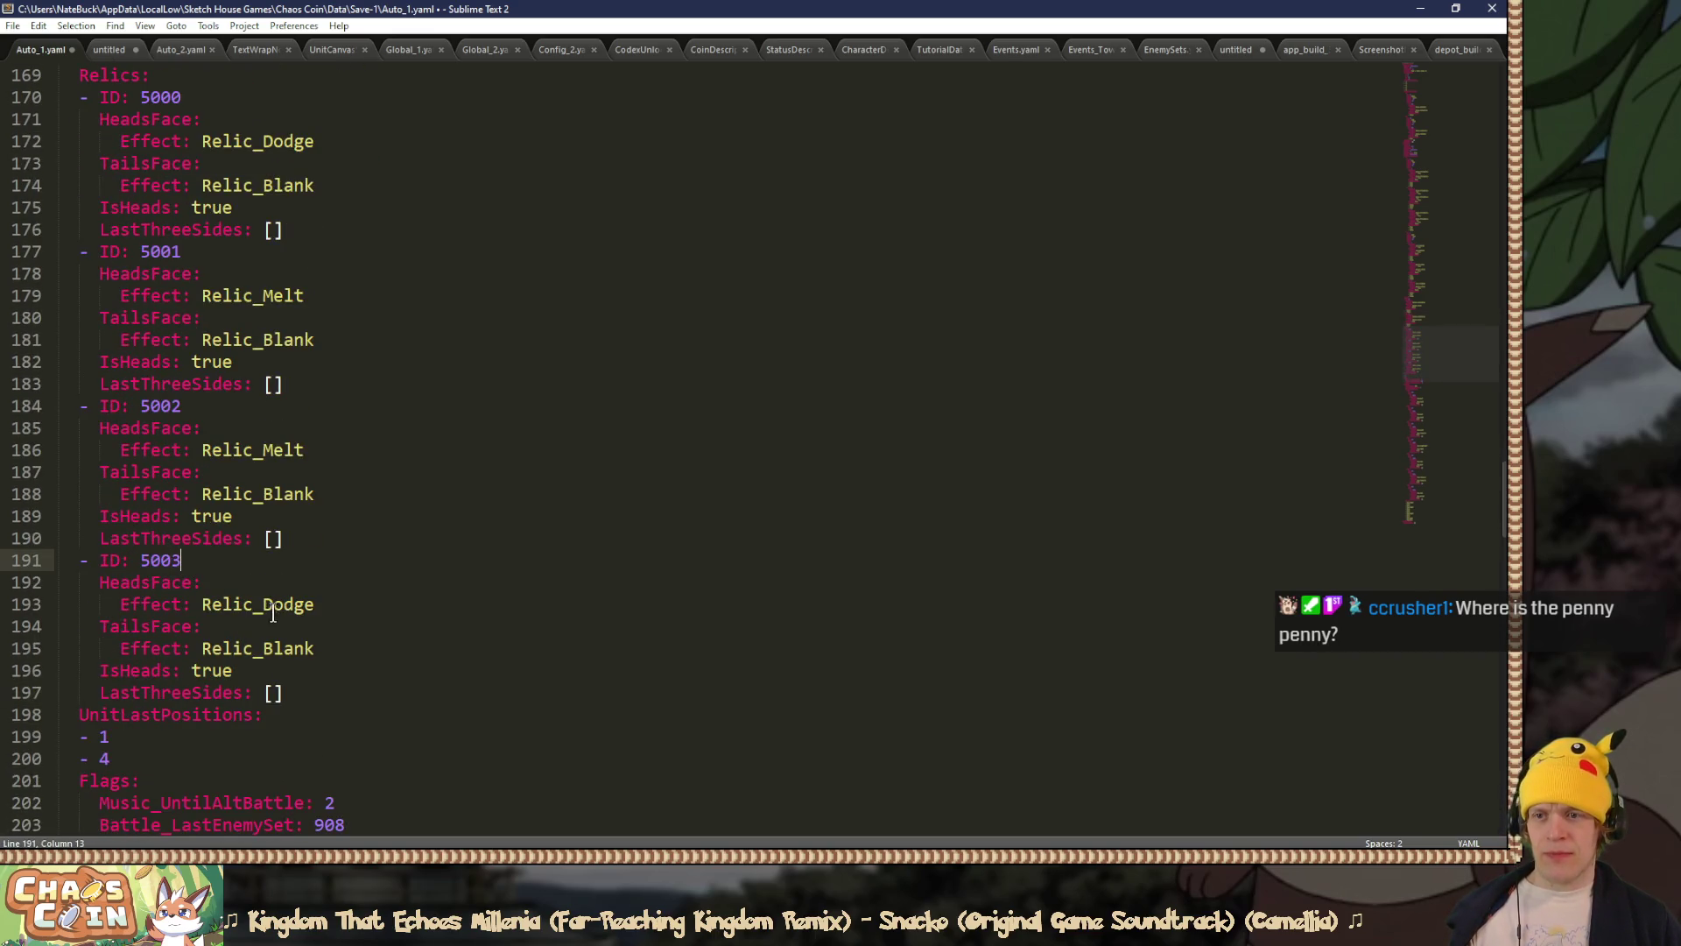
drag(260, 604, 330, 604)
text(Stomp)
key(Return)
text(Ind)
key(Tab)
text(3)
key(ctrl+s)
key(alt+Tab)
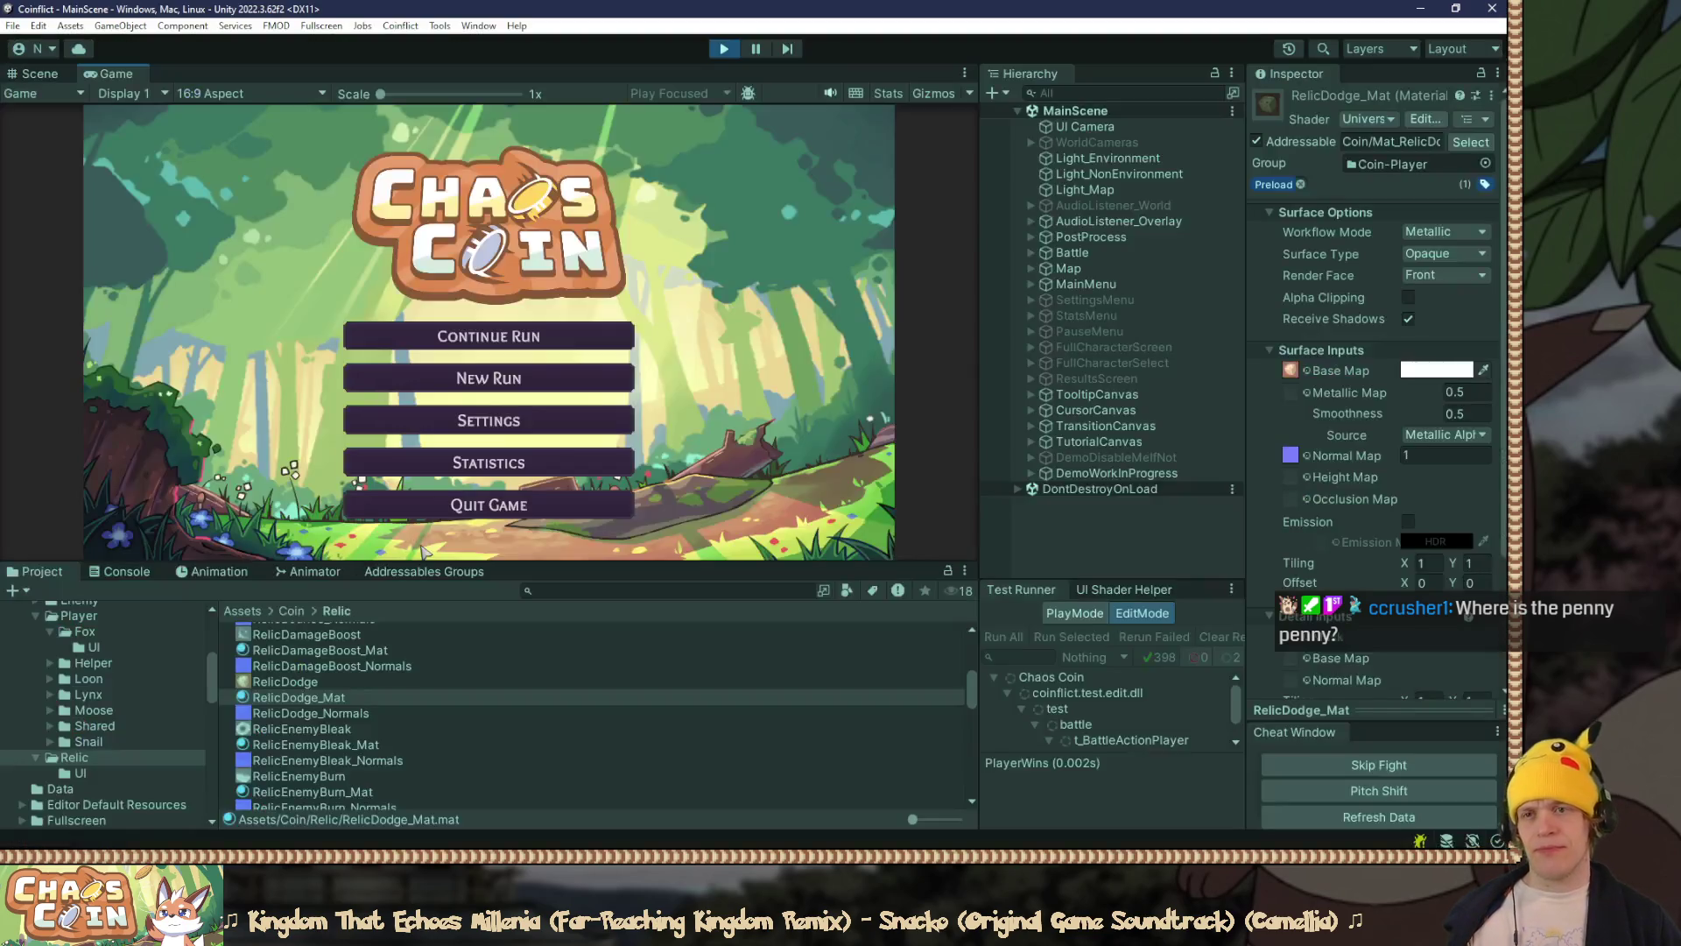
Step: Continue the saved run into a battle with the new relics, then quit to the main menu
click(489, 336)
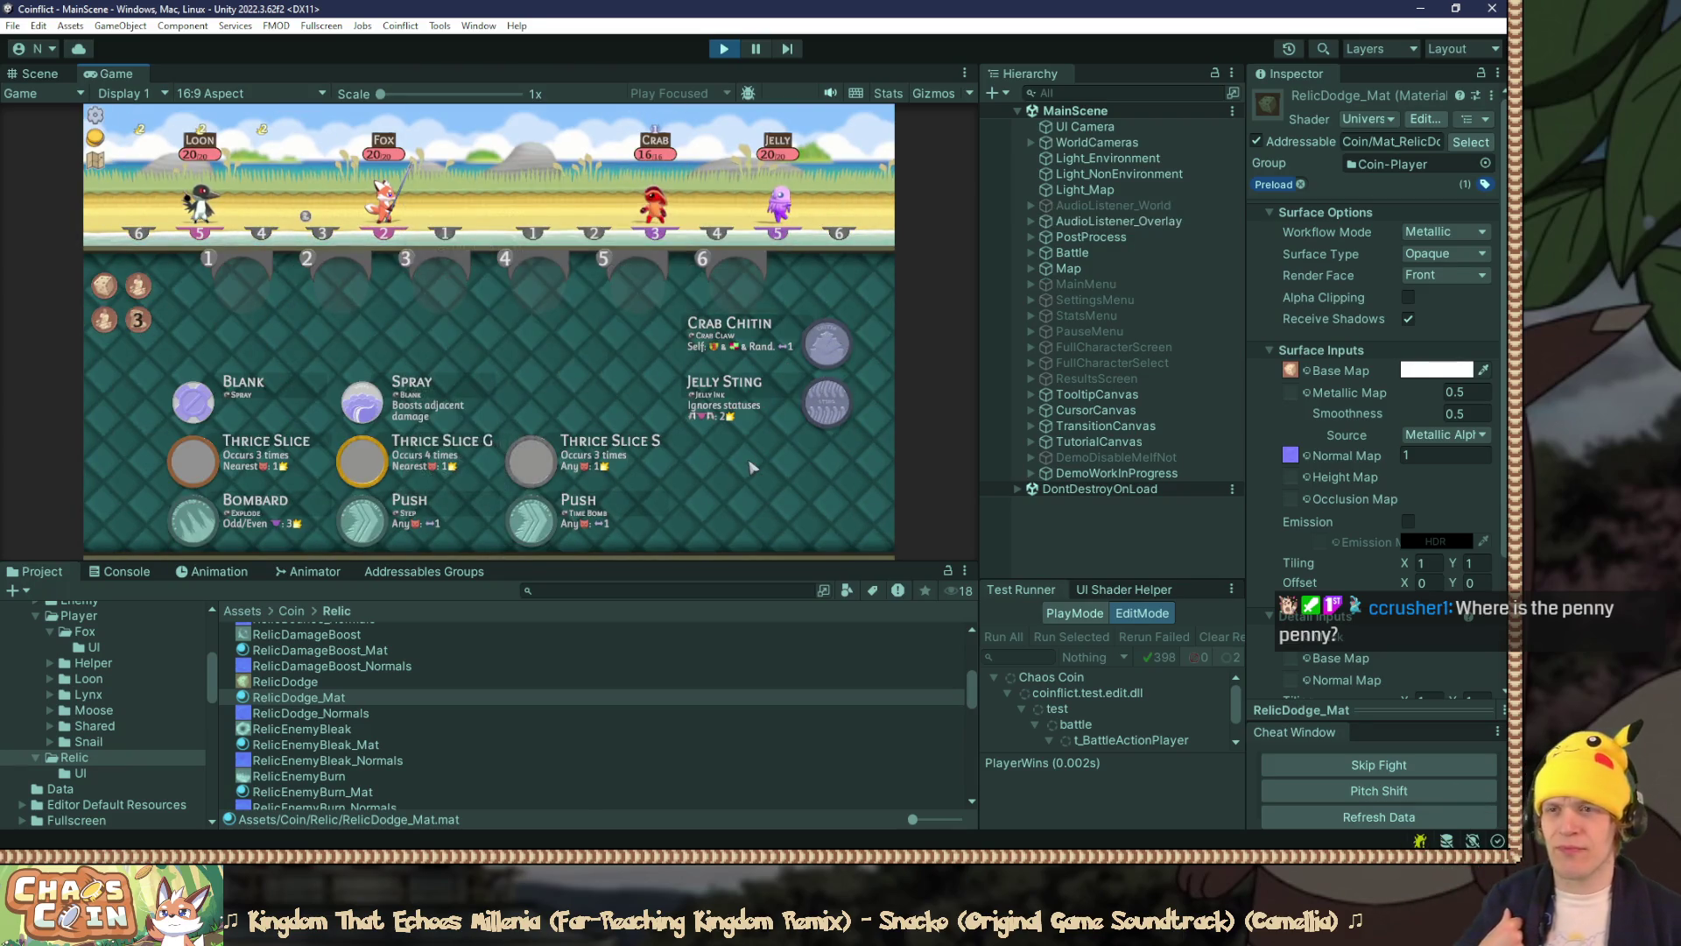
drag(709, 561, 709, 669)
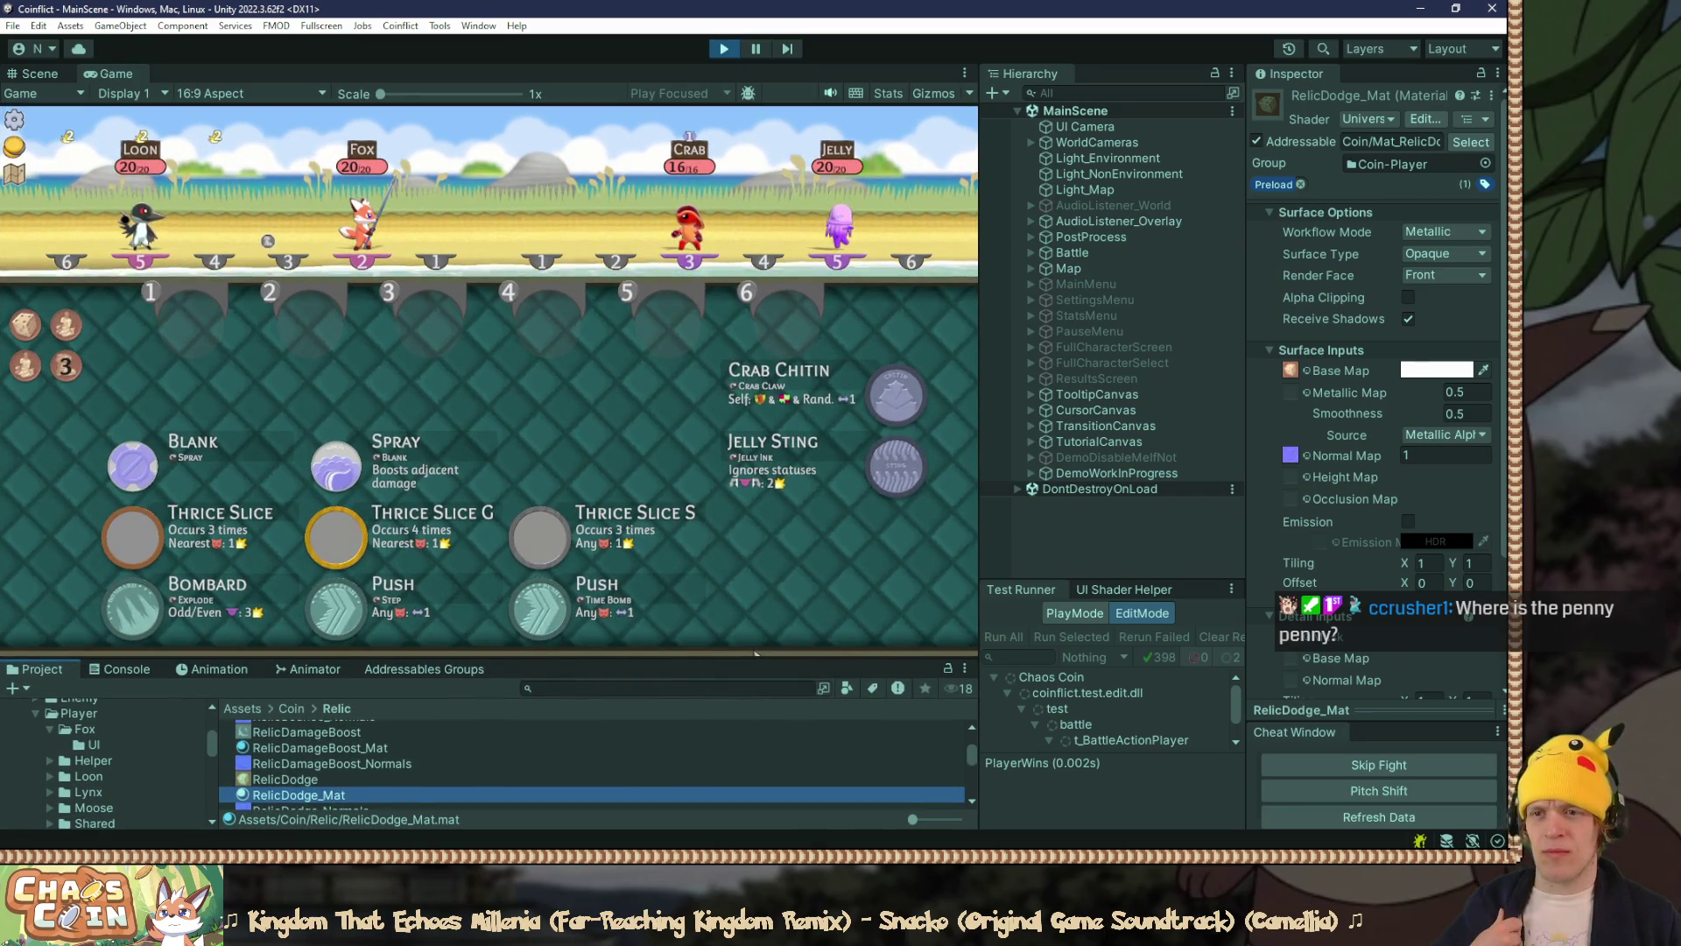
click(501, 401)
key(Escape)
click(502, 401)
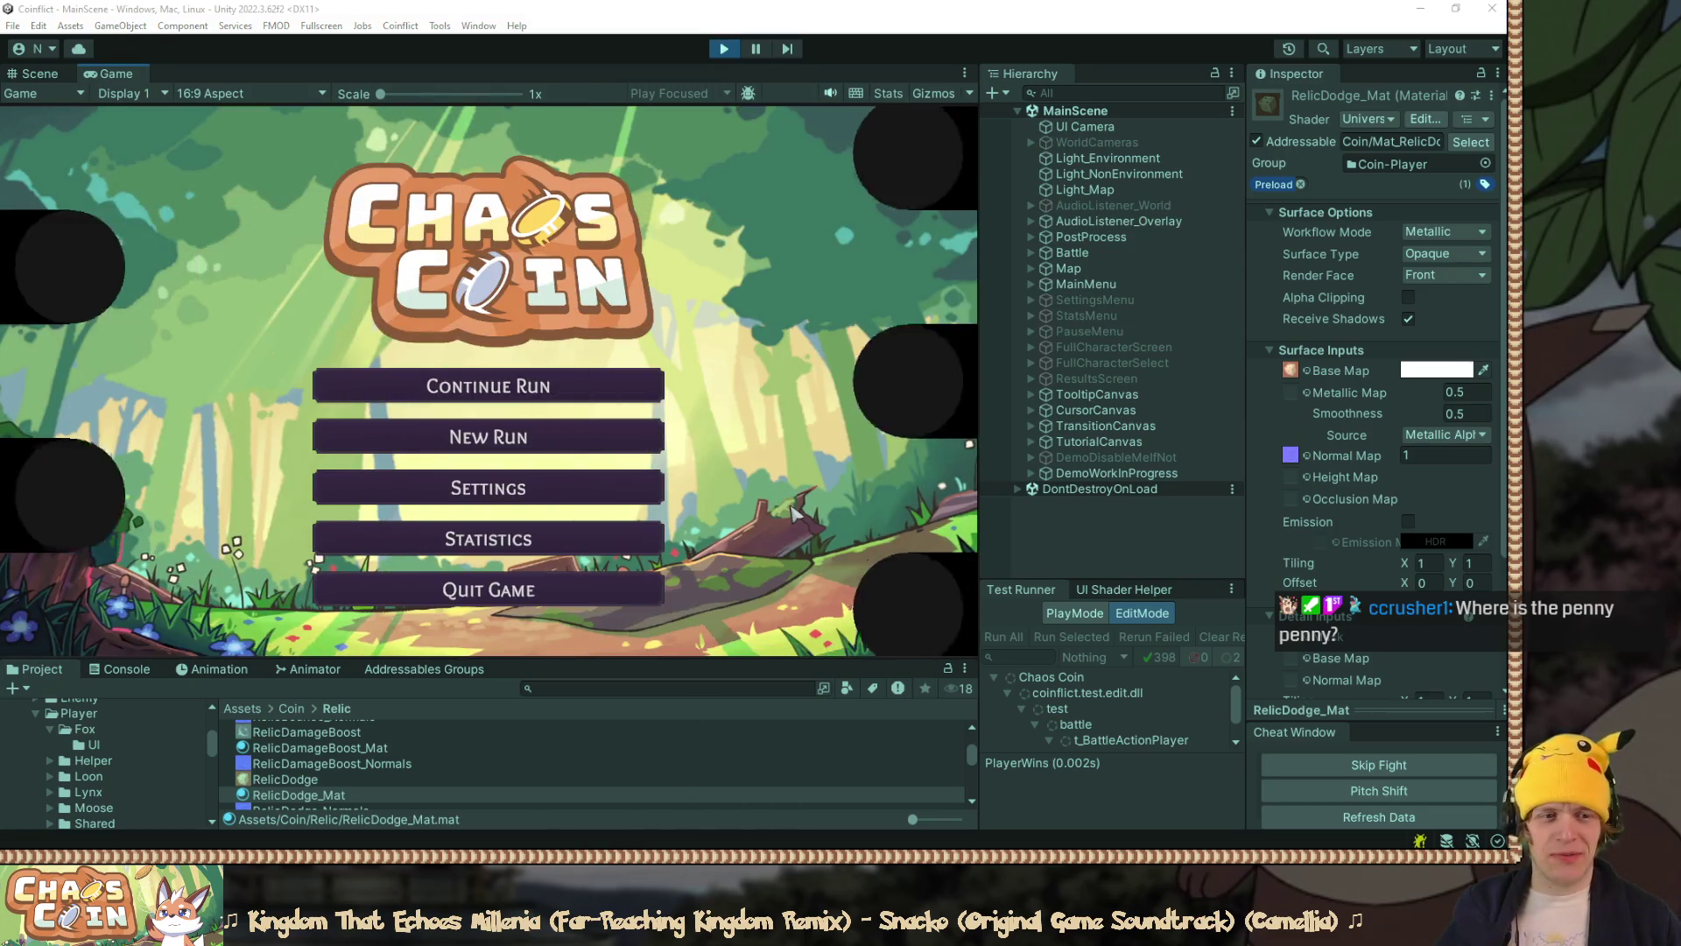
key(alt+Tab)
Step: Replace the first coin's Snail_ThriceSlice faces with Fox_Spear and Fox_Caber
scroll(507, 626, up, 20)
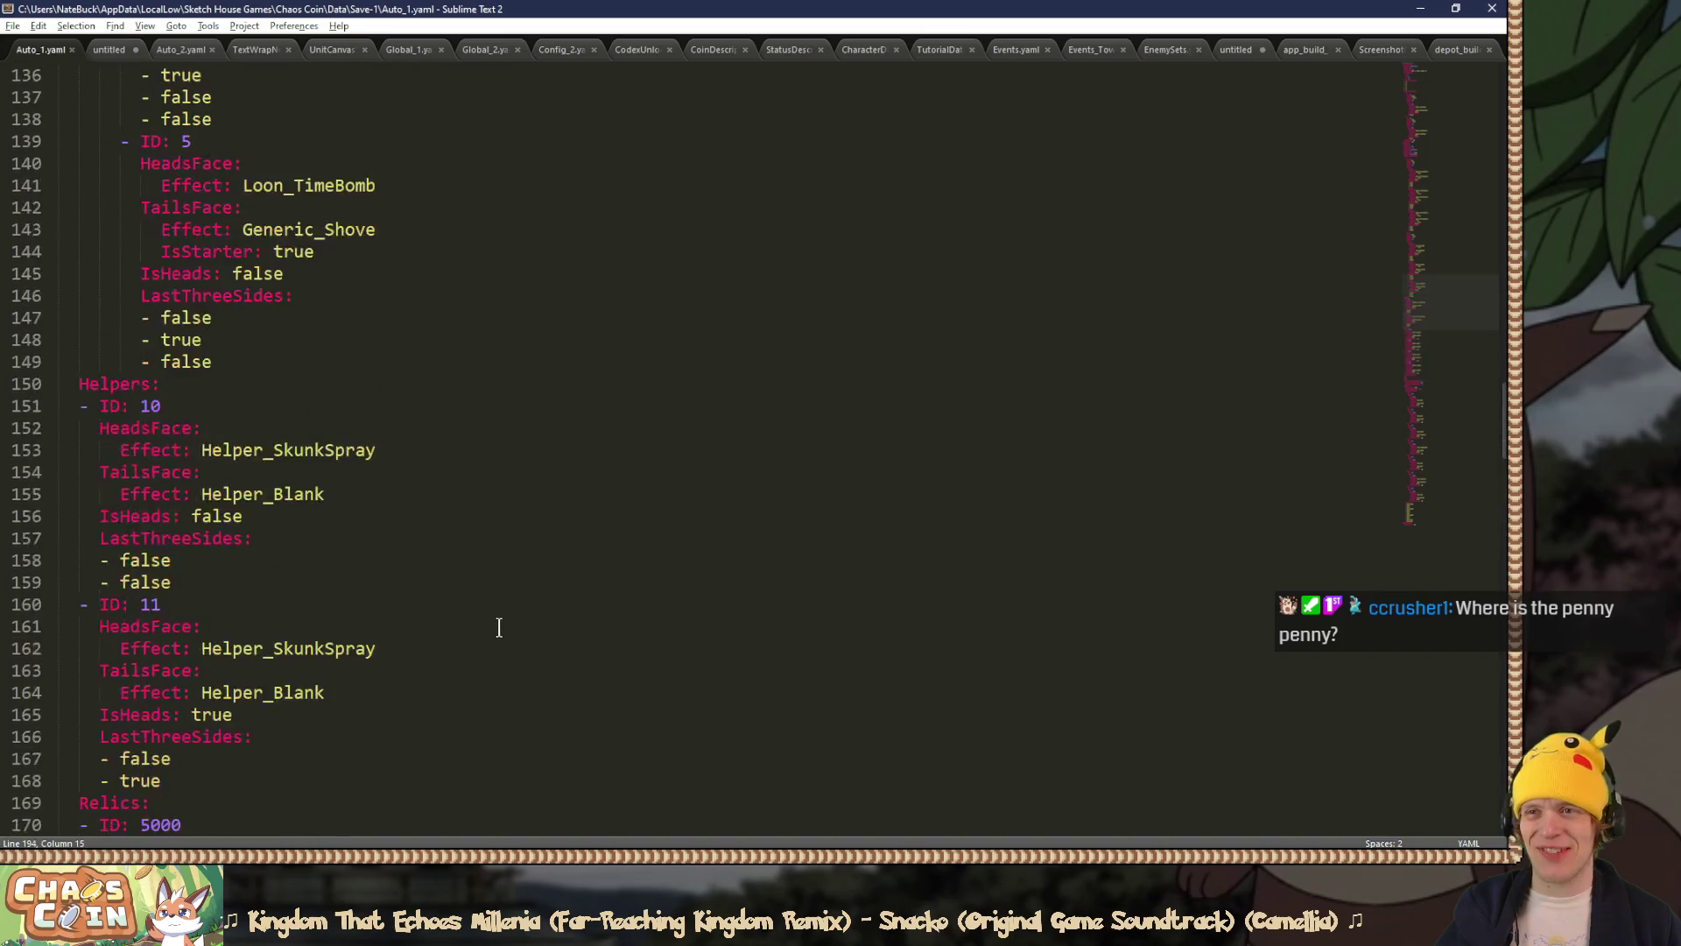
scroll(498, 626, up, 3)
double_click(342, 344)
text(Fox_Spear)
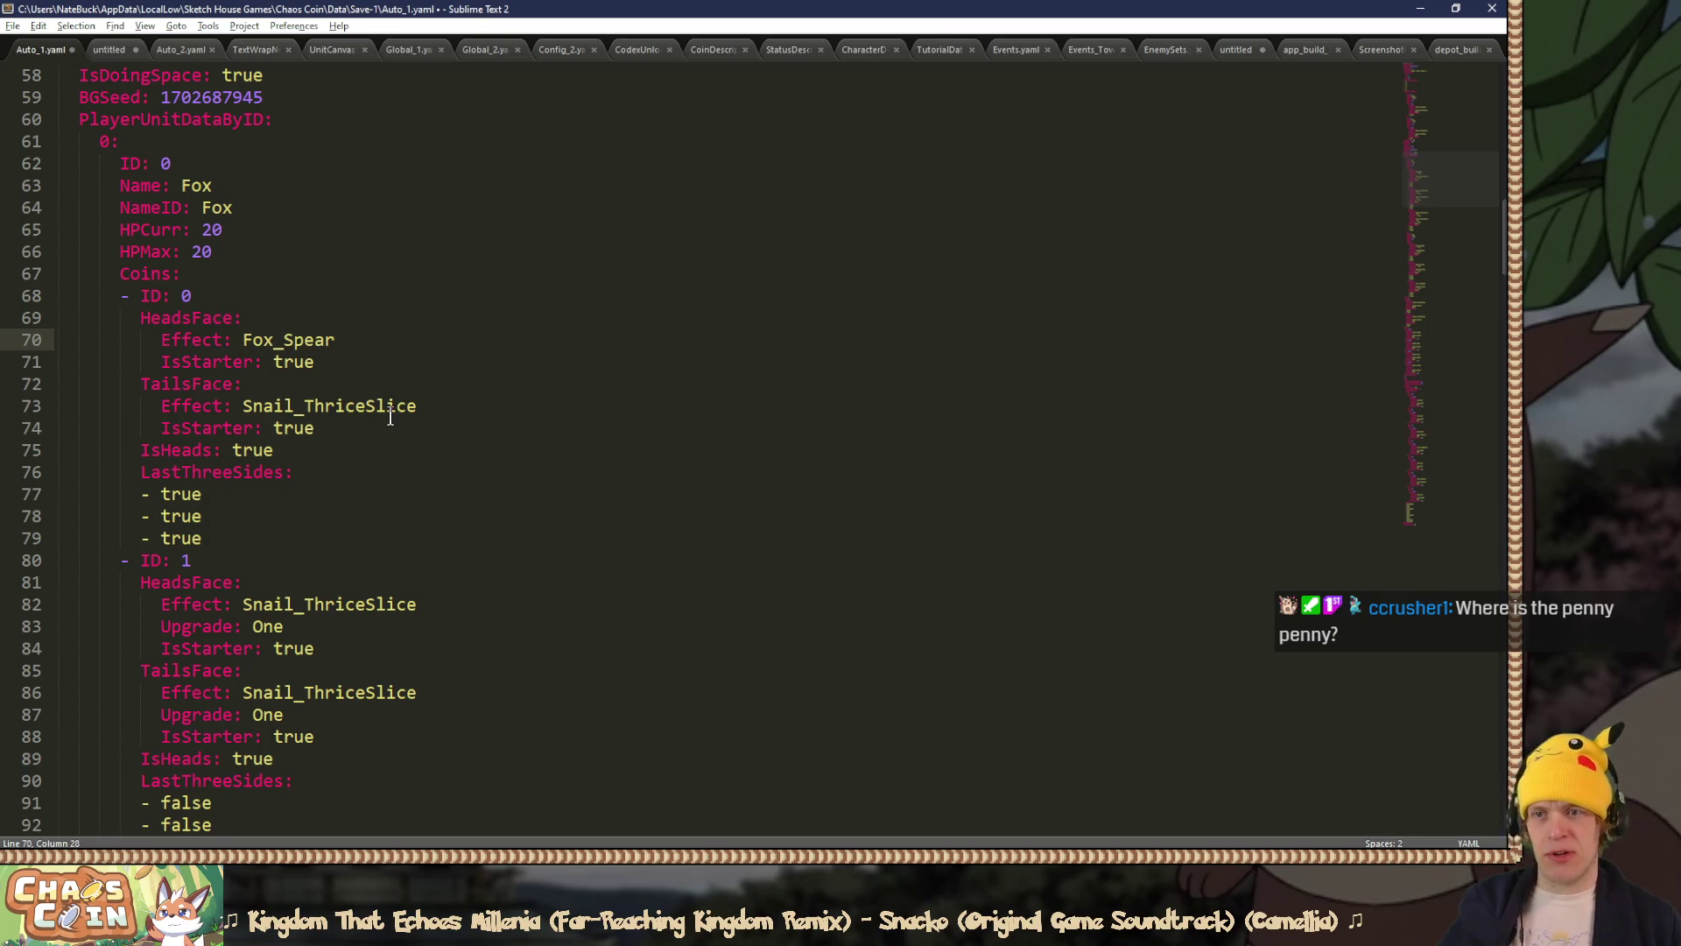
double_click(390, 408)
text(Fox_)
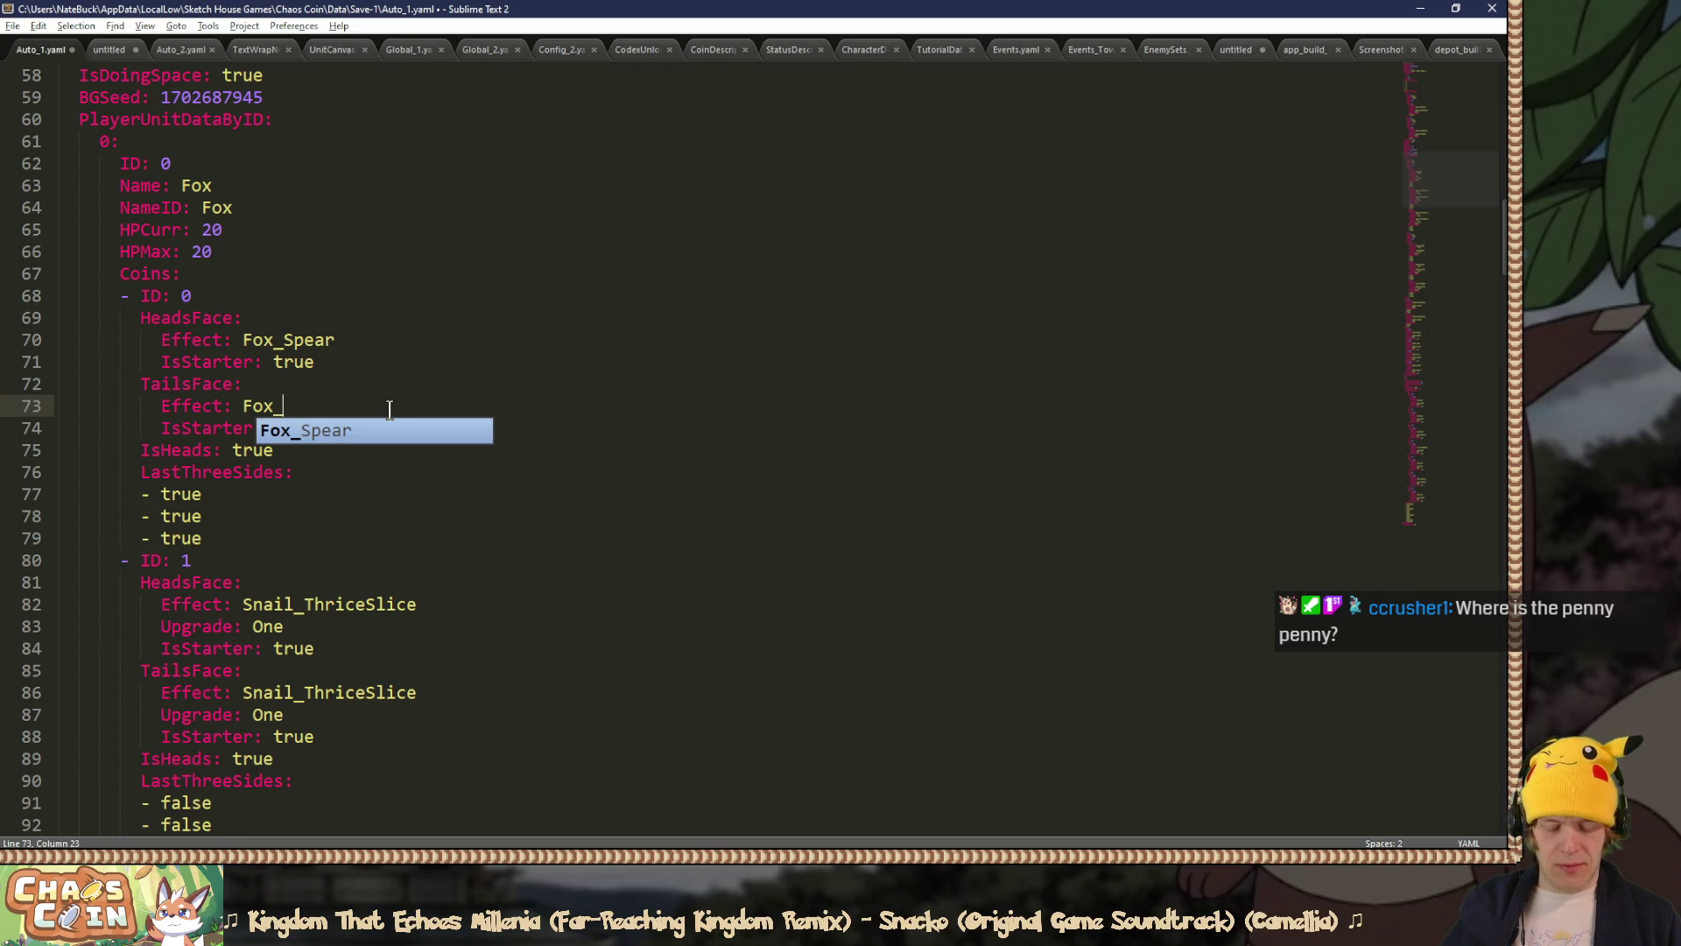
text(Caber)
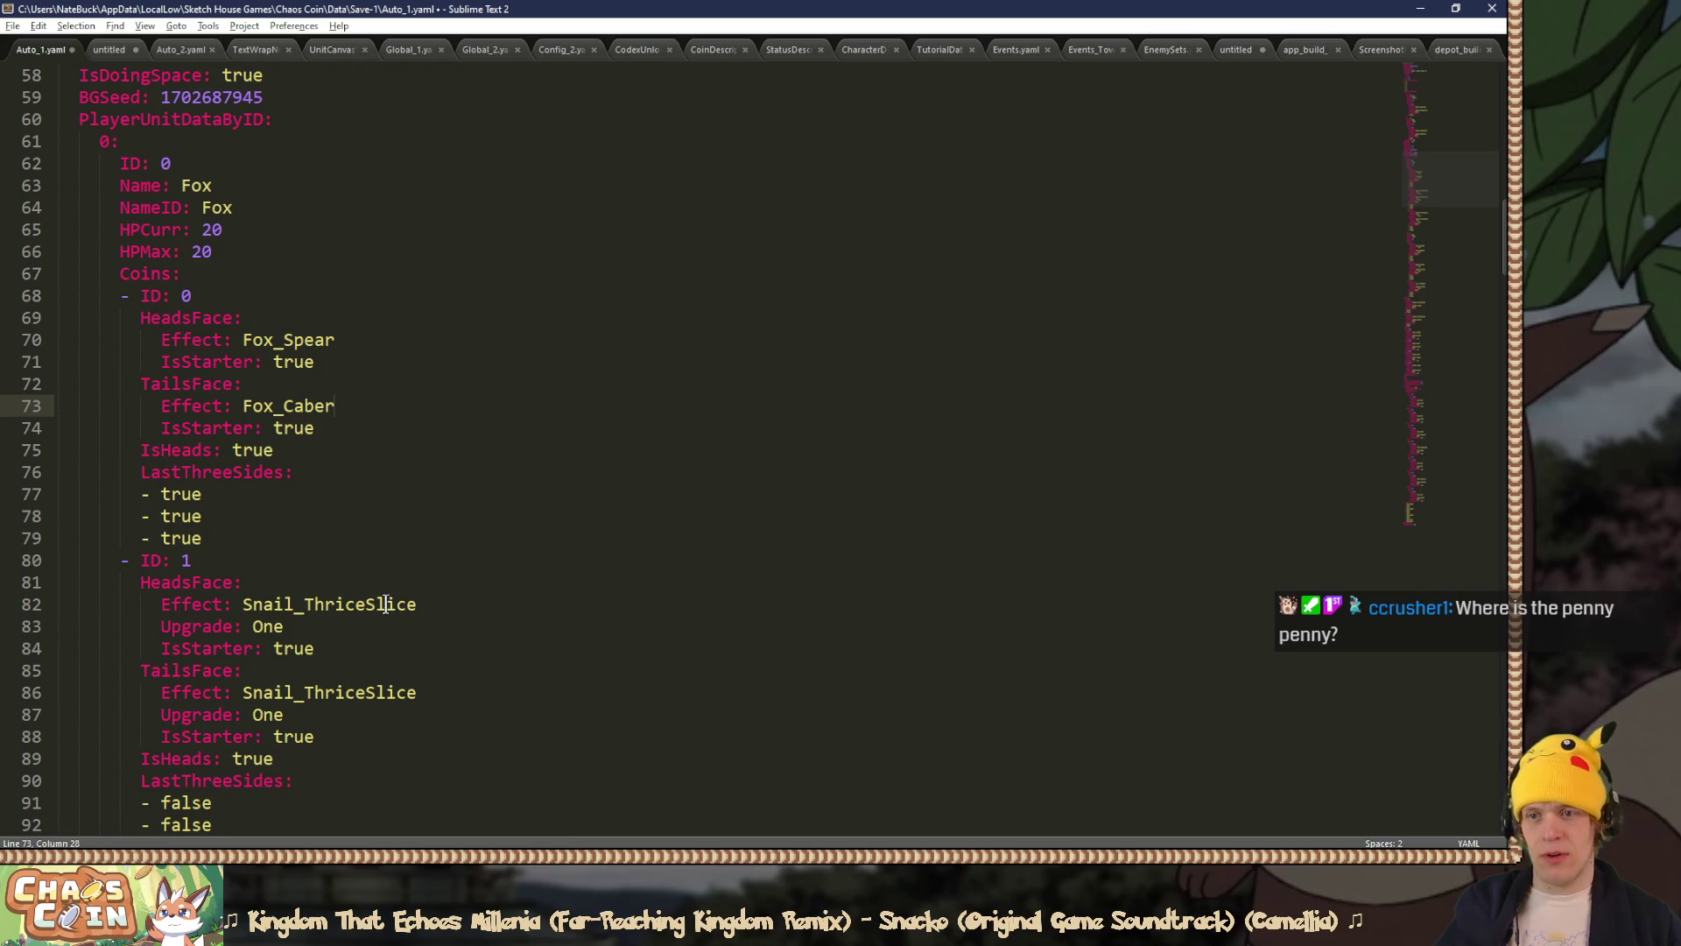
Step: Set the second coin's faces to Fox_Deflect and Fox_Guardian
double_click(385, 606)
text(Fox_Deflect)
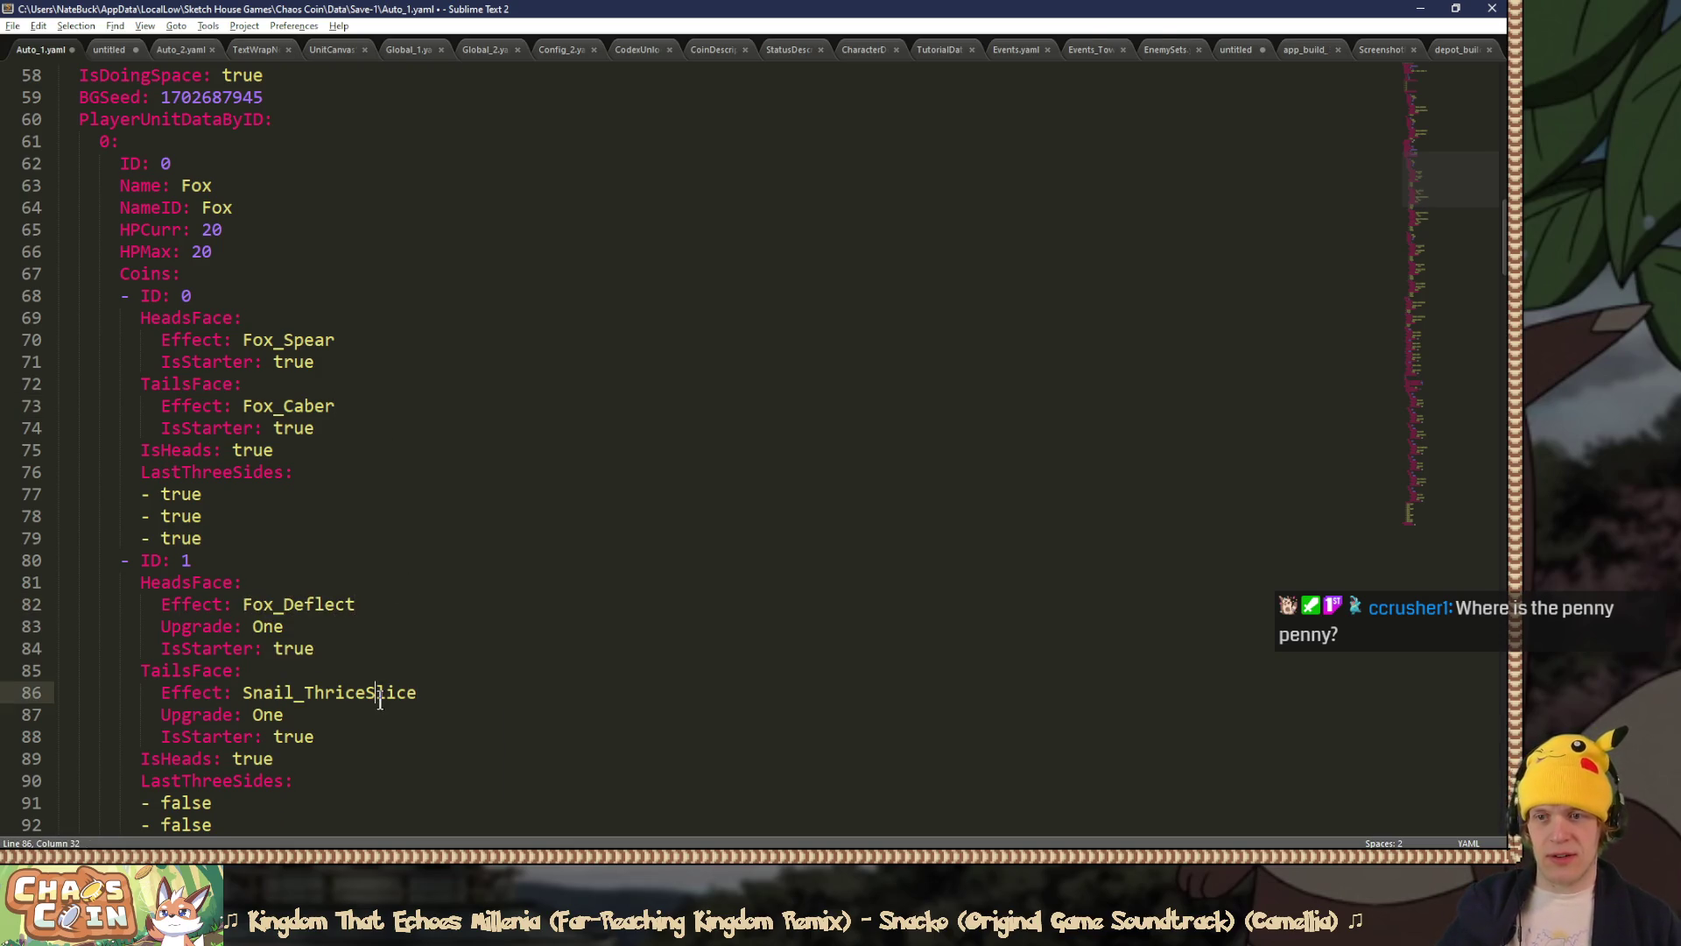
double_click(381, 696)
text(Fox_)
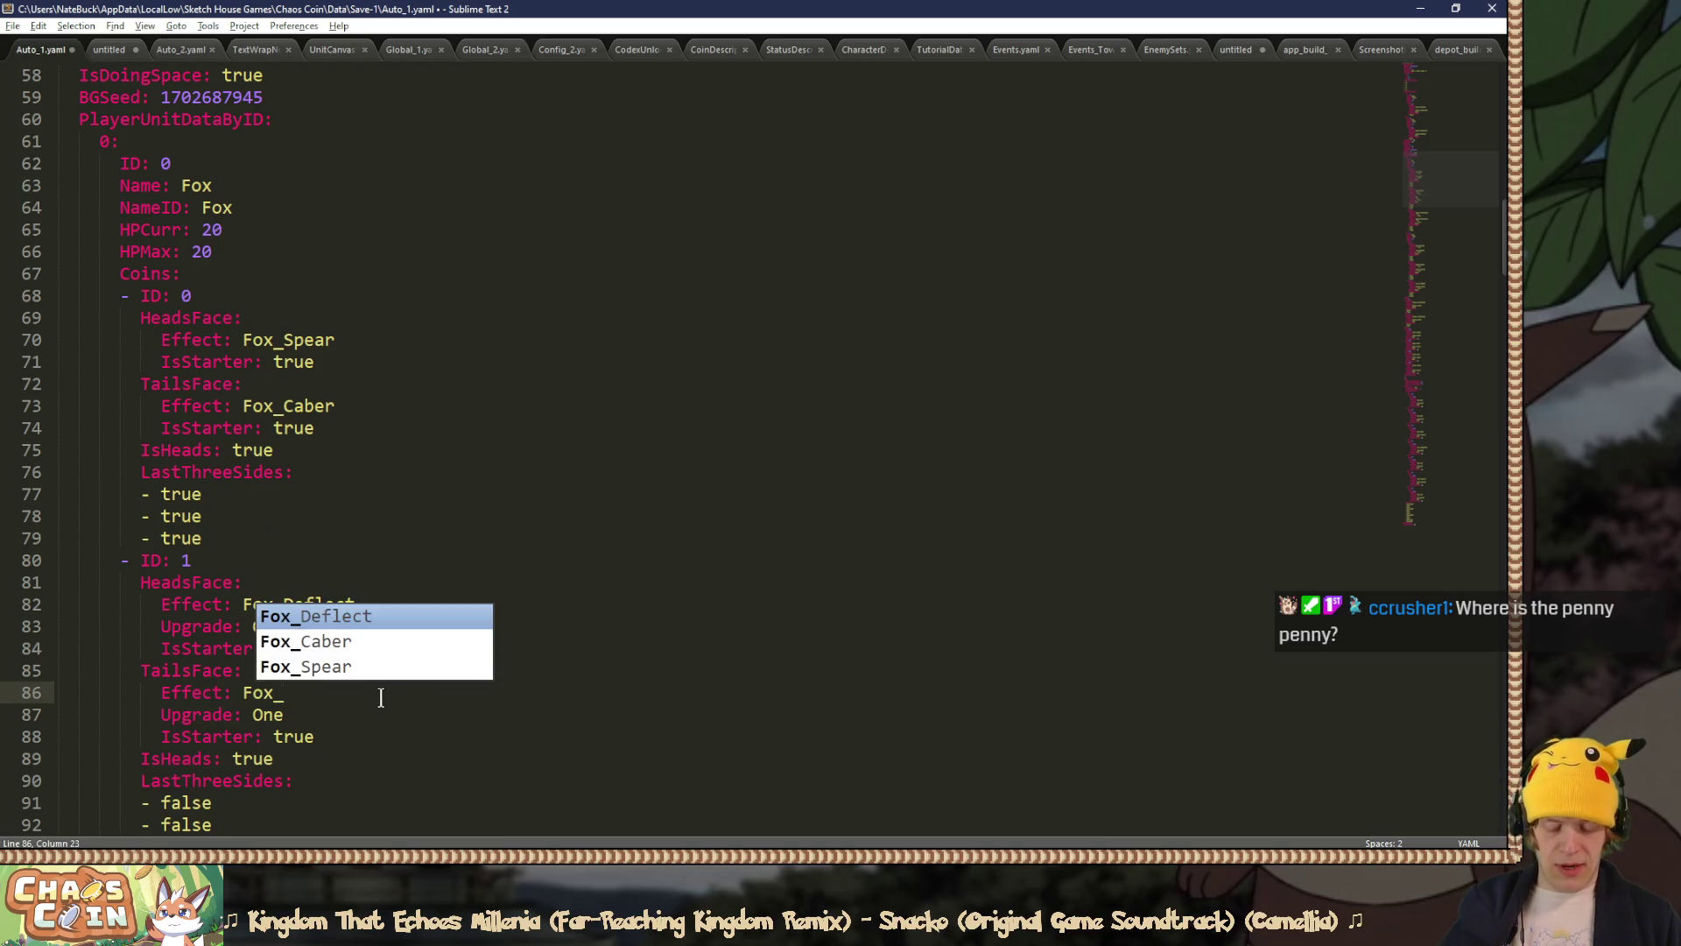
text(Guardian)
Step: Set the third coin's faces to Fox_Caber and Fox_Javelin, then save Auto_1.yaml
scroll(381, 696, down, 6)
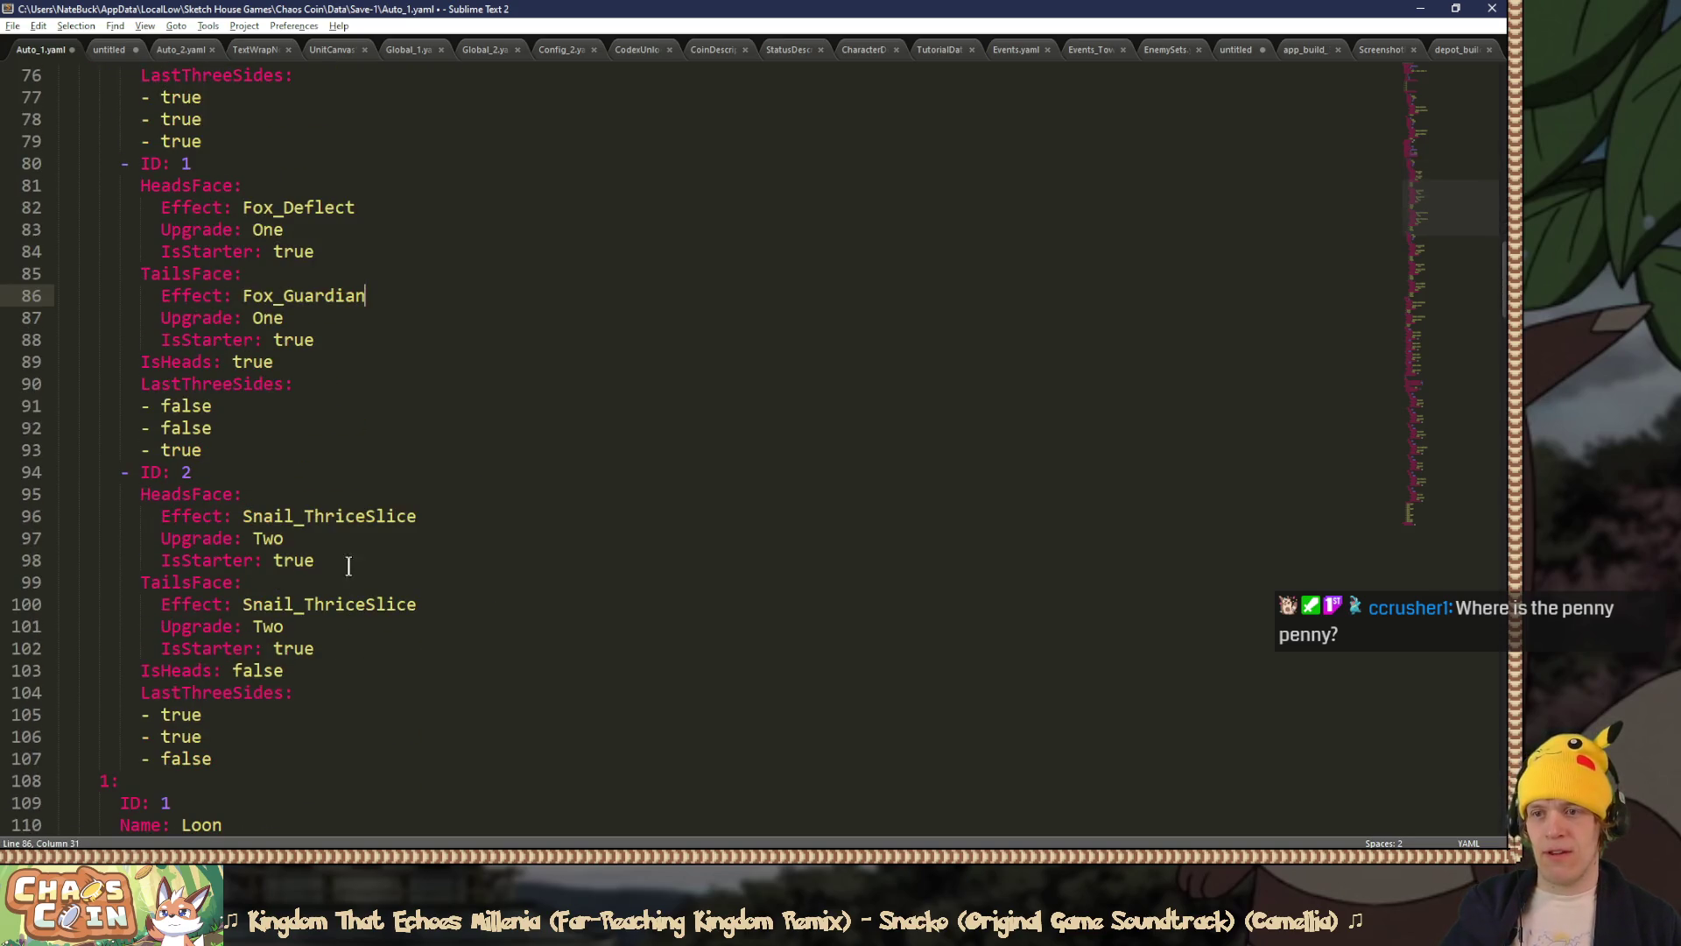
double_click(356, 515)
text(Fox_)
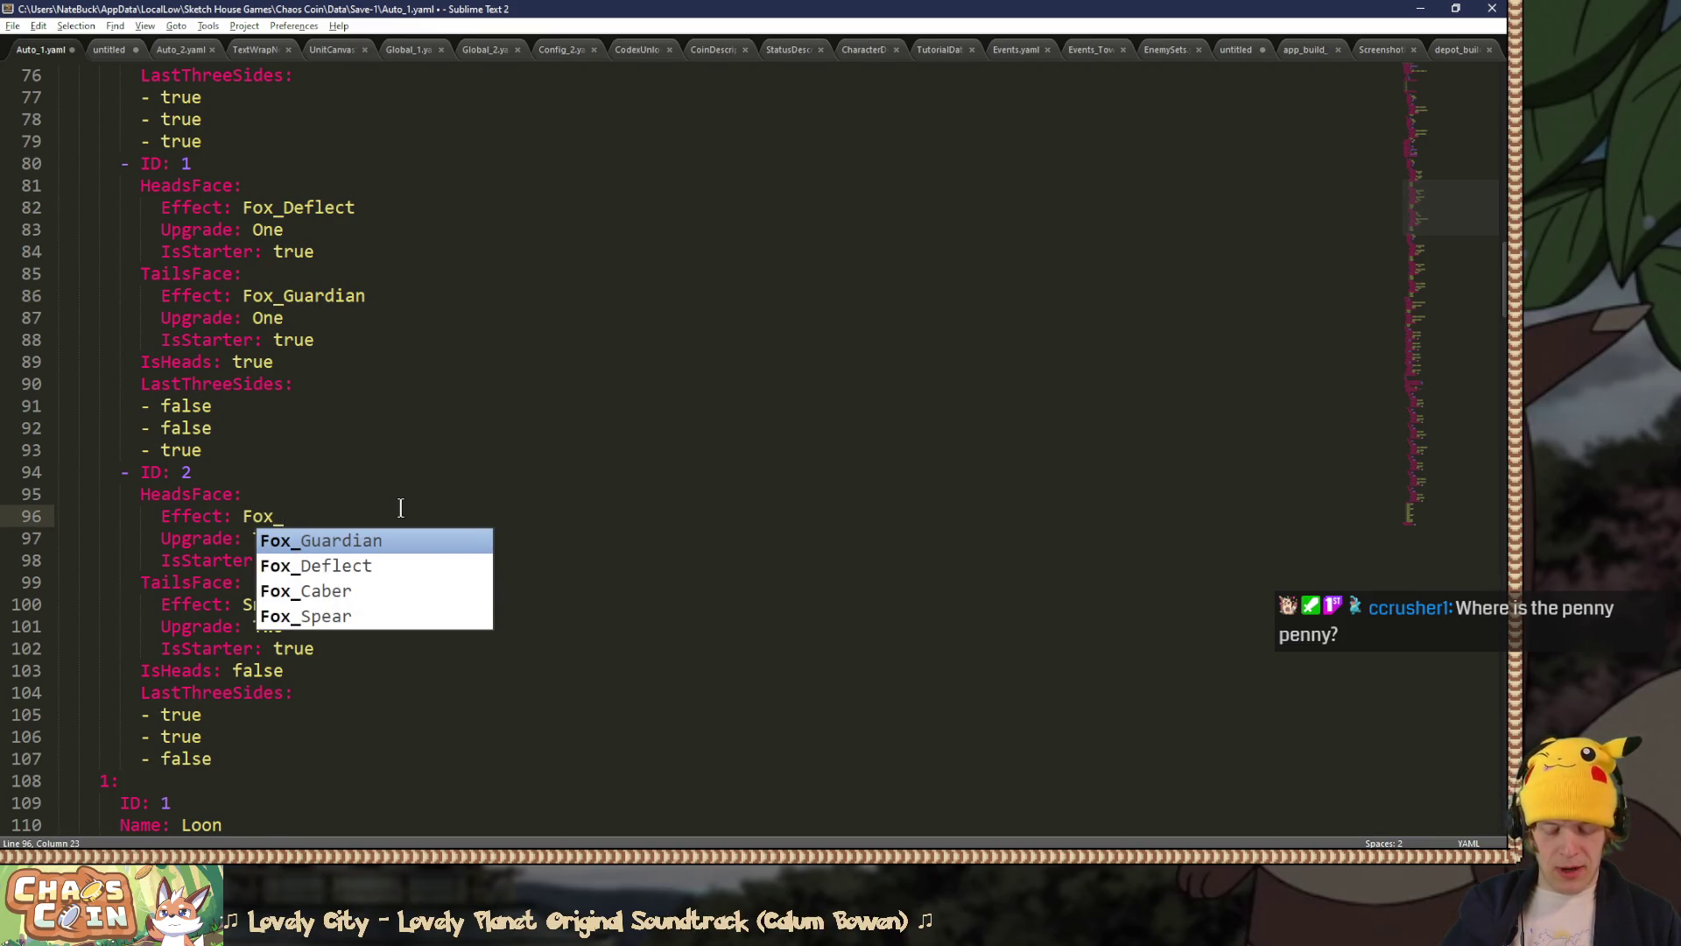
text(Cab)
key(Tab)
double_click(374, 606)
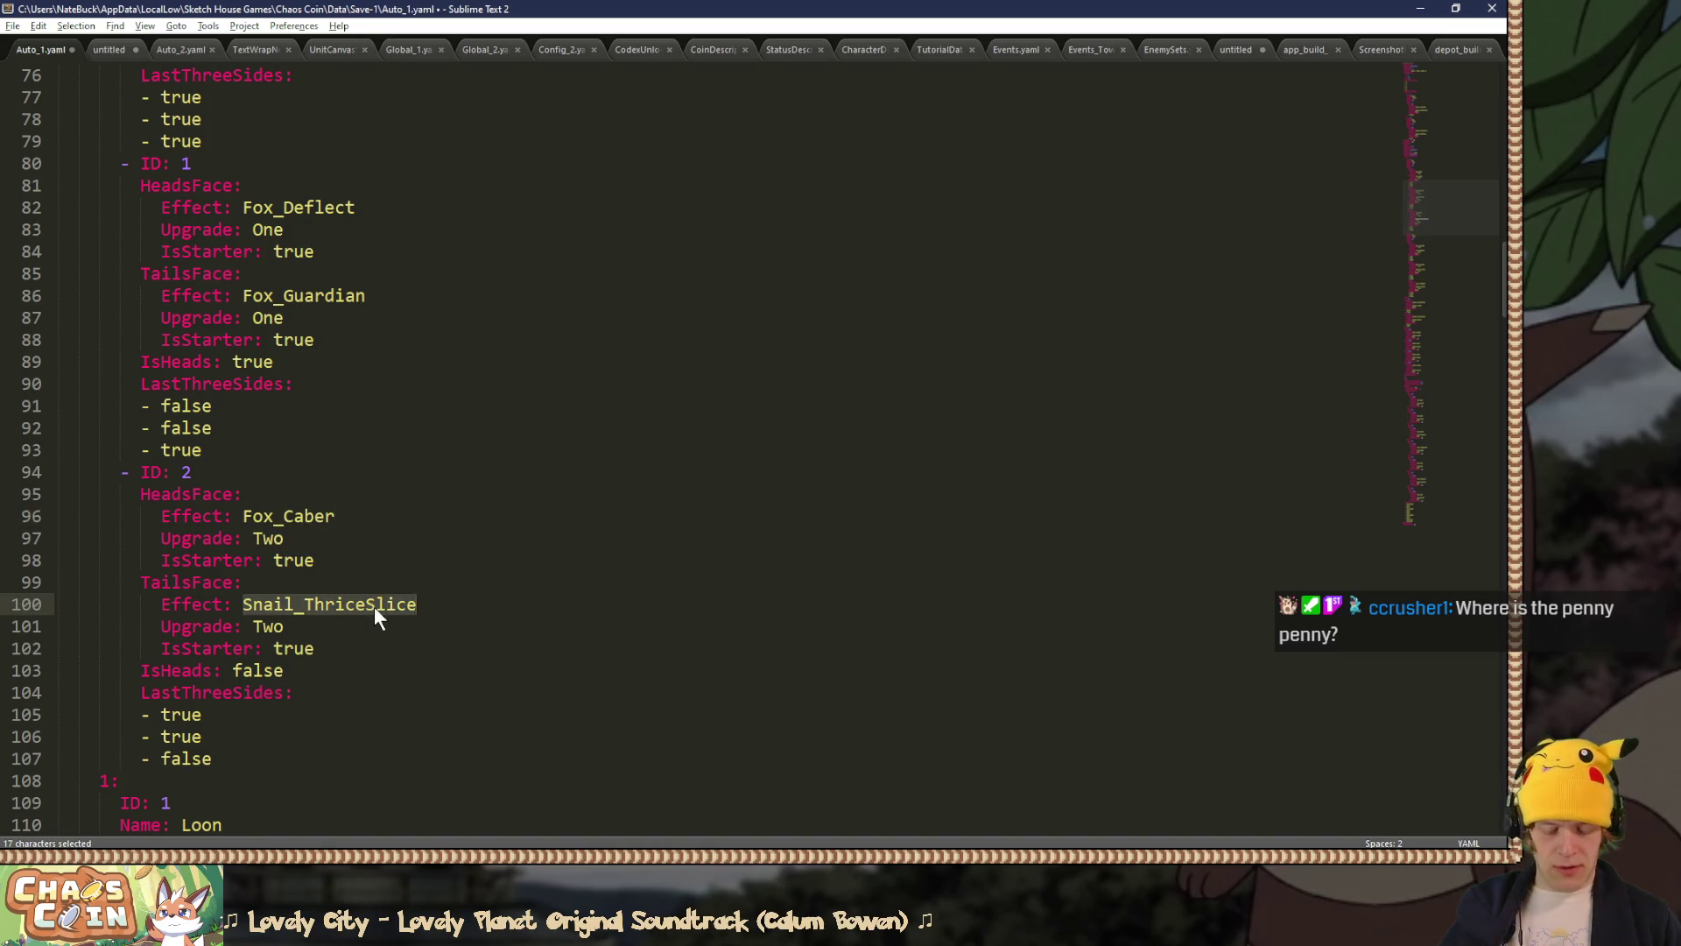
text(Fox_)
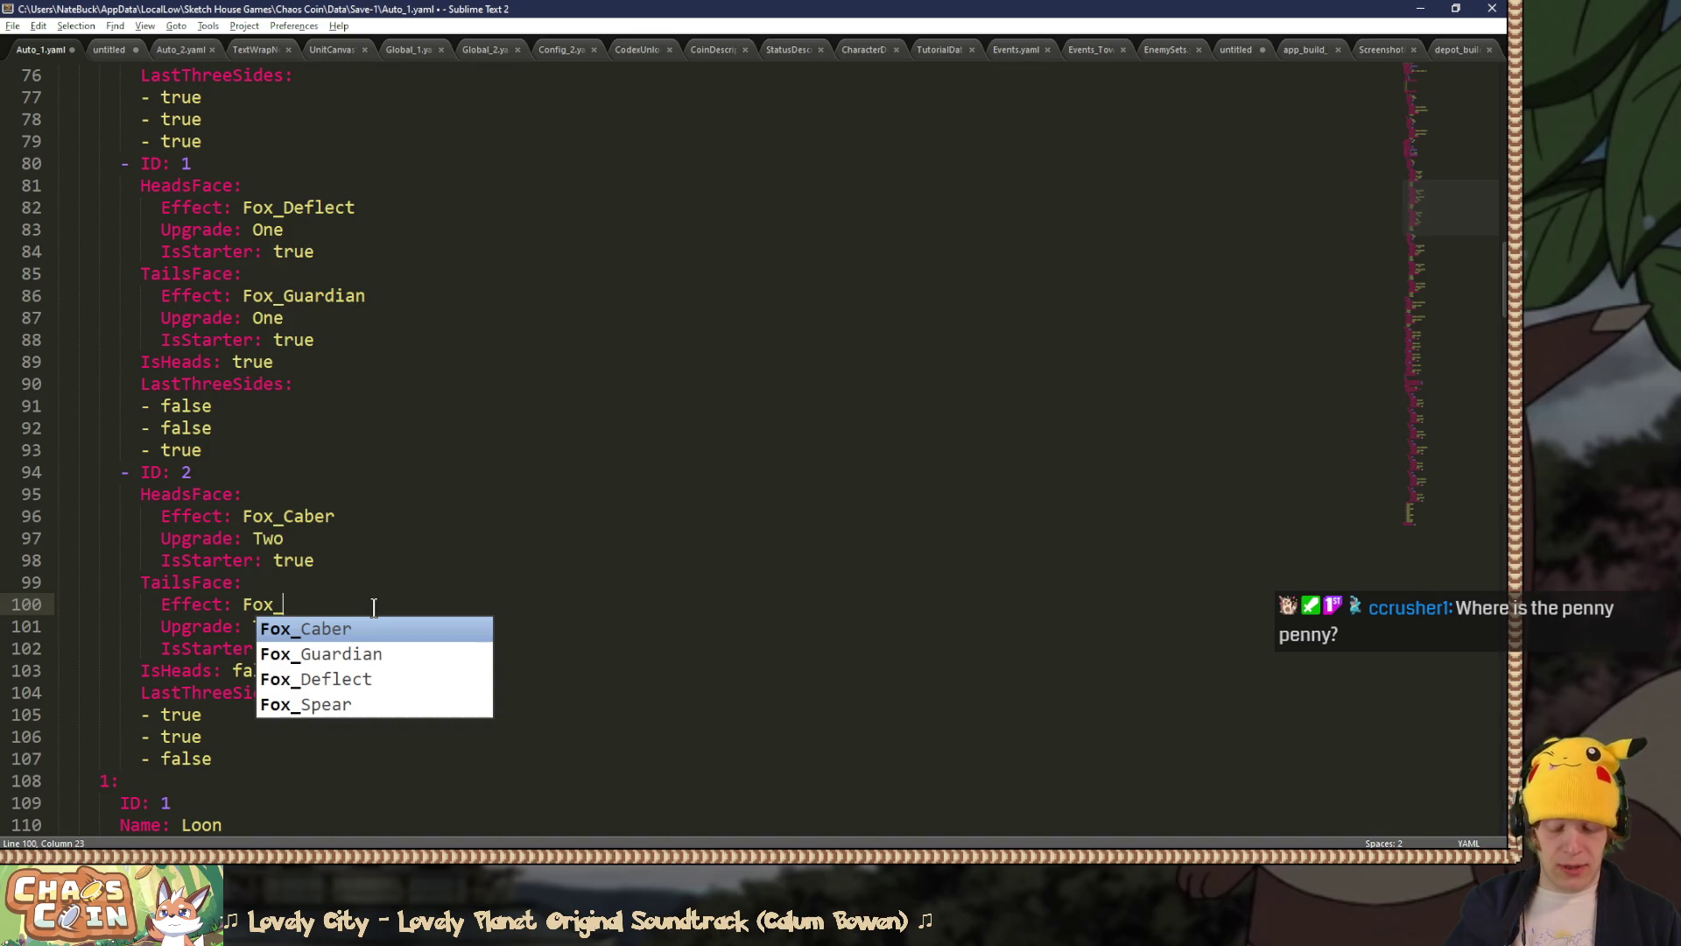
text(Jav)
text(elin)
key(ctrl+s)
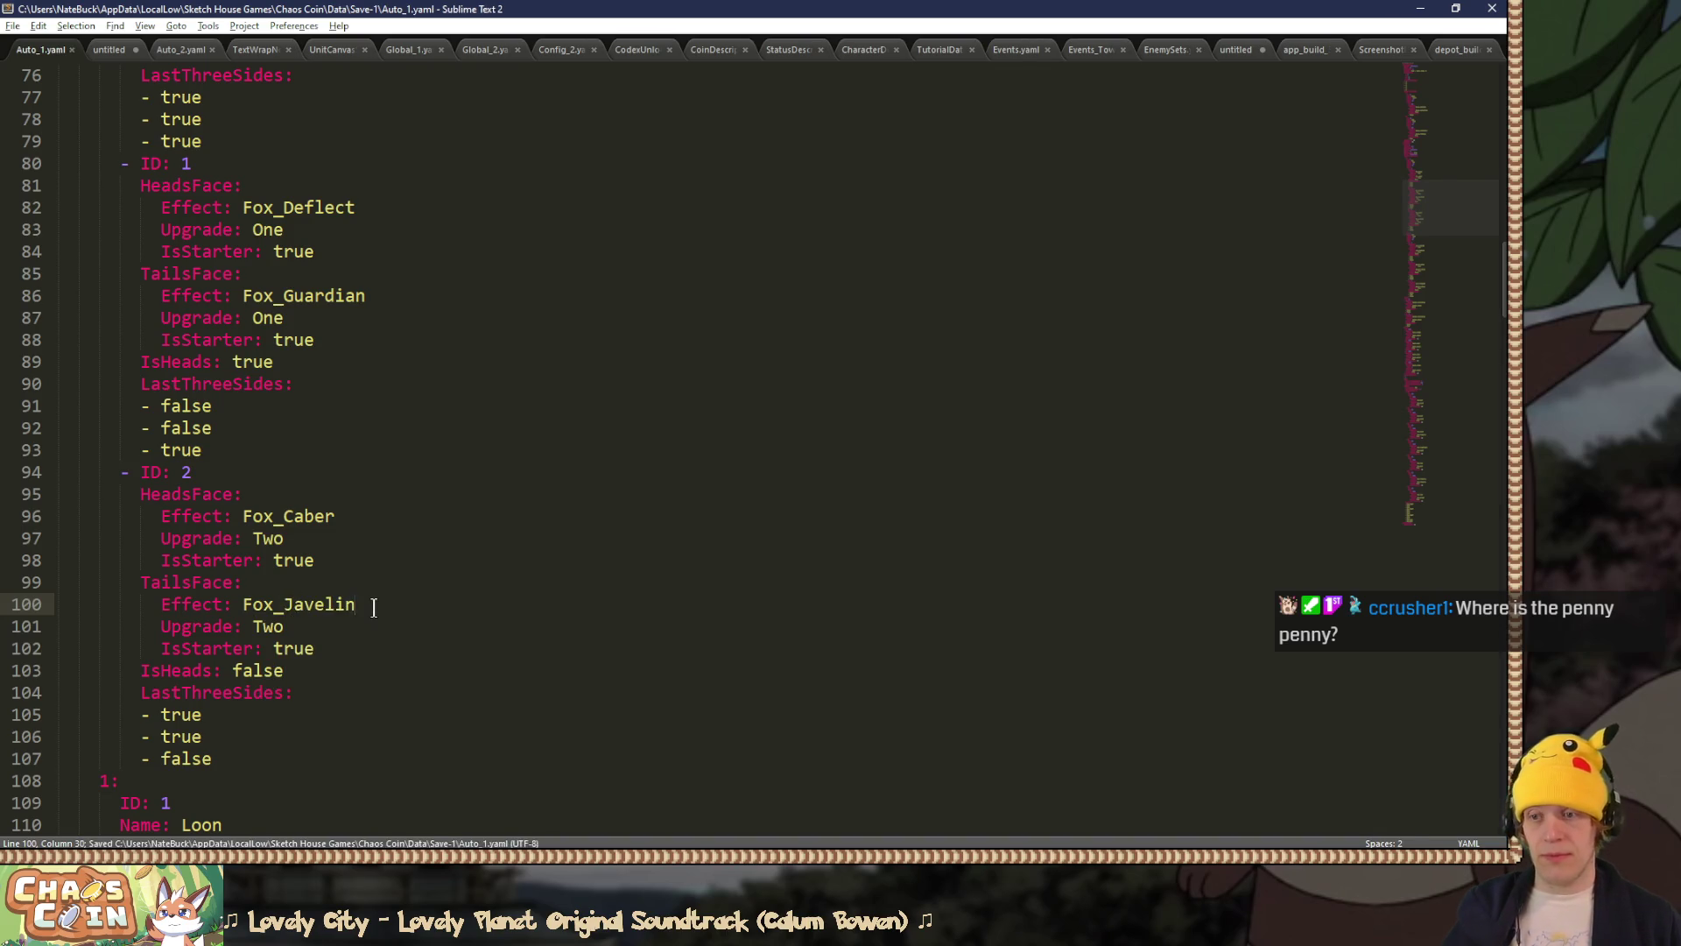
key(alt+Tab)
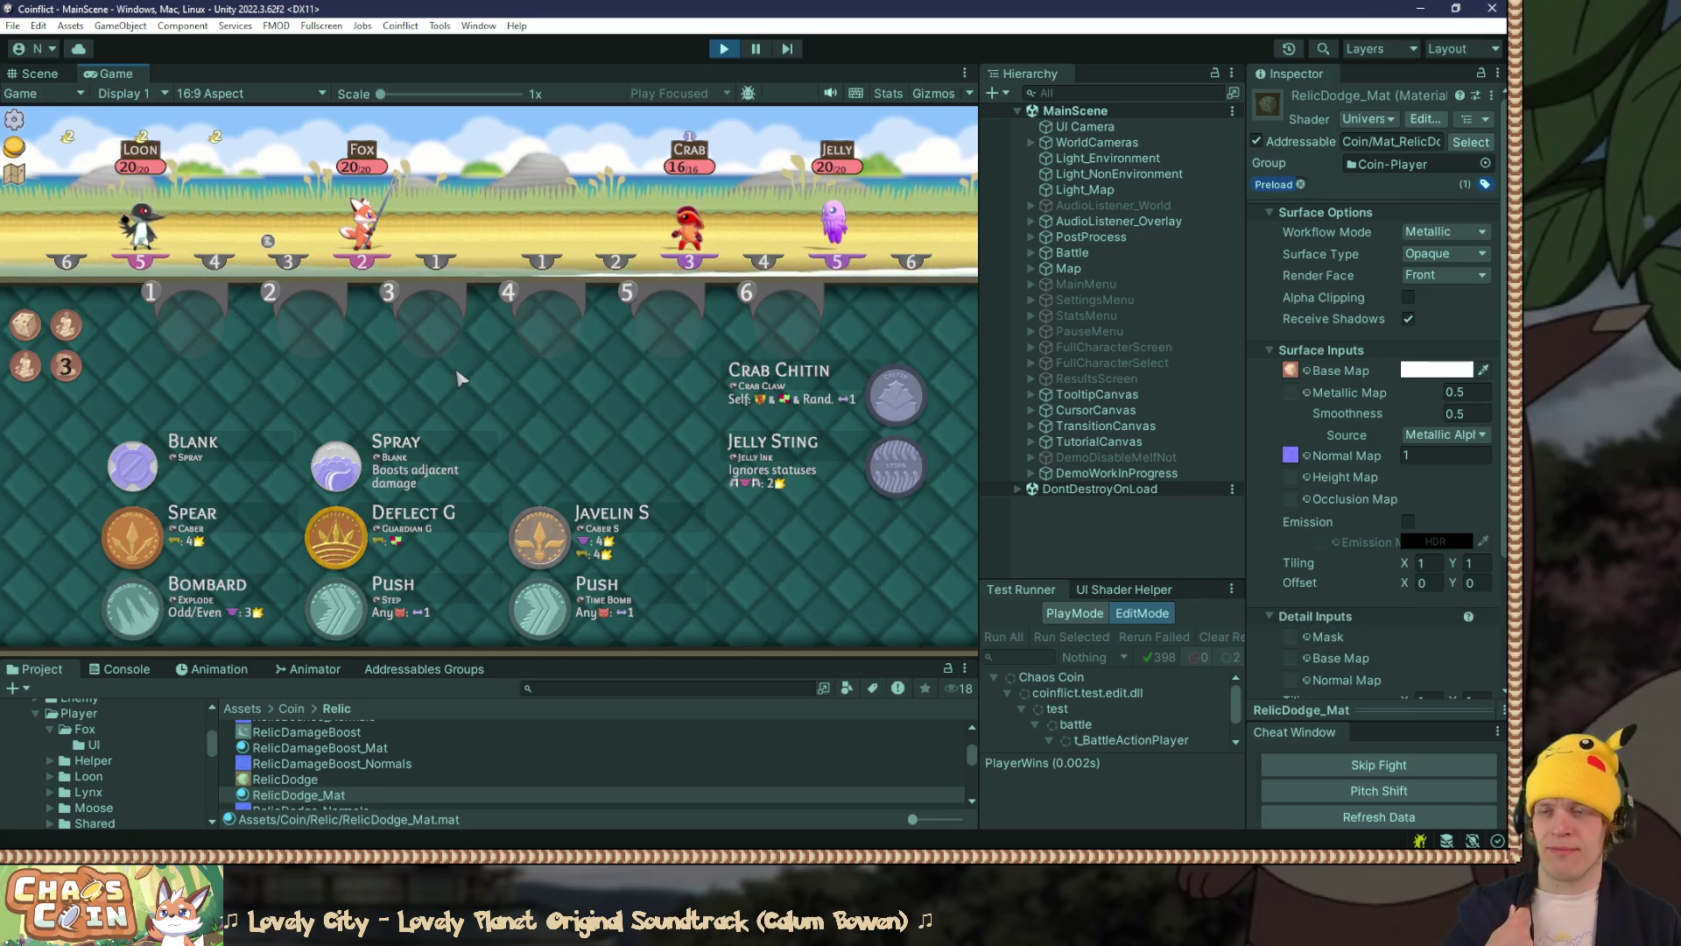
Step: Confirm Fox's Spear, Deflect and Javelin coins in the battle, then quit to the menu
drag(744, 657, 720, 555)
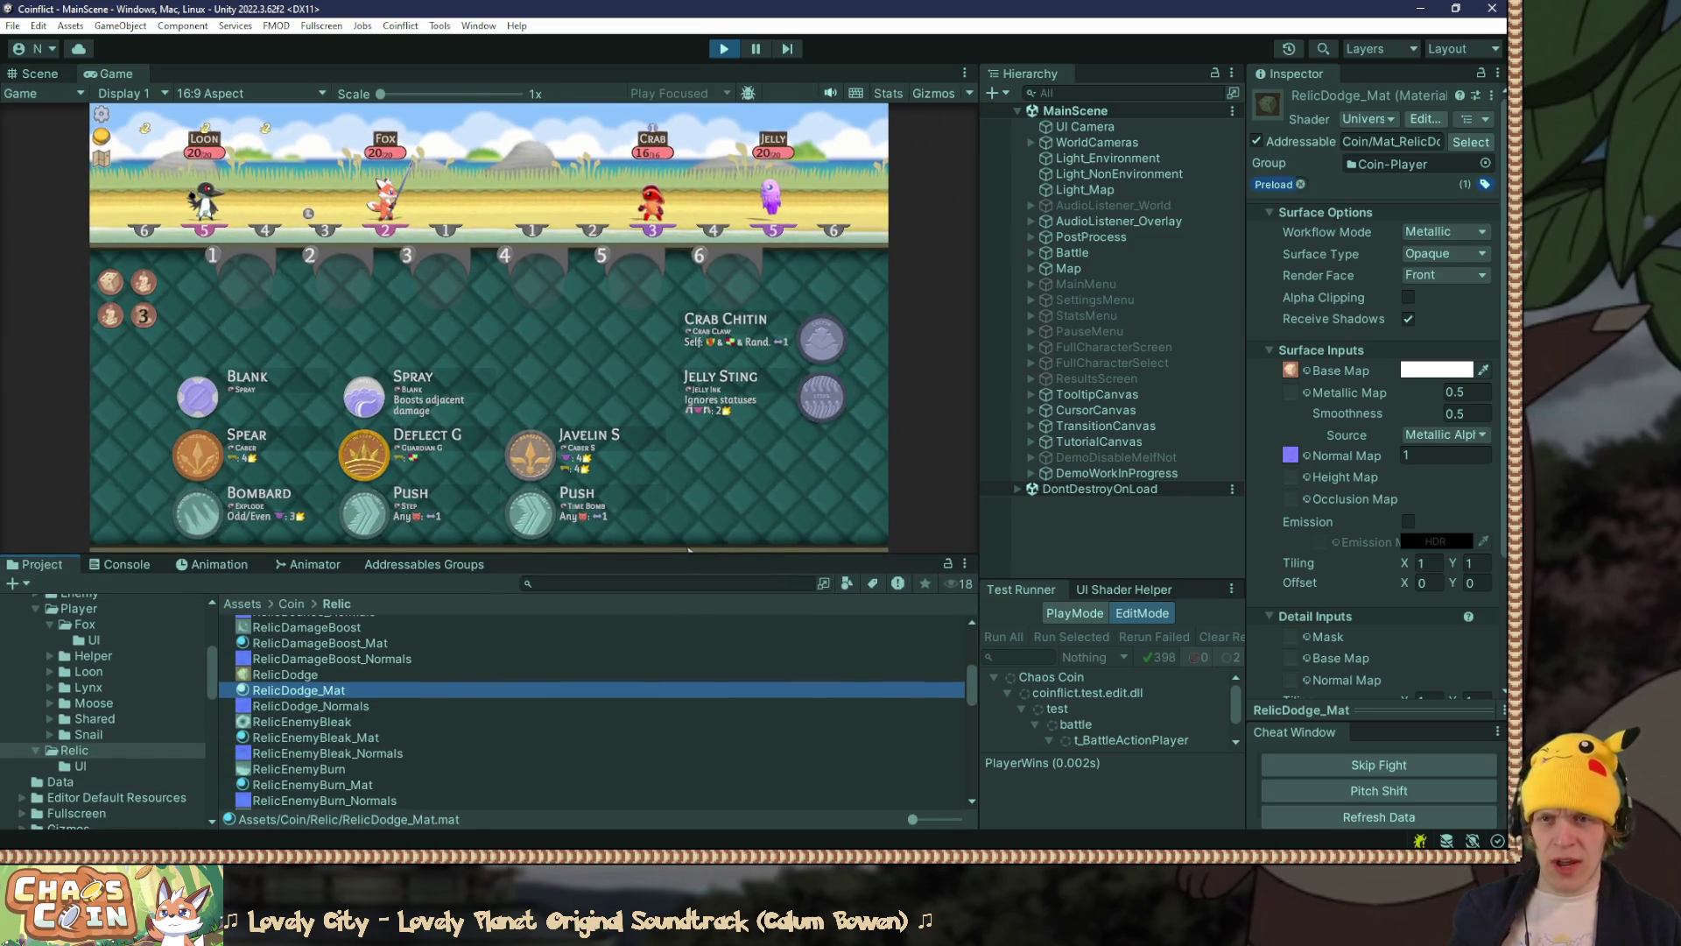
click(102, 114)
click(488, 347)
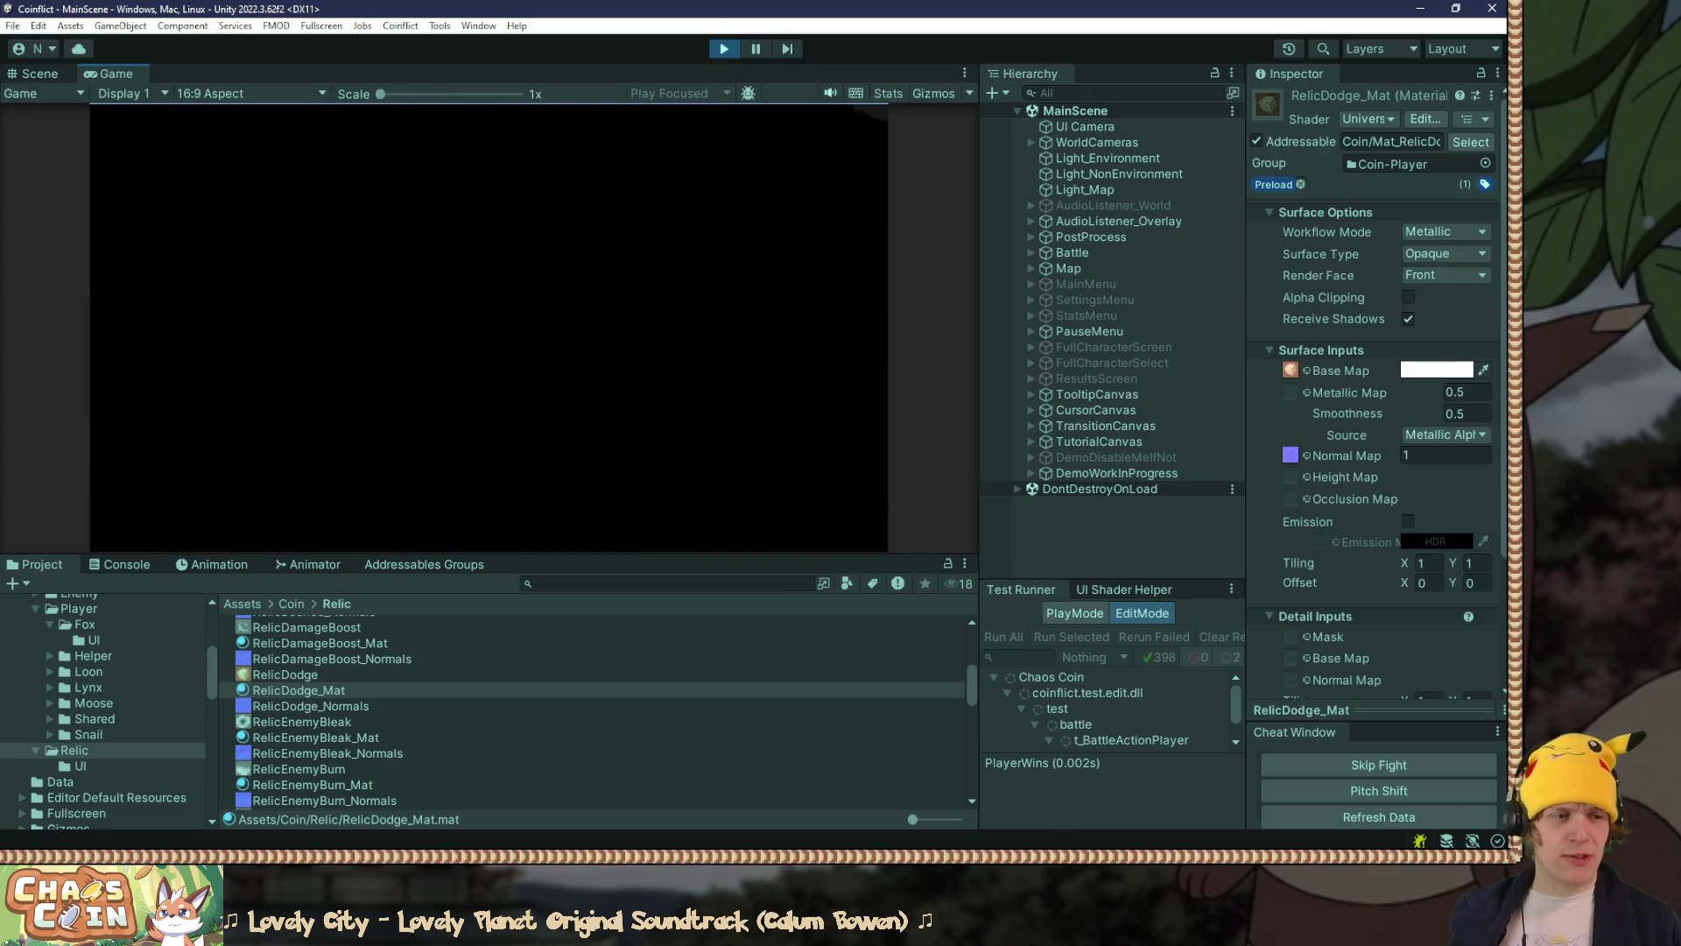
key(alt+Tab)
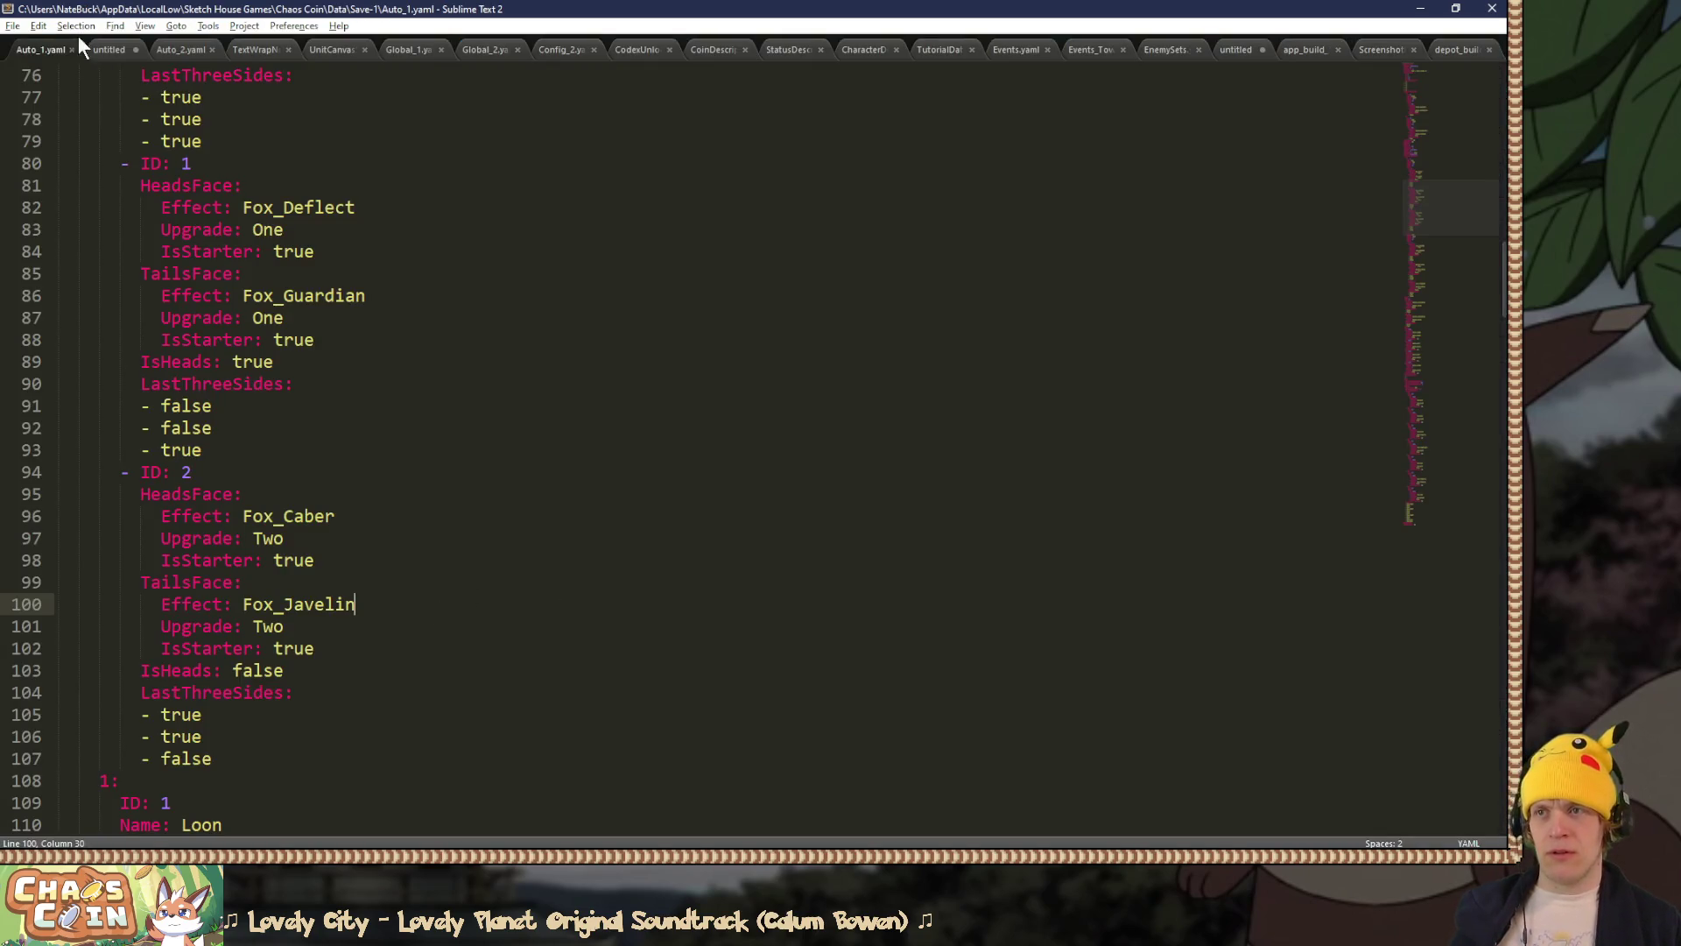
Step: Copy the relic 5002 entry and paste a duplicate below line 198
scroll(269, 407, down, 20)
scroll(268, 407, down, 8)
drag(289, 473, 303, 330)
key(ctrl+c)
click(309, 648)
key(ctrl+v)
Step: Turn the duplicate into relic 5004 with effect Relic_Siege and Index: 4
click(208, 671)
key(shift+Left)
text(4)
drag(262, 715, 323, 716)
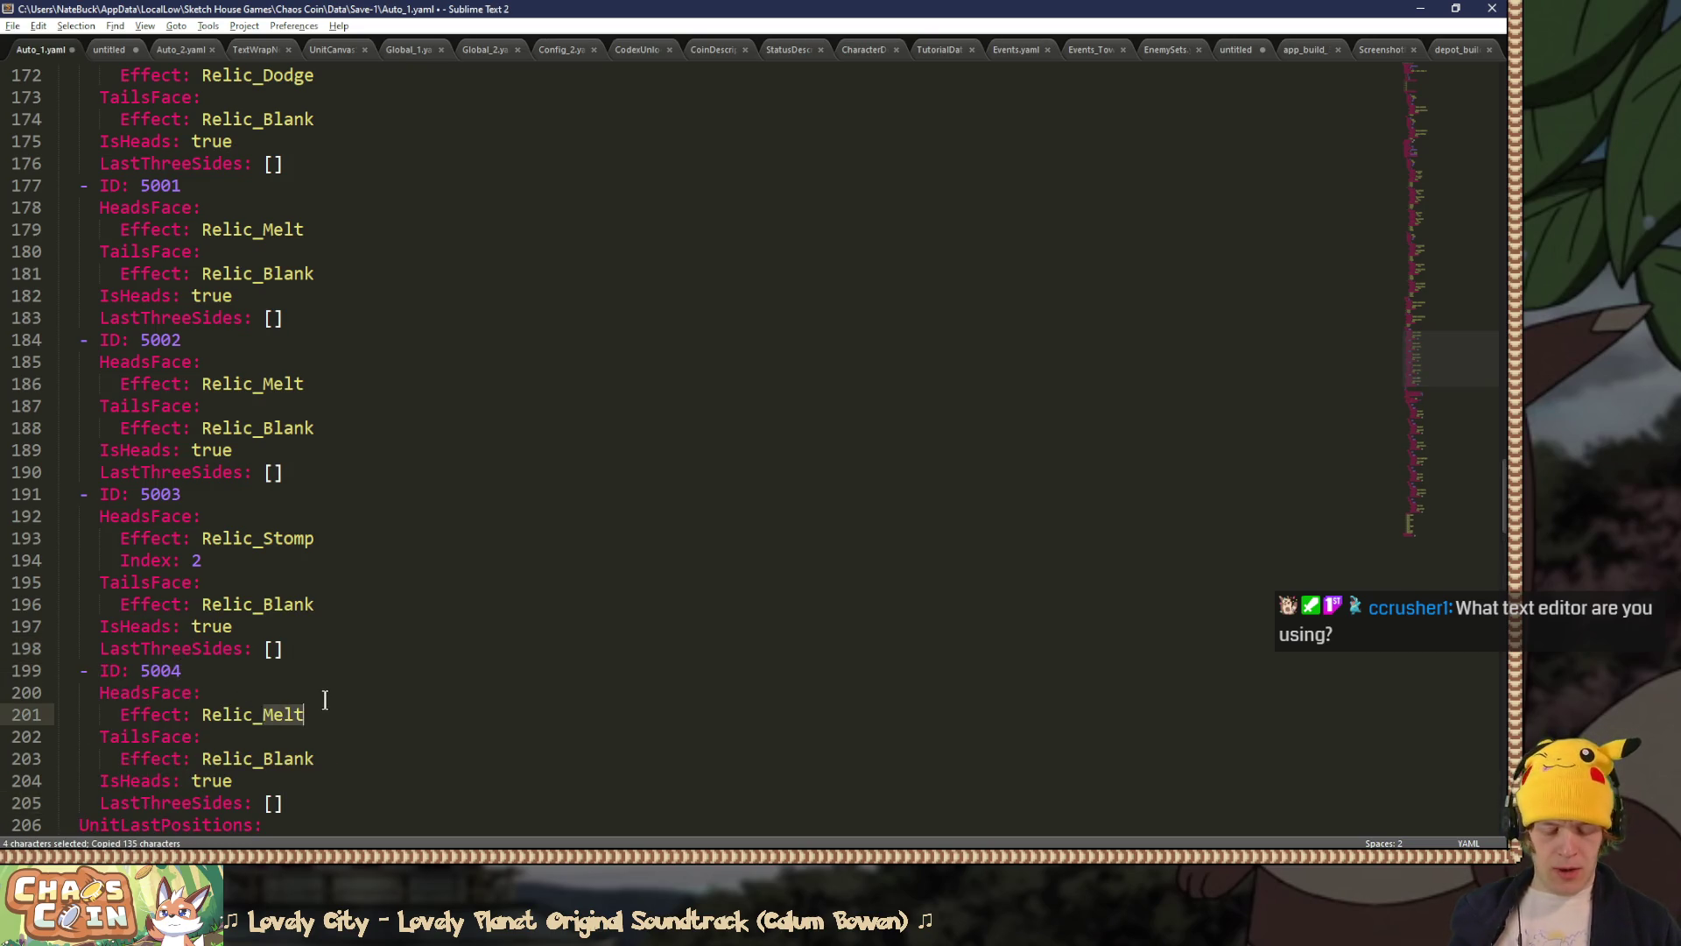
text(Siege)
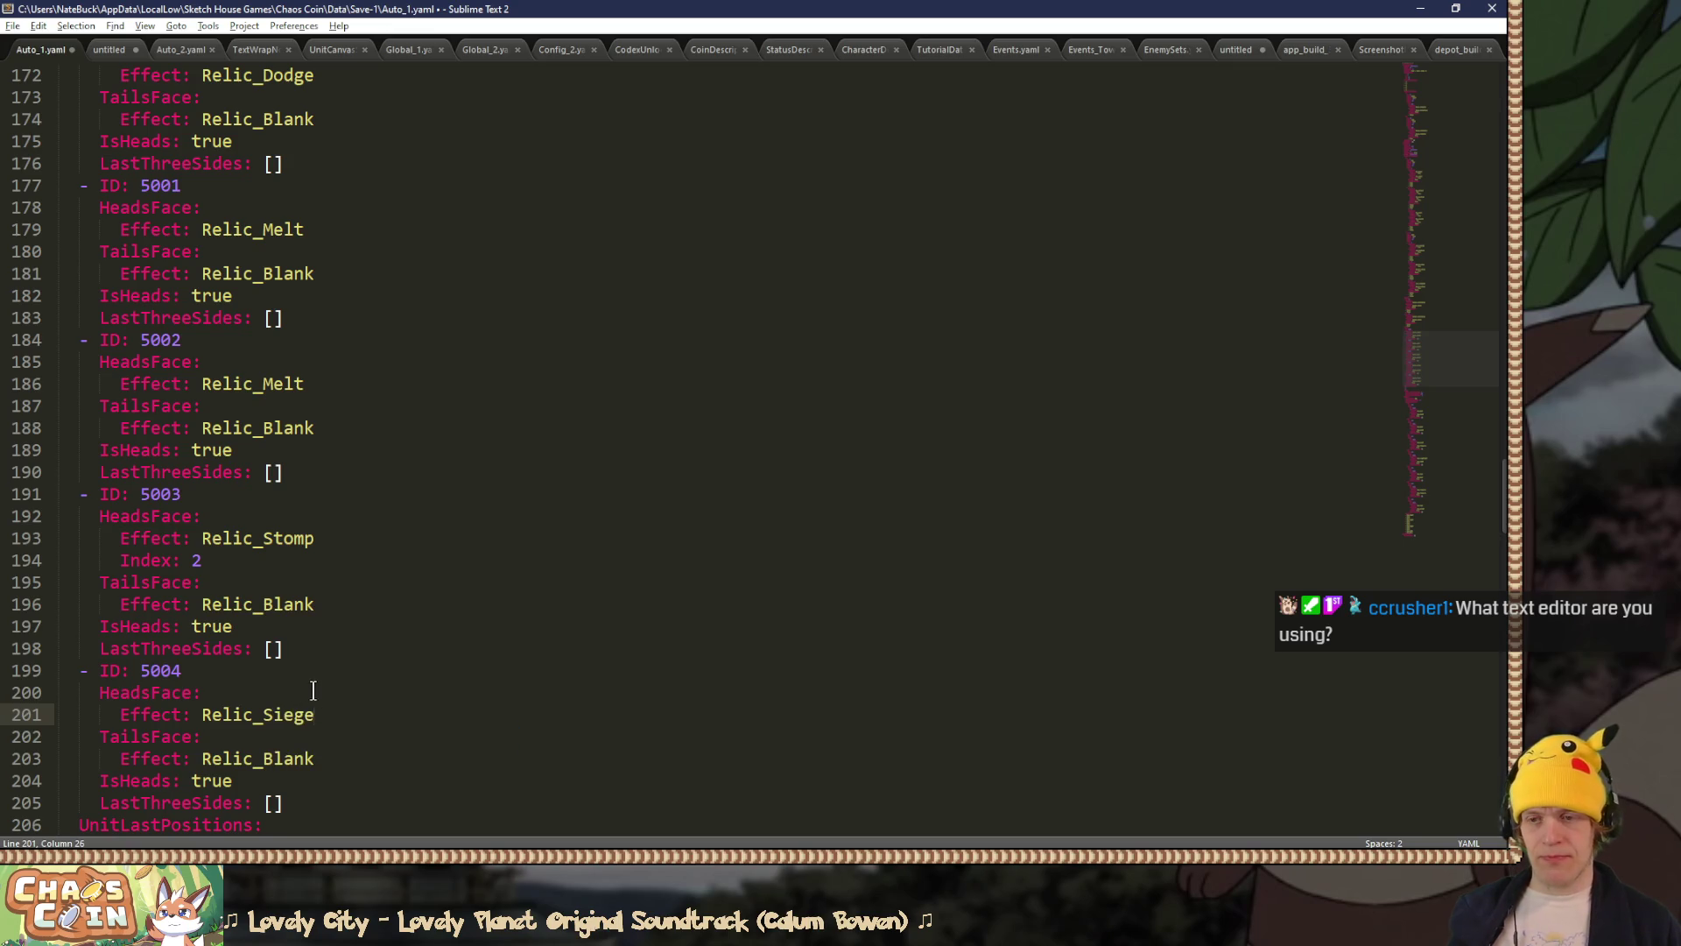
key(Return)
text(Index: 4)
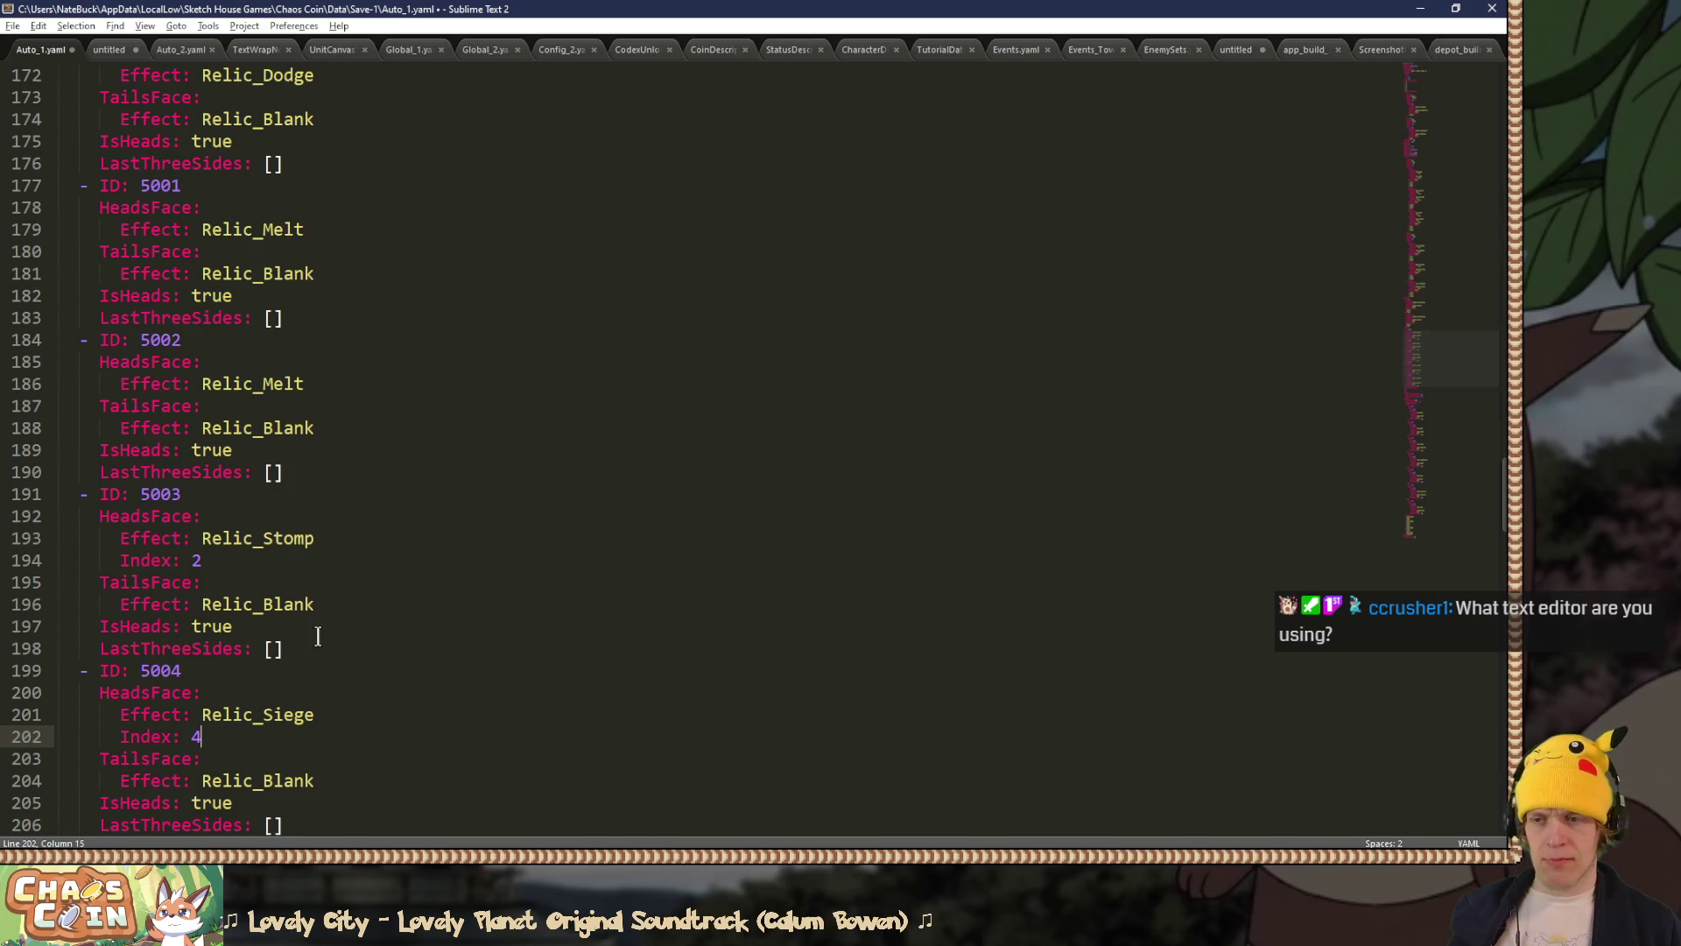
Step: Paste another entry as relic 5005 with effect Relic_Growth and save the file
scroll(315, 638, down, 5)
click(298, 494)
key(ctrl+v)
double_click(298, 562)
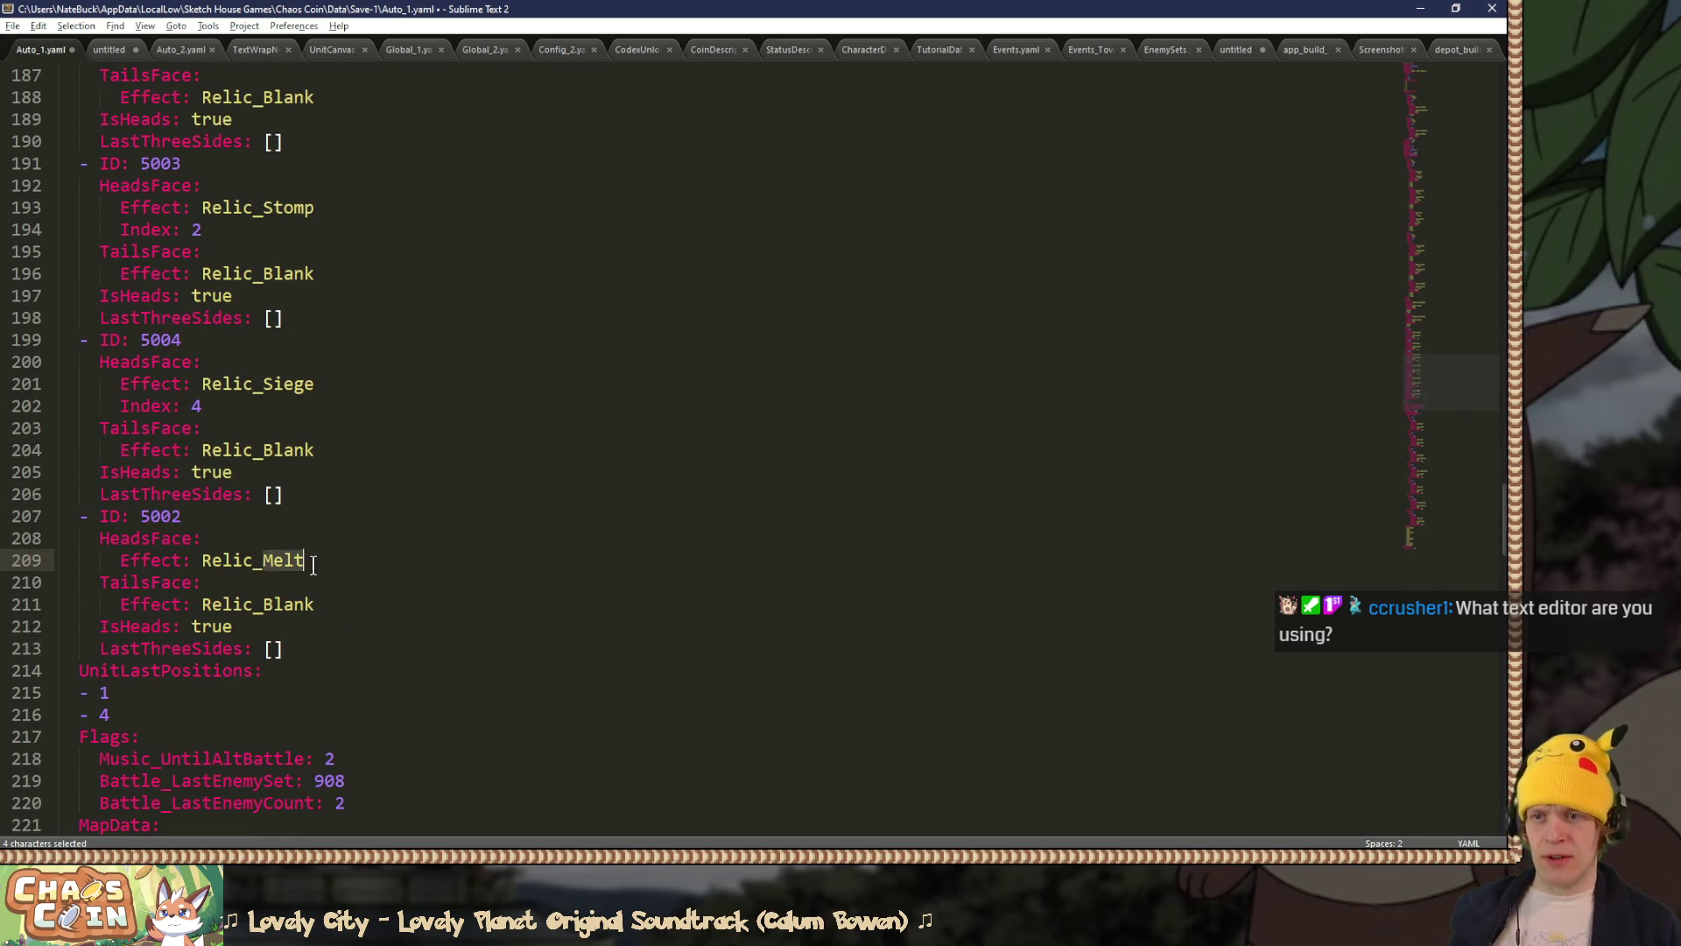
text(Growth)
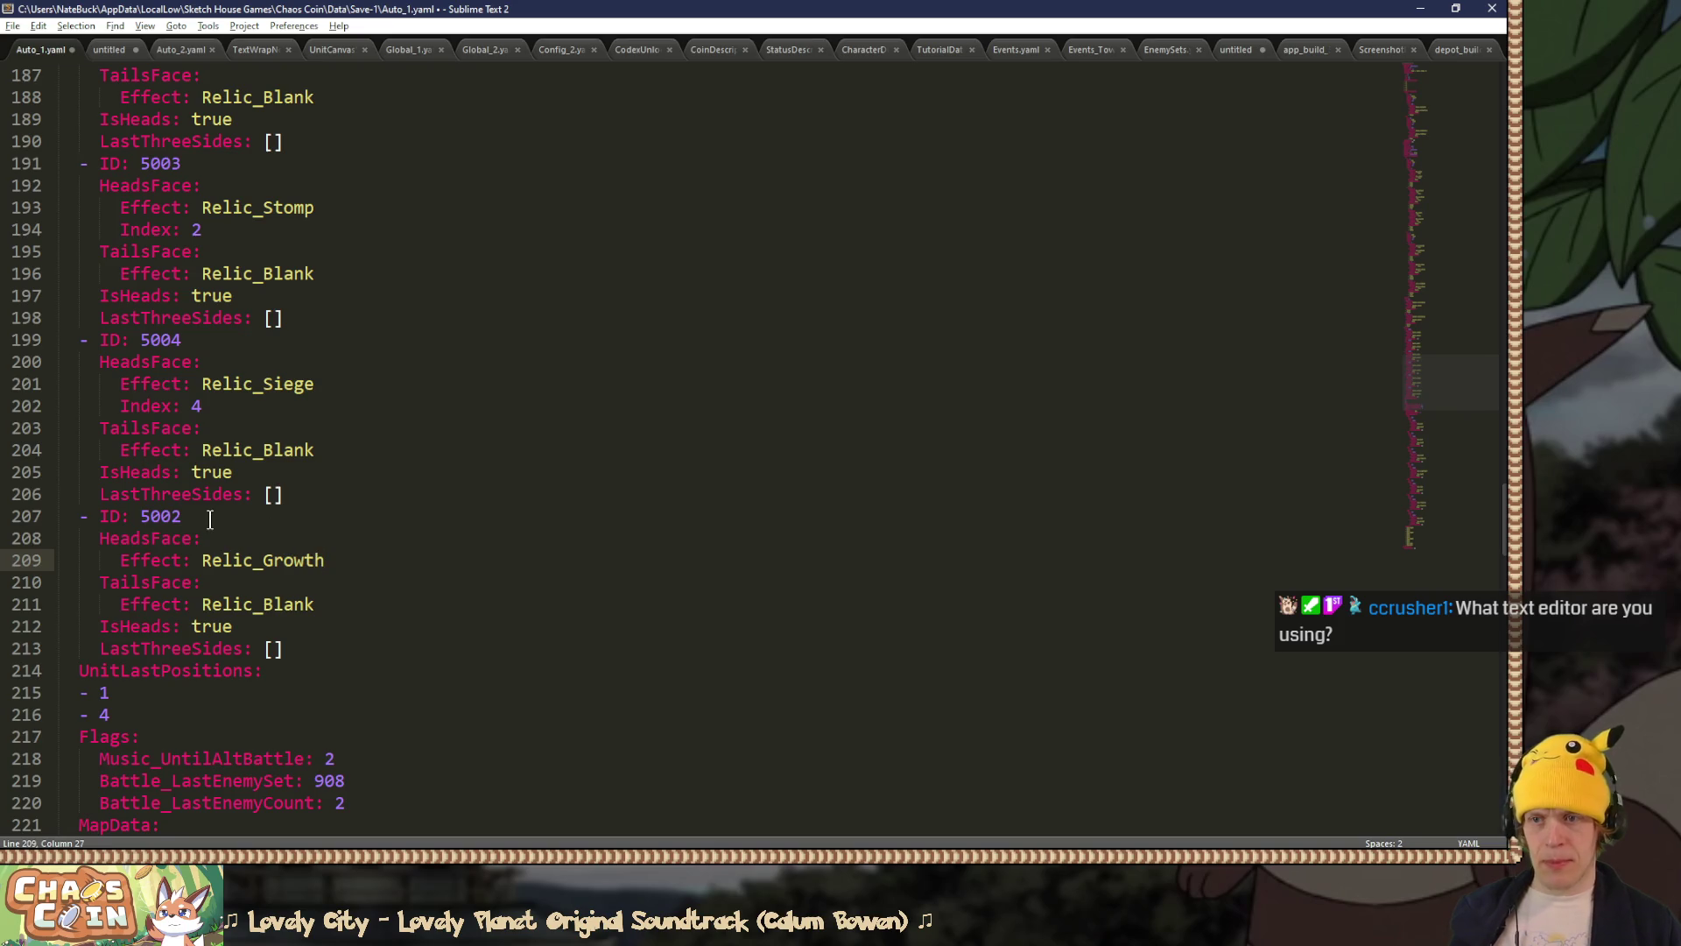
drag(170, 517, 211, 530)
key(ctrl+s)
Step: Continue the saved run in Unity to check the new relics, then quit to the main menu
key(alt+Tab)
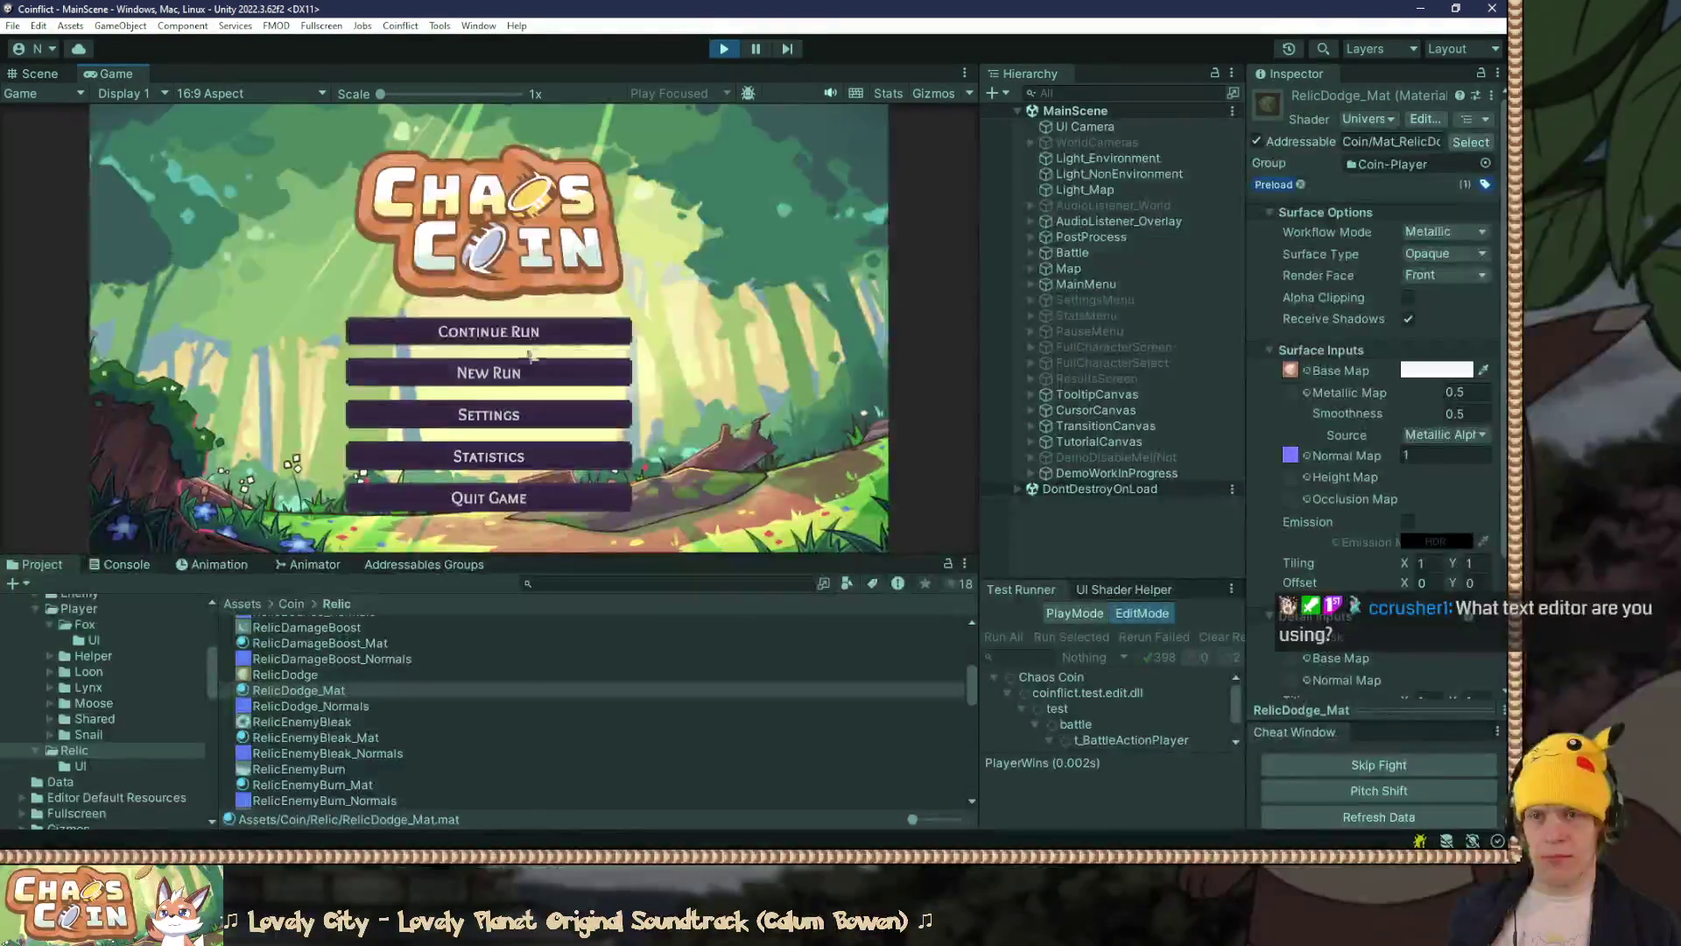
key(Return)
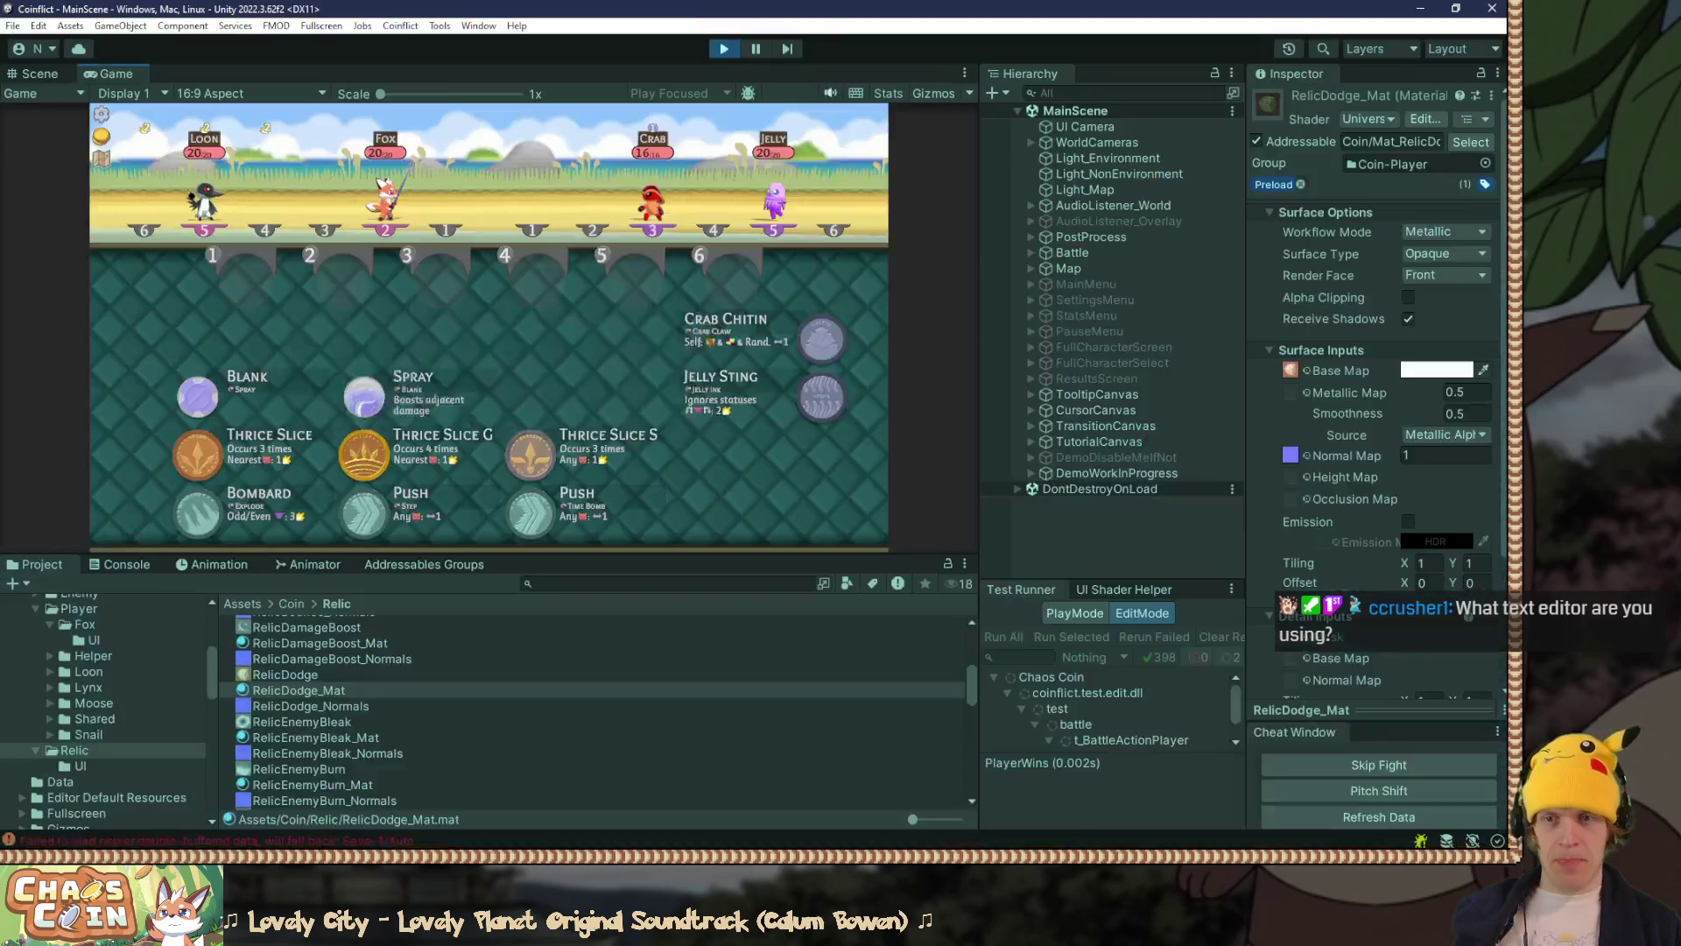
key(Escape)
click(488, 348)
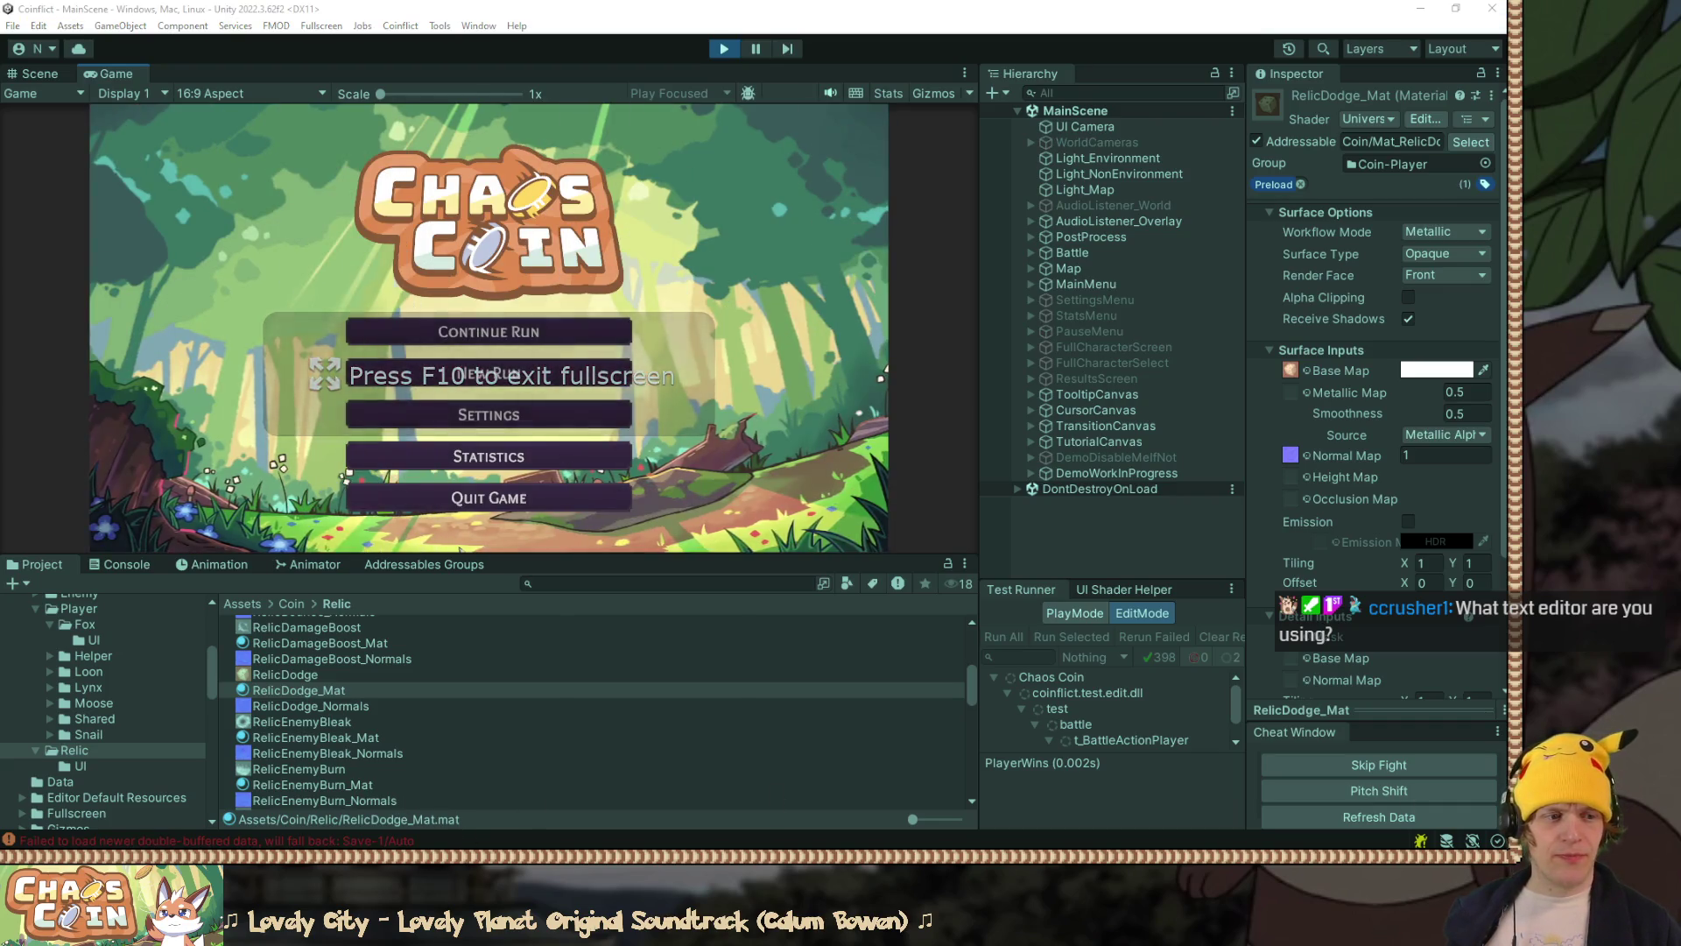
Step: Change relic 5004's Relic_Siege to Relic_Aim in Auto_1.yaml, save, and continue the run
key(alt+Tab)
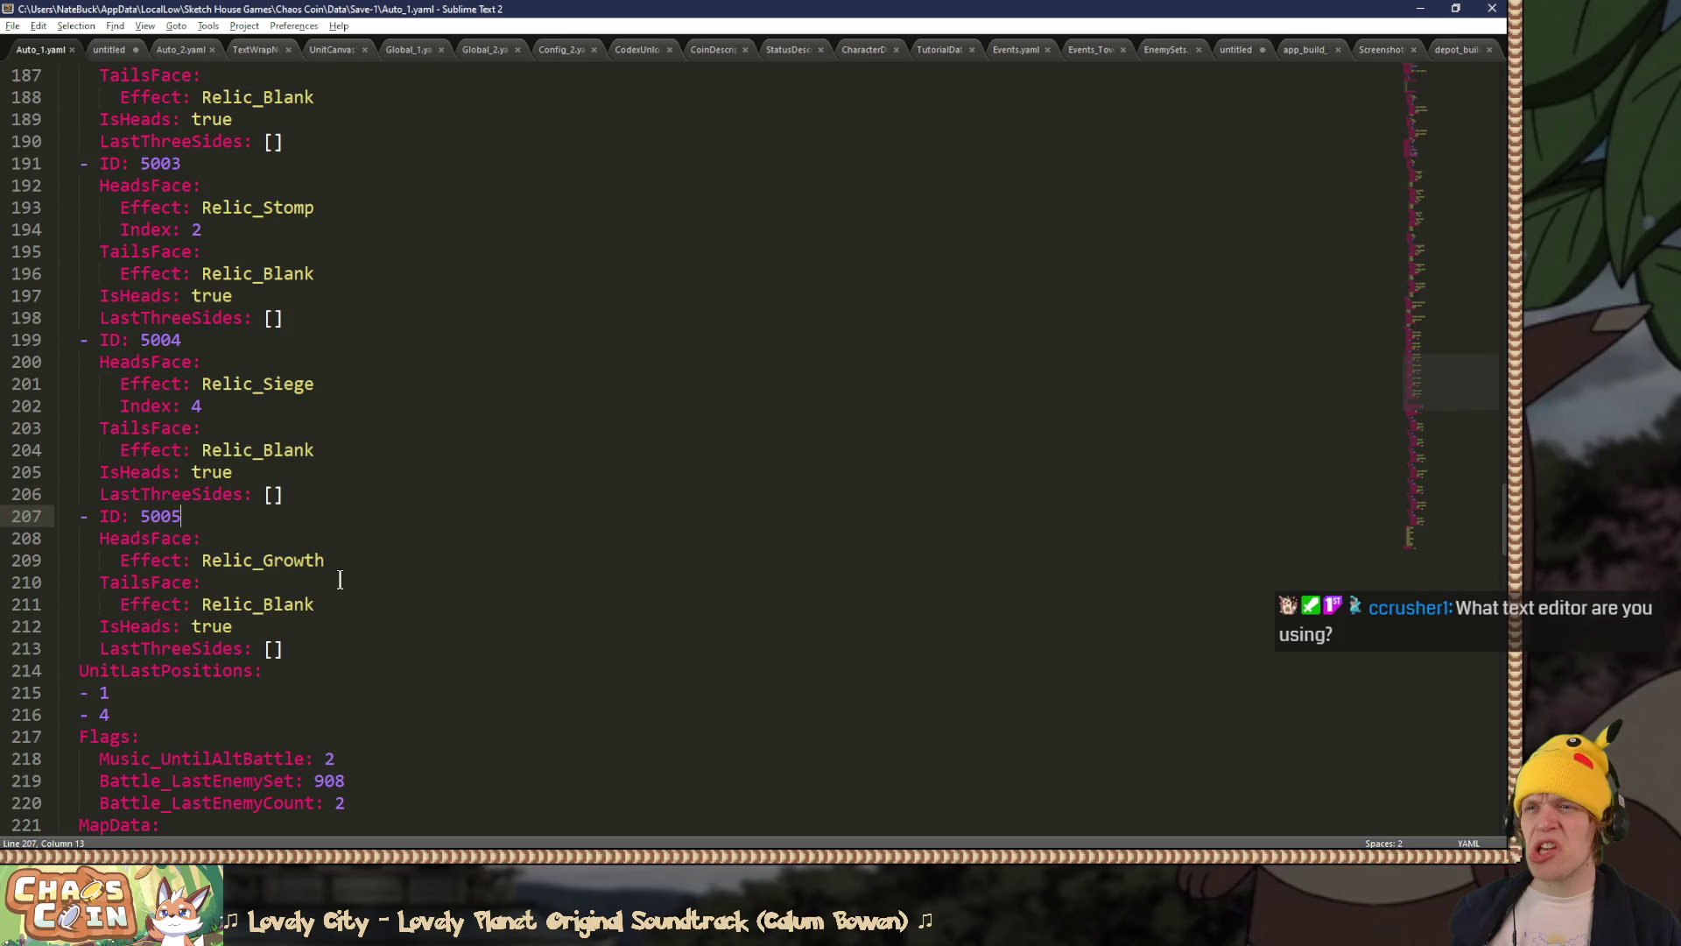
scroll(340, 579, up, 3)
scroll(340, 579, down, 2)
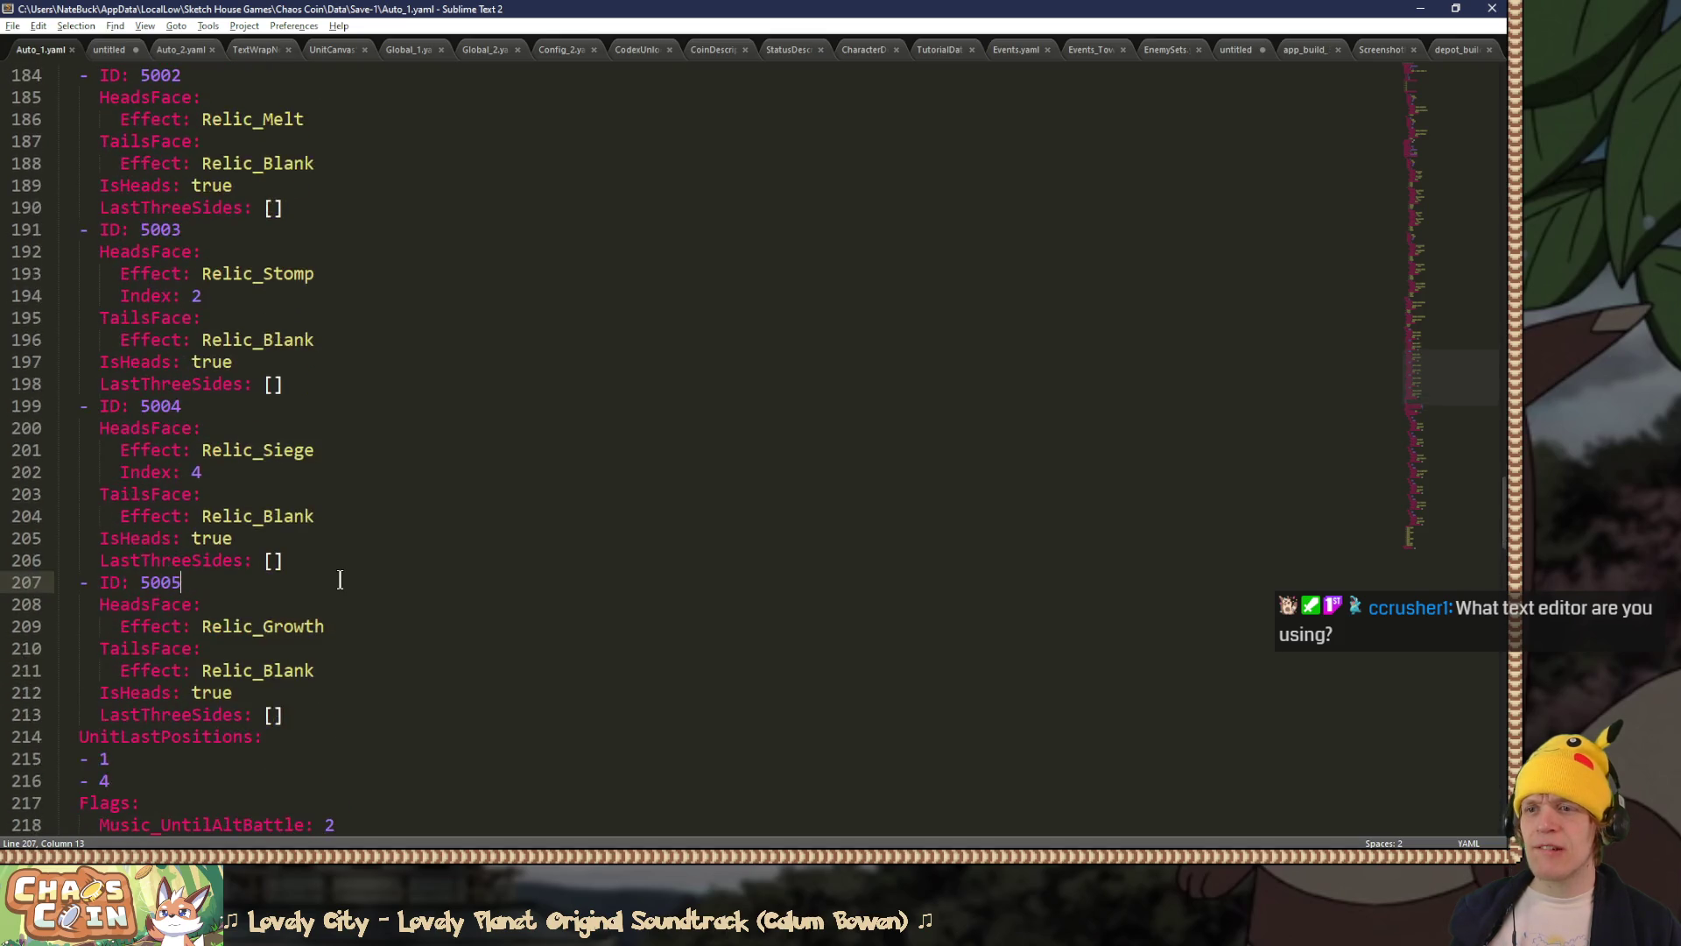
double_click(267, 452)
text(Relic_Aim)
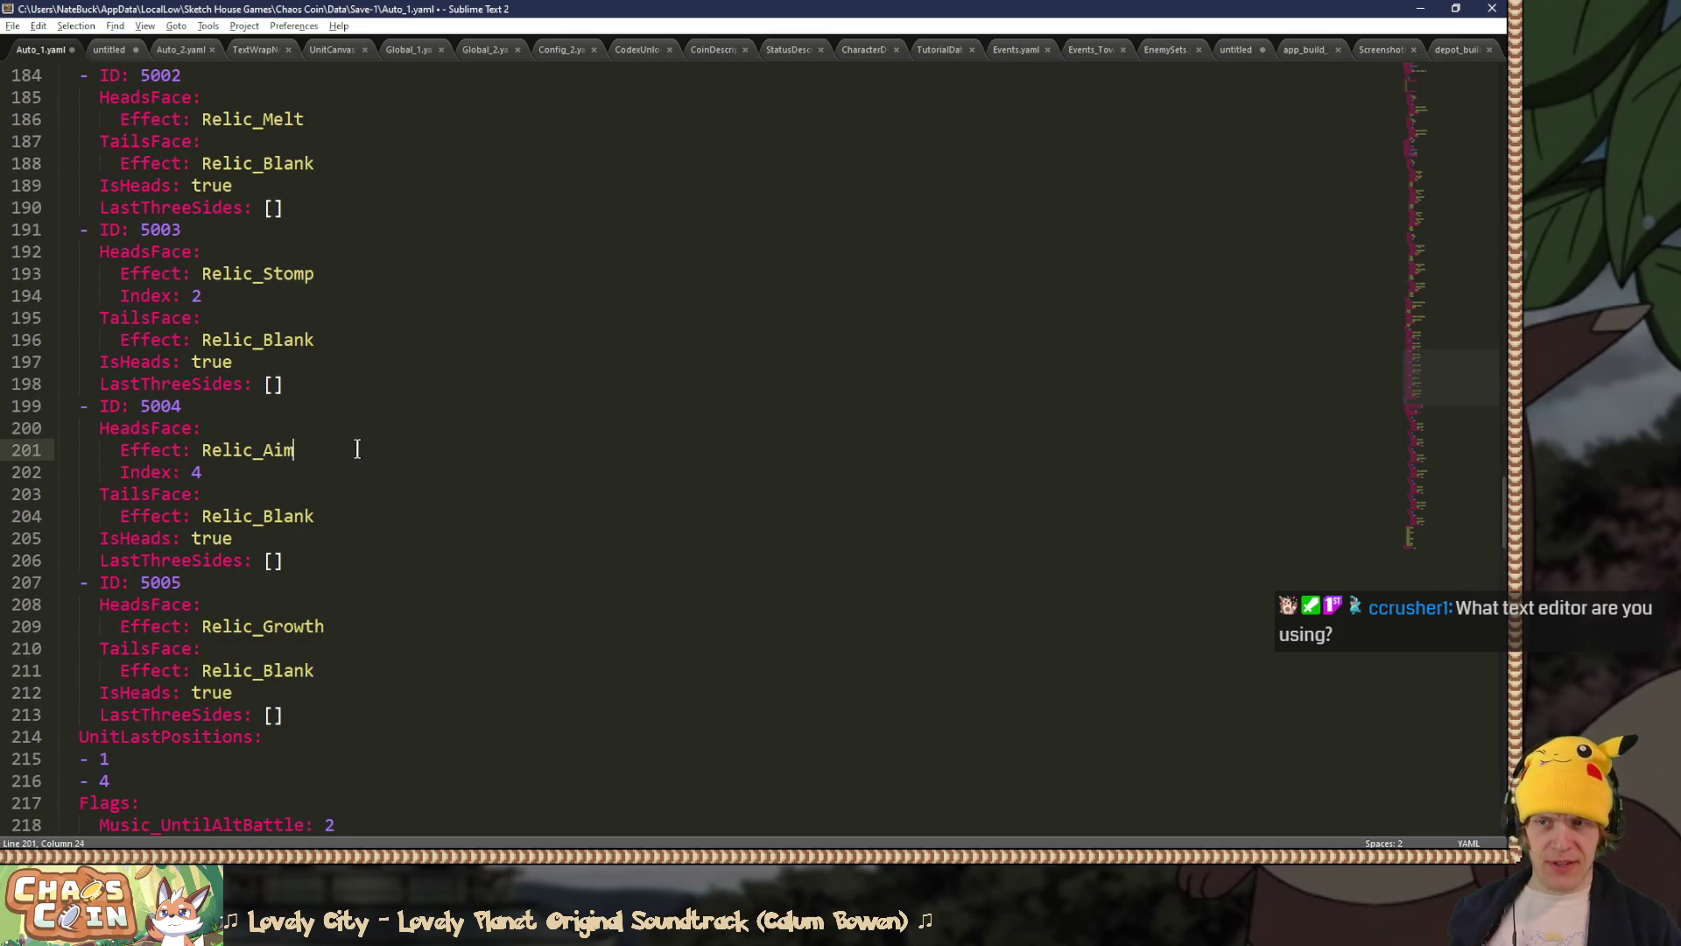
key(ctrl+s)
key(alt+Tab)
click(489, 331)
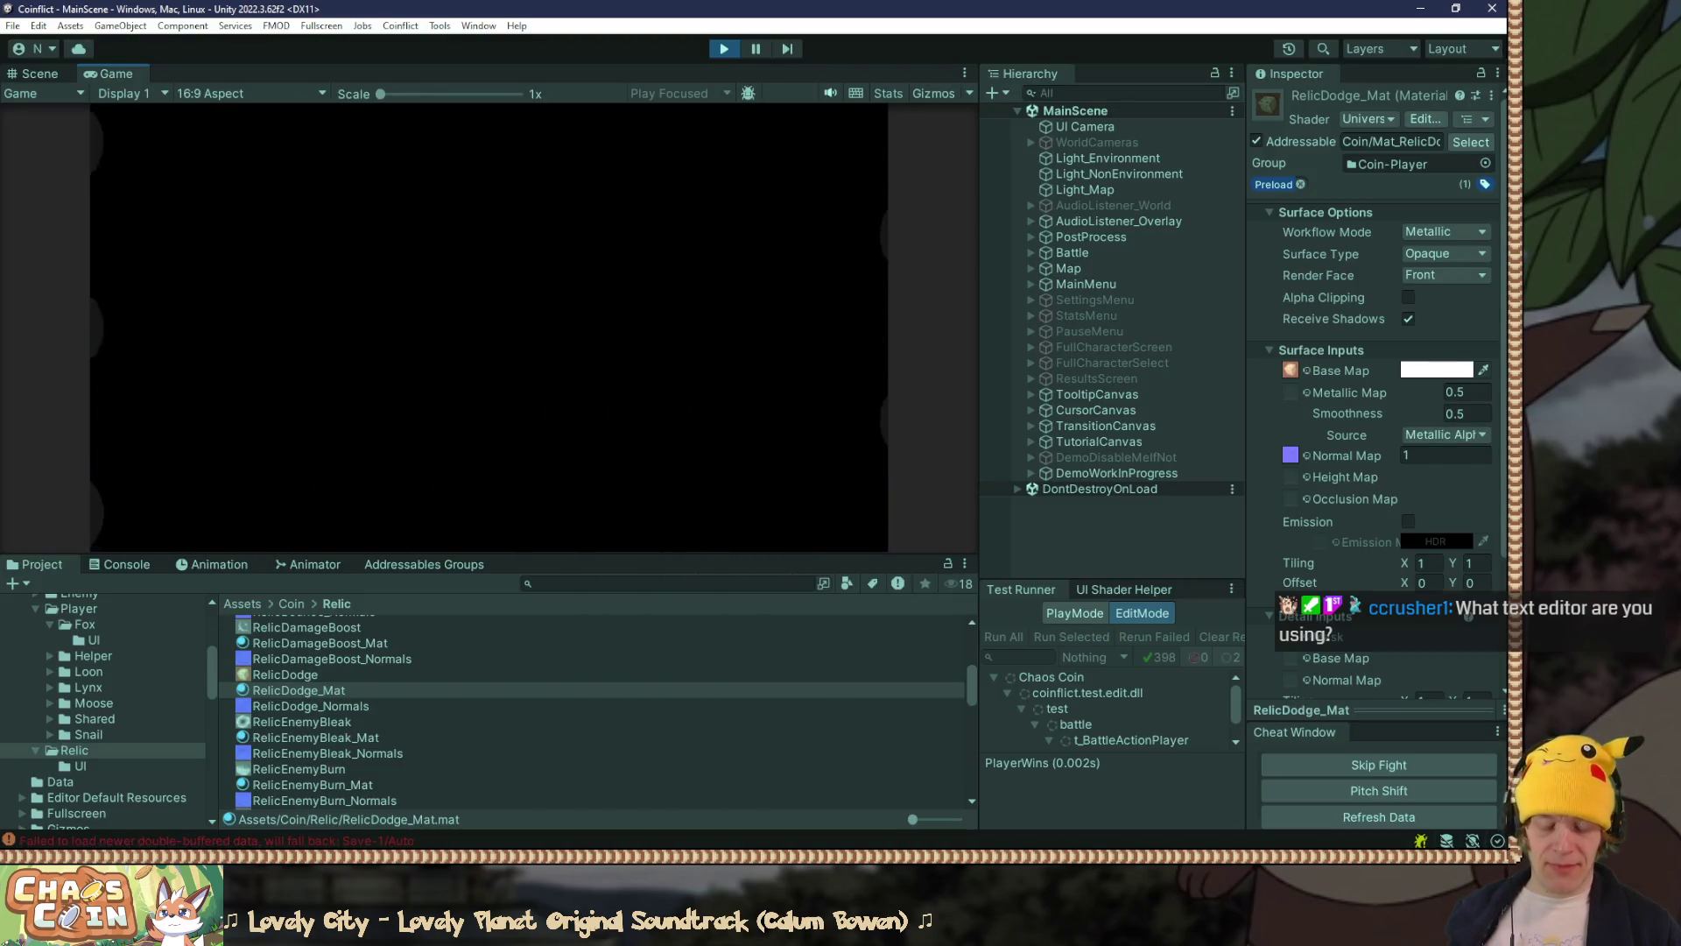
Step: Review the relic coins in the fullscreen battle, quit to the title menu, and return to Auto_1.yaml
key(F10)
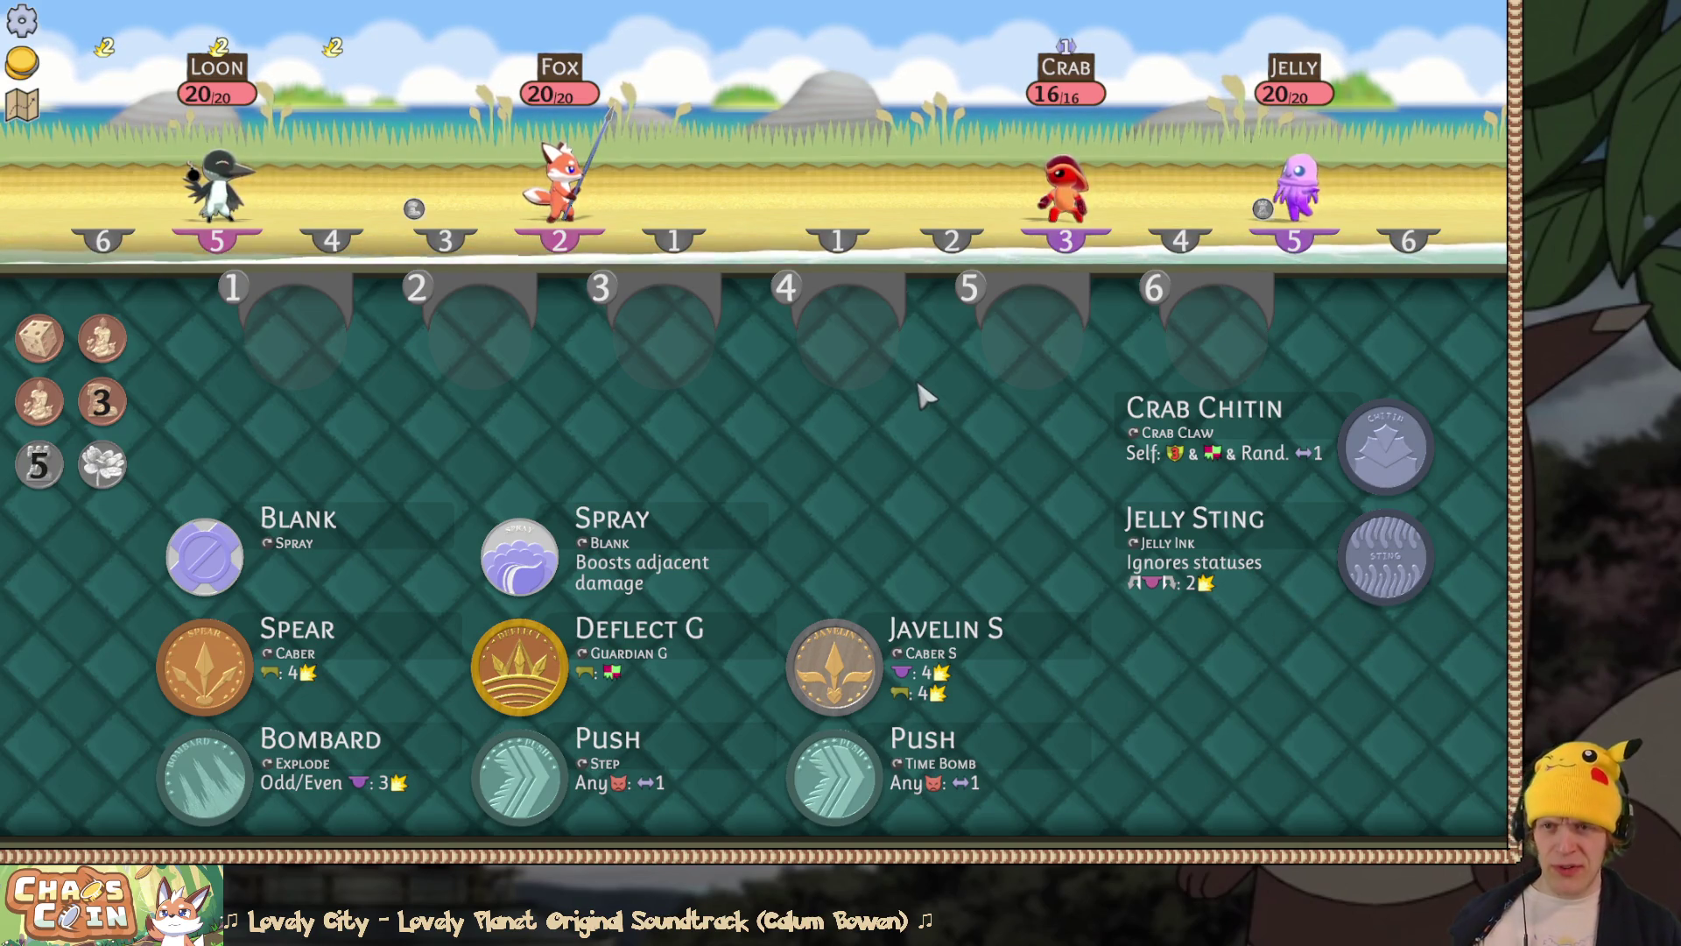
key(Escape)
click(782, 460)
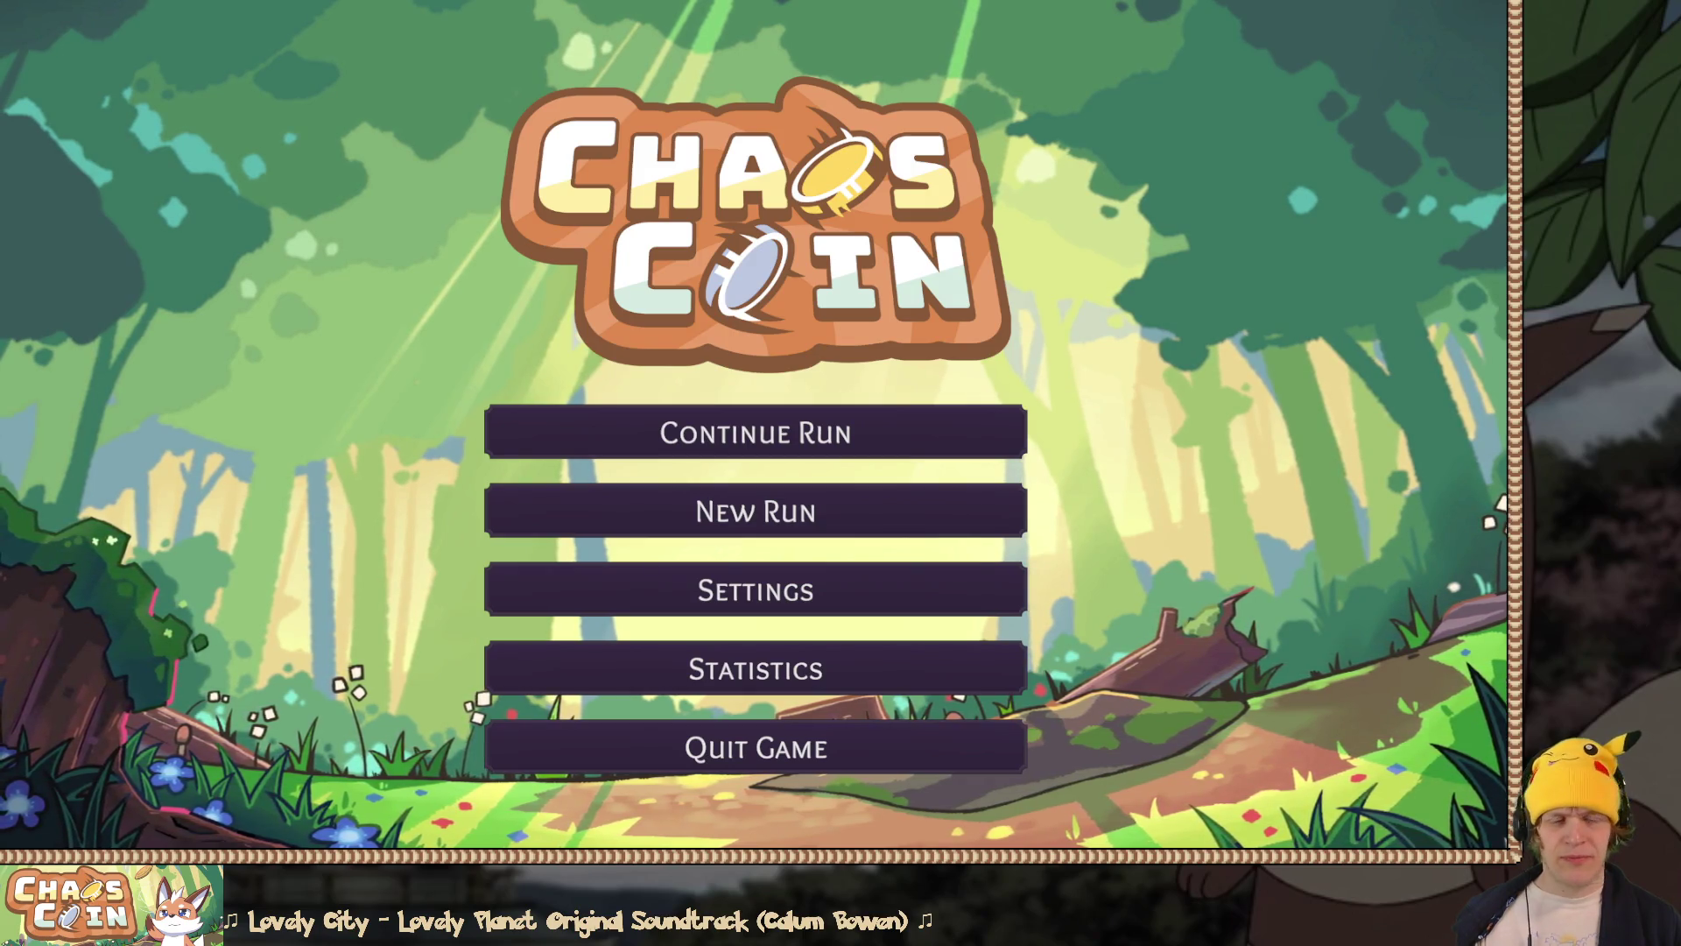
key(alt+Tab)
click(269, 674)
Step: Duplicate the 5005 entry as relic 5006 with the Relic_Rescue effect
drag(289, 715, 315, 550)
key(ctrl+c)
click(308, 711)
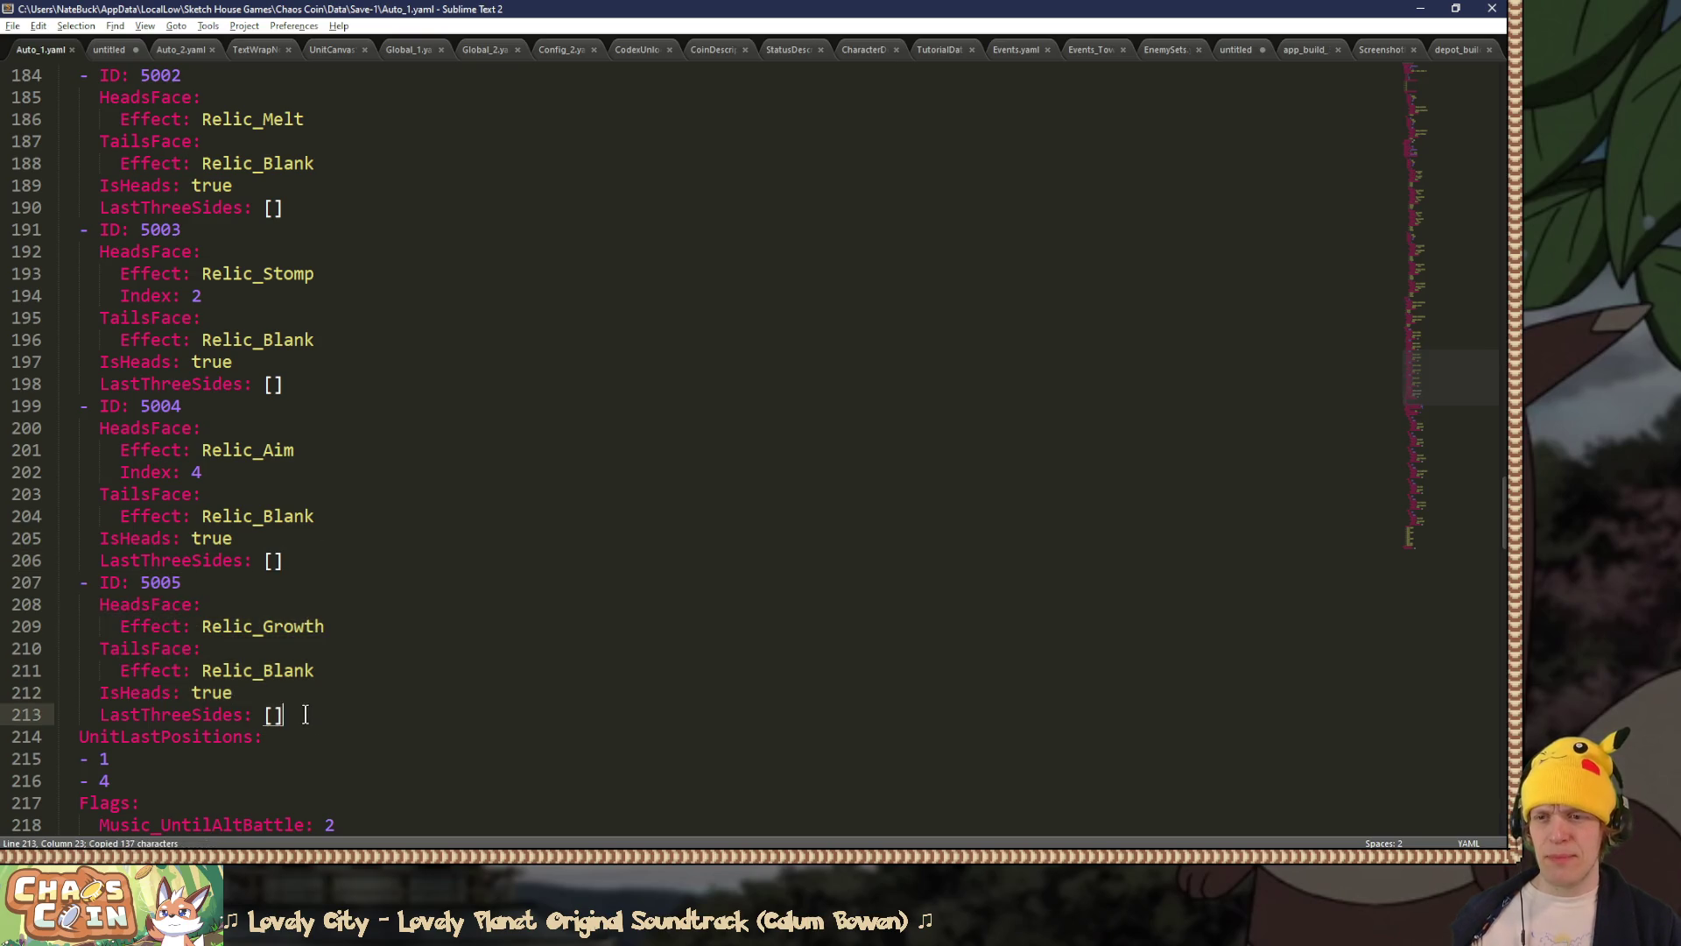
key(ctrl+v)
drag(173, 693, 219, 704)
text(6)
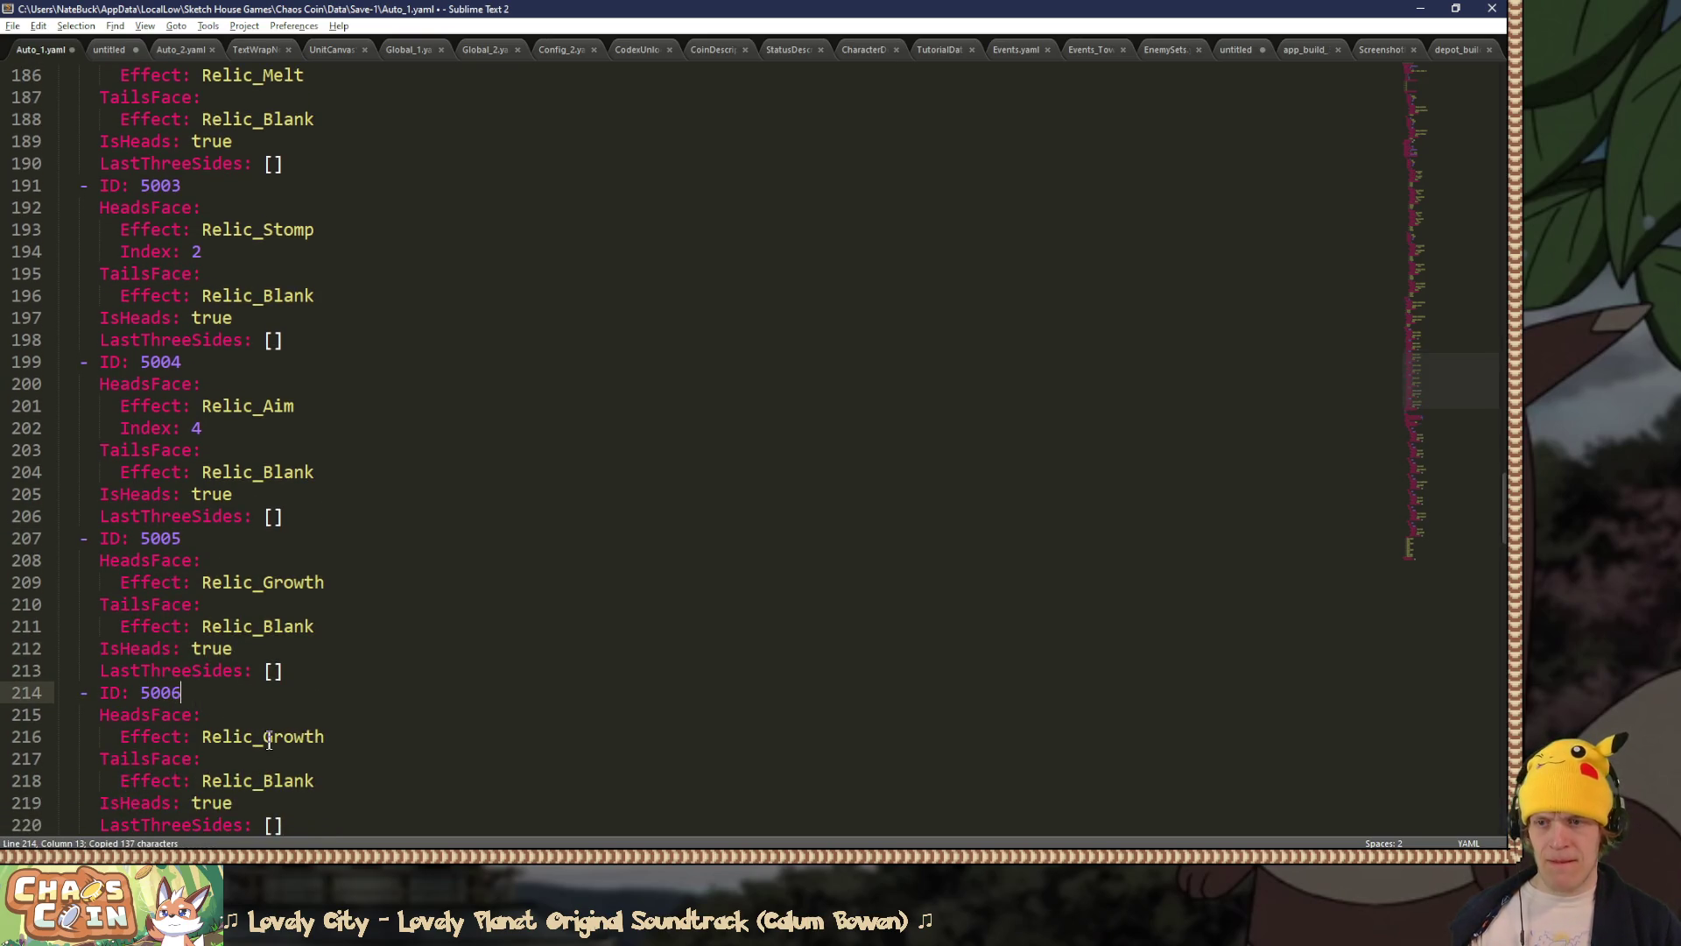
double_click(294, 736)
text(Rescue)
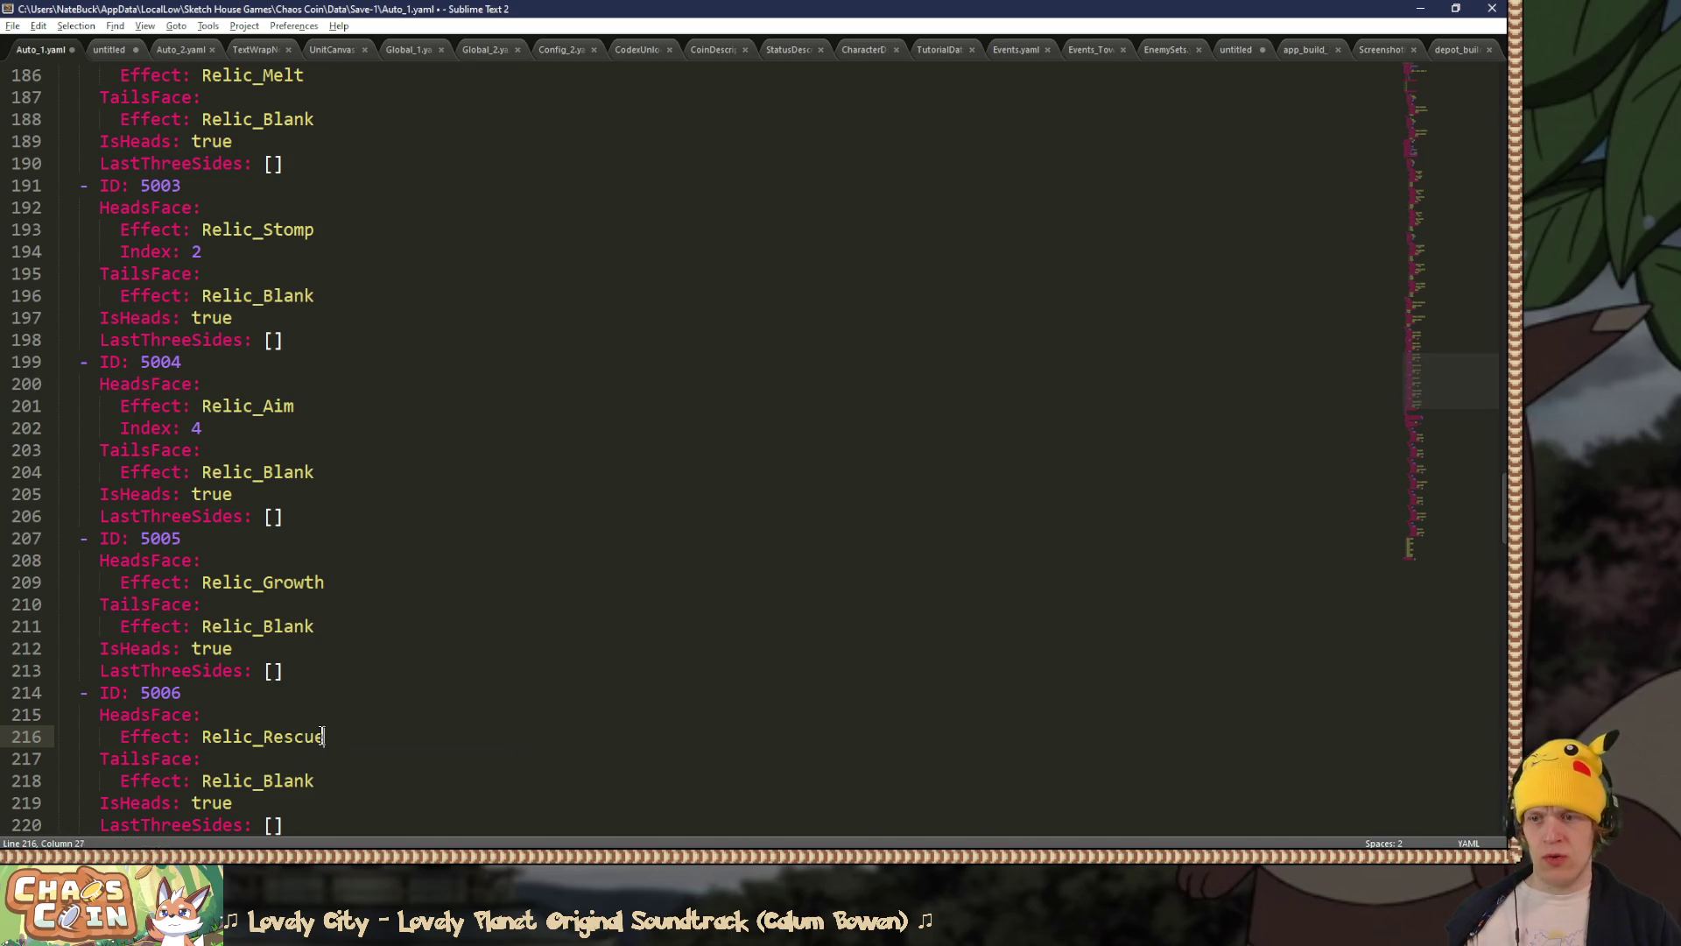
Step: Add relic 5007 with the Relic_Scout effect and save Auto_1.yaml
scroll(314, 718, down, 2)
click(303, 696)
key(ctrl+v)
drag(186, 691, 171, 692)
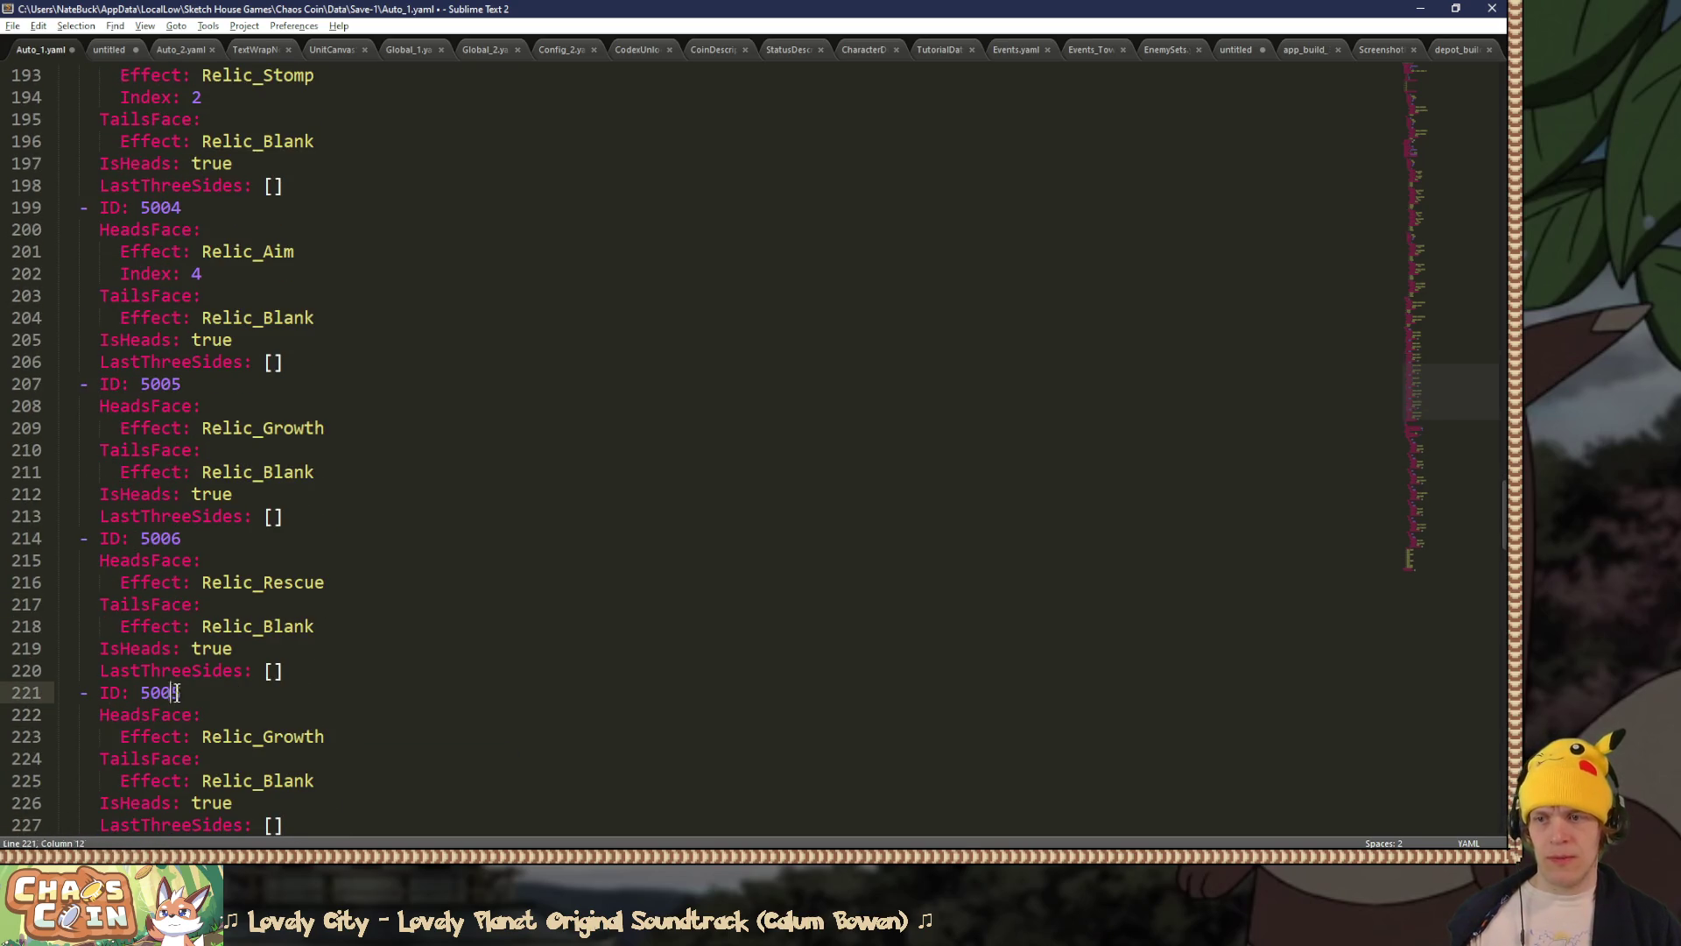
text(7)
drag(263, 736, 294, 736)
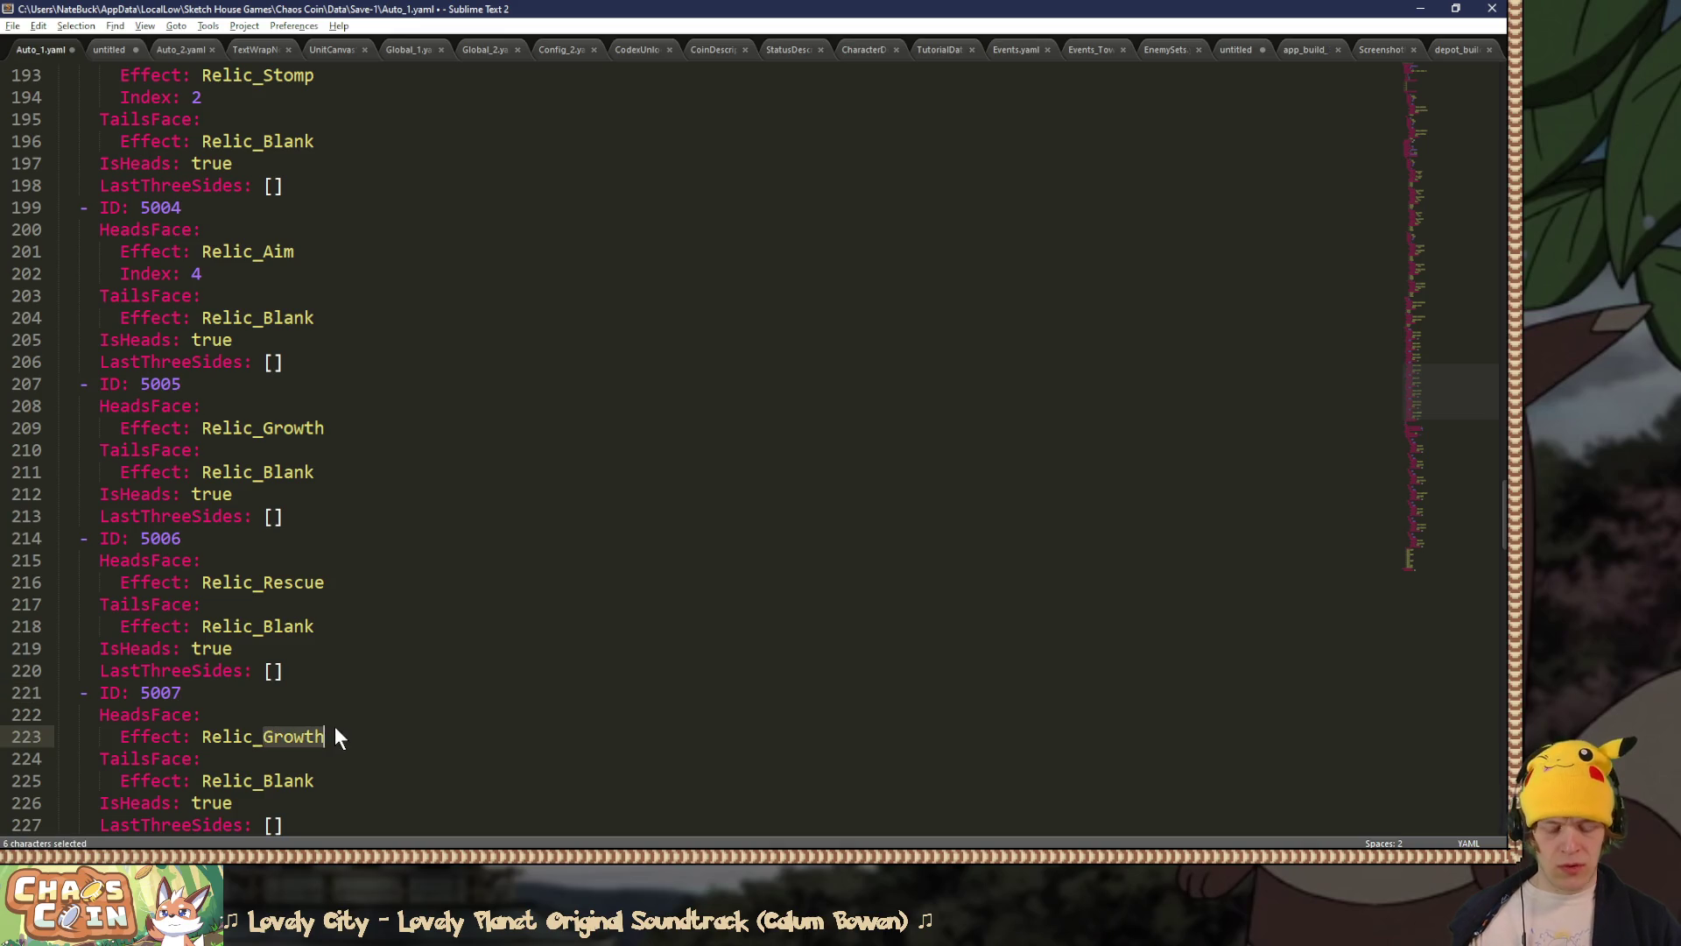
text(Scout)
key(ctrl+s)
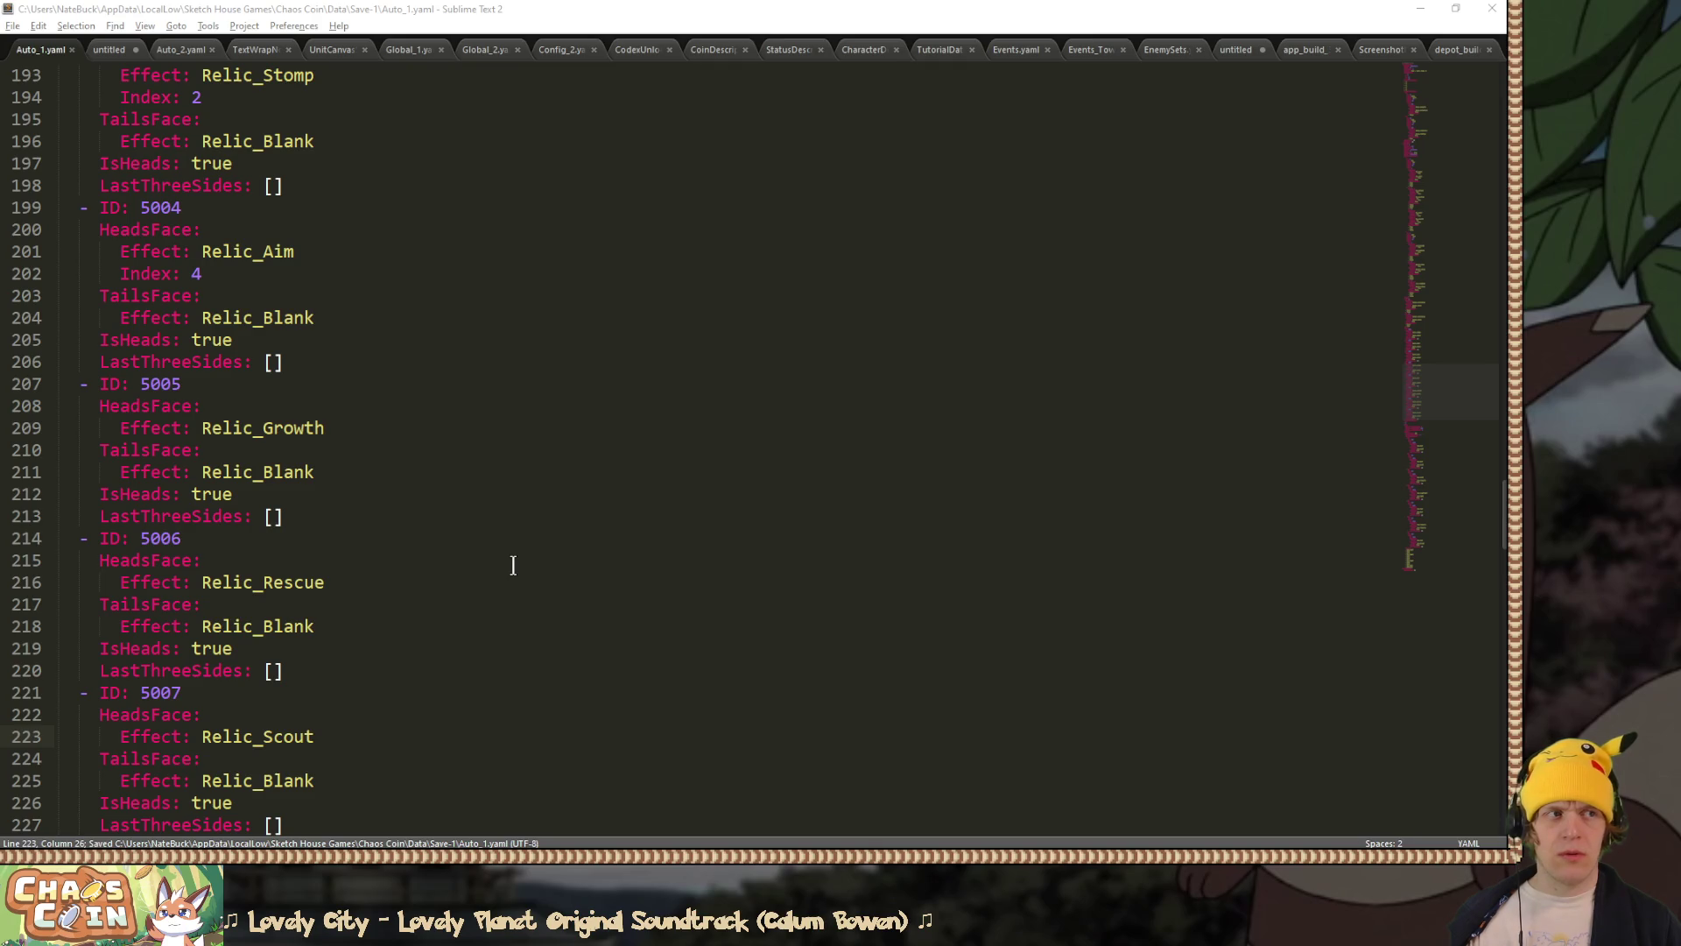
Step: Add relic 5008 Relic_Time, save, and continue the run in the game to check the relics
key(alt+Tab)
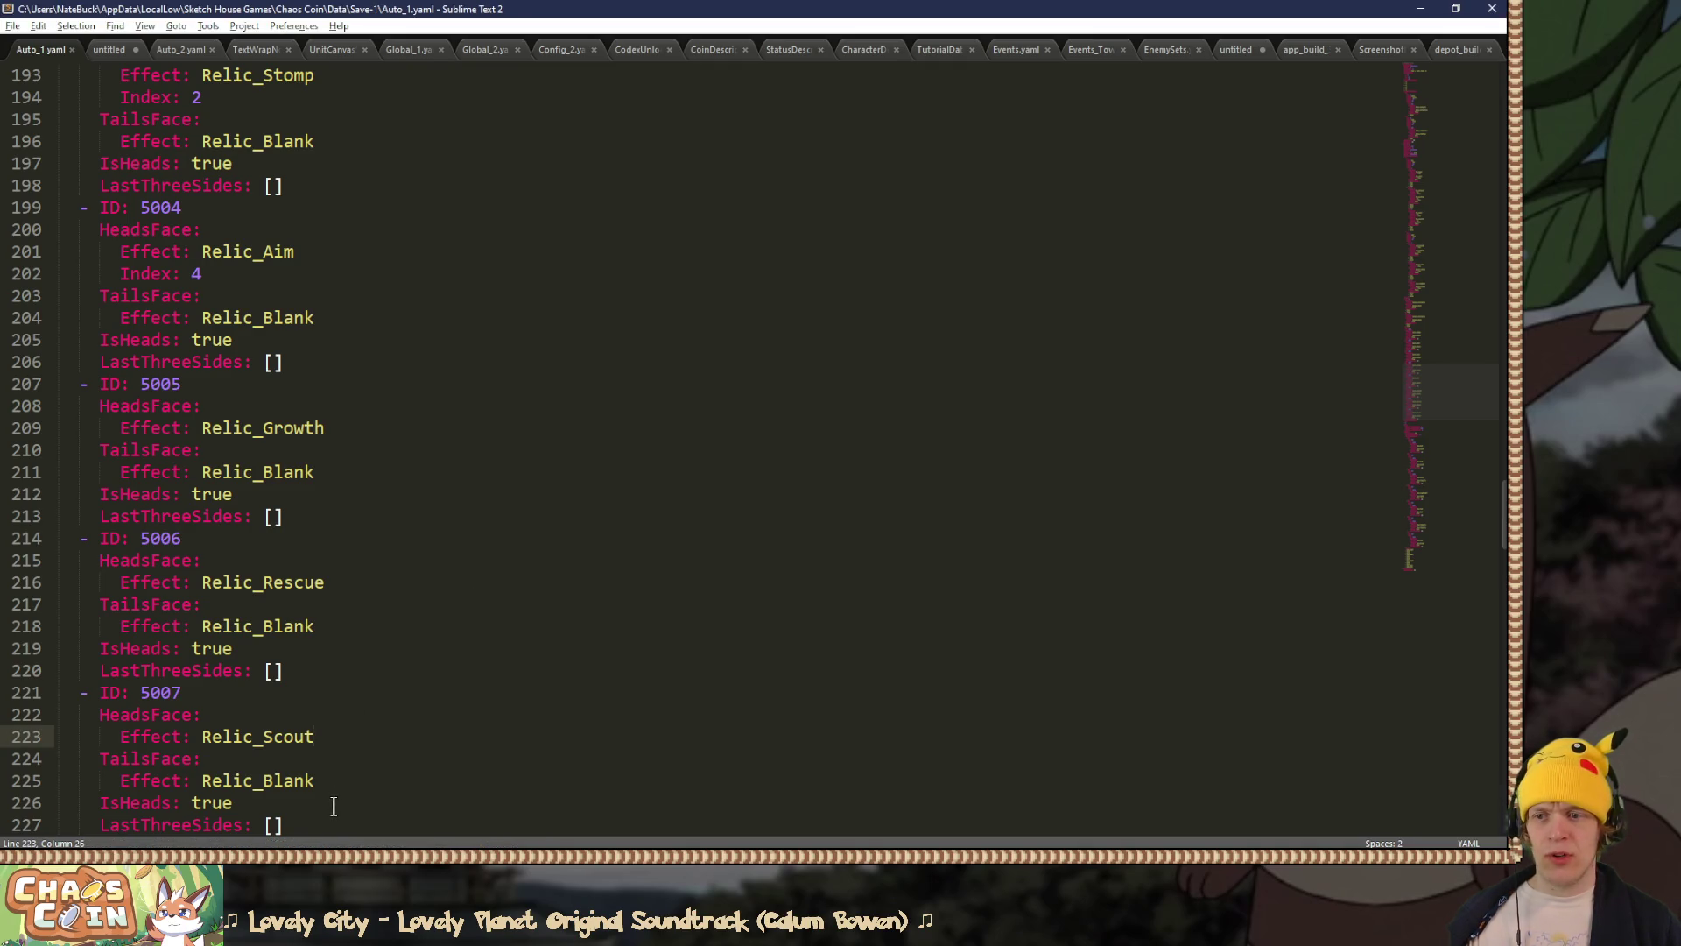
click(330, 802)
scroll(330, 802, down, 2)
click(330, 693)
text(- ID: 5005   HeadsFace:     Effect: Relic_Growth   TailsFace:     Effect: Relic_Blank   IsHeads: true   LastThreeSides: [])
drag(173, 697, 368, 736)
text(T)
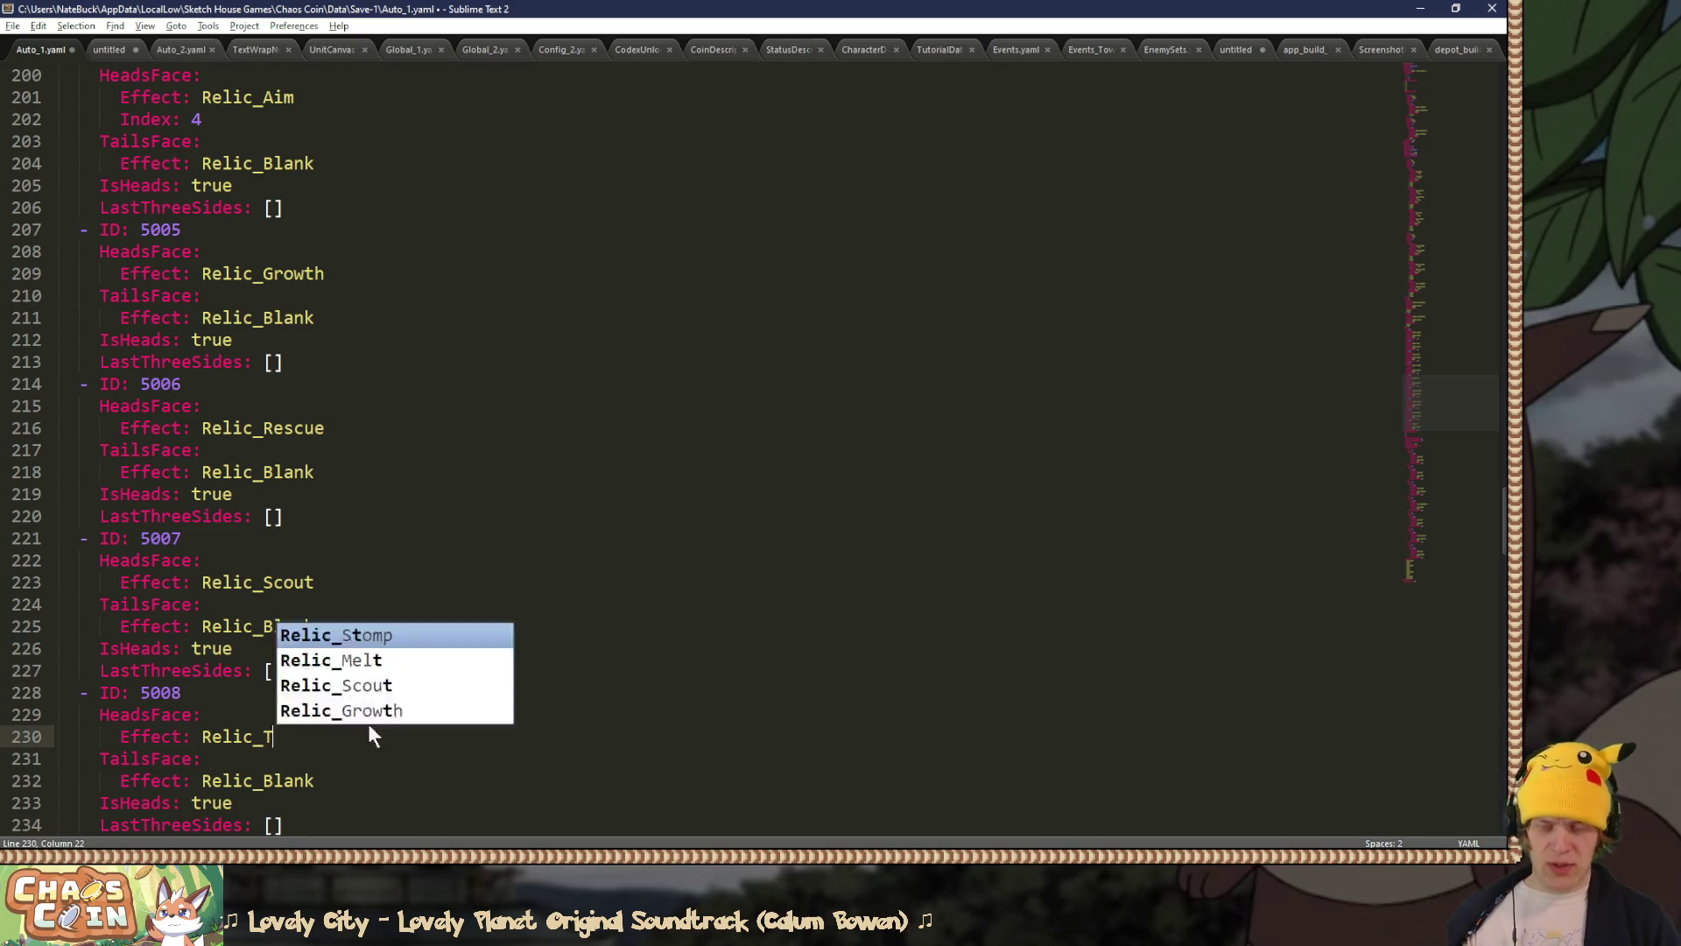
key(ctrl+s)
key(alt+Tab)
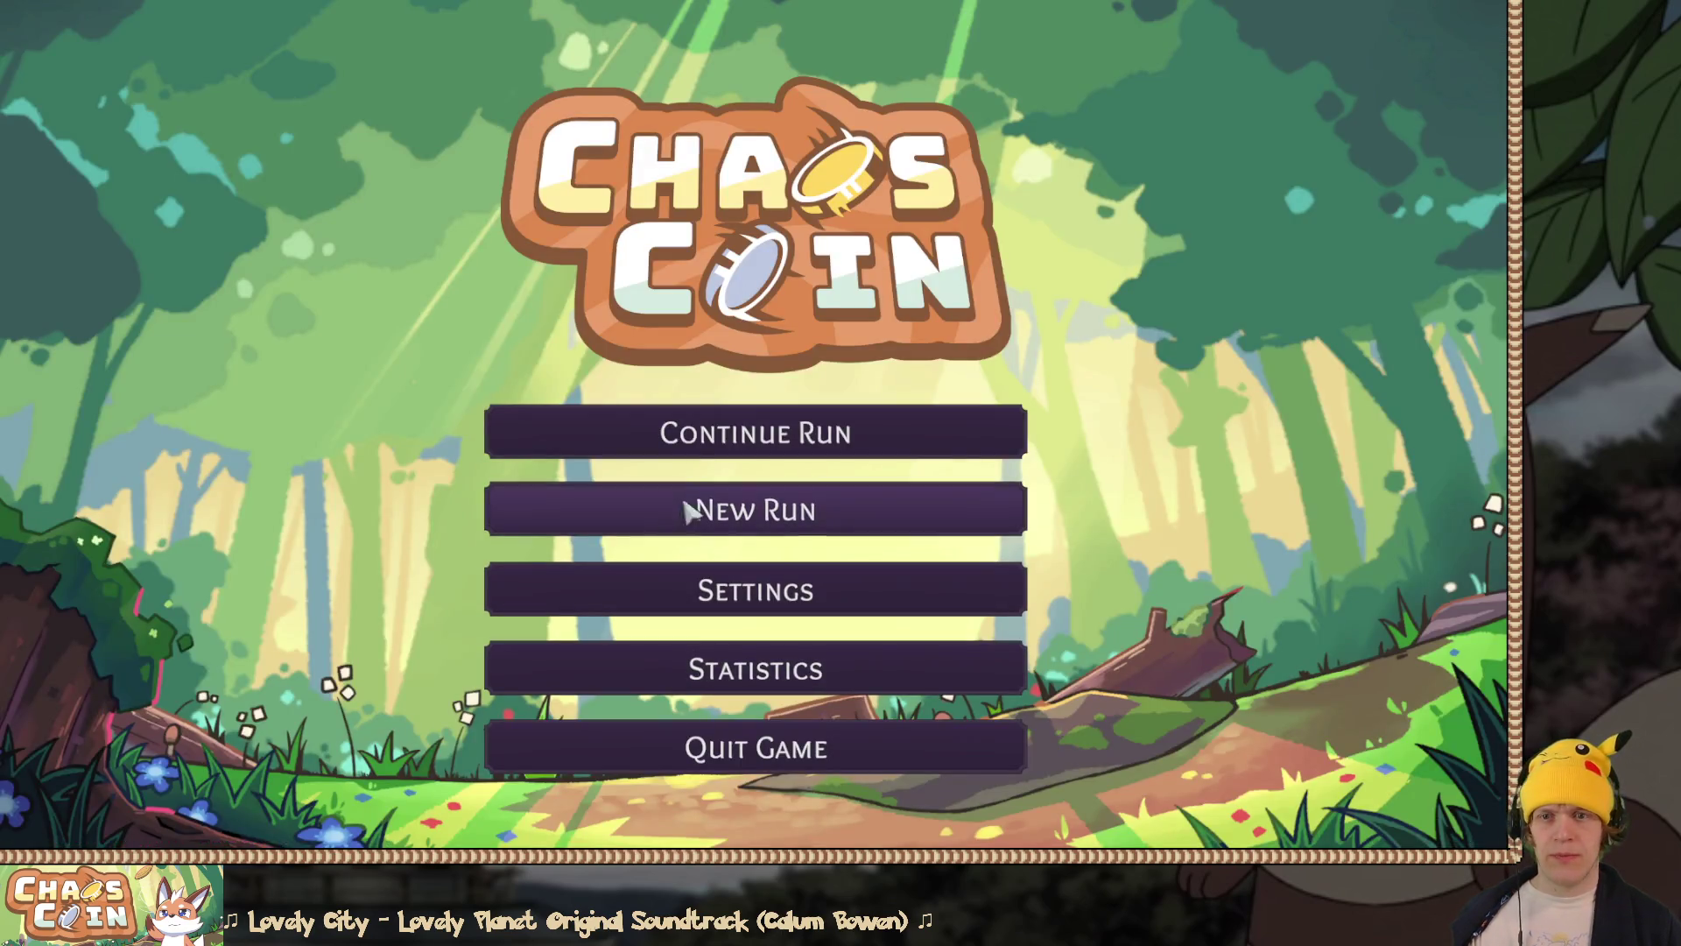
click(712, 429)
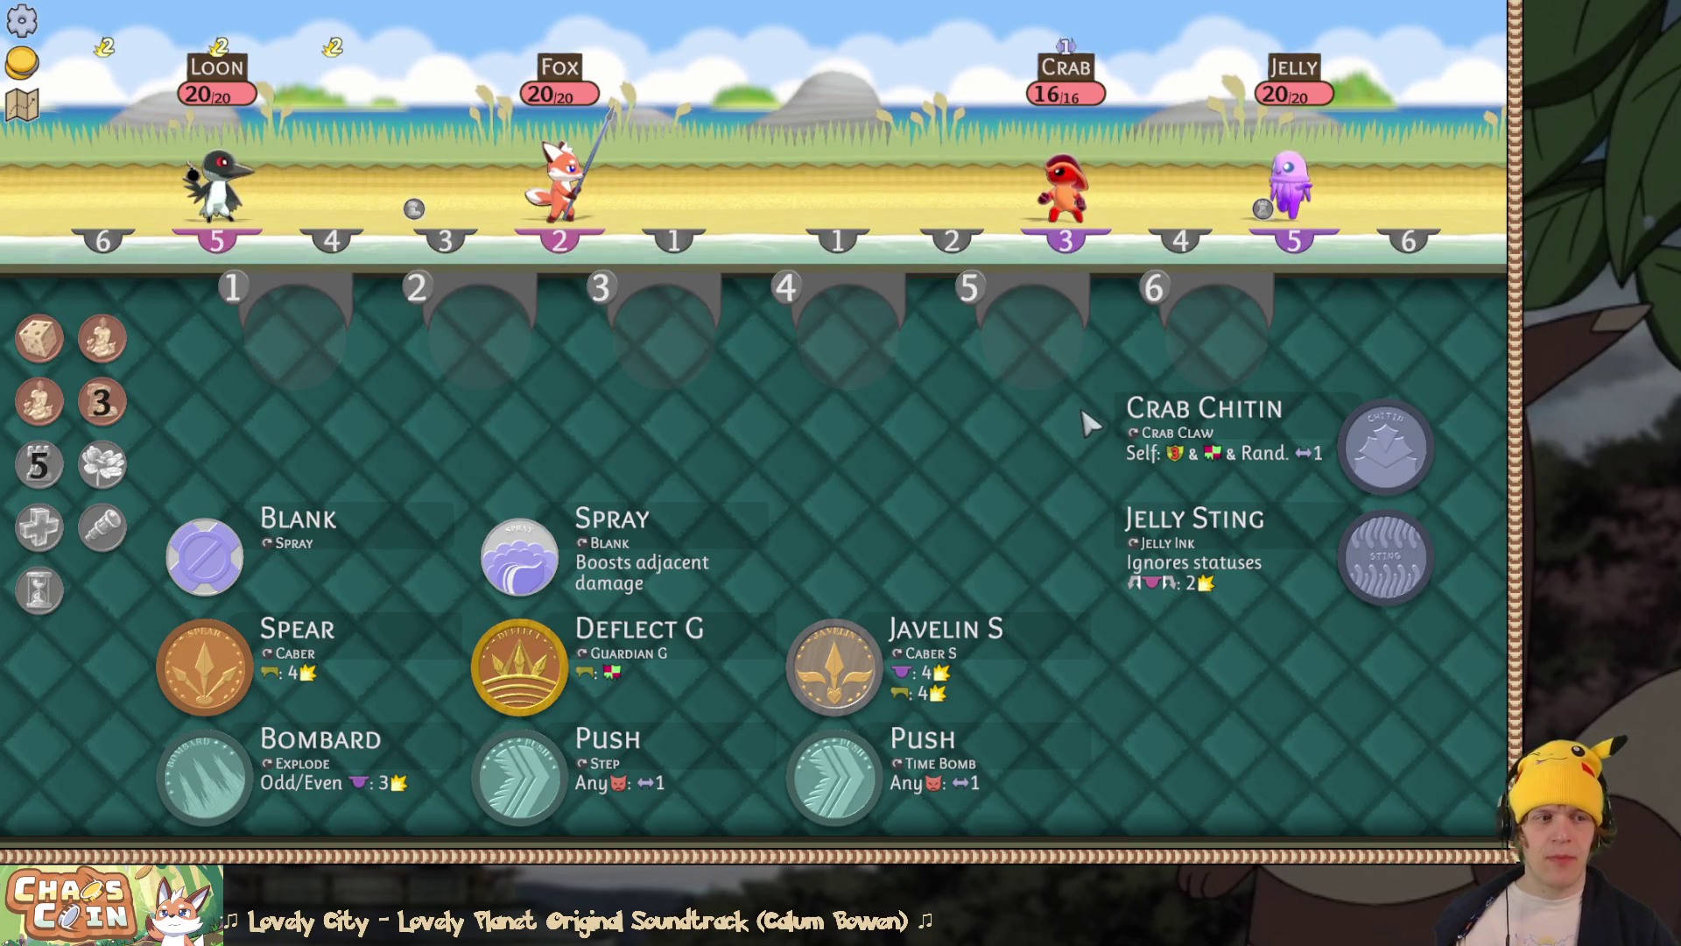
key(alt+Tab)
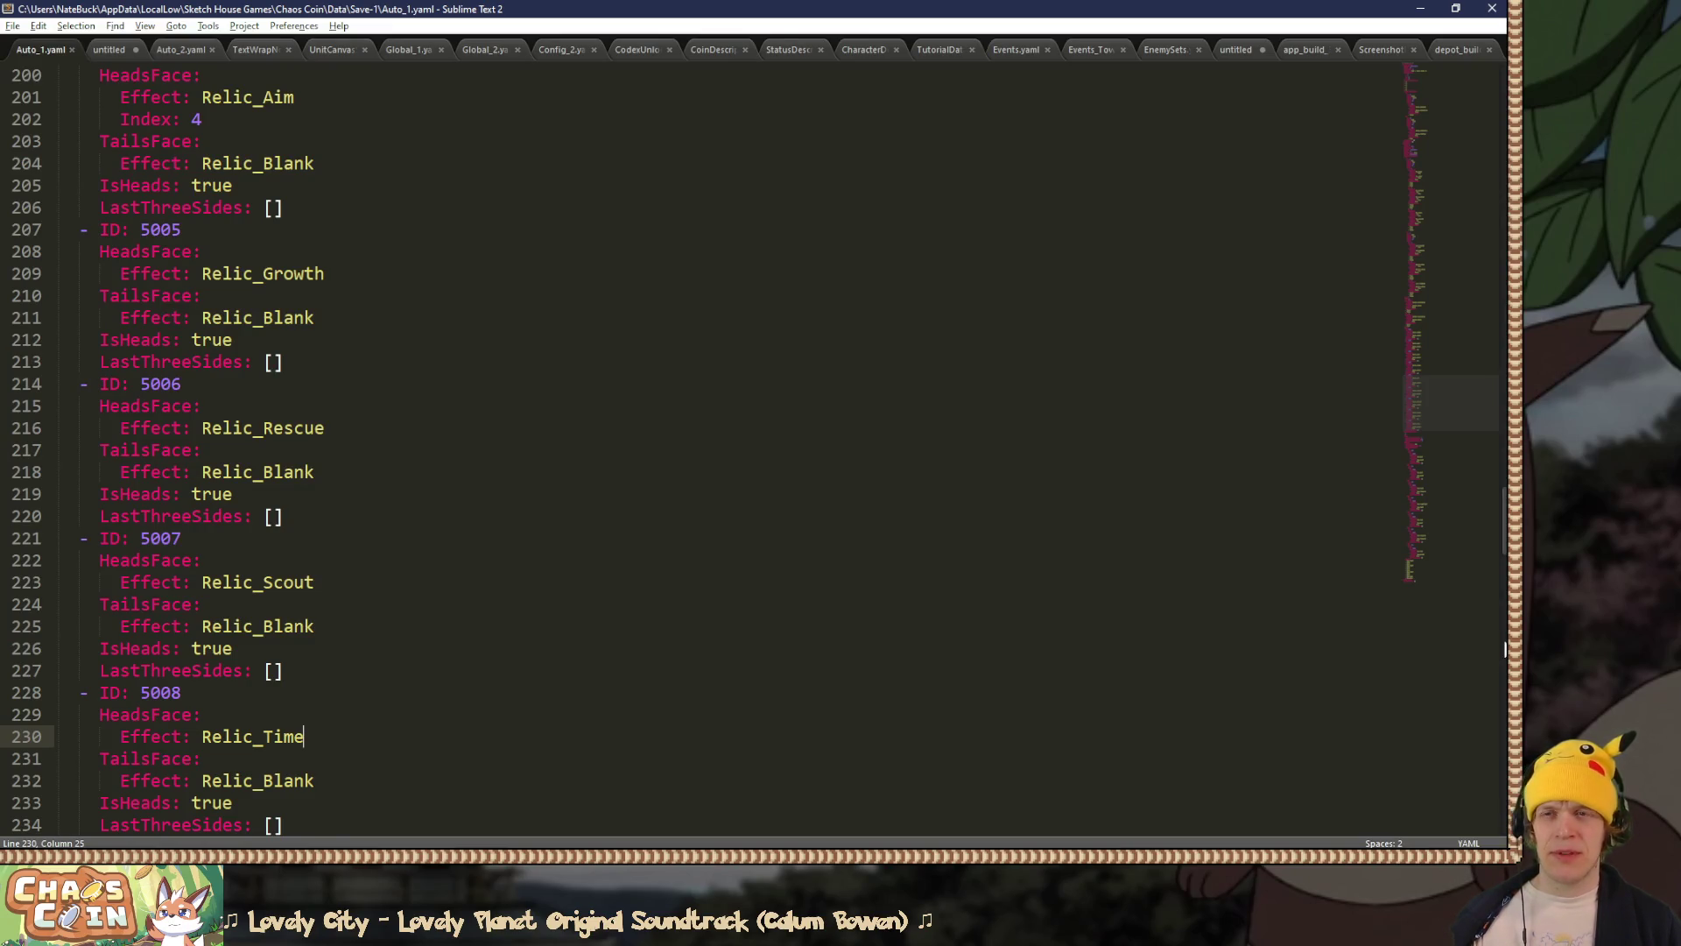
Step: Place carets after IDs 5005 and 5006, then undo the inserted wow! text on those lines
click(737, 385)
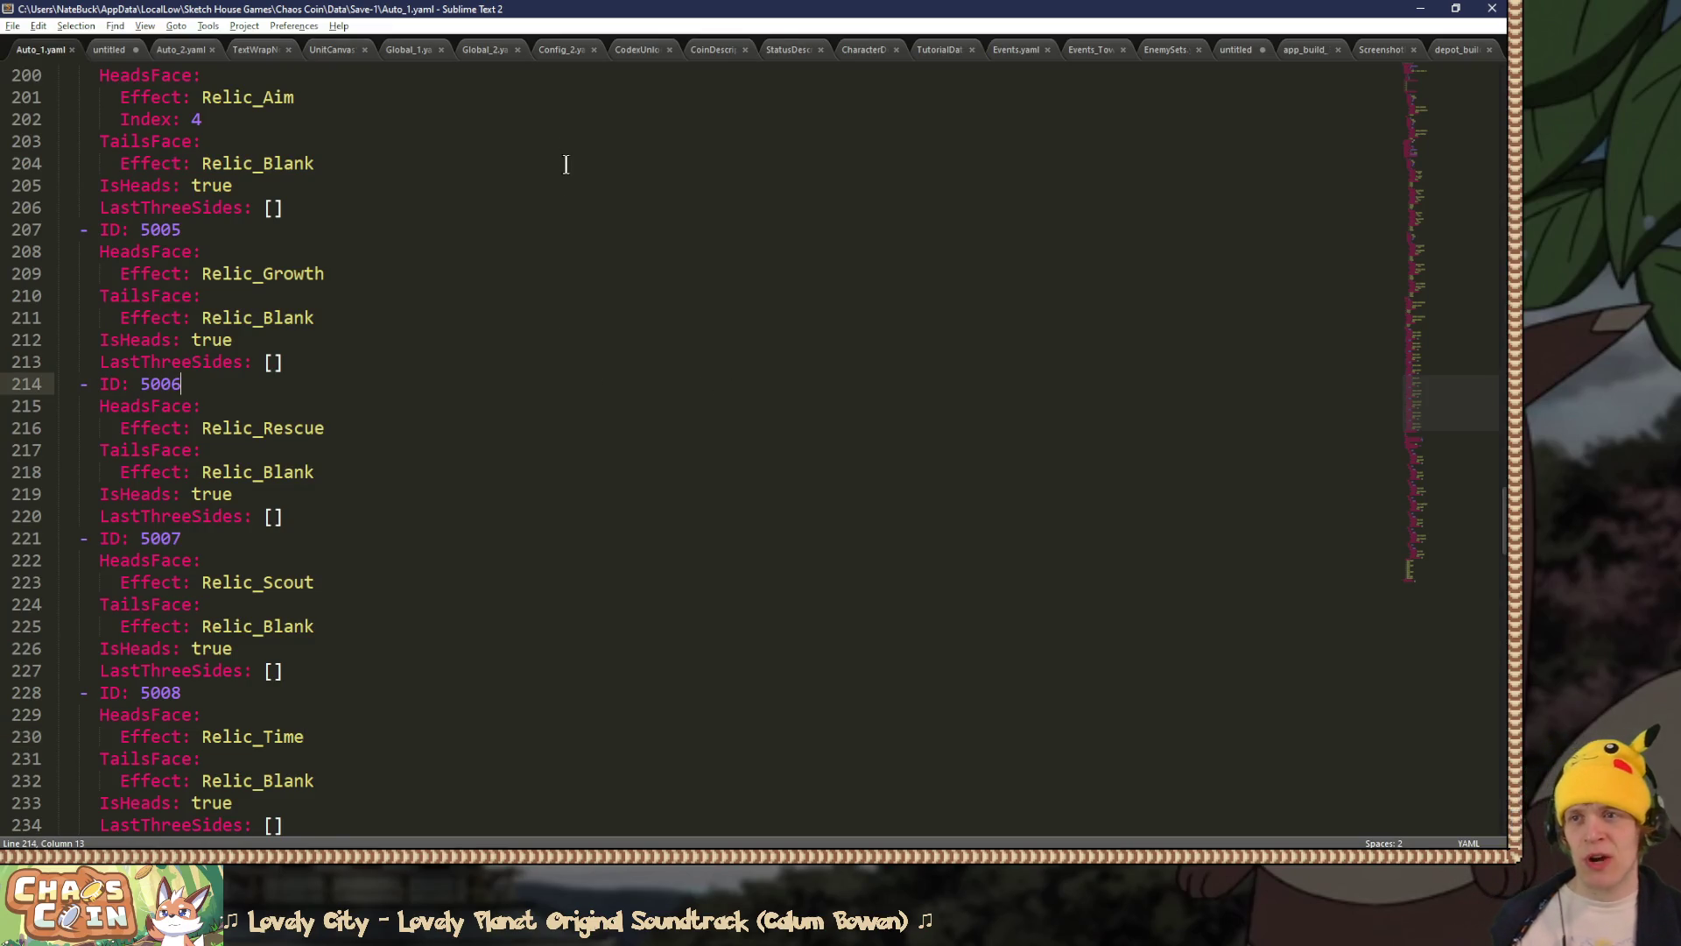
click(1128, 204)
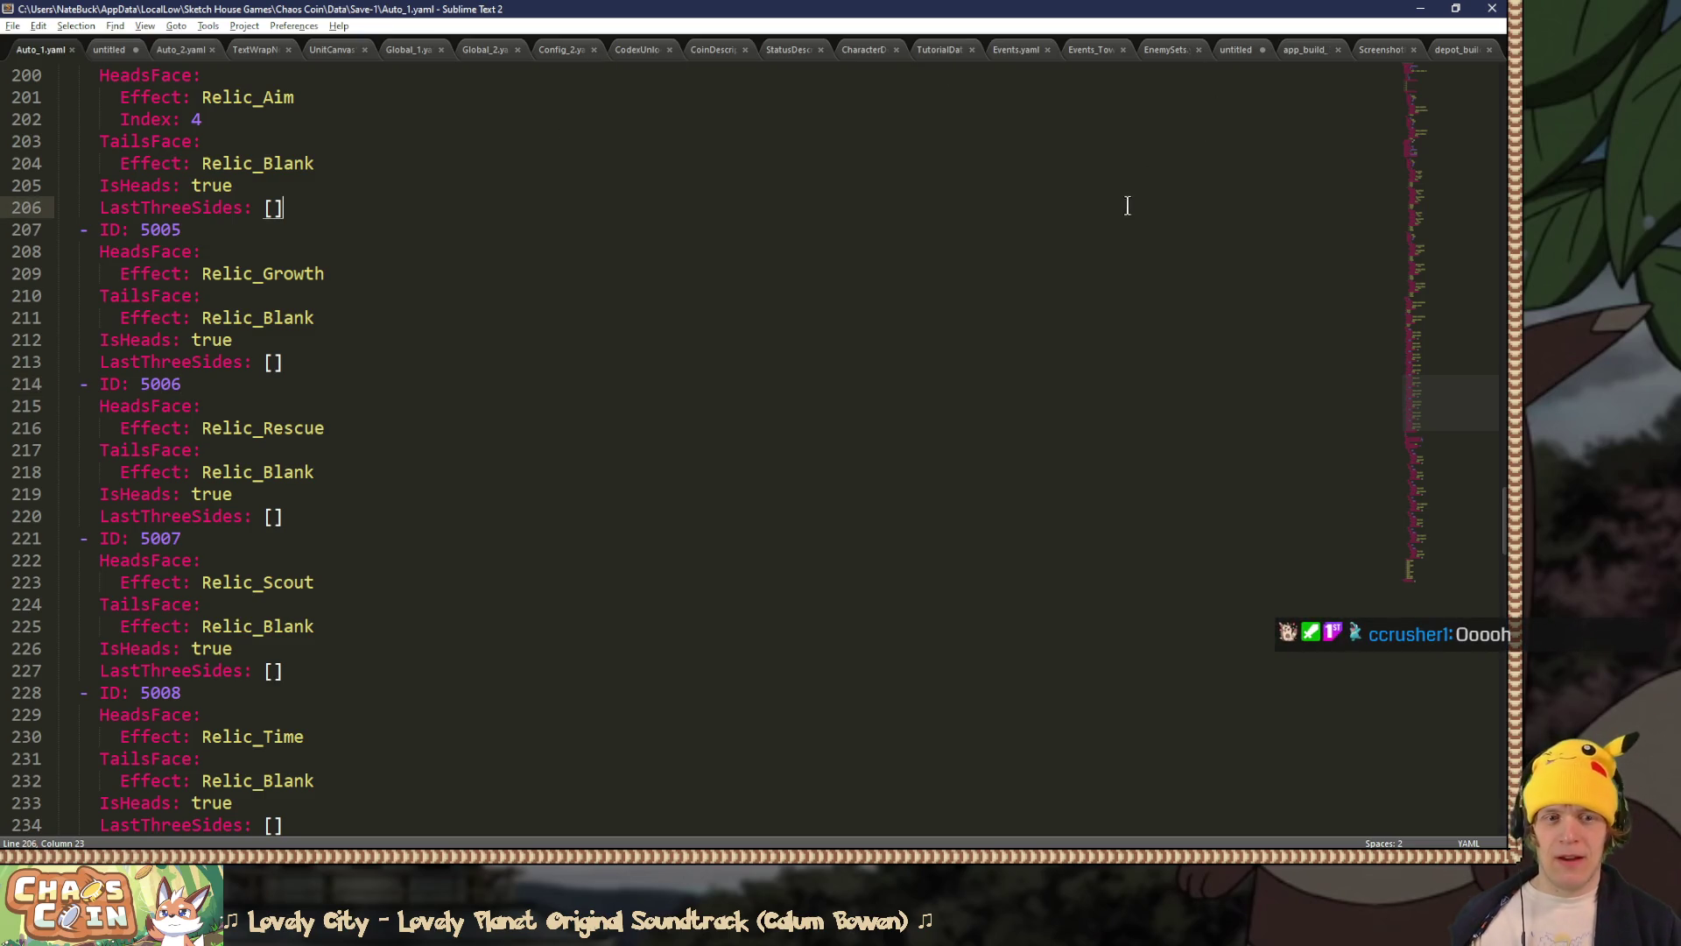
scroll(1183, 549, up, 1)
scroll(1185, 549, down, 1)
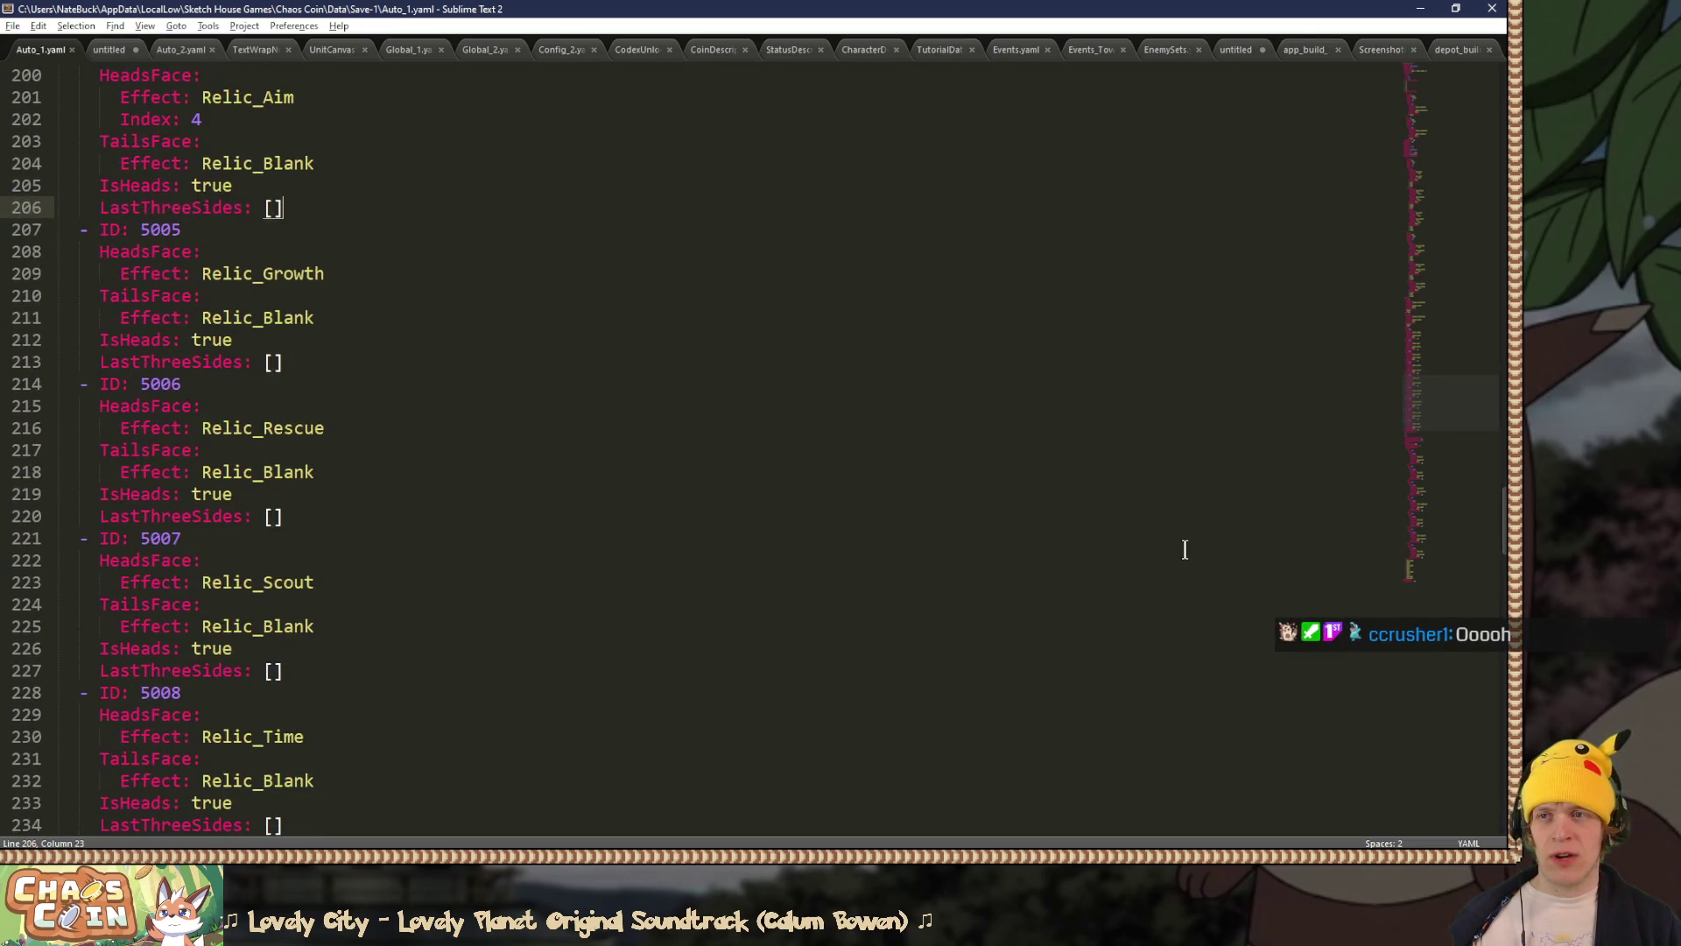
click(387, 229)
ctrl+click(391, 384)
text(wow!)
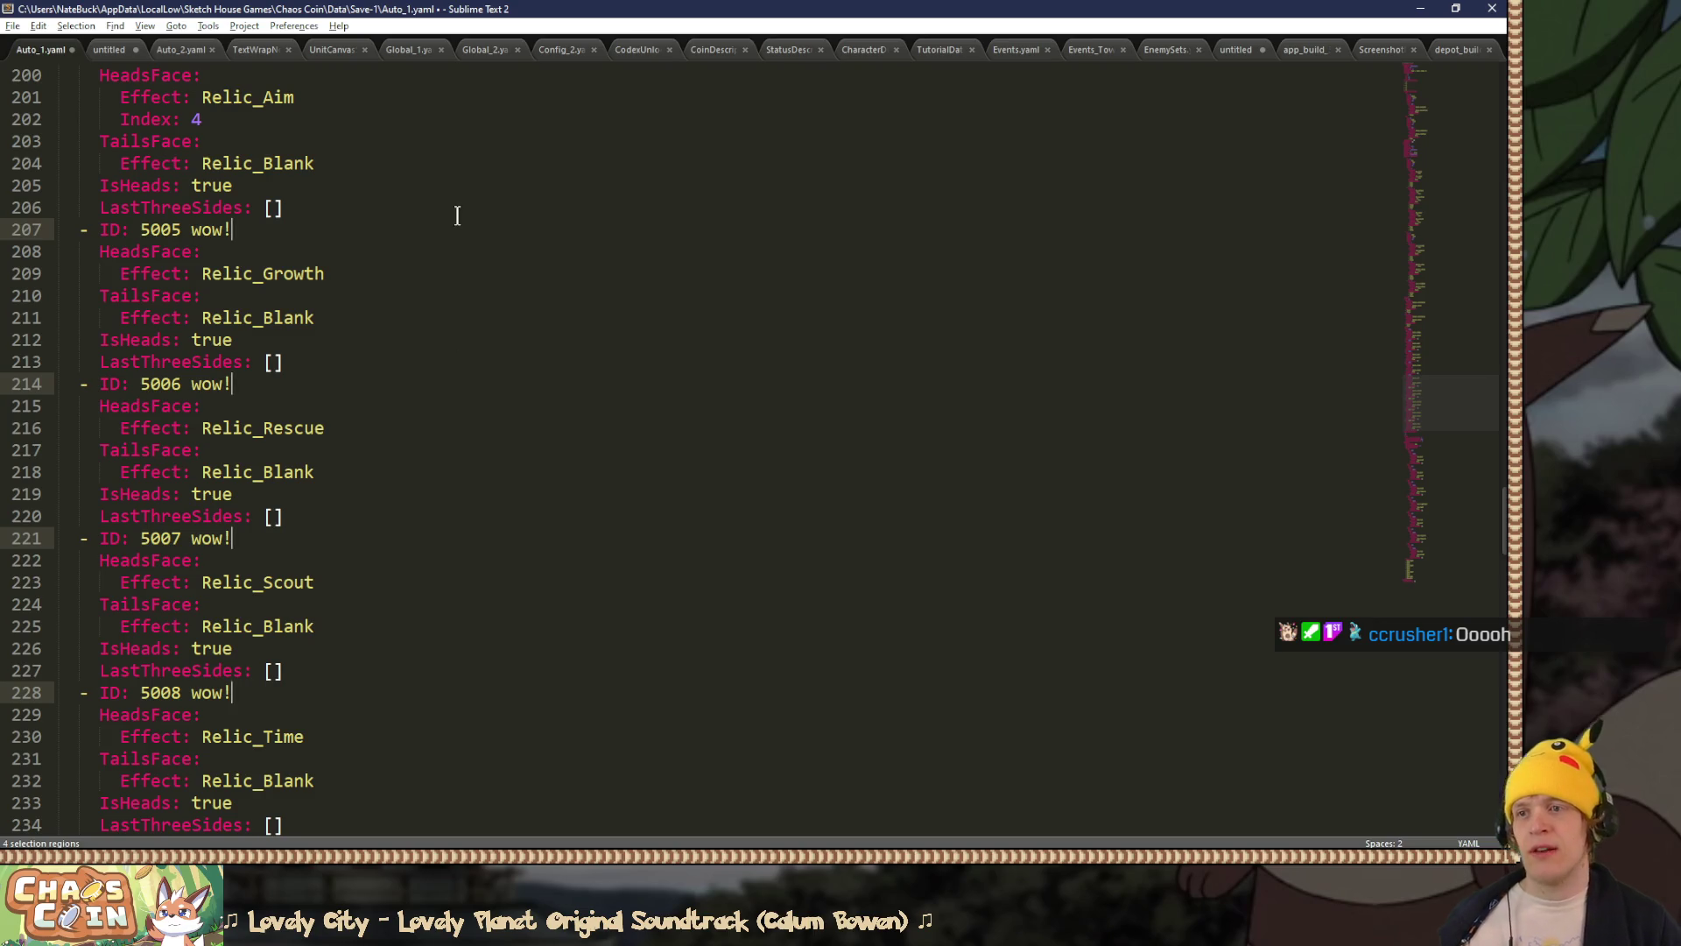
key(ctrl+z)
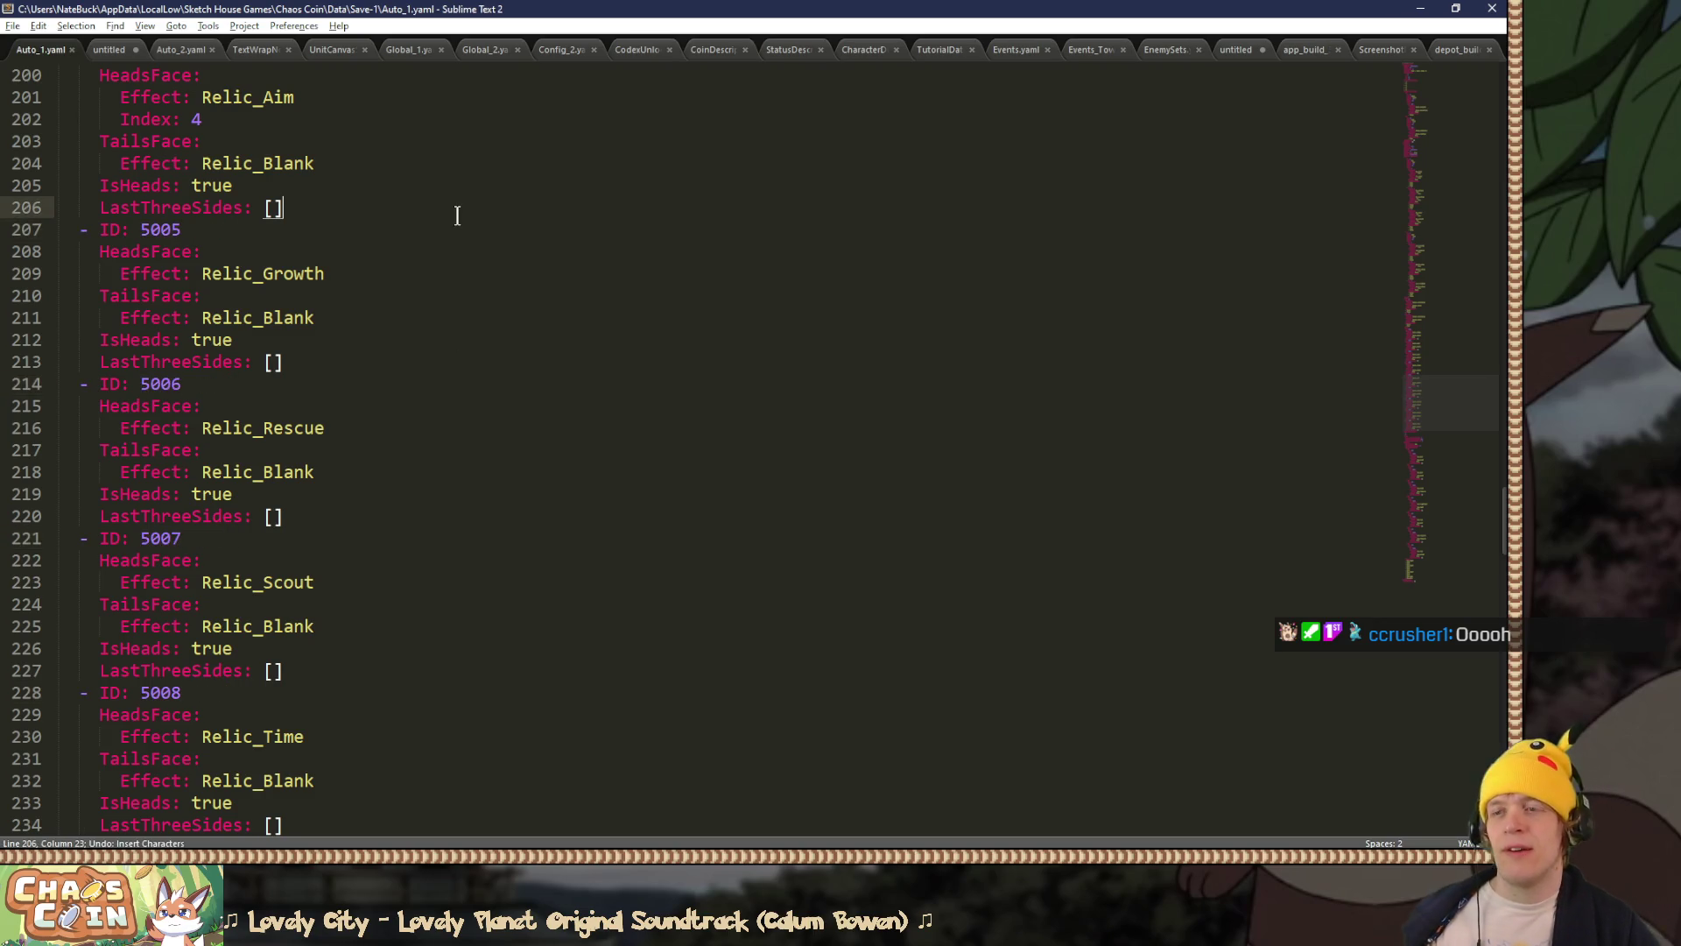
Step: Dismiss the context menu and syntax list unchanged, then minimize Sublime Text to show the game
right_click(226, 169)
click(149, 145)
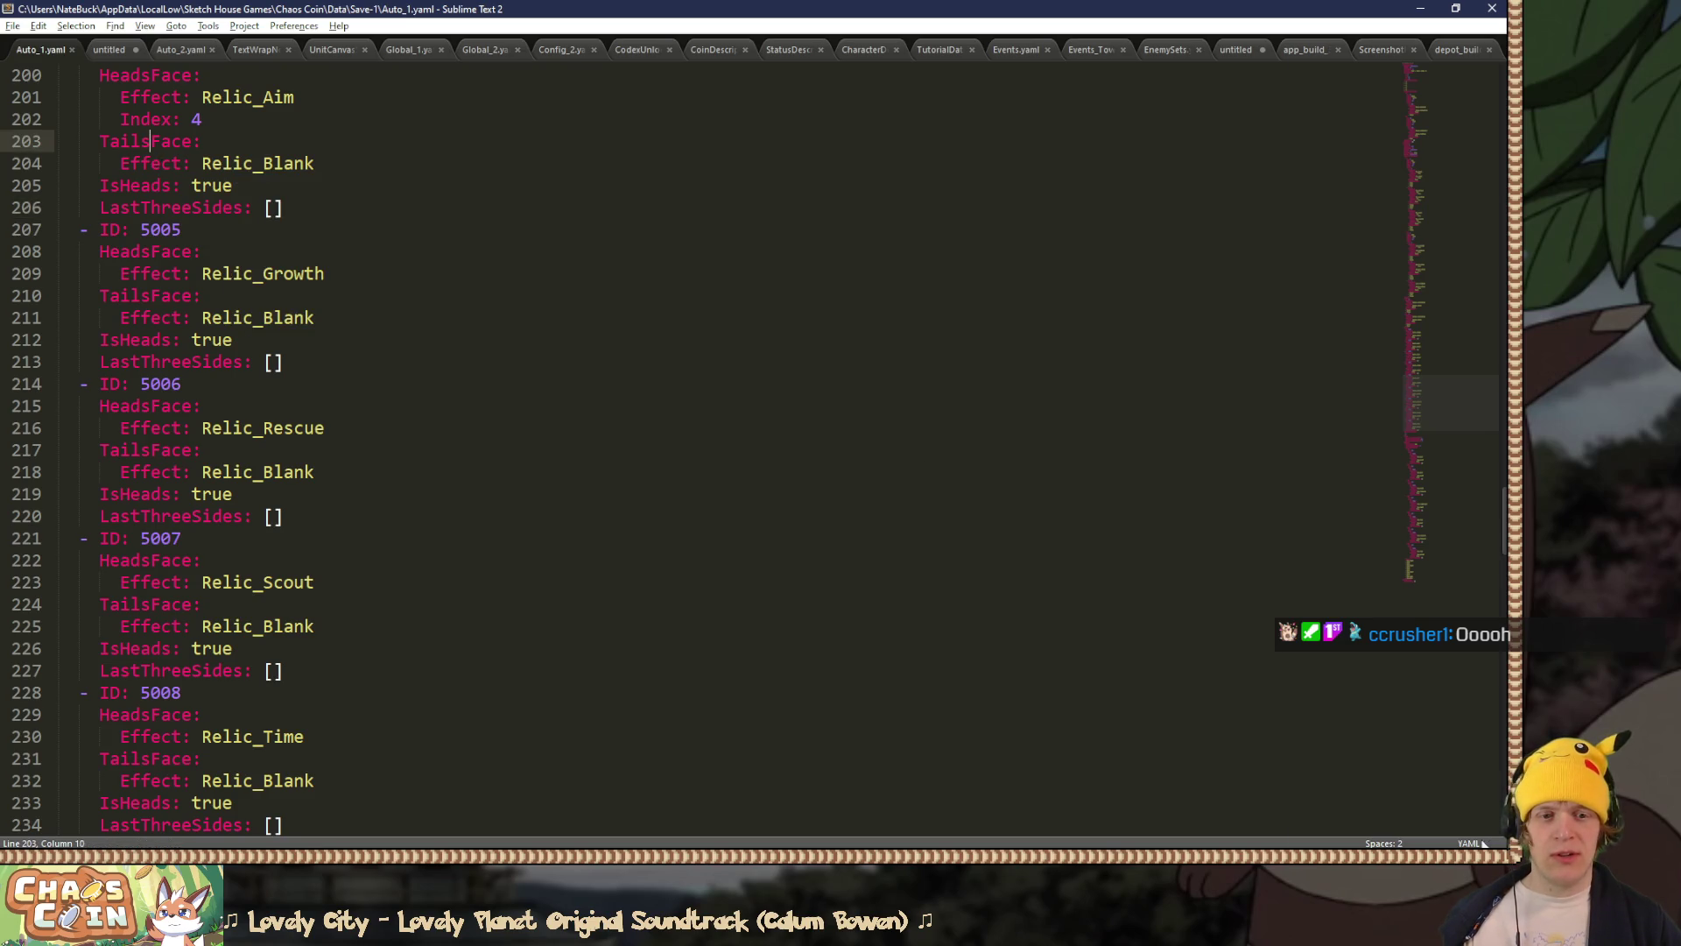
click(1484, 844)
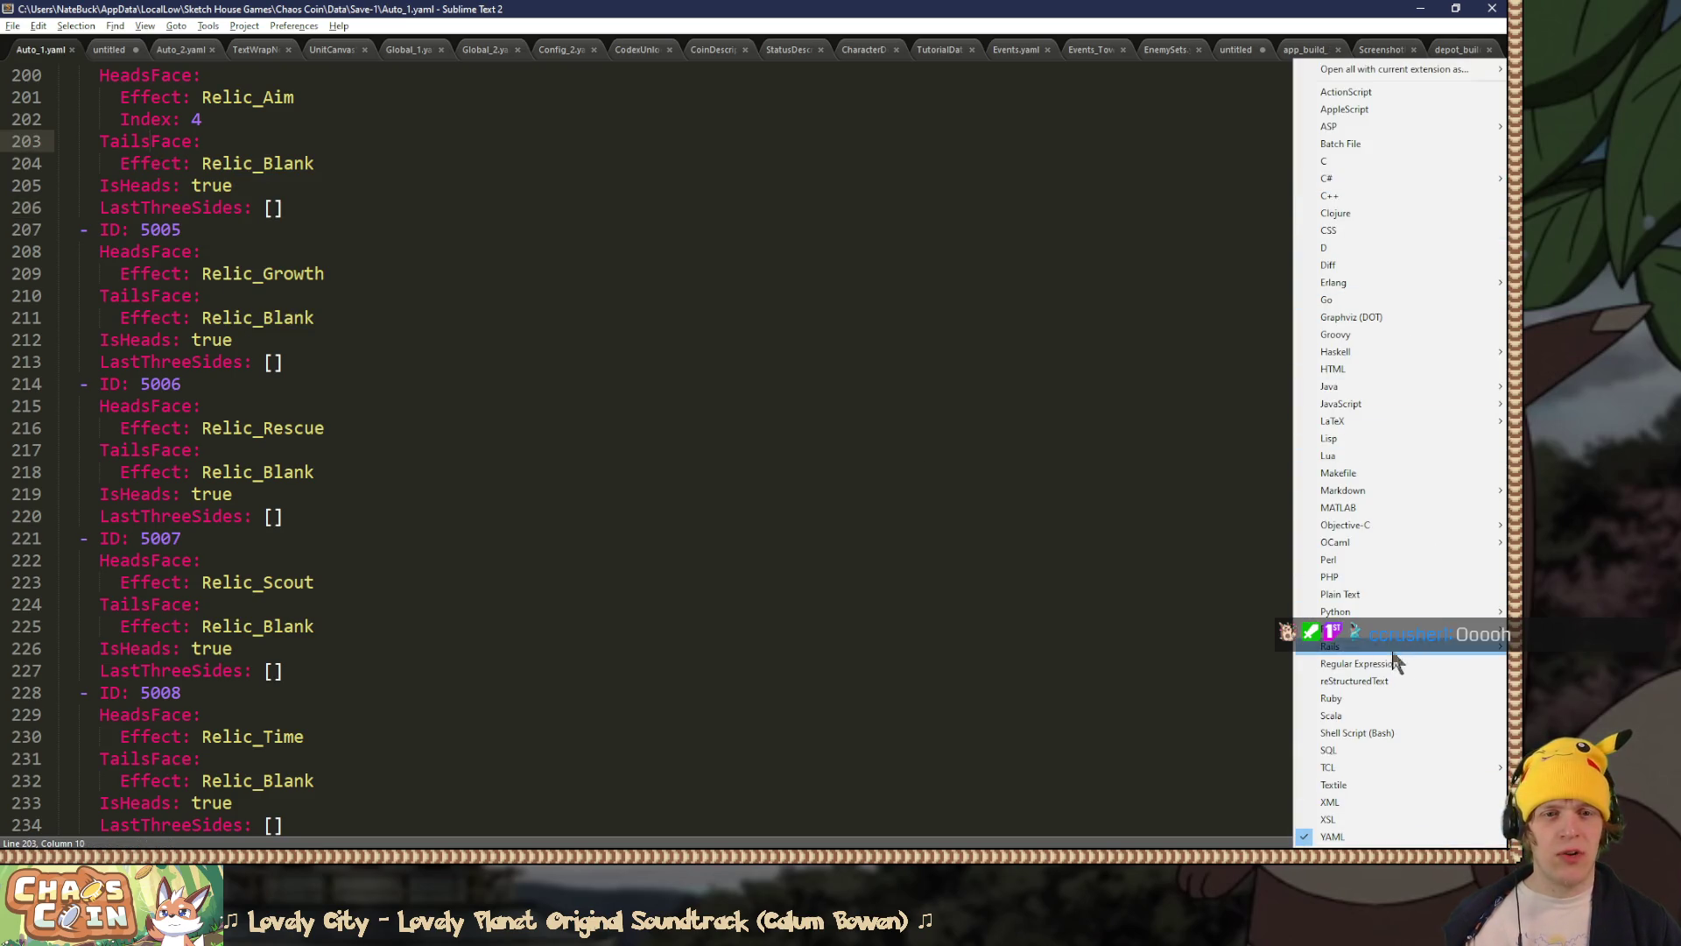
click(1004, 374)
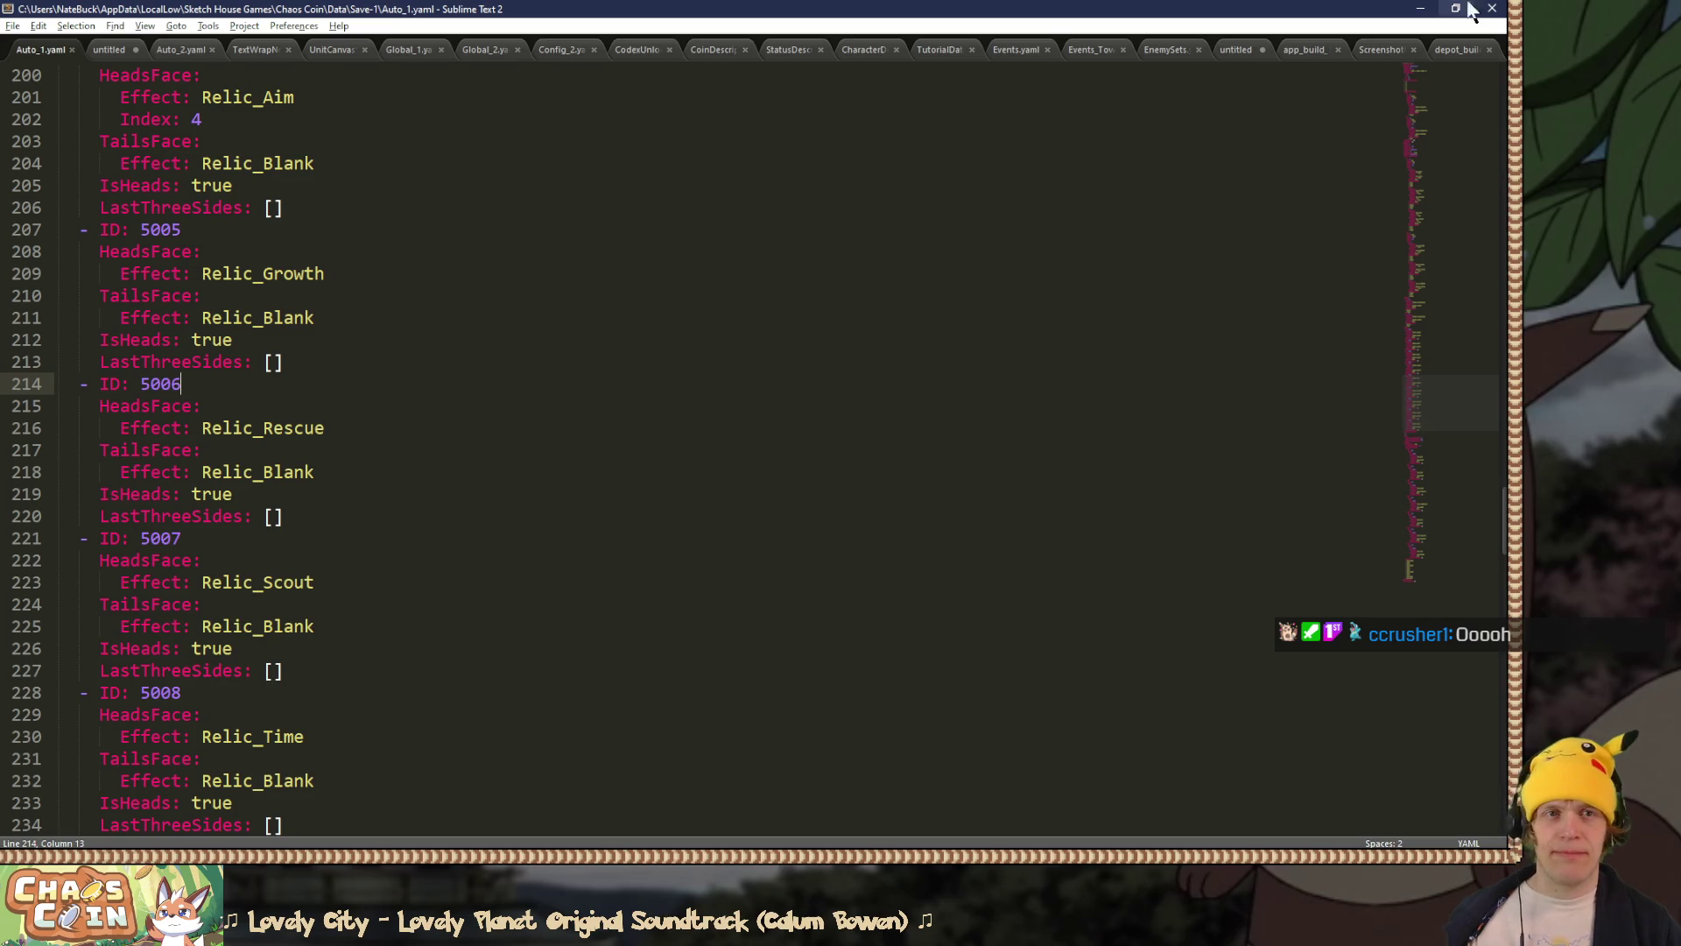
click(1424, 9)
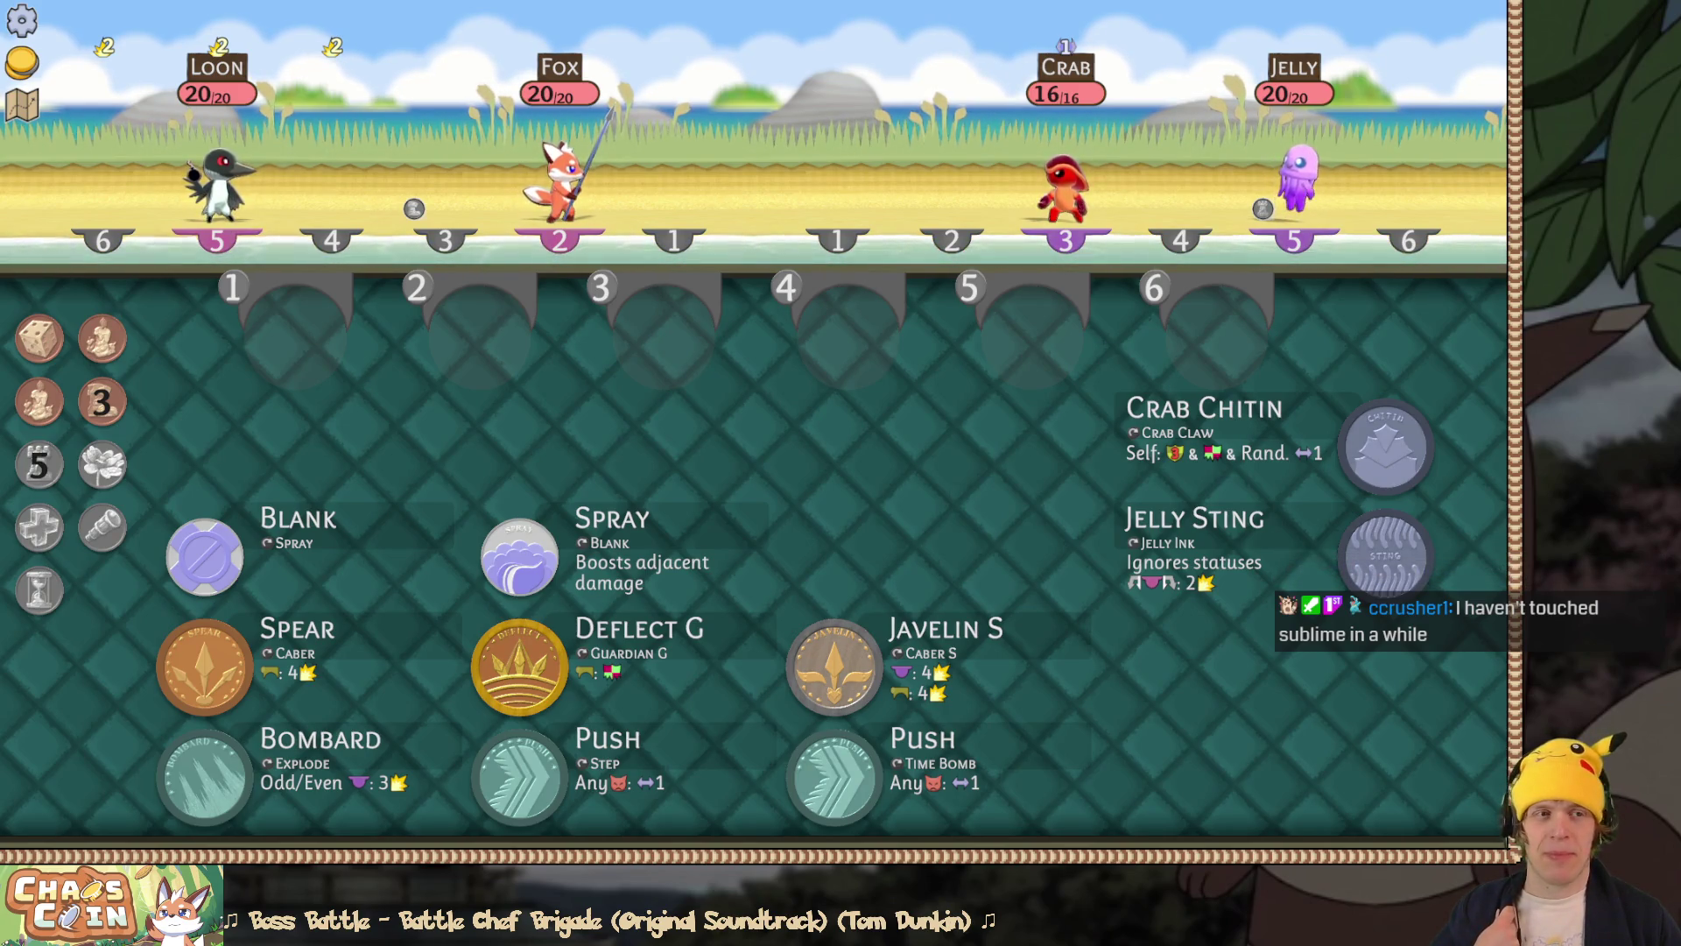
Step: Leave the battle board and bring up Paint.NET with the layered RelicMelt.png image
key(alt+Tab)
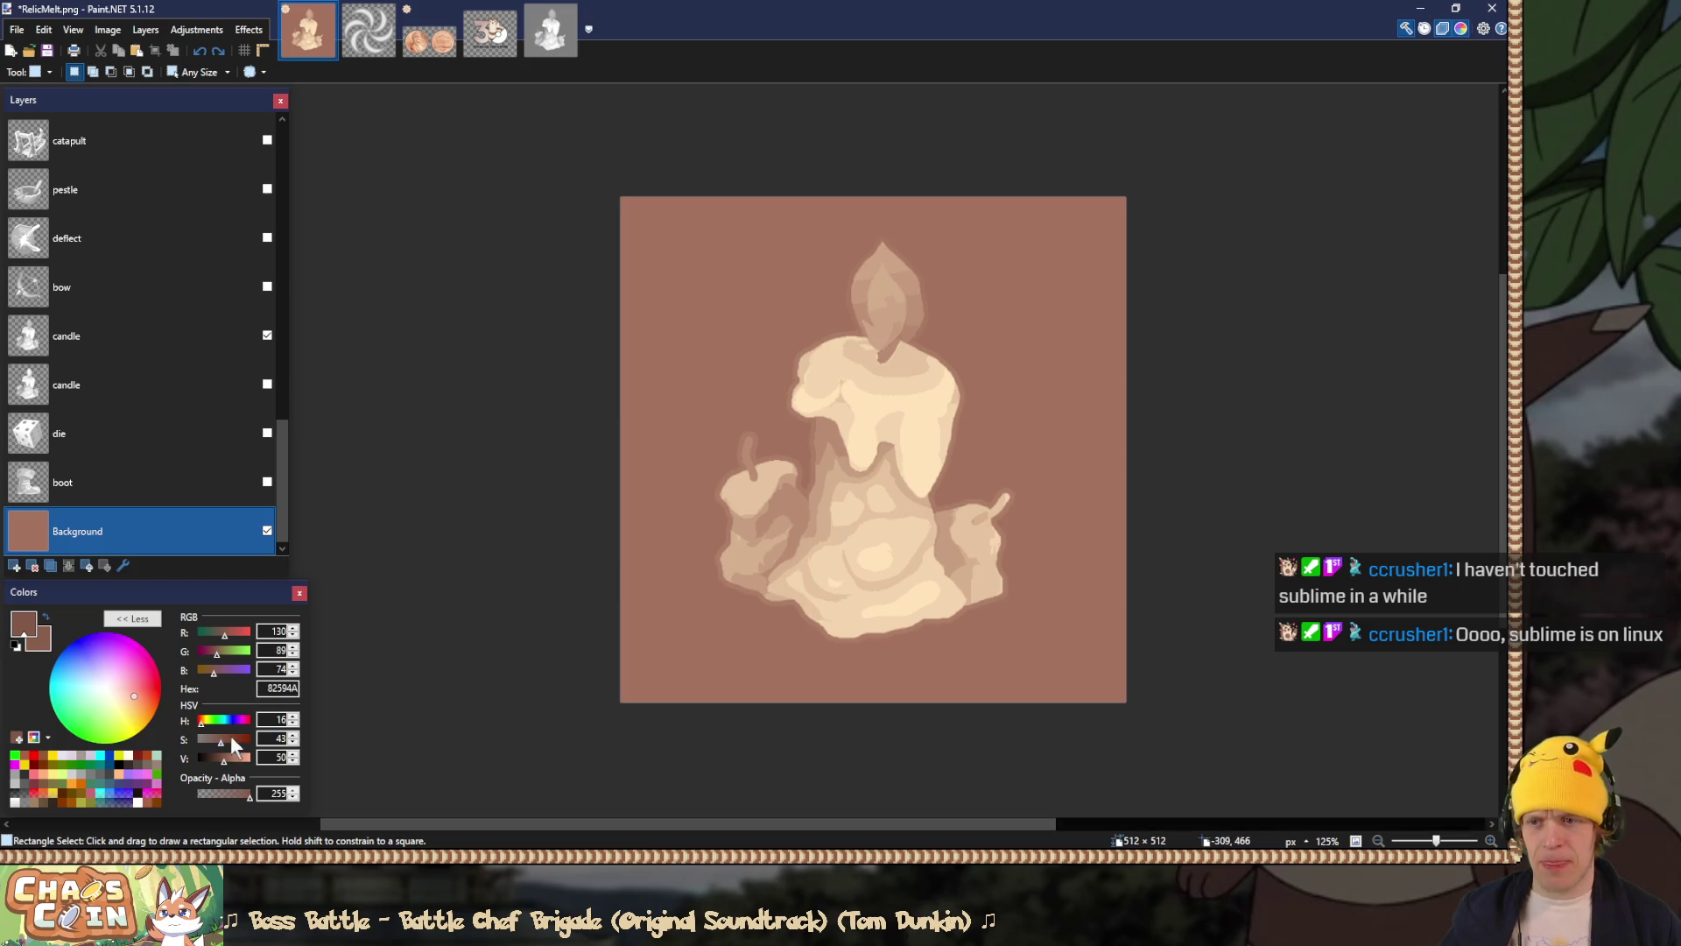
Step: Fill the left half of the RelicMelt background grey, then hide the upper candle layer
mouse_move(228, 756)
mouse_down()
mouse_move(246, 759)
mouse_move(197, 739)
mouse_move(232, 764)
mouse_up()
scroll(225, 758, down, 3)
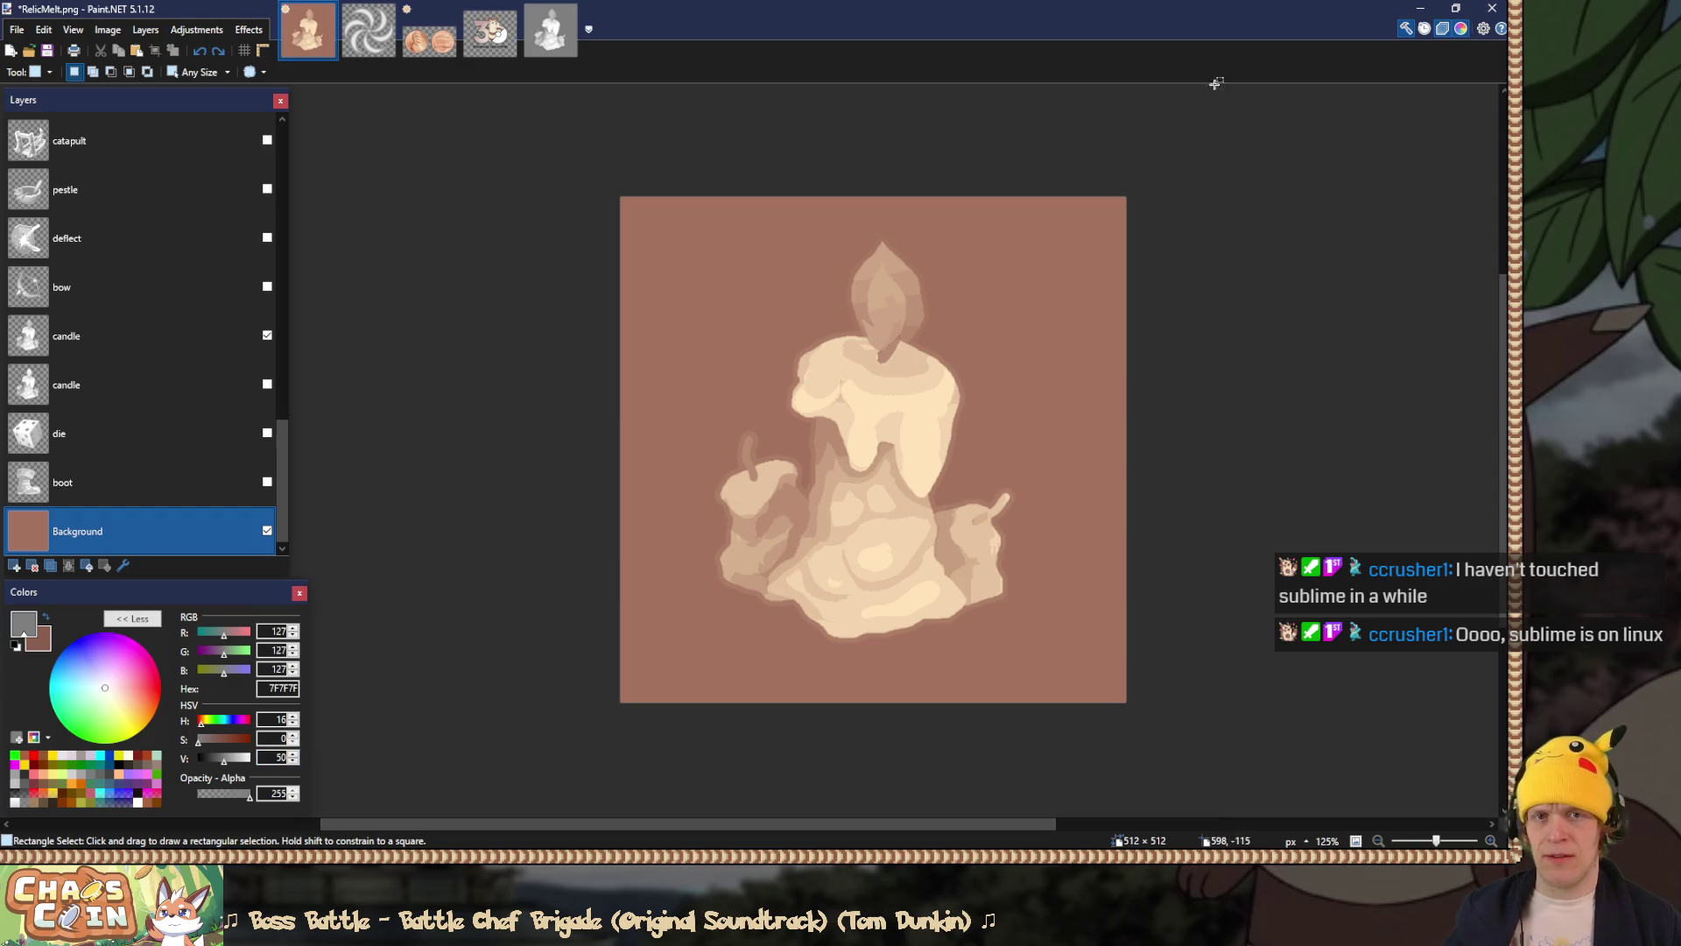
mouse_move(1213, 129)
mouse_down()
mouse_move(1076, 320)
mouse_move(849, 762)
mouse_up()
click(854, 762)
mouse_move(601, 741)
mouse_down()
mouse_move(725, 600)
mouse_move(857, 32)
mouse_move(874, 52)
mouse_up()
key(f)
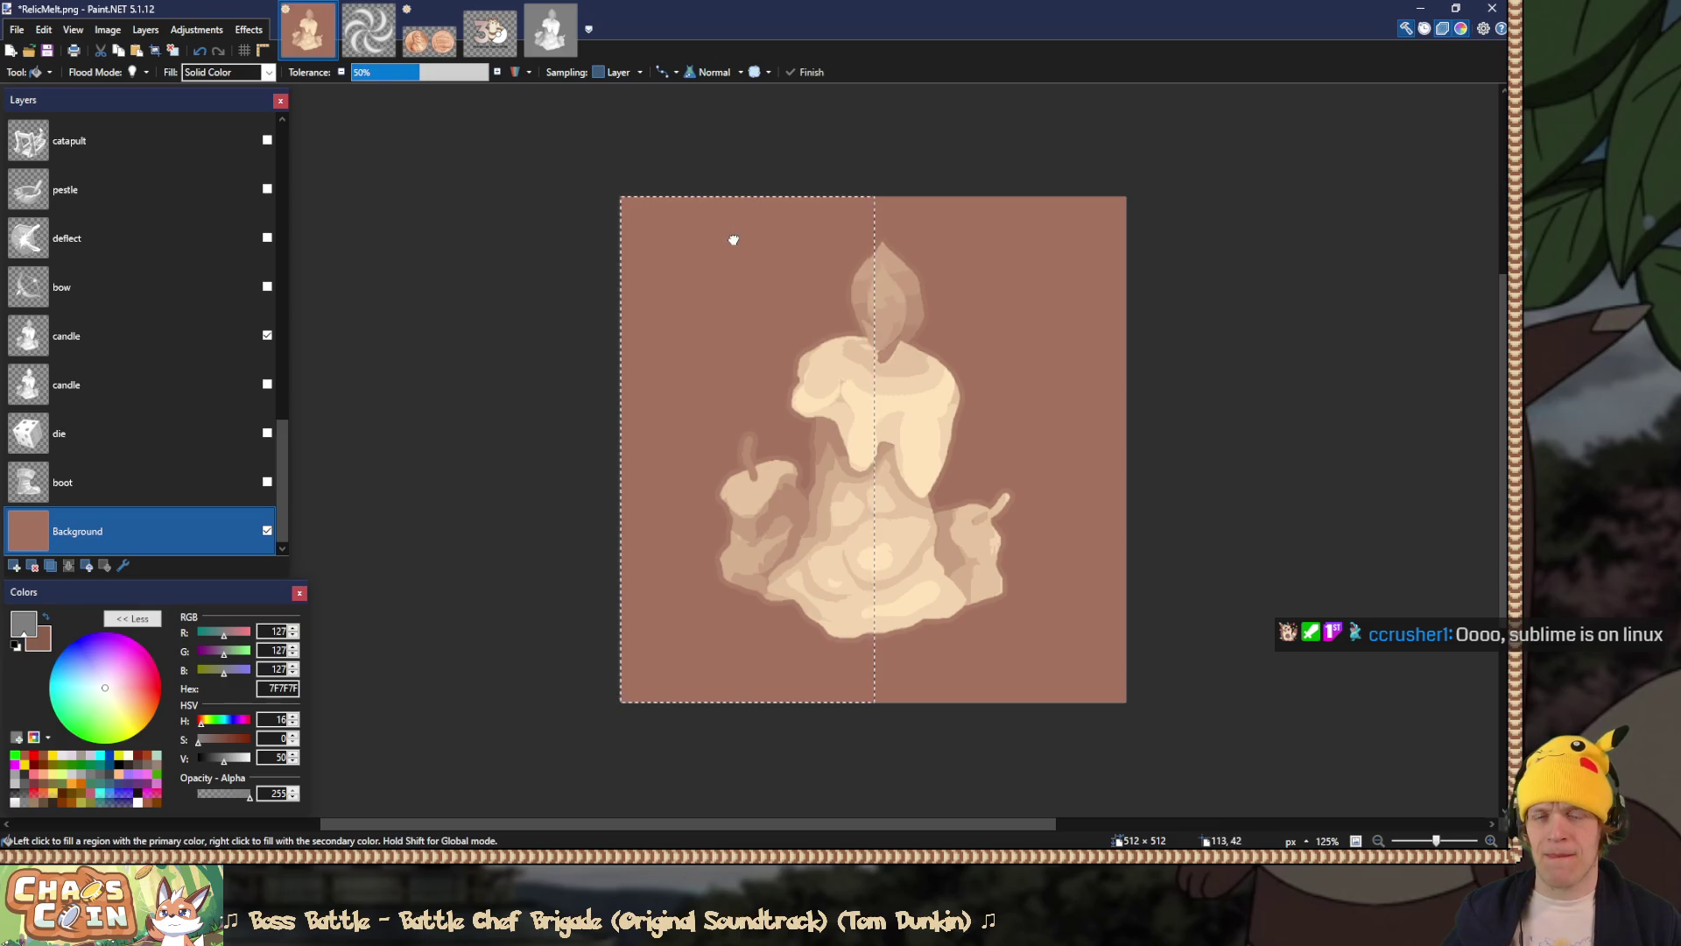
click(726, 233)
key(s)
key(ctrl+d)
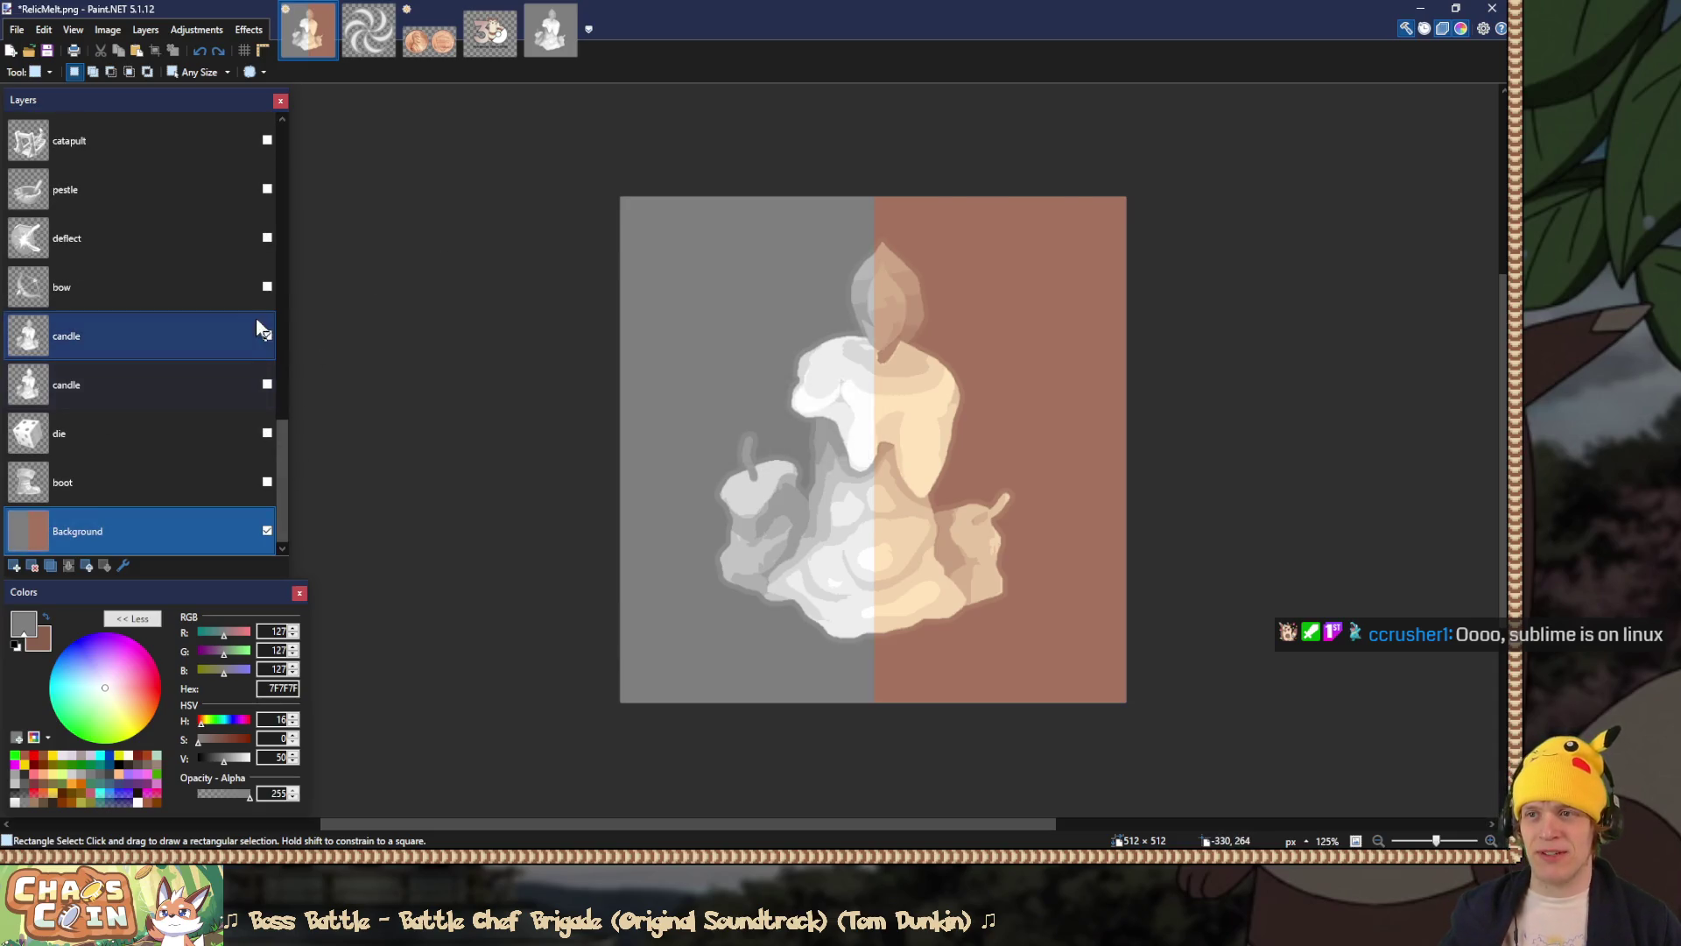
click(267, 336)
drag(282, 469, 284, 368)
Step: Show the rescue layer in Overlay blend, flatten, overwrite RelicRescue.png, then restore the layers
click(267, 255)
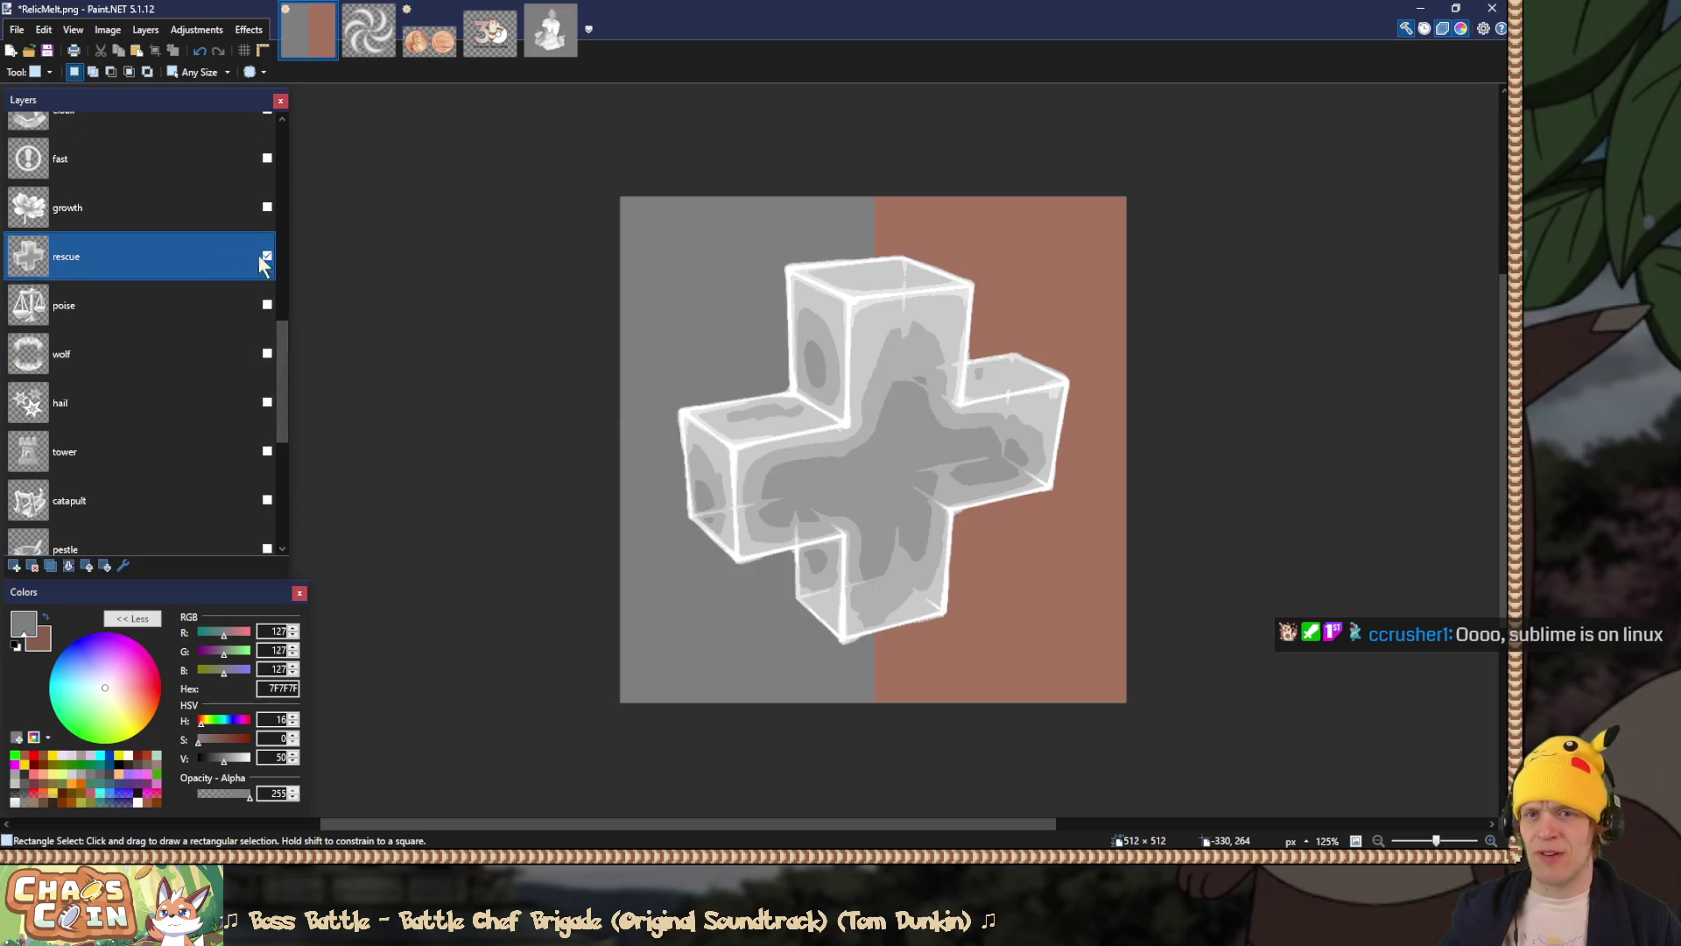
double_click(164, 263)
click(740, 449)
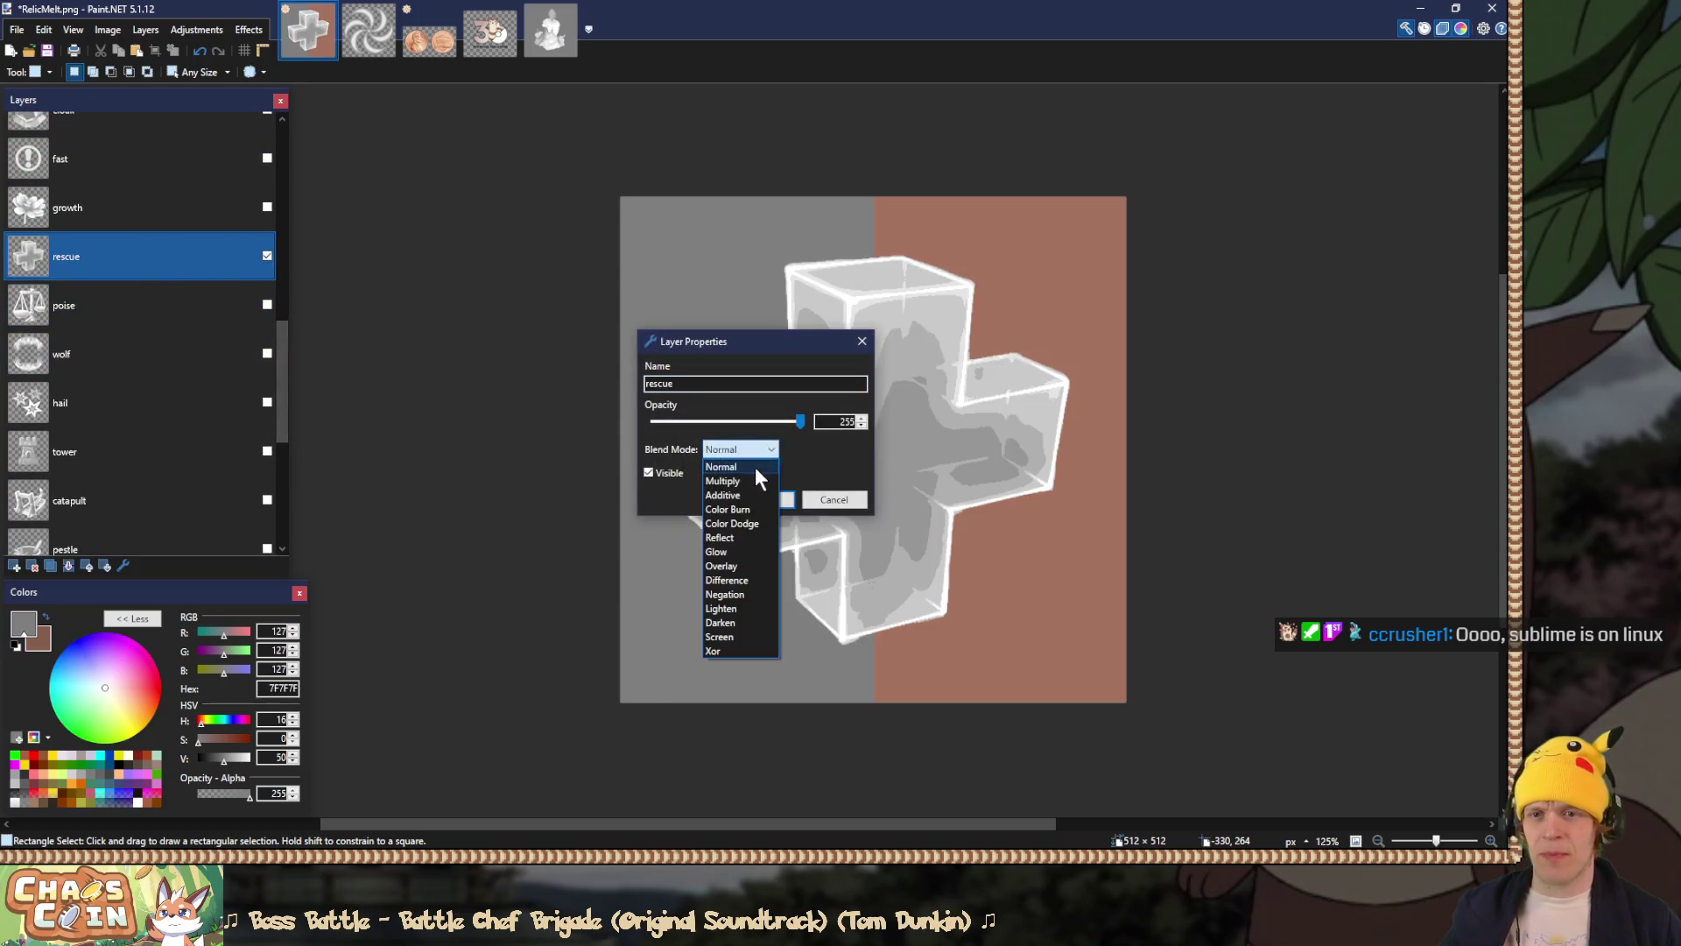
click(750, 578)
click(761, 500)
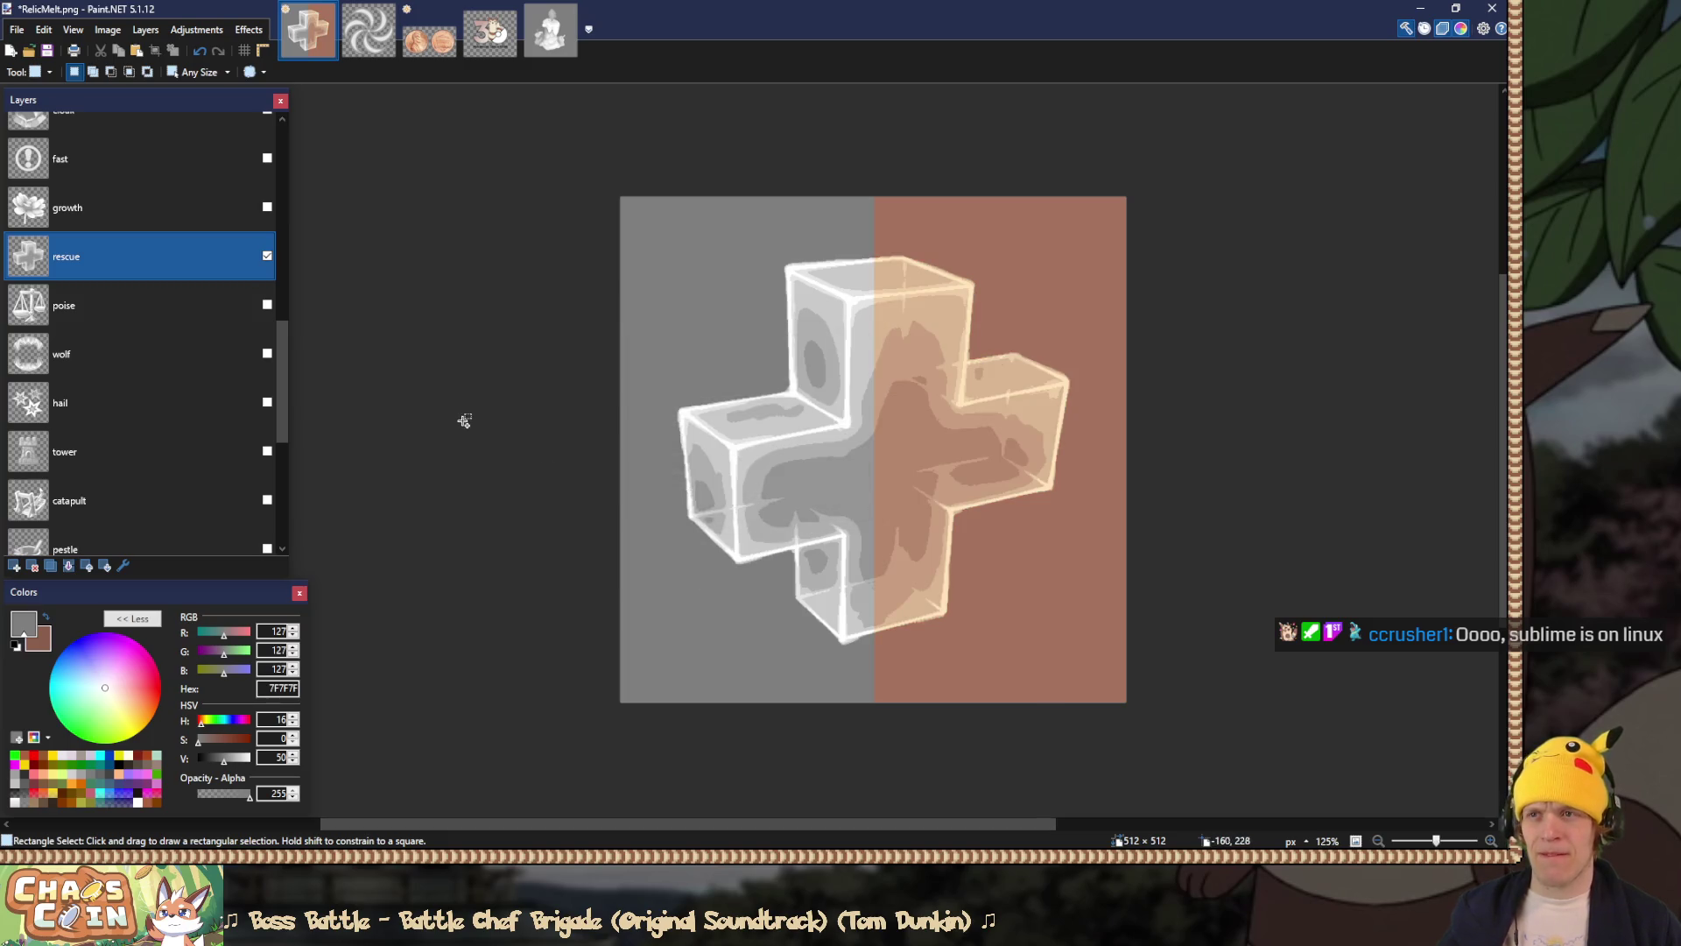
key(ctrl+shift+f)
key(ctrl+shift+s)
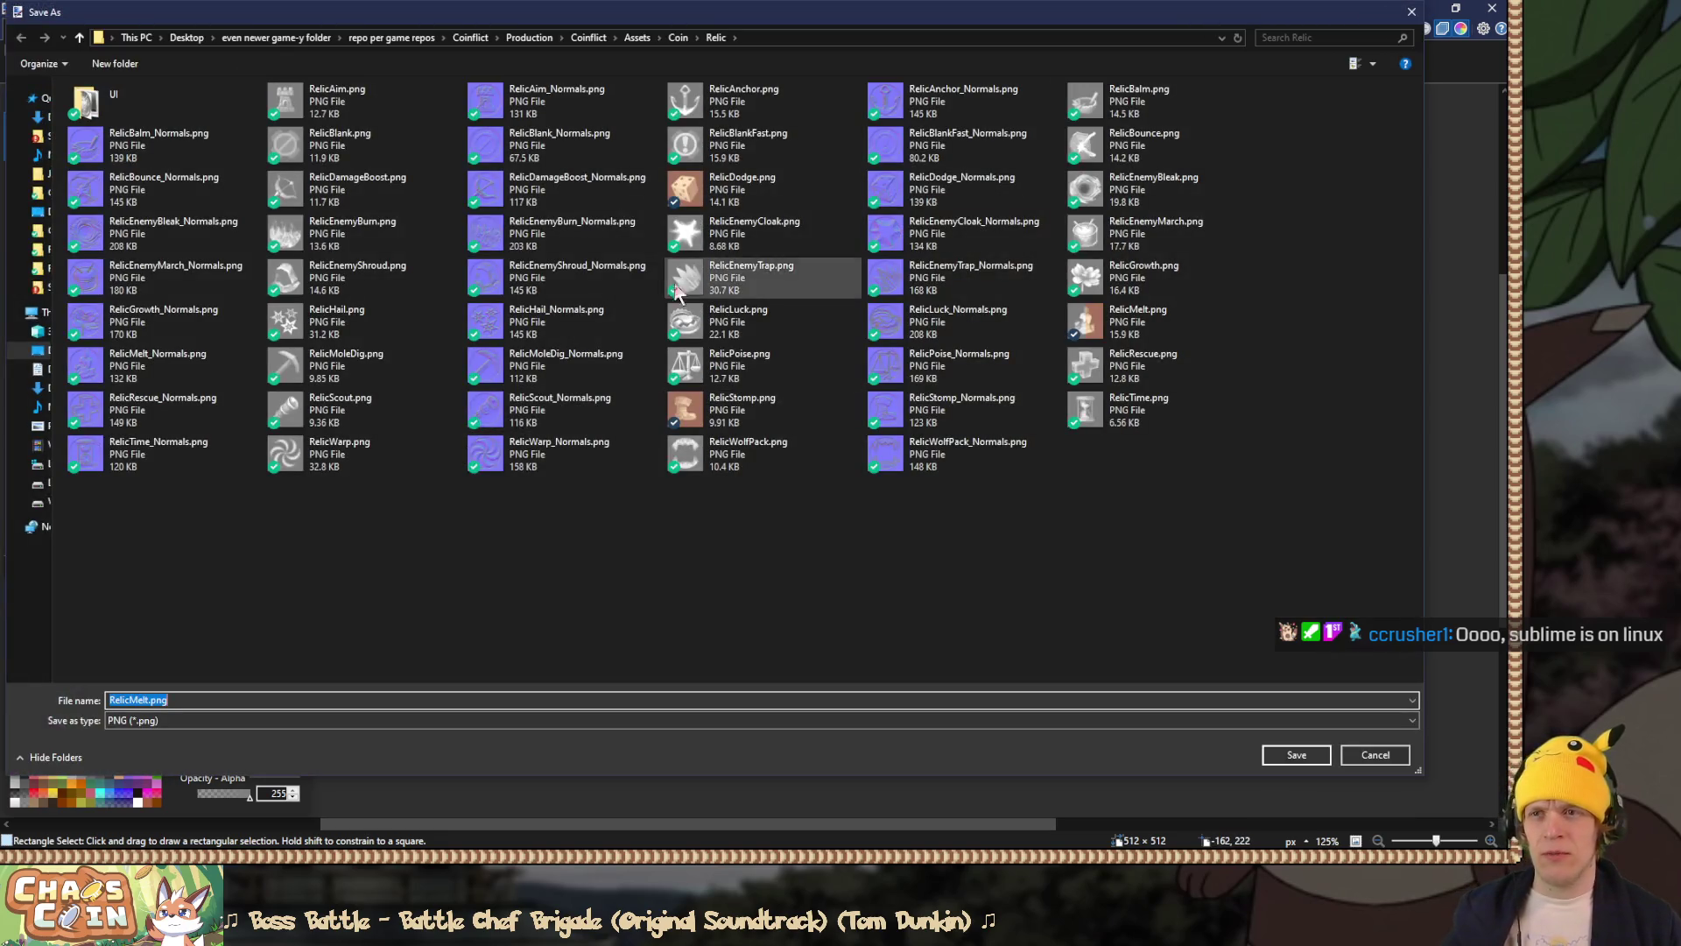
double_click(1152, 366)
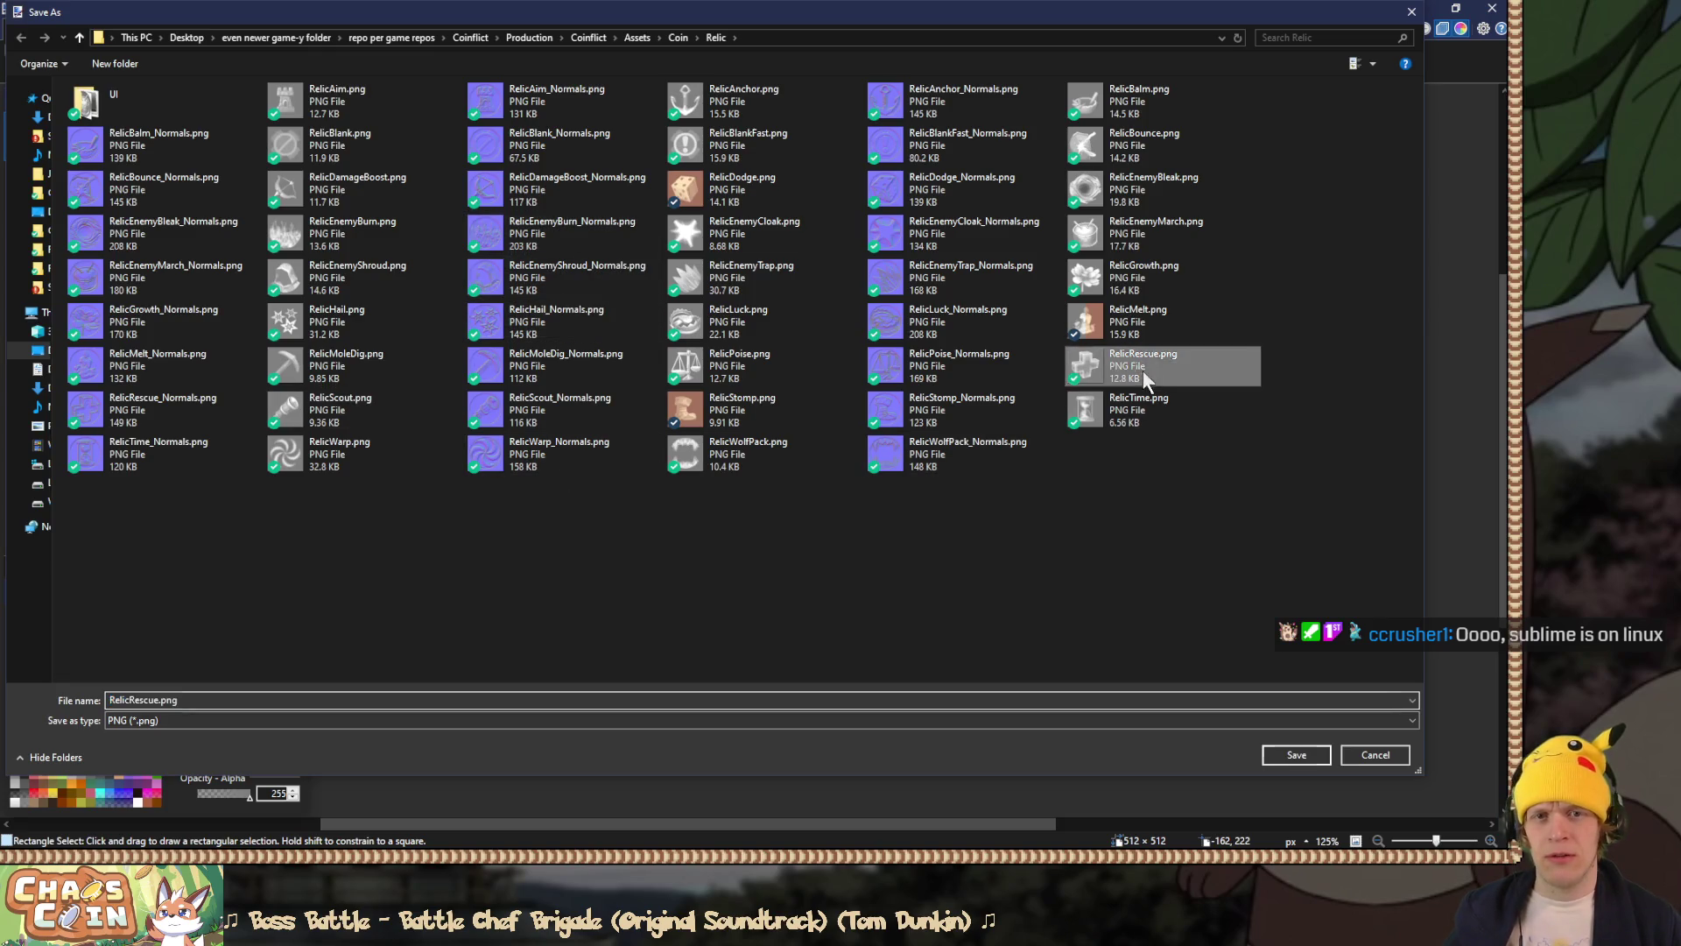
click(793, 433)
click(637, 627)
key(ctrl+z)
scroll(168, 439, up, 5)
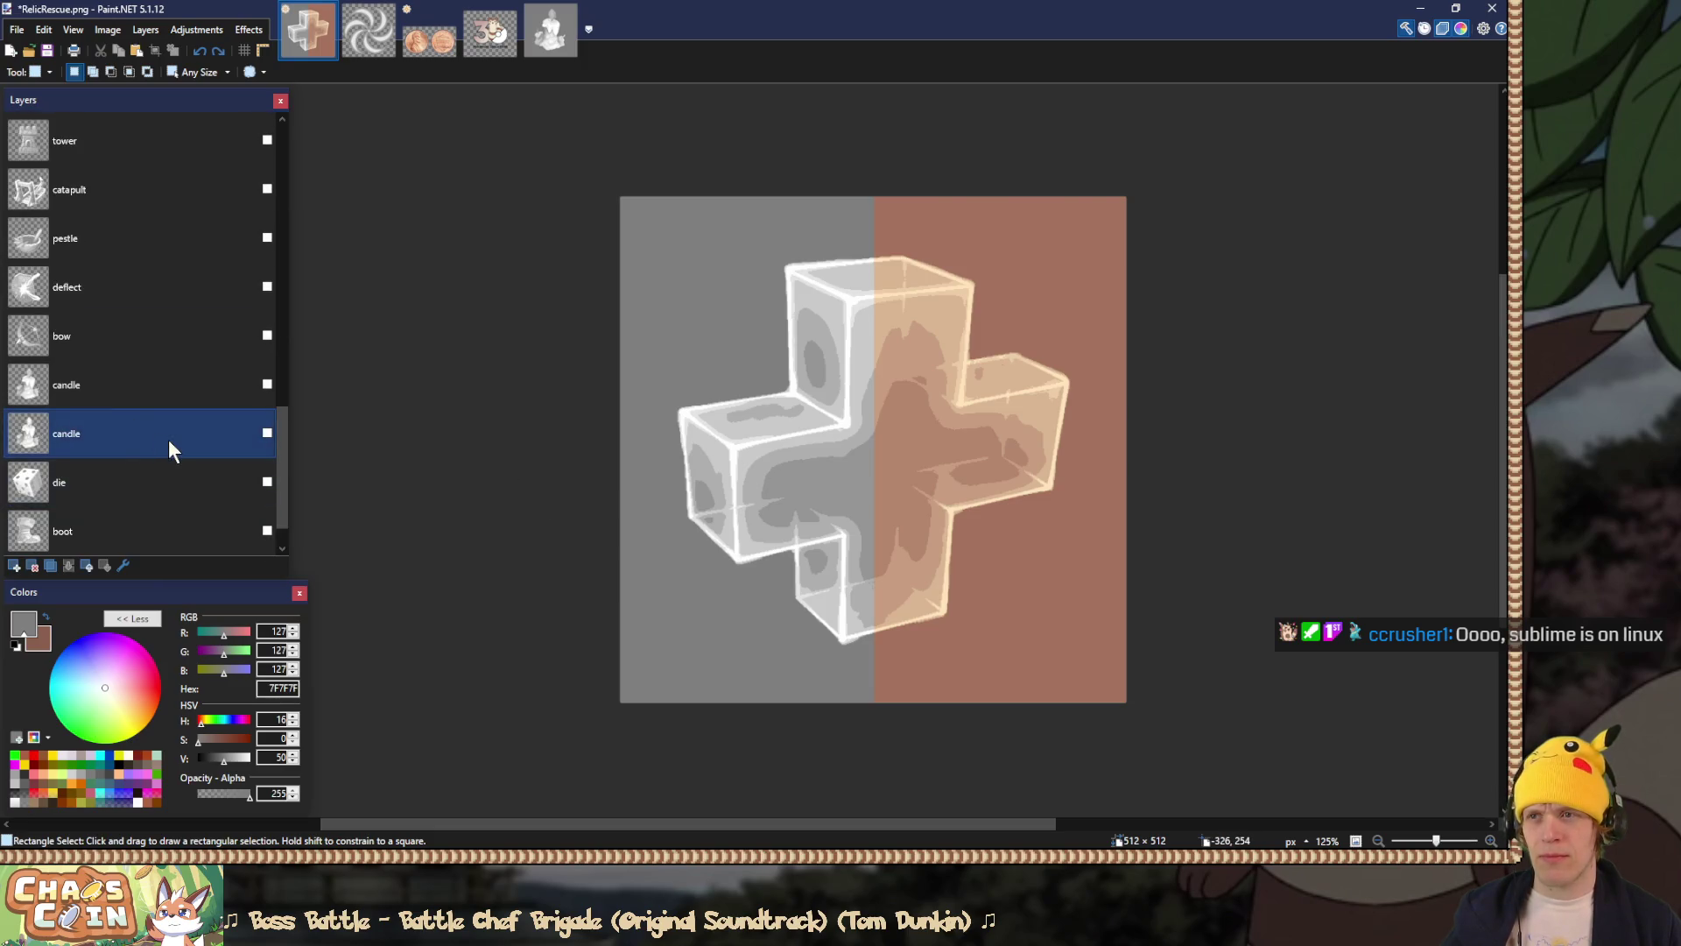
key(ctrl+z)
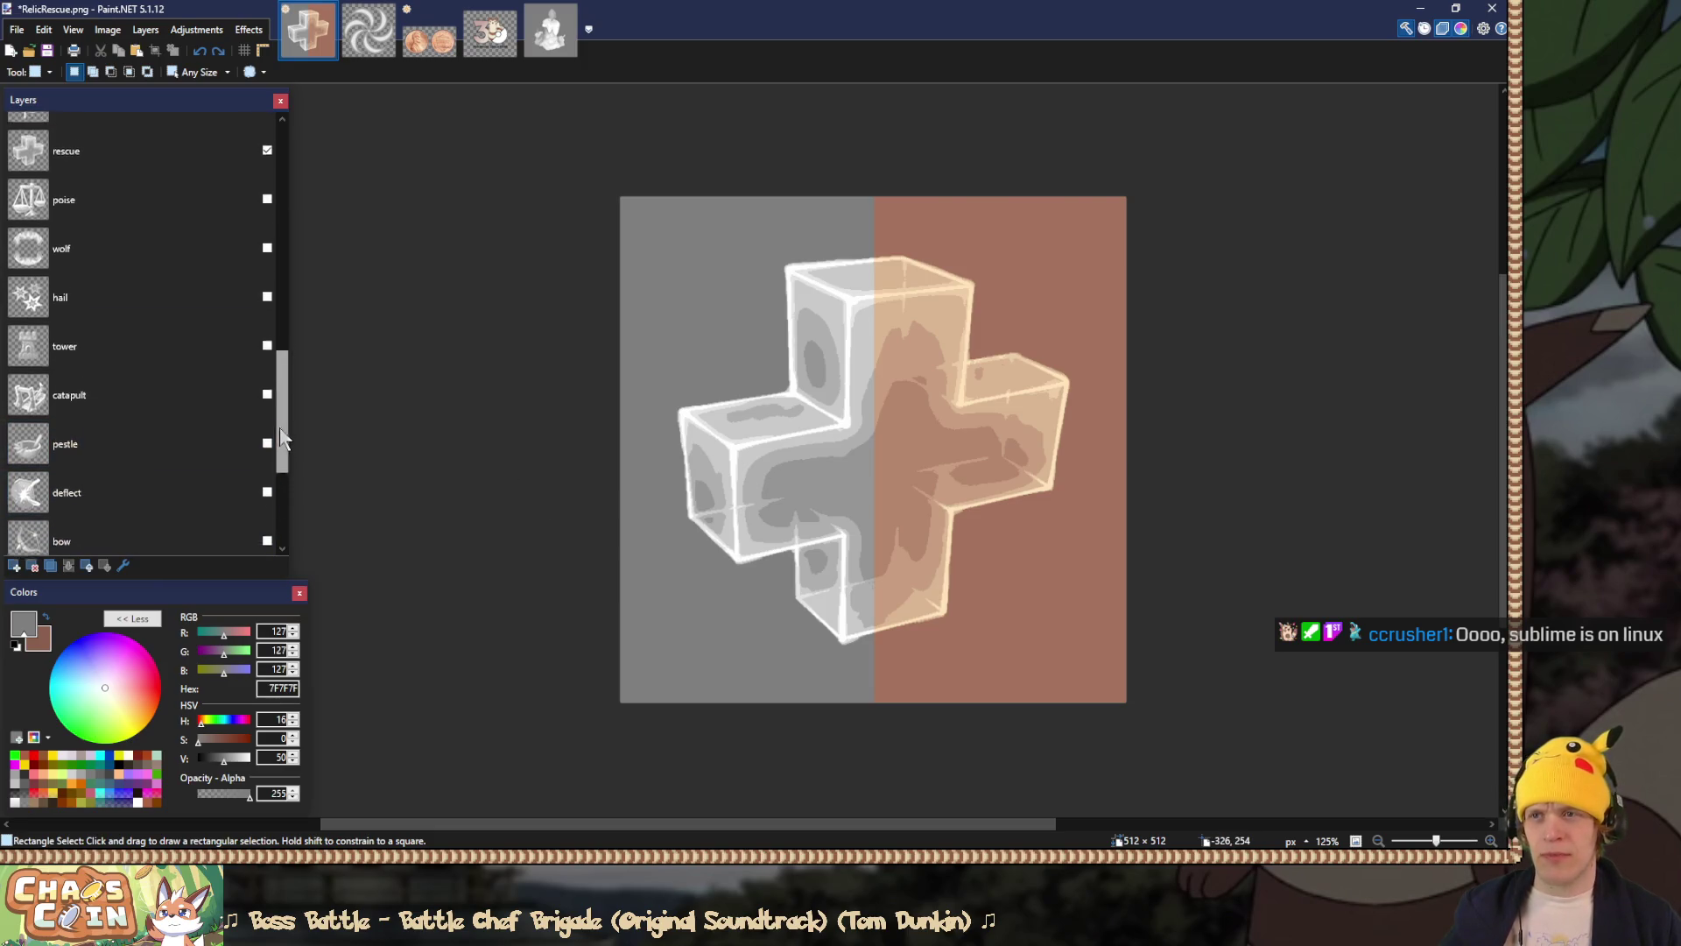
Step: Show the growth layer in Overlay blend and save it over RelicGrowth.png
click(267, 323)
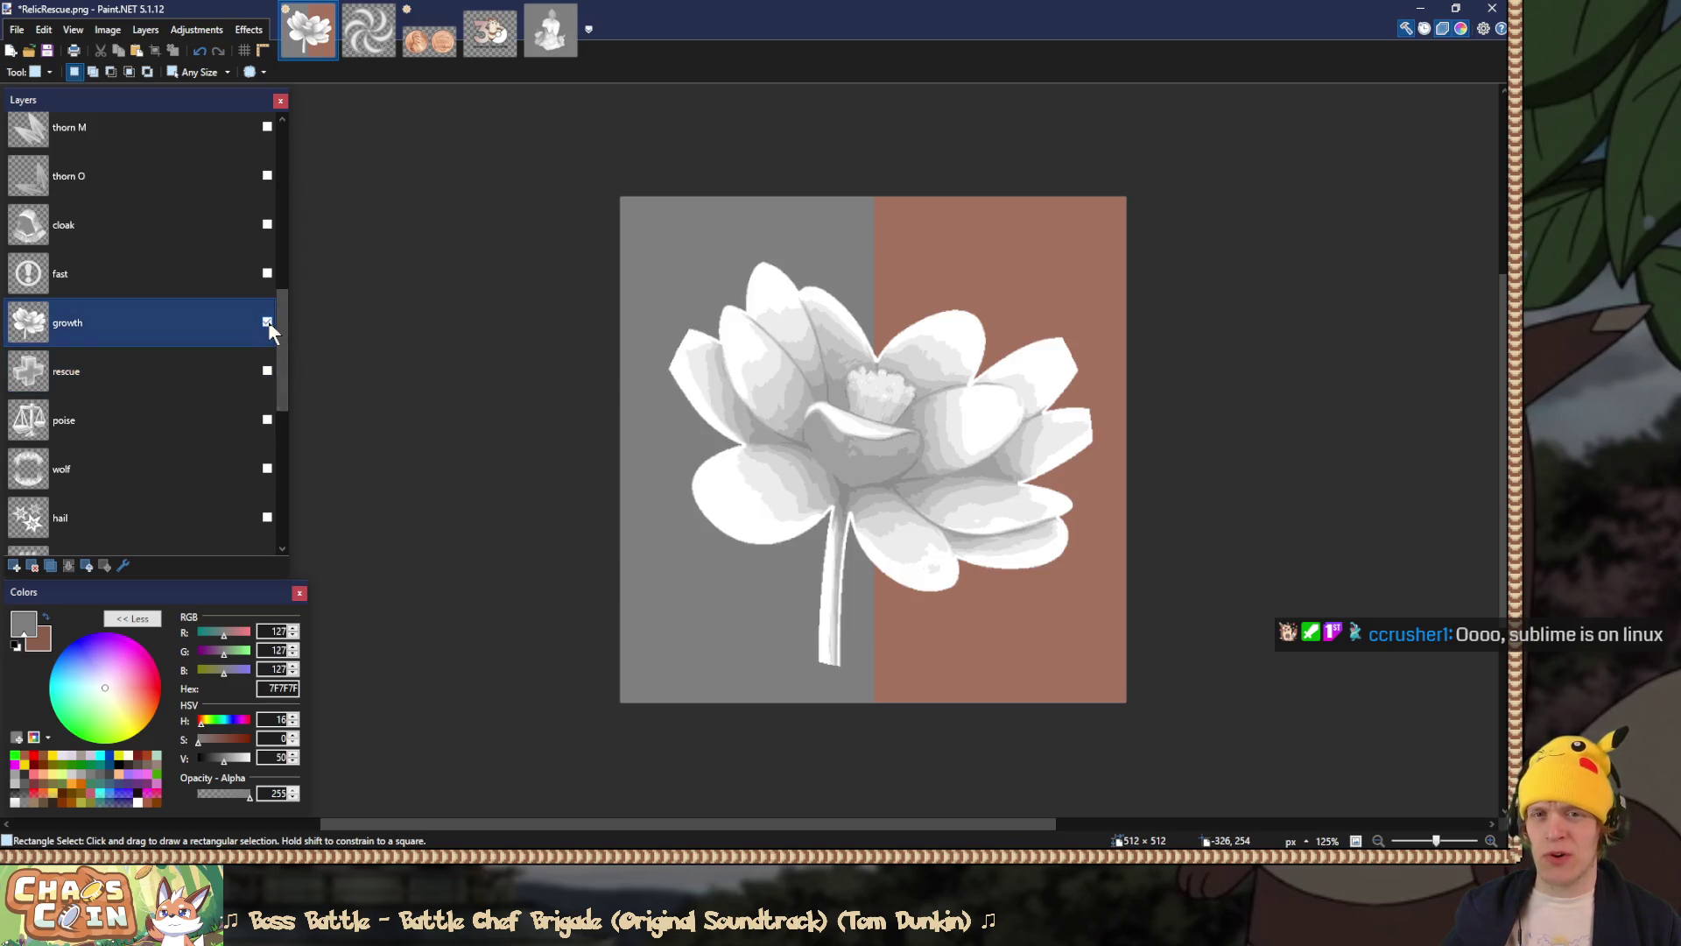
double_click(182, 331)
click(740, 449)
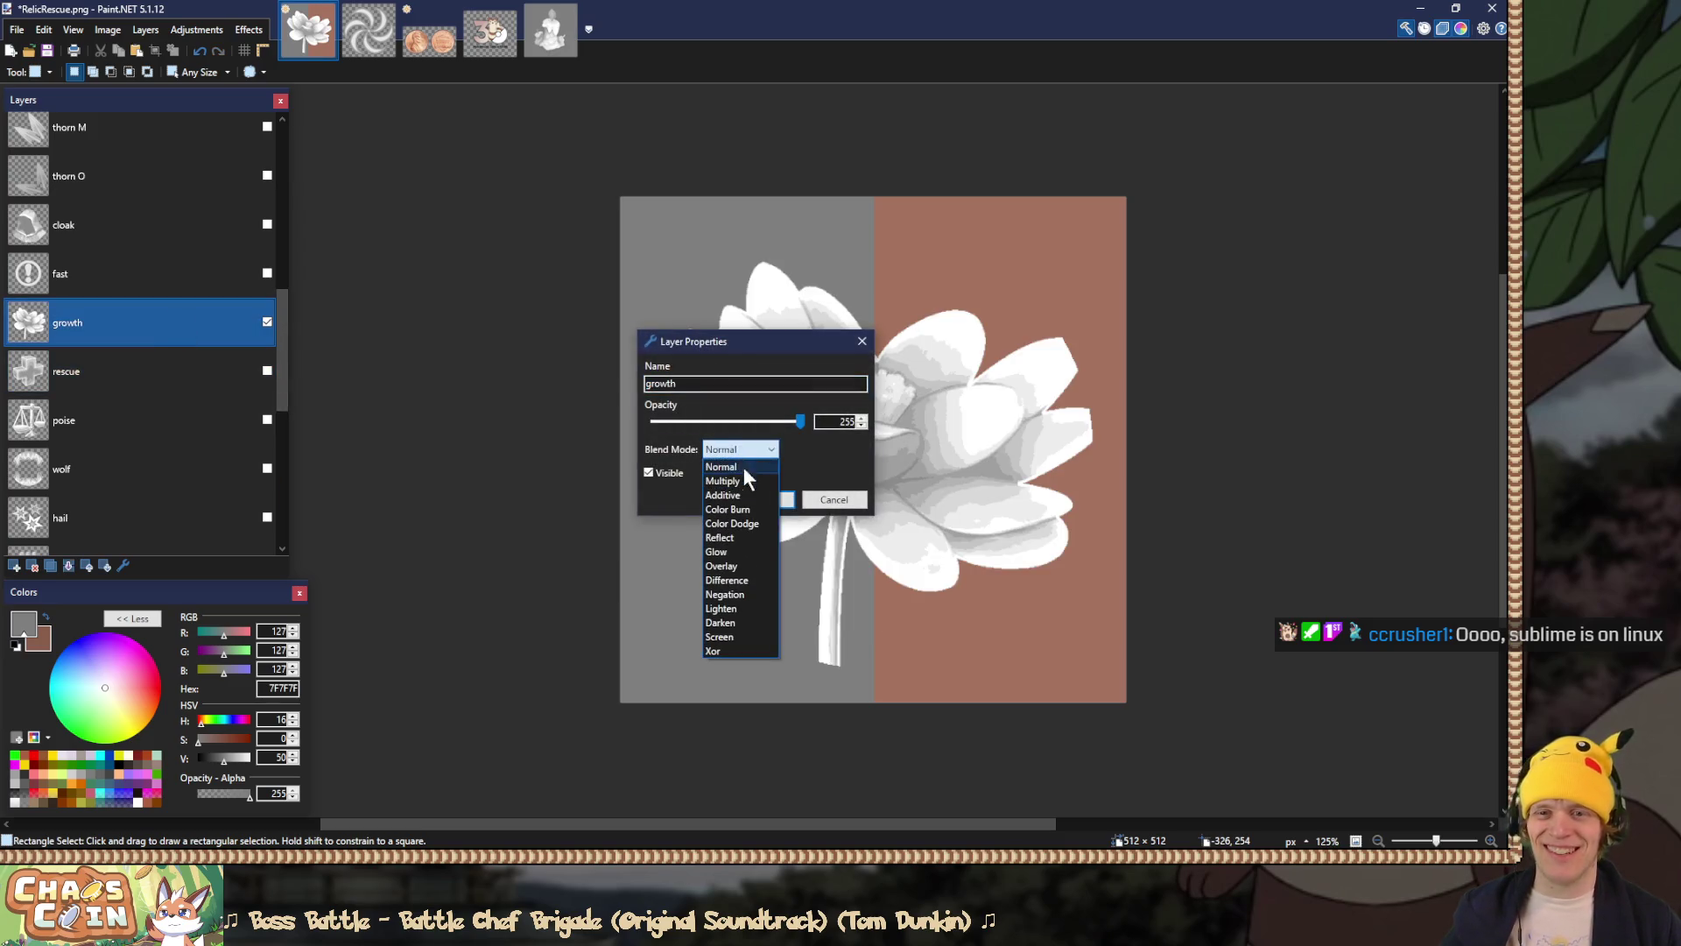
click(740, 567)
click(762, 499)
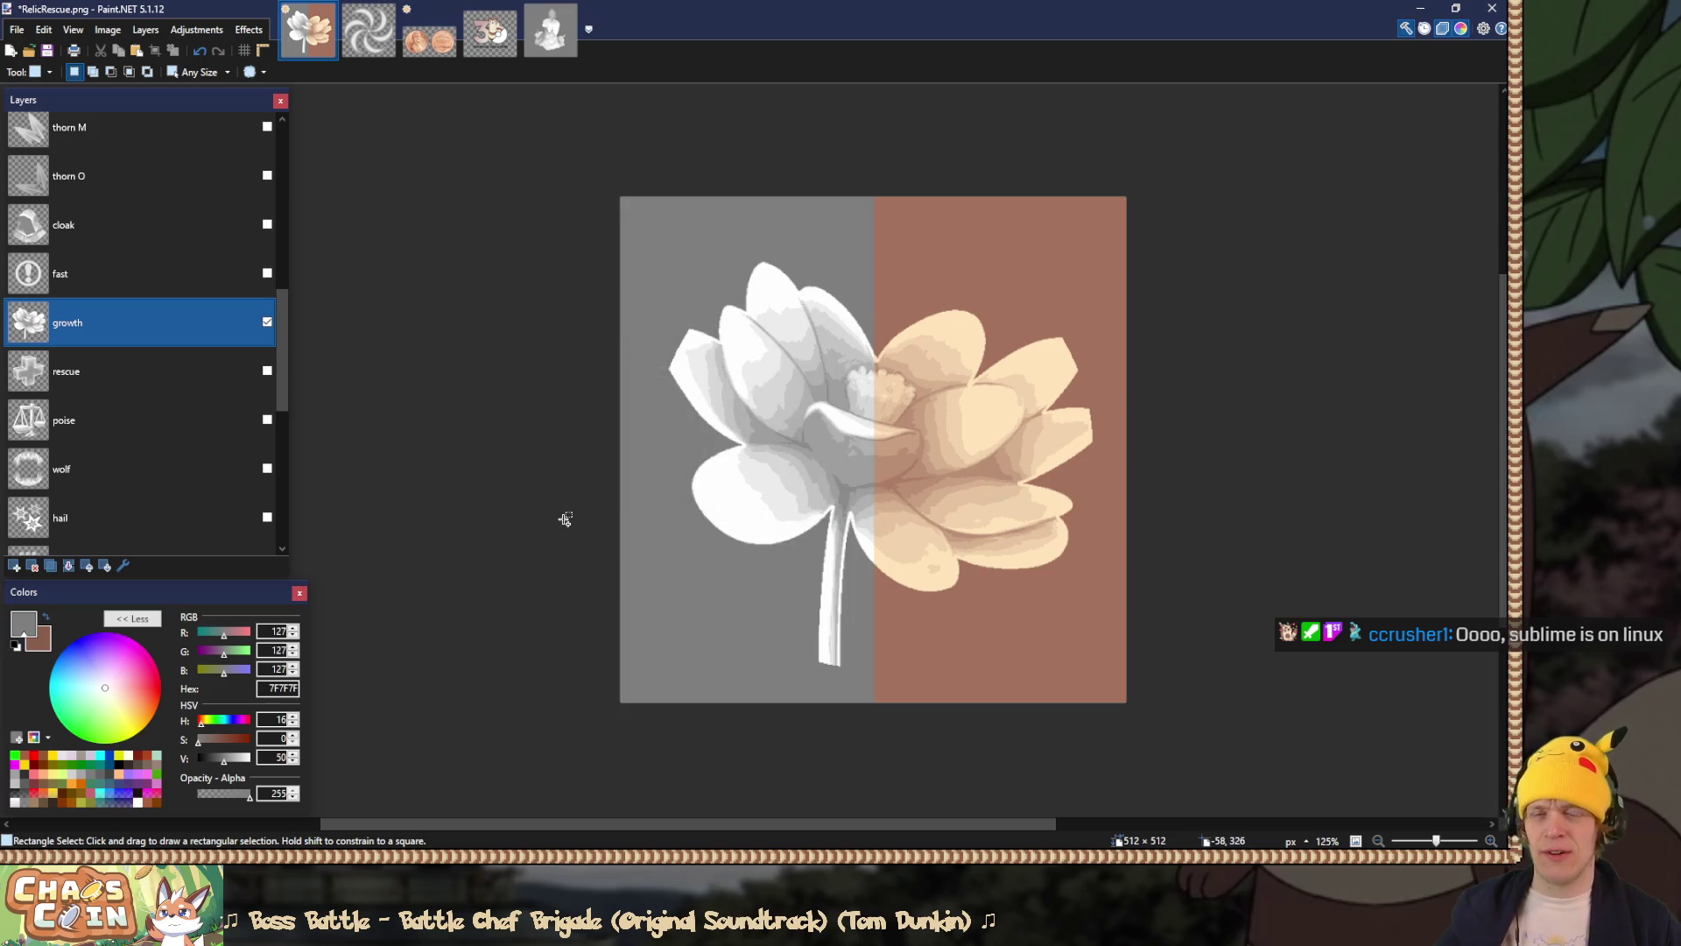
key(ctrl+shift+s)
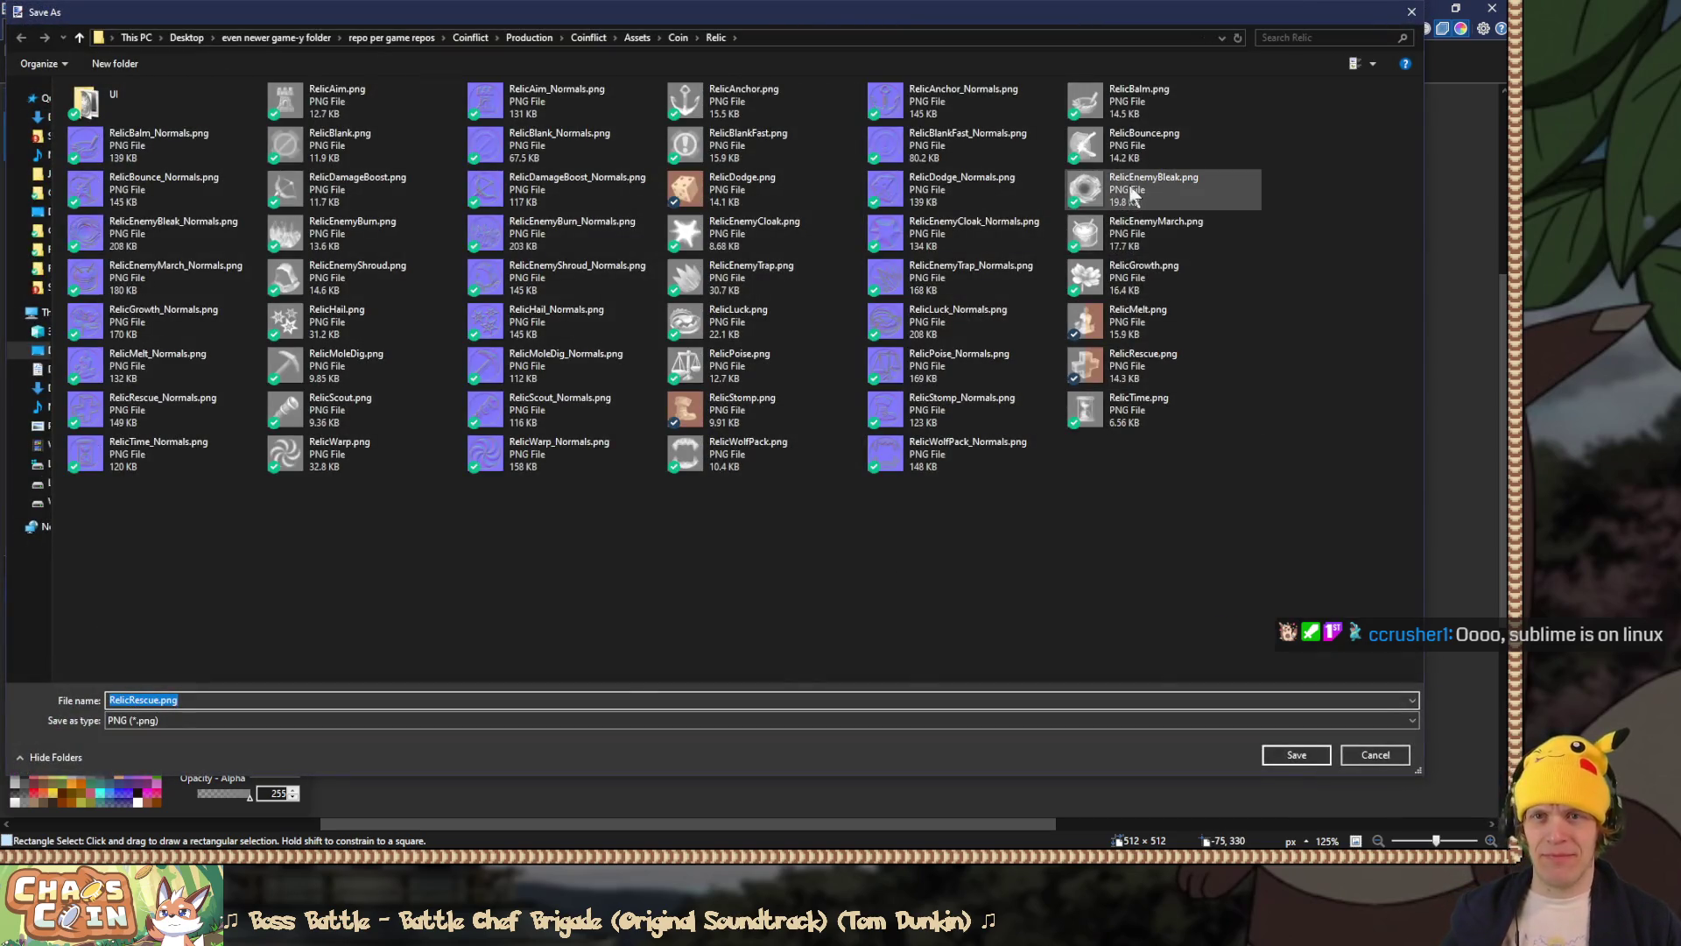
double_click(1170, 276)
click(795, 434)
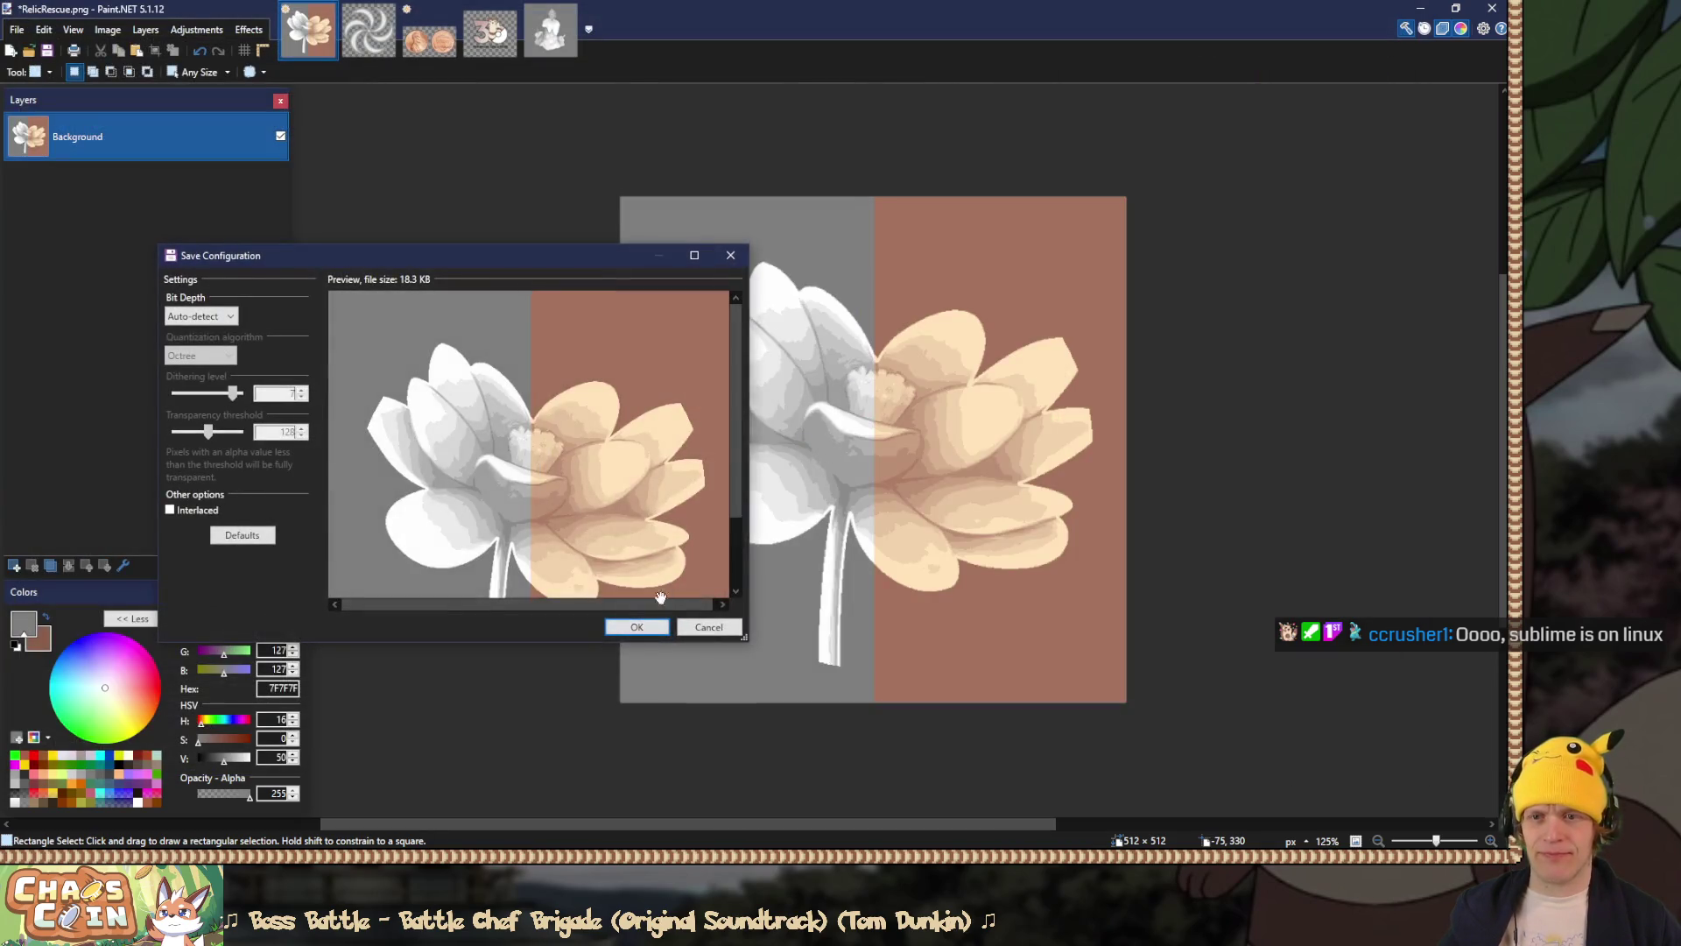
click(638, 626)
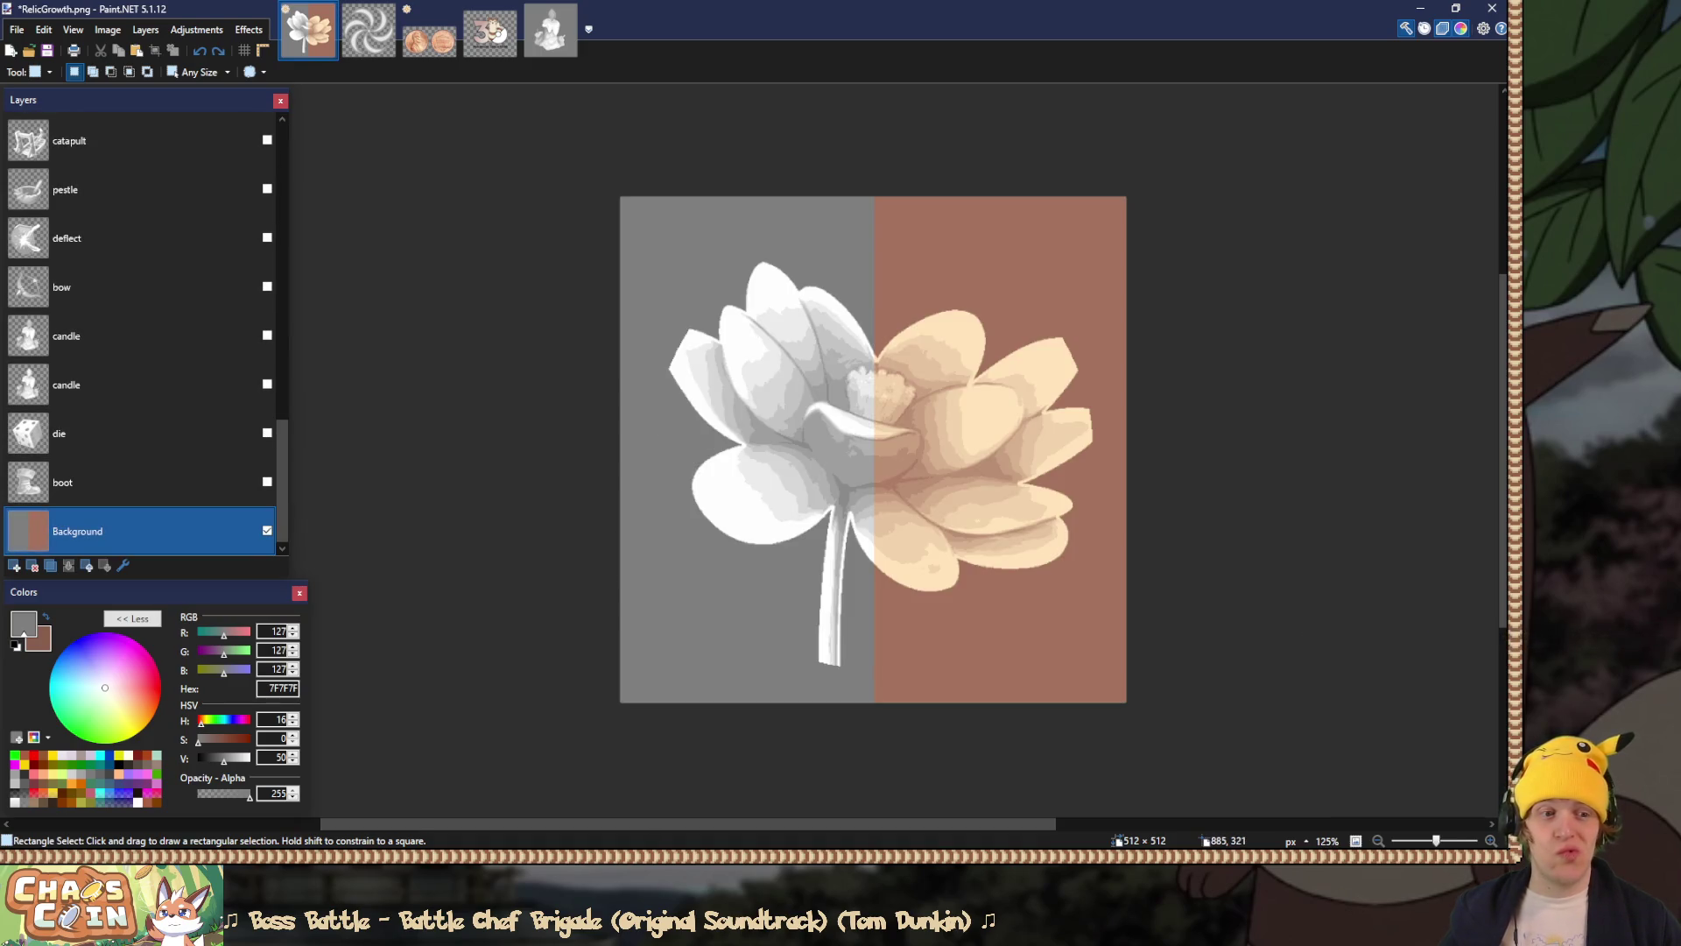
key(alt+Tab)
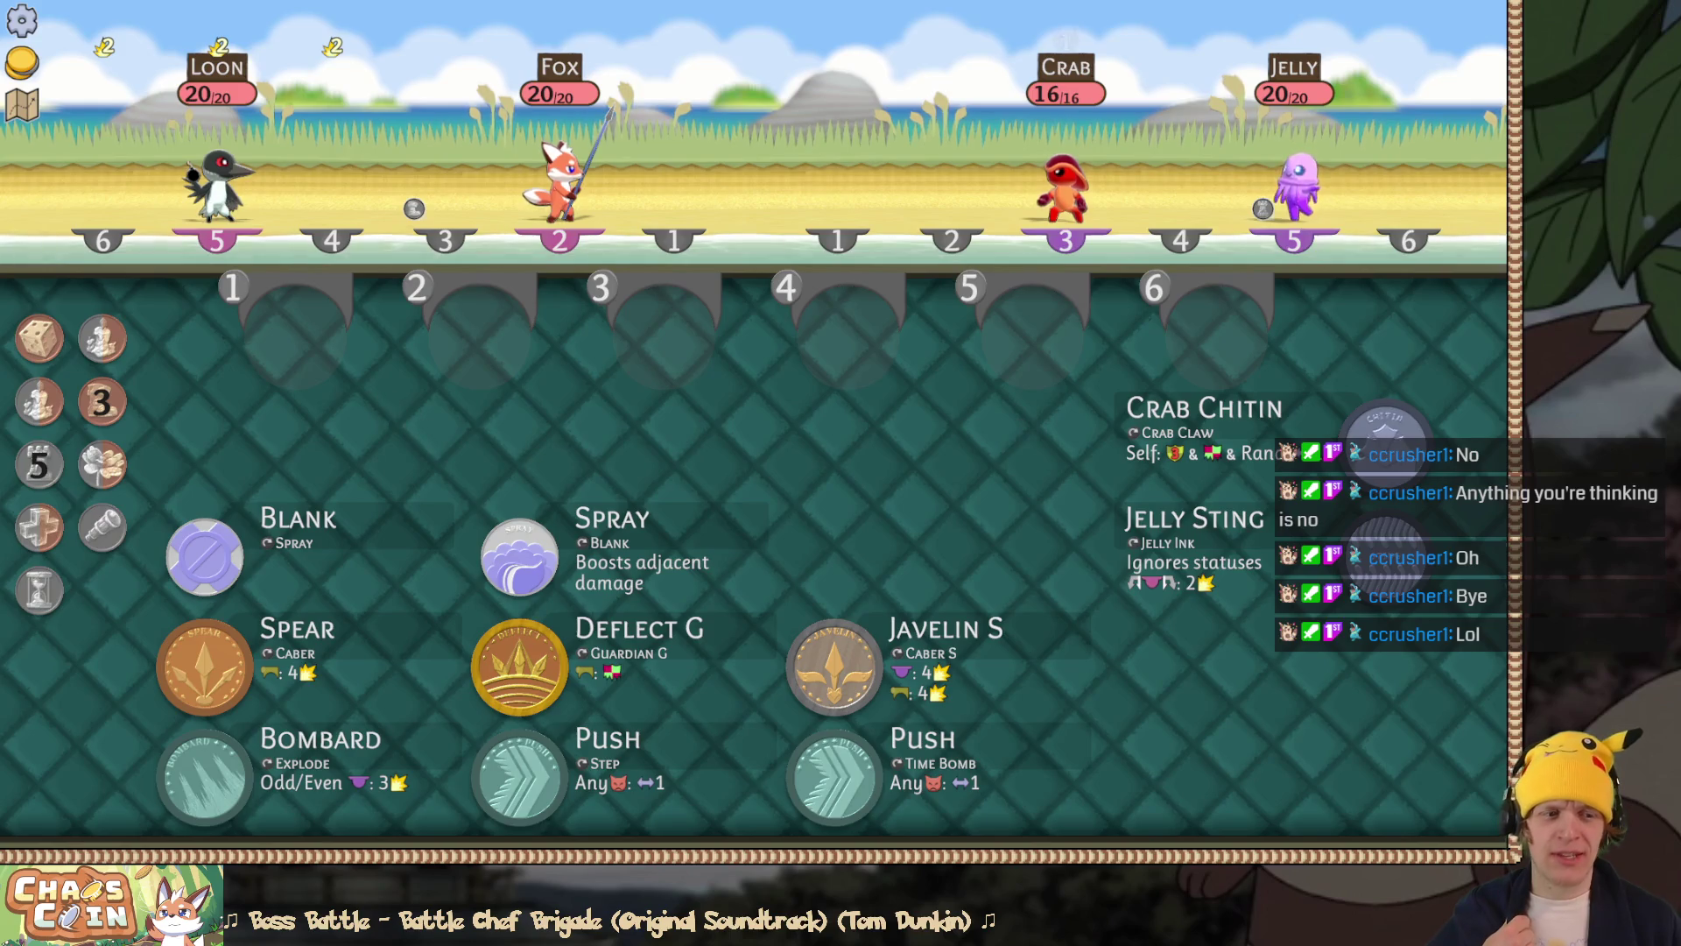
key(alt+Tab)
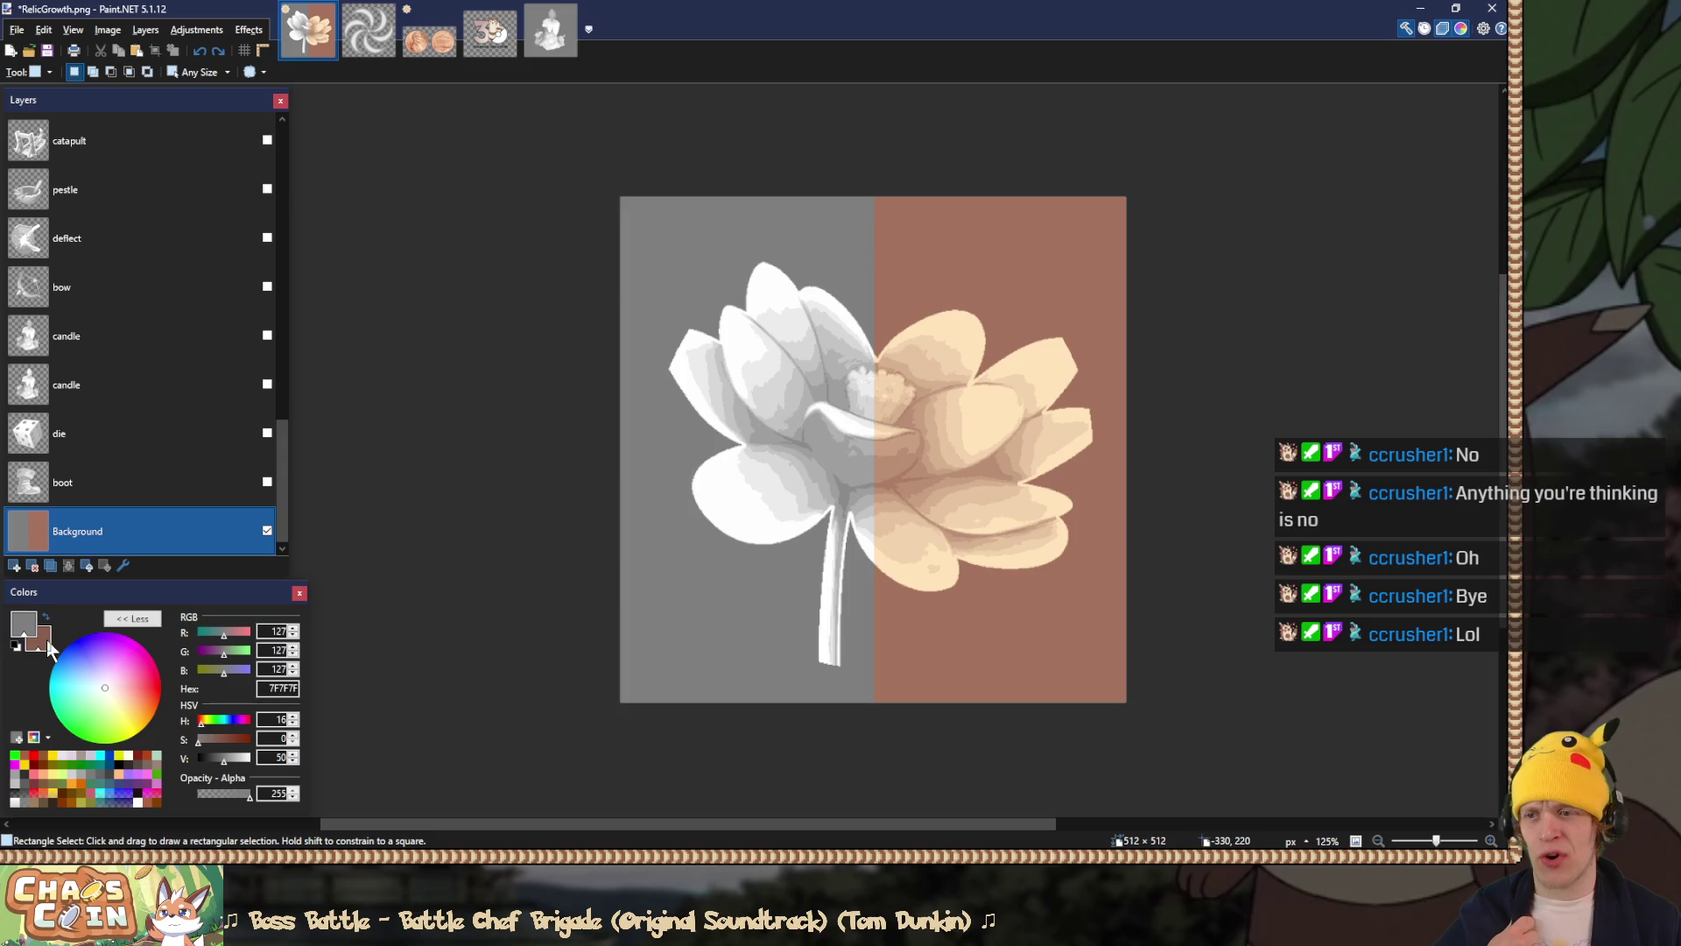
Step: Sample the furret image's brown and fill RelicGrowth's grey left half, lowering saturation to 25
click(488, 44)
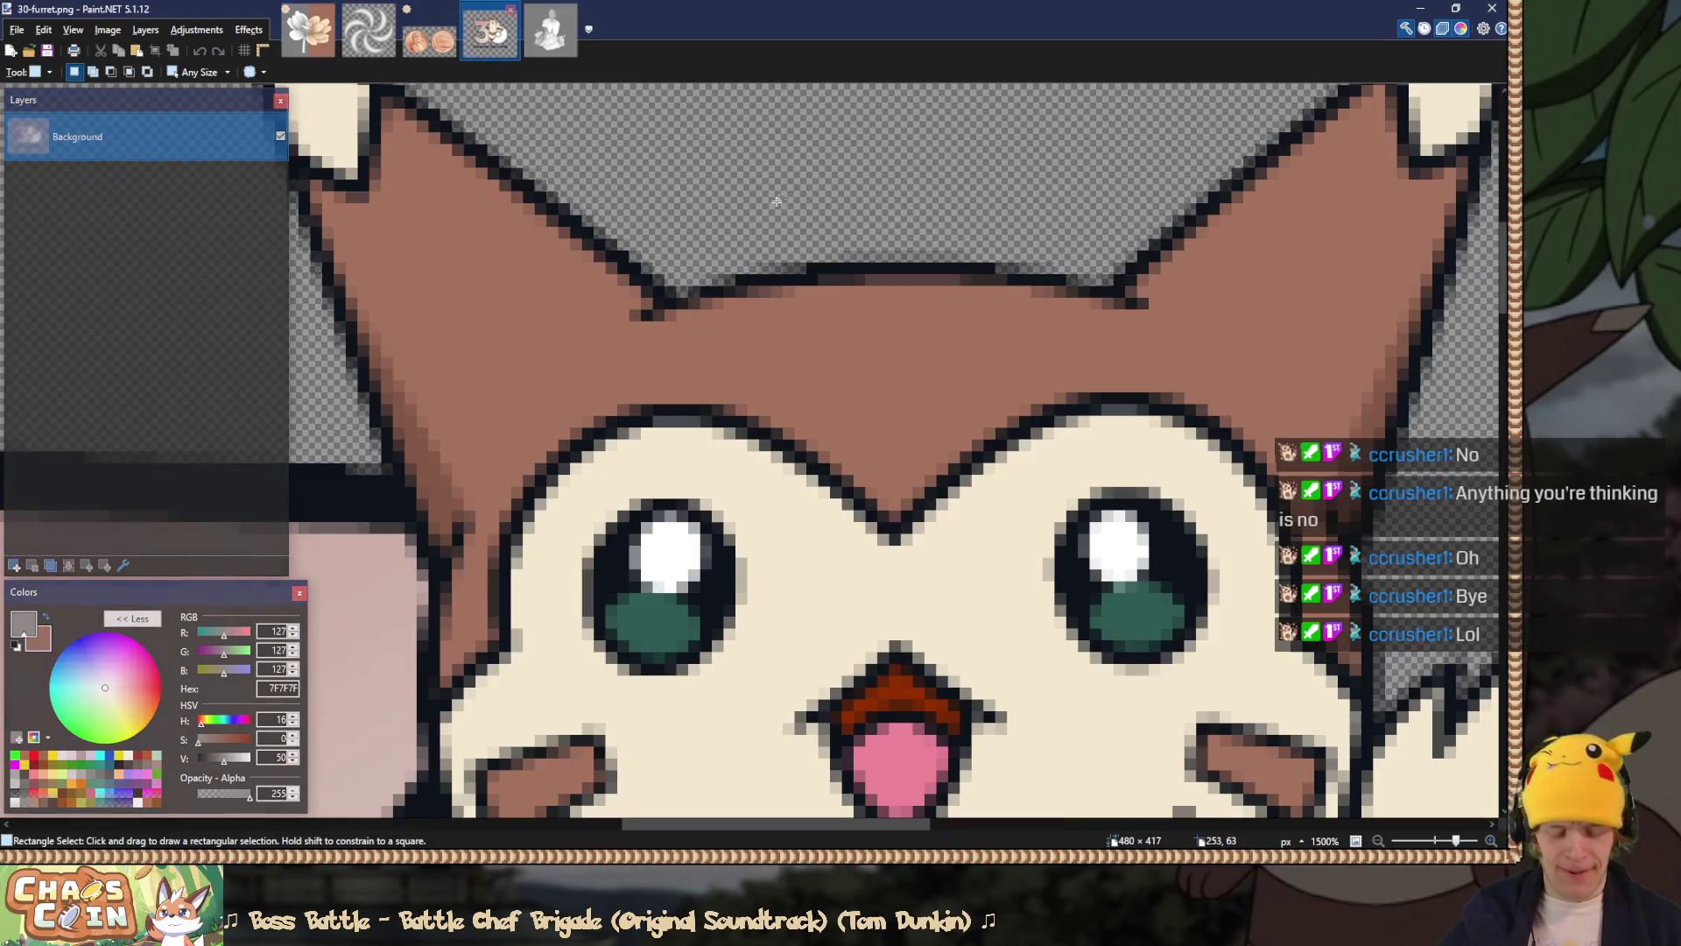
key(k)
click(847, 349)
click(296, 22)
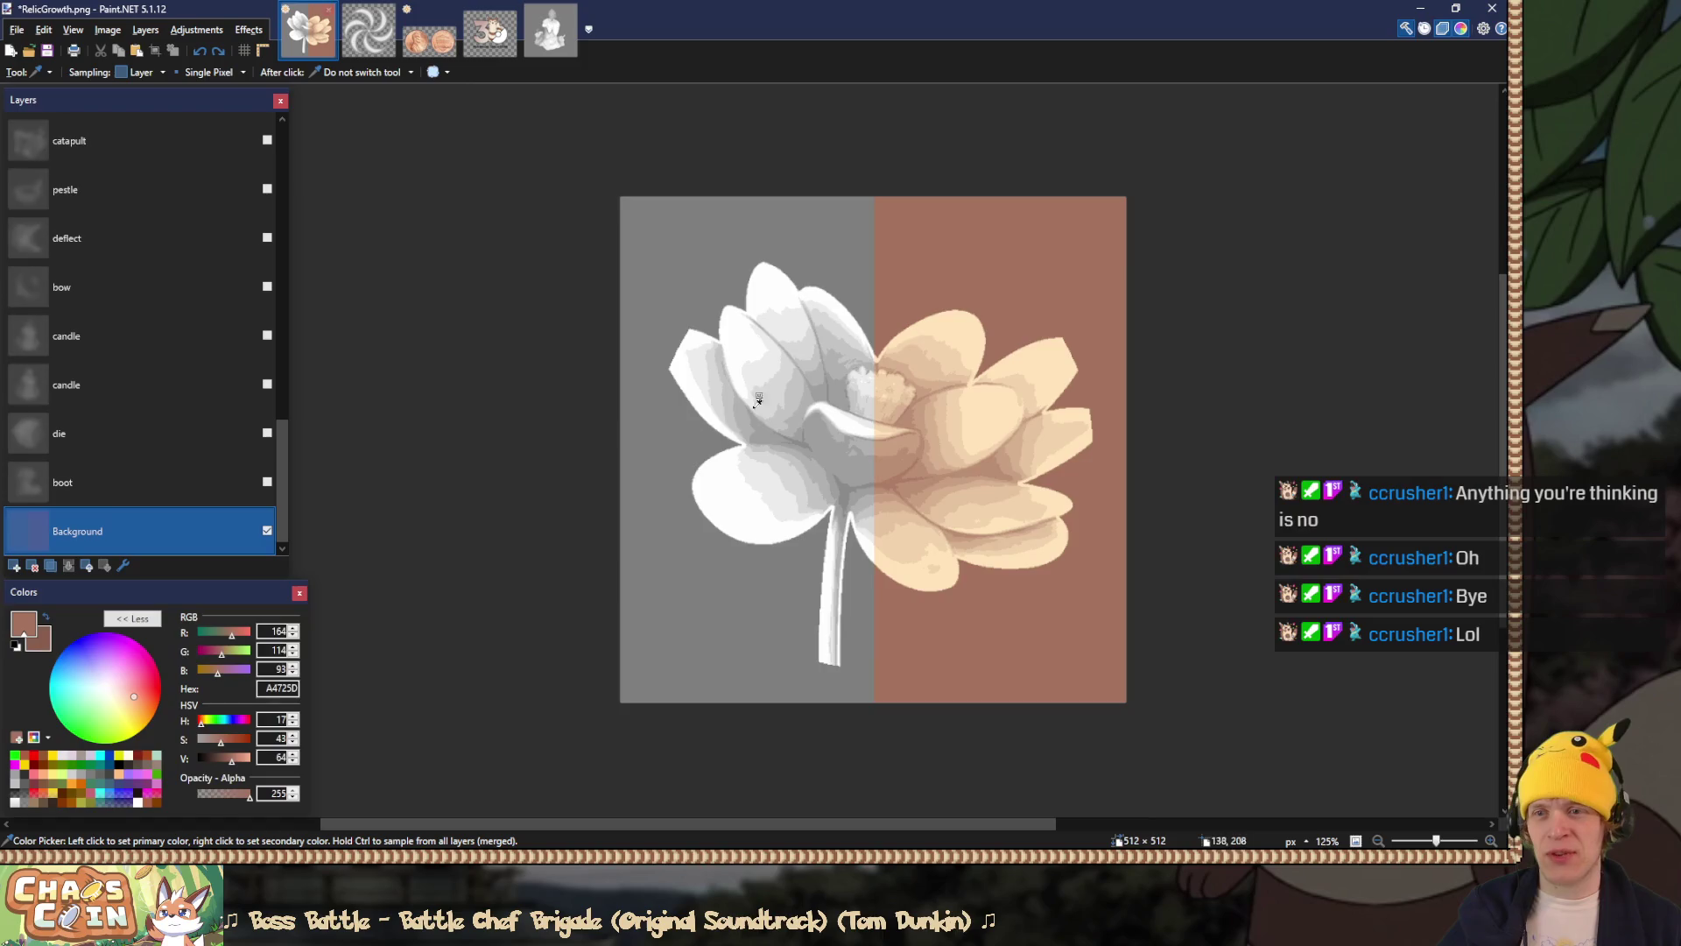
key(s)
key(f)
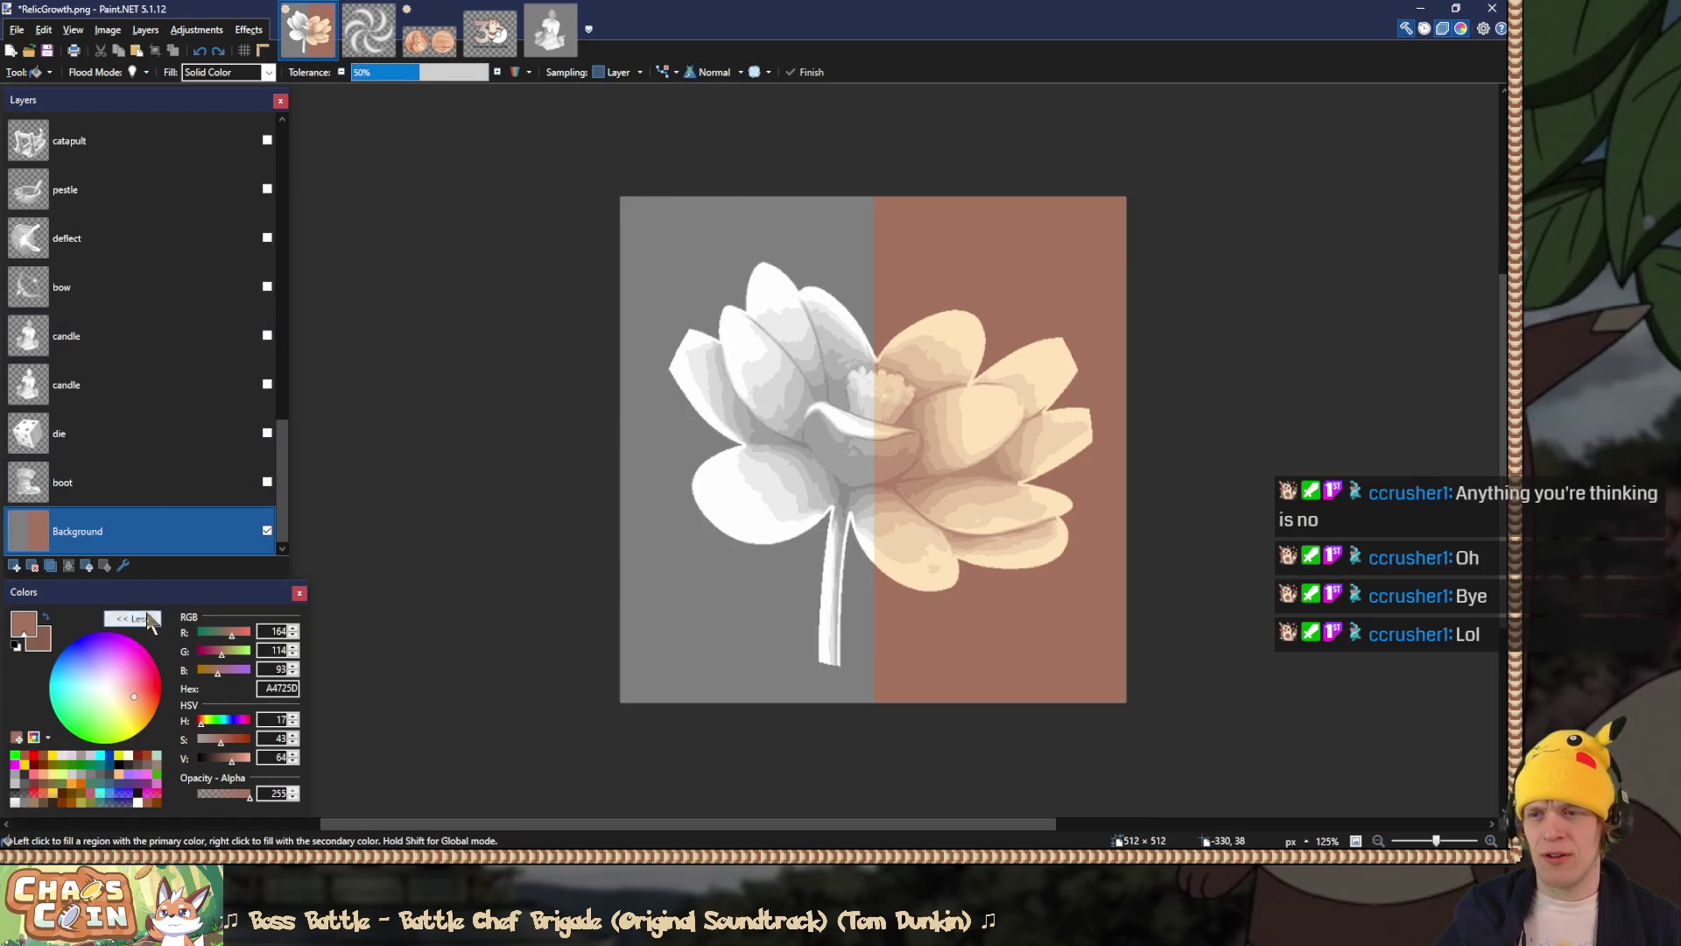
click(673, 226)
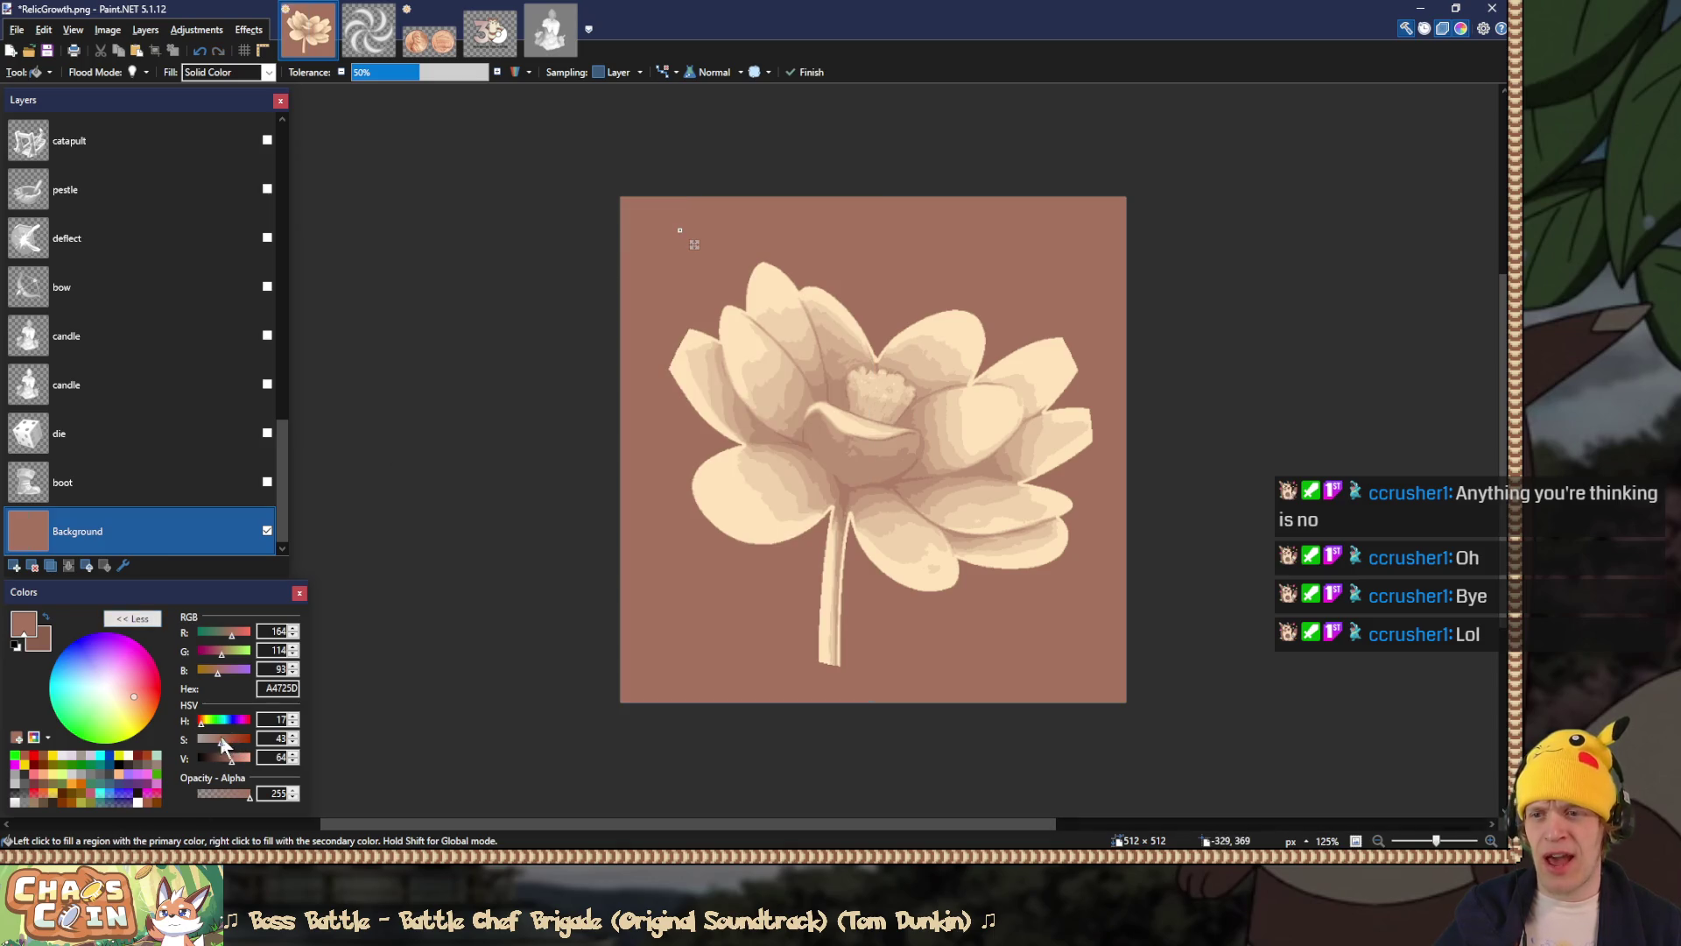
click(211, 739)
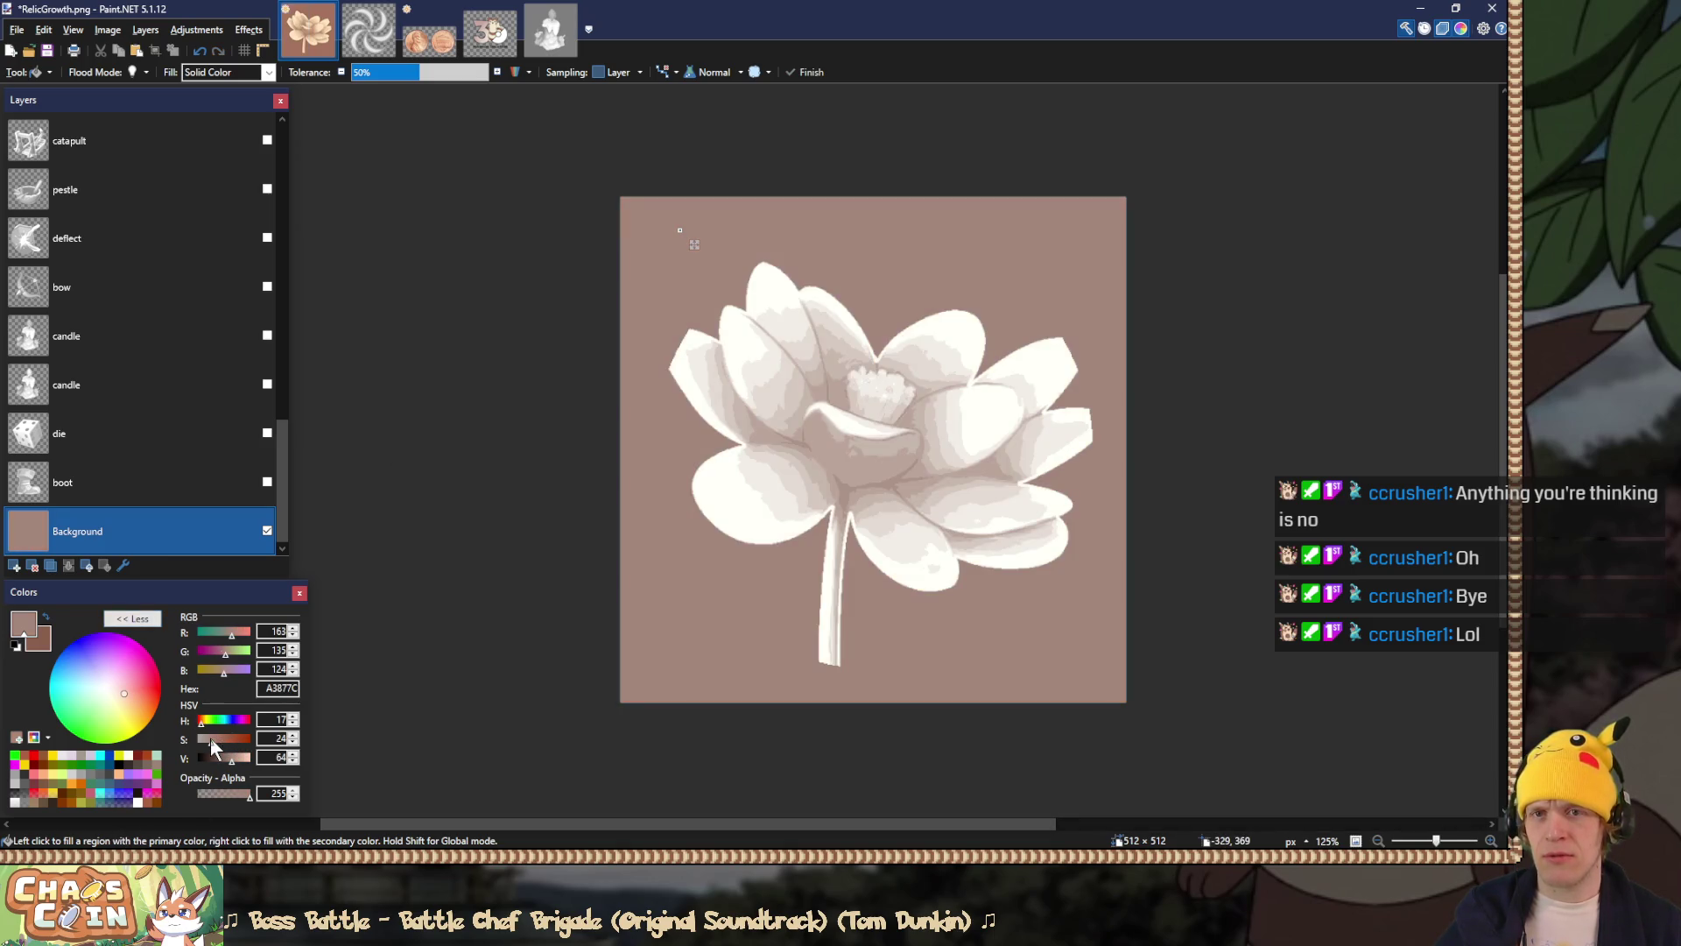
key(ctrl+z)
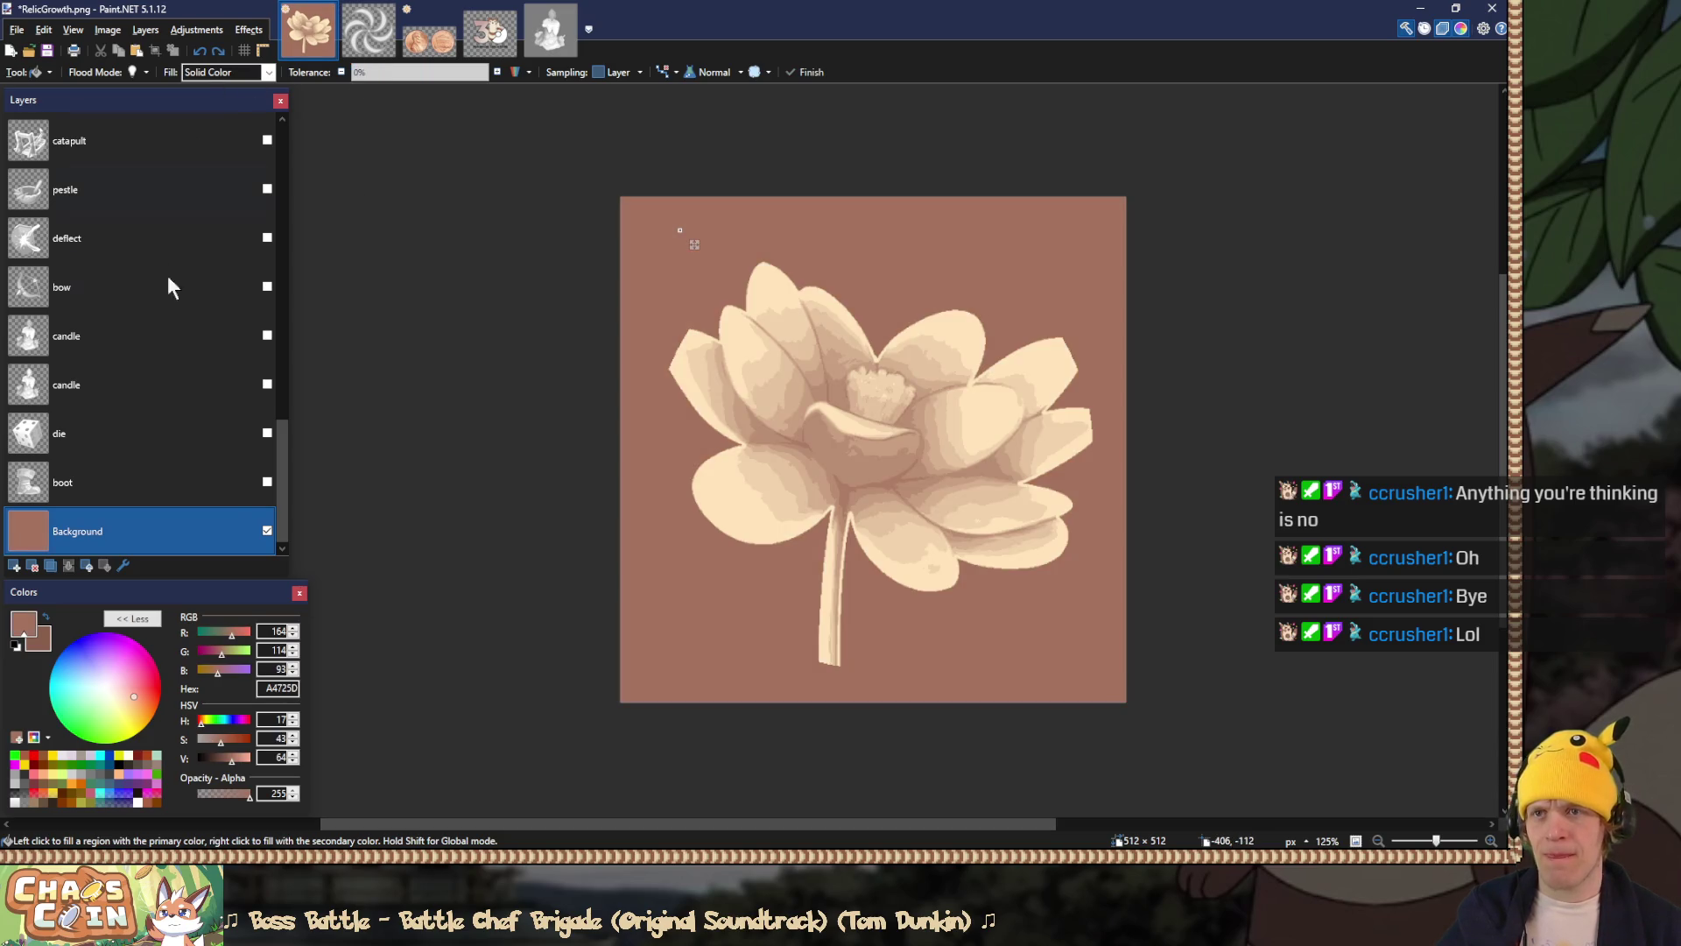
click(212, 740)
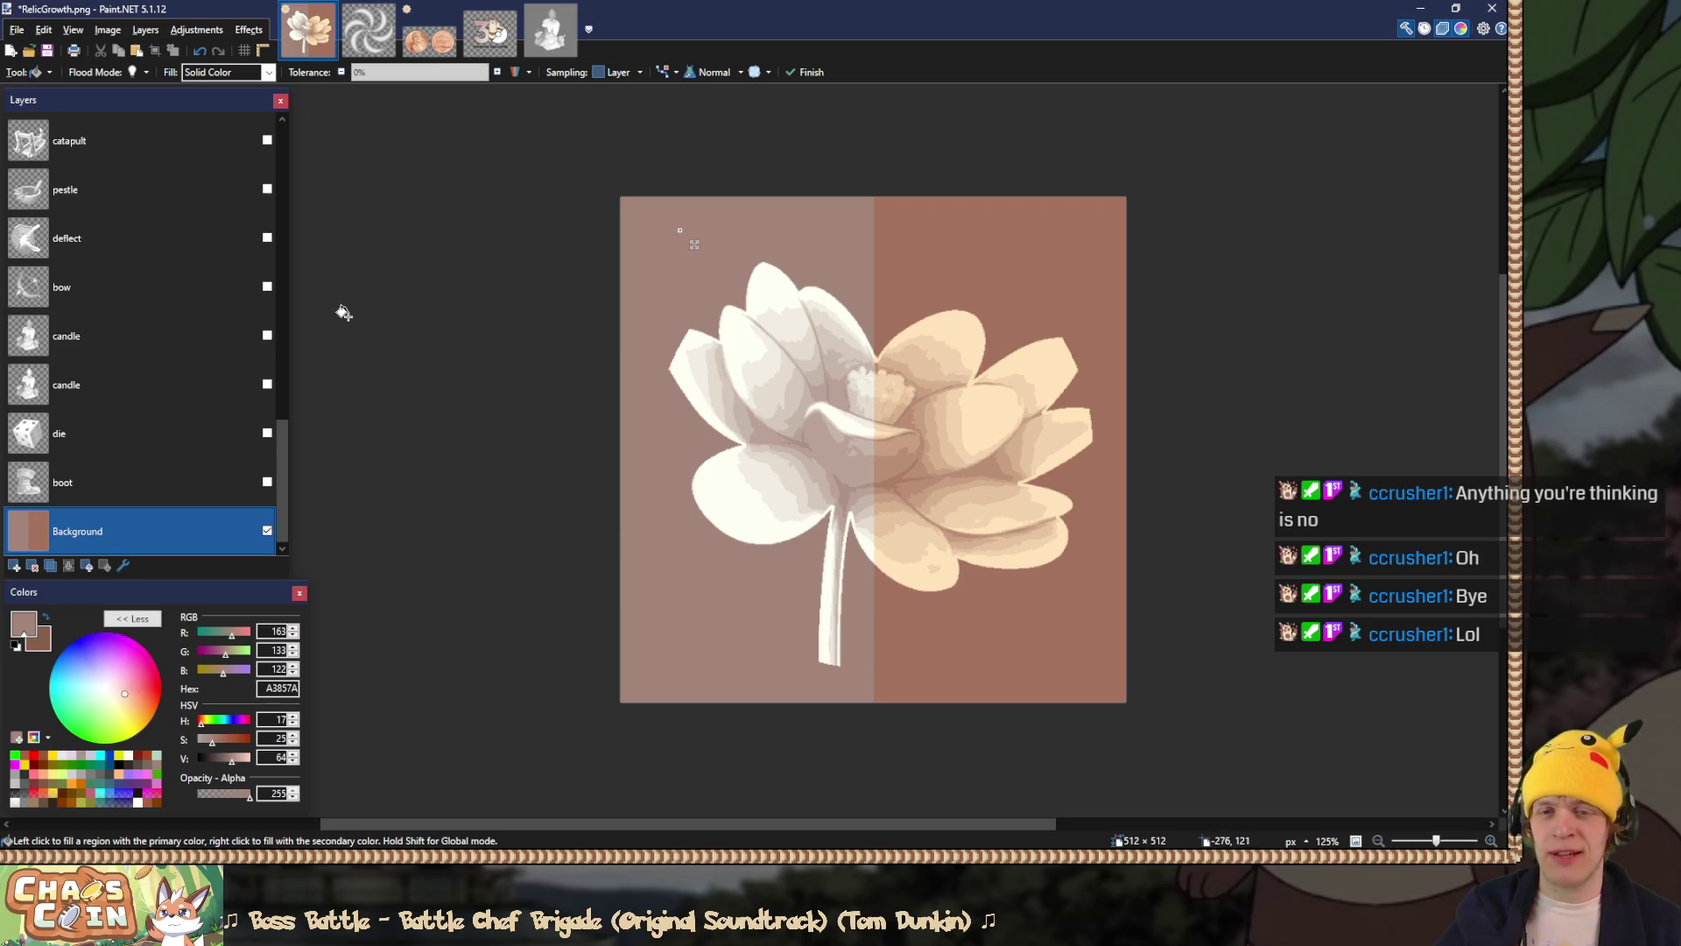
Step: Refill the whole background in the pinkish colour, save the flattened lotus image, then restore its layers
key(s)
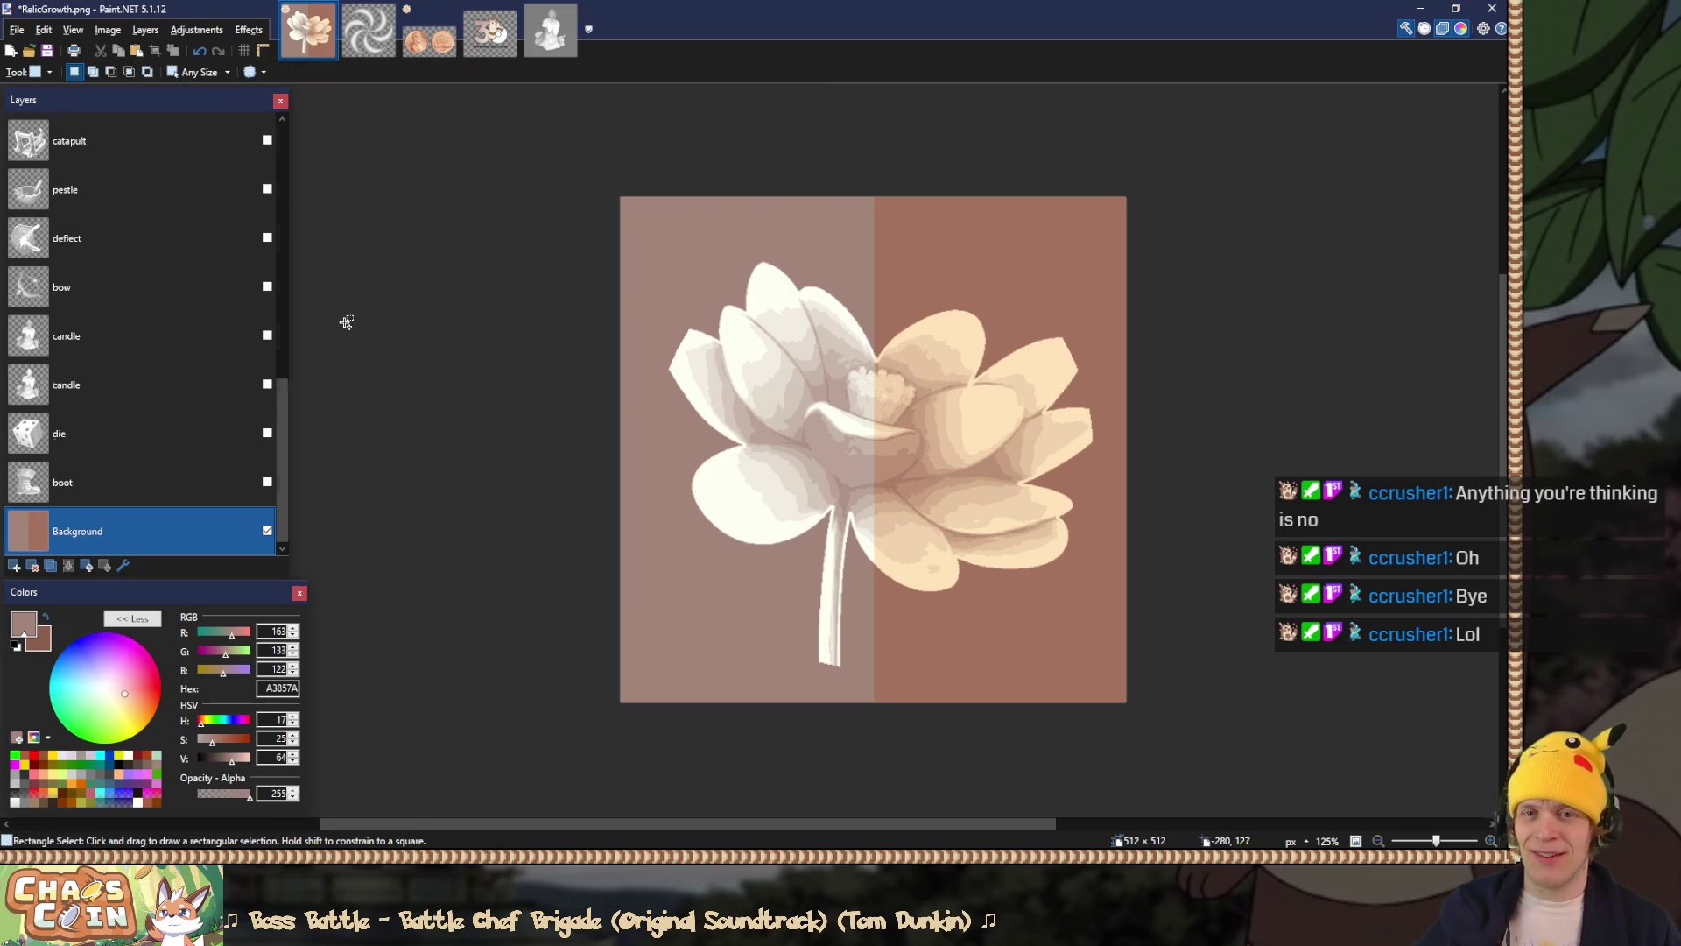
key(ctrl+shift+f)
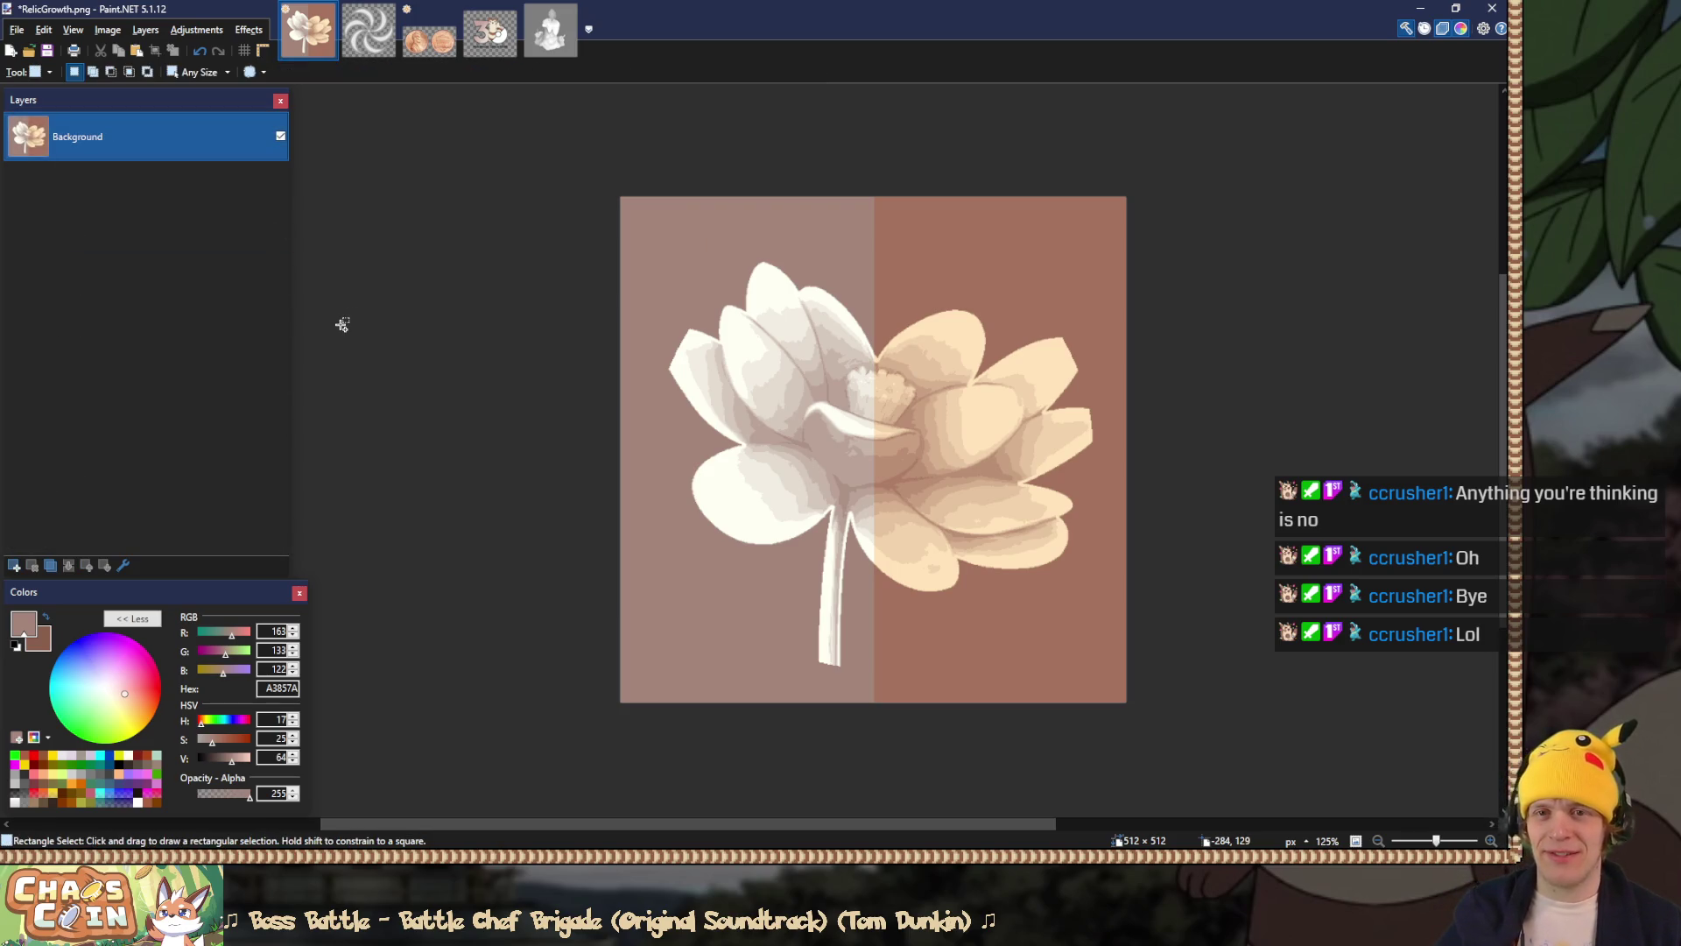
key(ctrl+z)
key(ctrl+z)
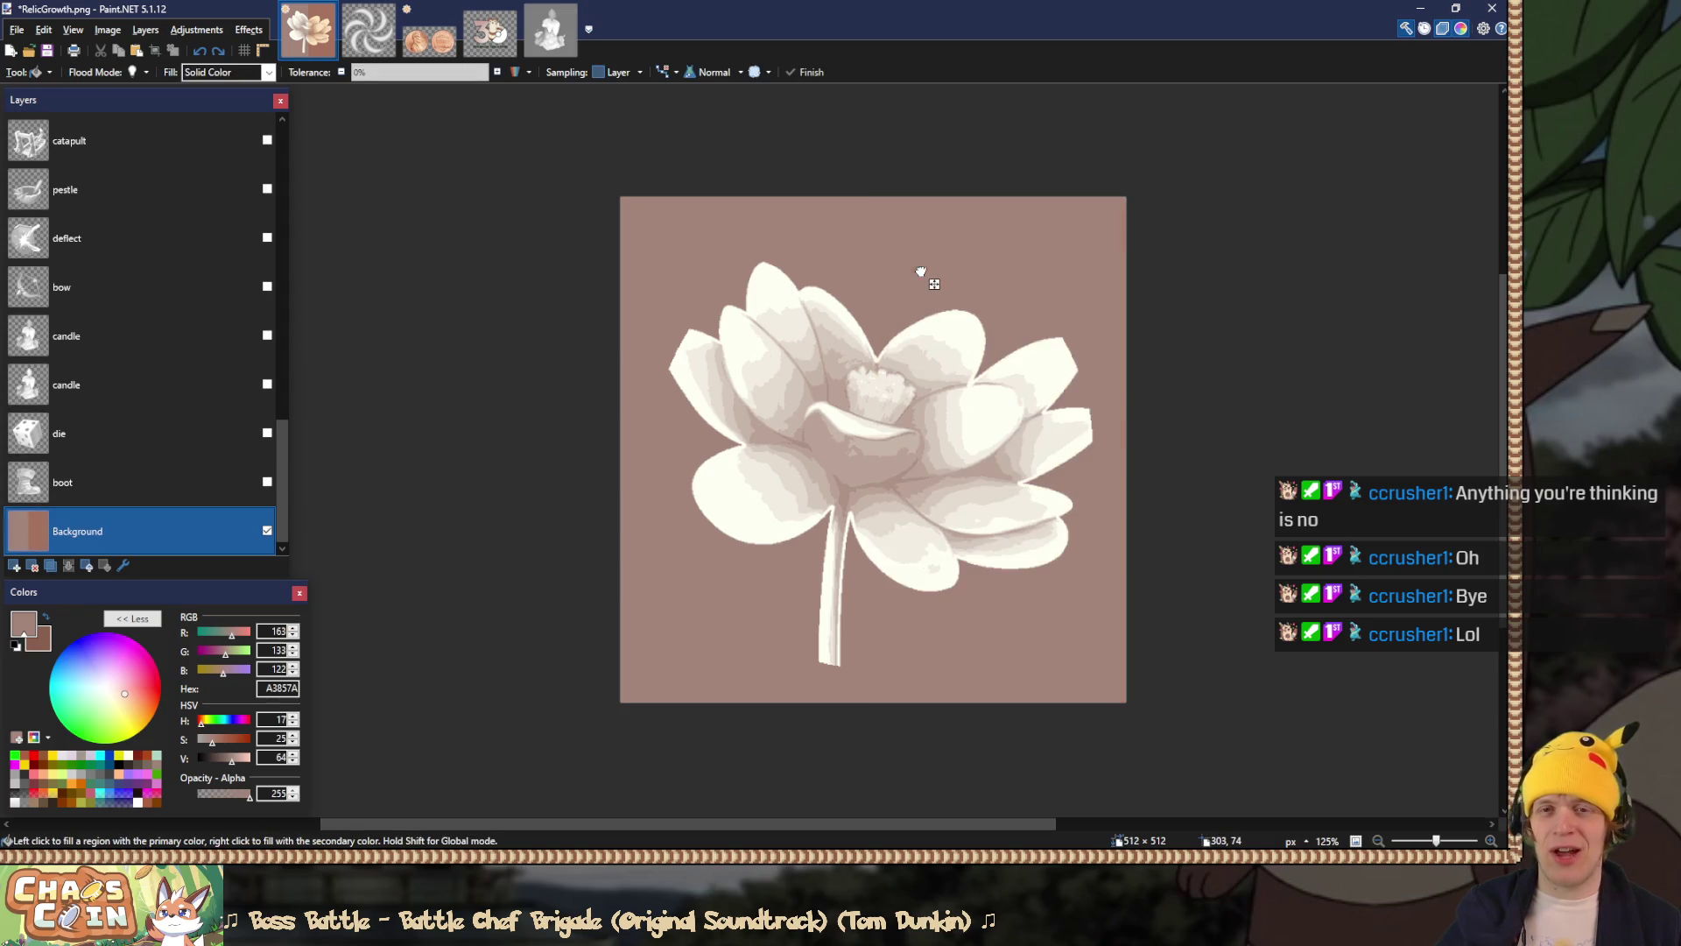
key(ctrl+y)
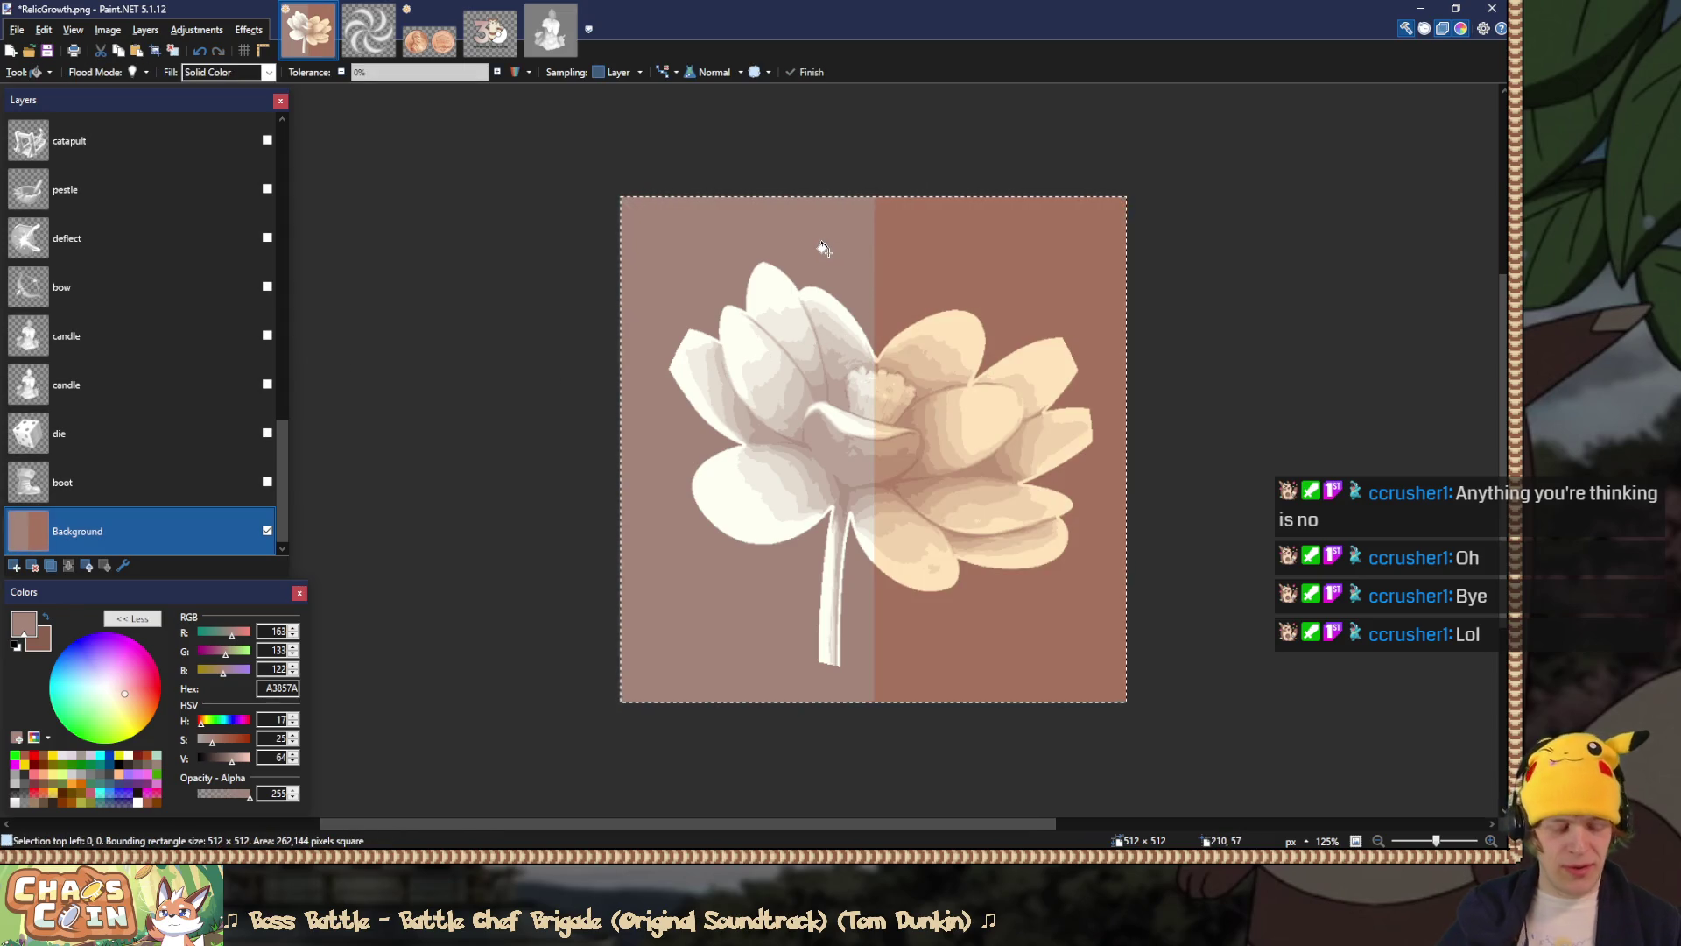
key(Delete)
click(834, 250)
key(s)
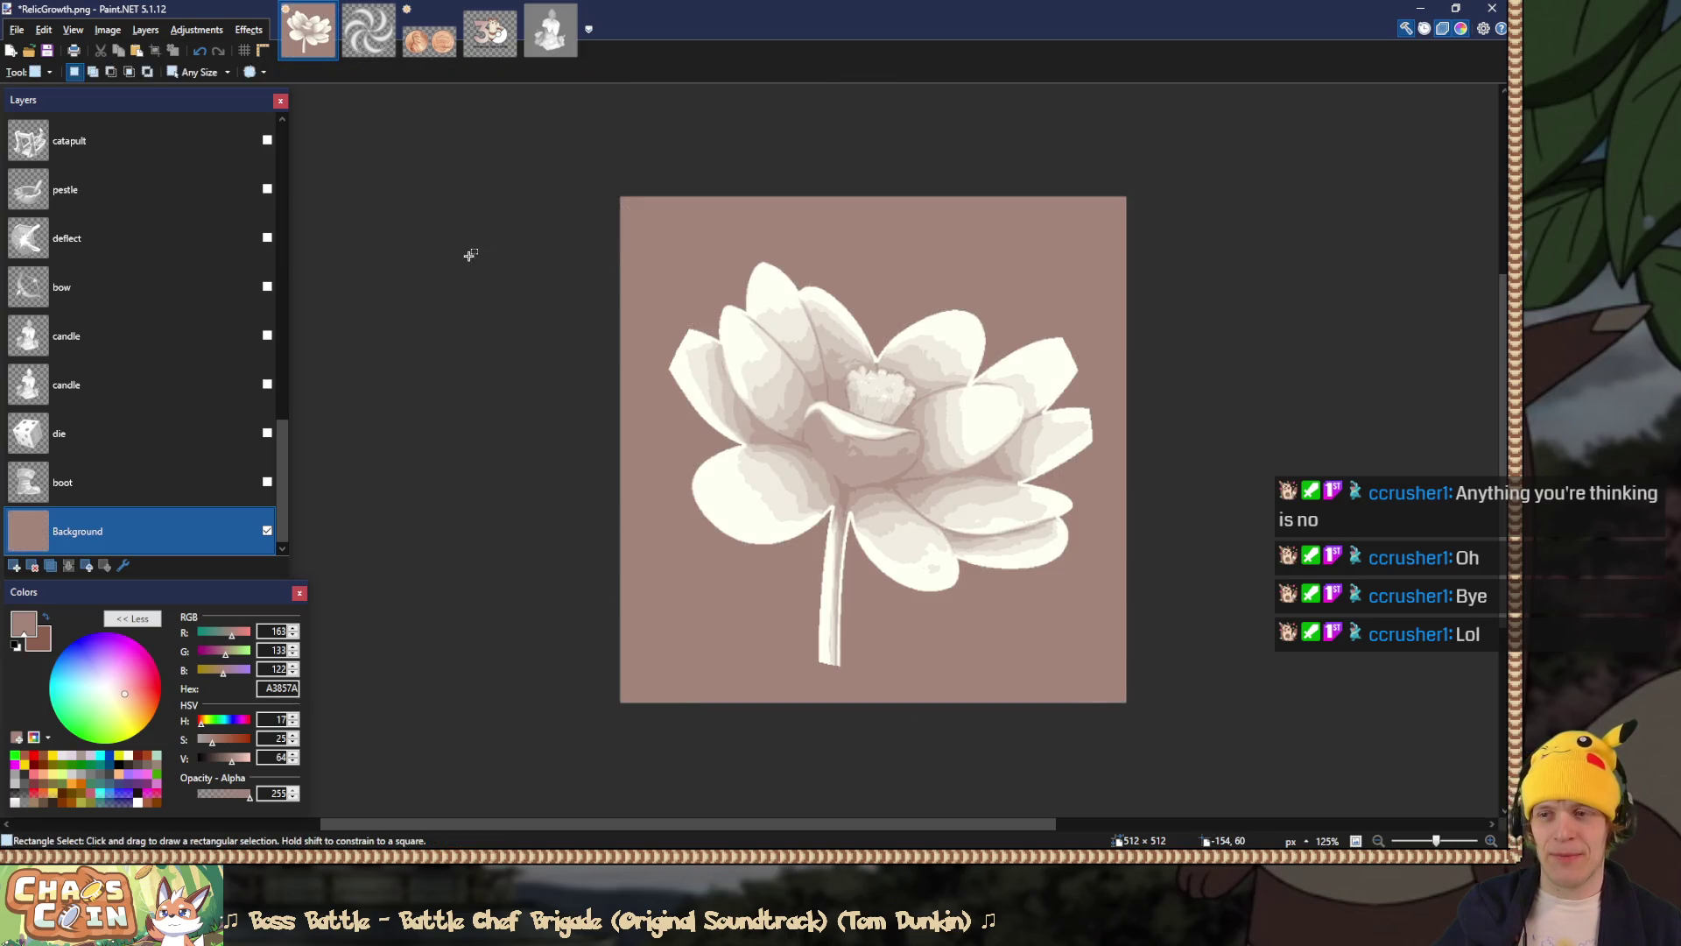
key(ctrl+shift+f)
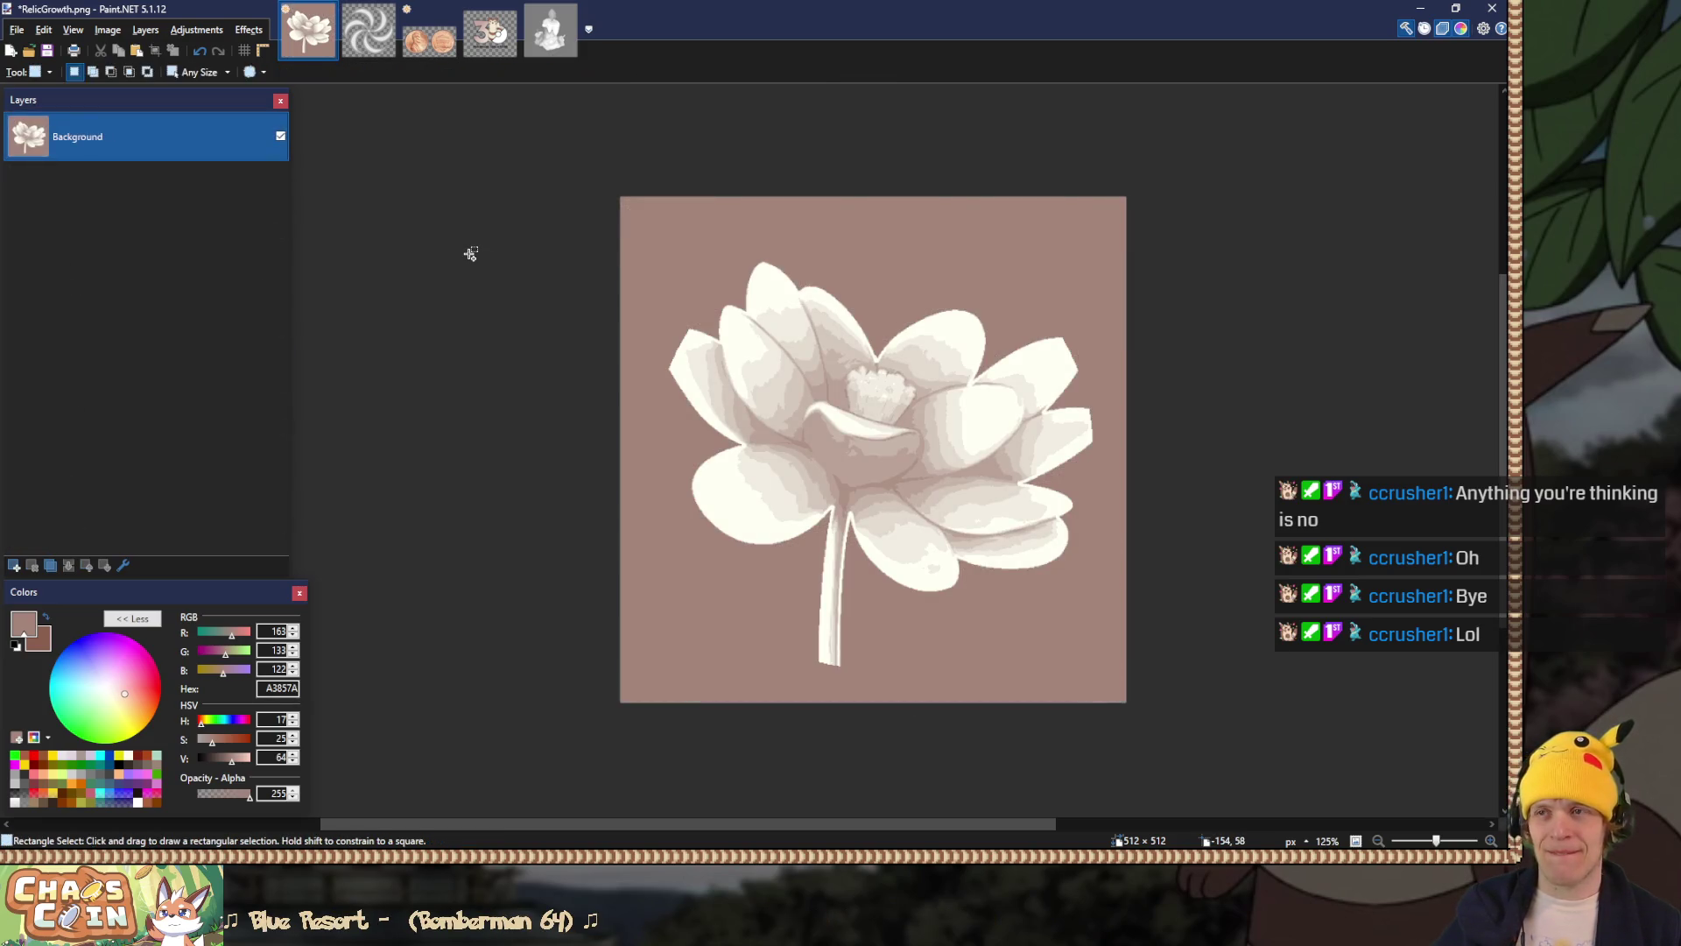
key(ctrl+s)
key(ctrl+z)
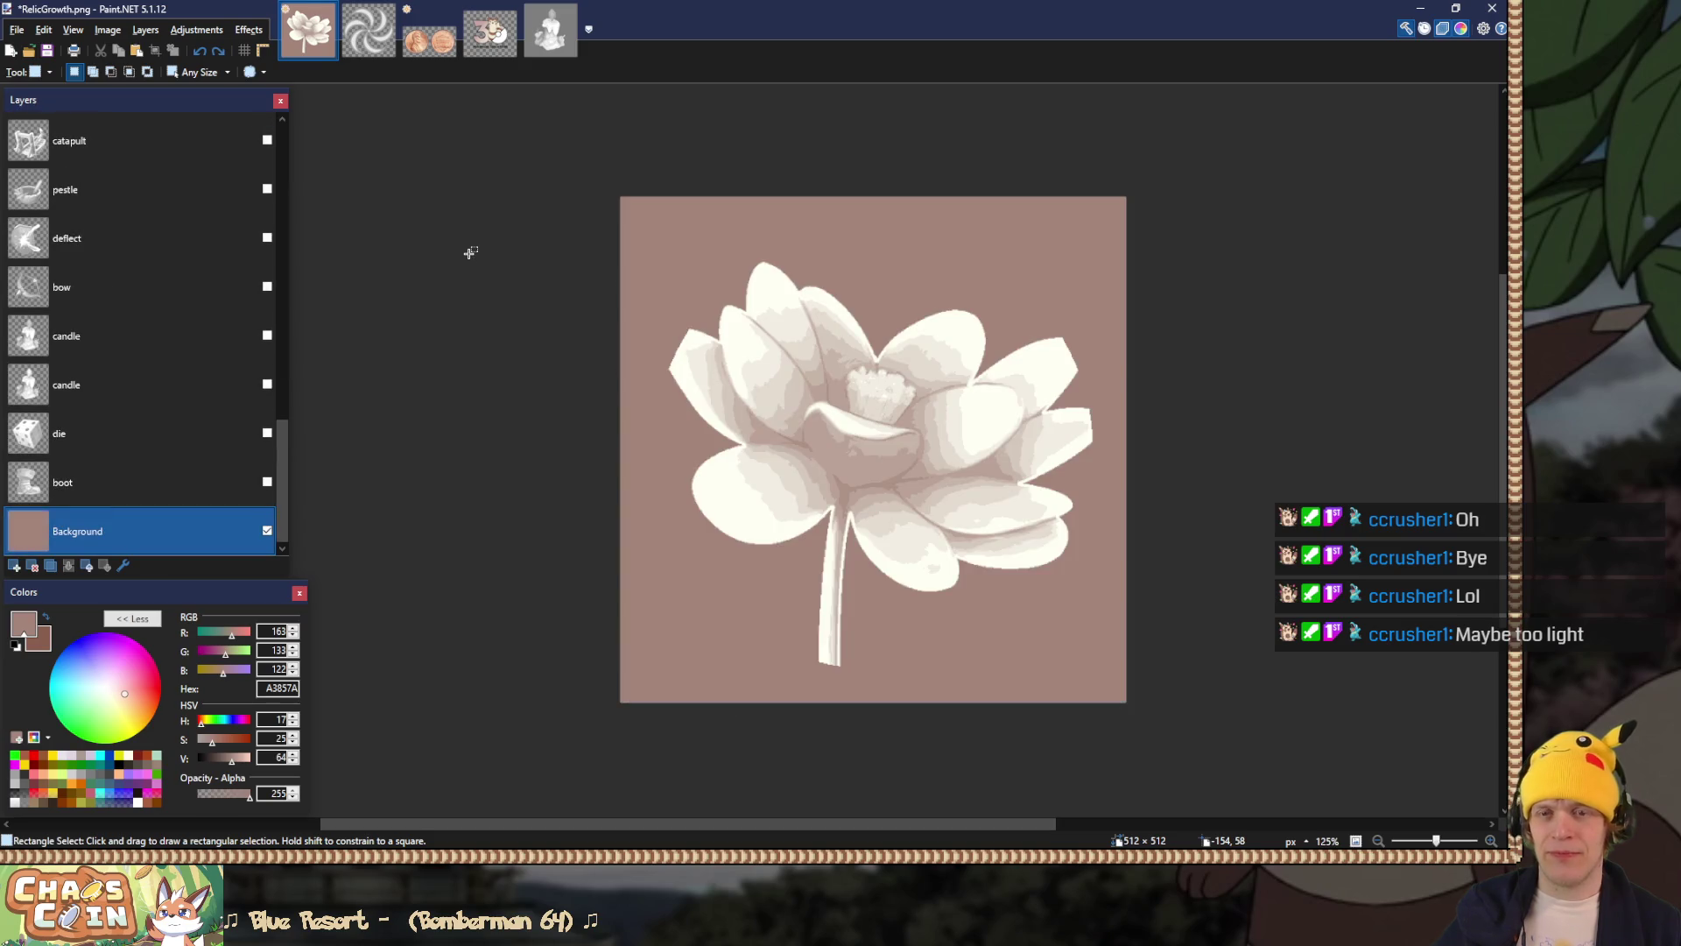
key(alt+Tab)
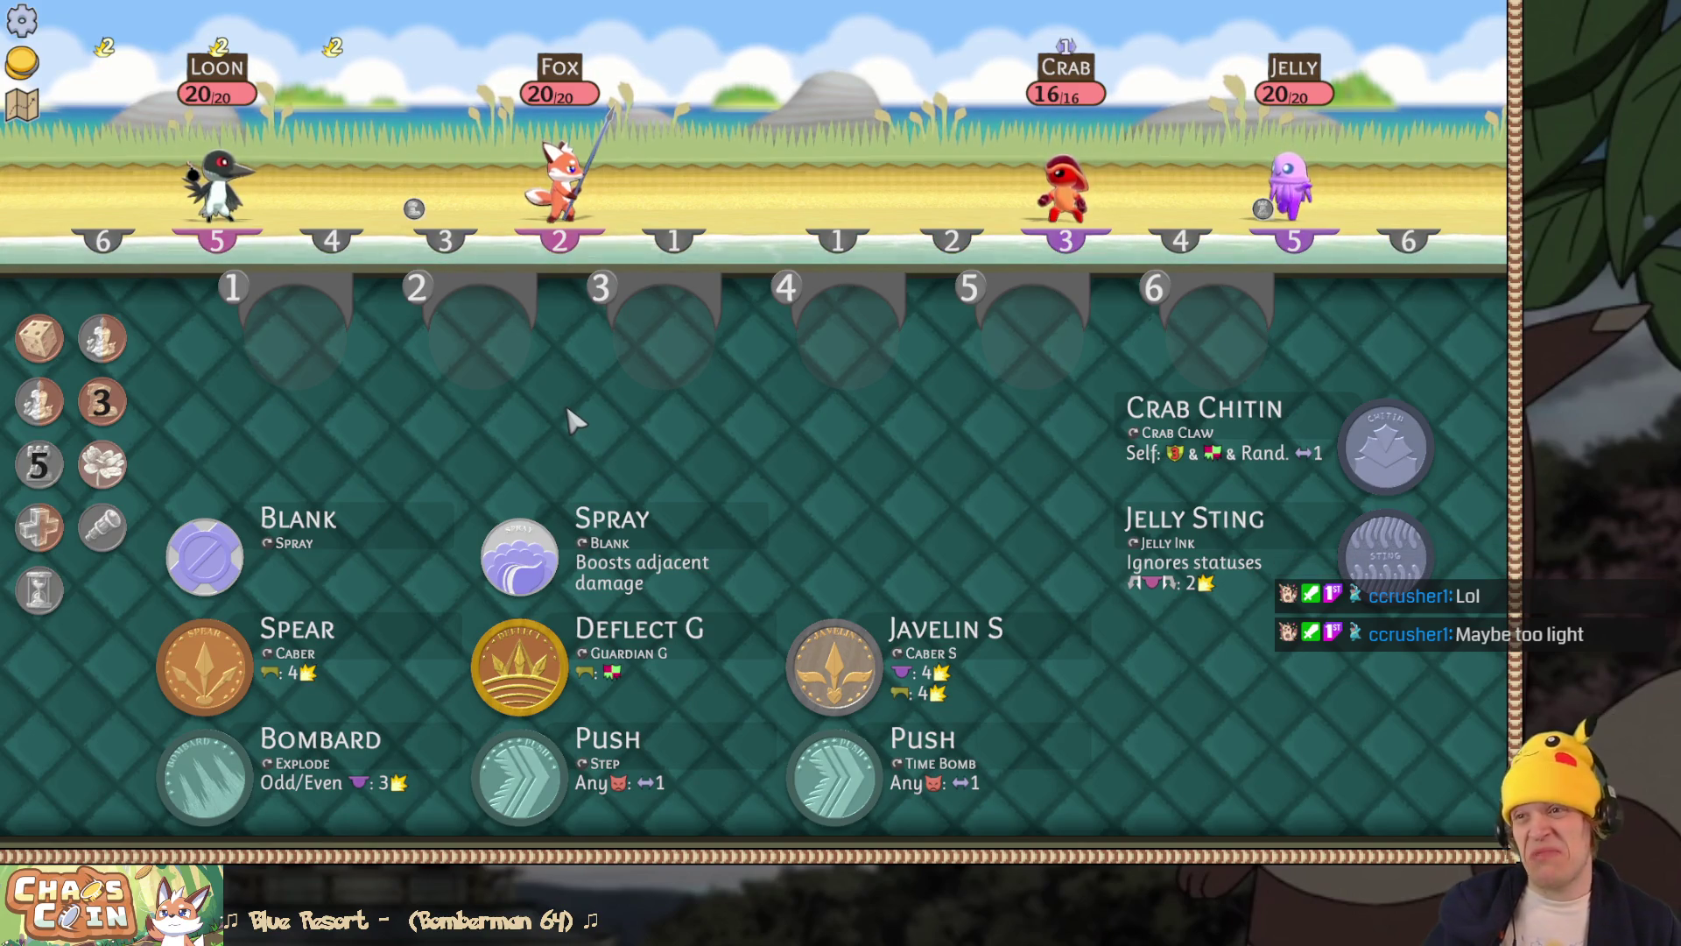
Step: After checking the battle's relic icons, go back to the layered lotus RelicGrowth.png in Paint.NET
key(alt+Tab)
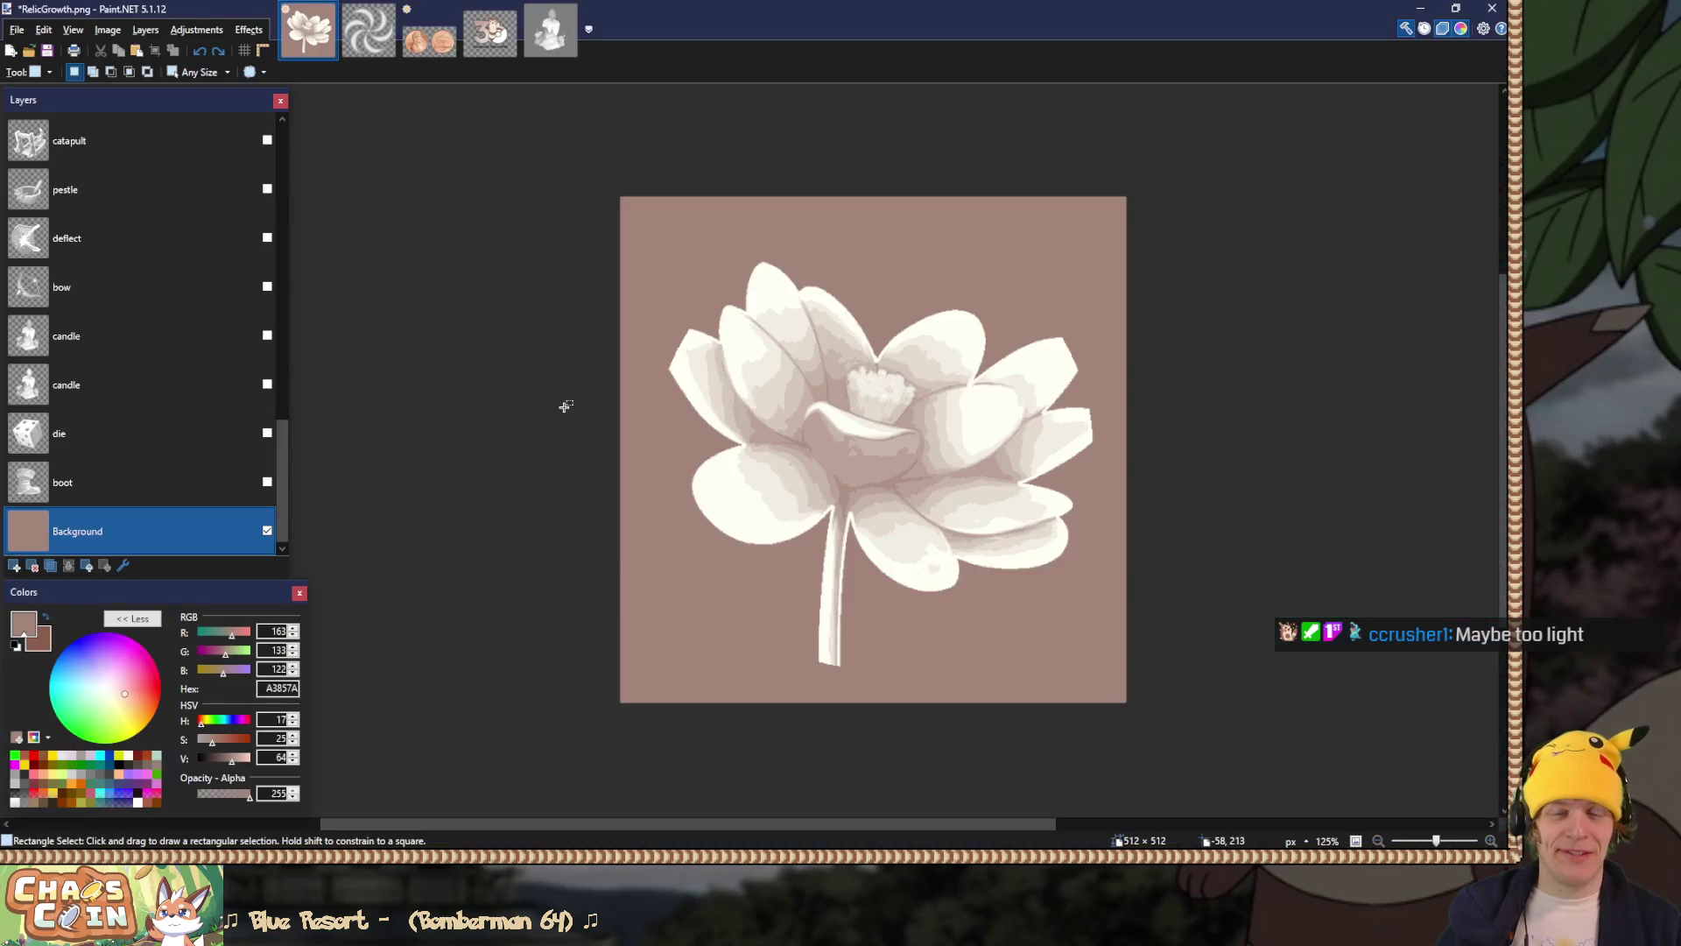
Step: Hide the growth lotus layer, show the rescue cross layer, and flatten the image
drag(282, 469, 297, 355)
click(272, 302)
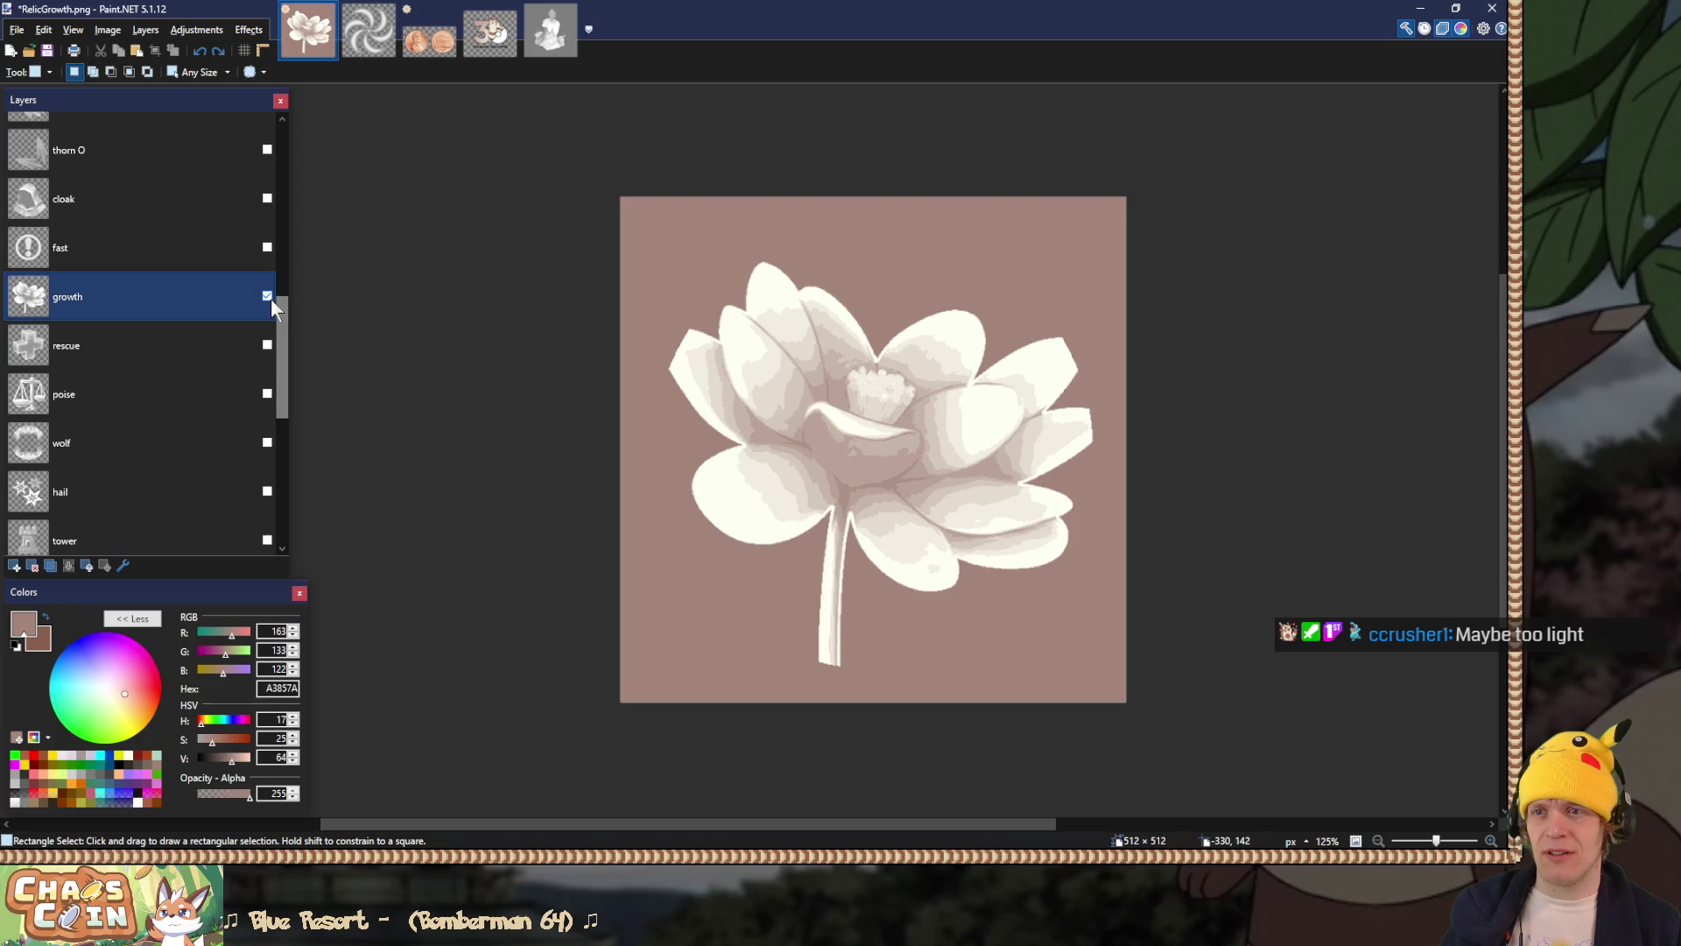
click(268, 297)
click(261, 350)
click(266, 346)
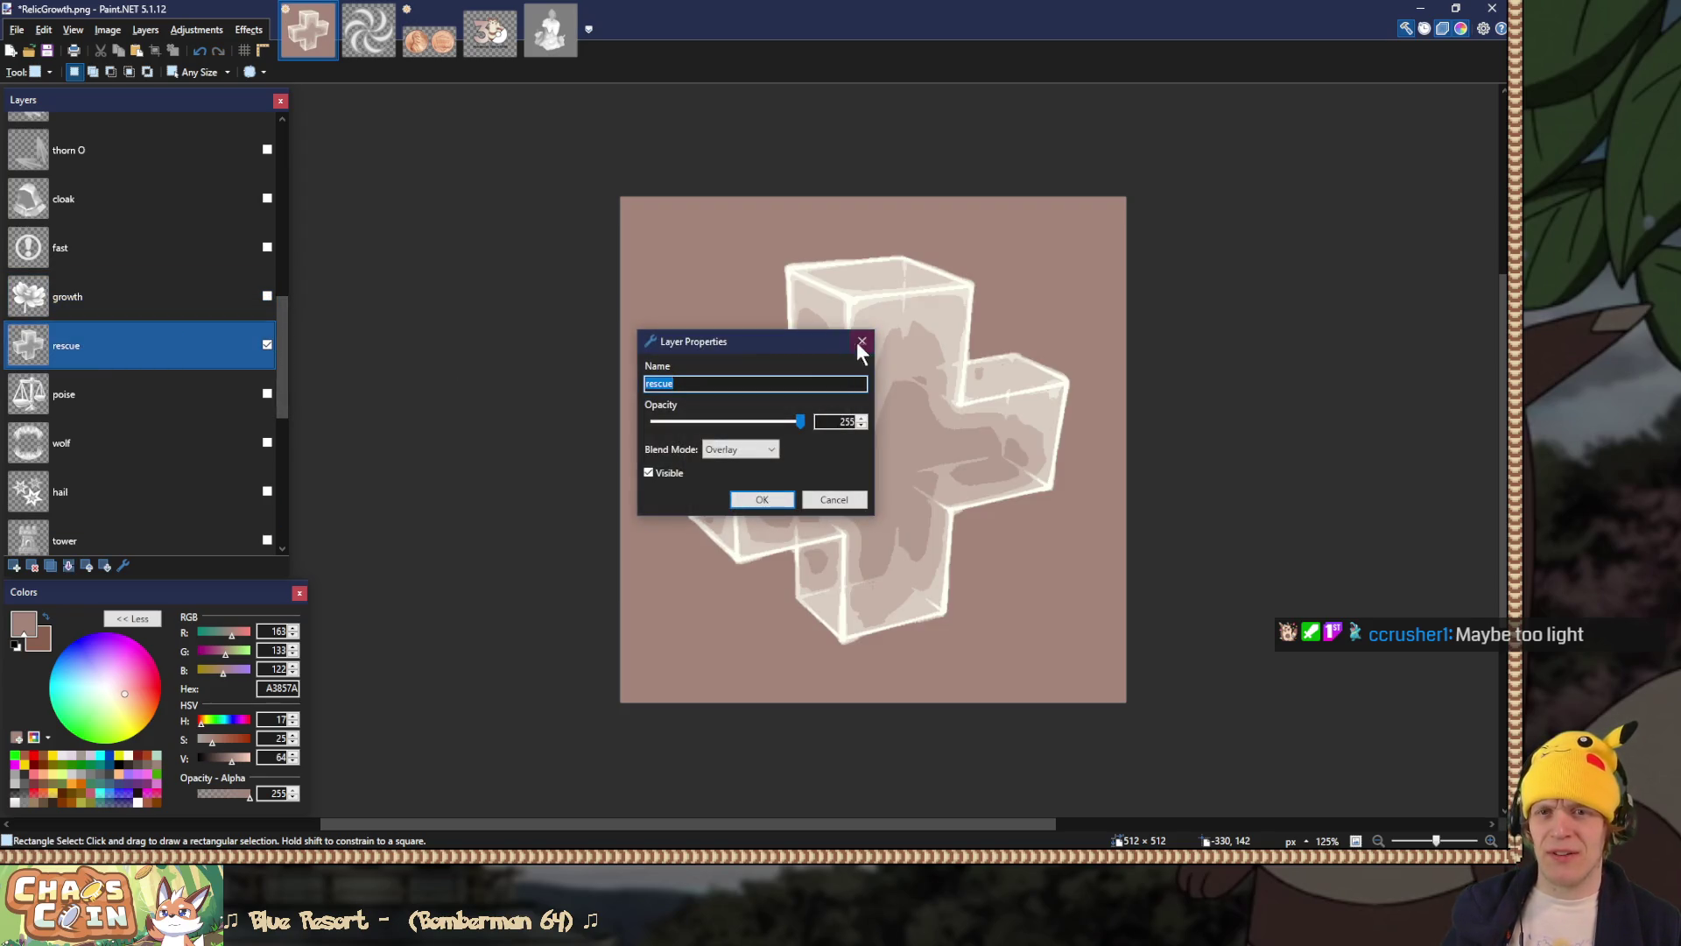
click(860, 343)
key(ctrl+shift+f)
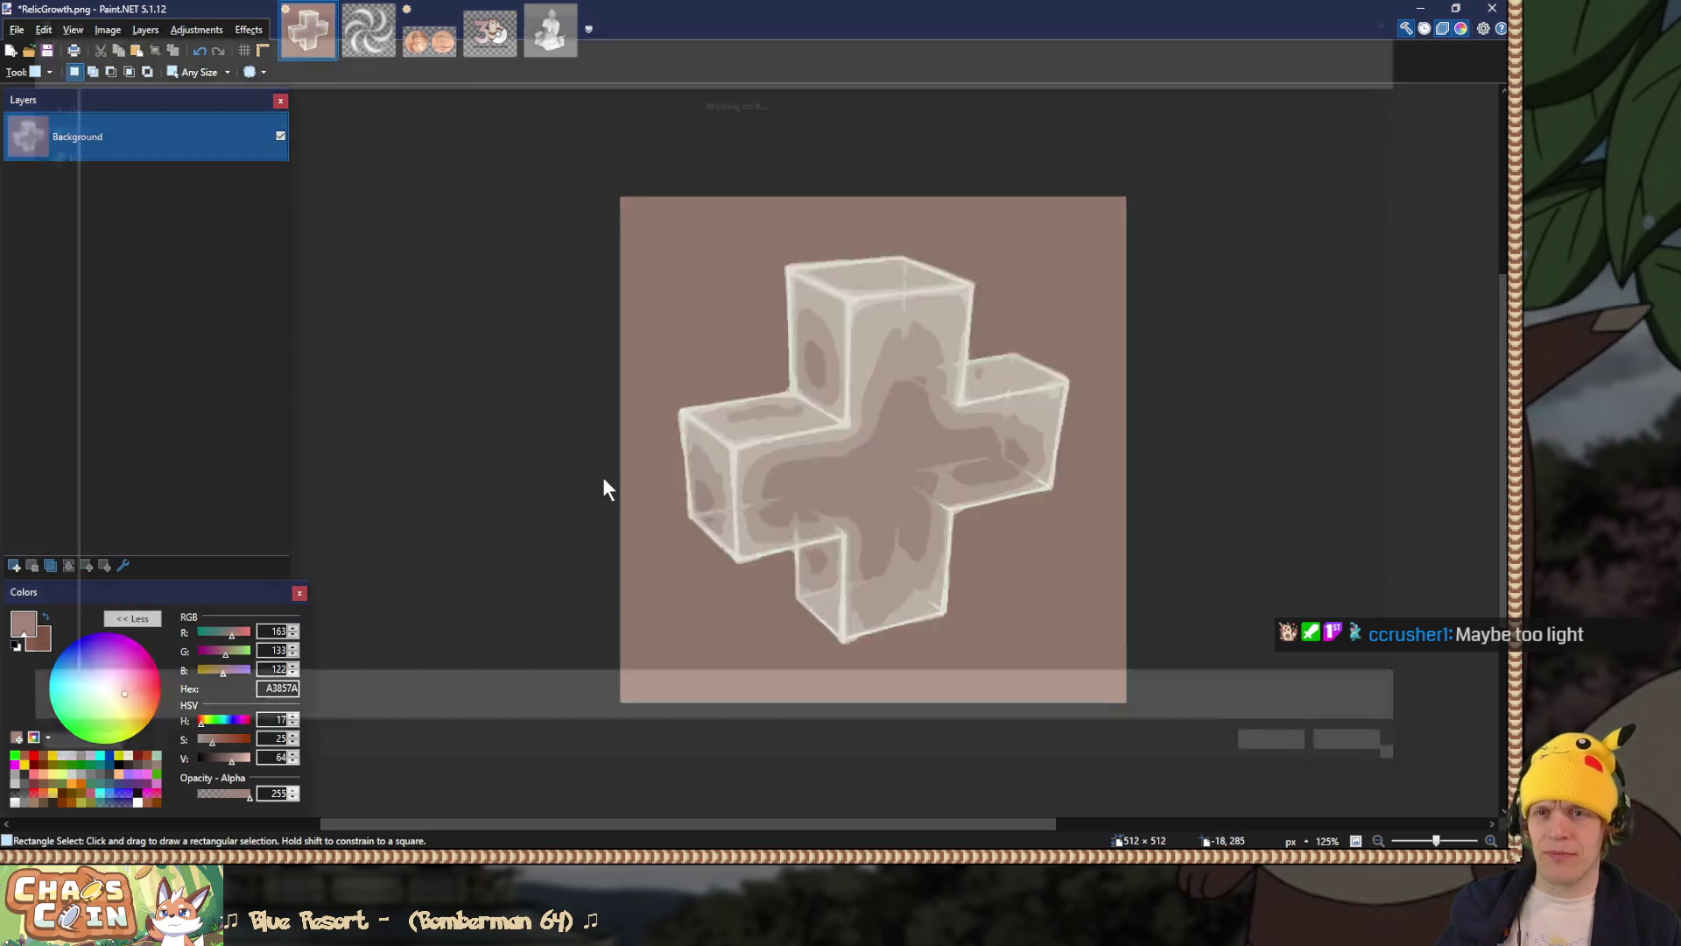
Step: Save the cross icon over the existing RelicRescue.png with default PNG settings, then switch to the game
key(ctrl+shift+s)
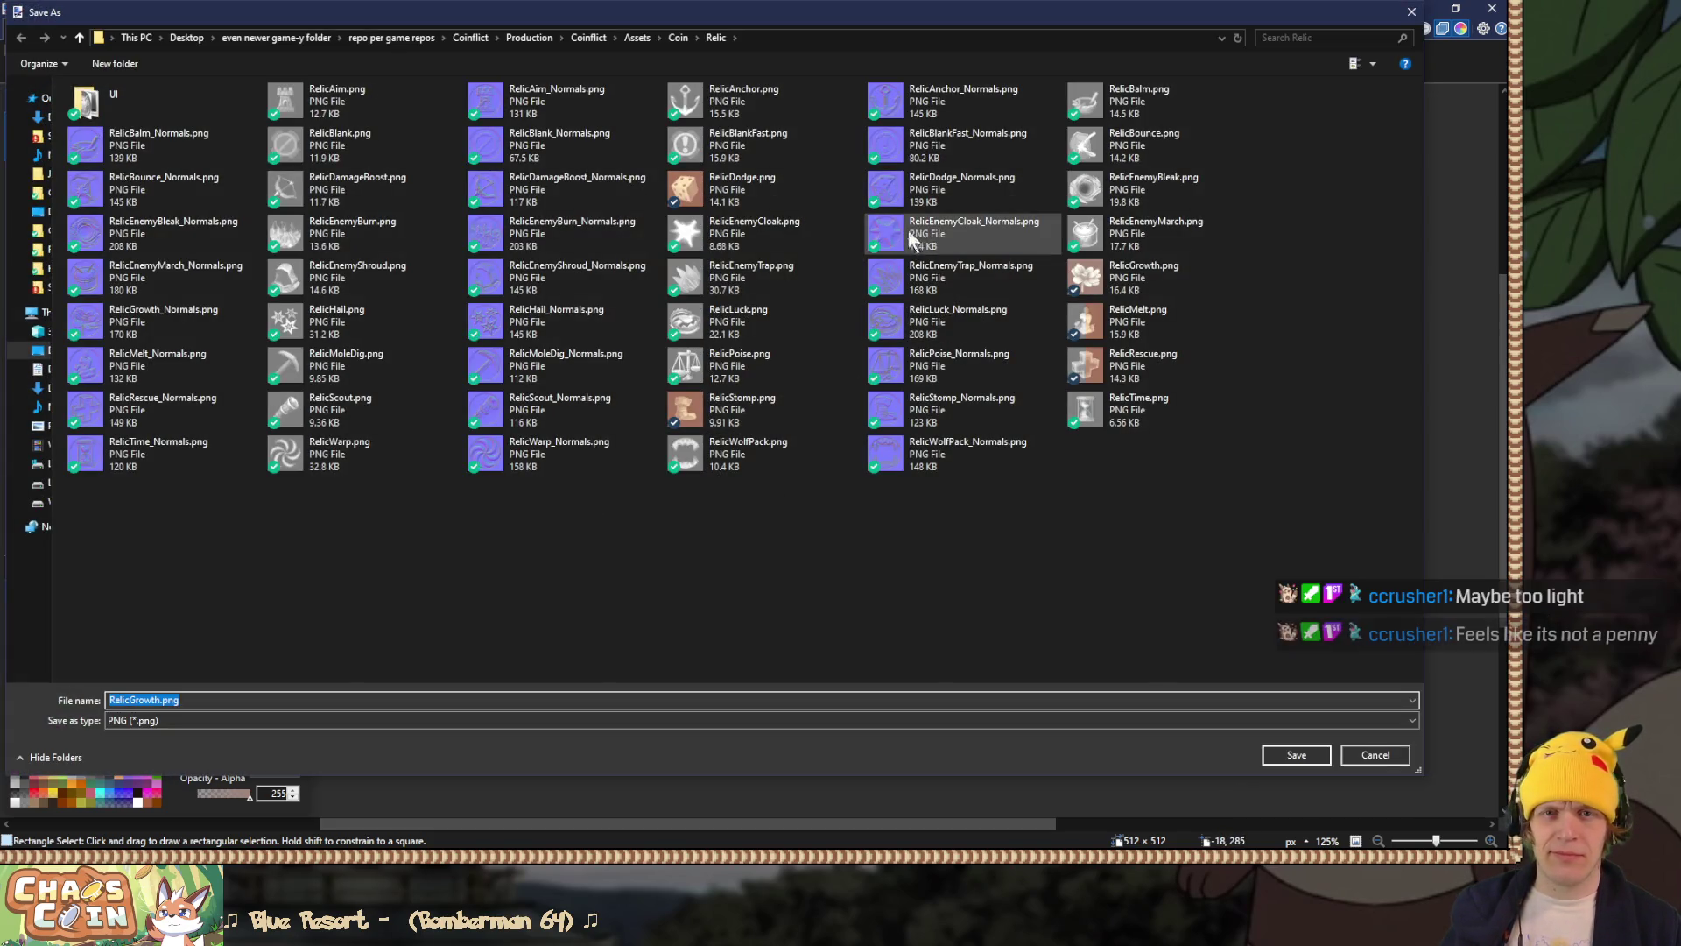
double_click(1125, 359)
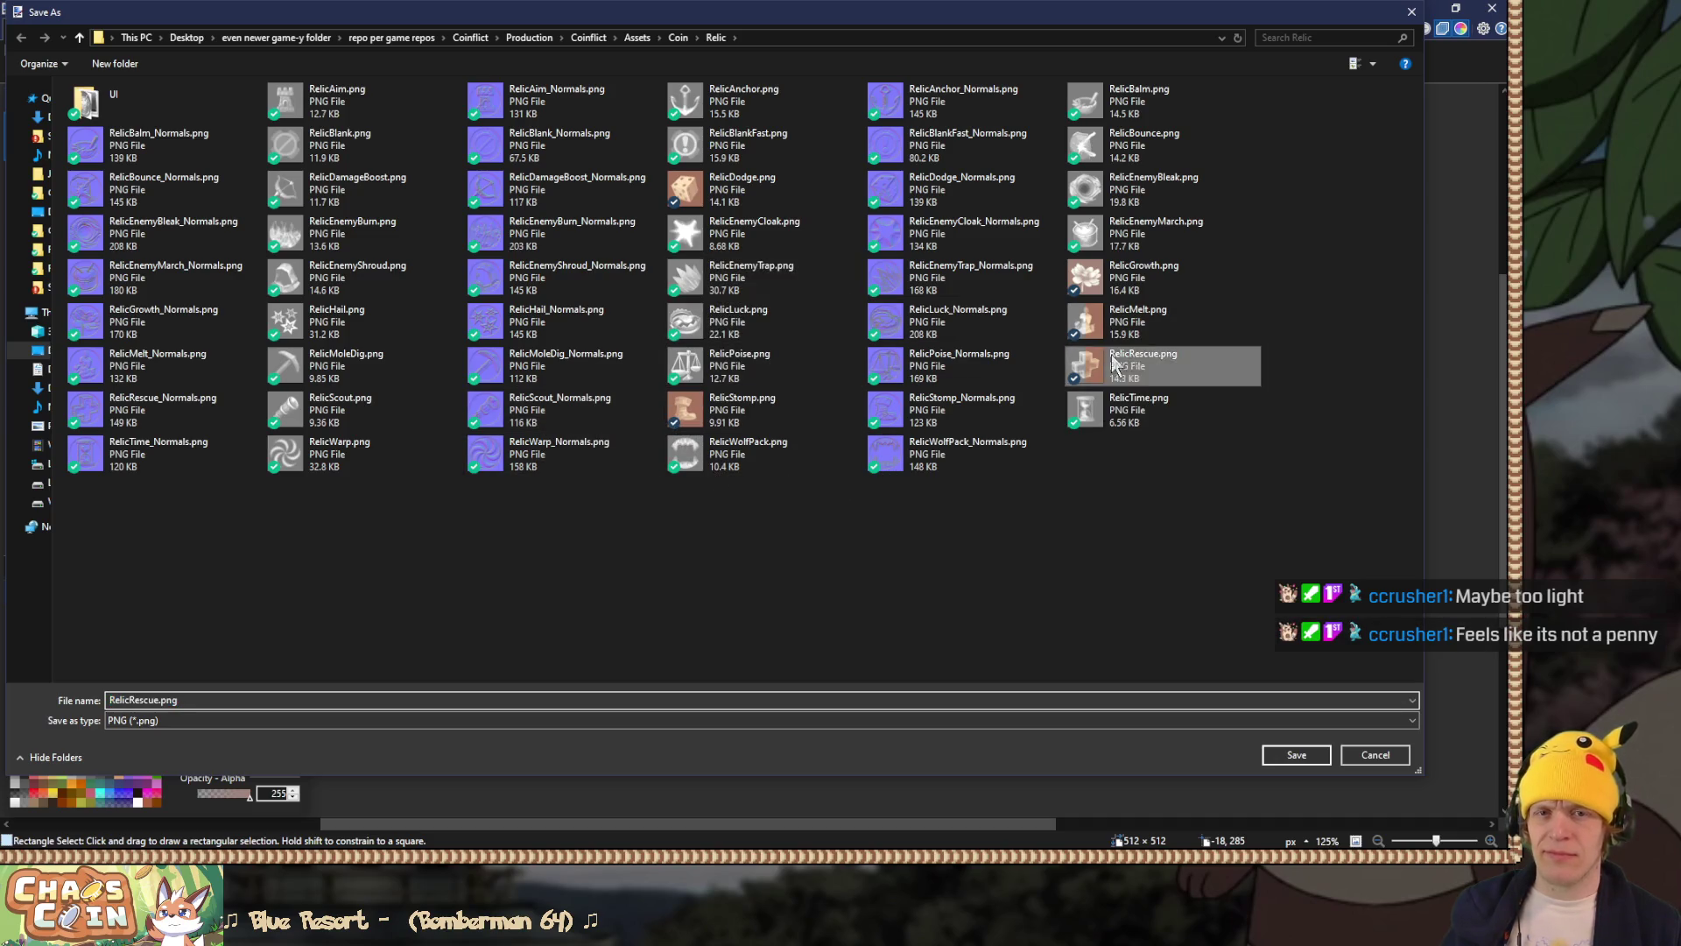
click(804, 432)
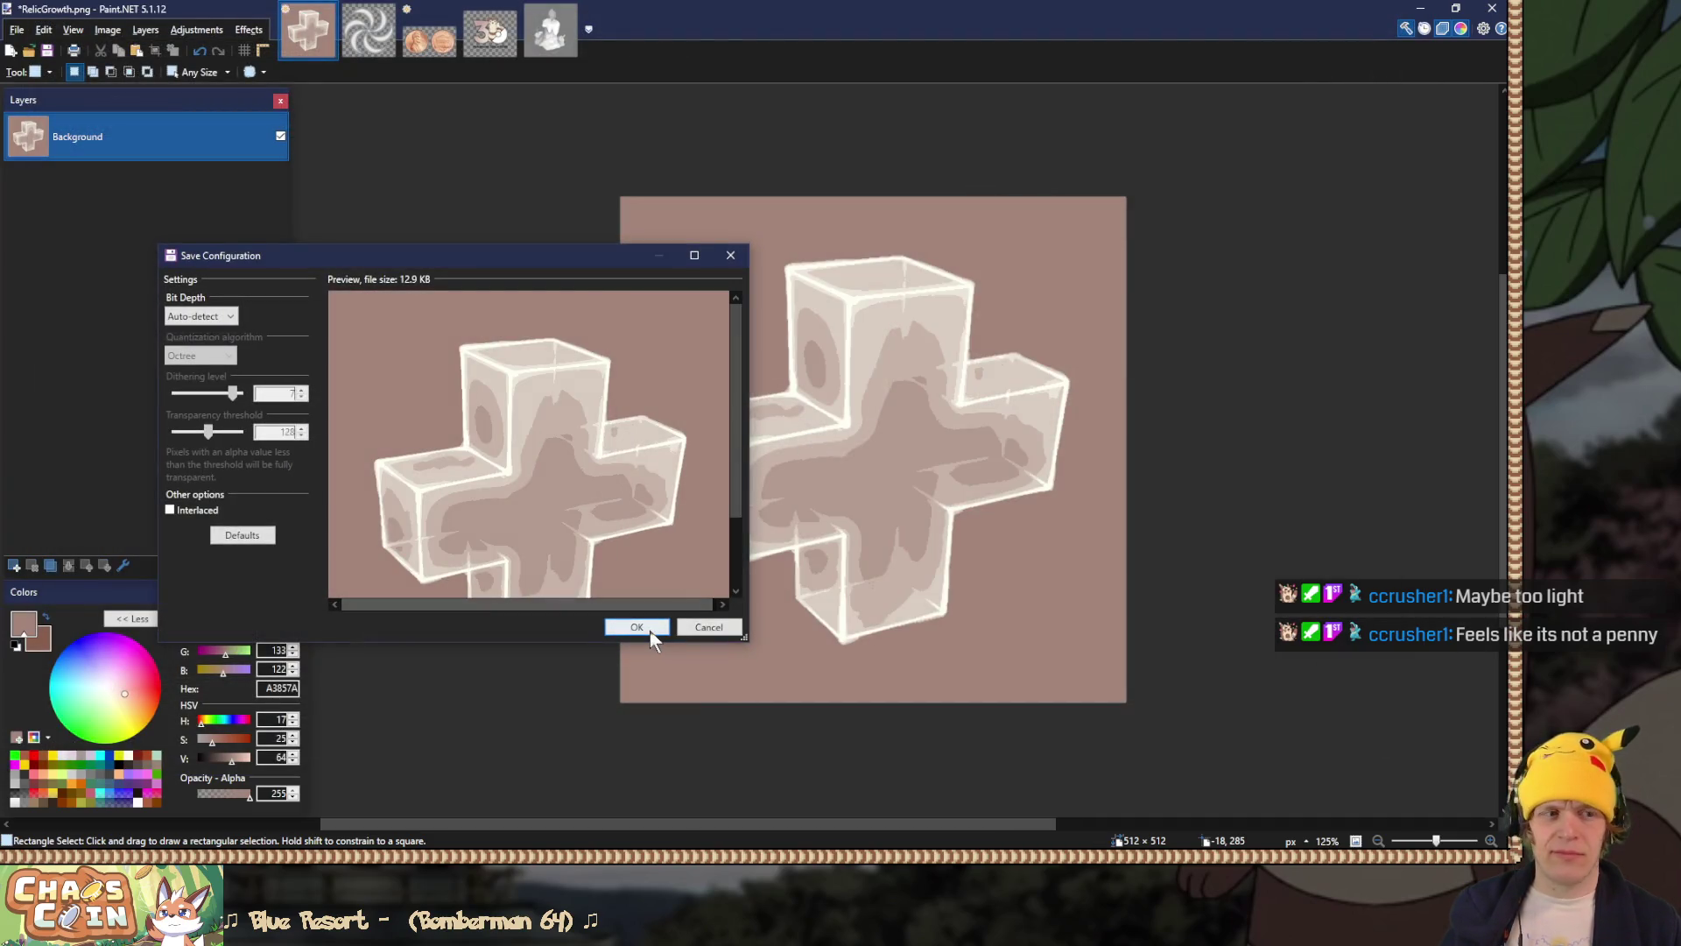
click(649, 632)
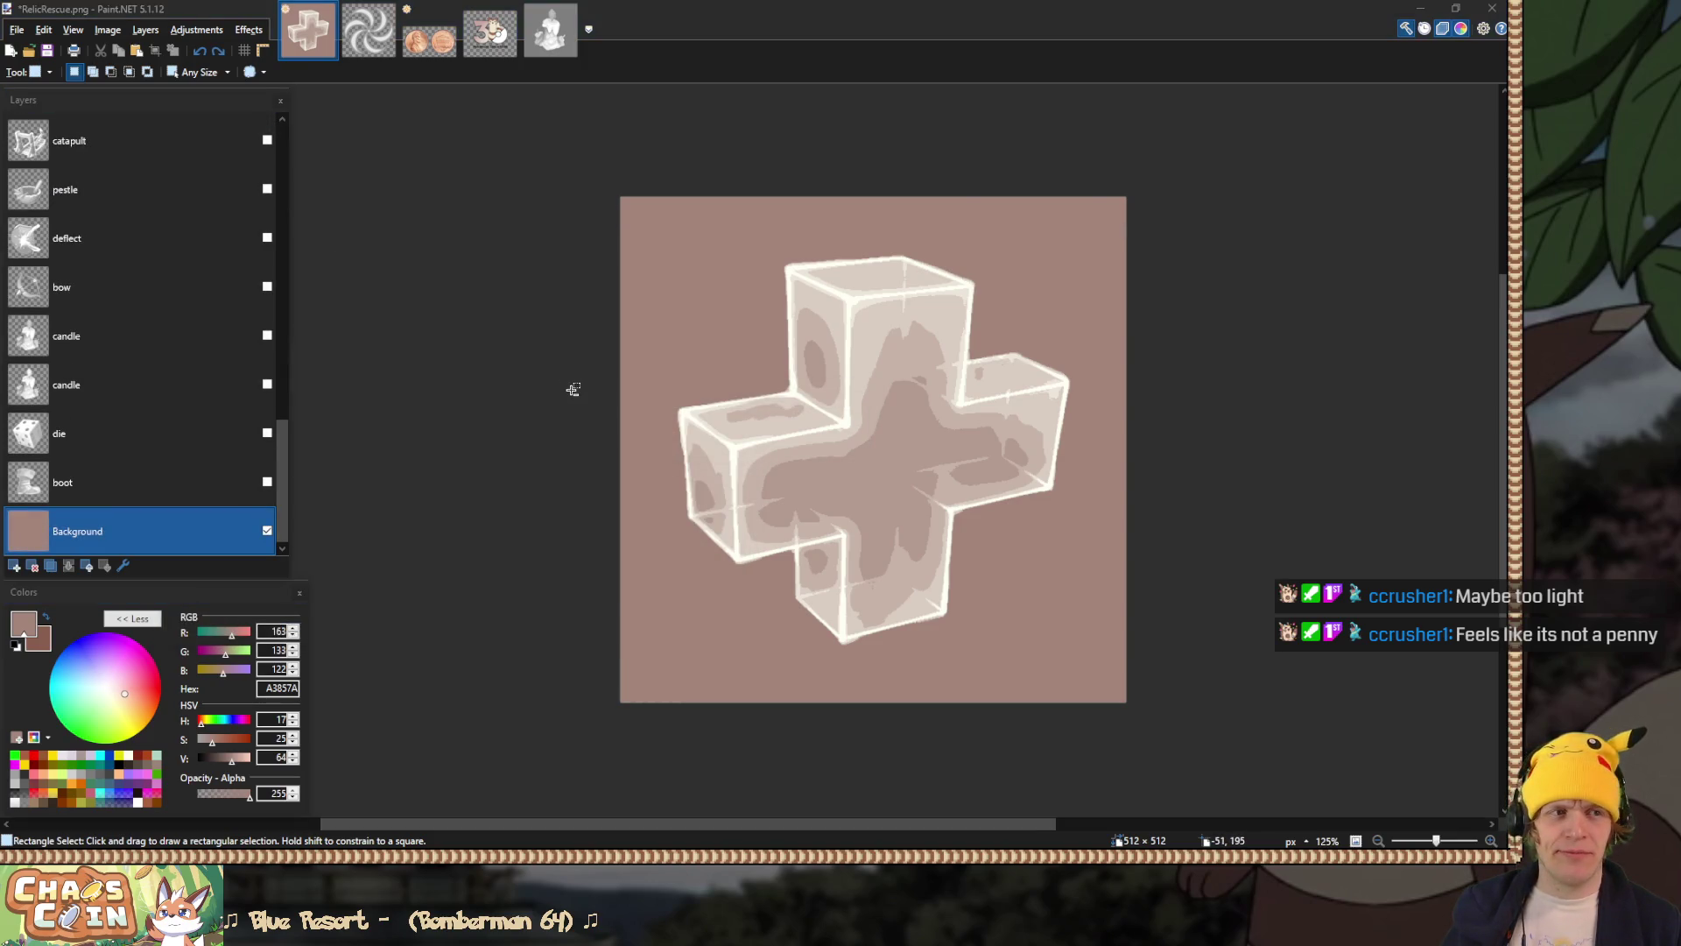
key(alt+Tab)
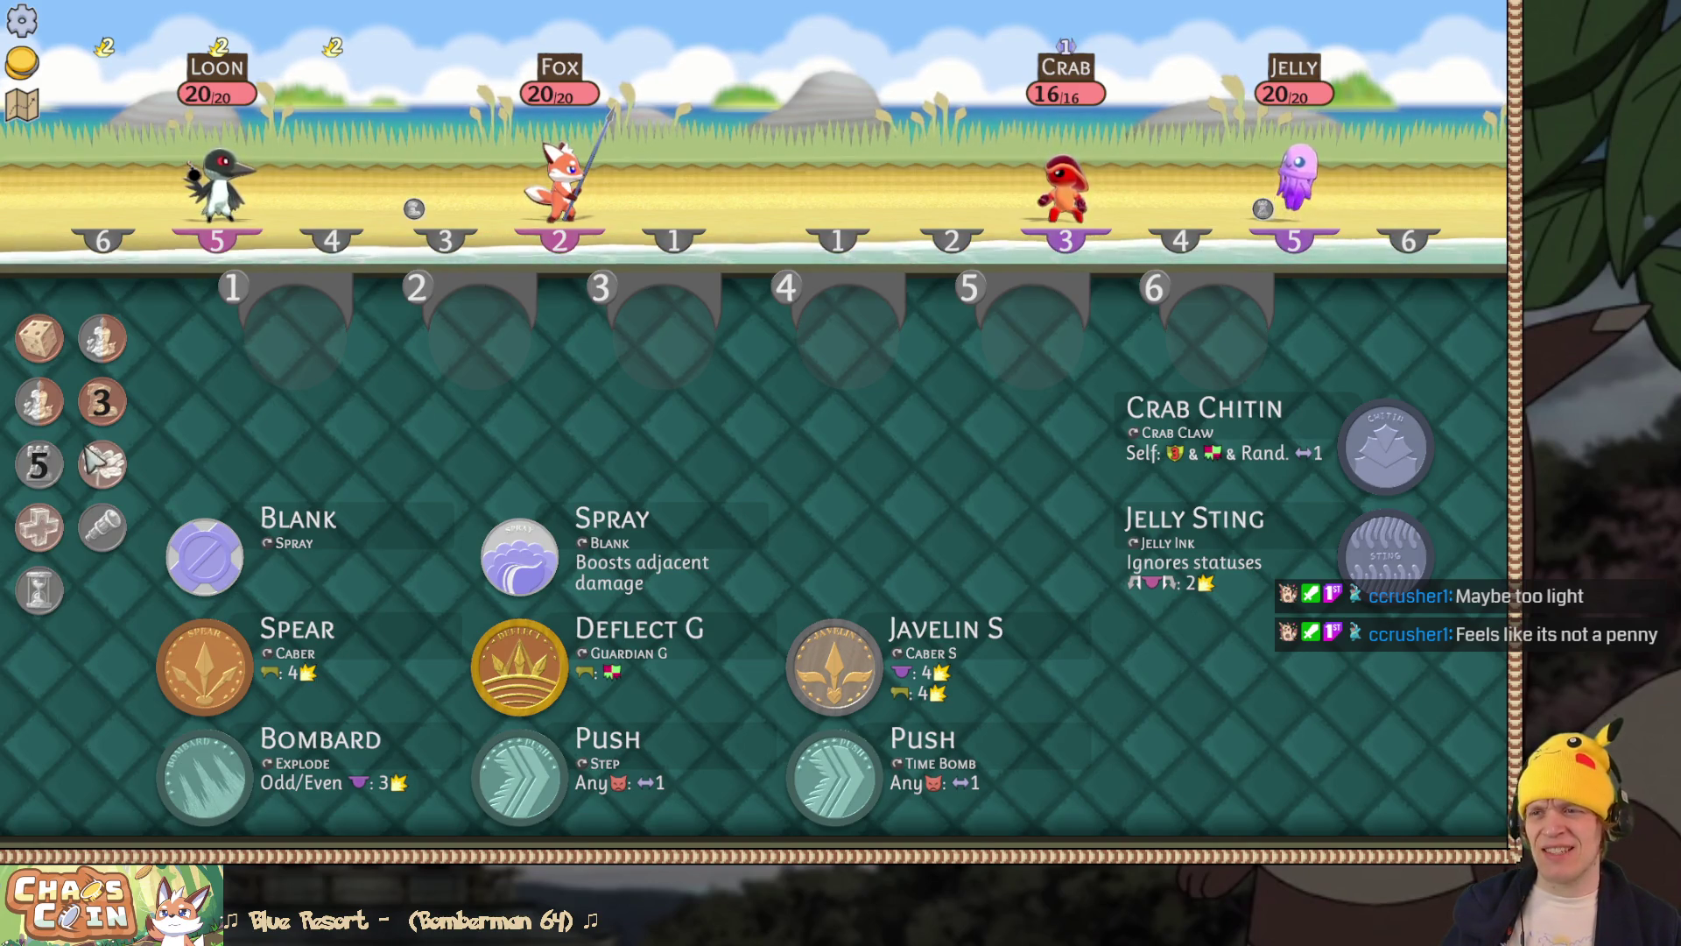
Step: Read the Blank coin's card on the battle board, then return to Paint.NET
mouse_move(163, 556)
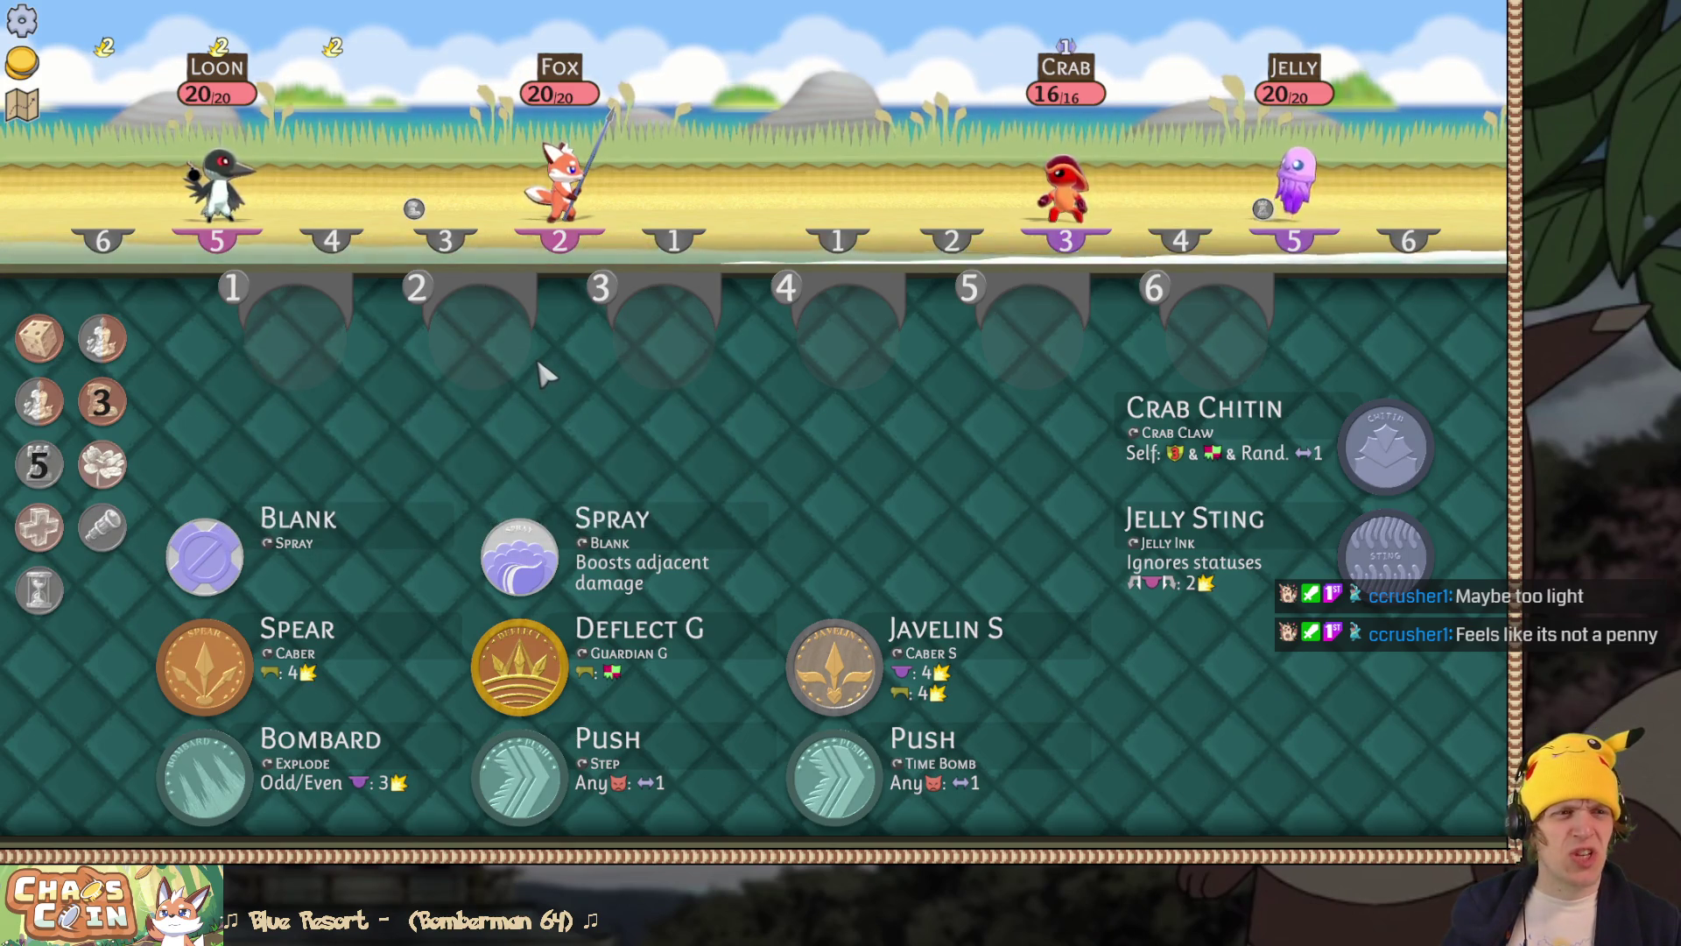
key(alt+Tab)
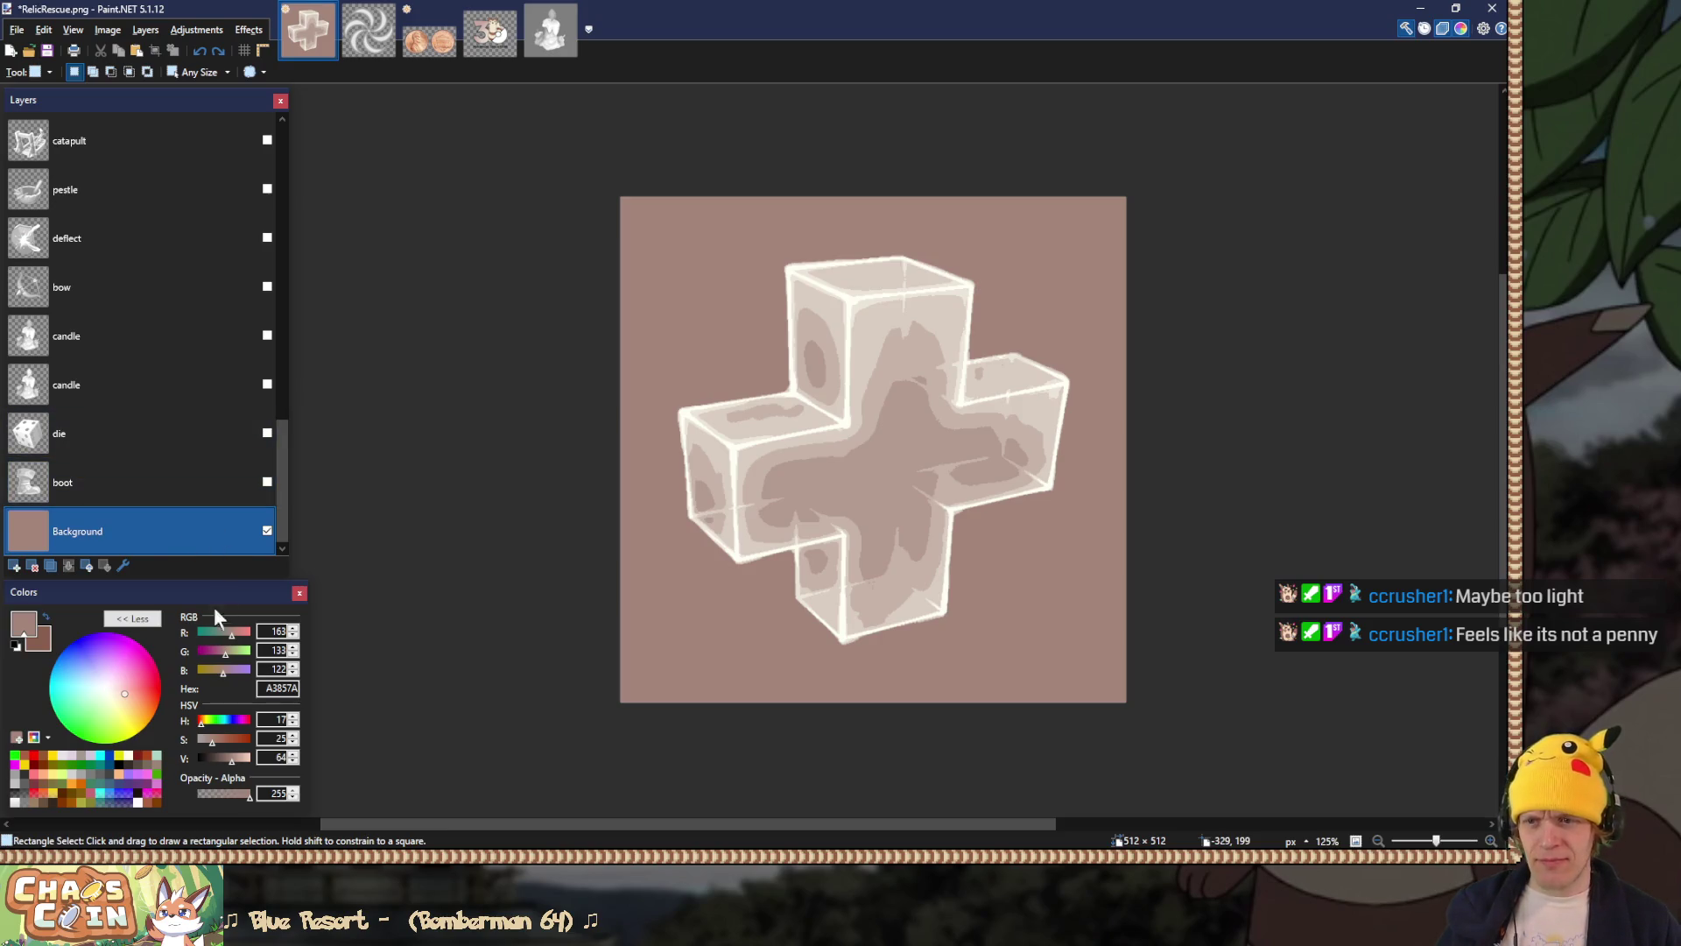
Step: Sample the brown from the furret's fur in 30-furret.png as the primary colour
click(46, 646)
click(20, 632)
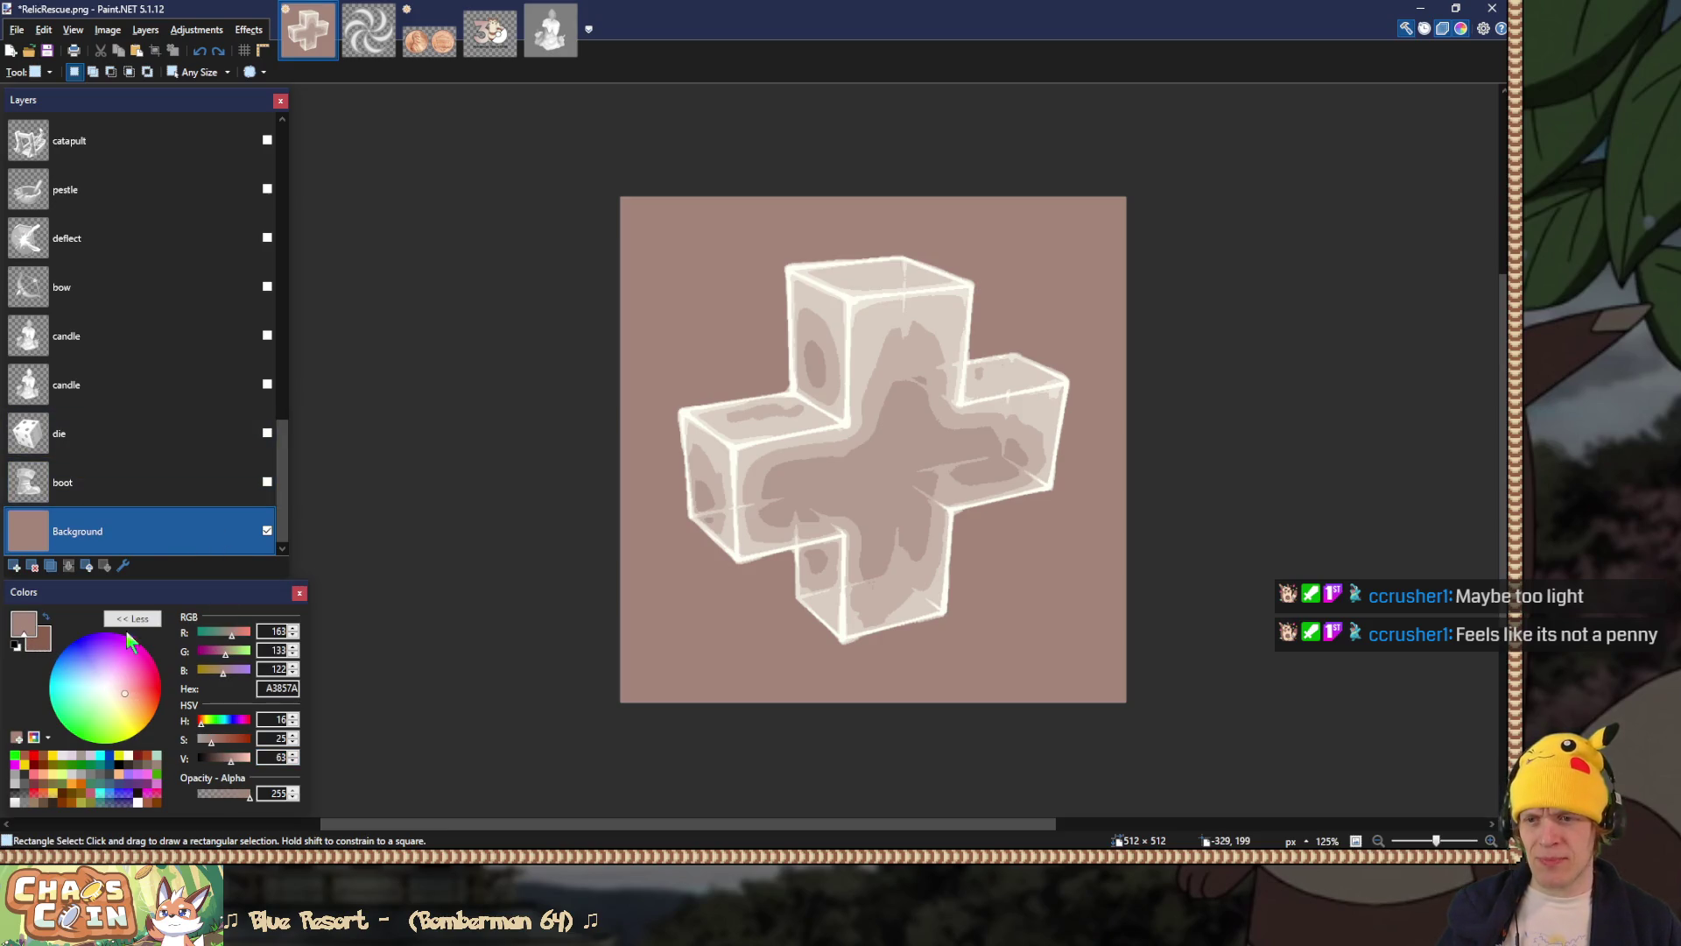
click(491, 44)
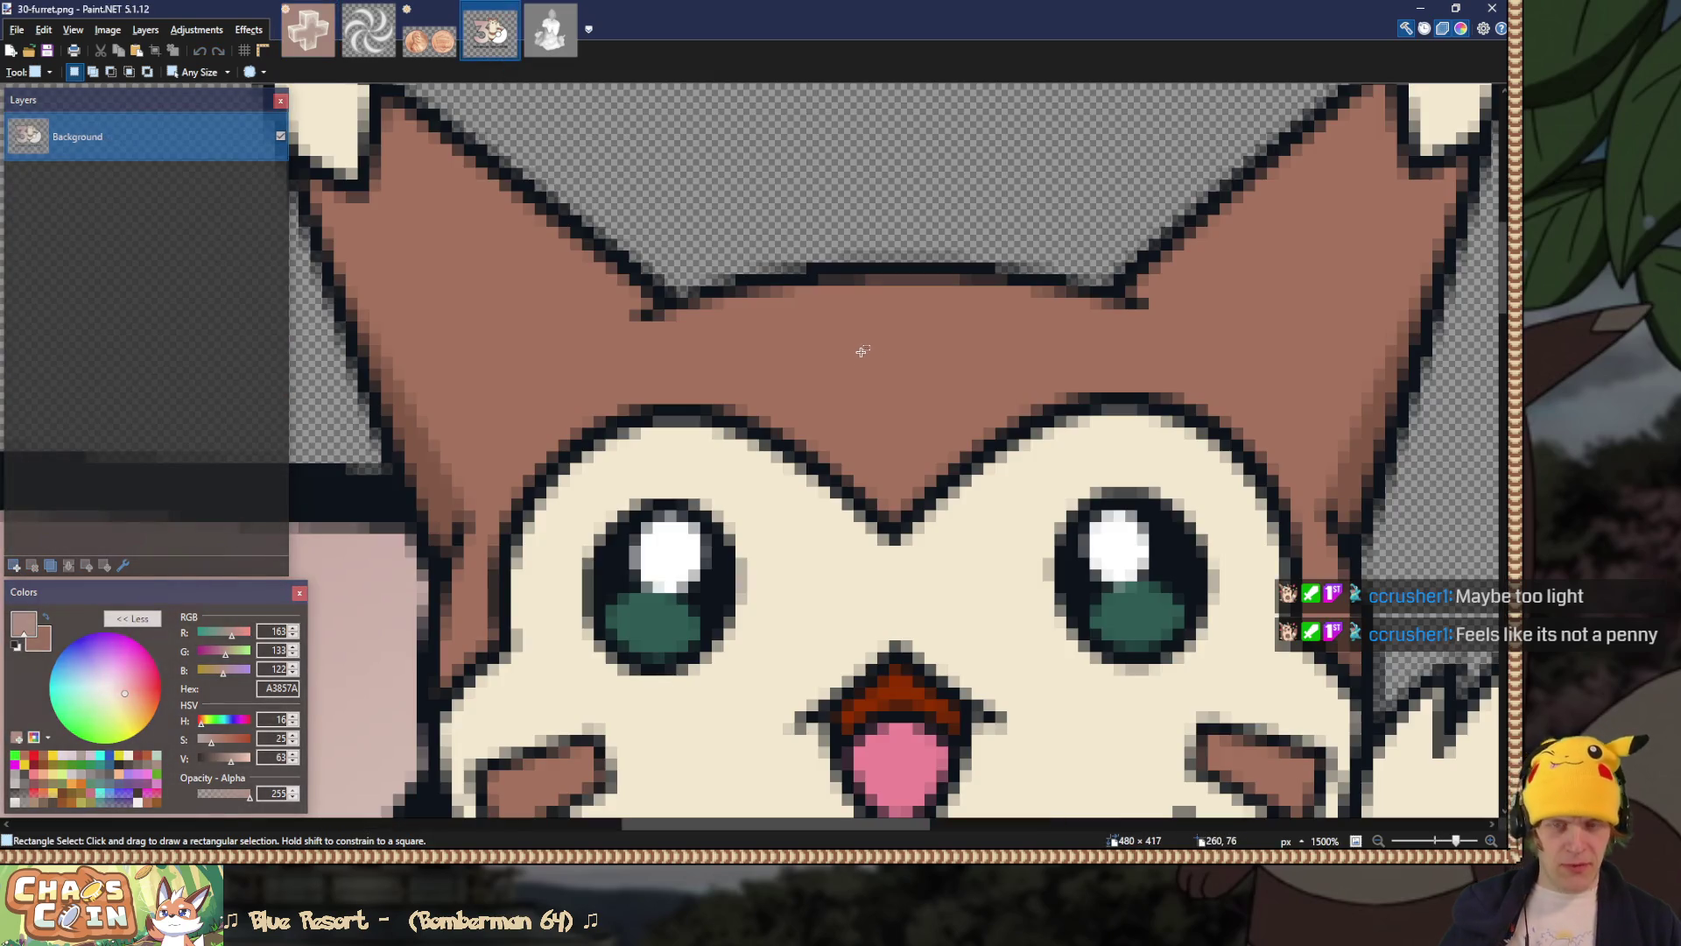
key(k)
click(859, 350)
Step: Fill the RelicRescue.png background with the sampled brown and compare it against the game
click(308, 30)
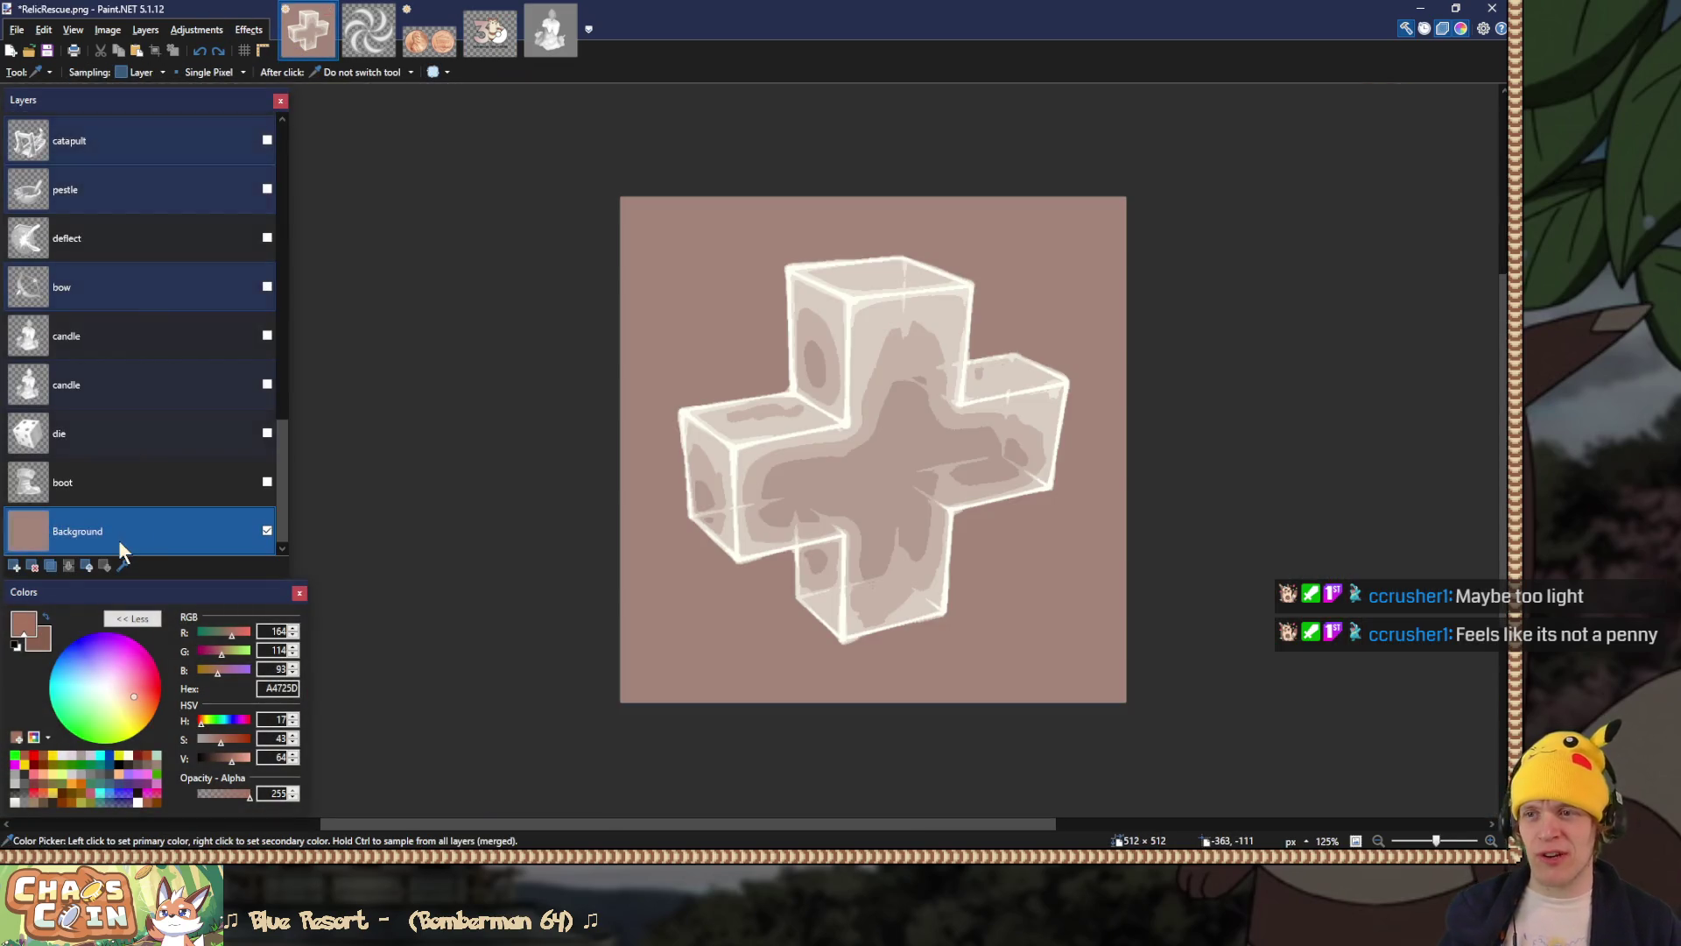
key(f)
click(719, 265)
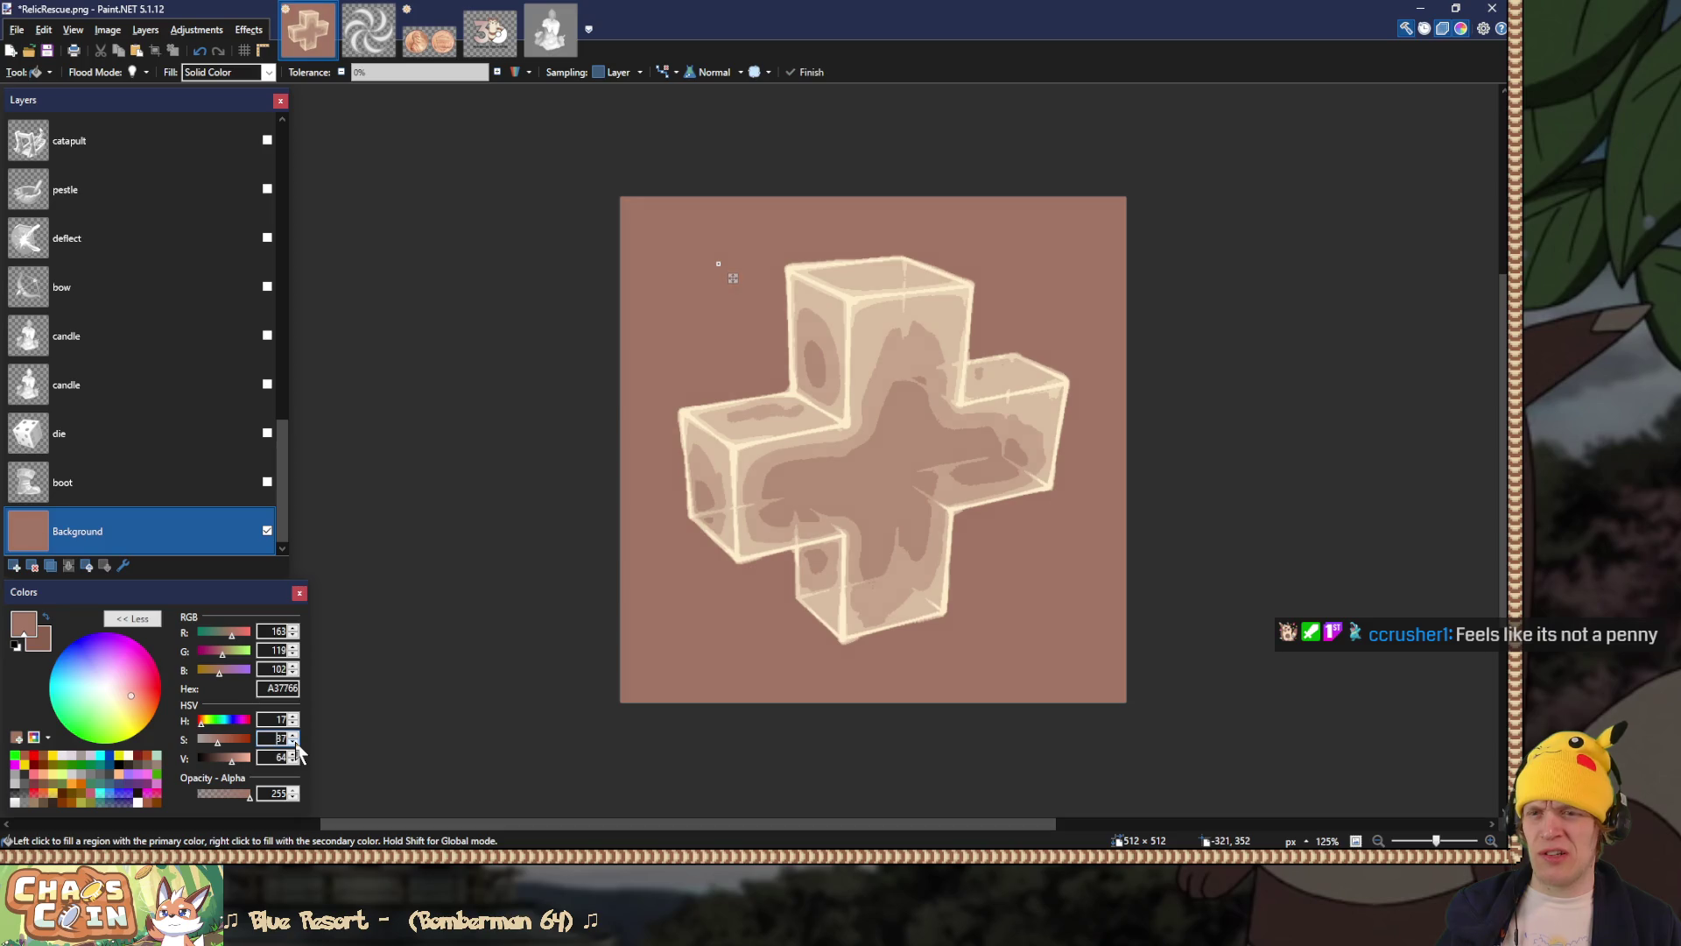
key(s)
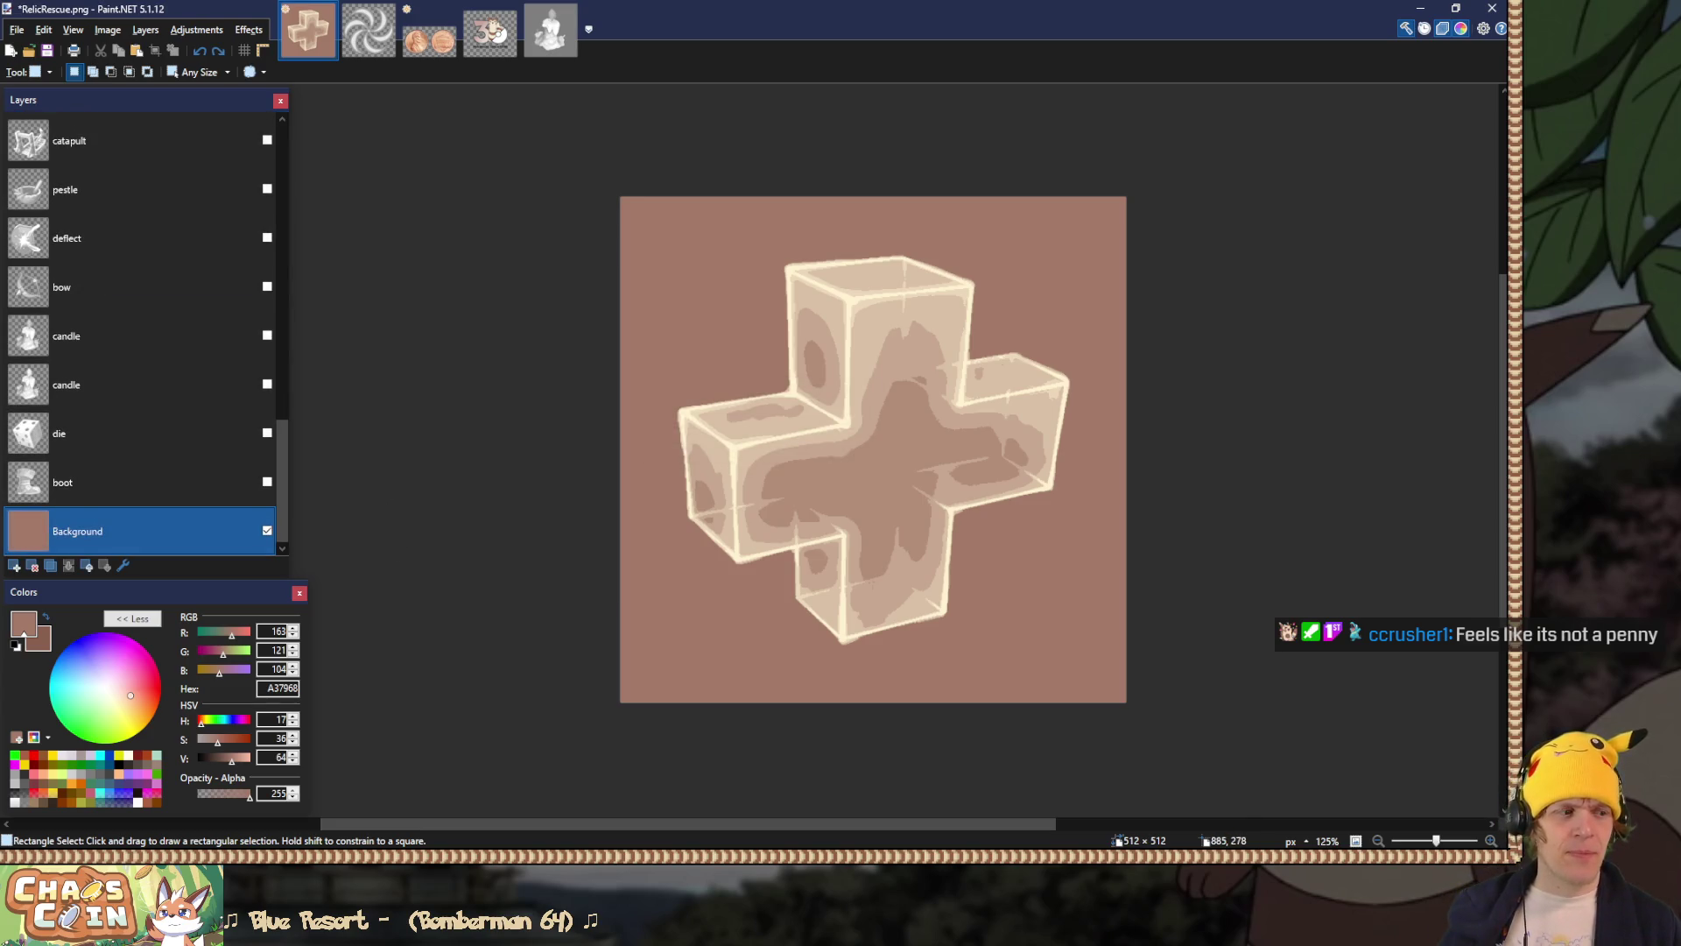
key(alt+Tab)
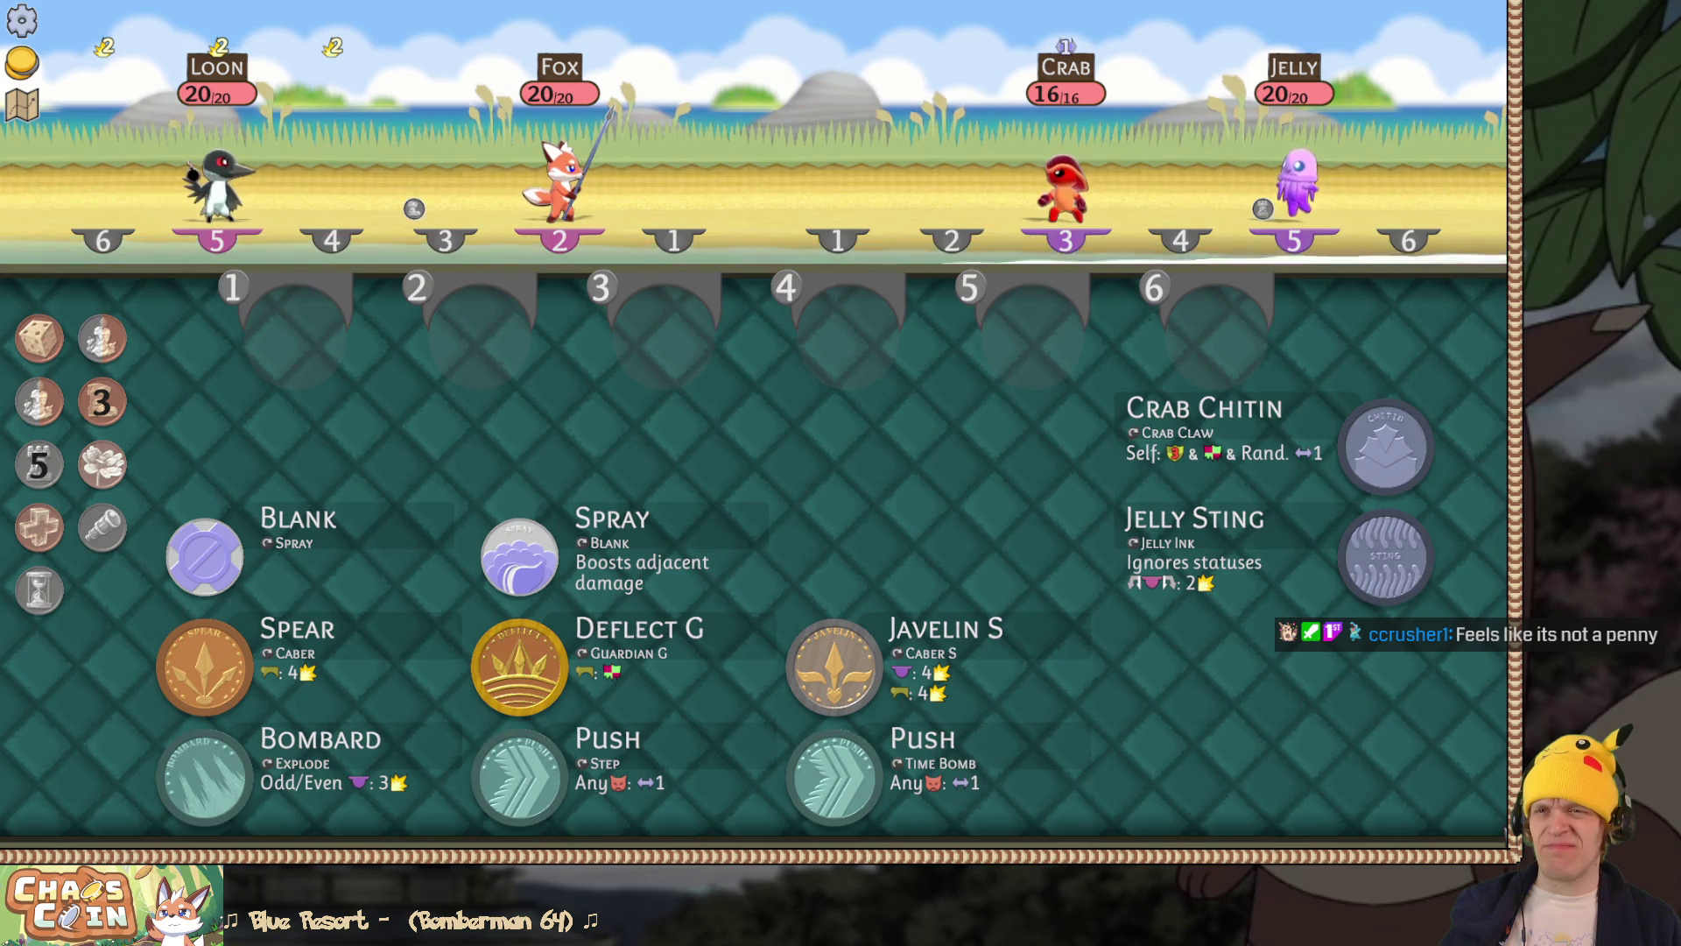
key(alt+Tab)
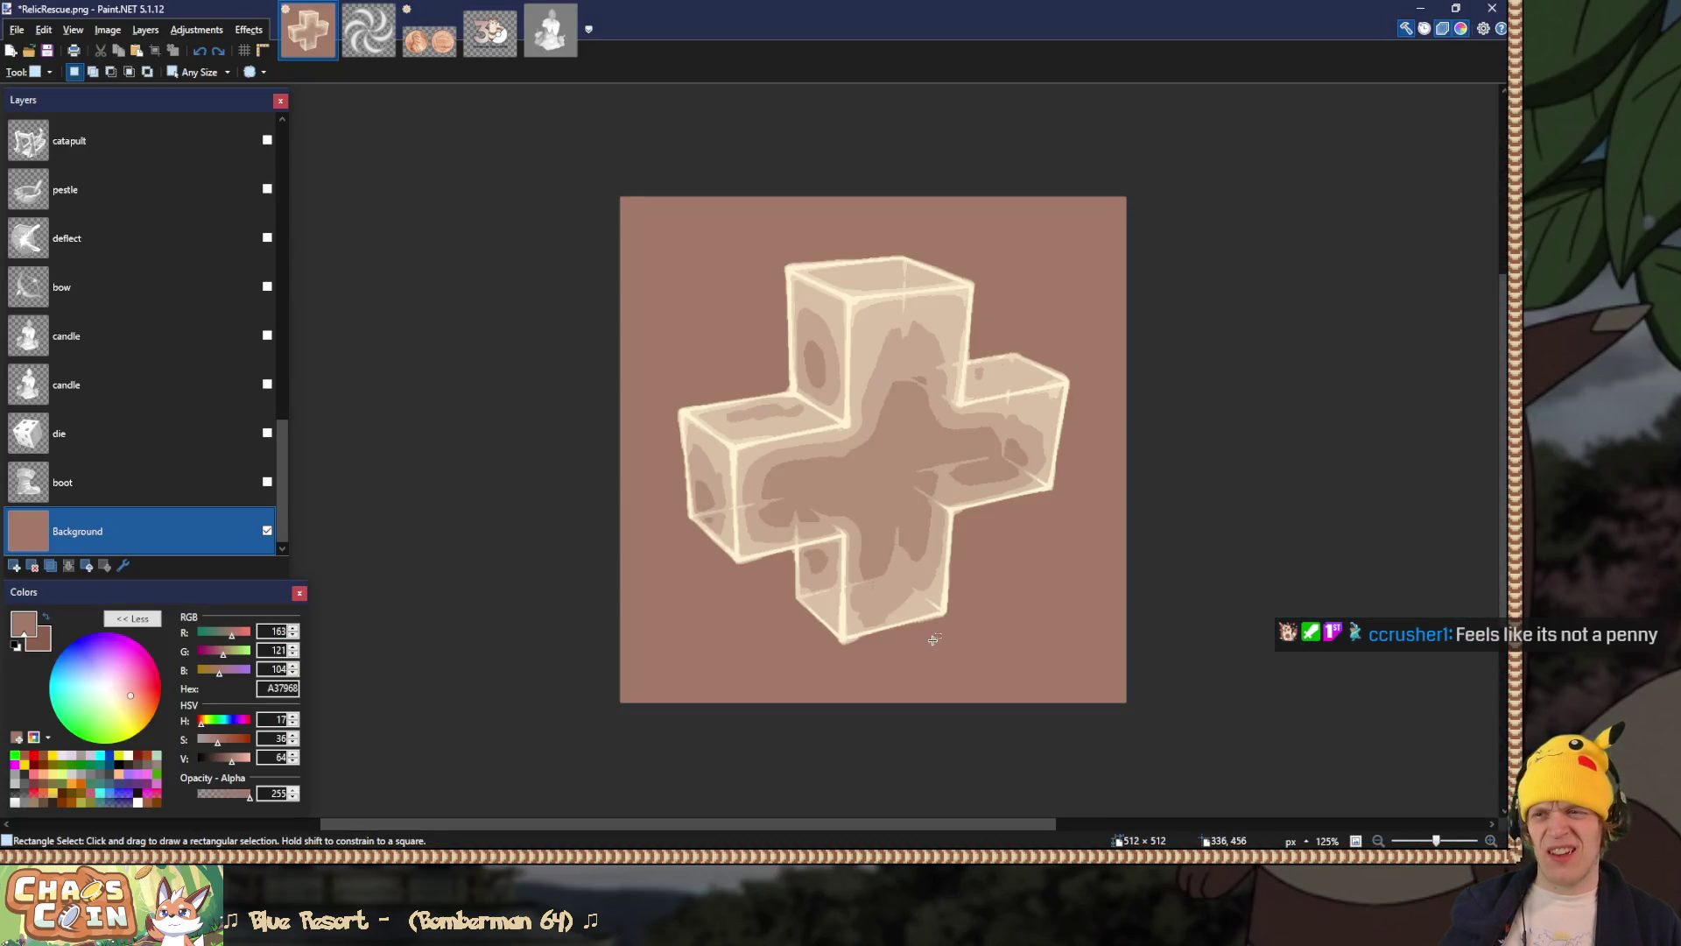
Step: Show the lotus growth layer, hide the rescue cross layer, and flatten the image
click(108, 397)
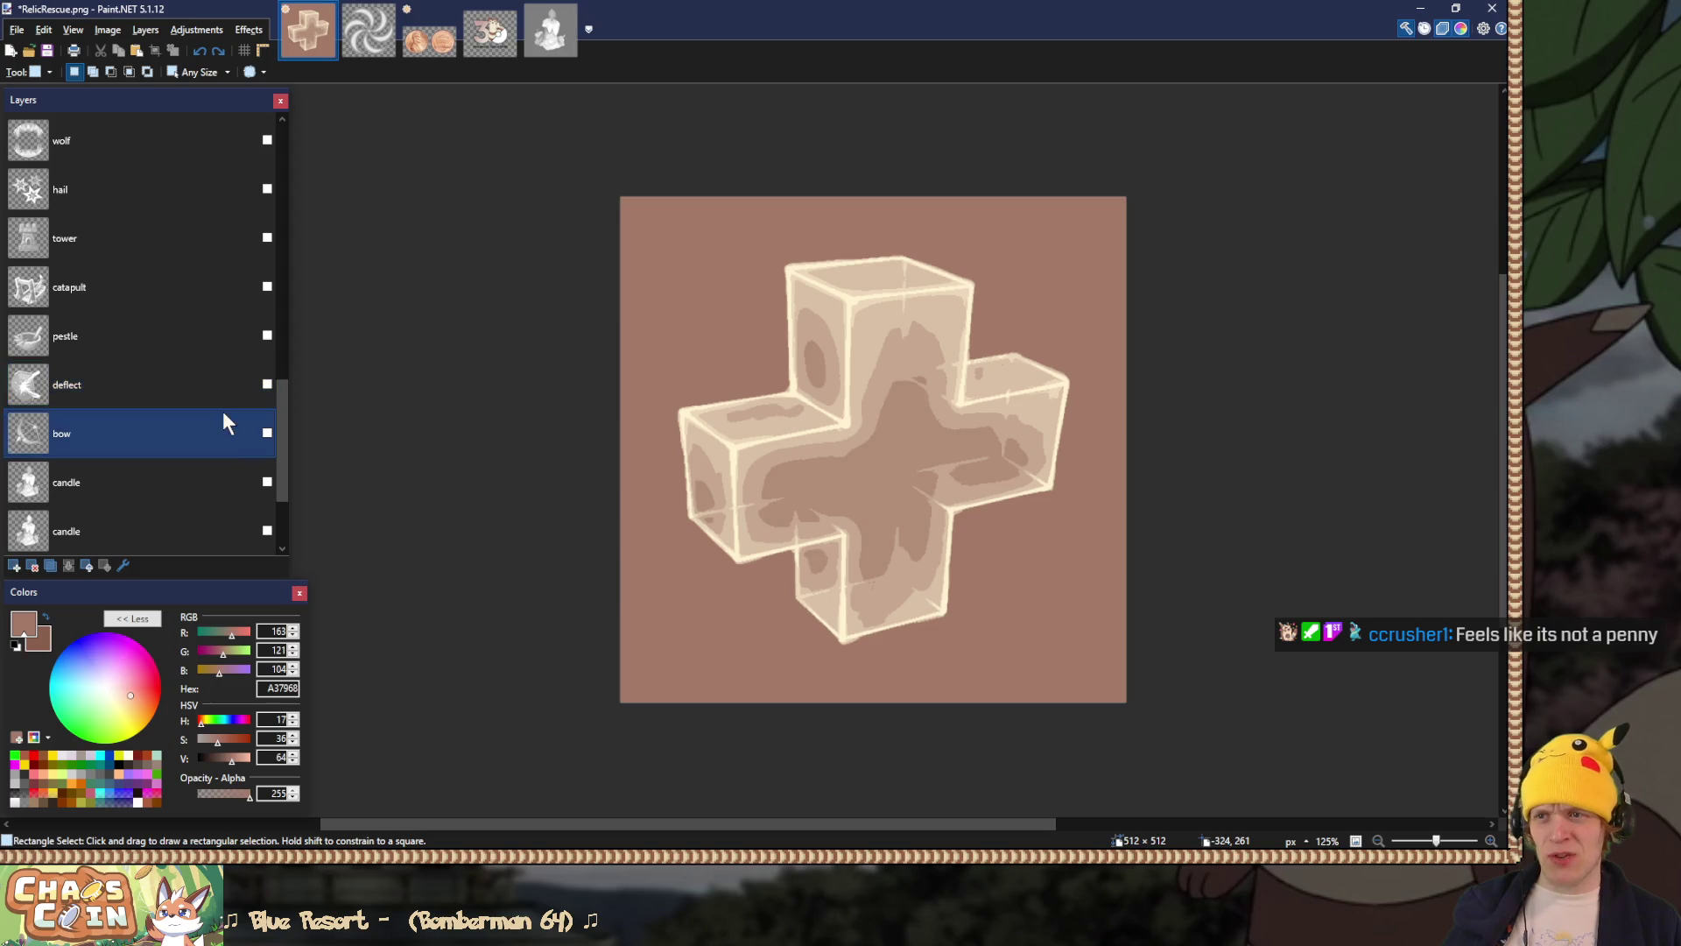
scroll(223, 412, up, 3)
click(267, 140)
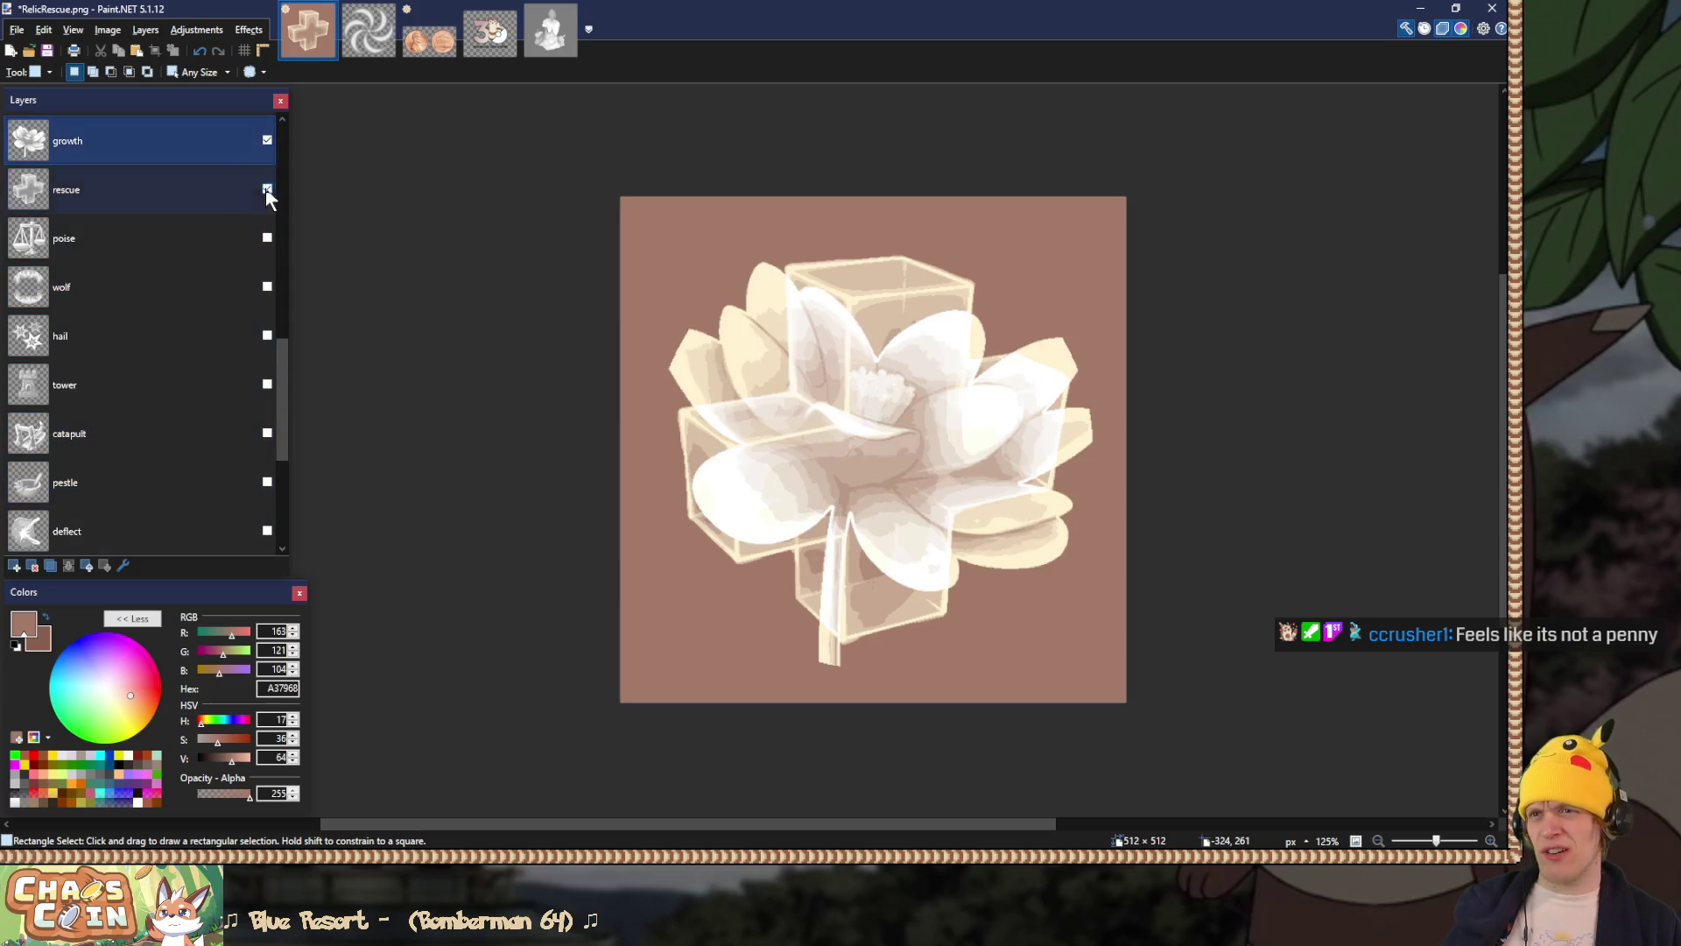
click(267, 189)
key(ctrl+shift+f)
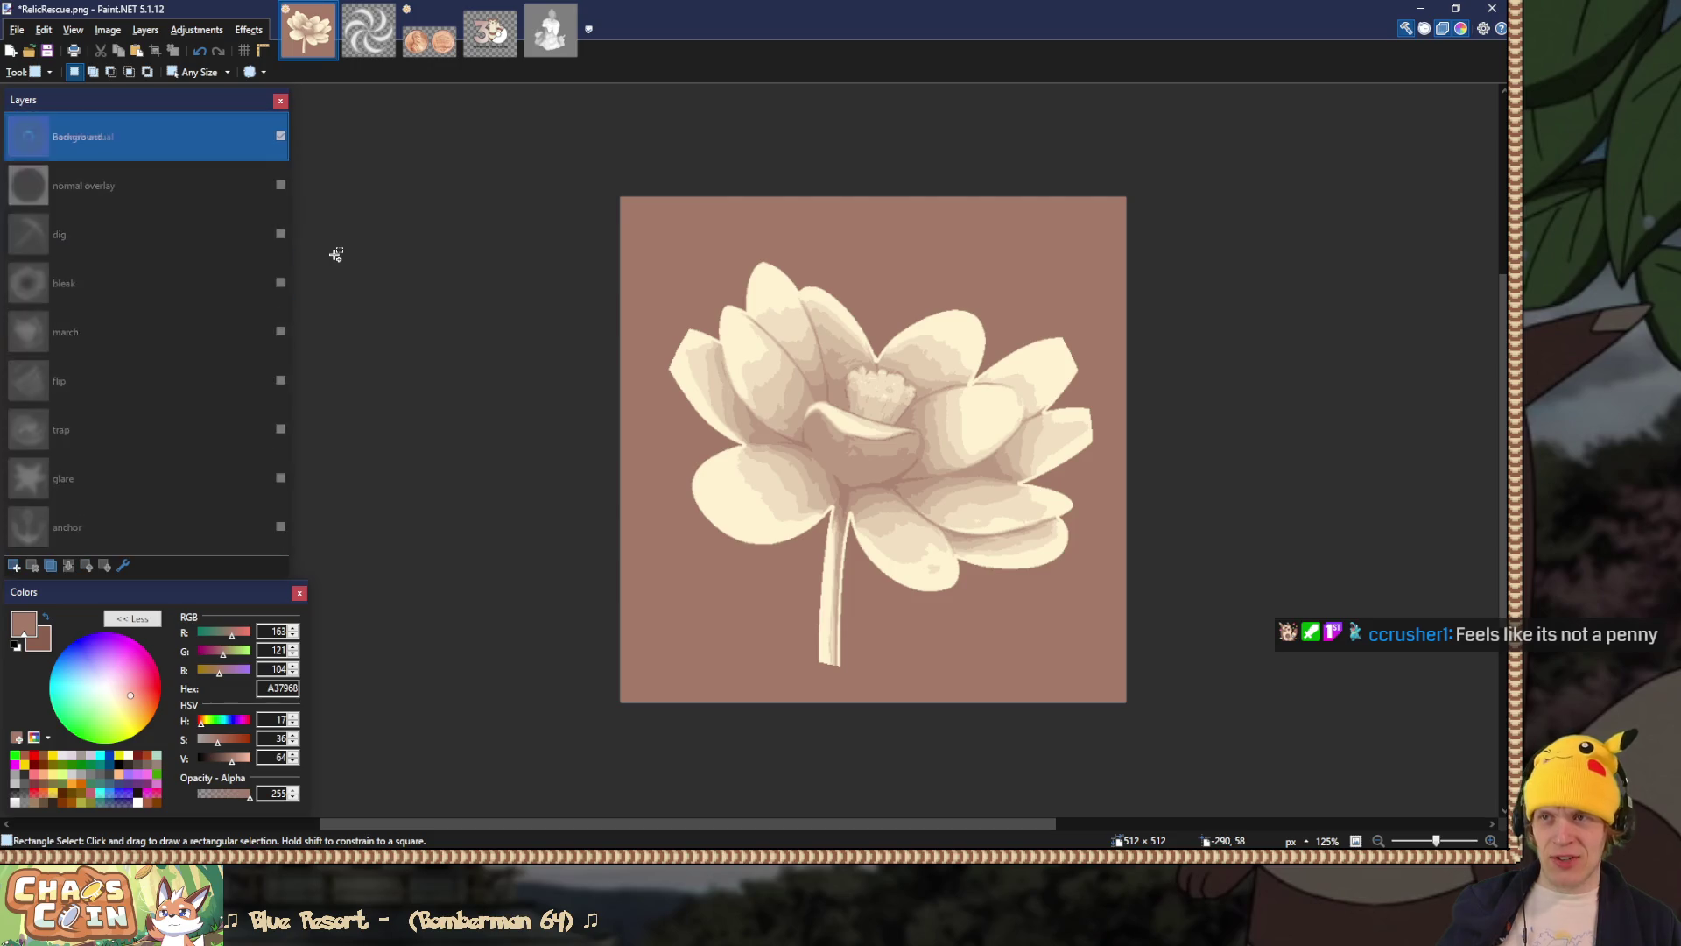
Step: Save the flattened lotus icon as a PNG, replacing the existing RelicGrowth.png
key(ctrl+shift+s)
key(Return)
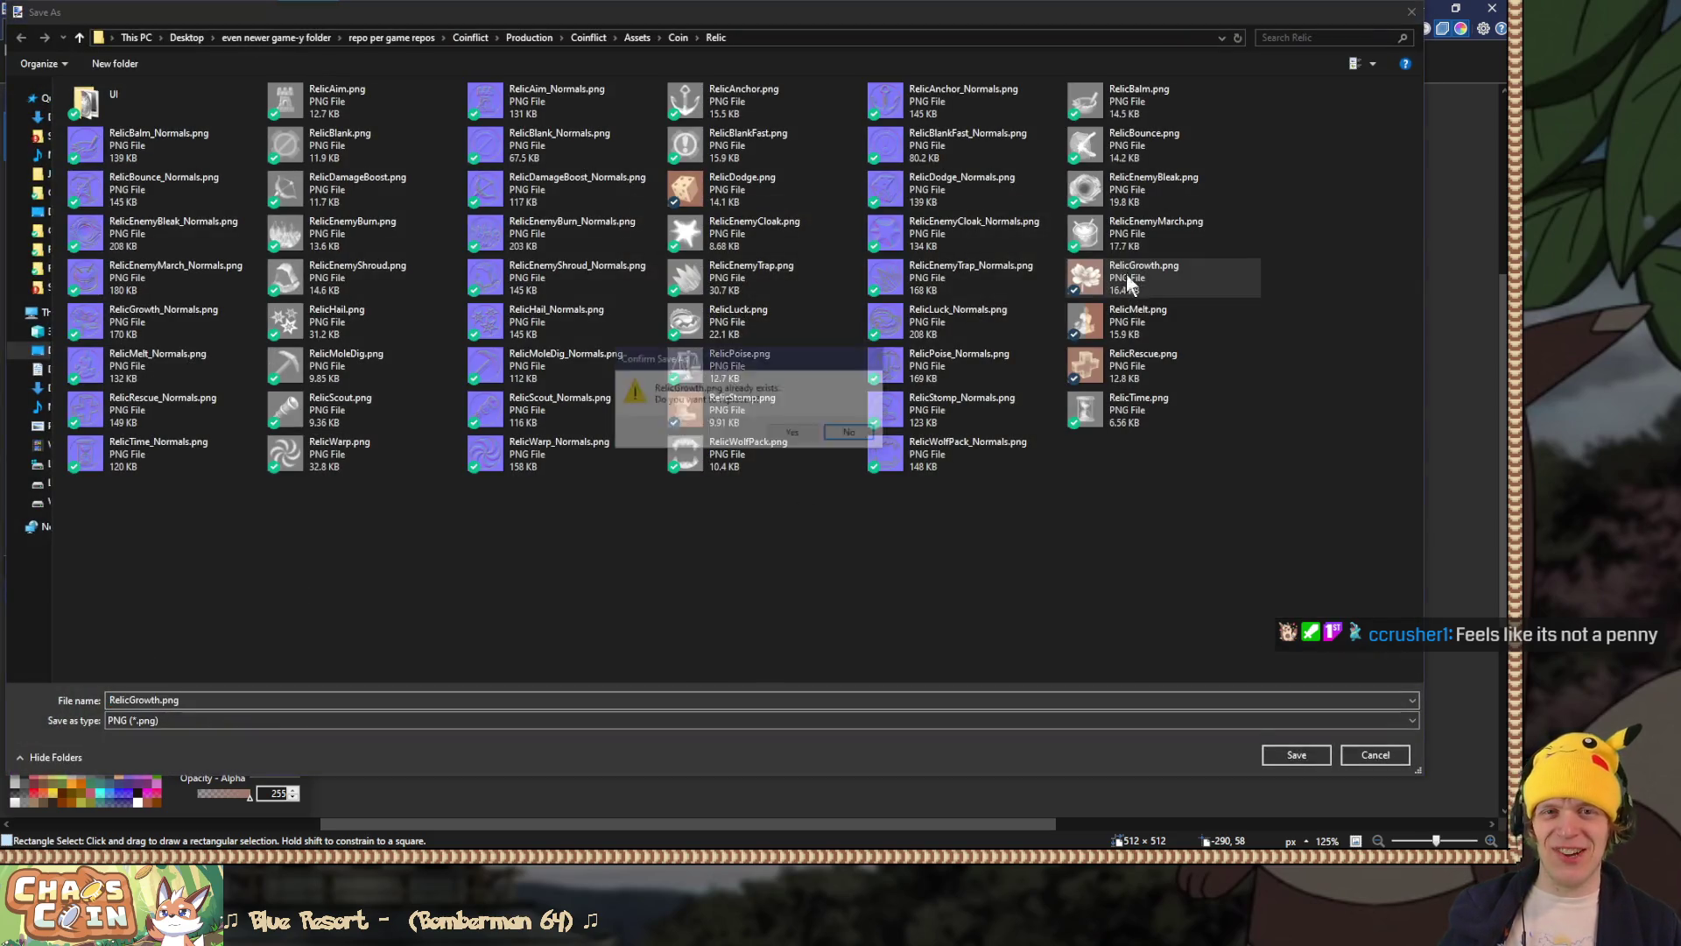
click(797, 436)
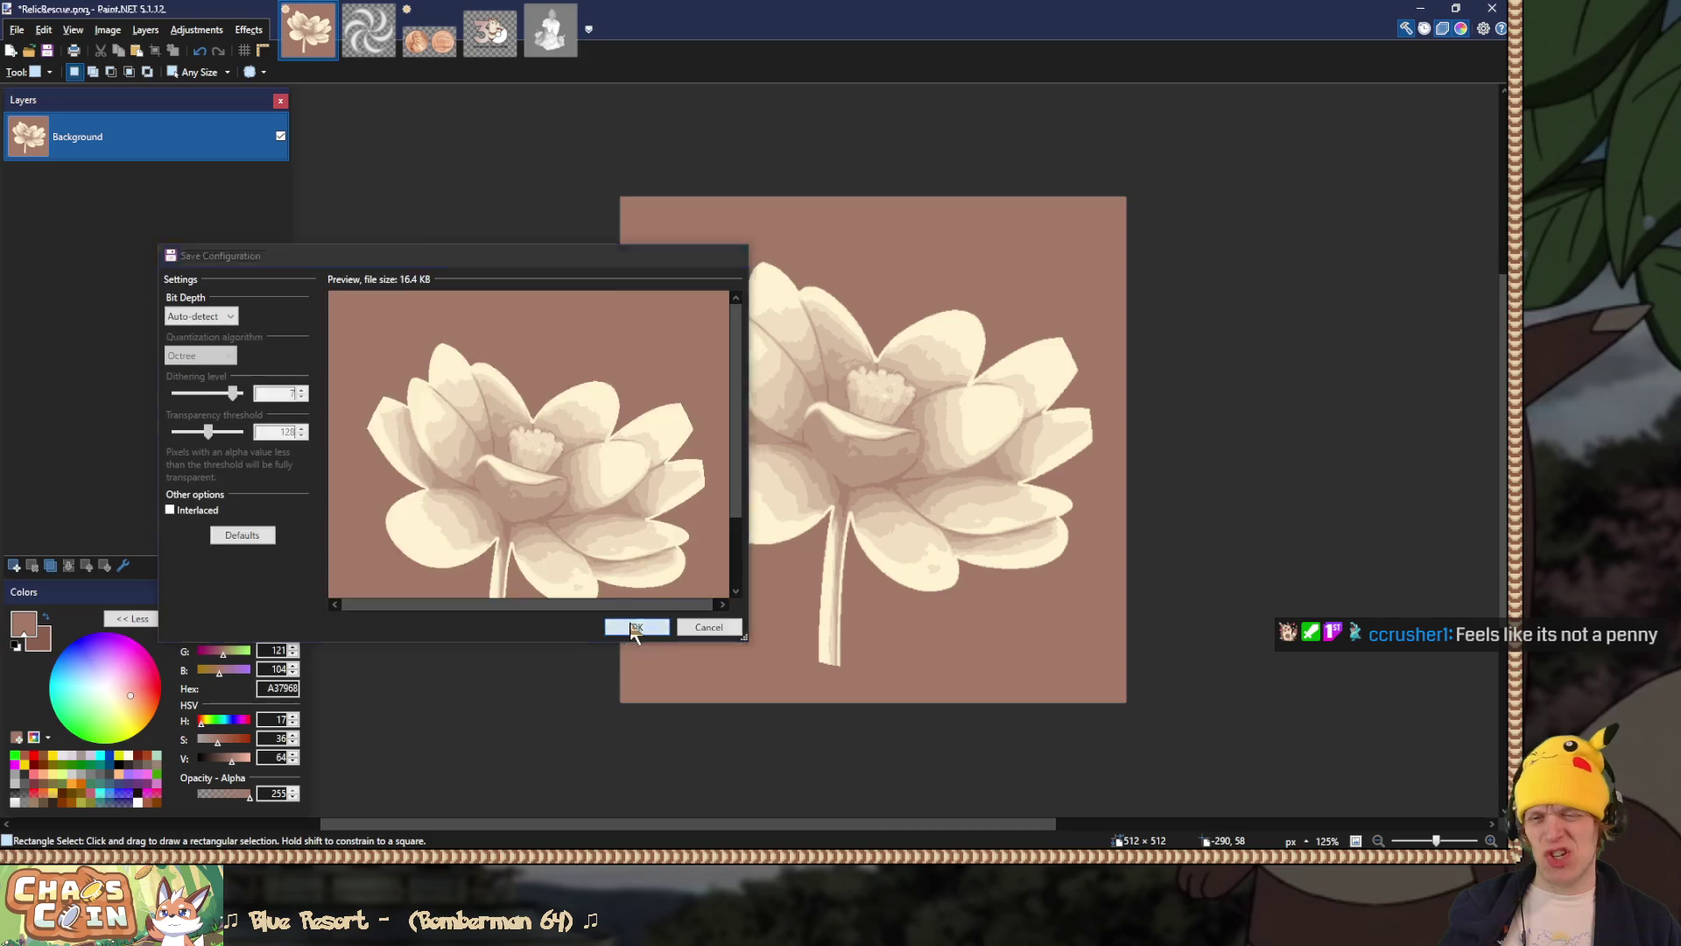
click(629, 627)
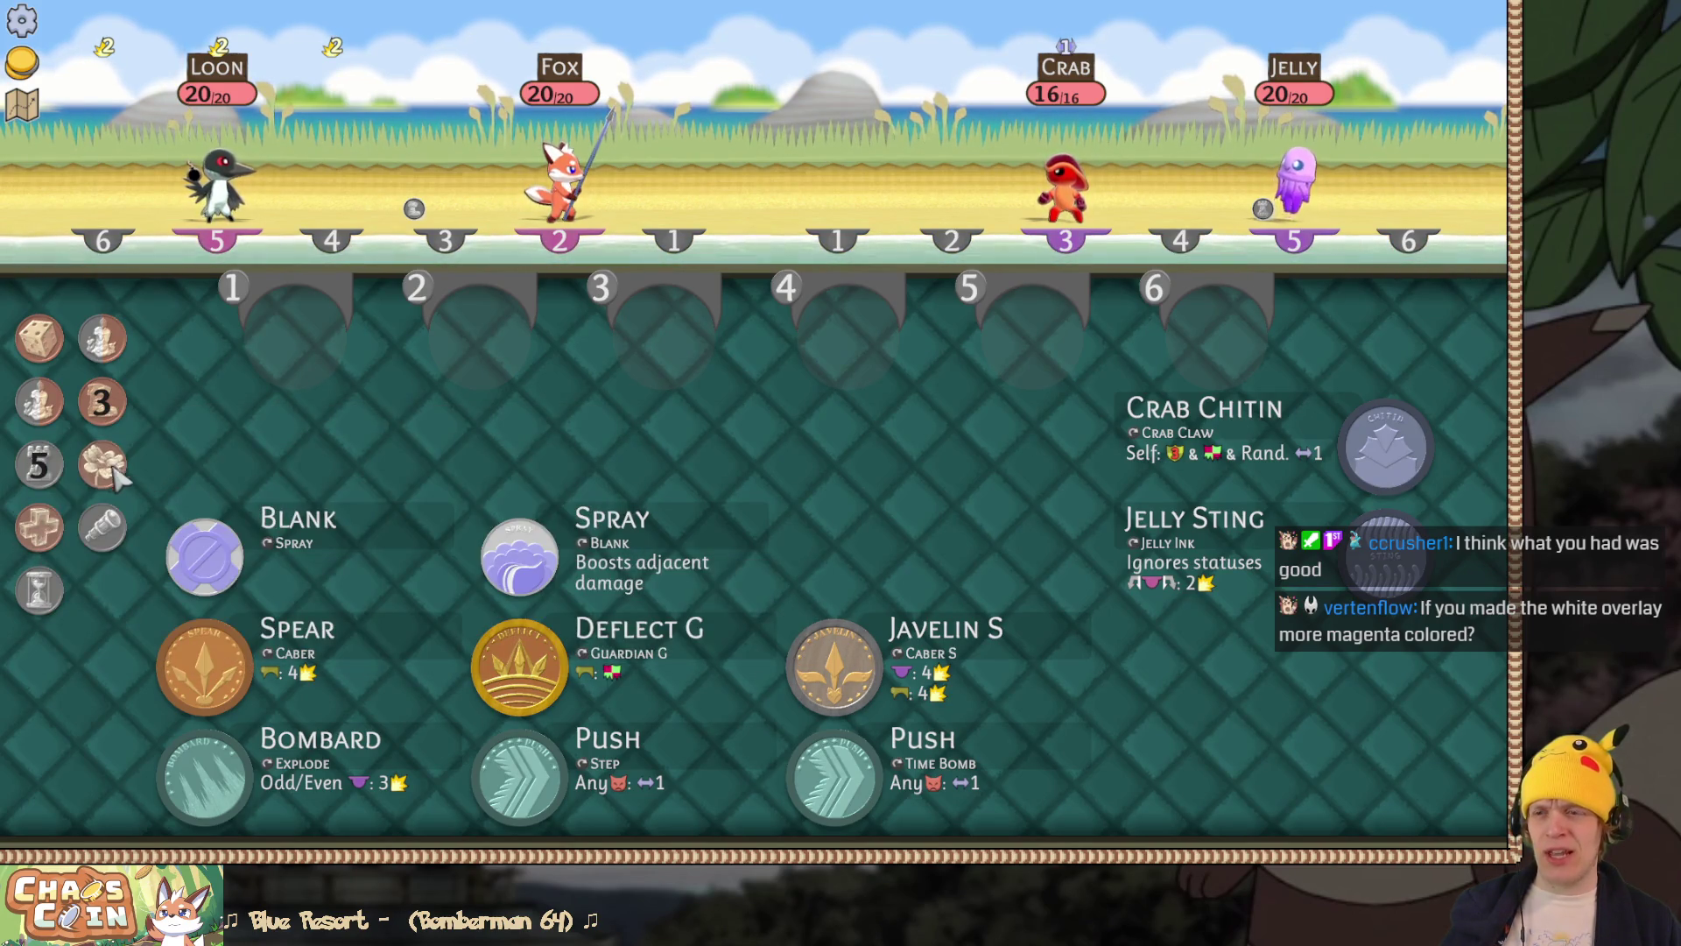
Step: Check the Growth relic icon in the game, then undo the flatten in Paint.NET
mouse_move(114, 480)
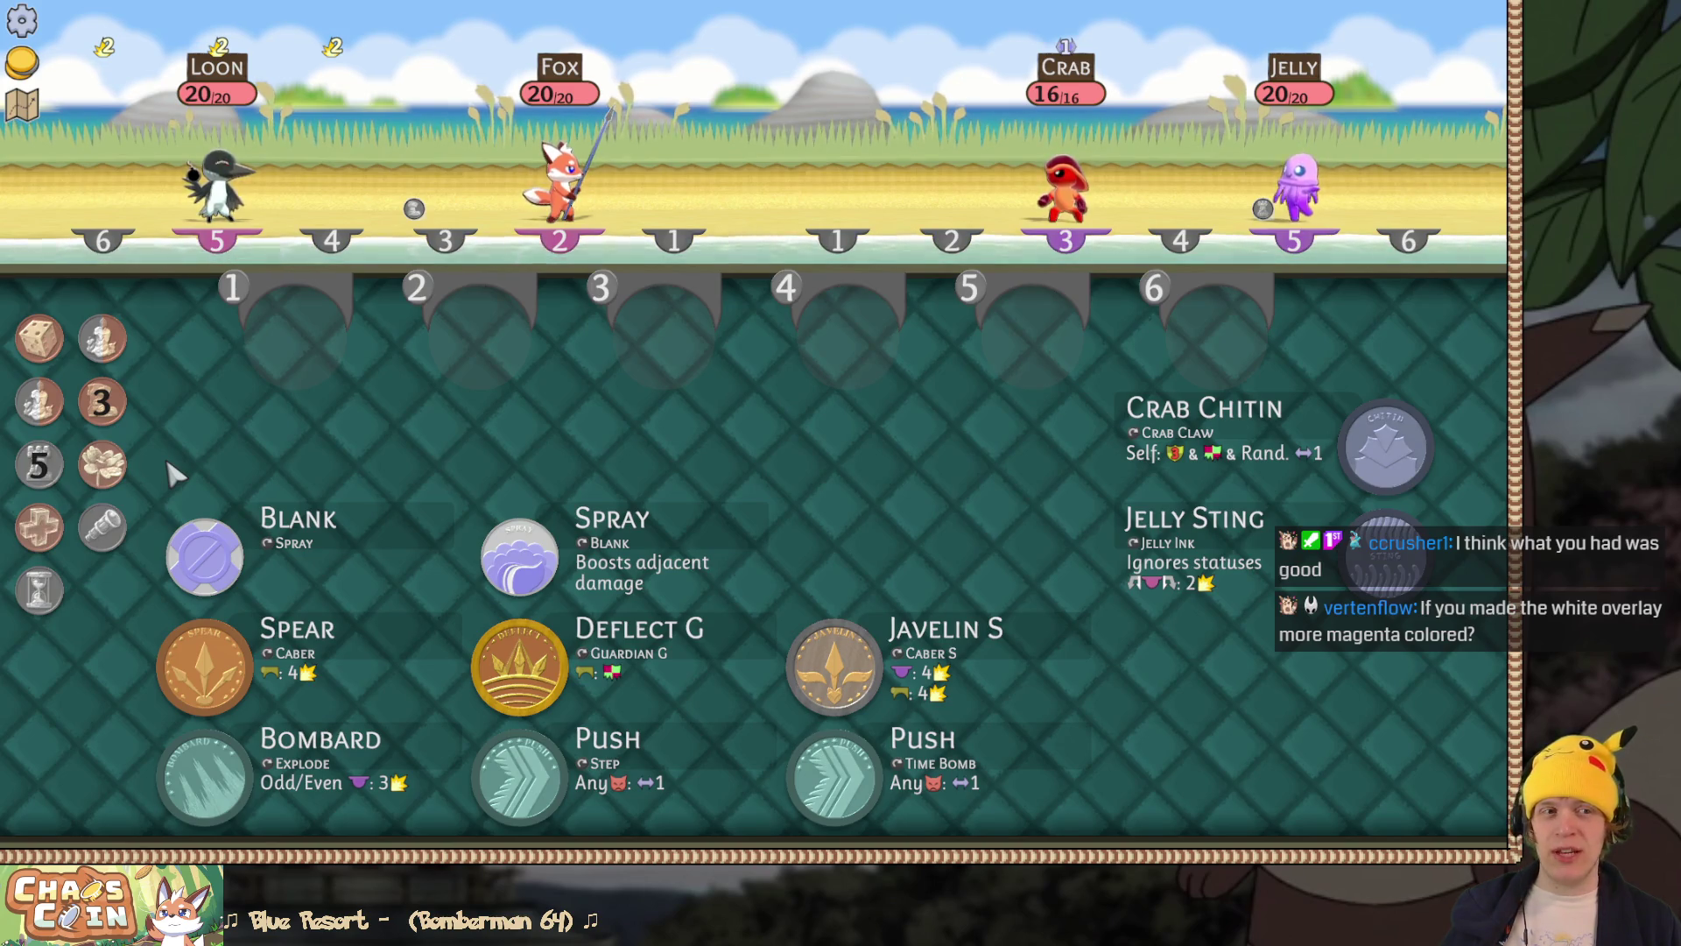
key(alt+Tab)
key(ctrl+y)
key(ctrl+y)
key(ctrl+y)
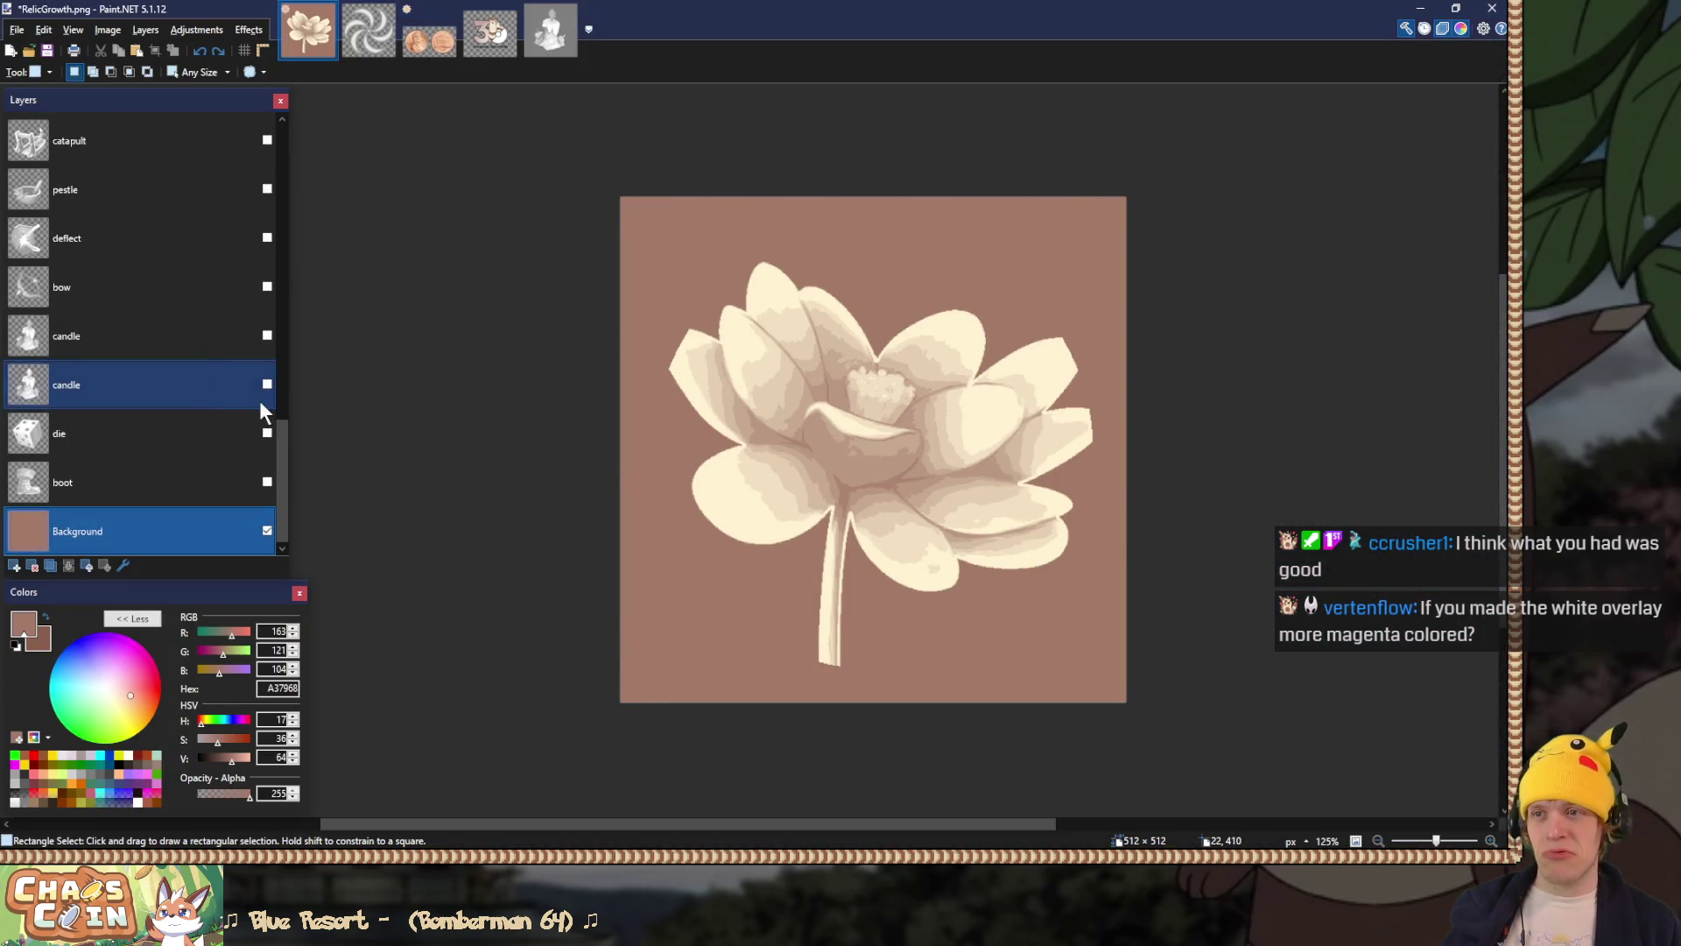
Step: Select the growth layer and hide the brown Background layer
drag(282, 461, 279, 358)
click(115, 215)
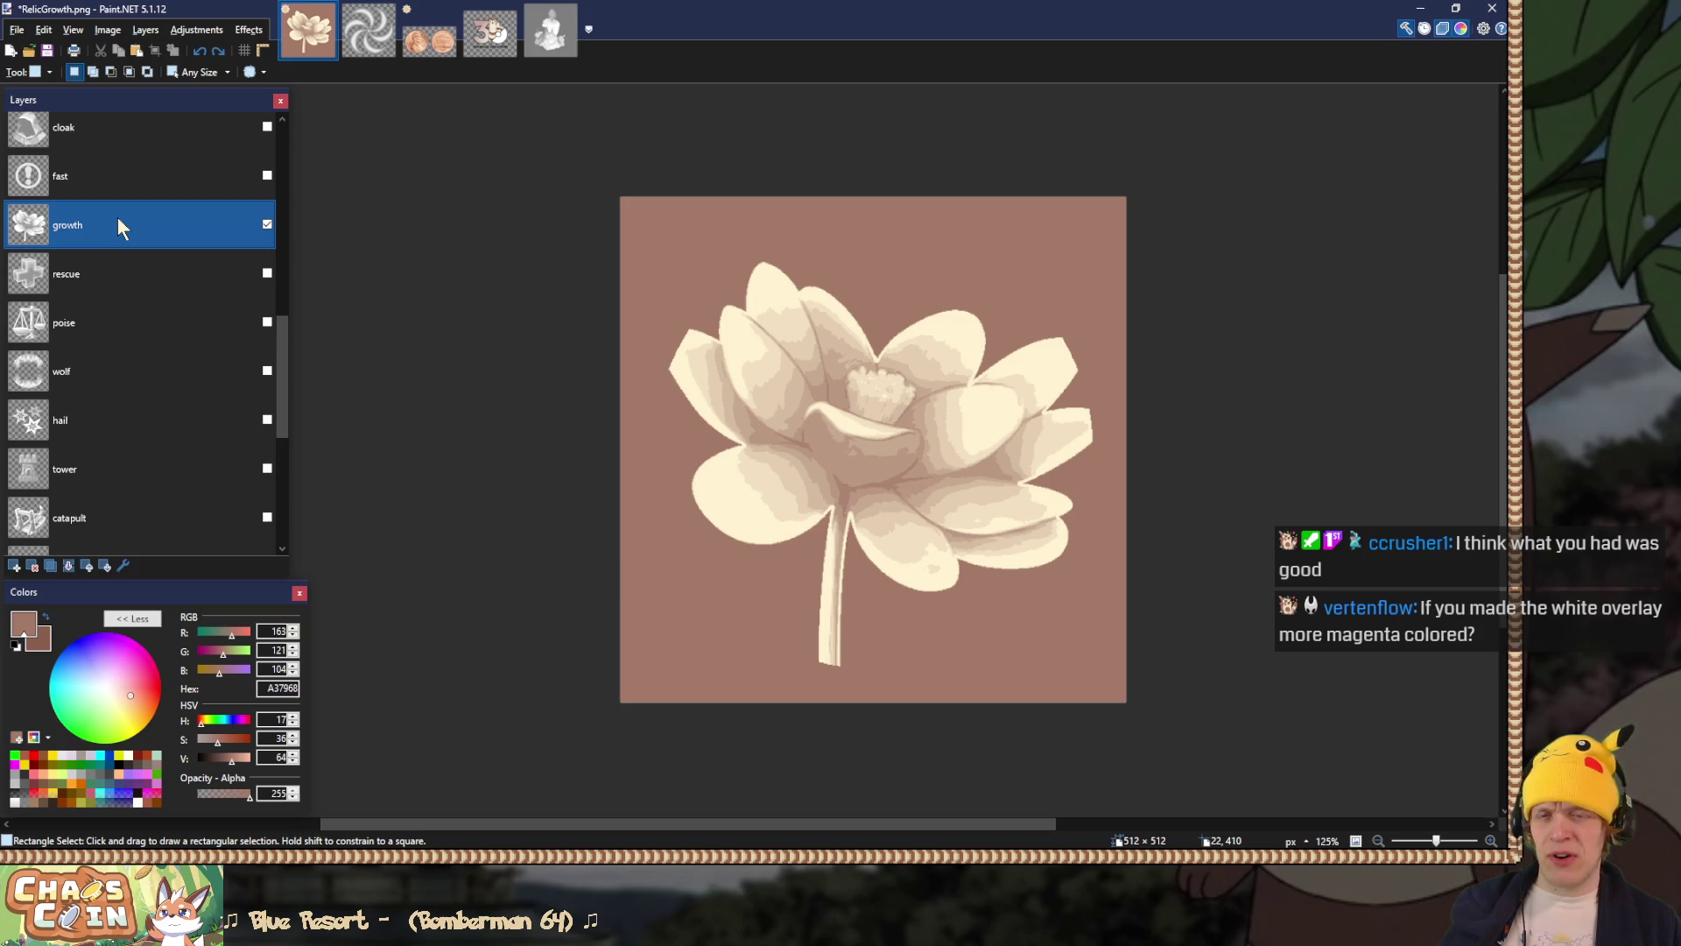
mouse_move(282, 377)
mouse_down()
mouse_move(291, 480)
mouse_move(286, 371)
mouse_up()
click(267, 531)
scroll(288, 473, up, 2)
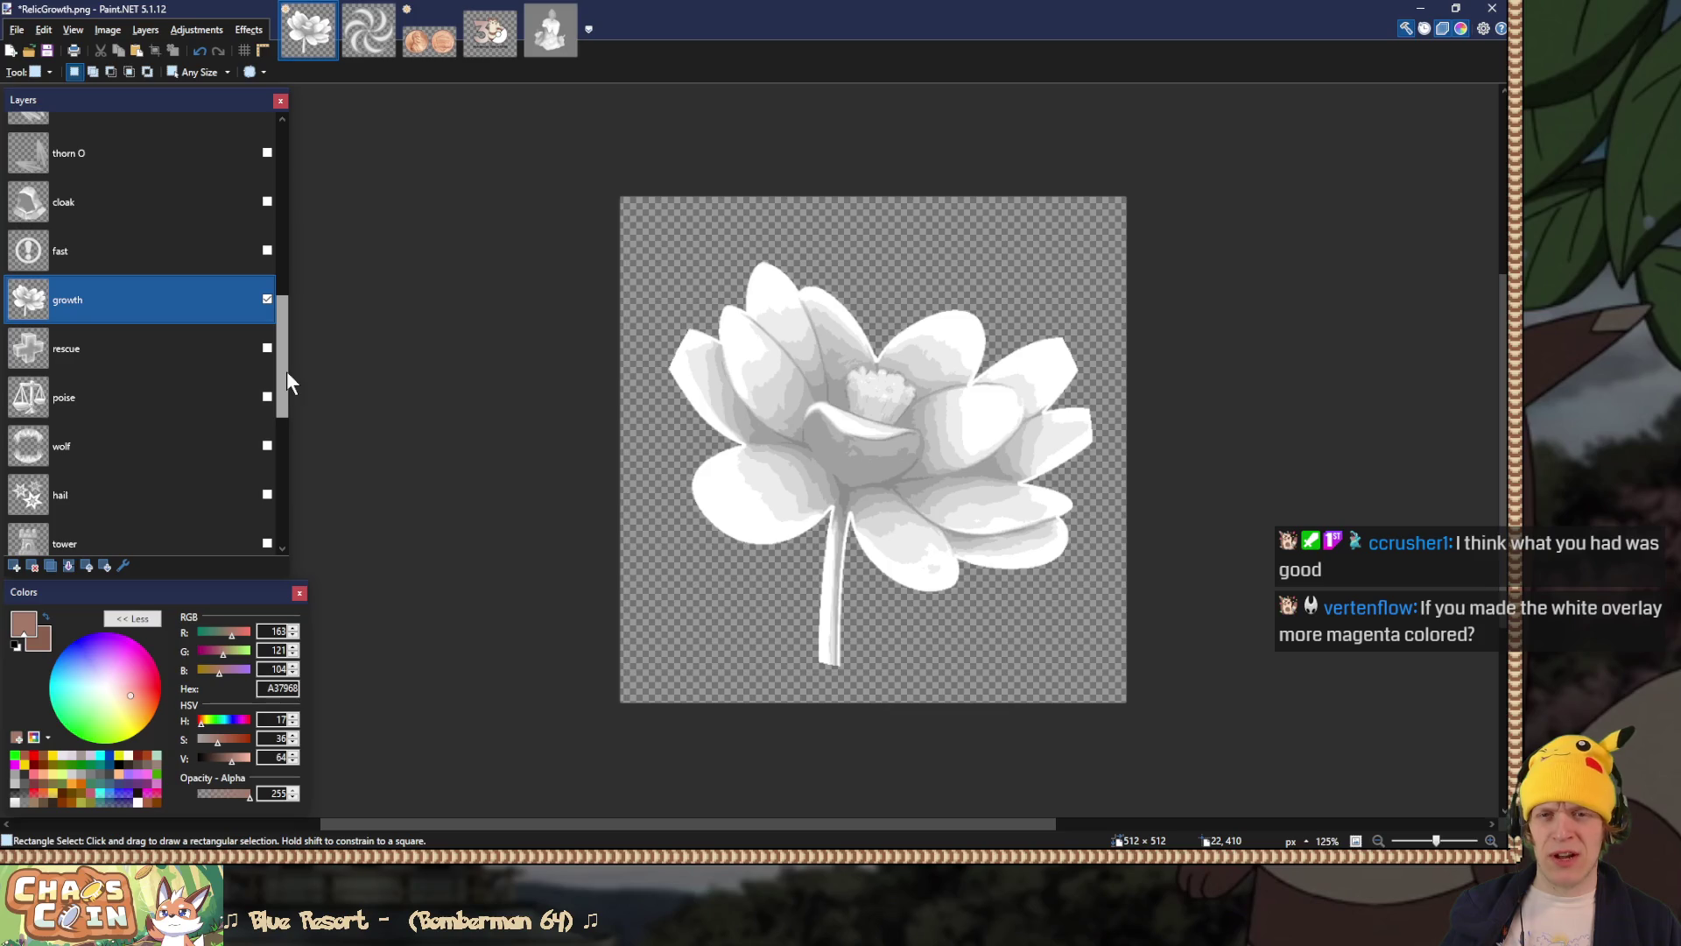
Step: Open Hue/Saturation on the lotus, then close it without applying any change
key(ctrl+shift+u)
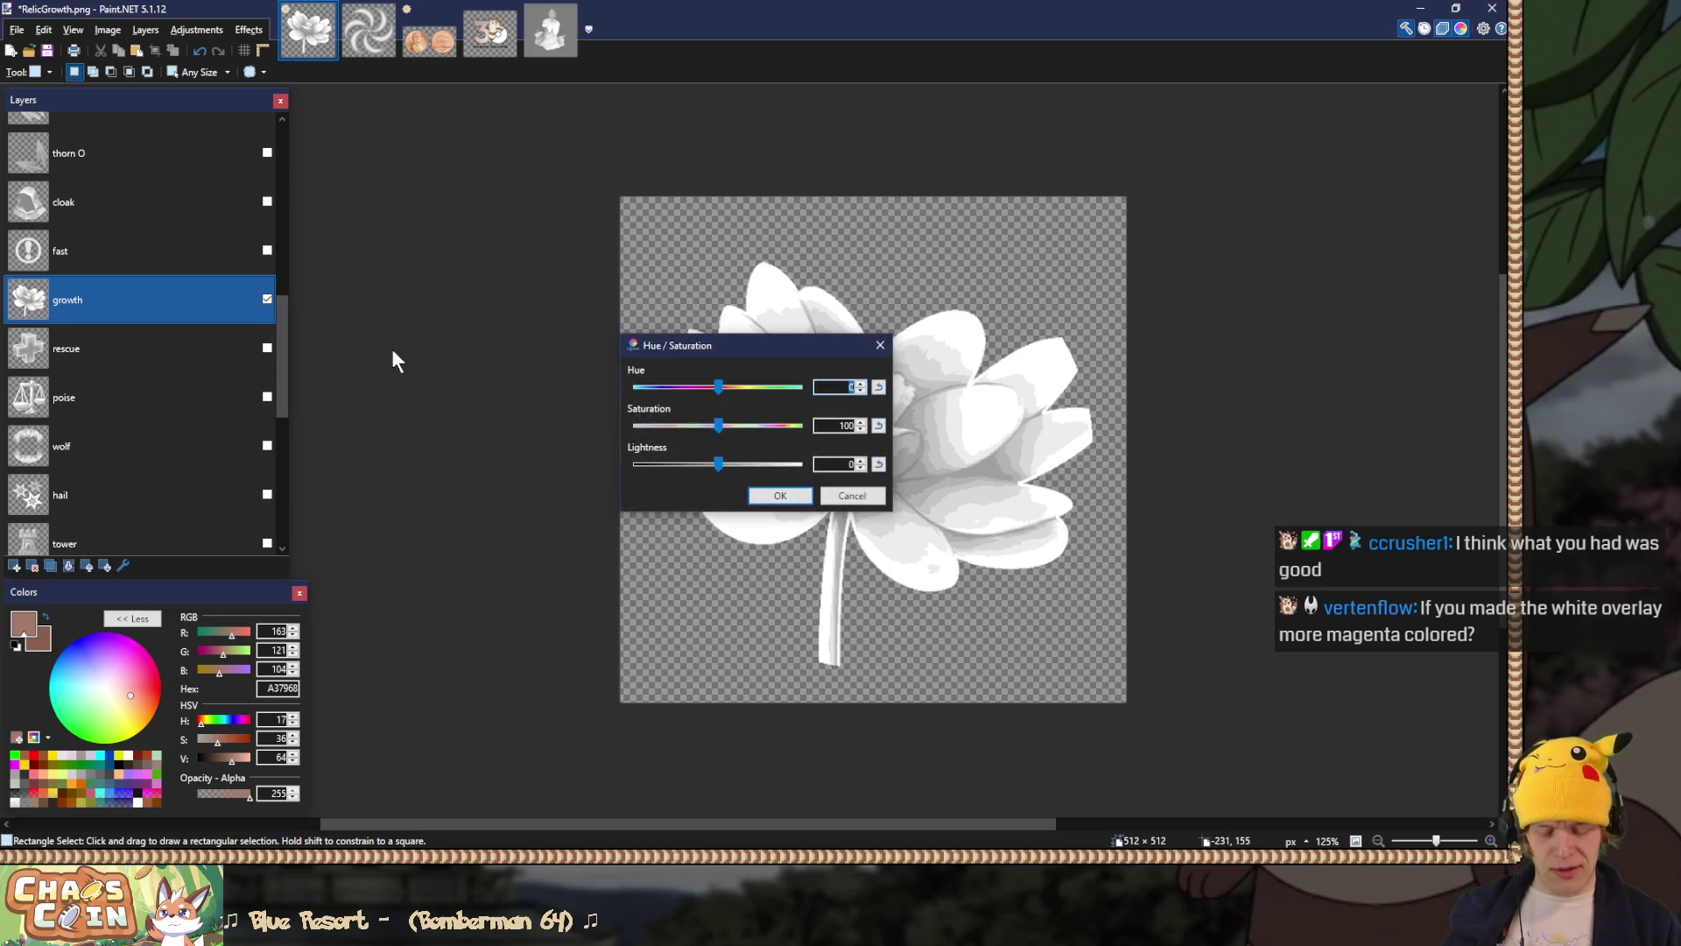
drag(747, 349, 680, 351)
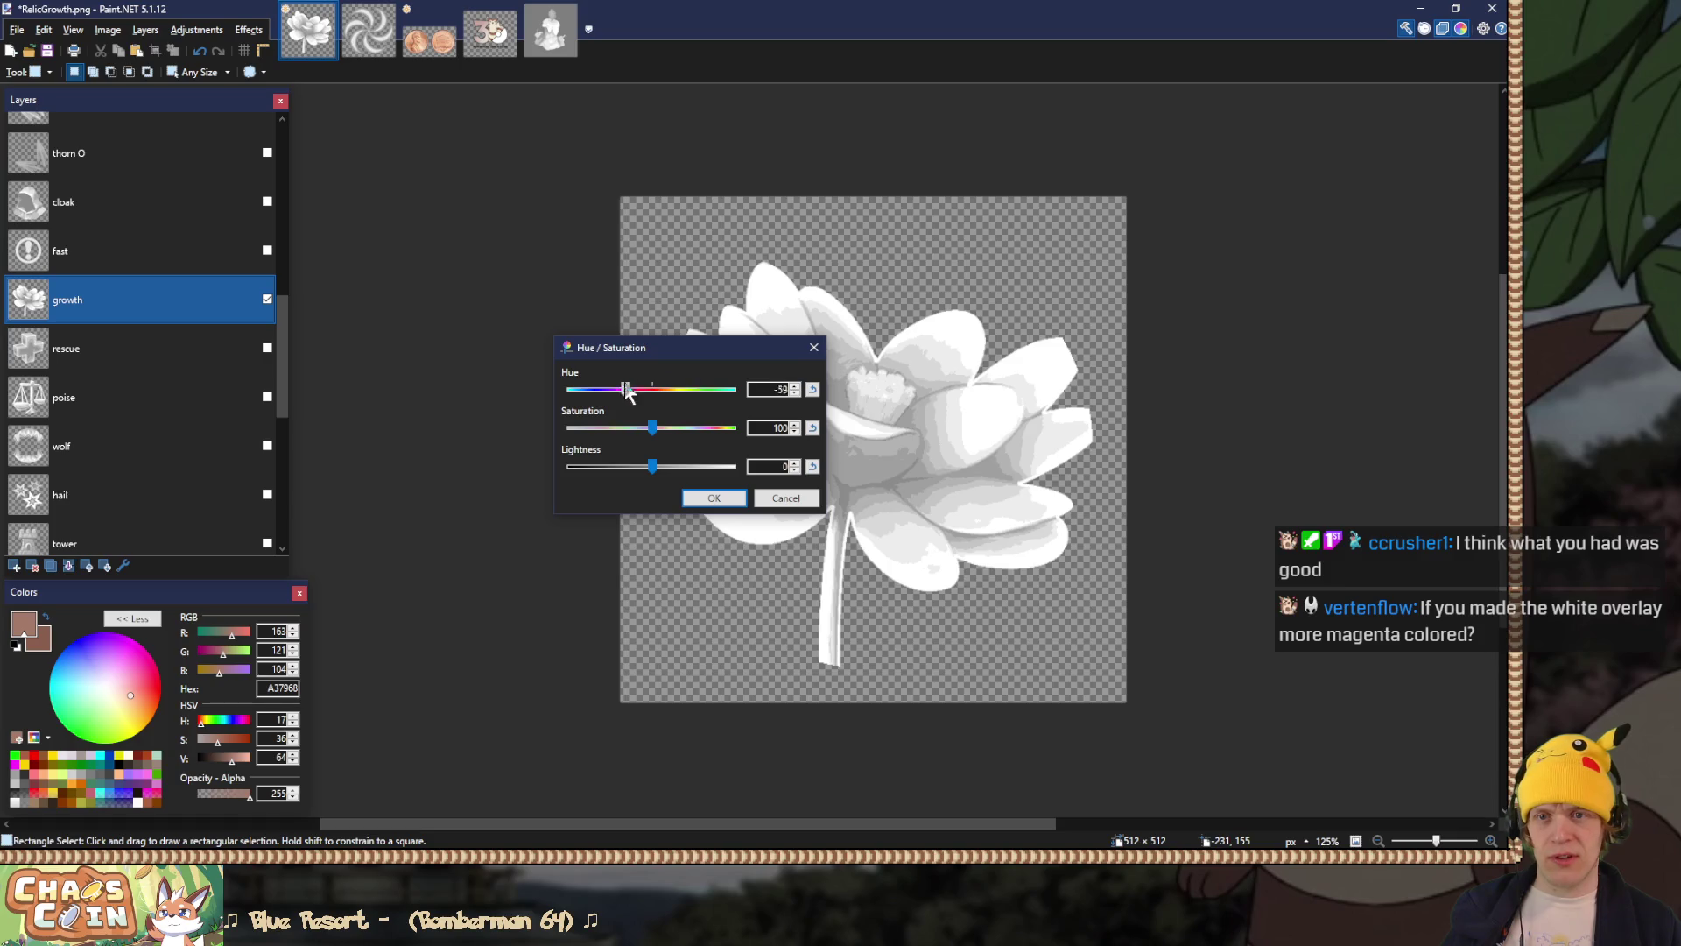
click(815, 348)
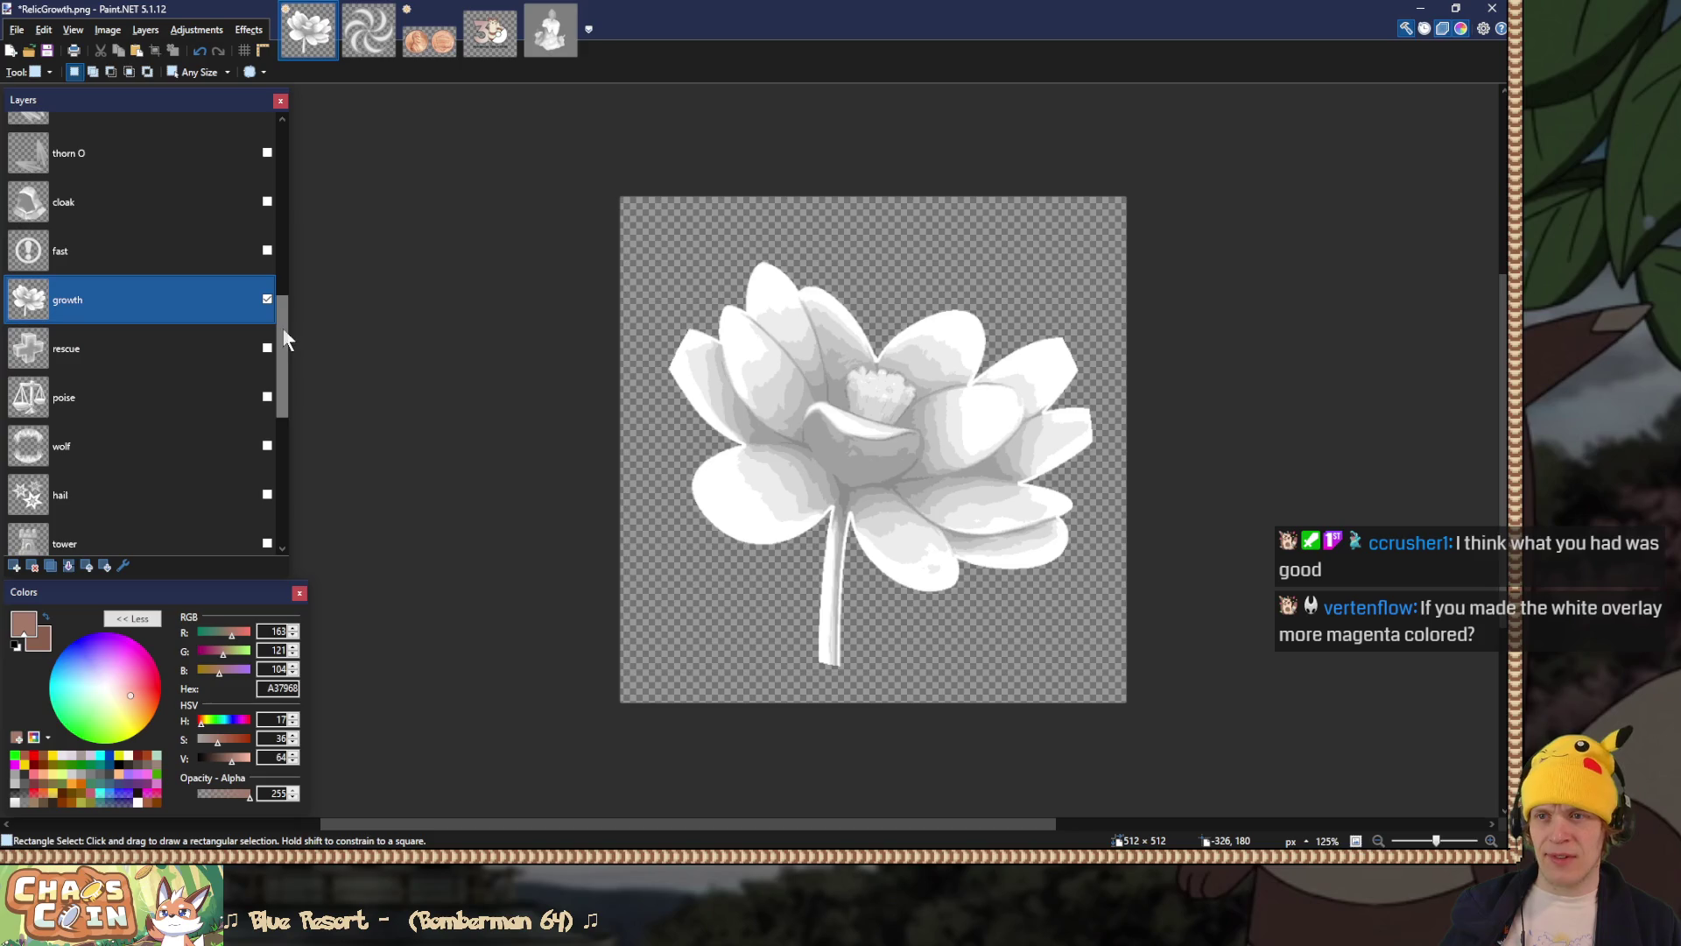
scroll(803, 353, up, 4)
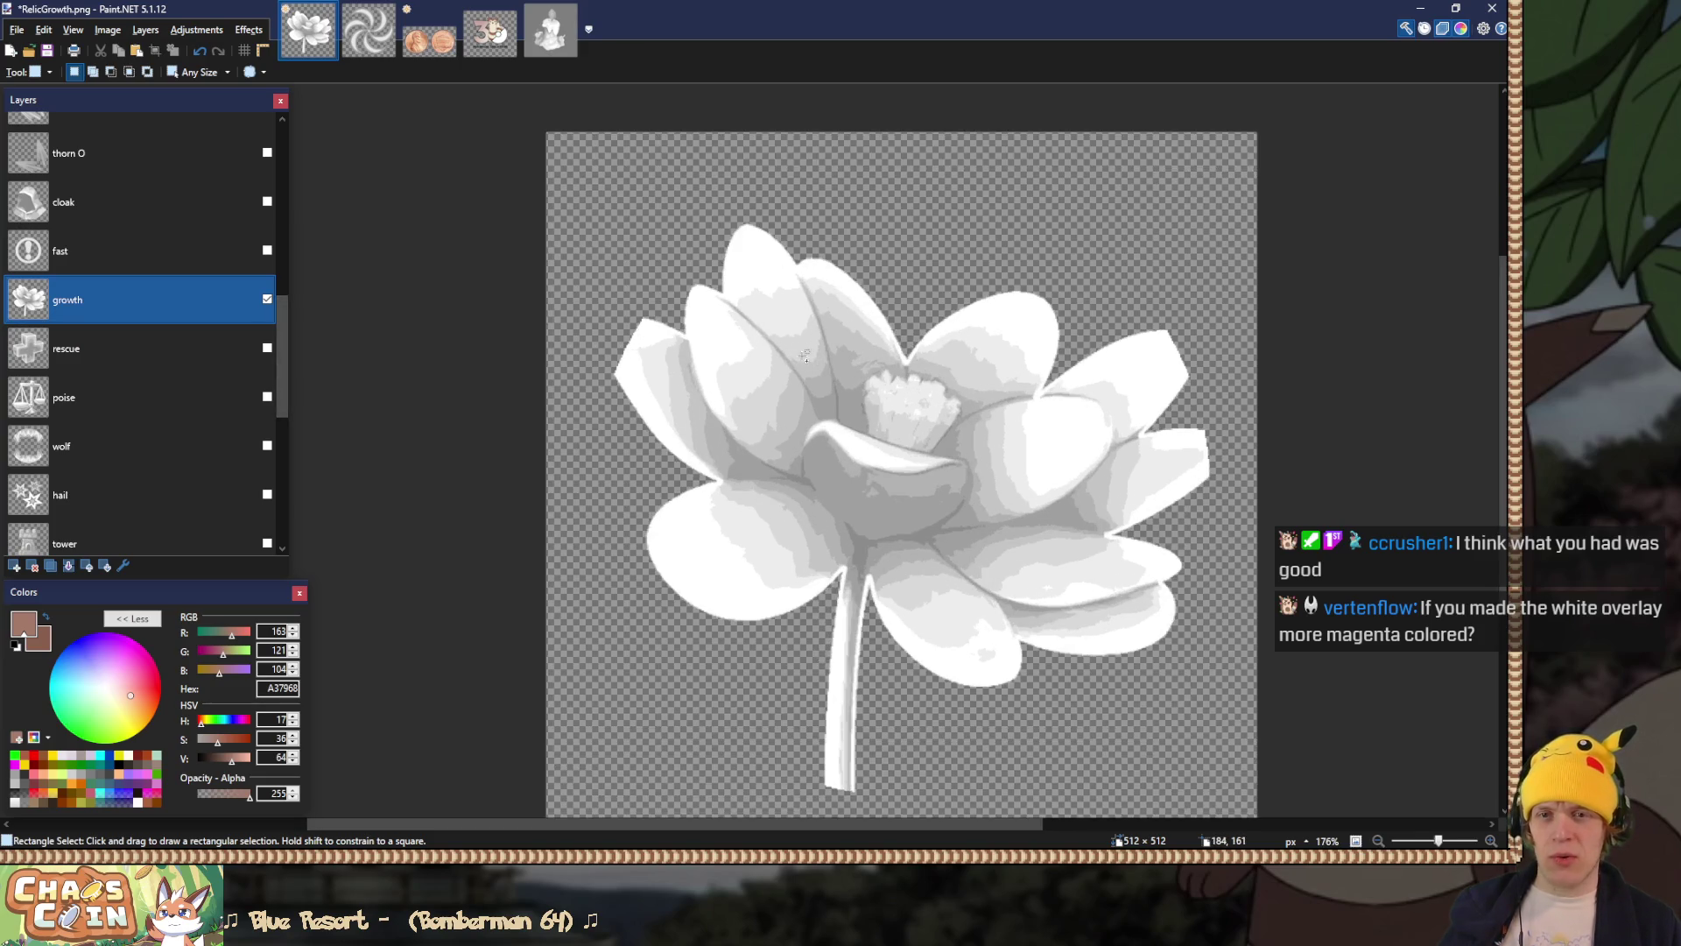
Step: Sample the light grey petal tone and raise its saturation and hue to a pink
key(k)
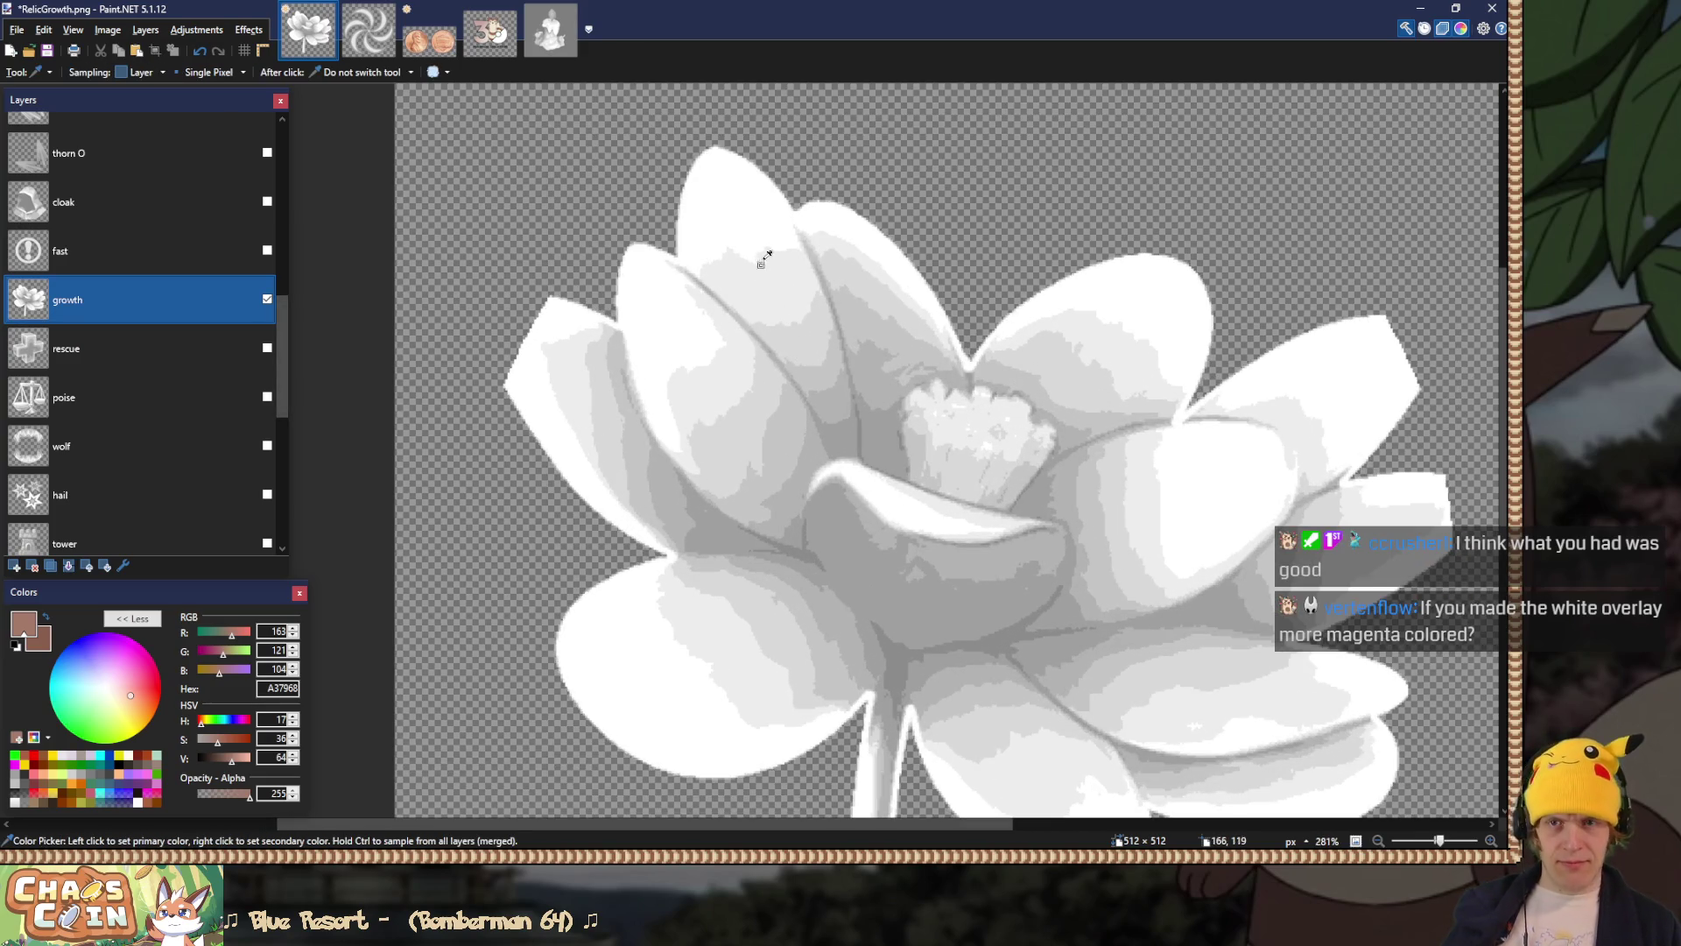
click(752, 264)
scroll(741, 195, up, 2)
click(761, 317)
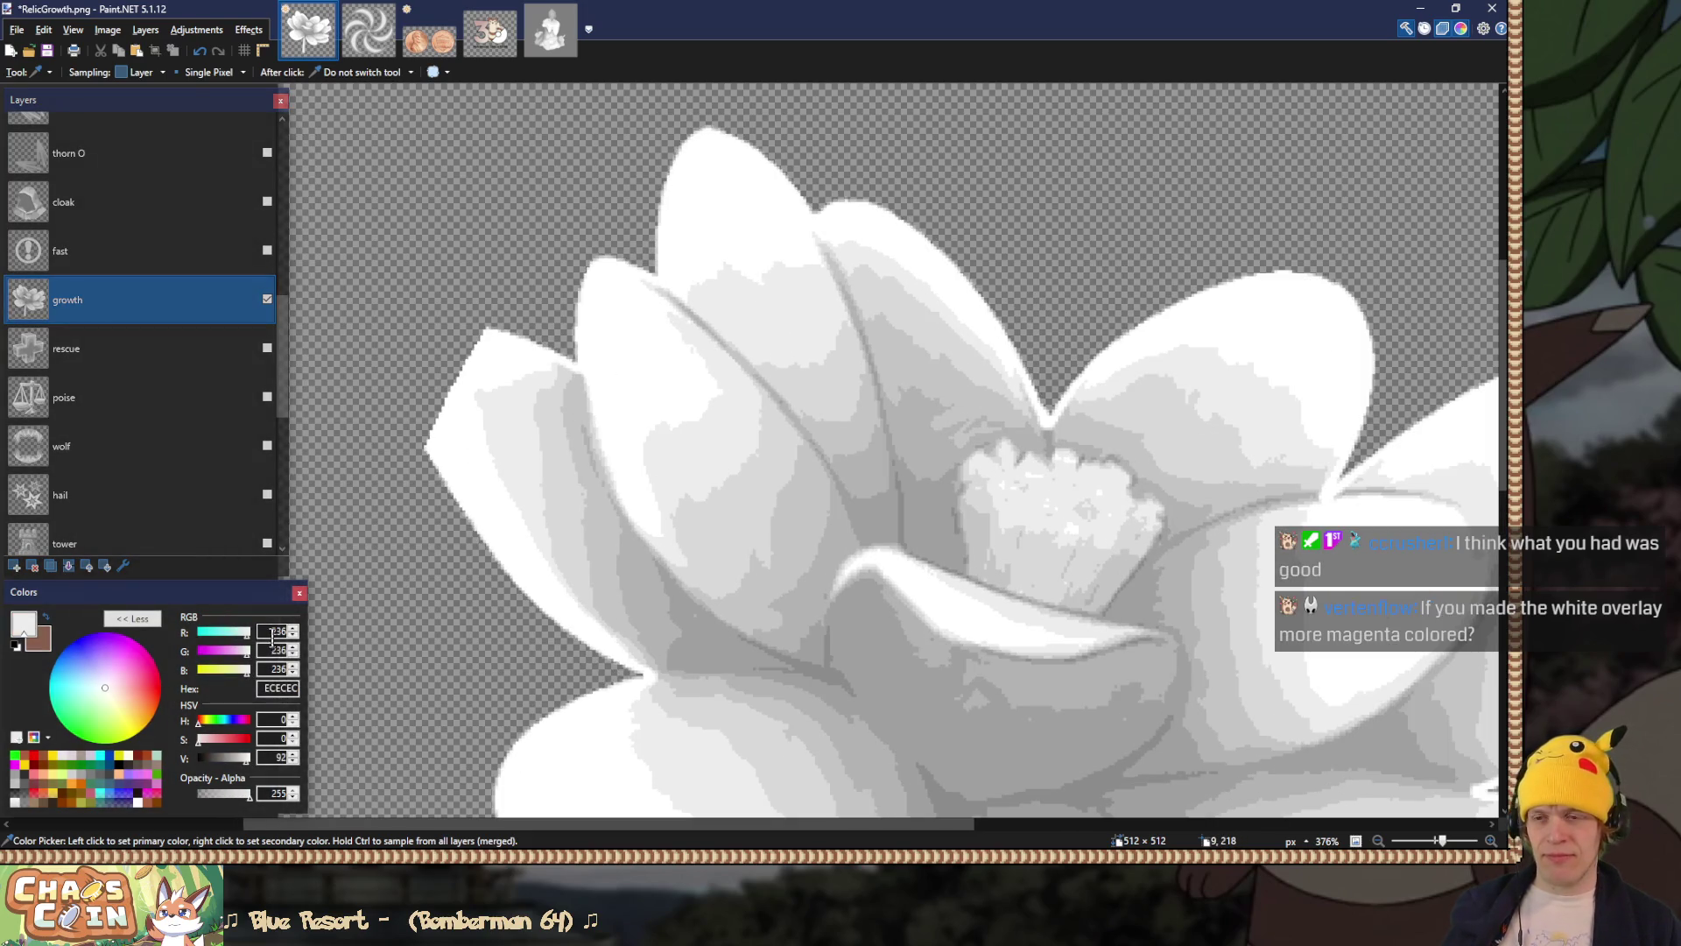
drag(201, 739, 206, 742)
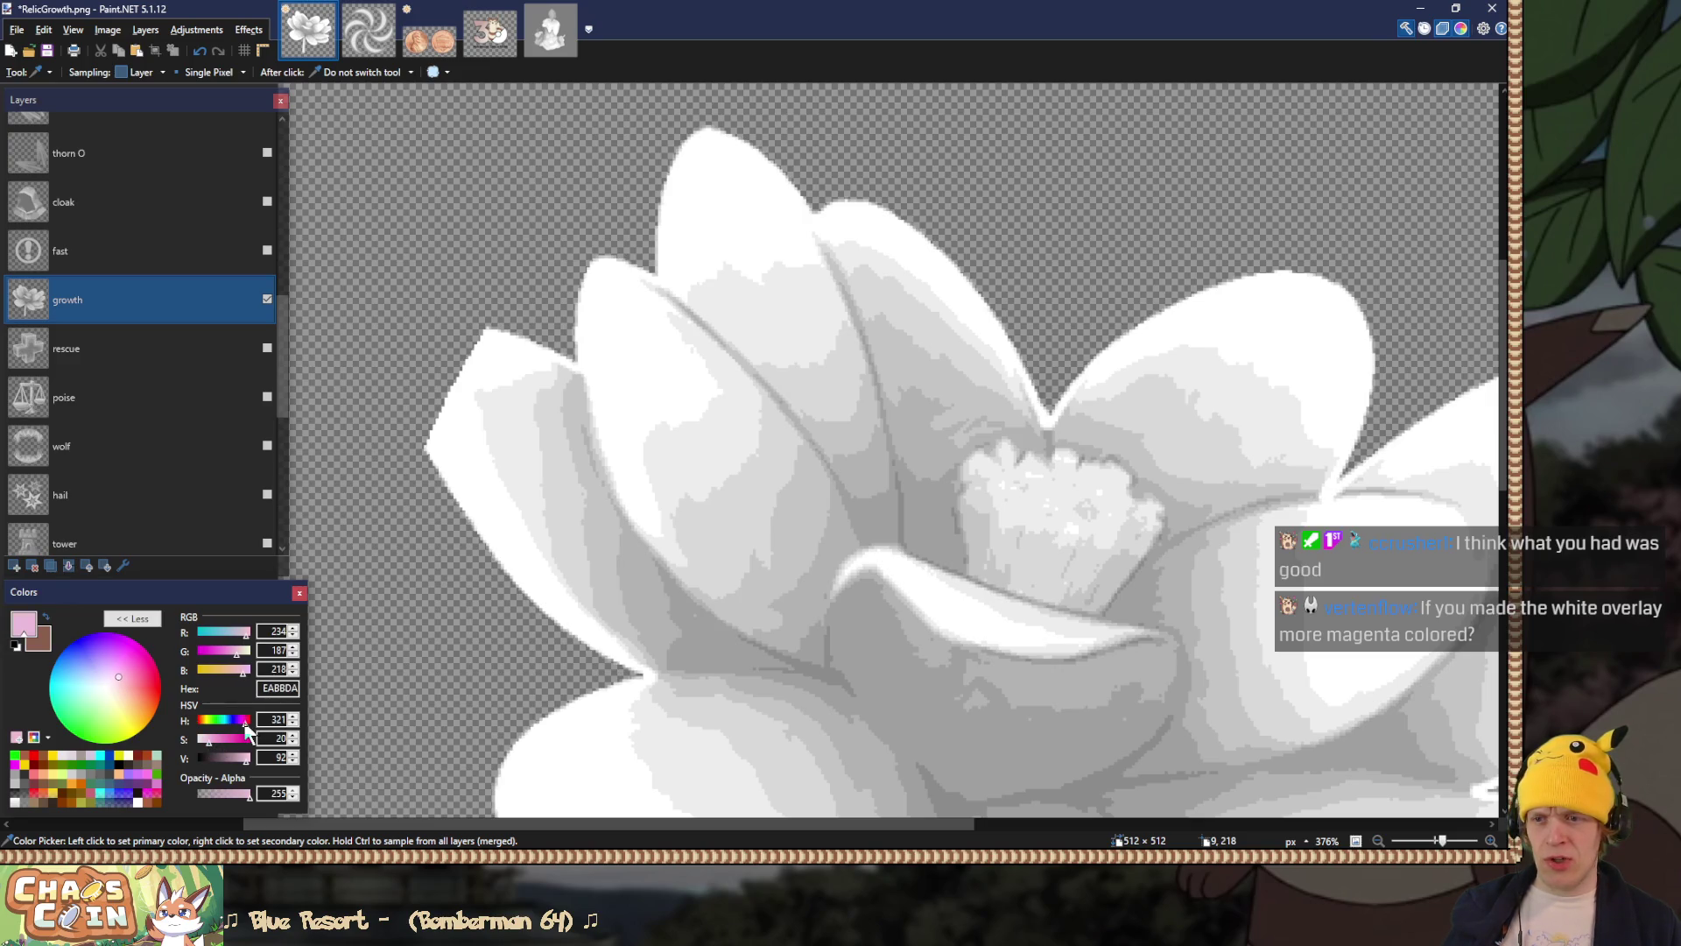
click(246, 723)
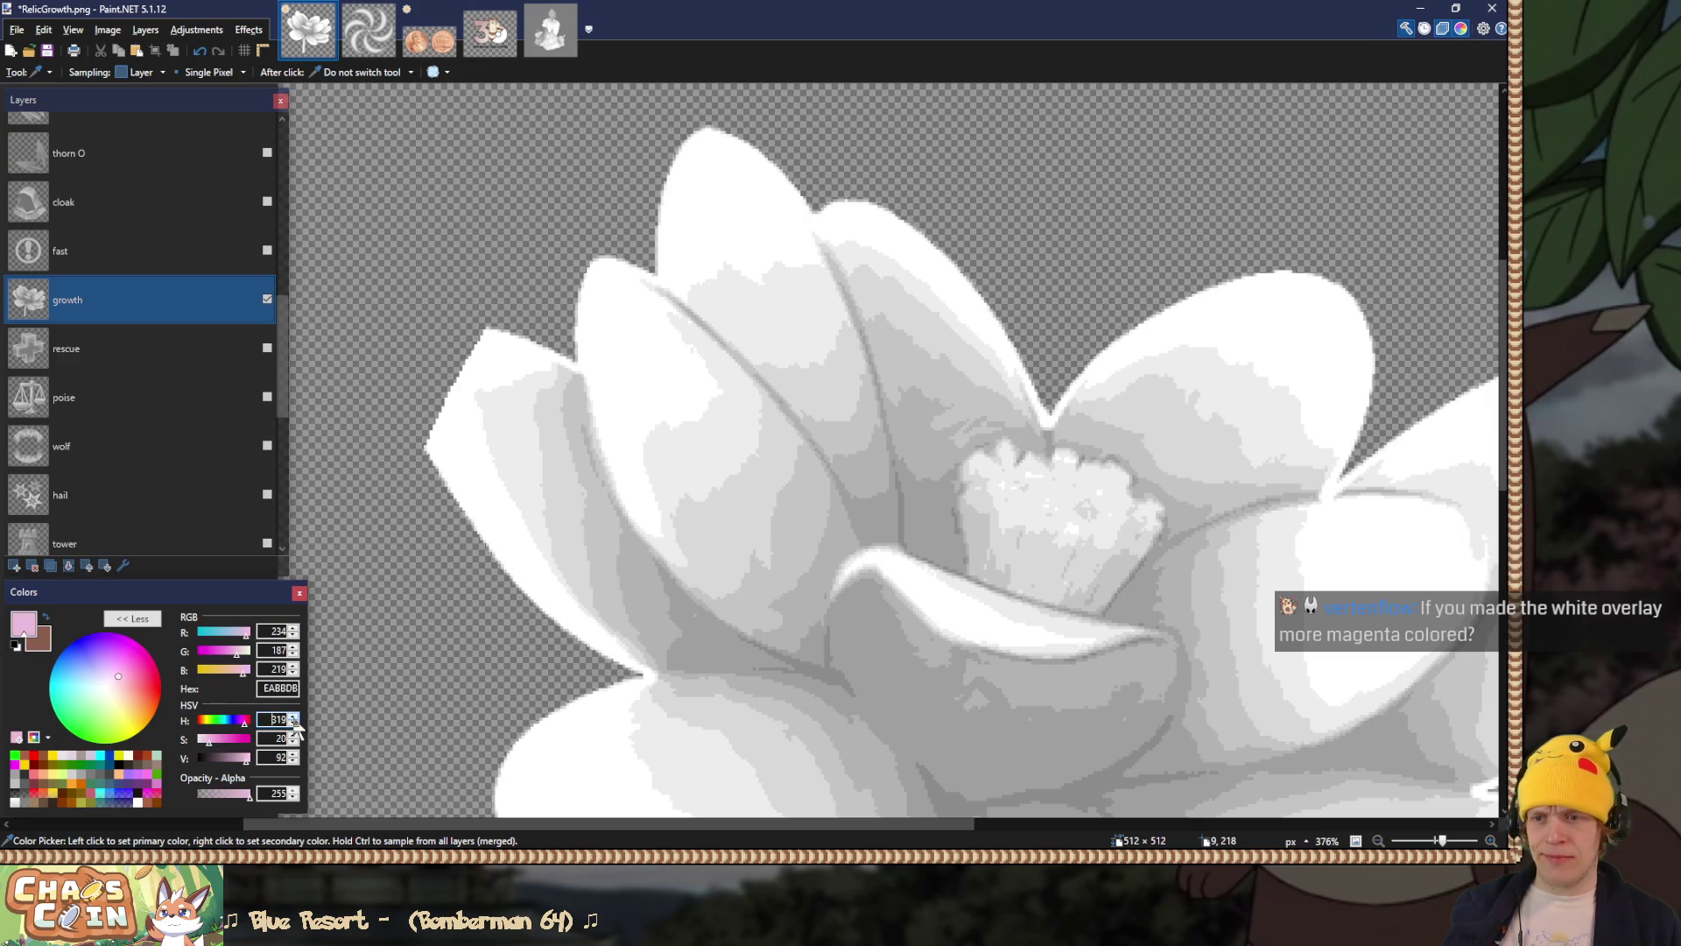
click(212, 741)
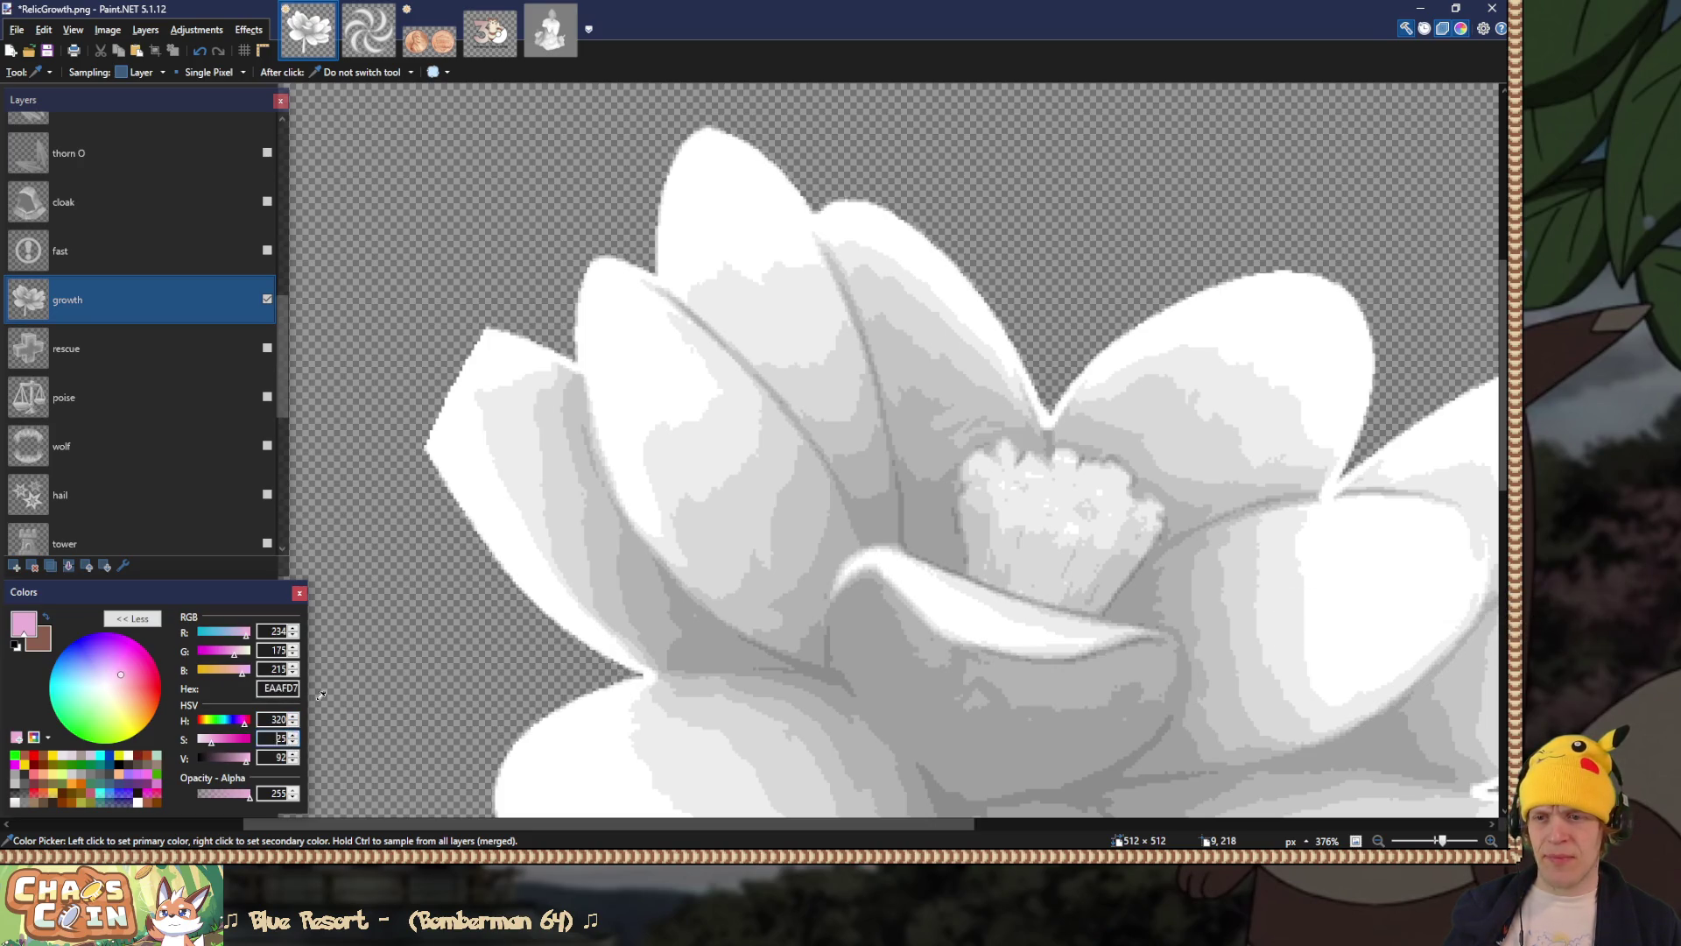
Step: Fill every matching light grey petal area with the pink using global flood mode
key(f)
scroll(733, 282, up, 2)
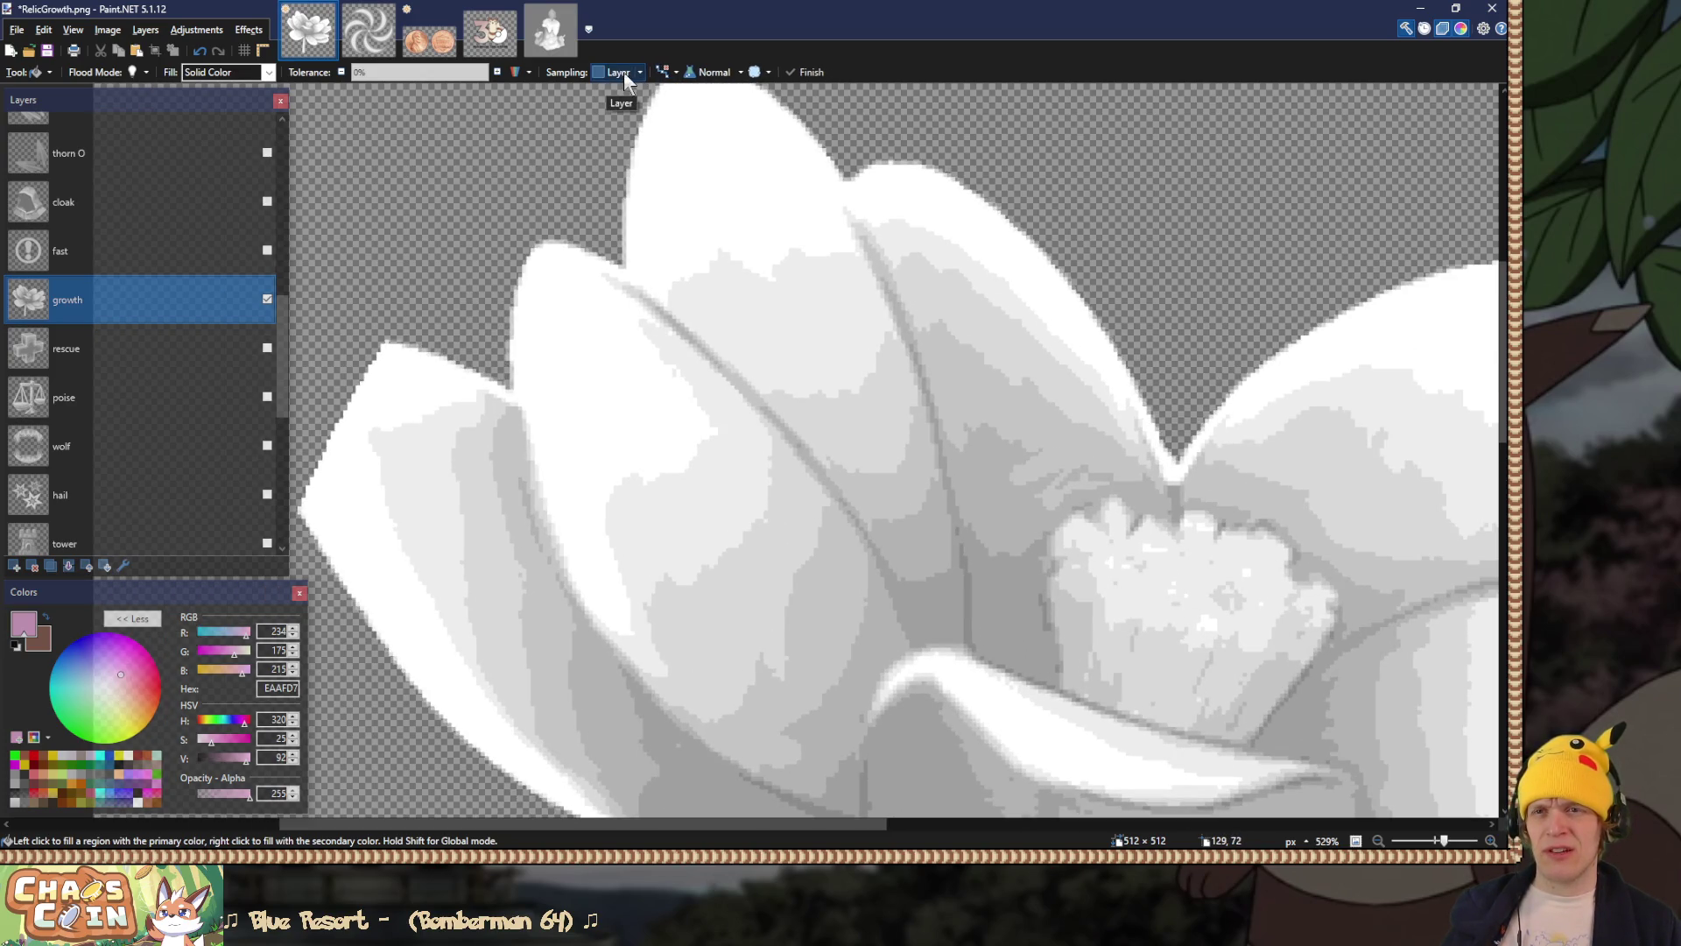
click(723, 427)
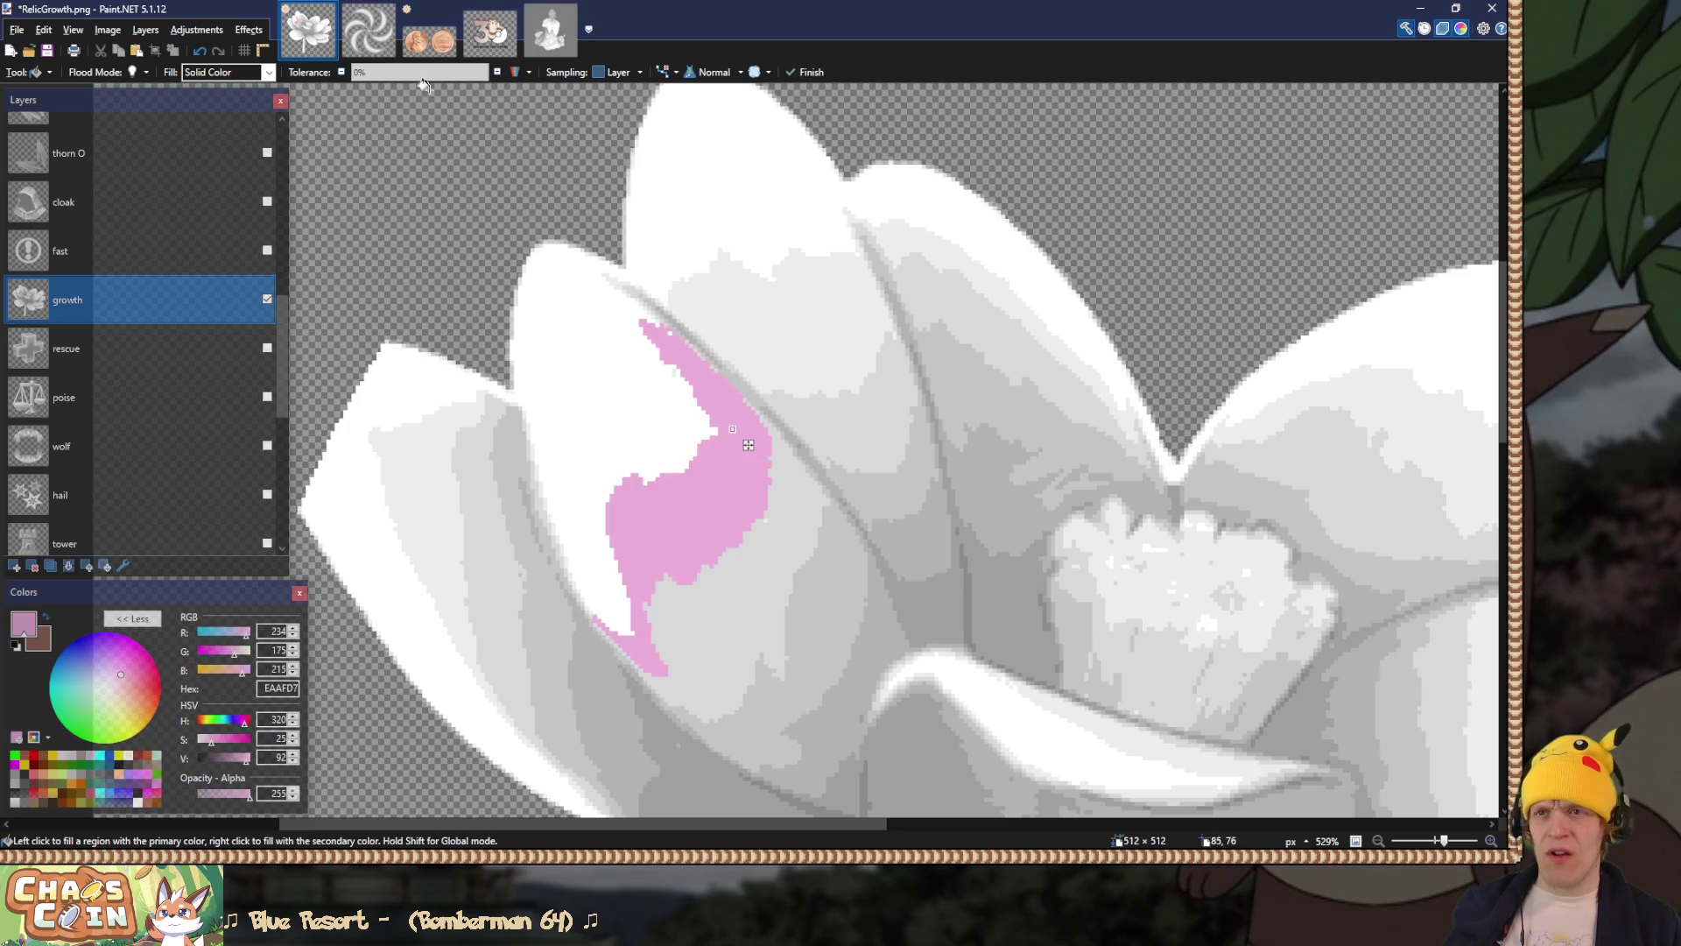
click(129, 75)
click(167, 112)
scroll(546, 316, right, 3)
key(Return)
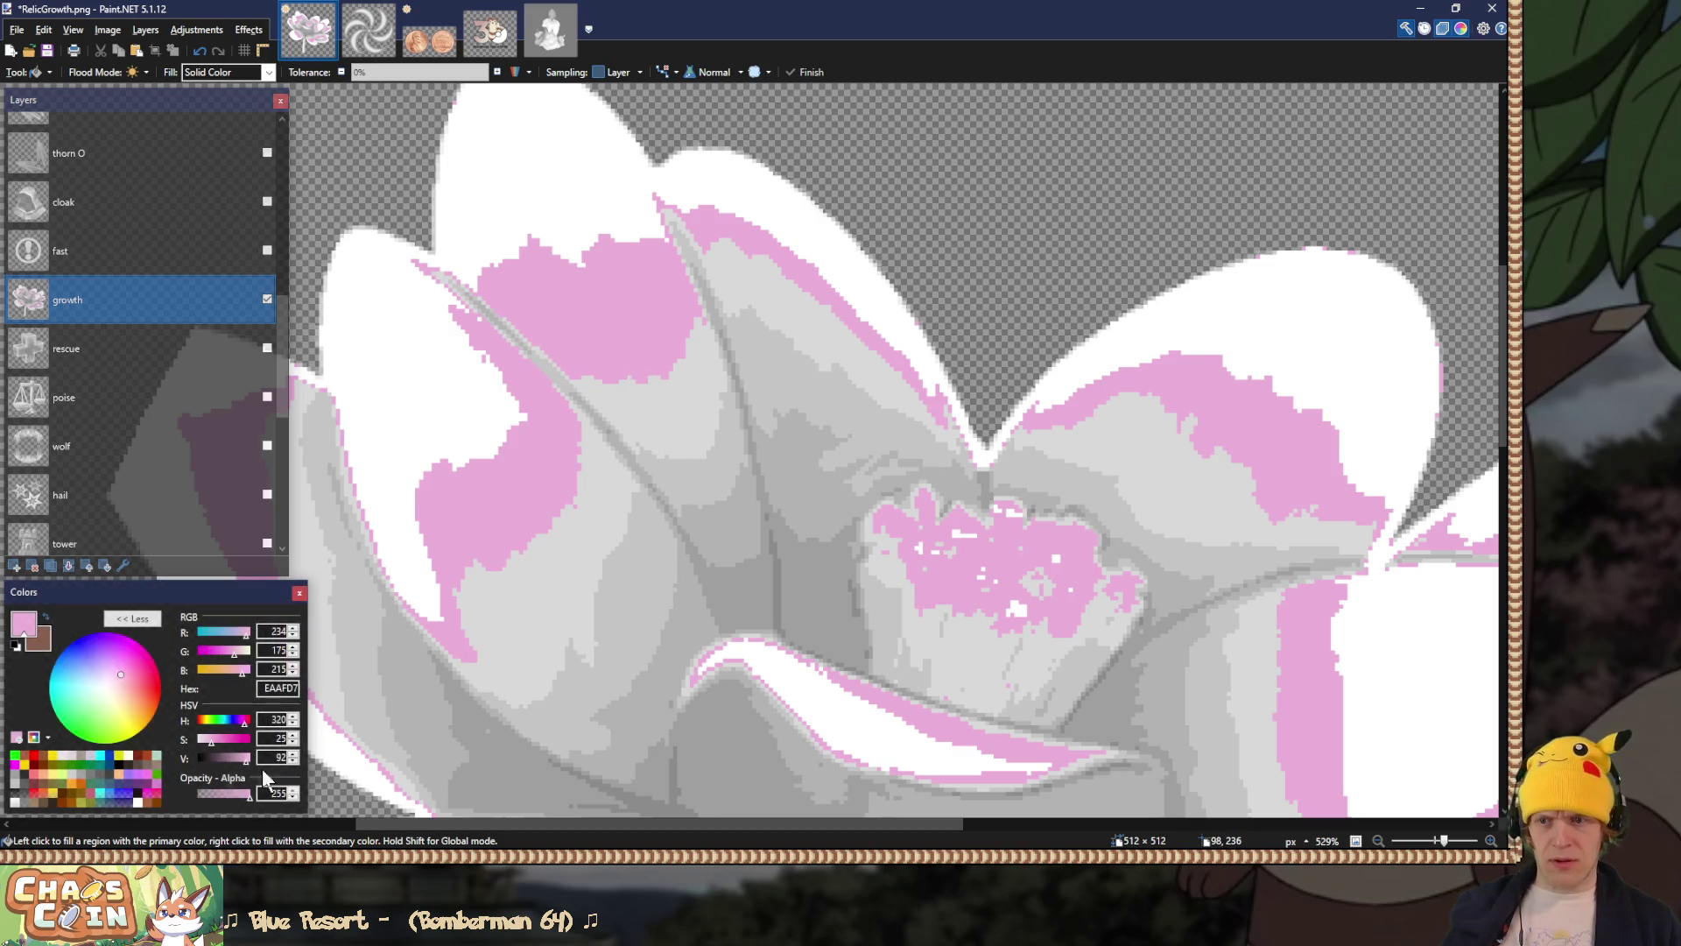
Step: Fill the next grey tones with progressively darker pinks by lowering the value
drag(246, 760, 240, 759)
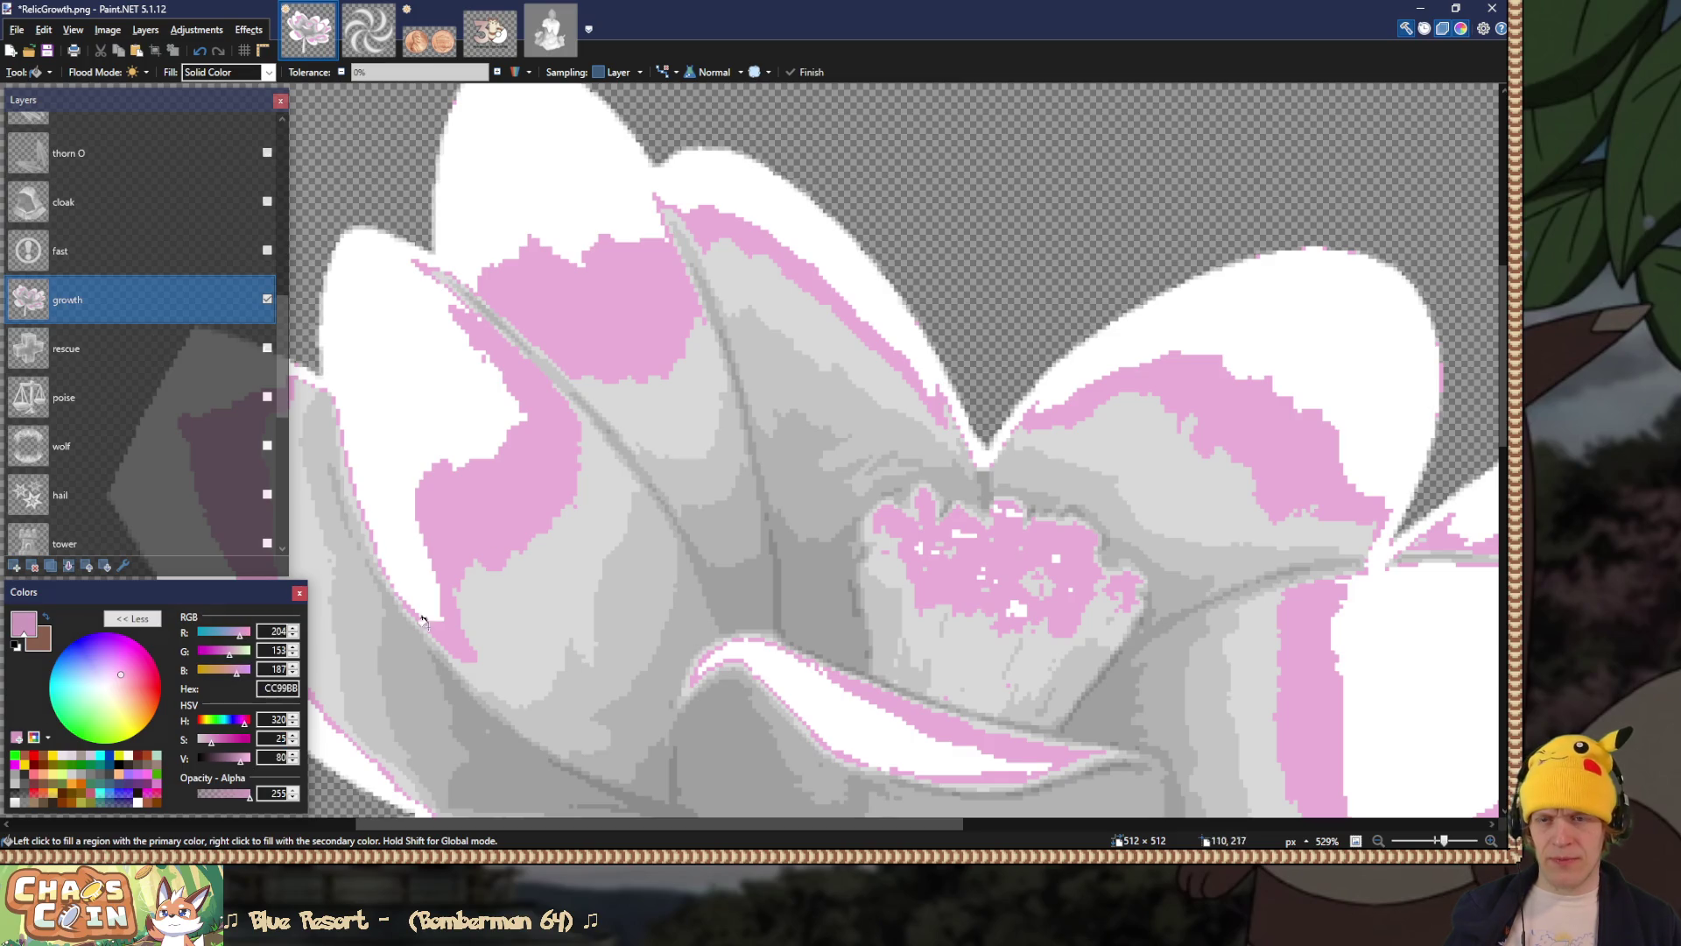
click(667, 411)
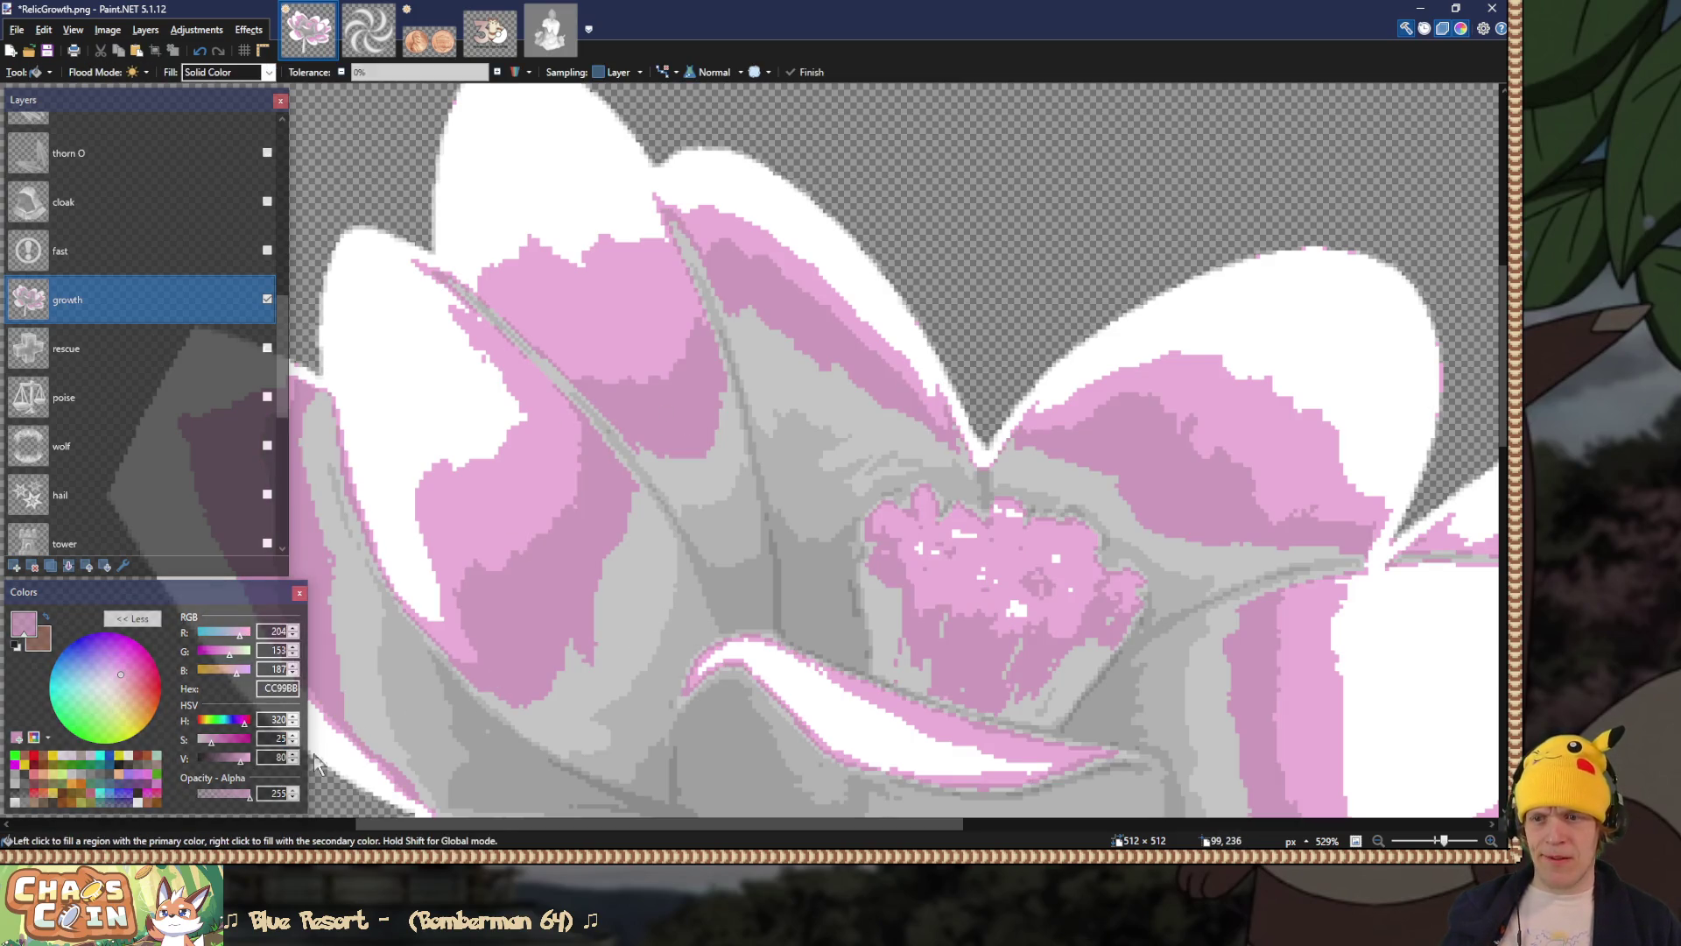
drag(238, 760, 234, 762)
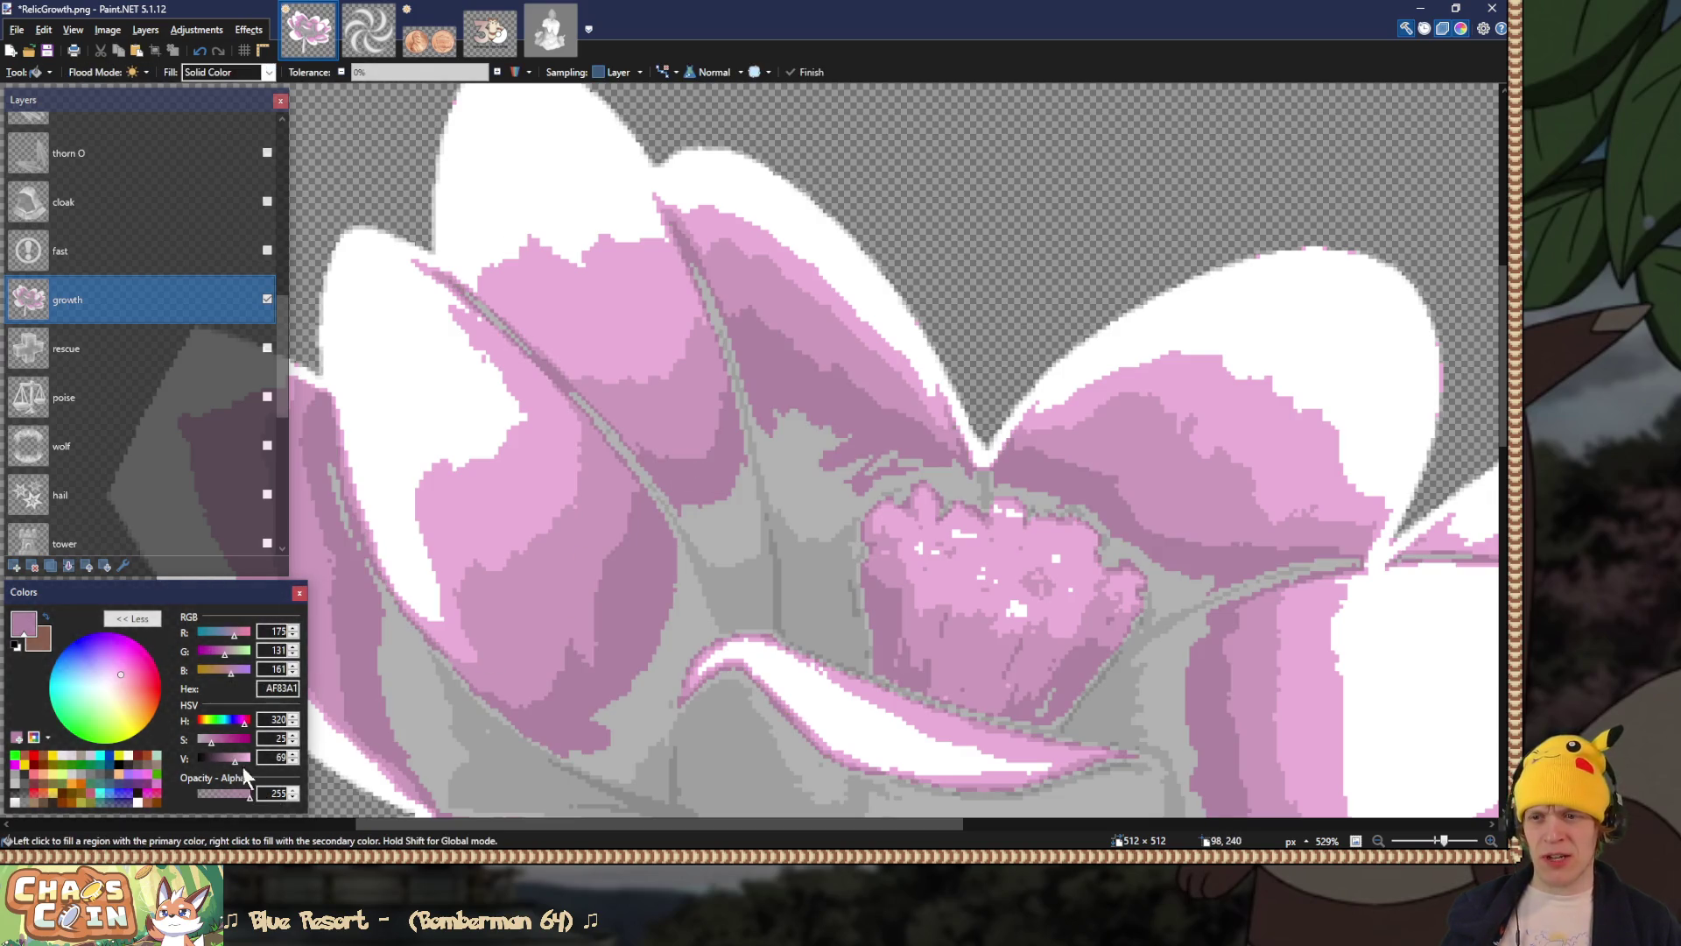
drag(230, 761, 224, 761)
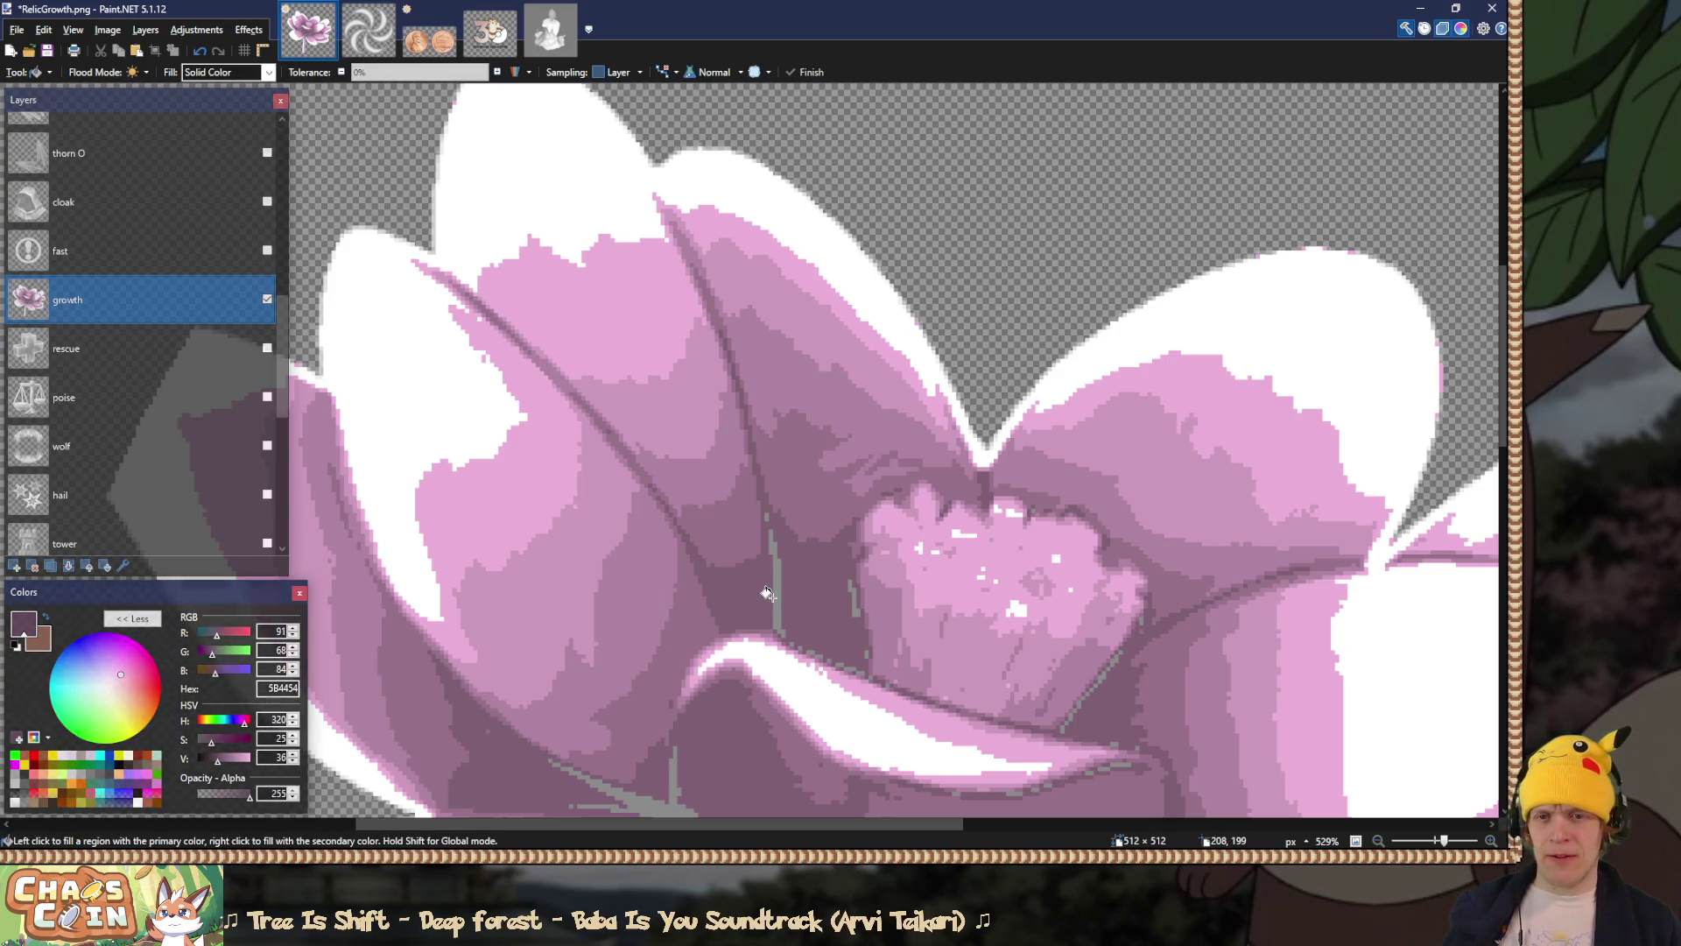
scroll(713, 620, down, 5)
scroll(714, 620, down, 4)
Step: Preview the pink lotus over the brown Background layer, then undo the preview and a pink fill
key(s)
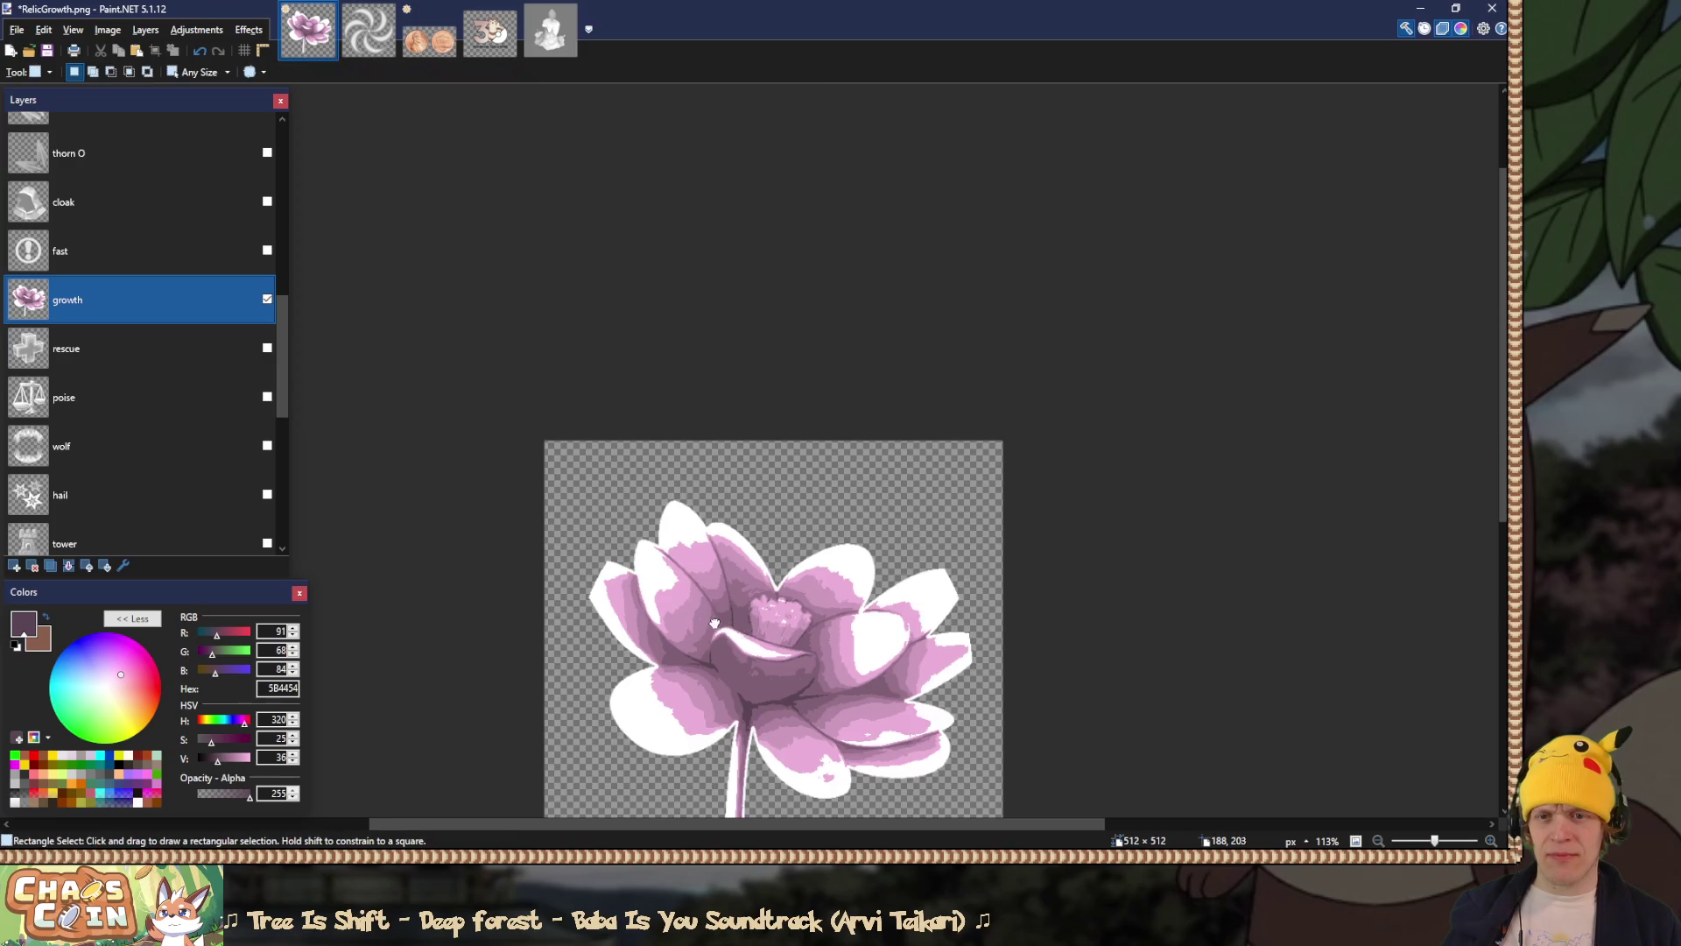
scroll(161, 371, down, 10)
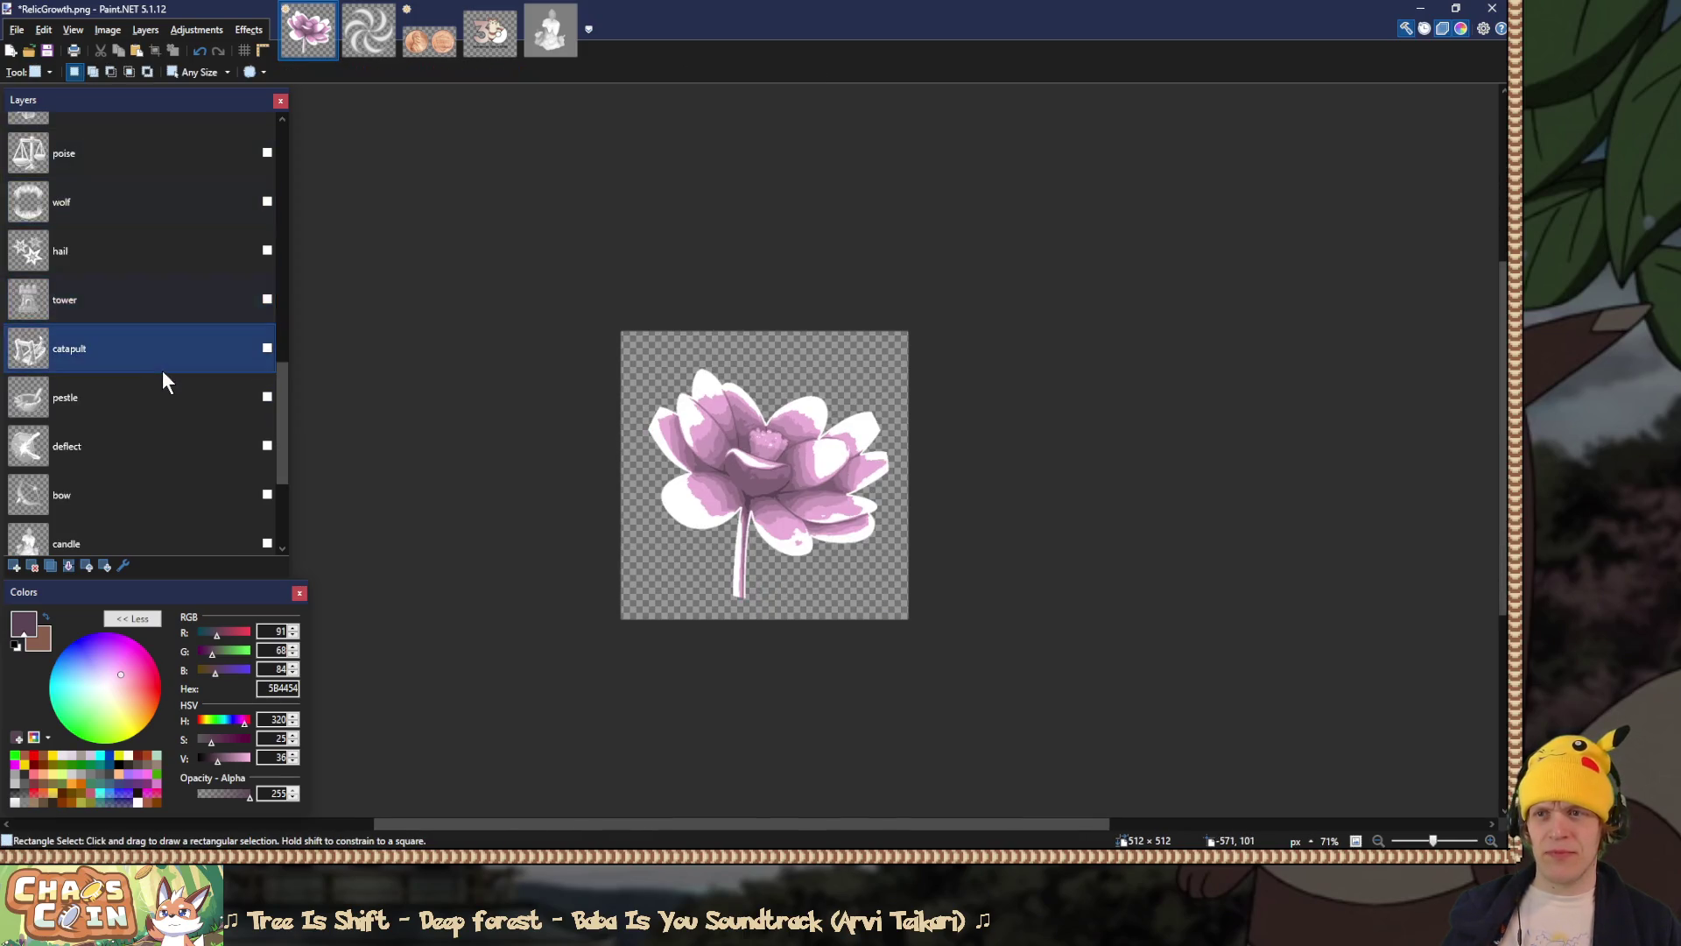
click(267, 532)
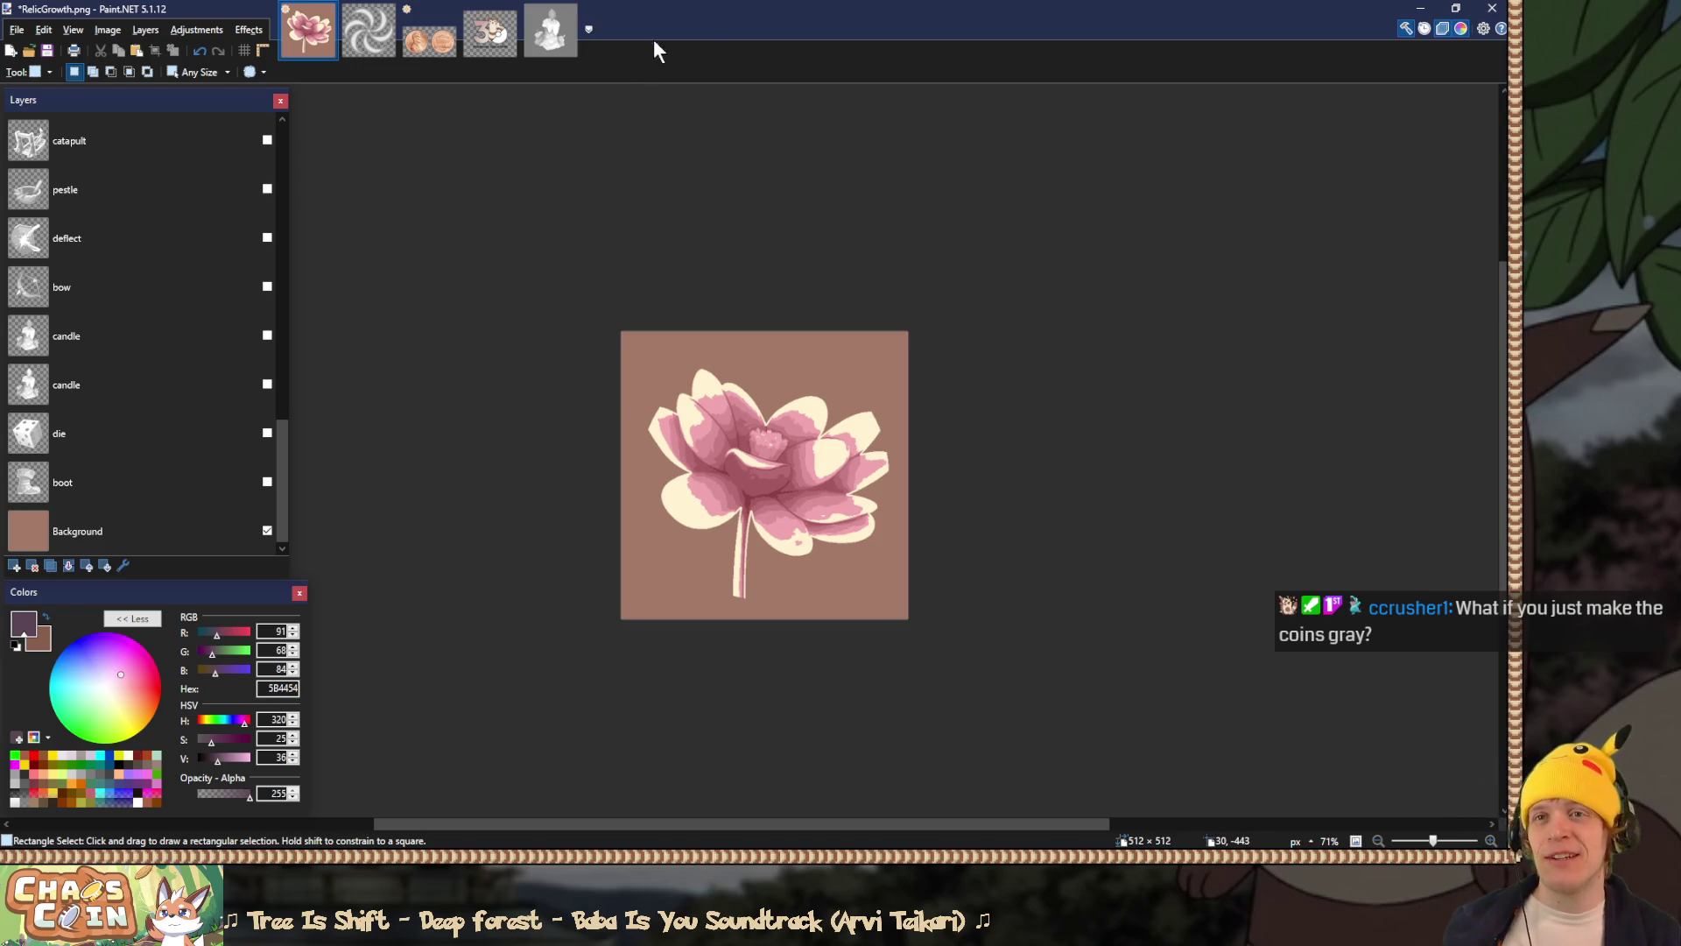
key(ctrl+z)
key(ctrl+z)
key(ctrl+z)
key(ctrl+z)
key(ctrl+z)
key(ctrl+z)
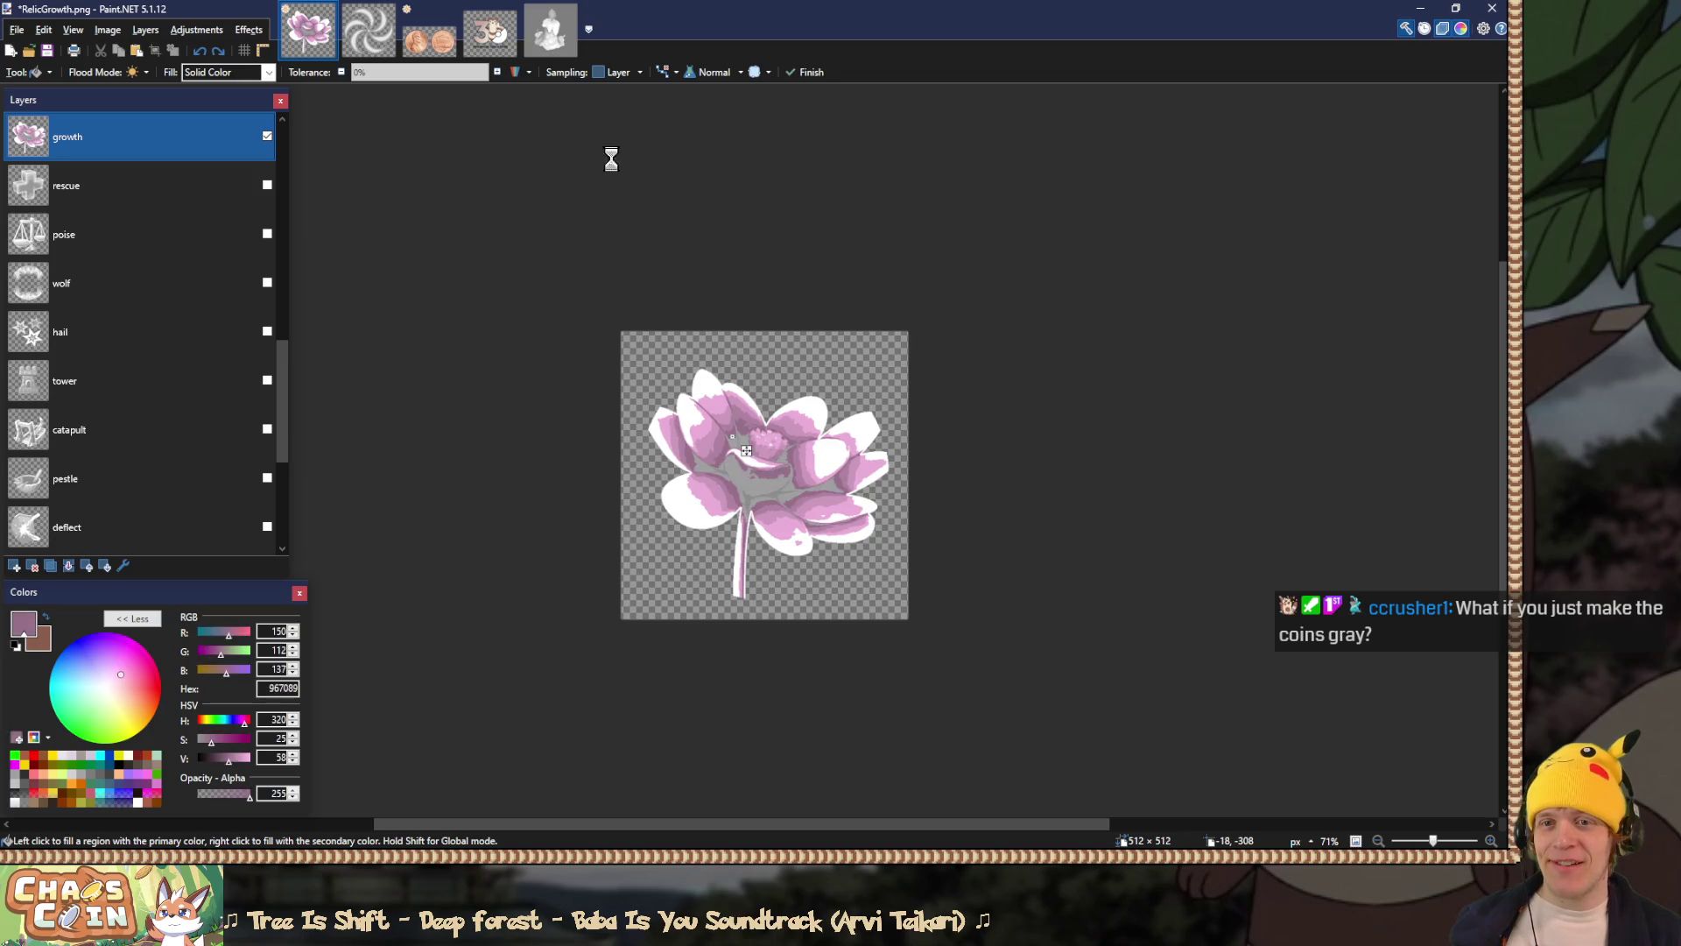
Step: Undo the remaining pink fill so the lotus returns to cream petals
key(ctrl+z)
key(ctrl+z)
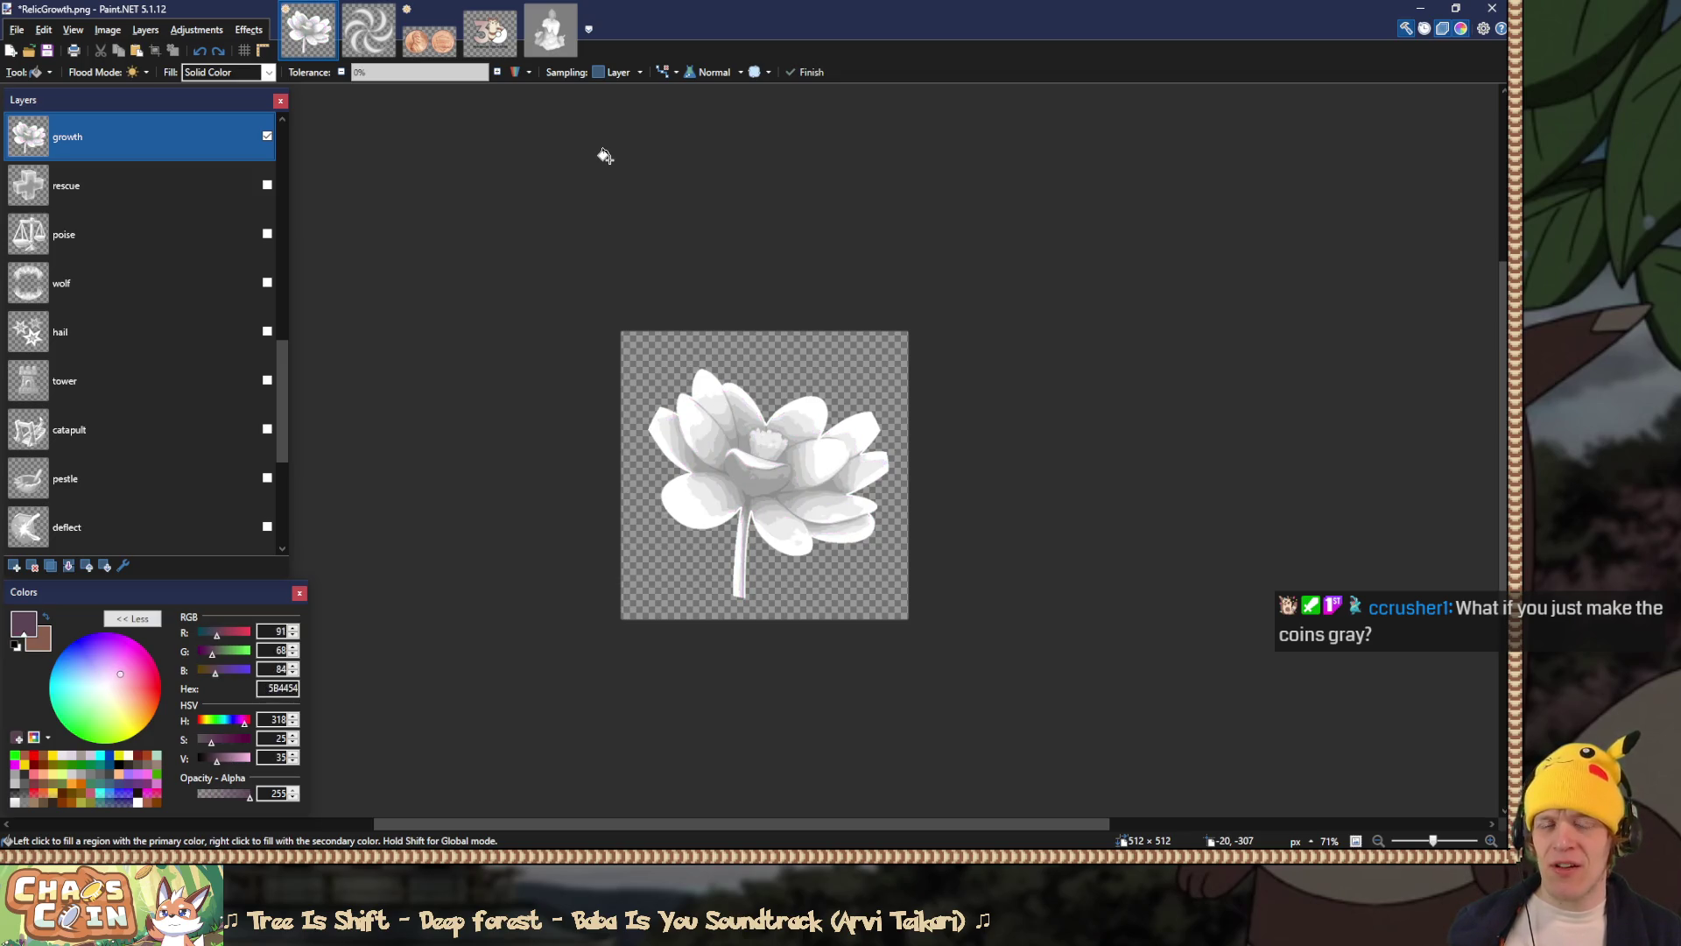
key(ctrl+z)
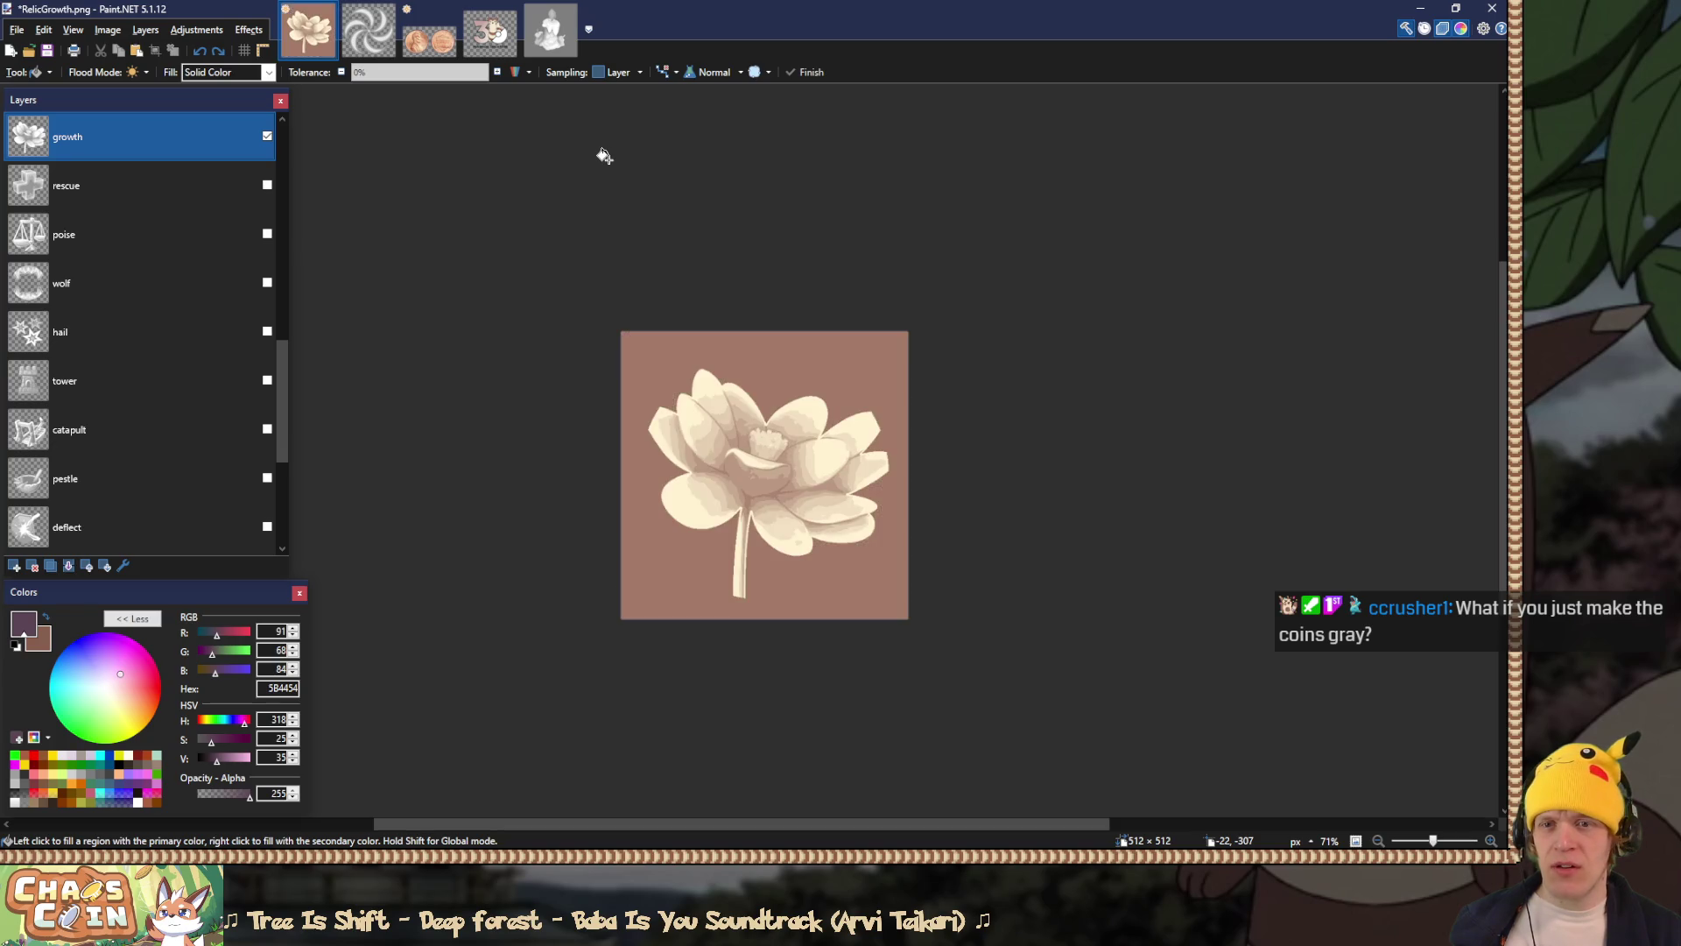
scroll(289, 376, down, 5)
scroll(316, 376, up, 4)
scroll(315, 375, up, 4)
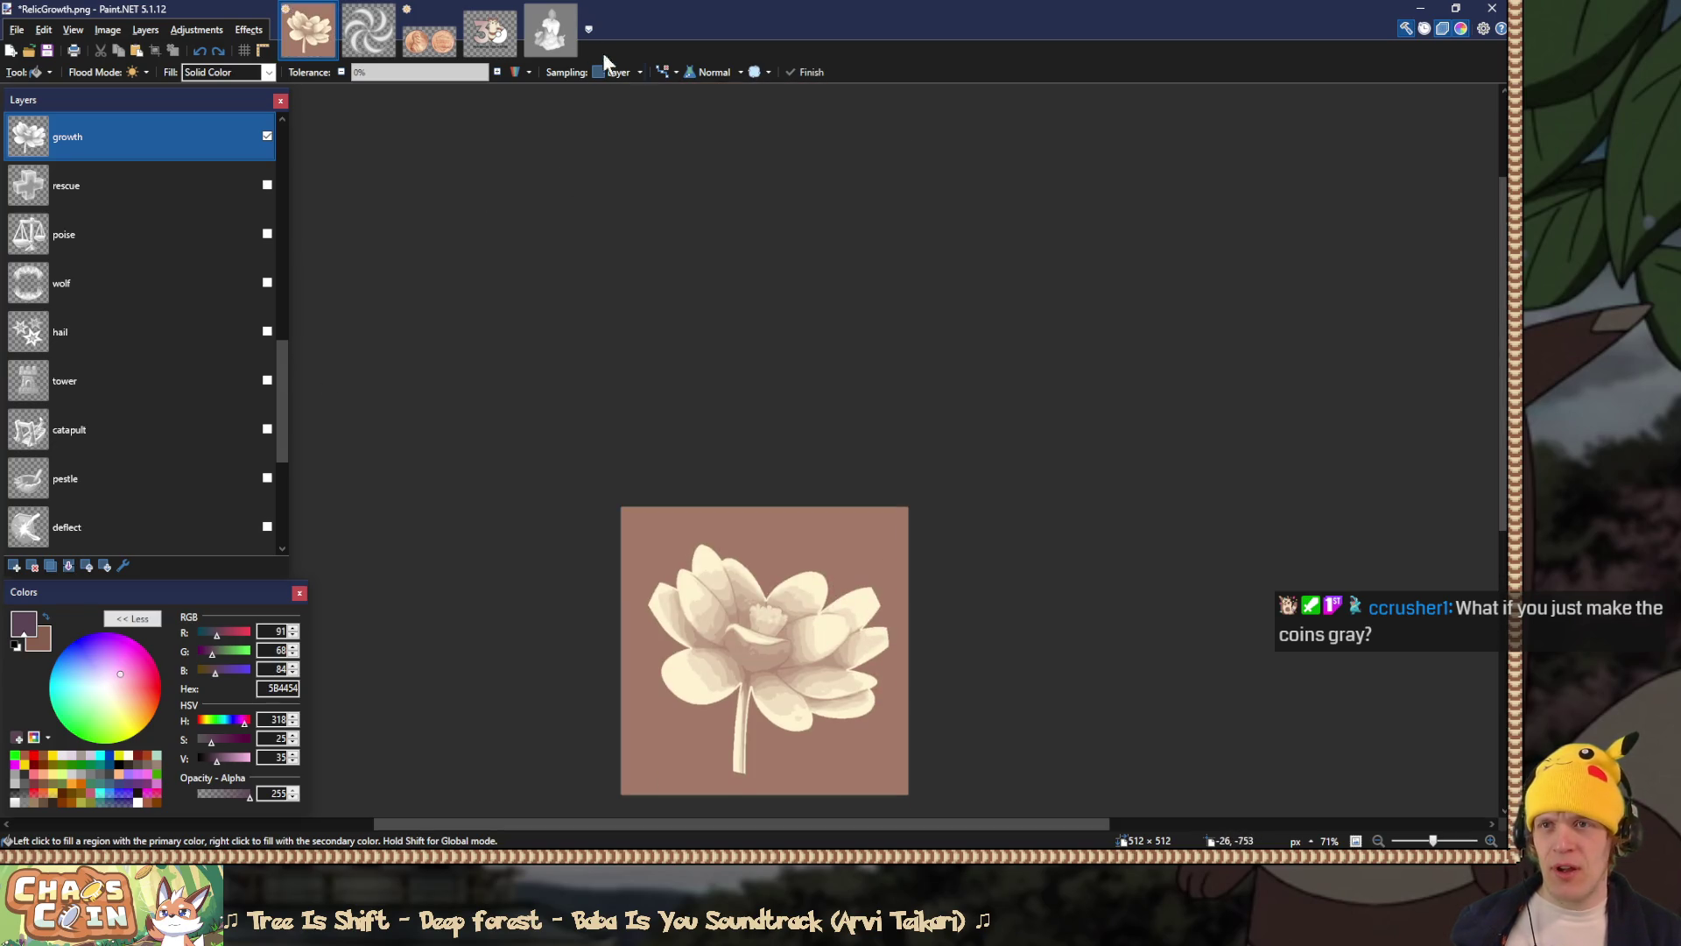
scroll(543, 158, down, 1)
Step: Sample the furret's brown fur, then select the lotus image's Background layer
click(490, 30)
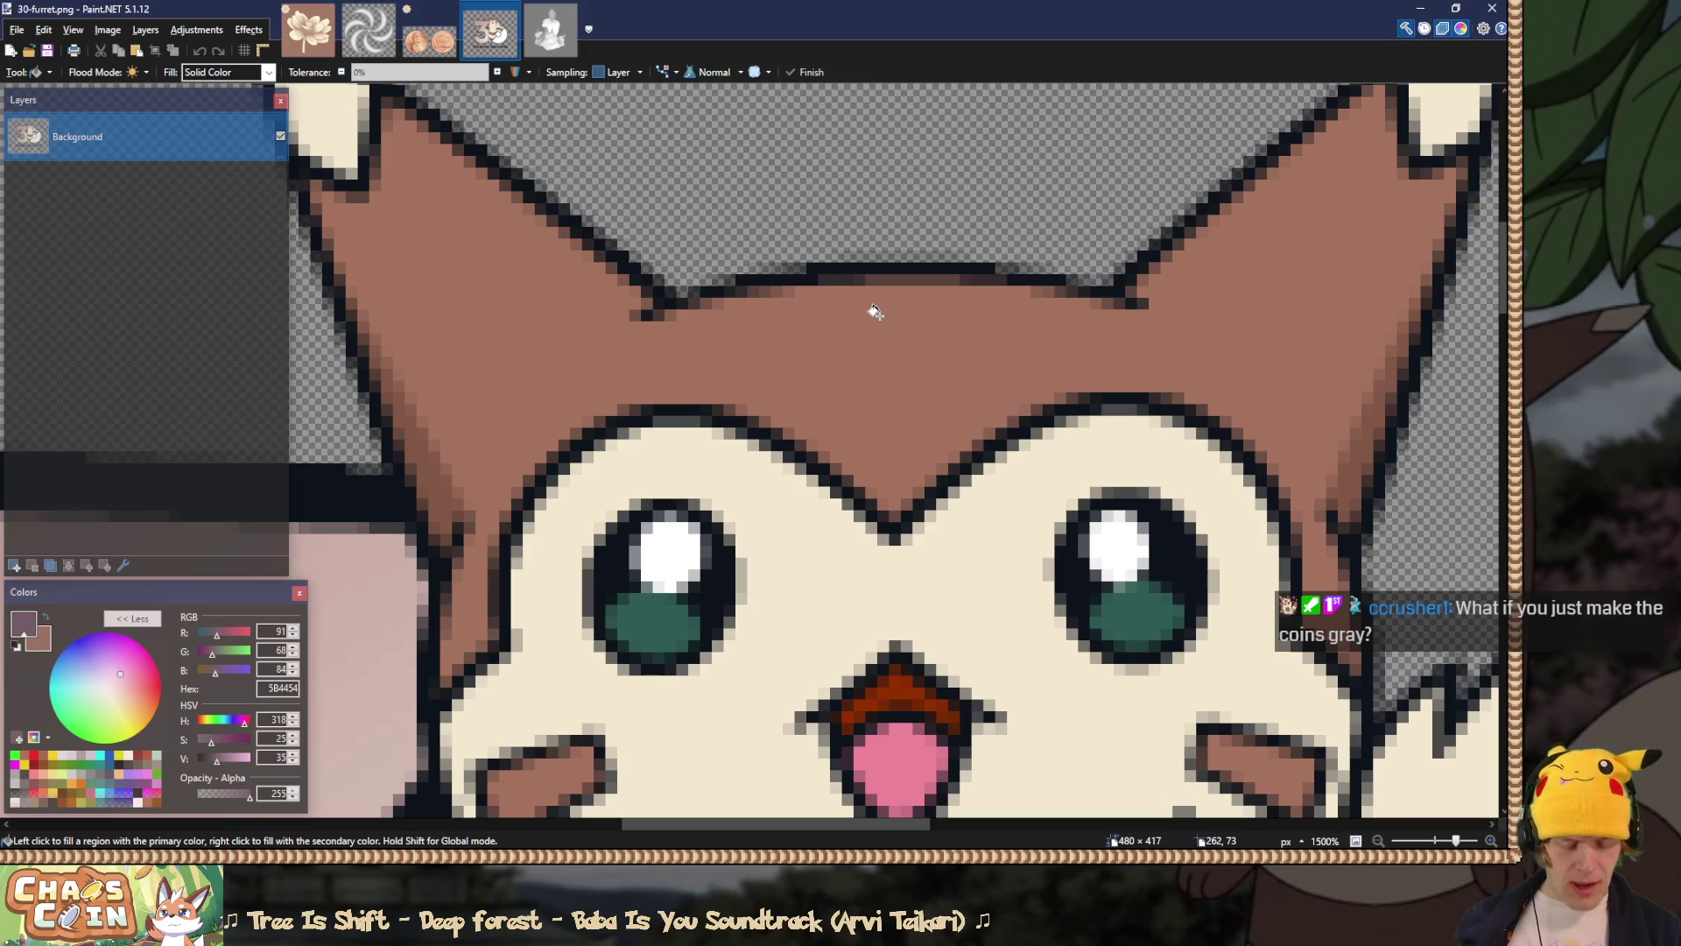
key(k)
click(871, 346)
click(308, 30)
scroll(199, 450, down, 2)
click(219, 531)
key(s)
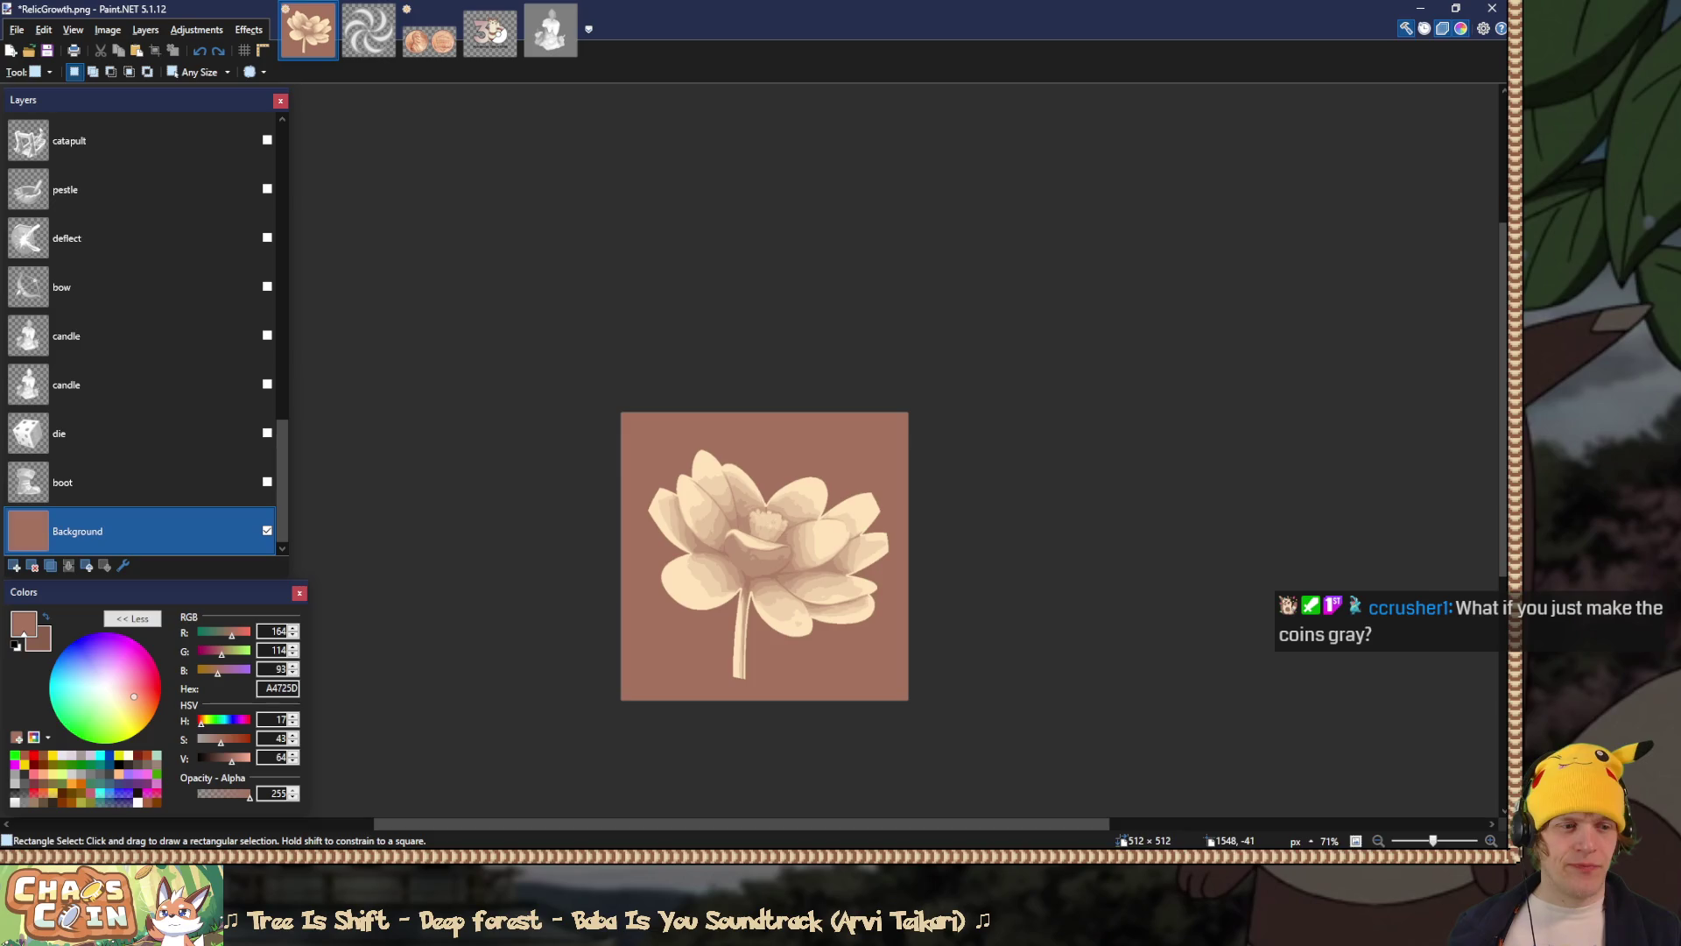
key(alt+Tab)
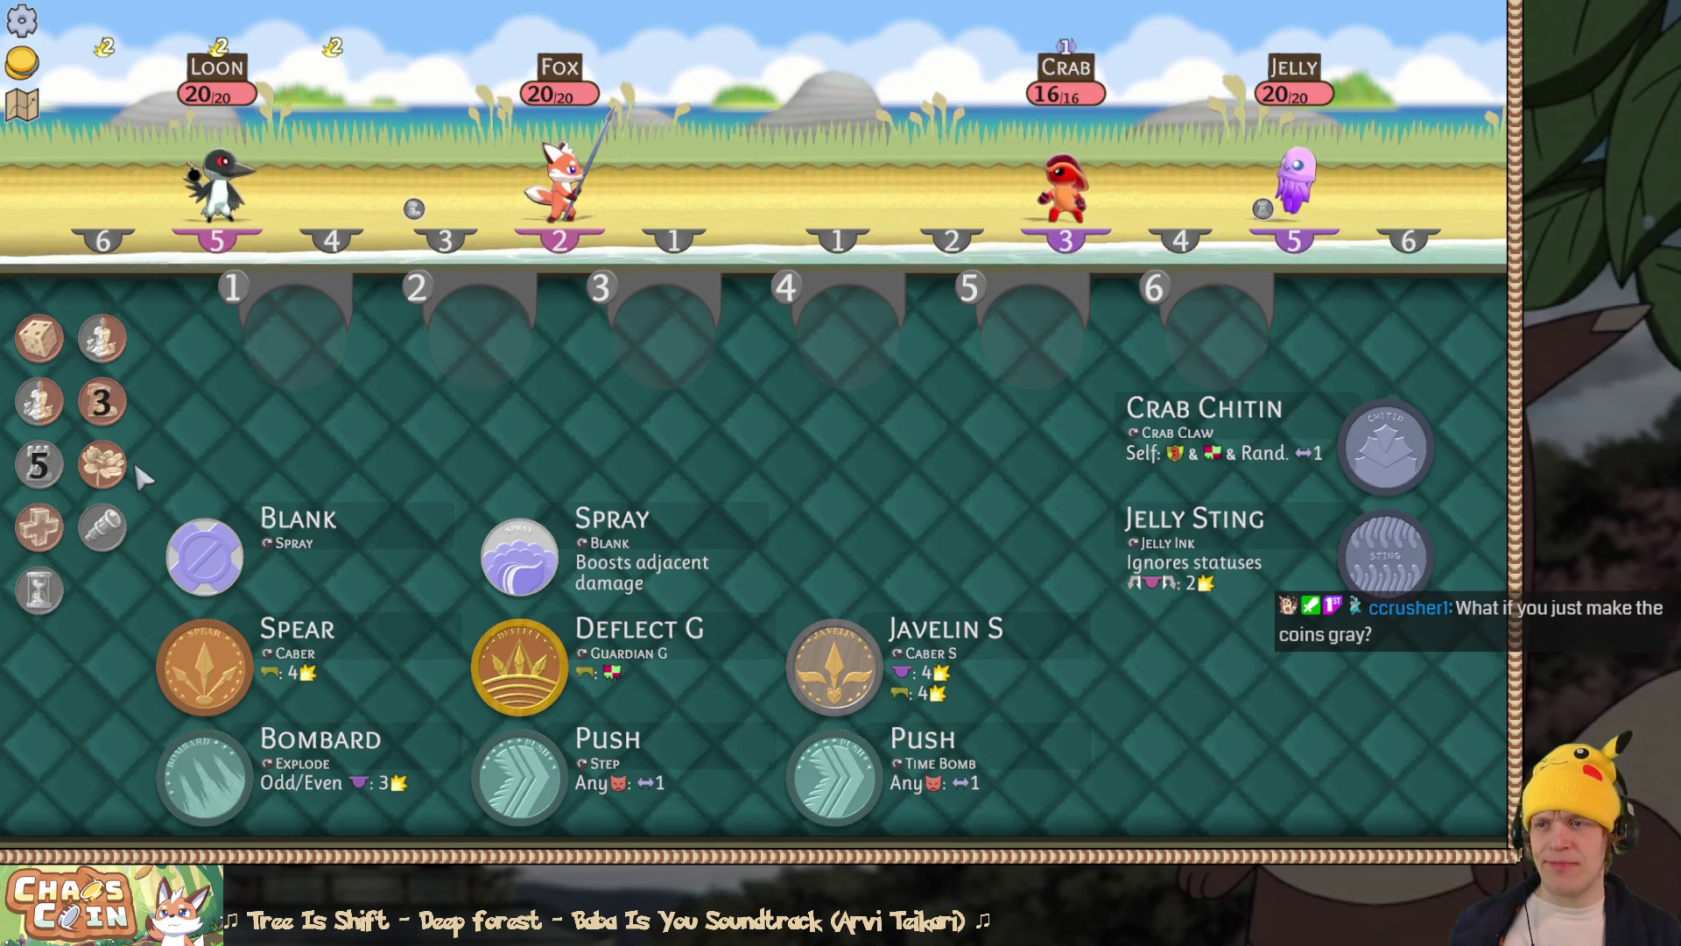
Step: View the lotus relic coin in battle, then darken the brown from V 64 to 53 (875D4D)
mouse_move(127, 468)
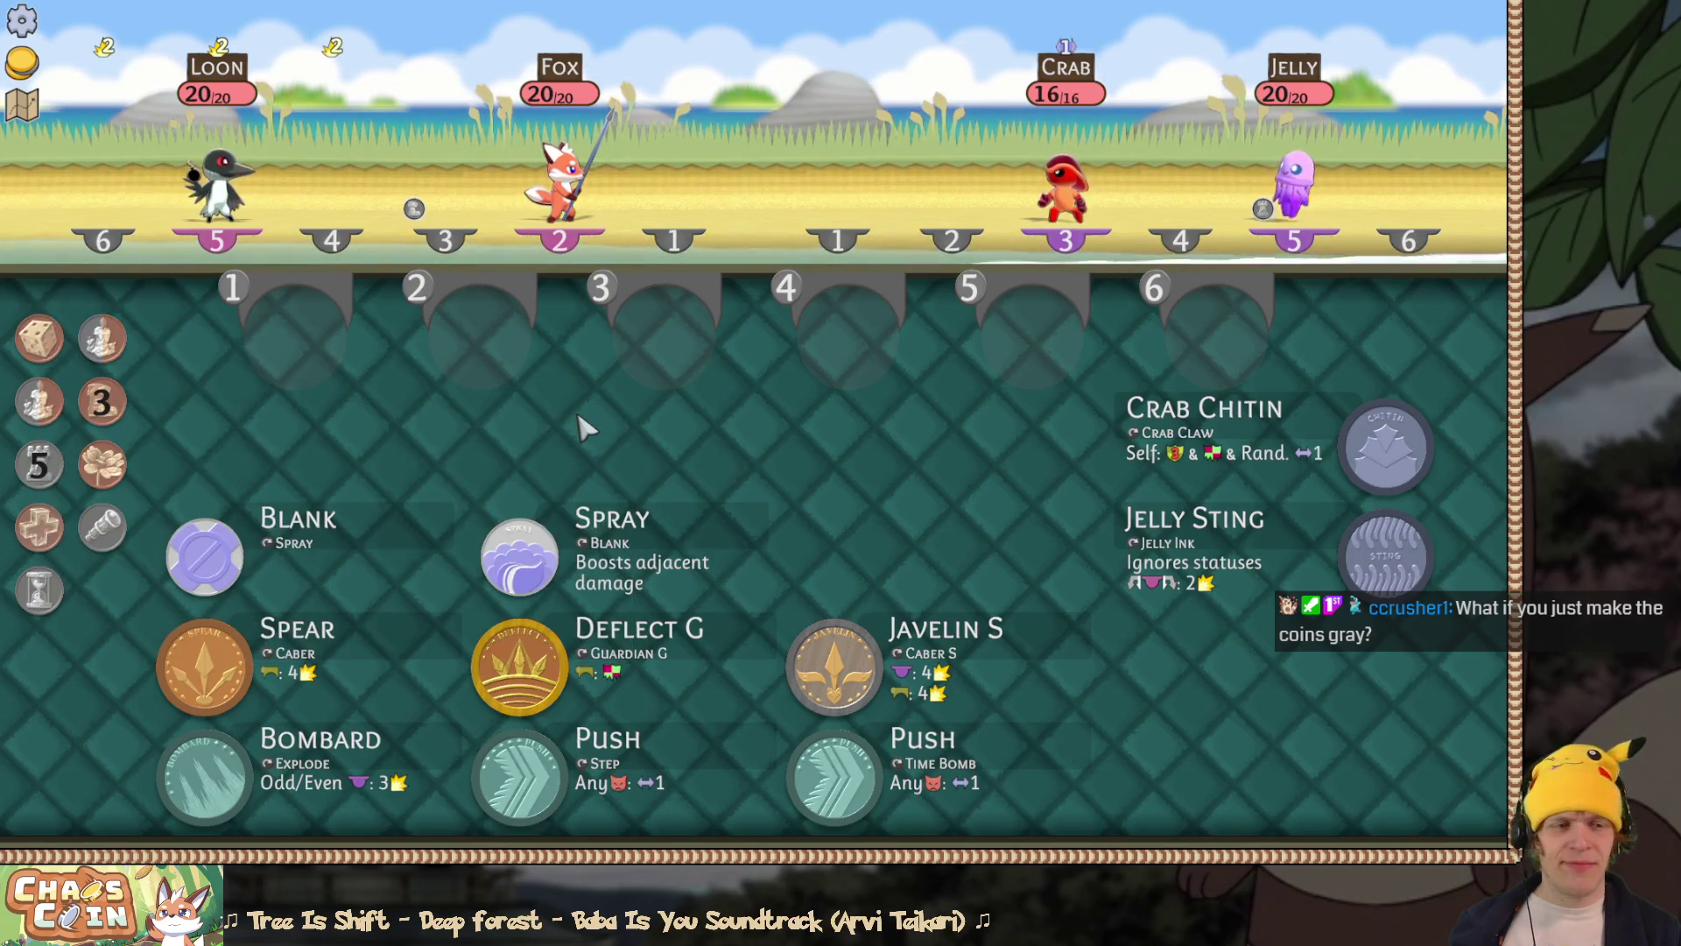
key(alt+Tab)
drag(233, 760, 226, 761)
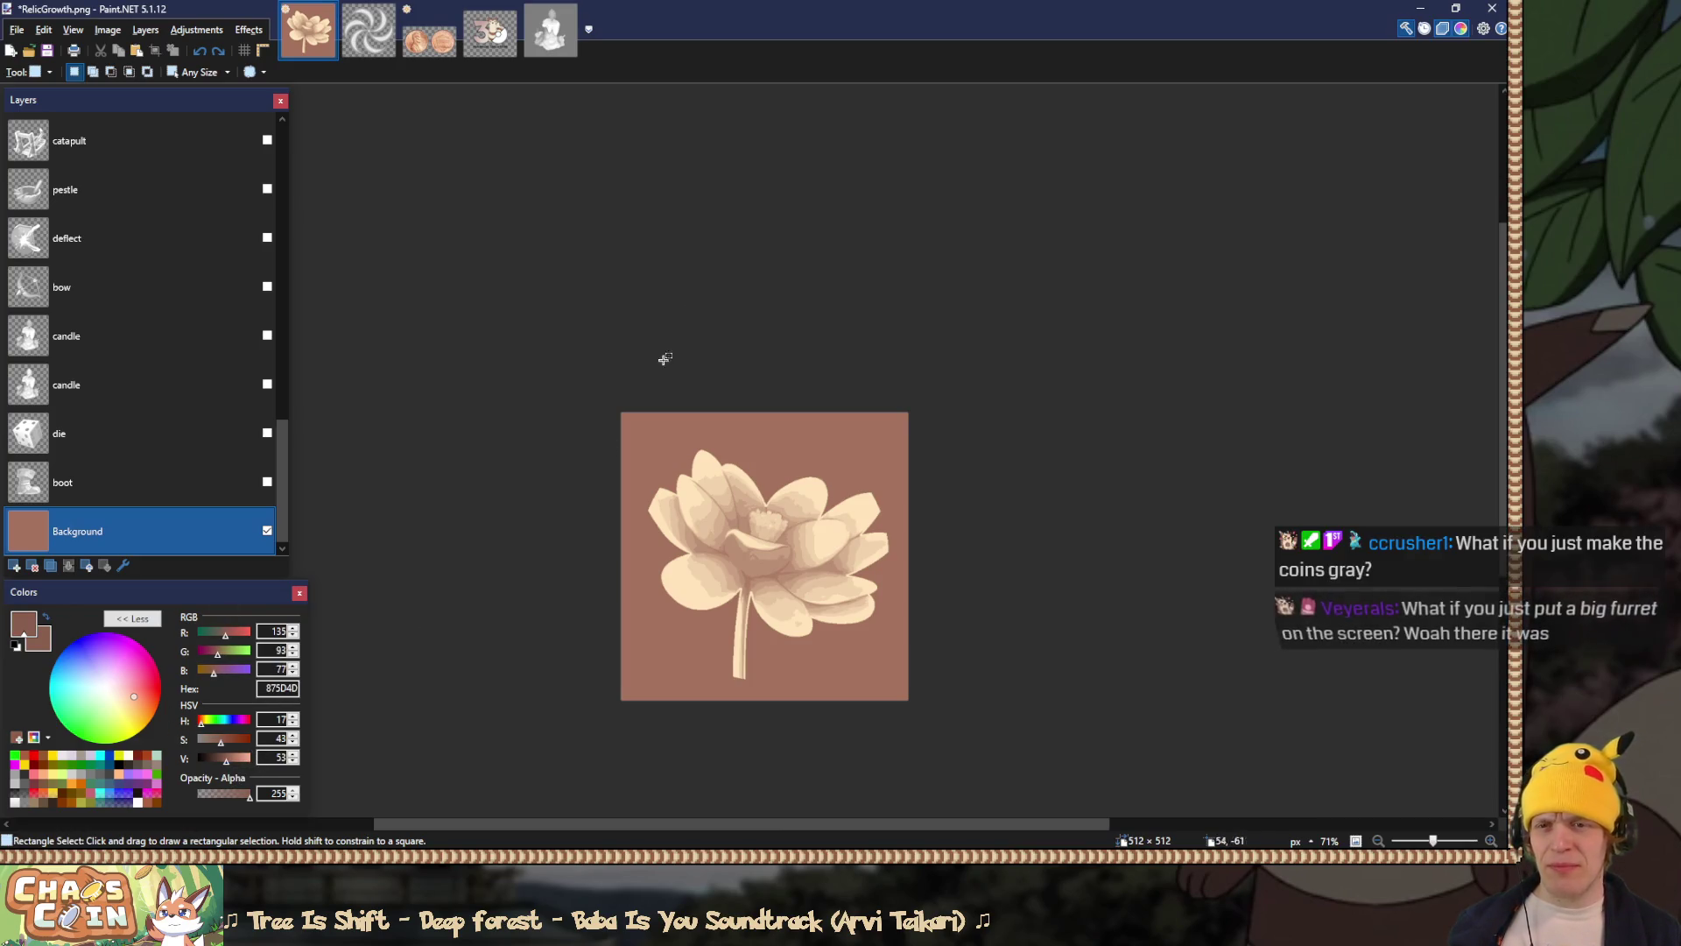
Step: Refill the lotus icon's background with a slightly darker brown, nudging V with the spin arrows
key(f)
click(734, 415)
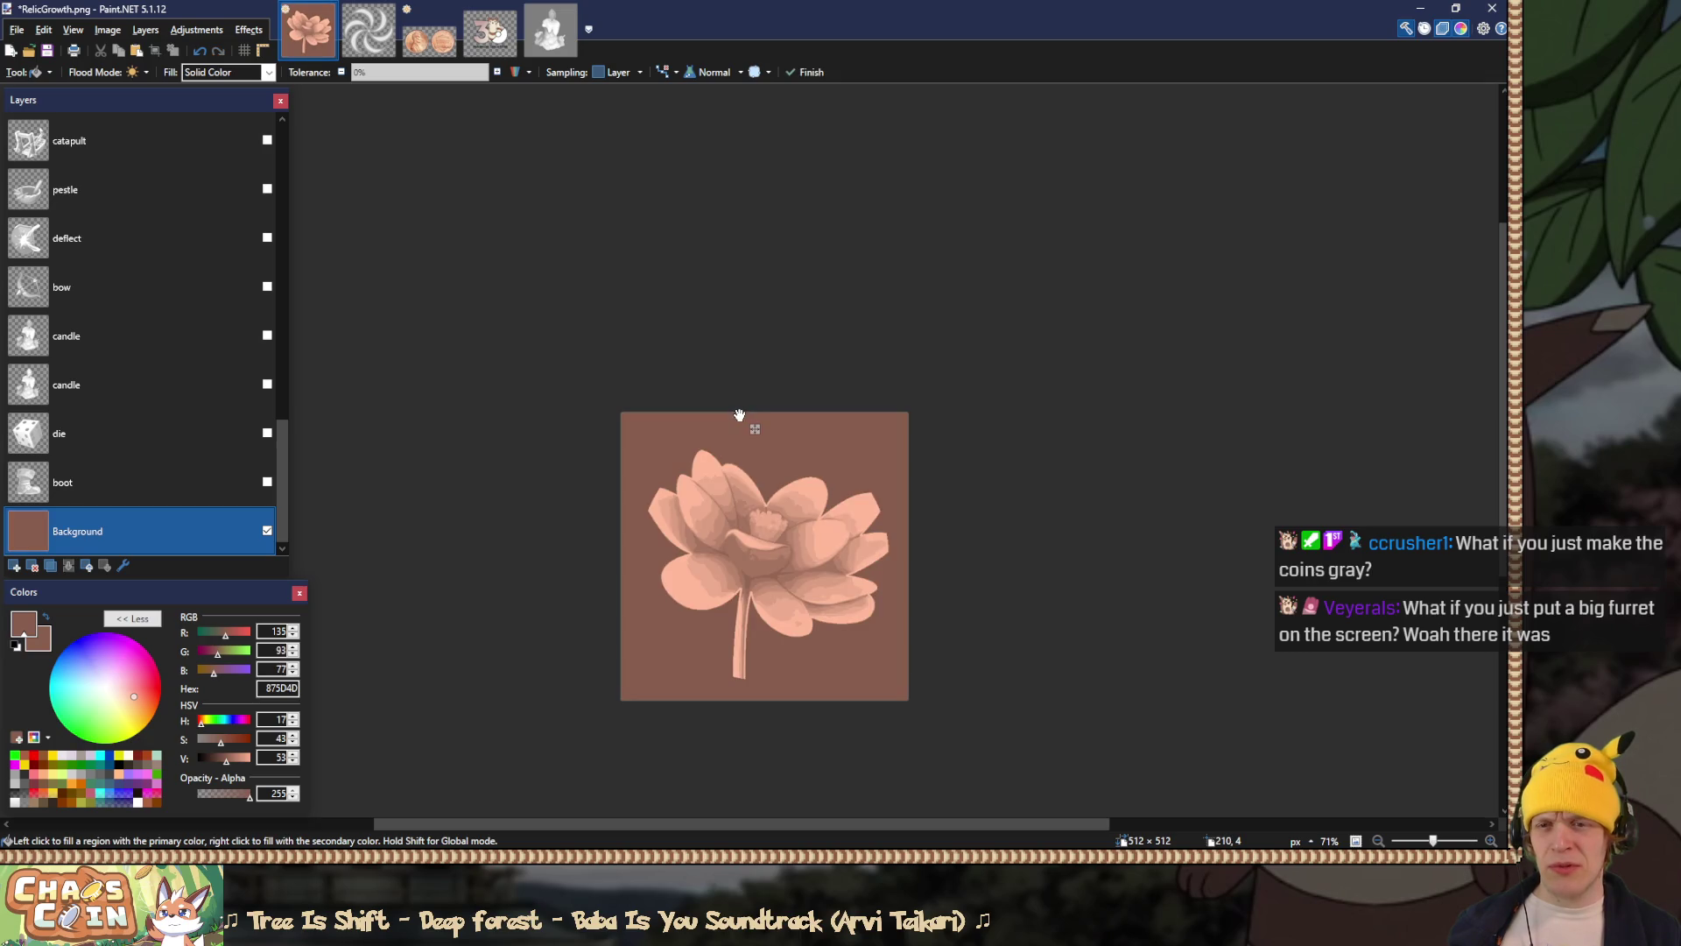
click(294, 754)
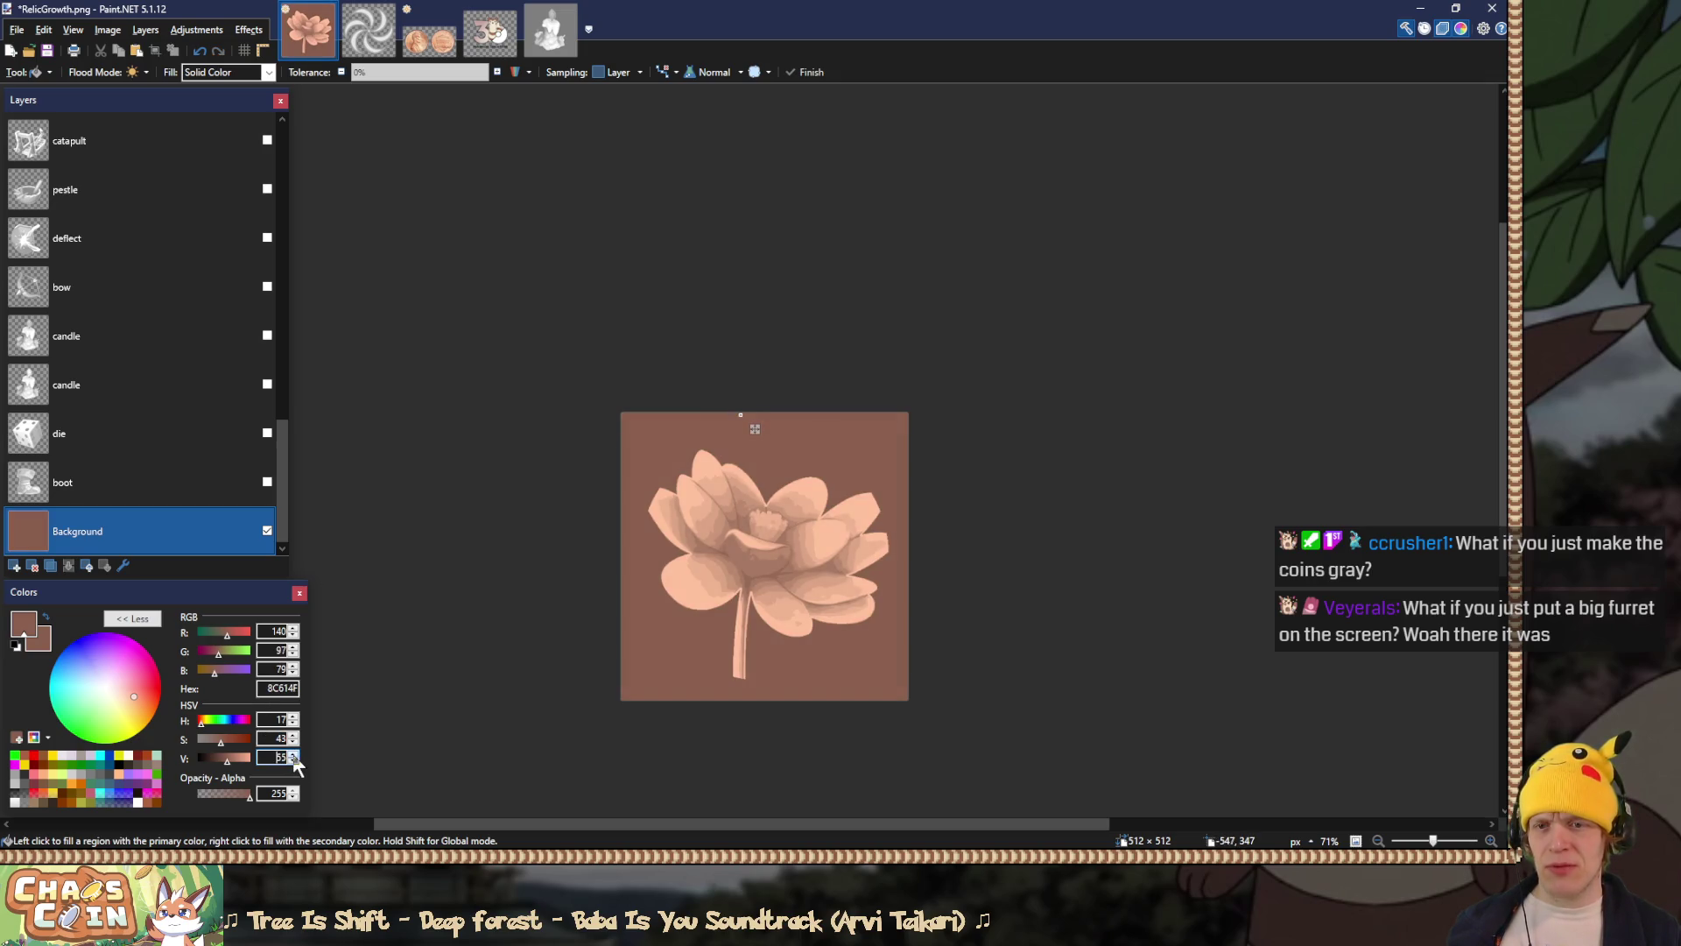
click(294, 754)
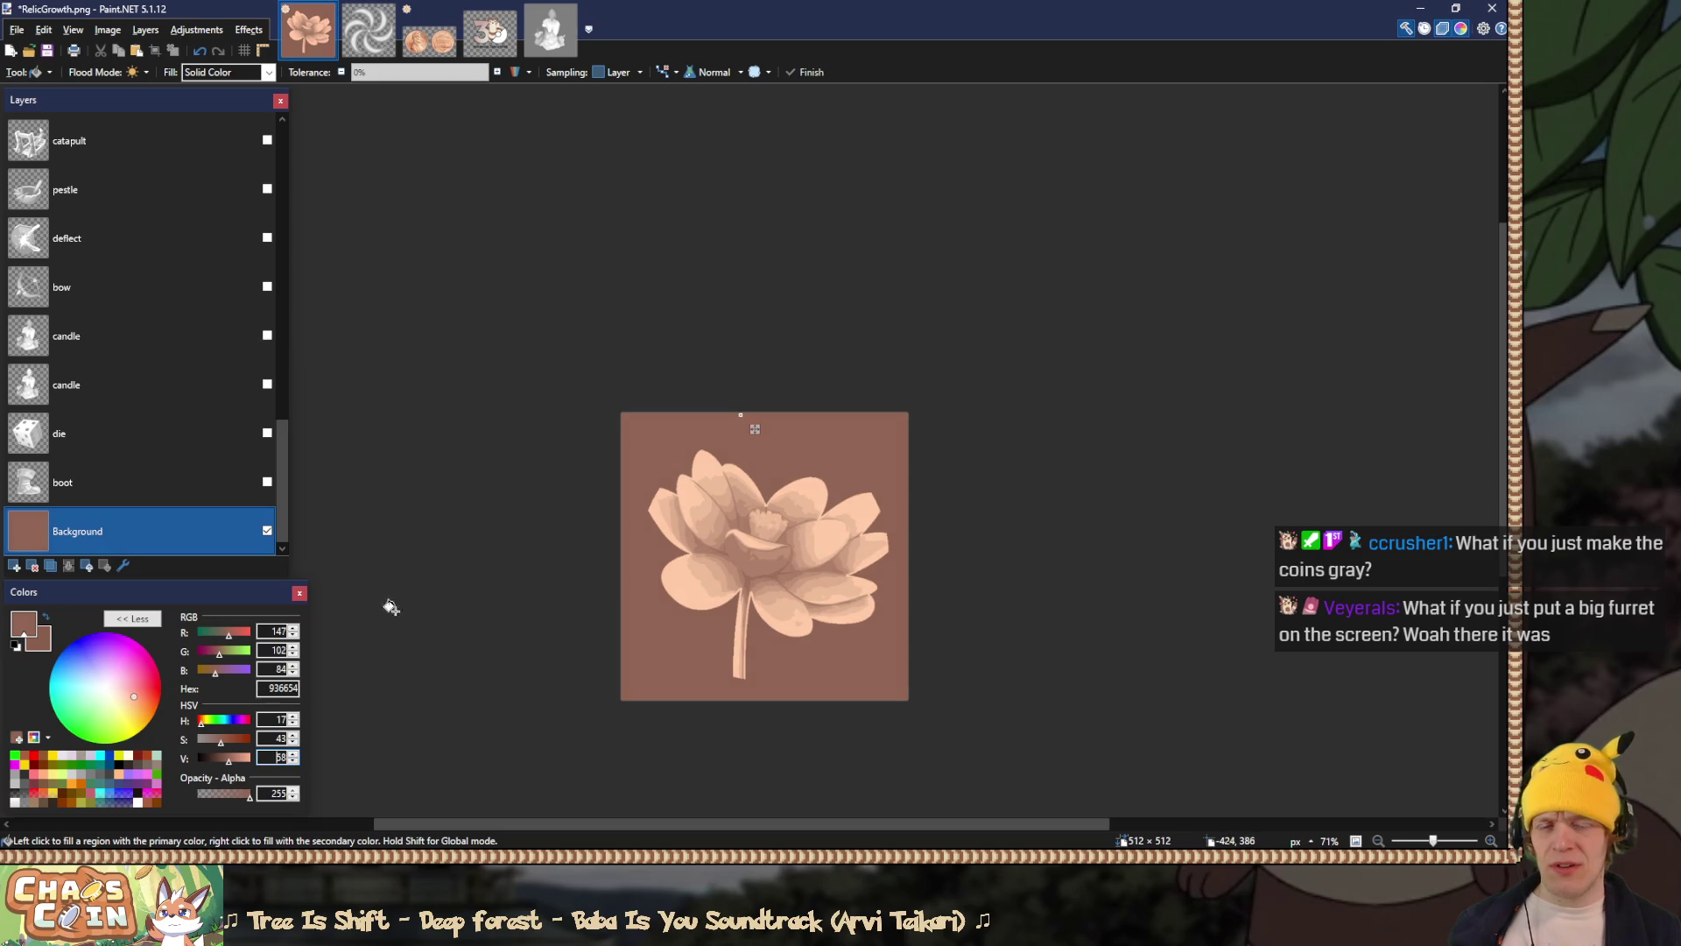
key(s)
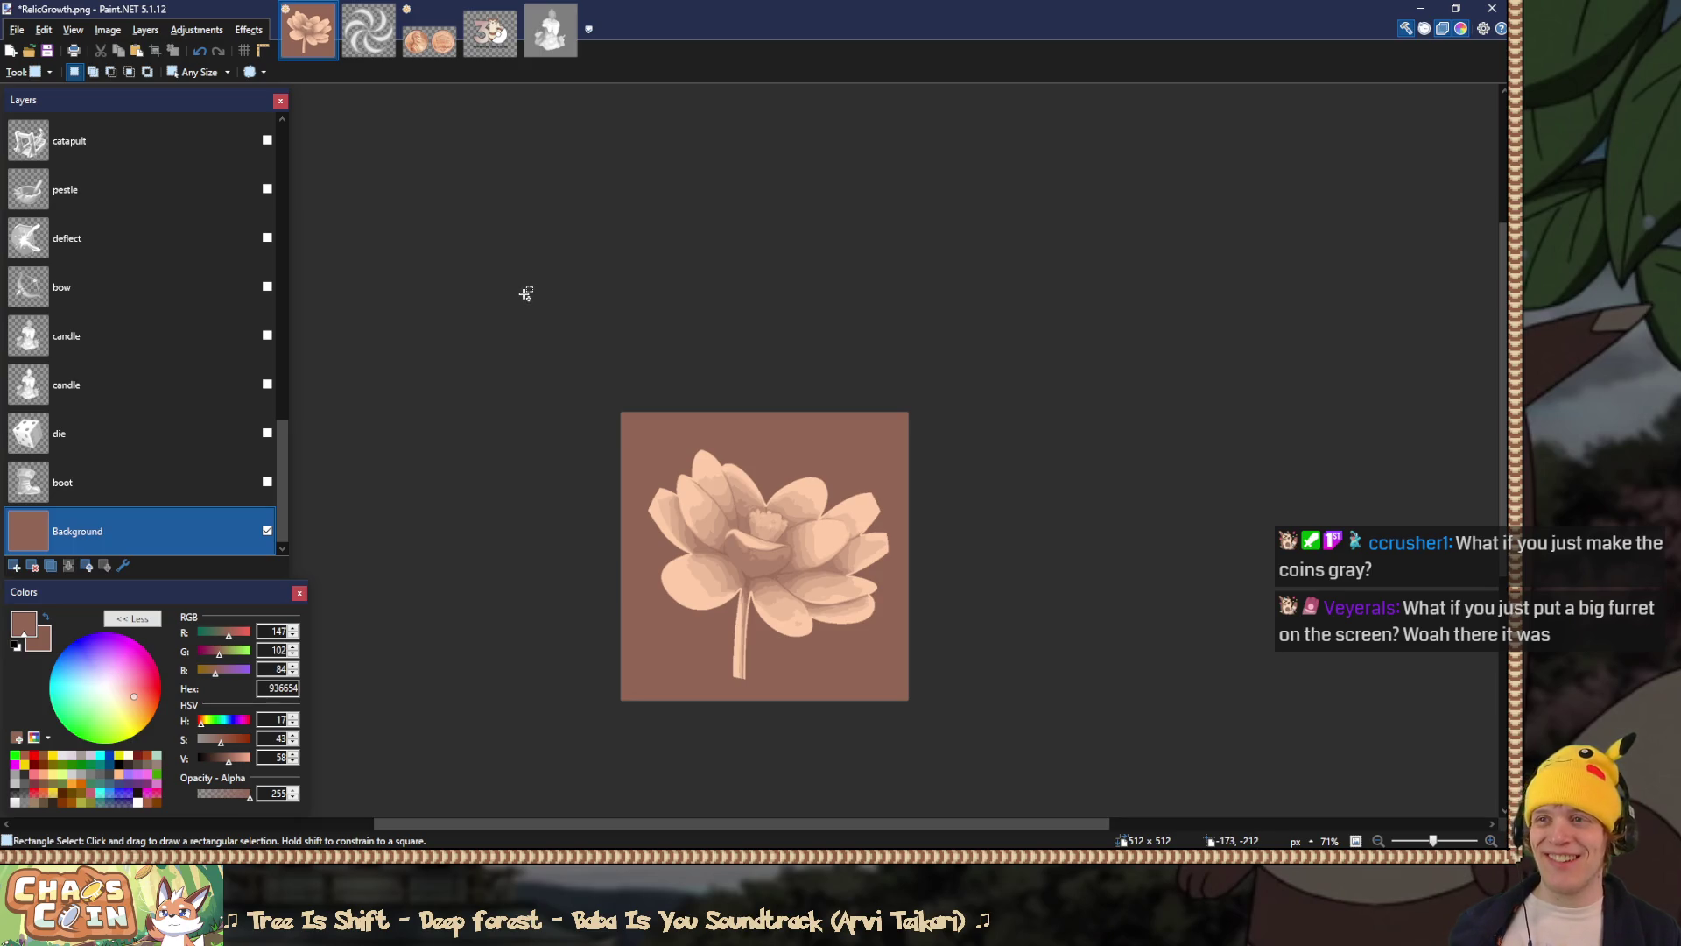
key(ctrl+s)
key(ctrl+z)
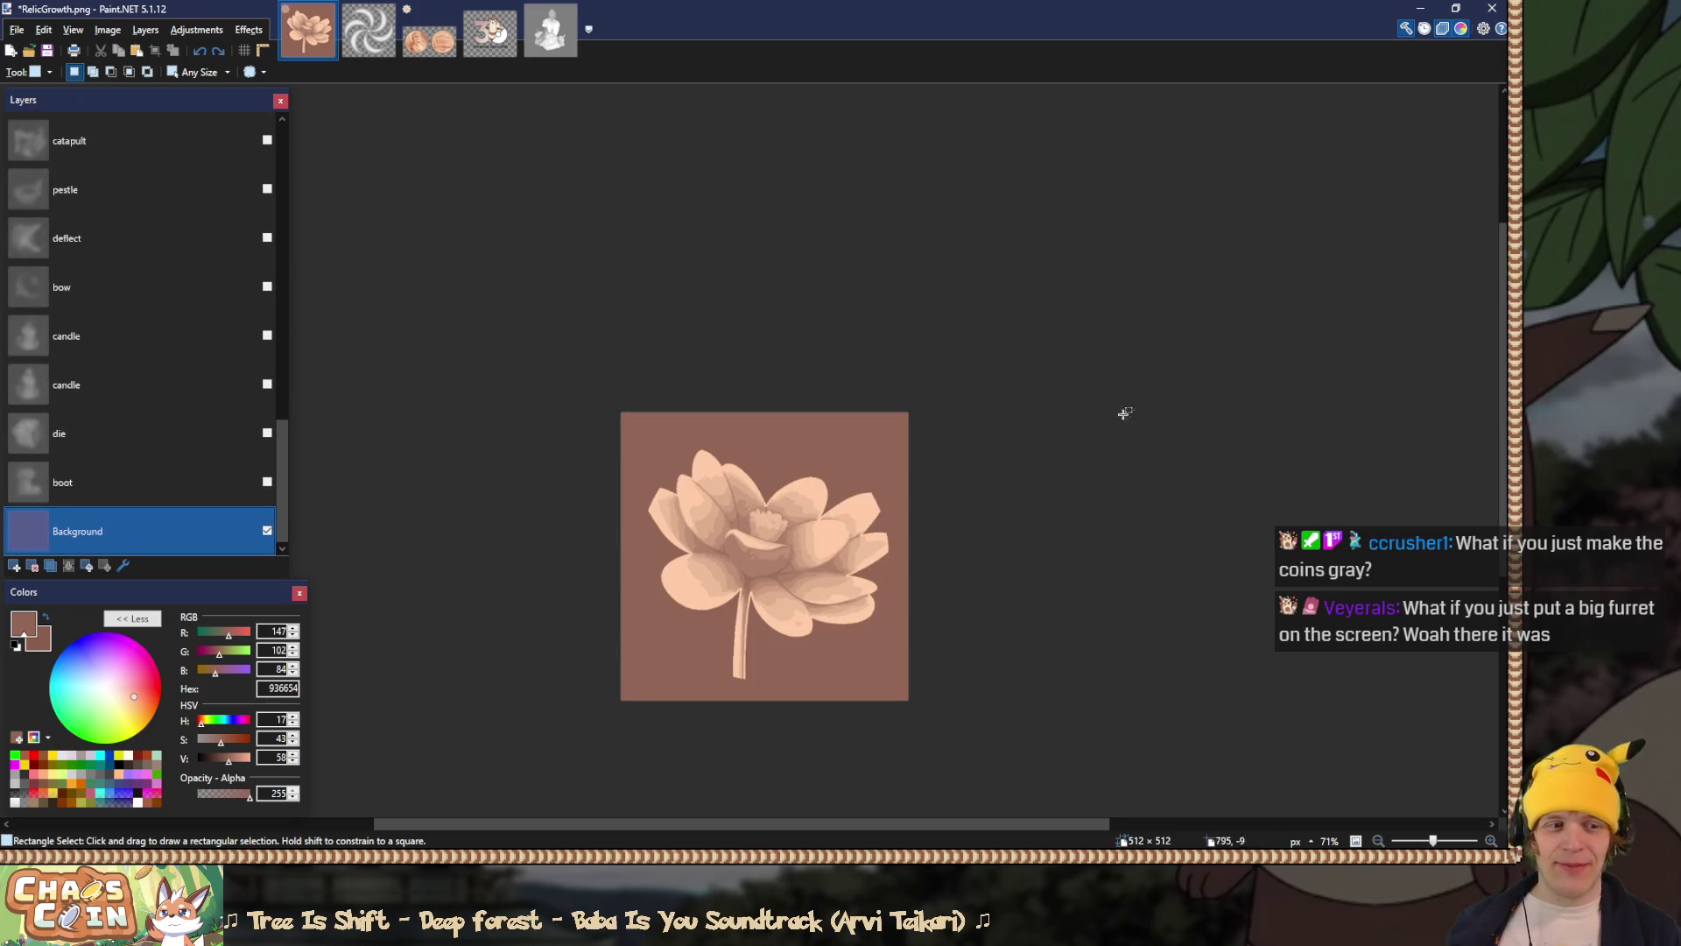
Step: Compare the lotus coin in the game, then fine-tune the background brown to about V 60
key(alt+Tab)
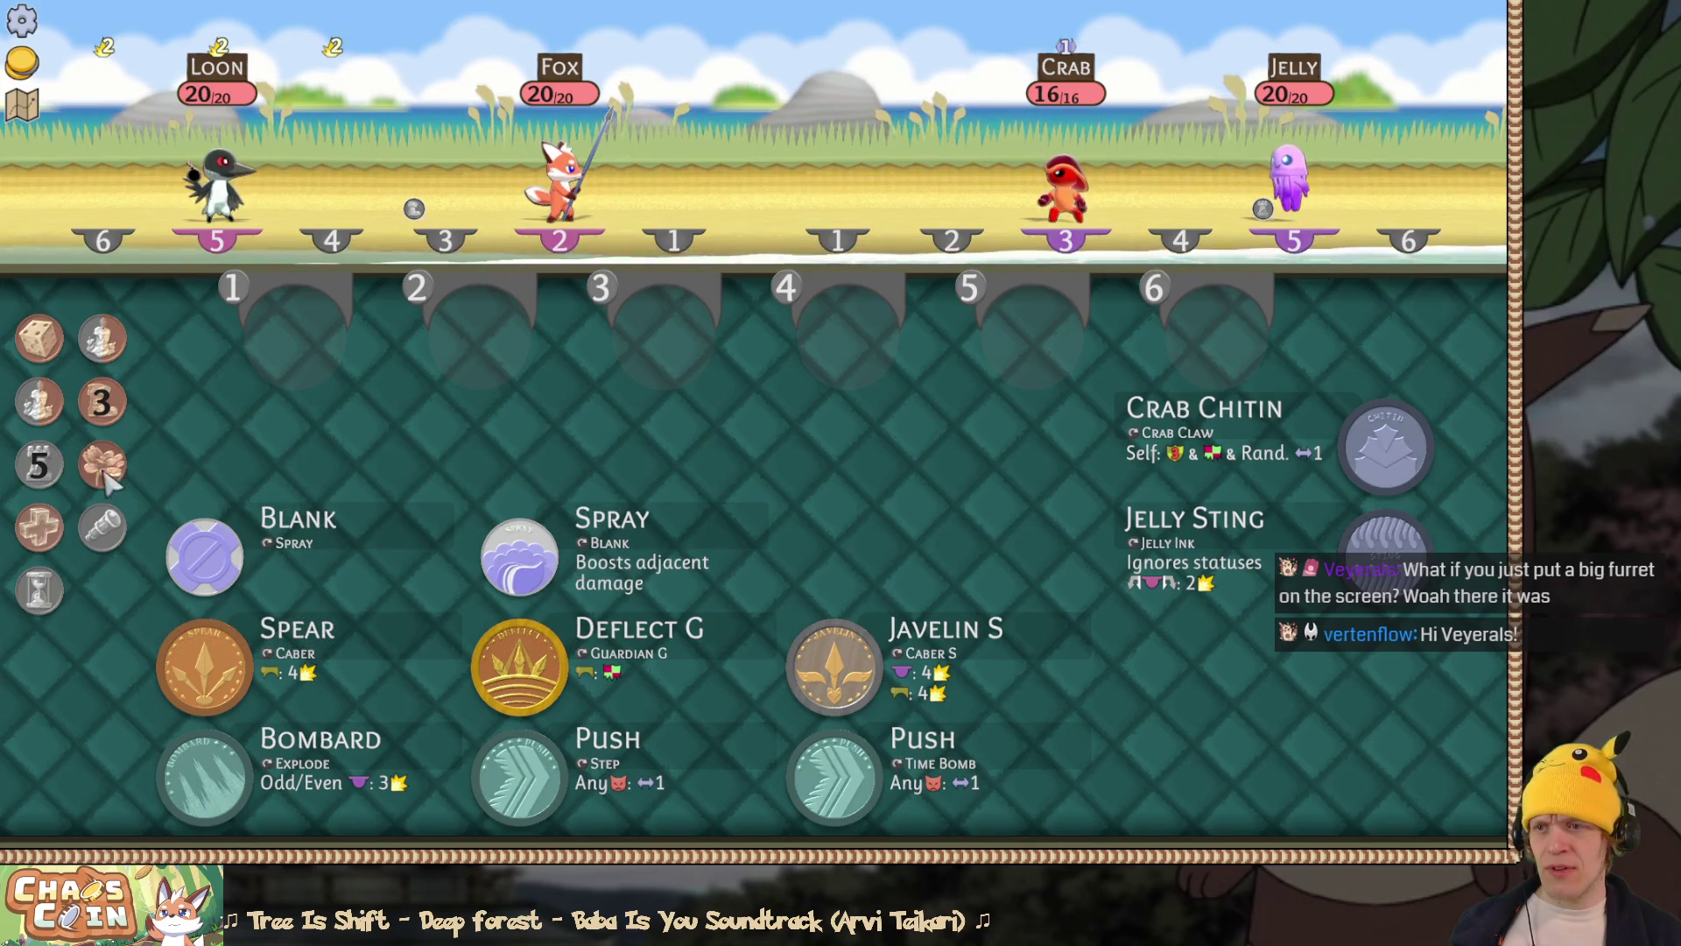
key(alt+Tab)
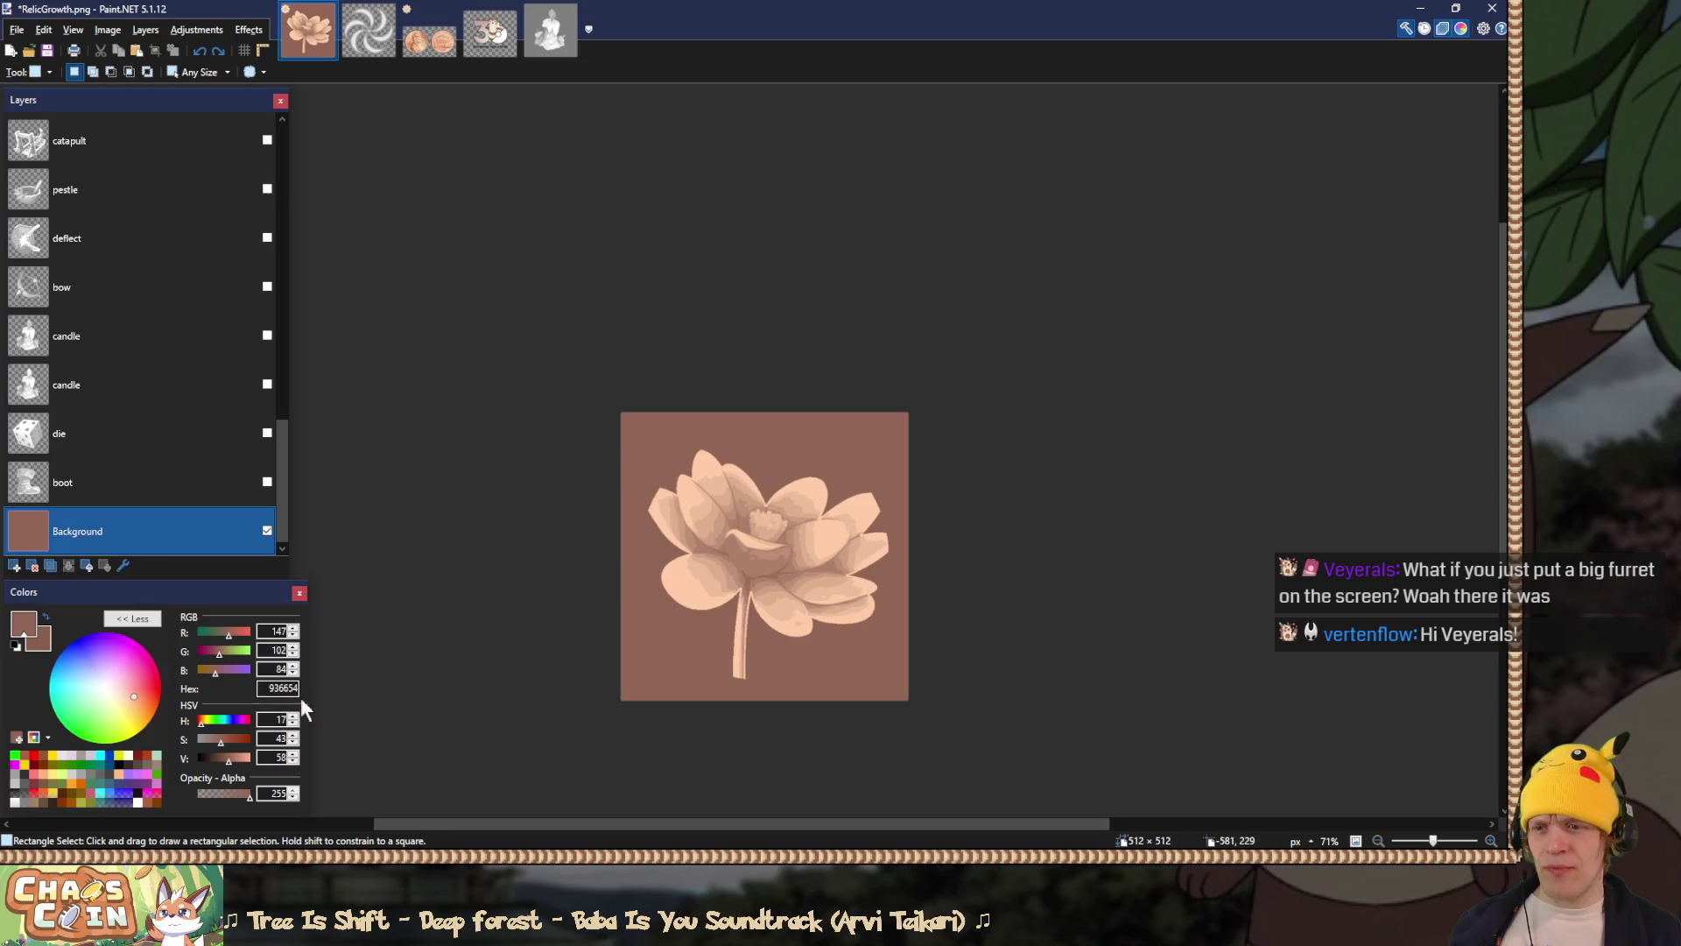
key(f)
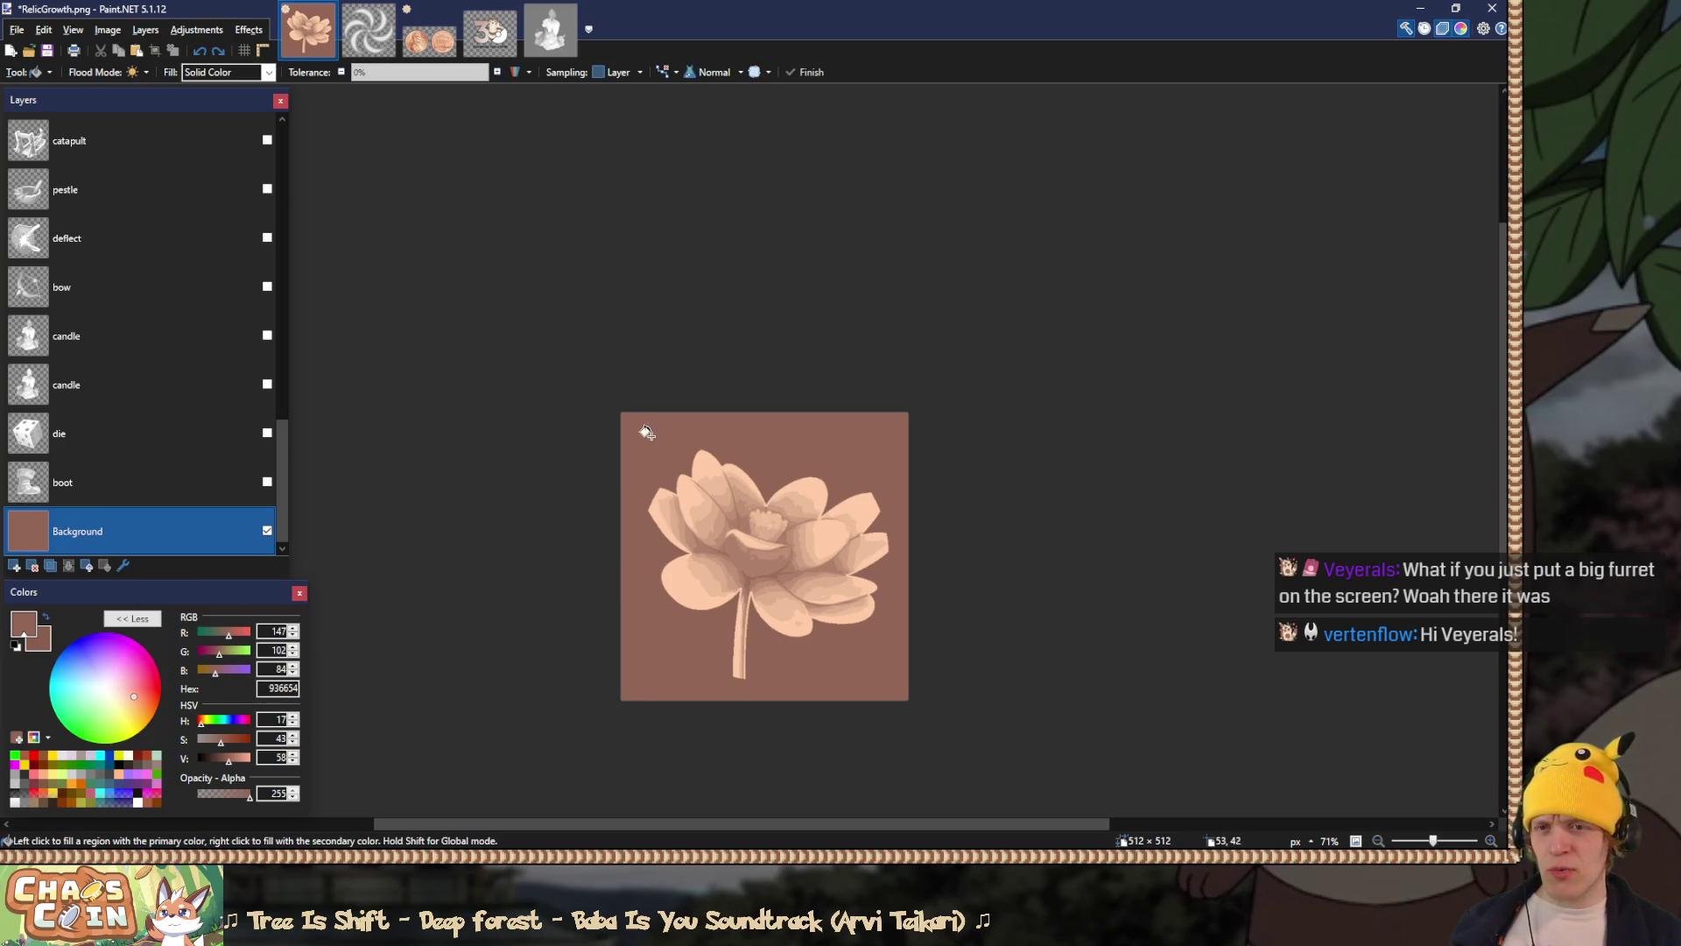
click(296, 755)
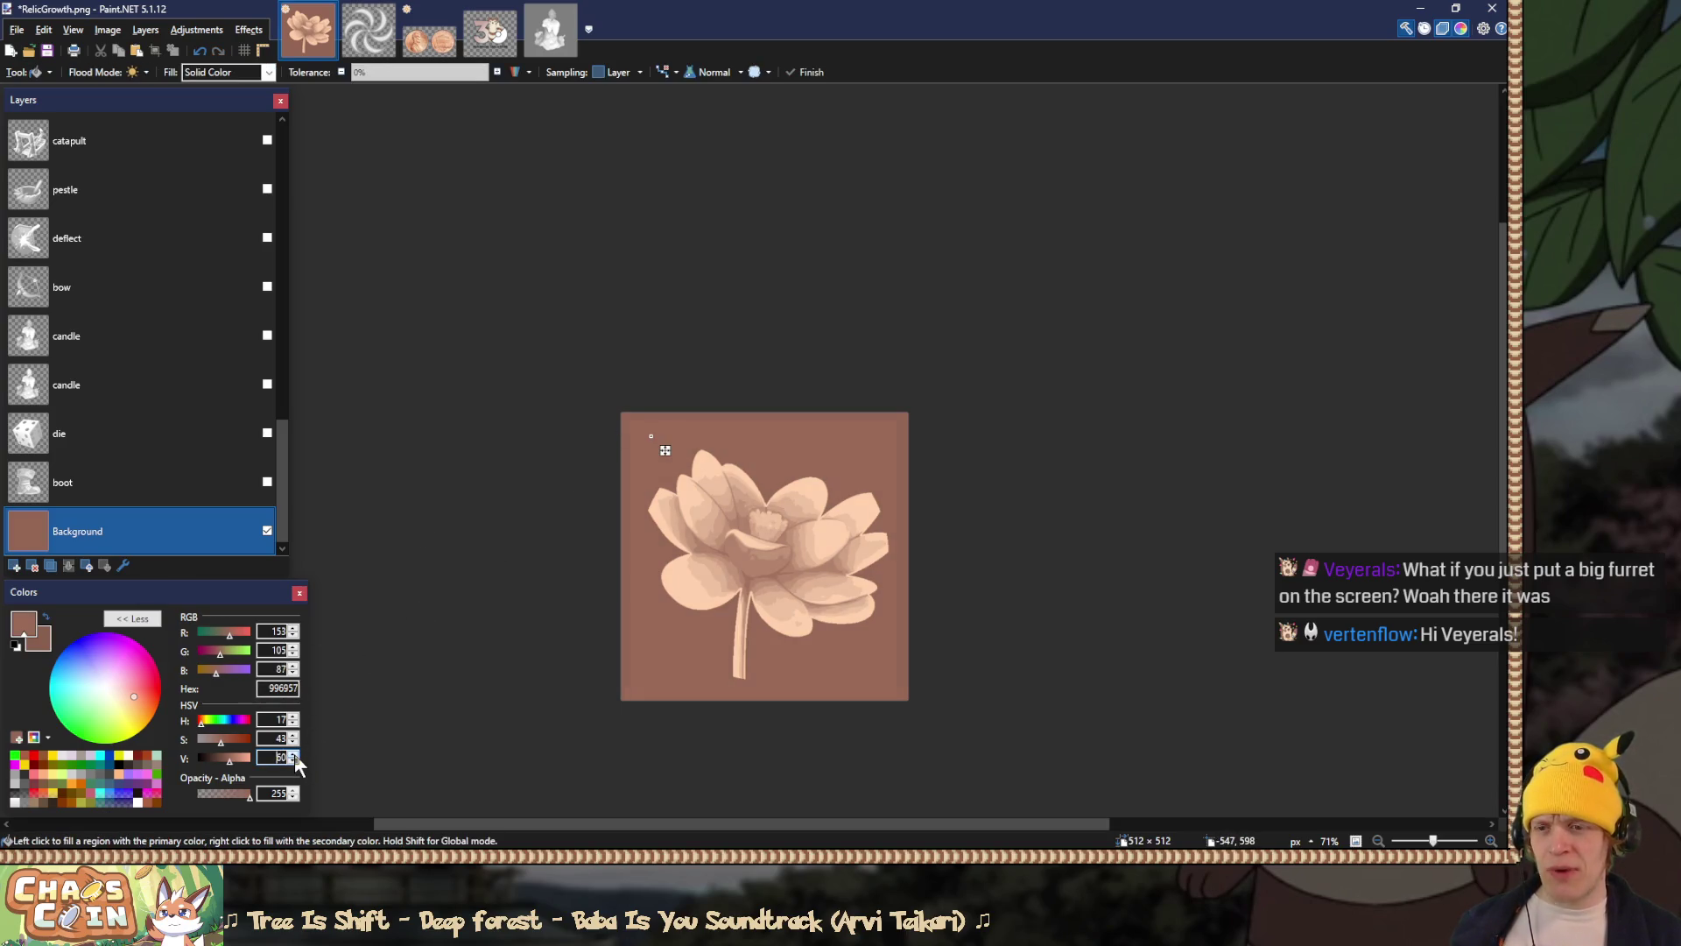
click(294, 761)
key(s)
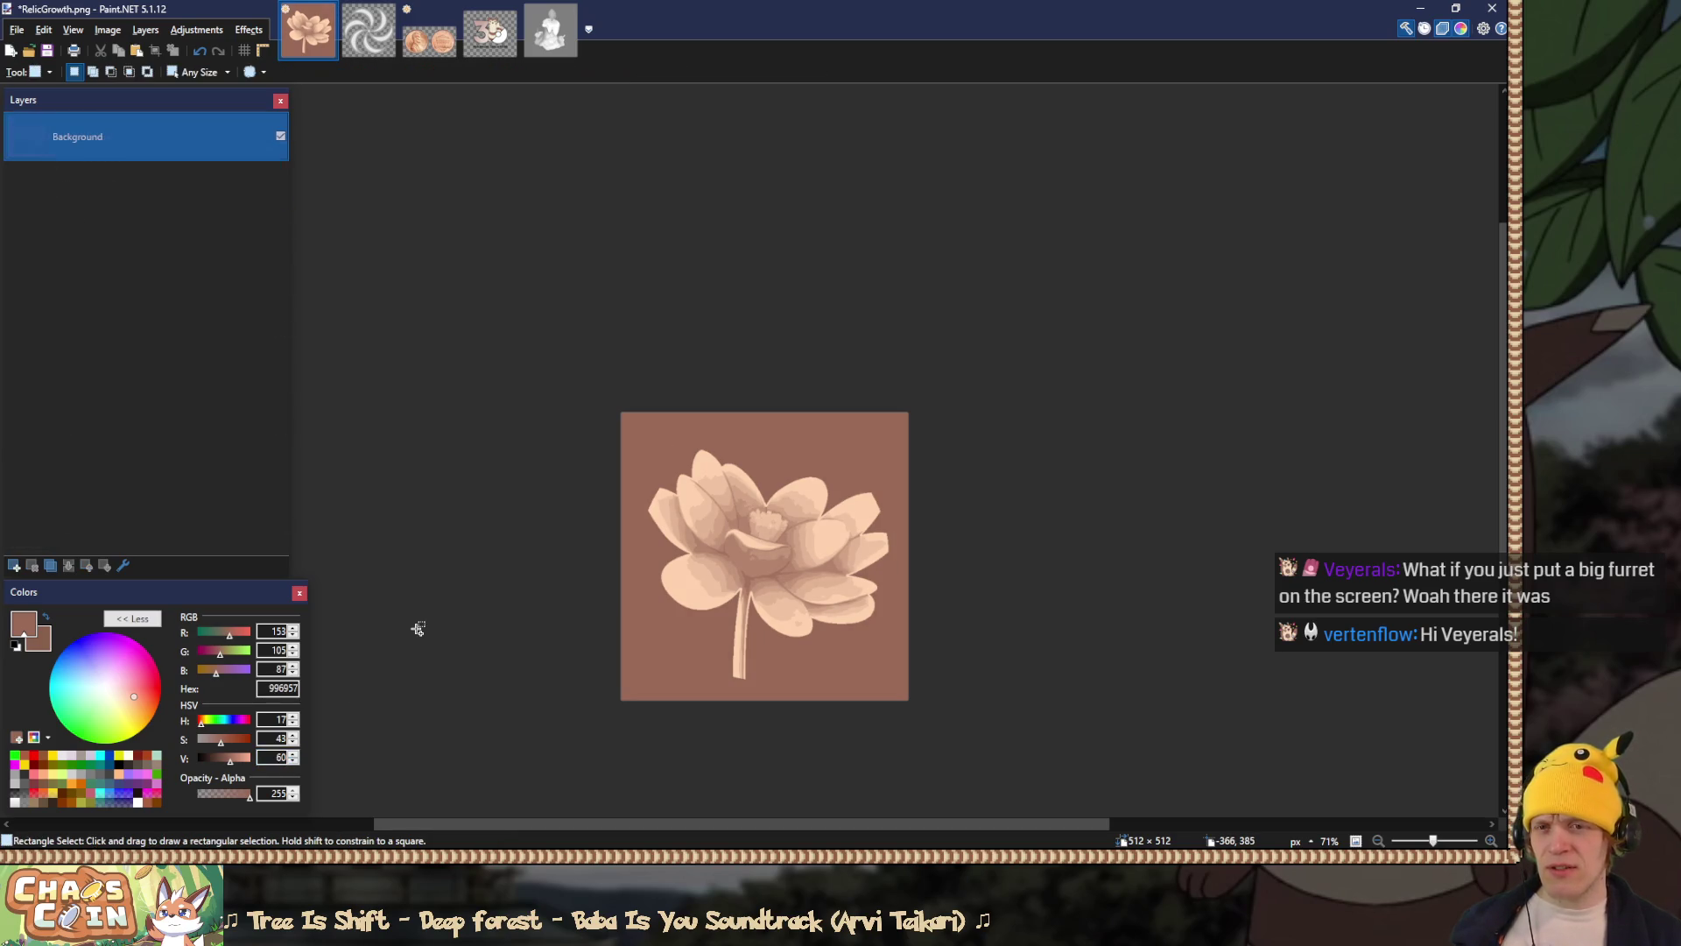
Step: After another game check, hide the growth lotus layer and show the rescue cross layer
key(alt+Tab)
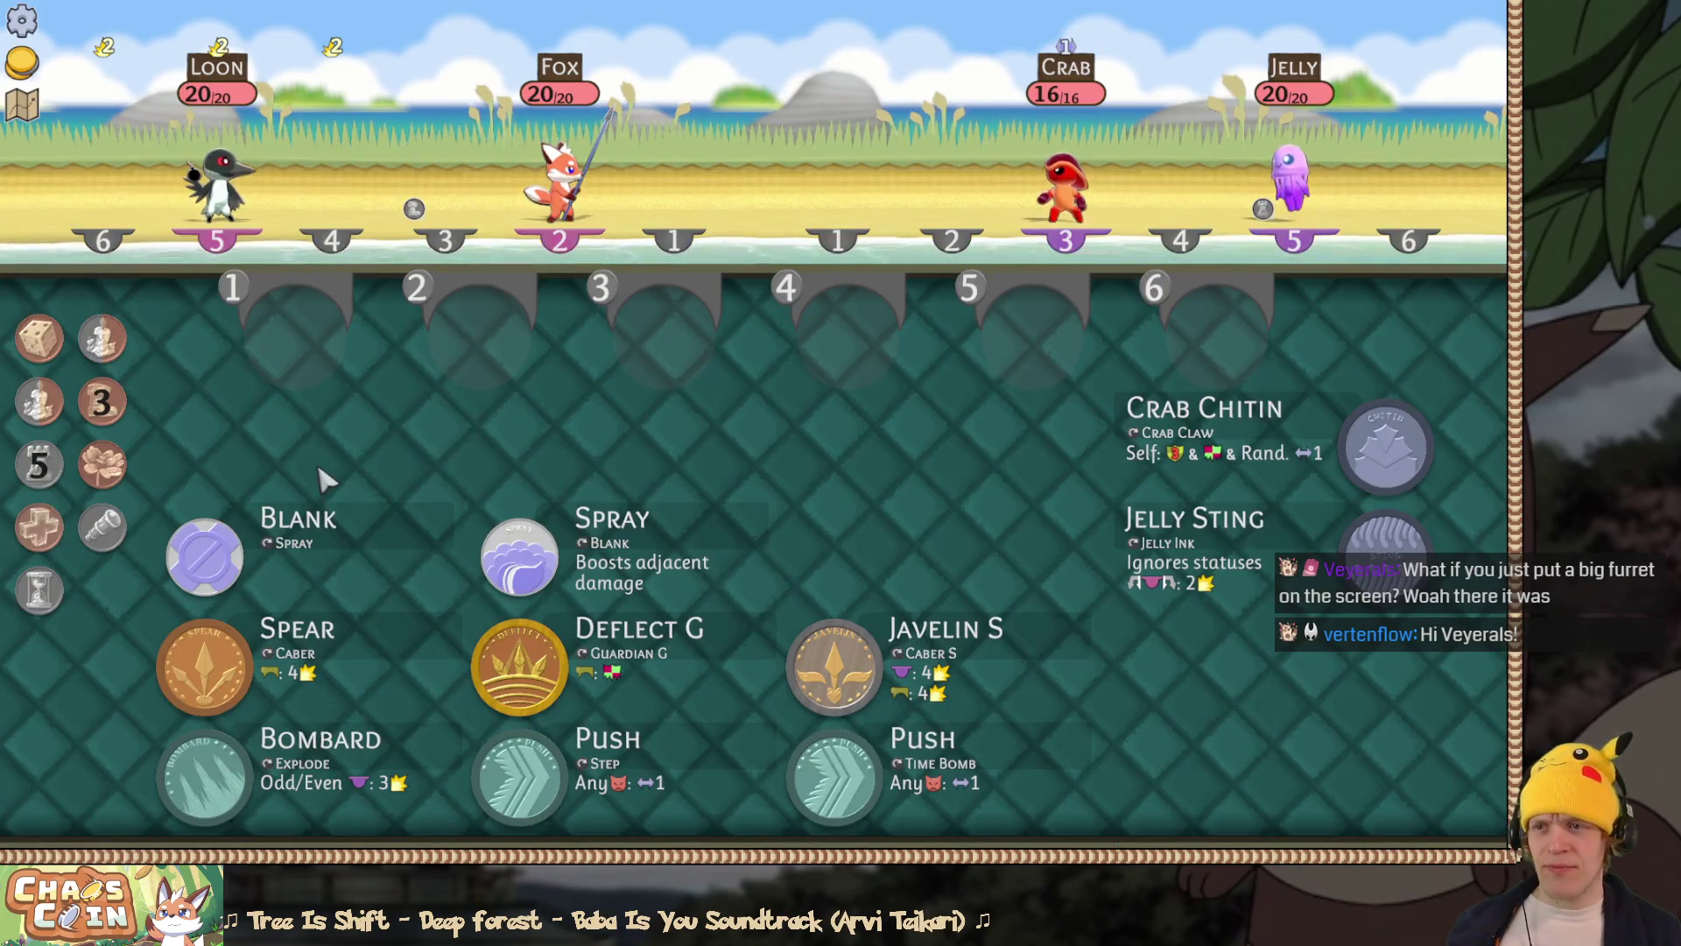
key(alt+Tab)
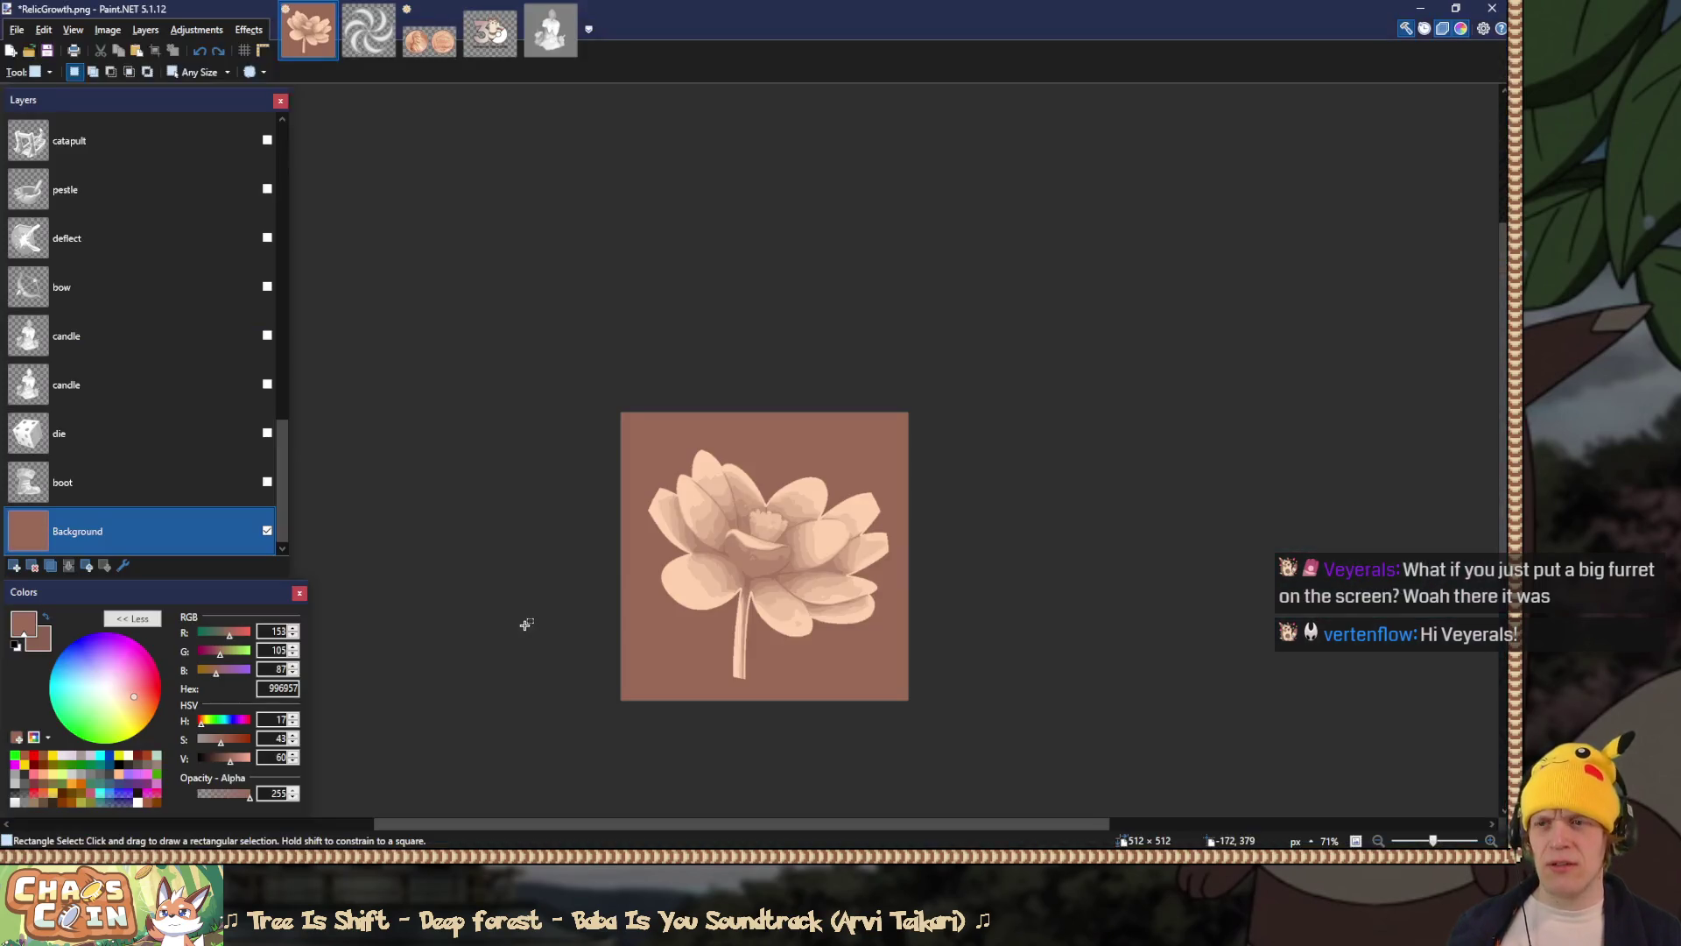
scroll(234, 413, up, 5)
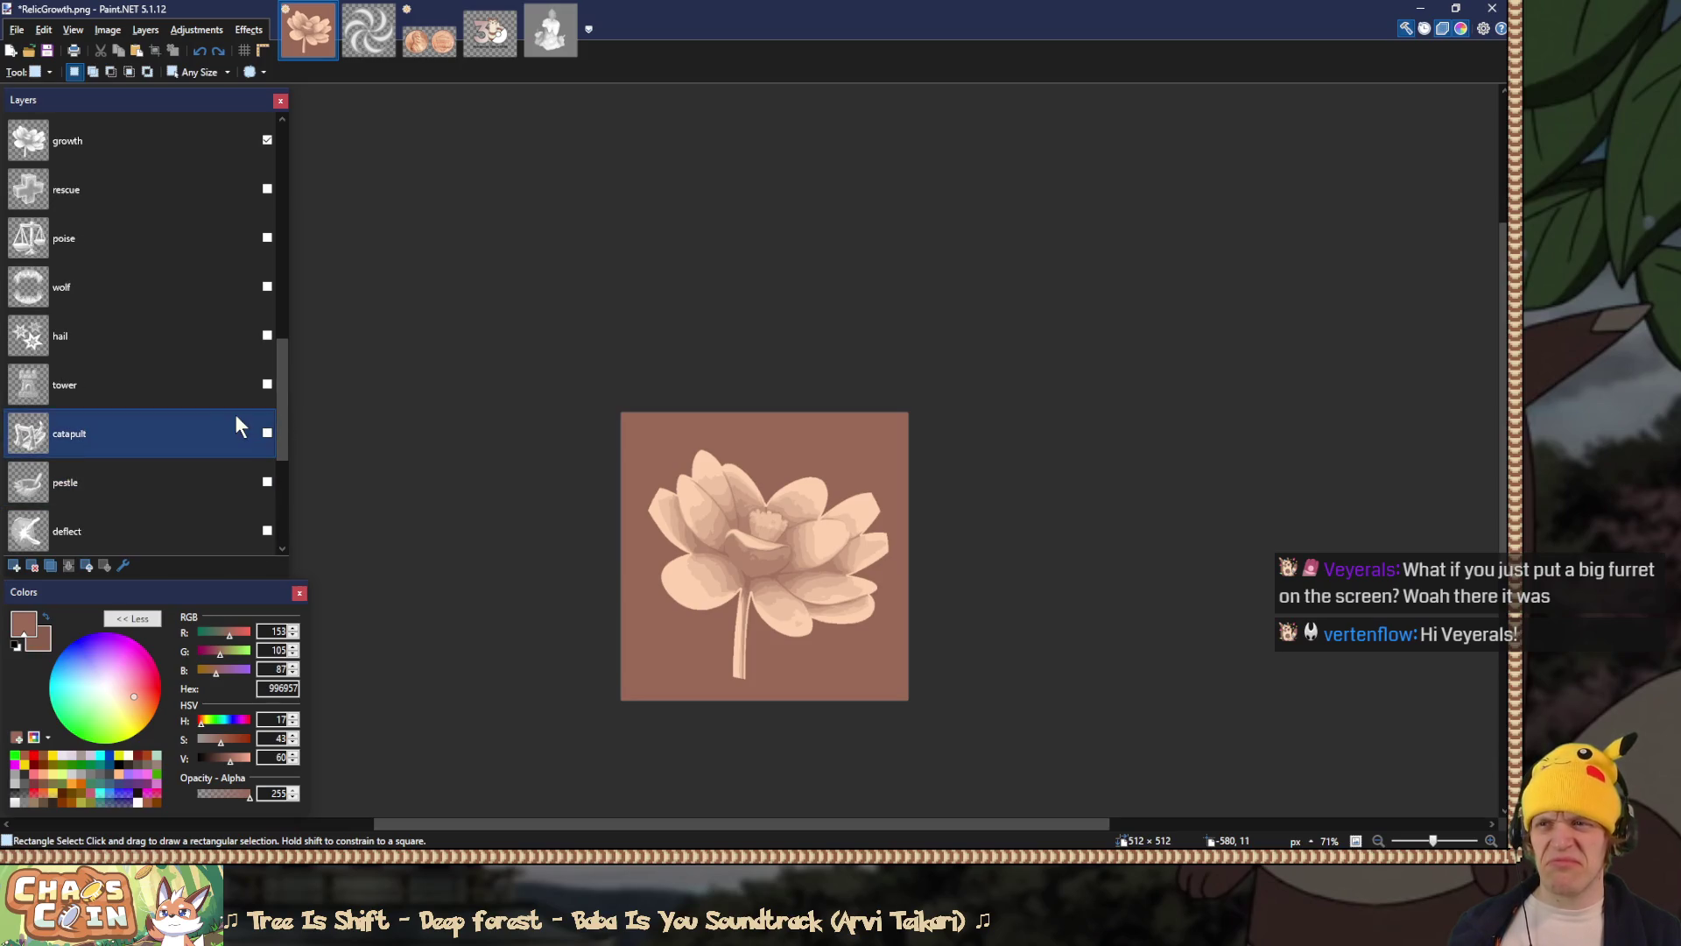
click(266, 192)
click(267, 191)
click(267, 141)
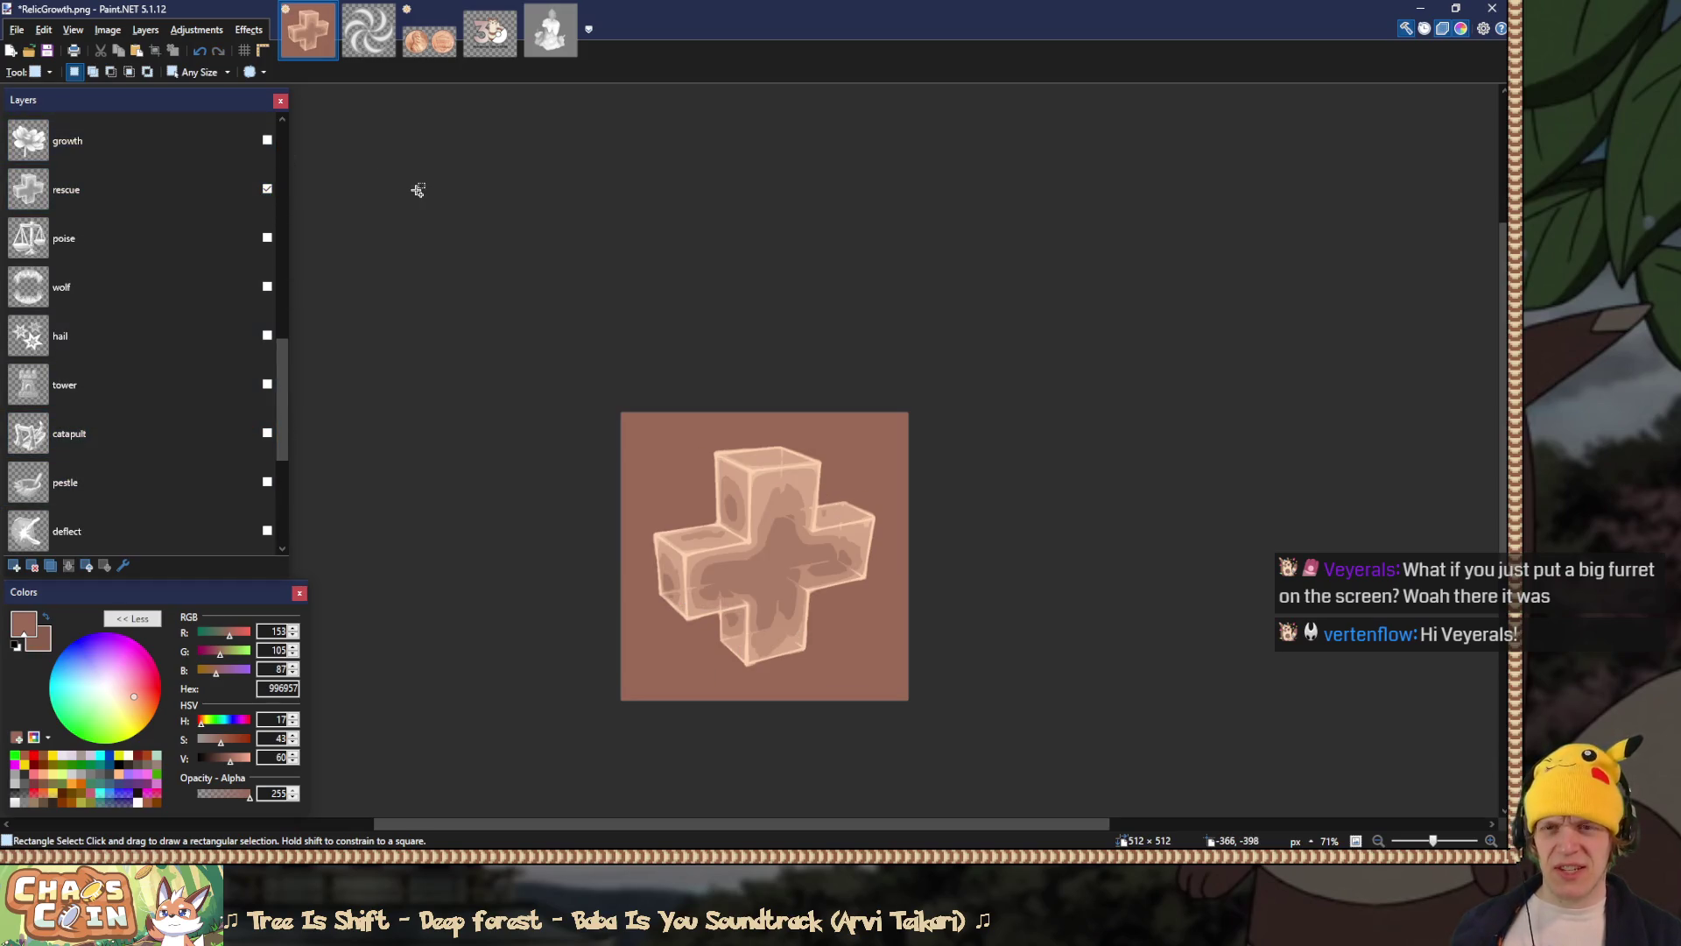
Step: Save the flattened cross over the existing RelicRescue.png and view the new icon in the game
key(ctrl+shift+f)
key(ctrl+shift+s)
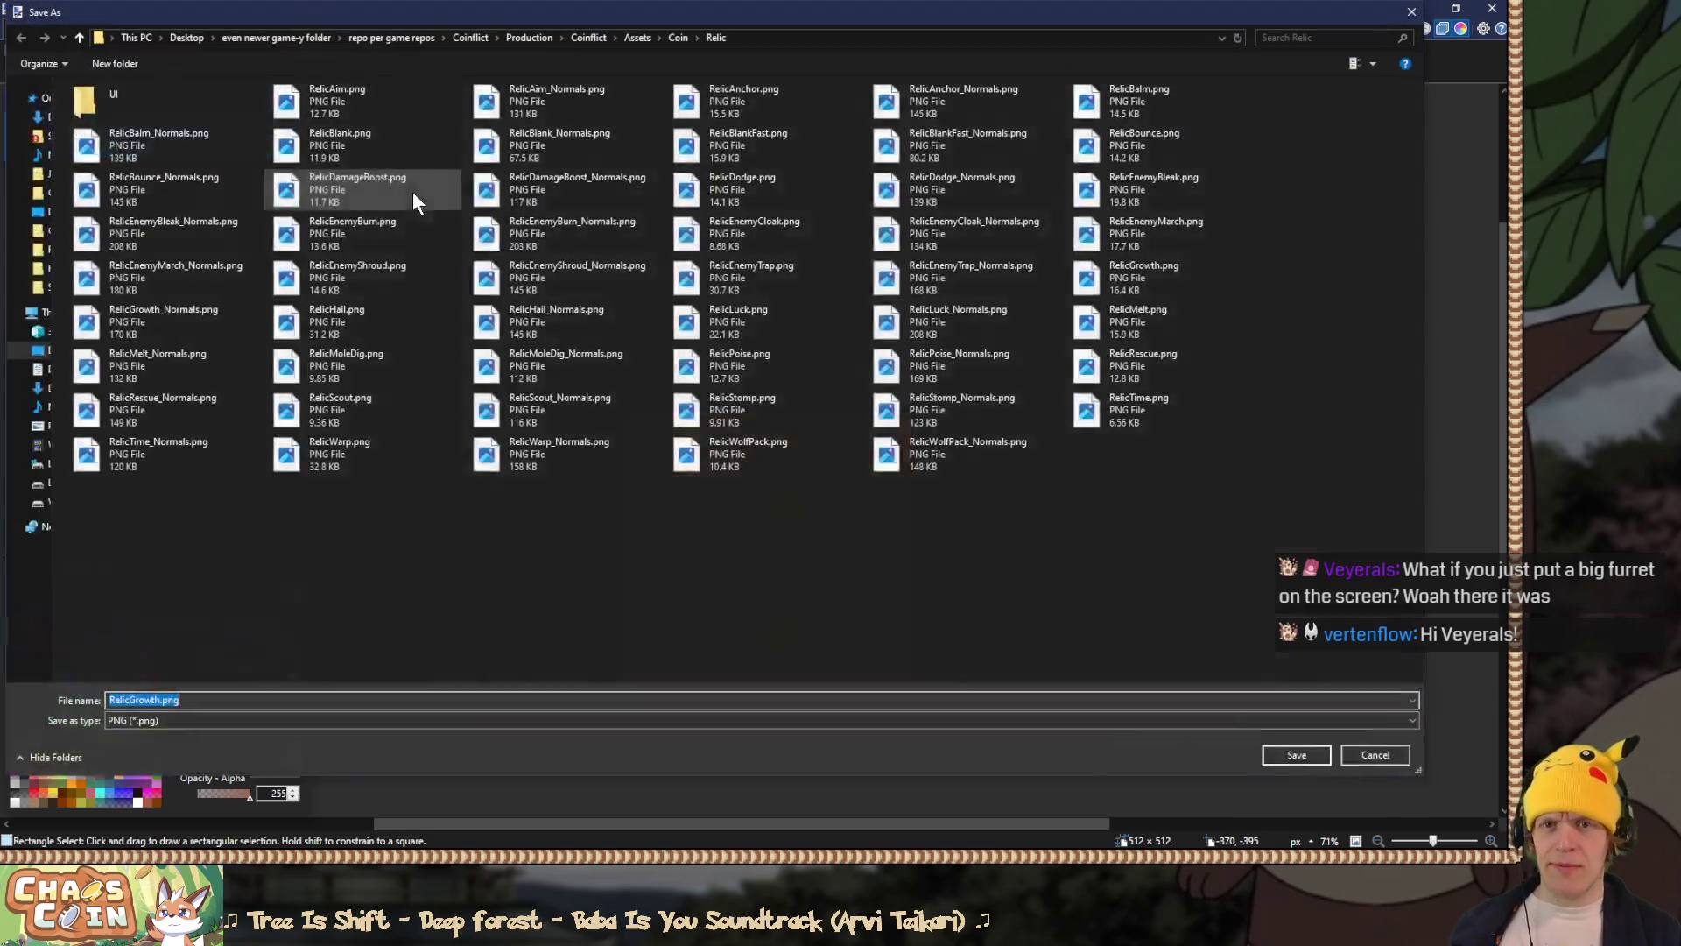
double_click(1130, 359)
click(795, 433)
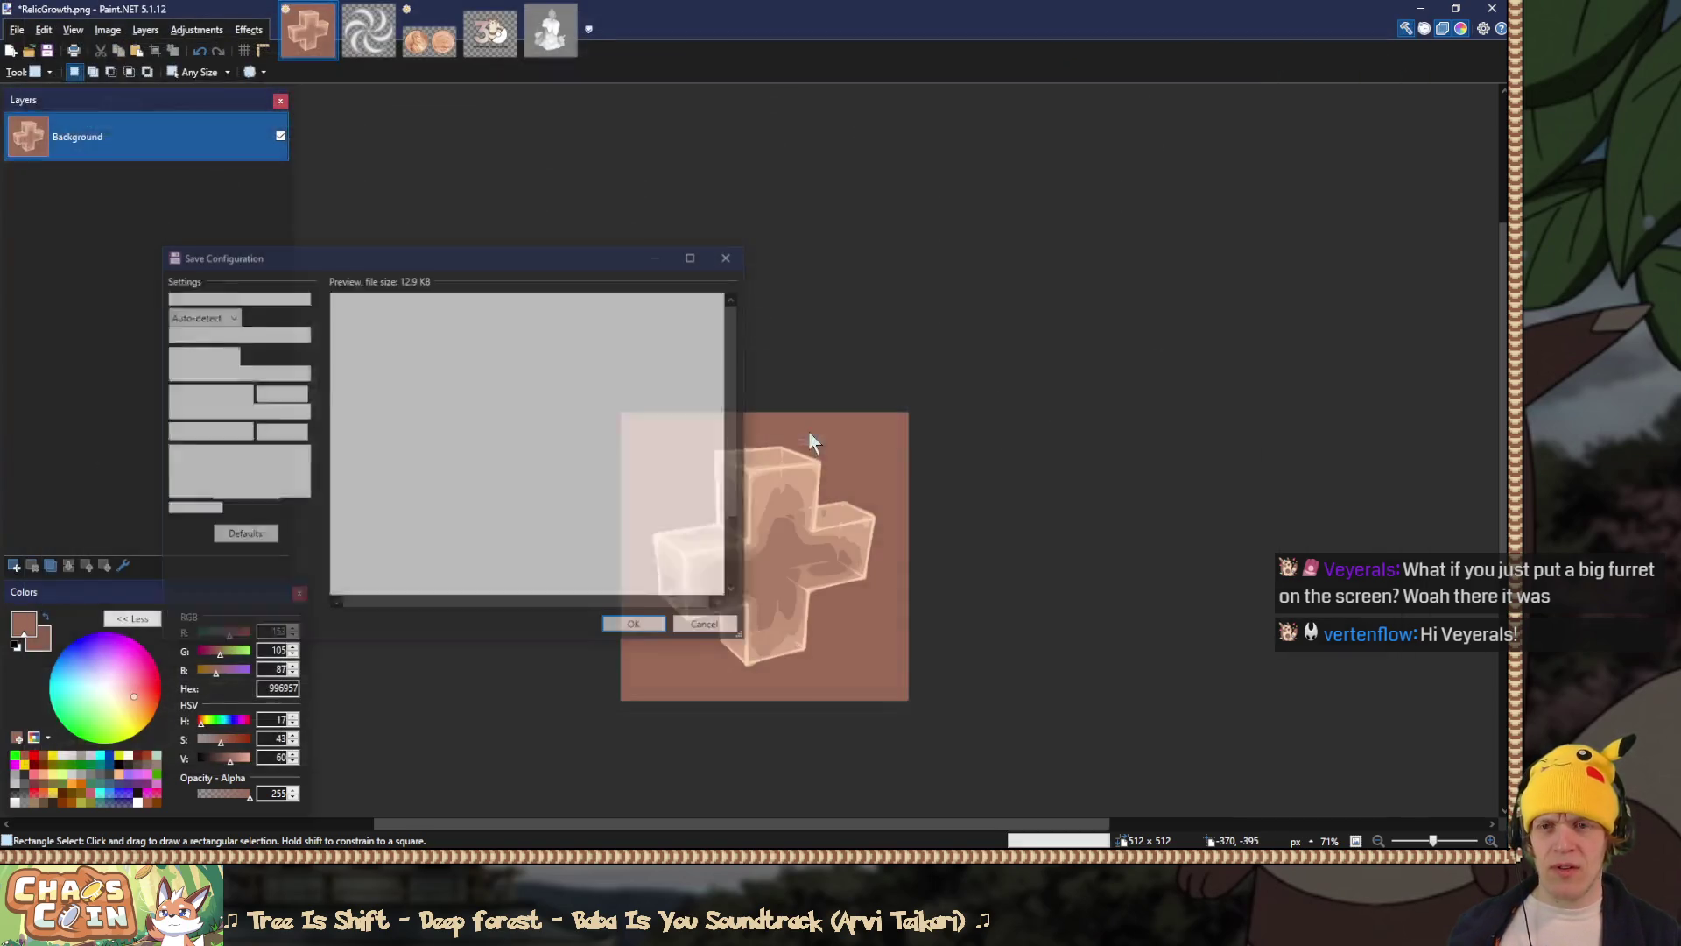
click(629, 626)
key(alt+Tab)
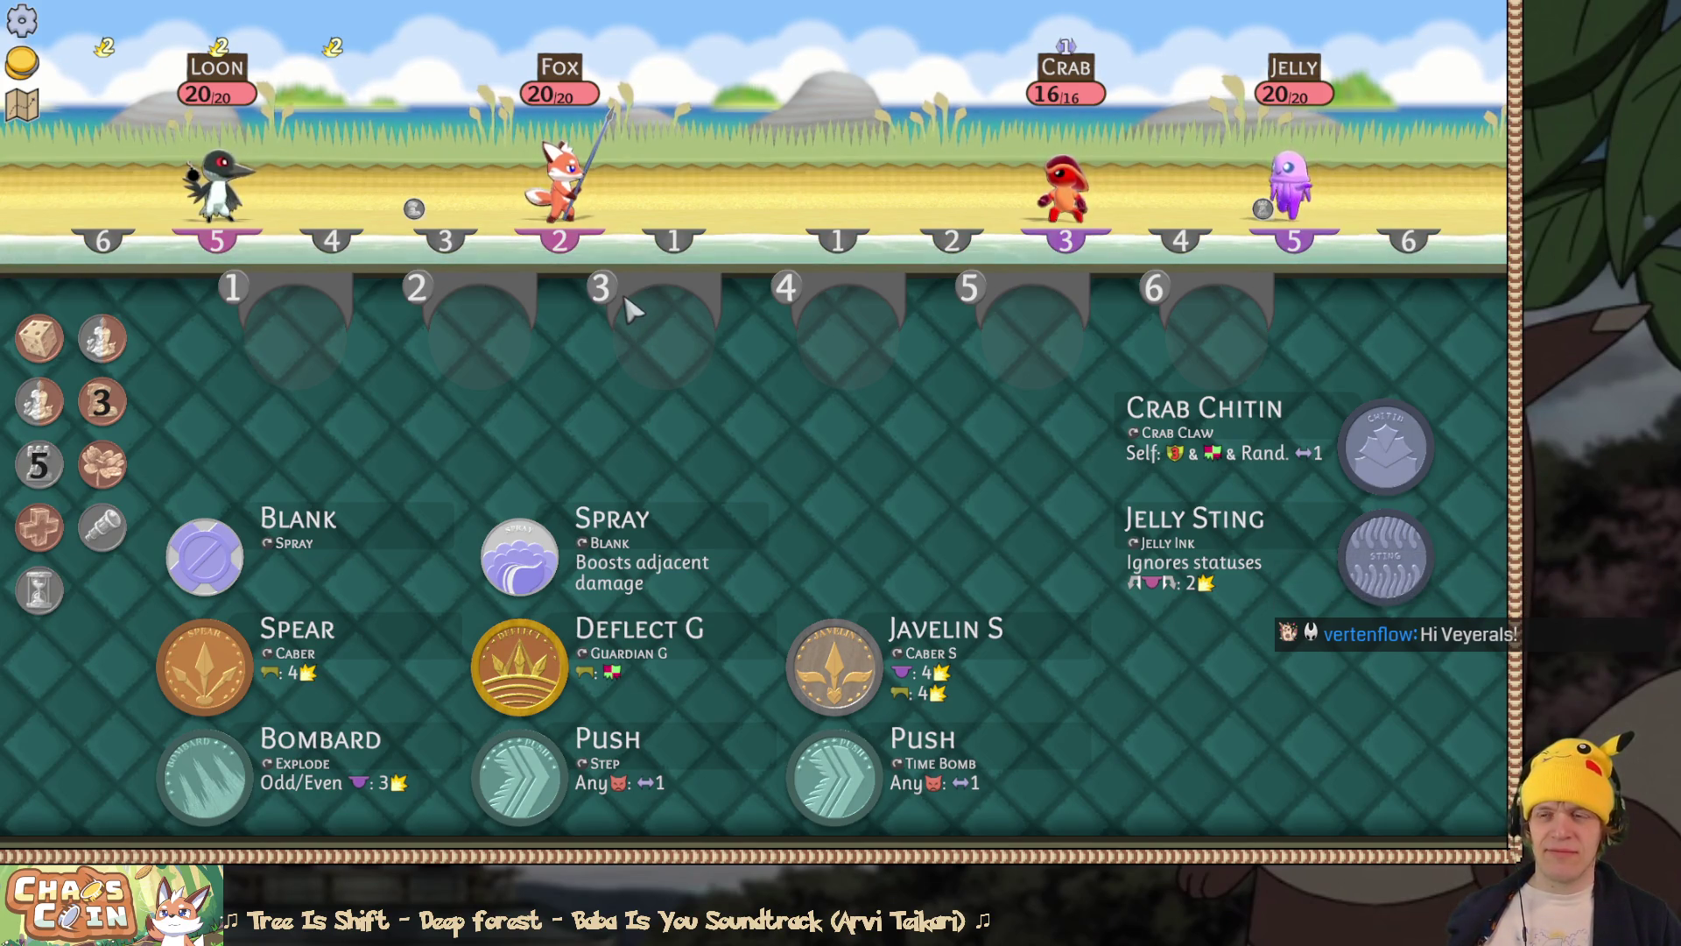
key(alt+Tab)
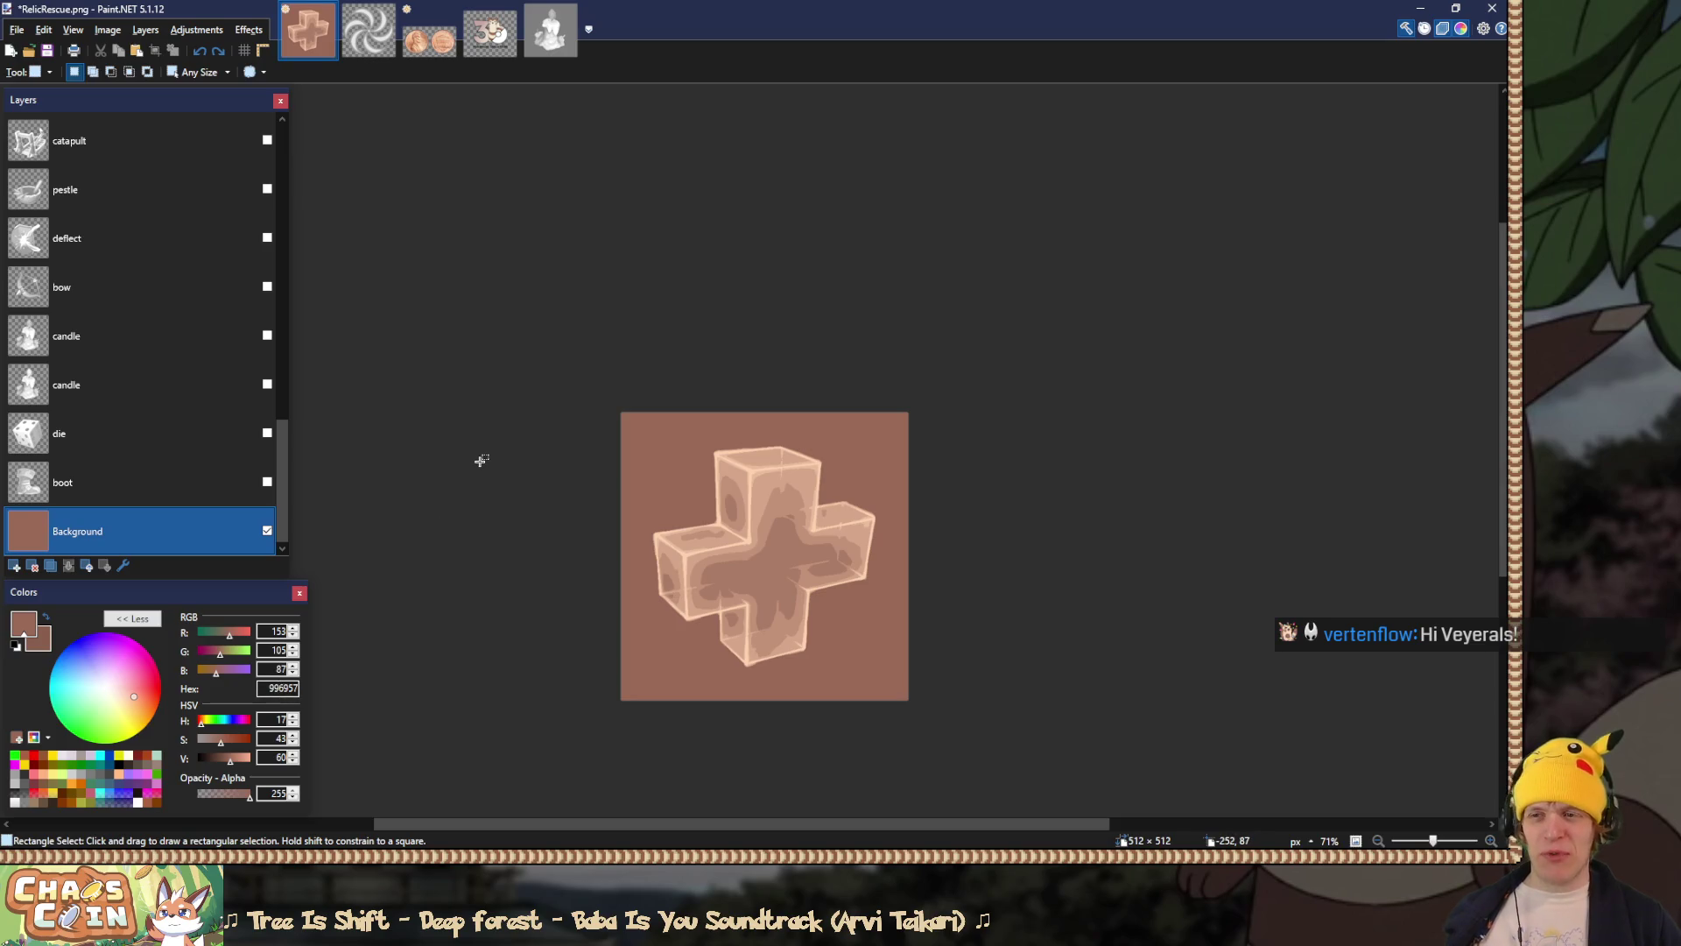
Step: Refill the cross icon's background with a darker brown
key(k)
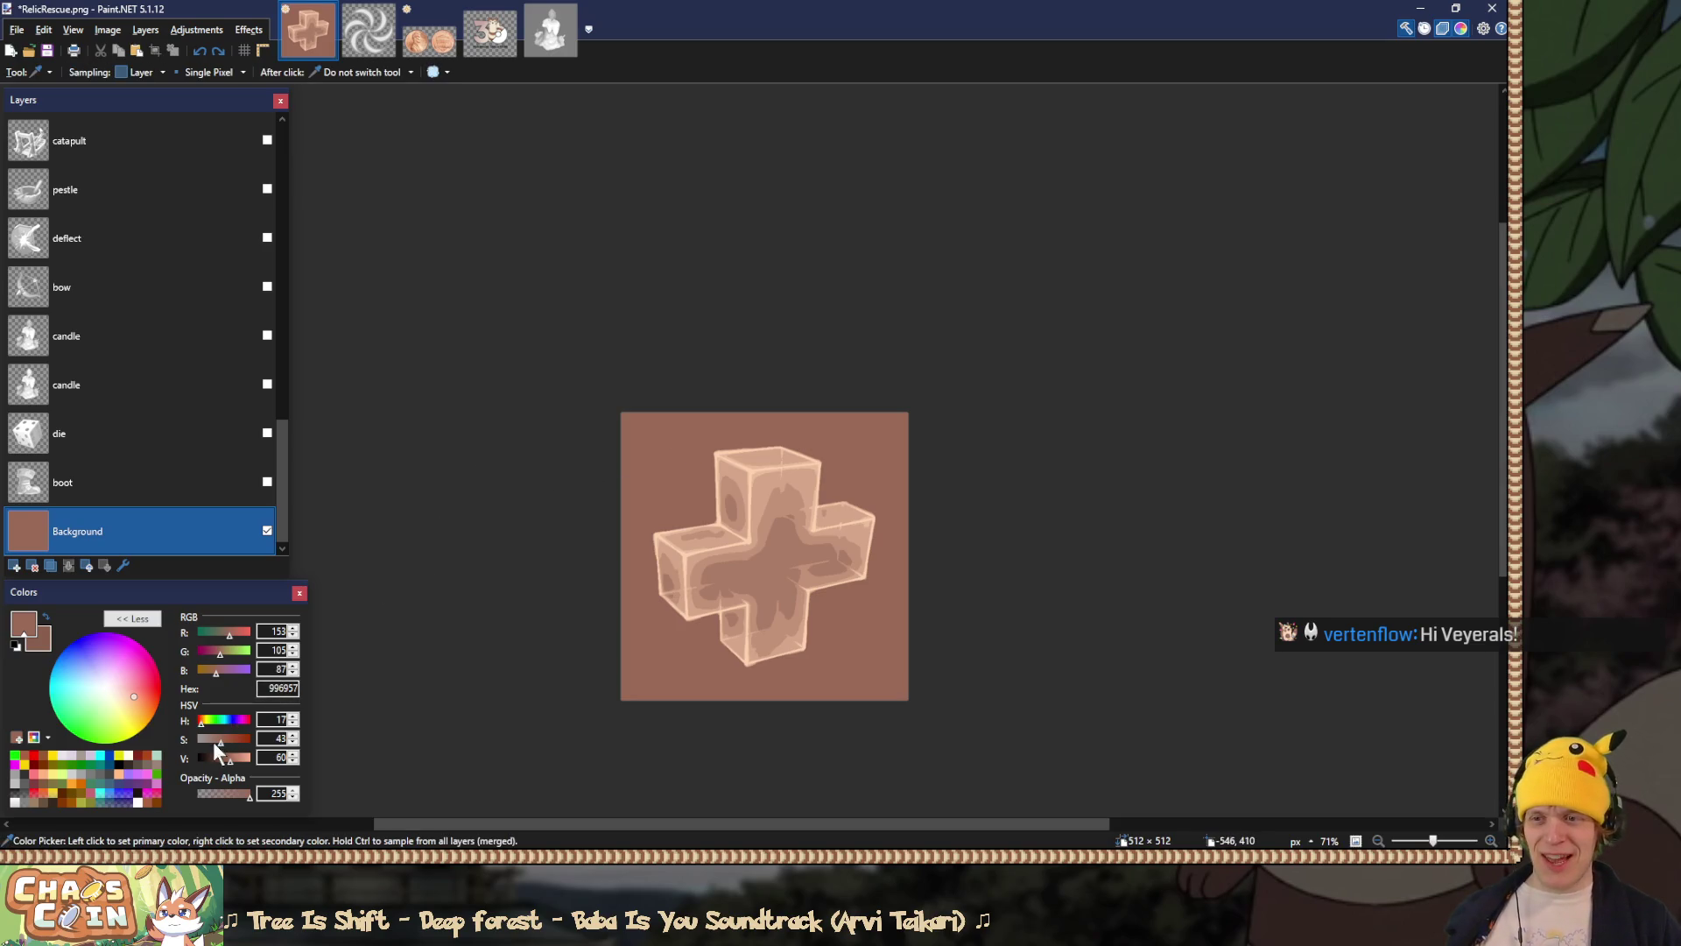
key(f)
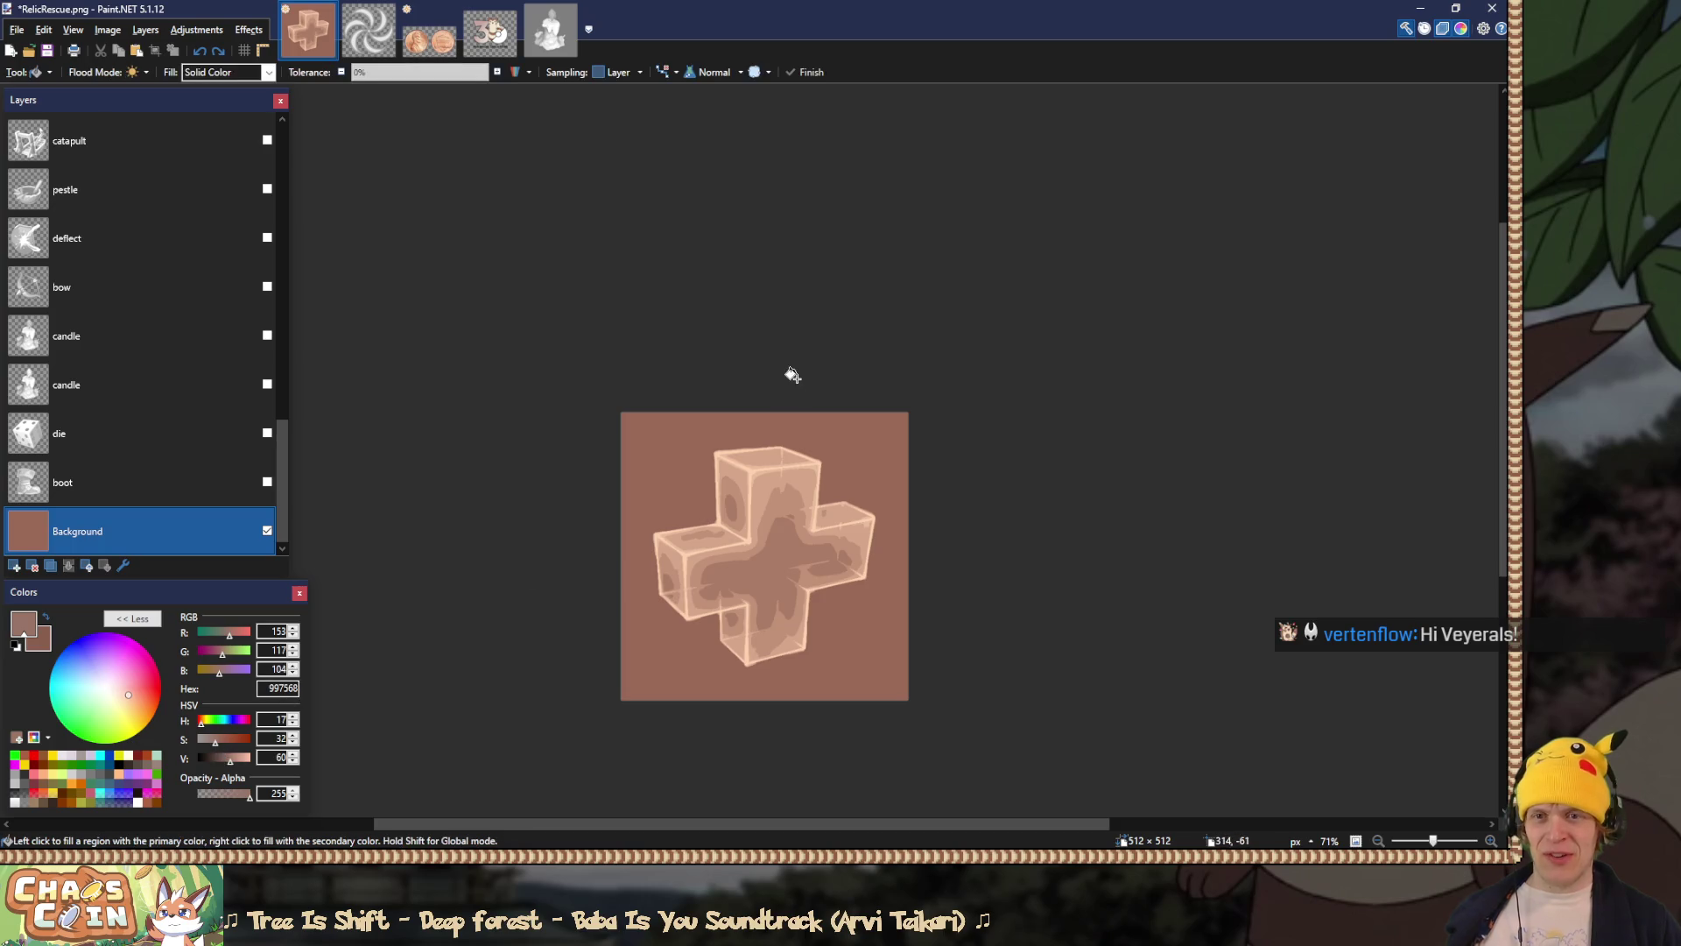
click(784, 468)
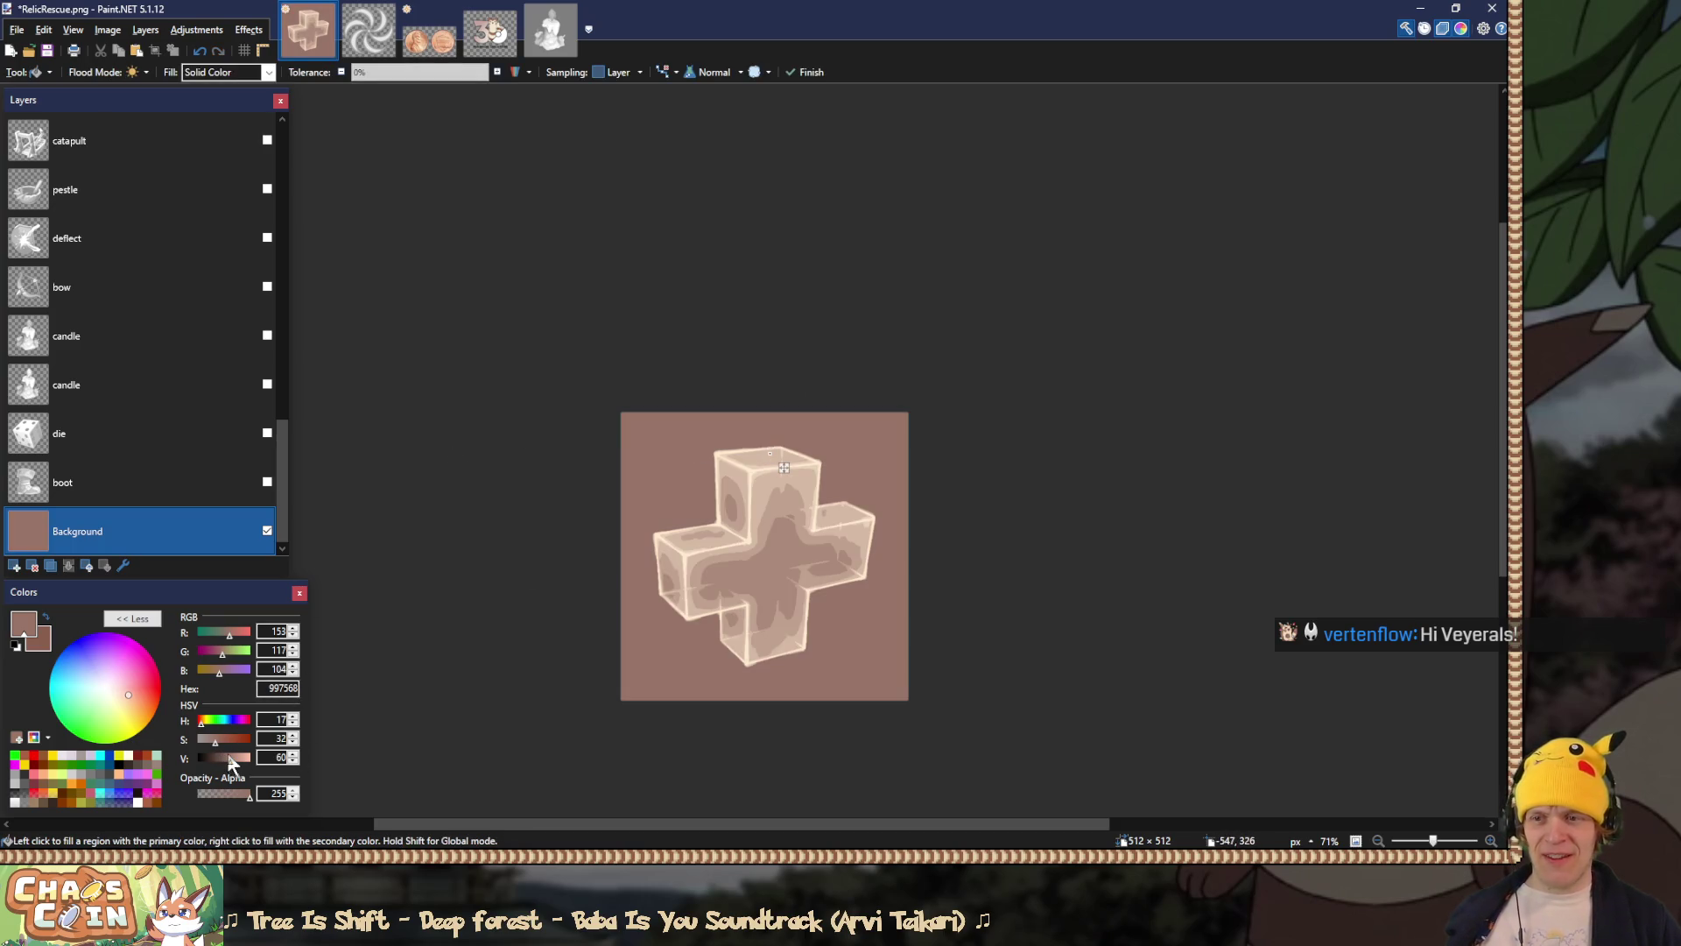
drag(228, 761, 224, 760)
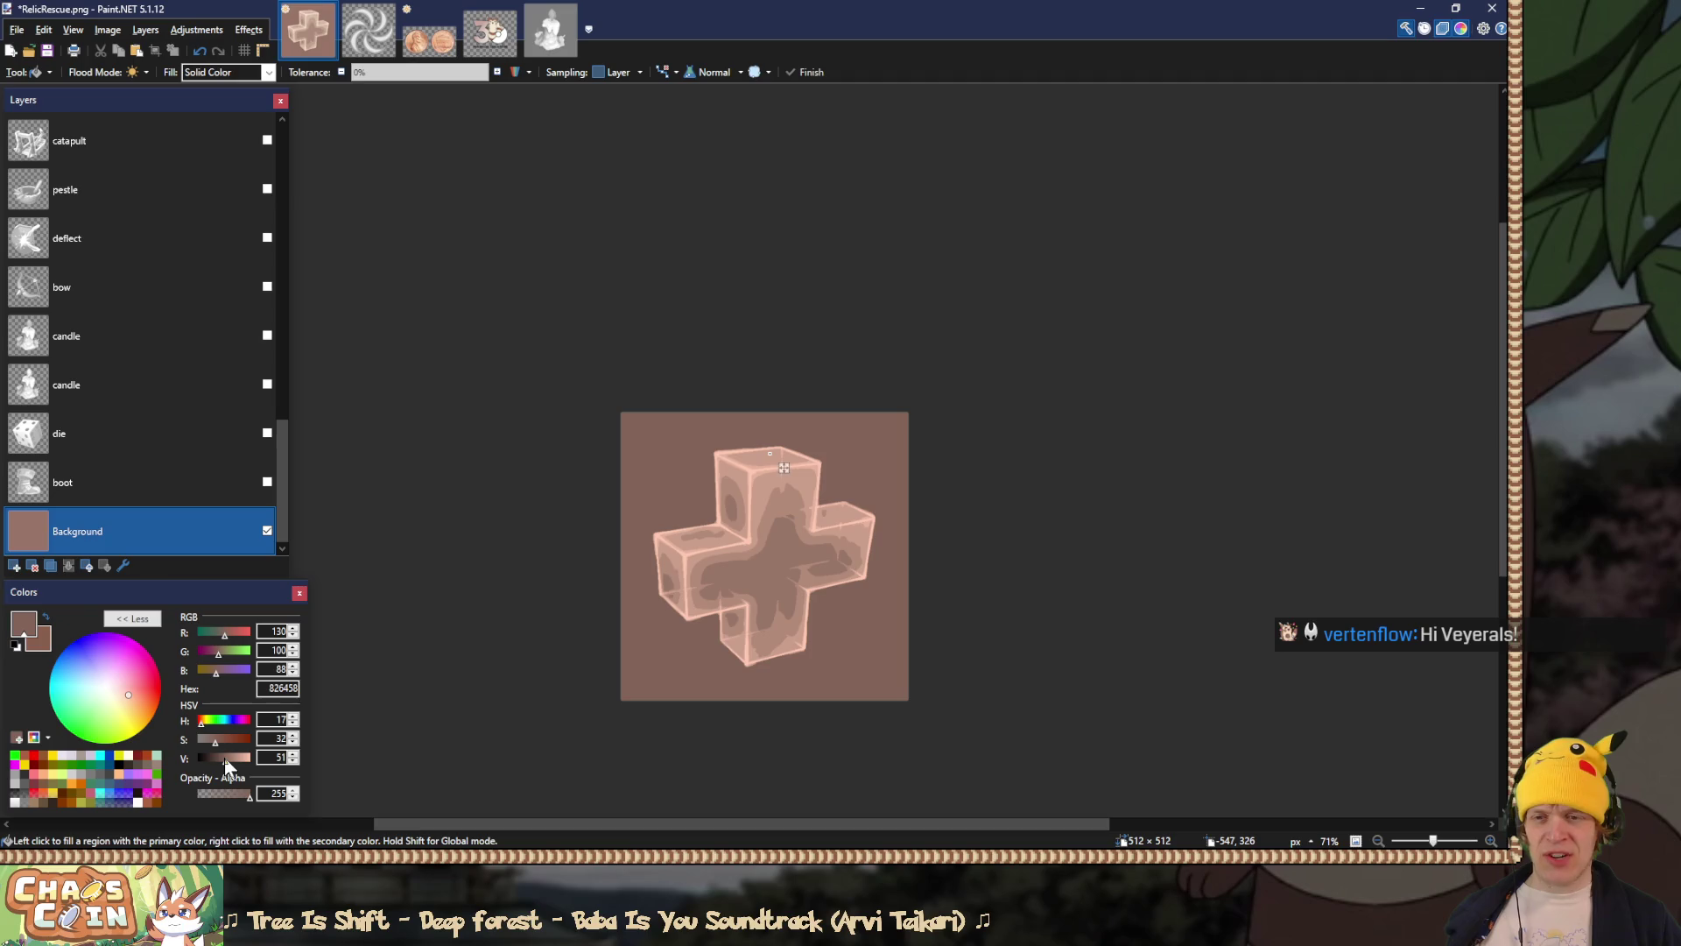
key(ctrl+z)
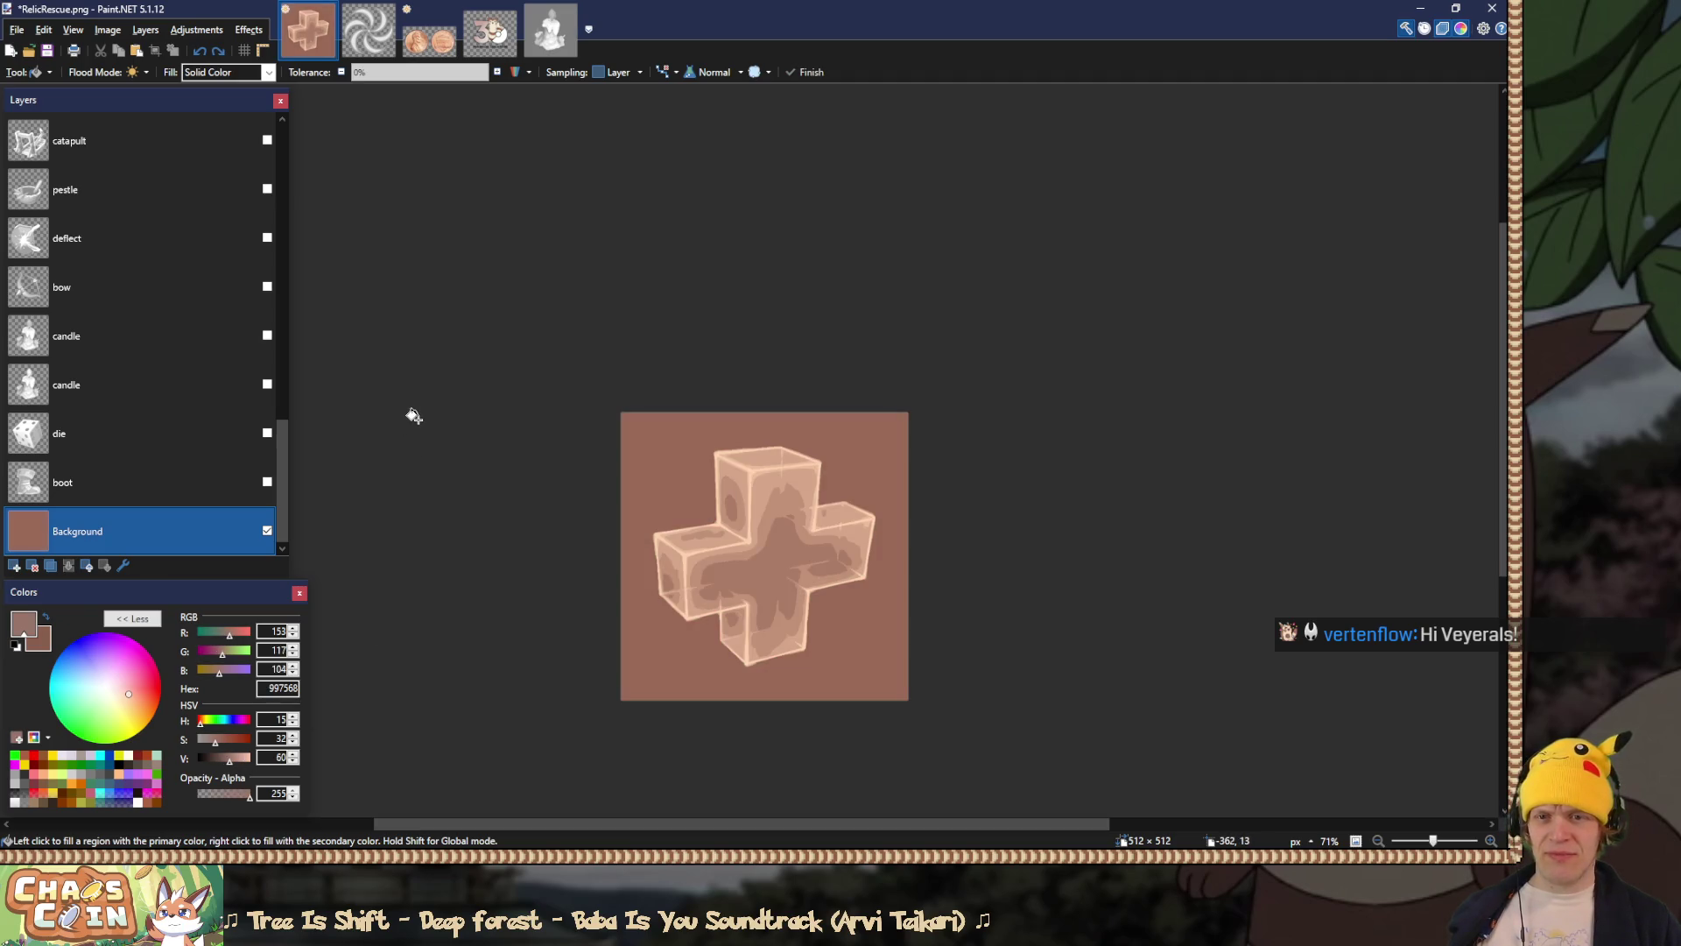
key(ctrl+y)
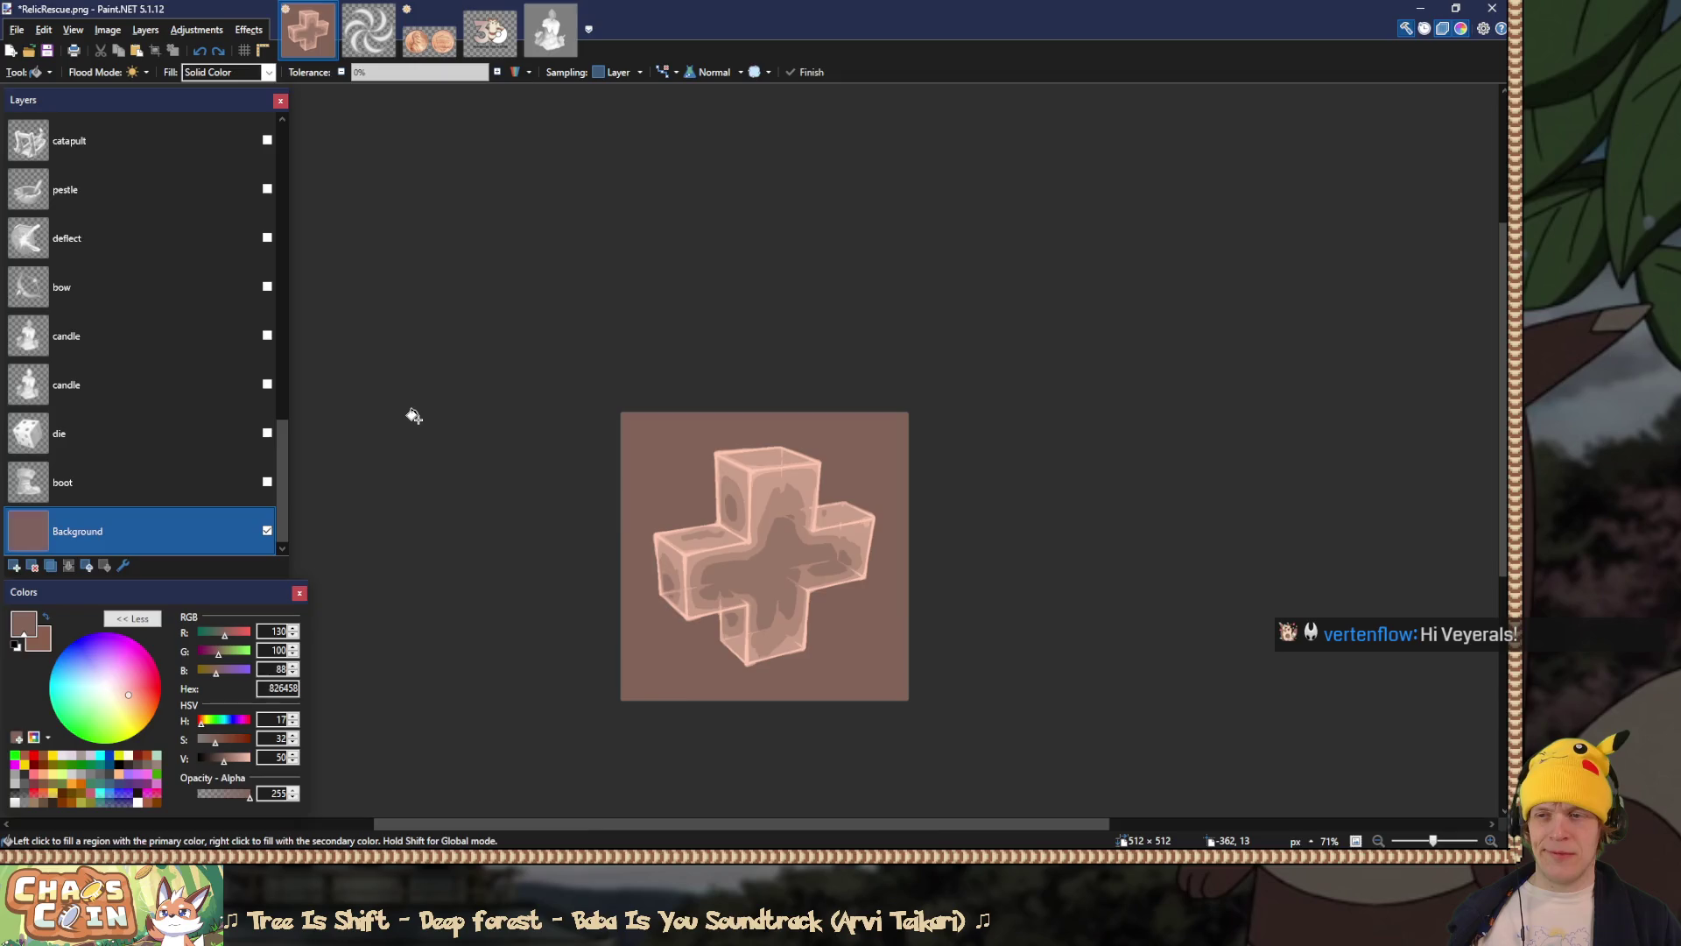
Step: Check the cross icon in the game, then flatten the image into one Background layer
key(alt+Tab)
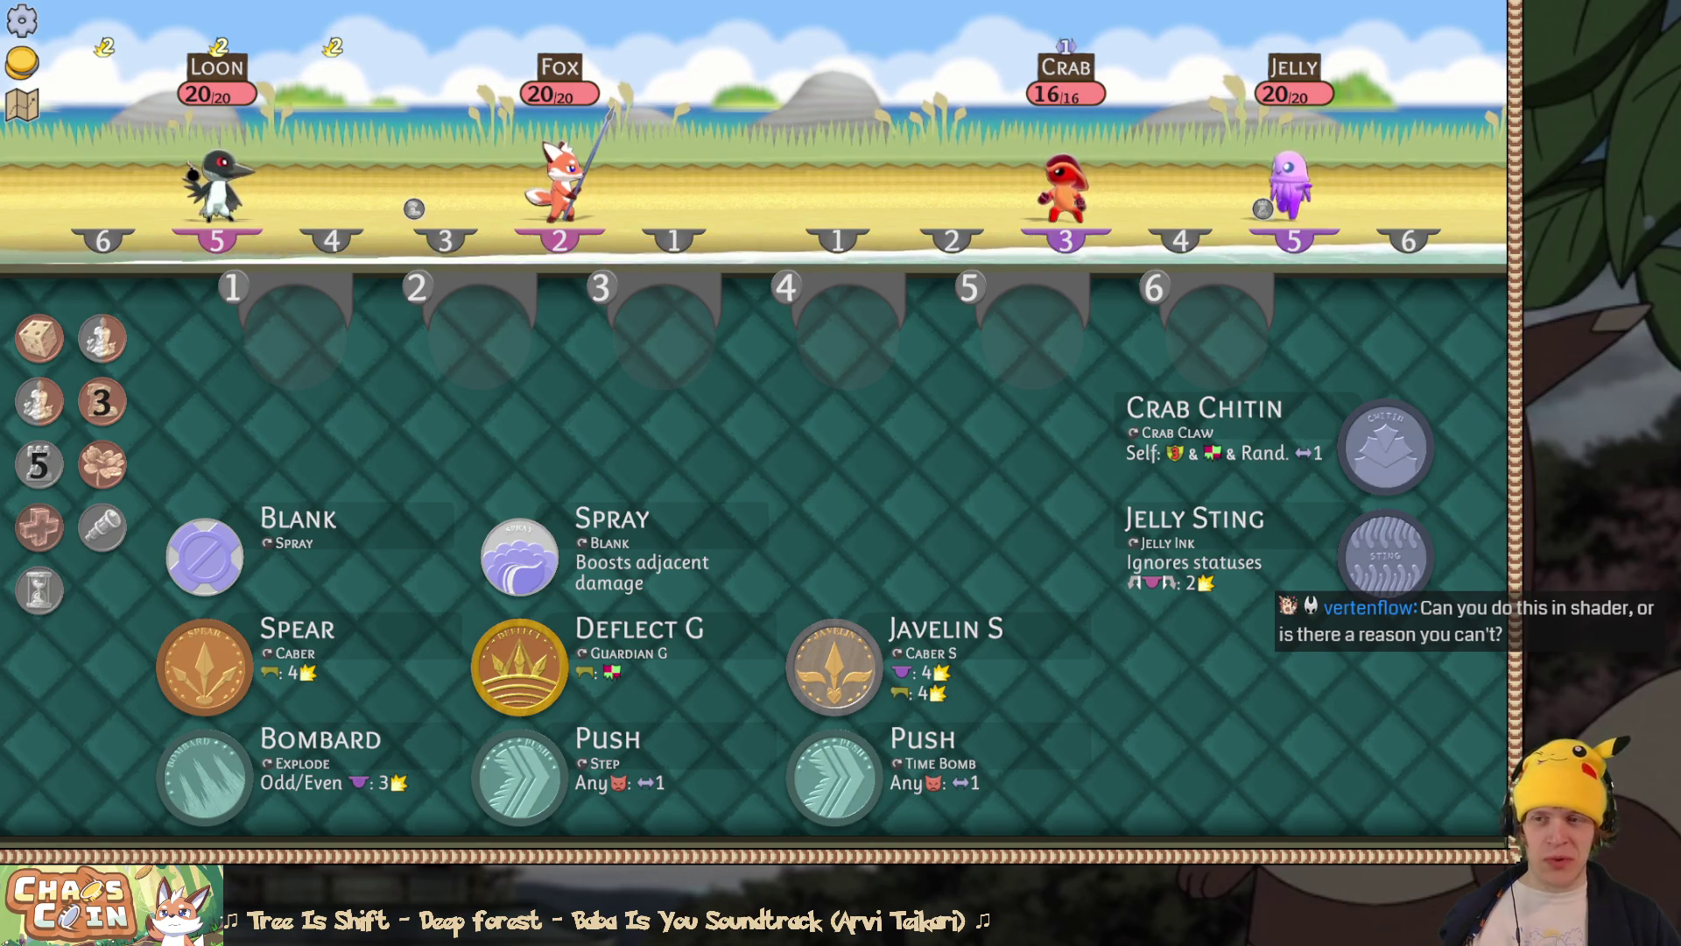
key(alt+Tab)
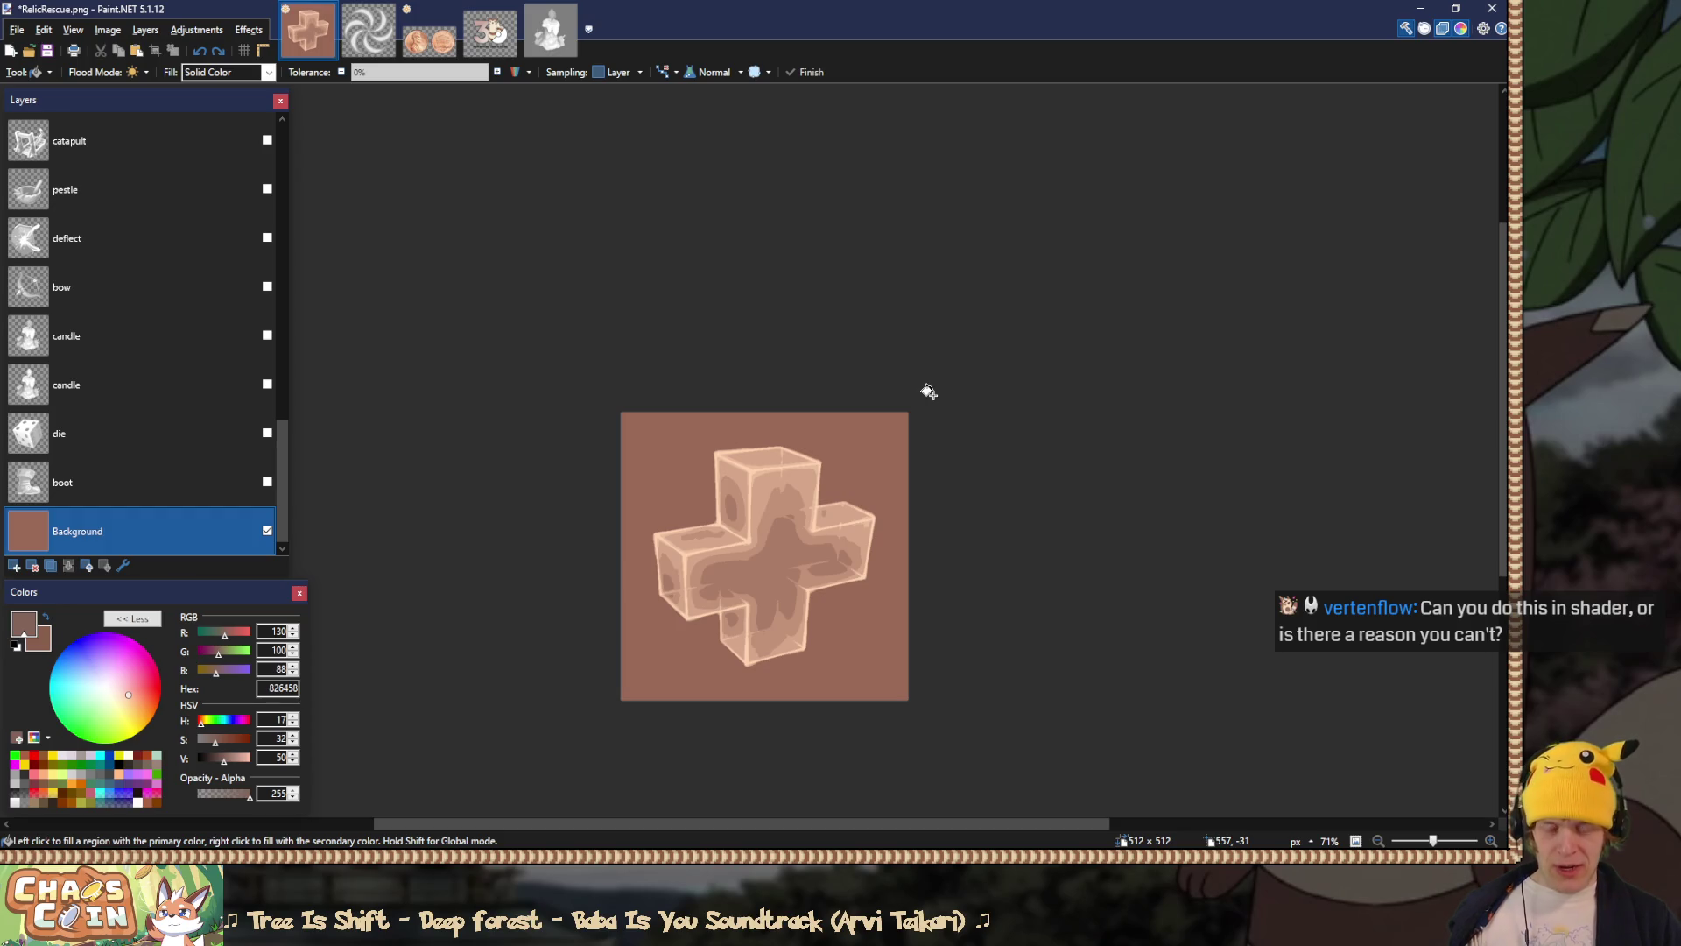
key(ctrl+shift+f)
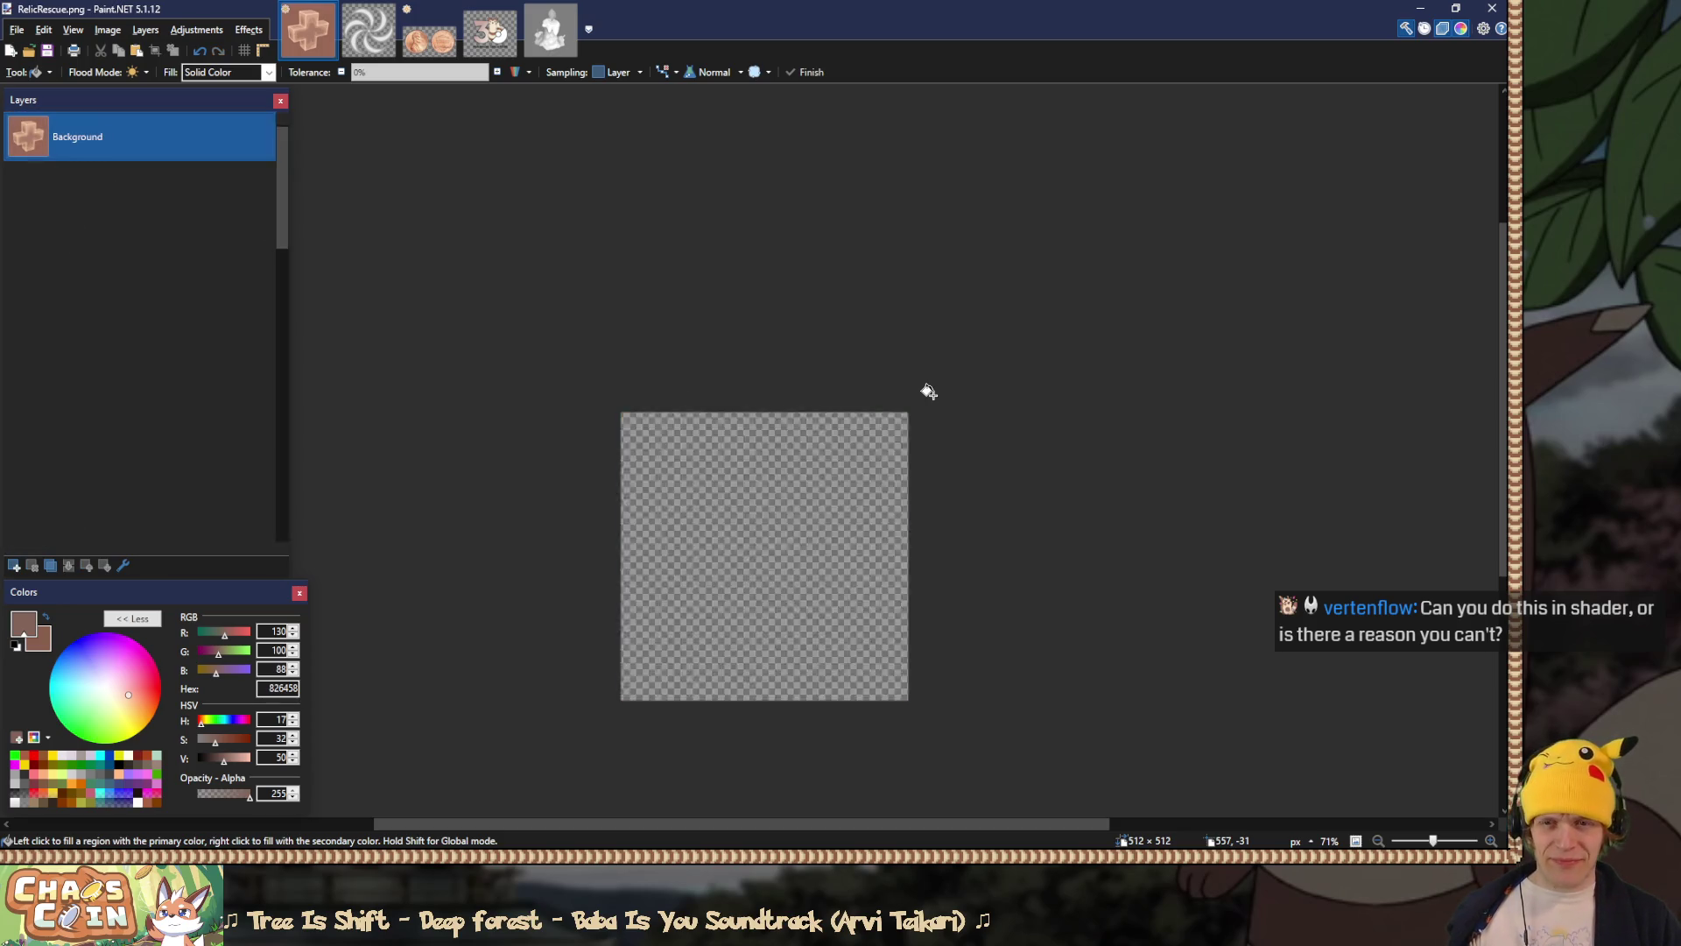
Step: View the running Chaos Coin battle, bring up its pause menu, and leave full screen with F11
key(alt+Tab)
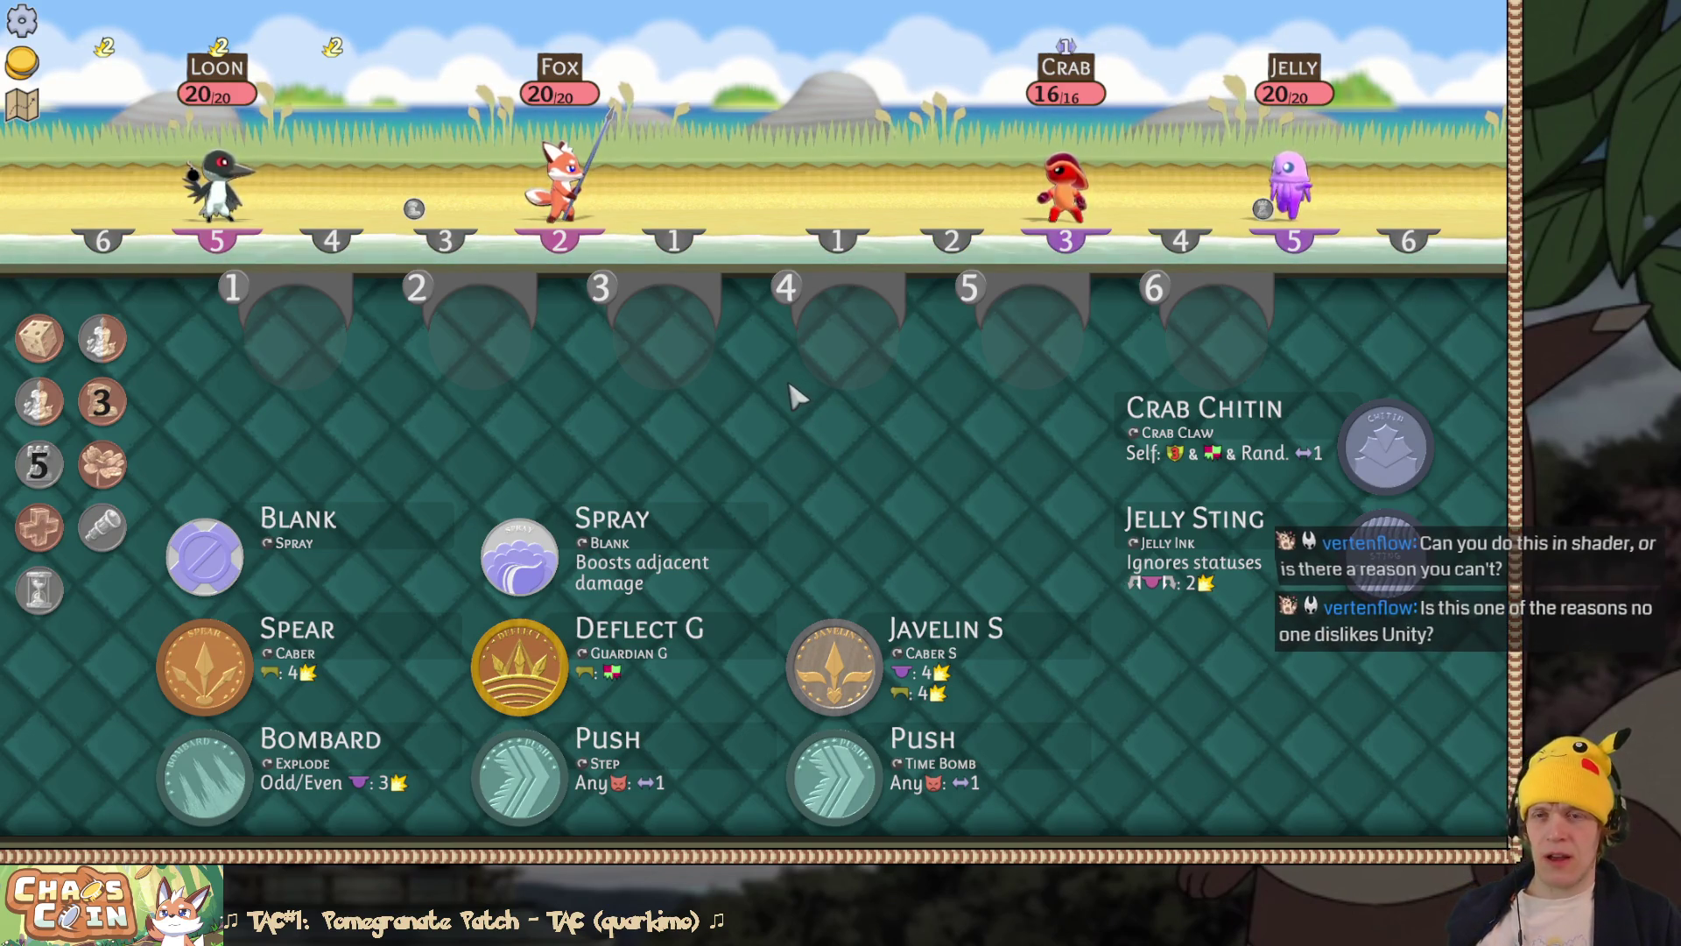
key(Escape)
key(Escape)
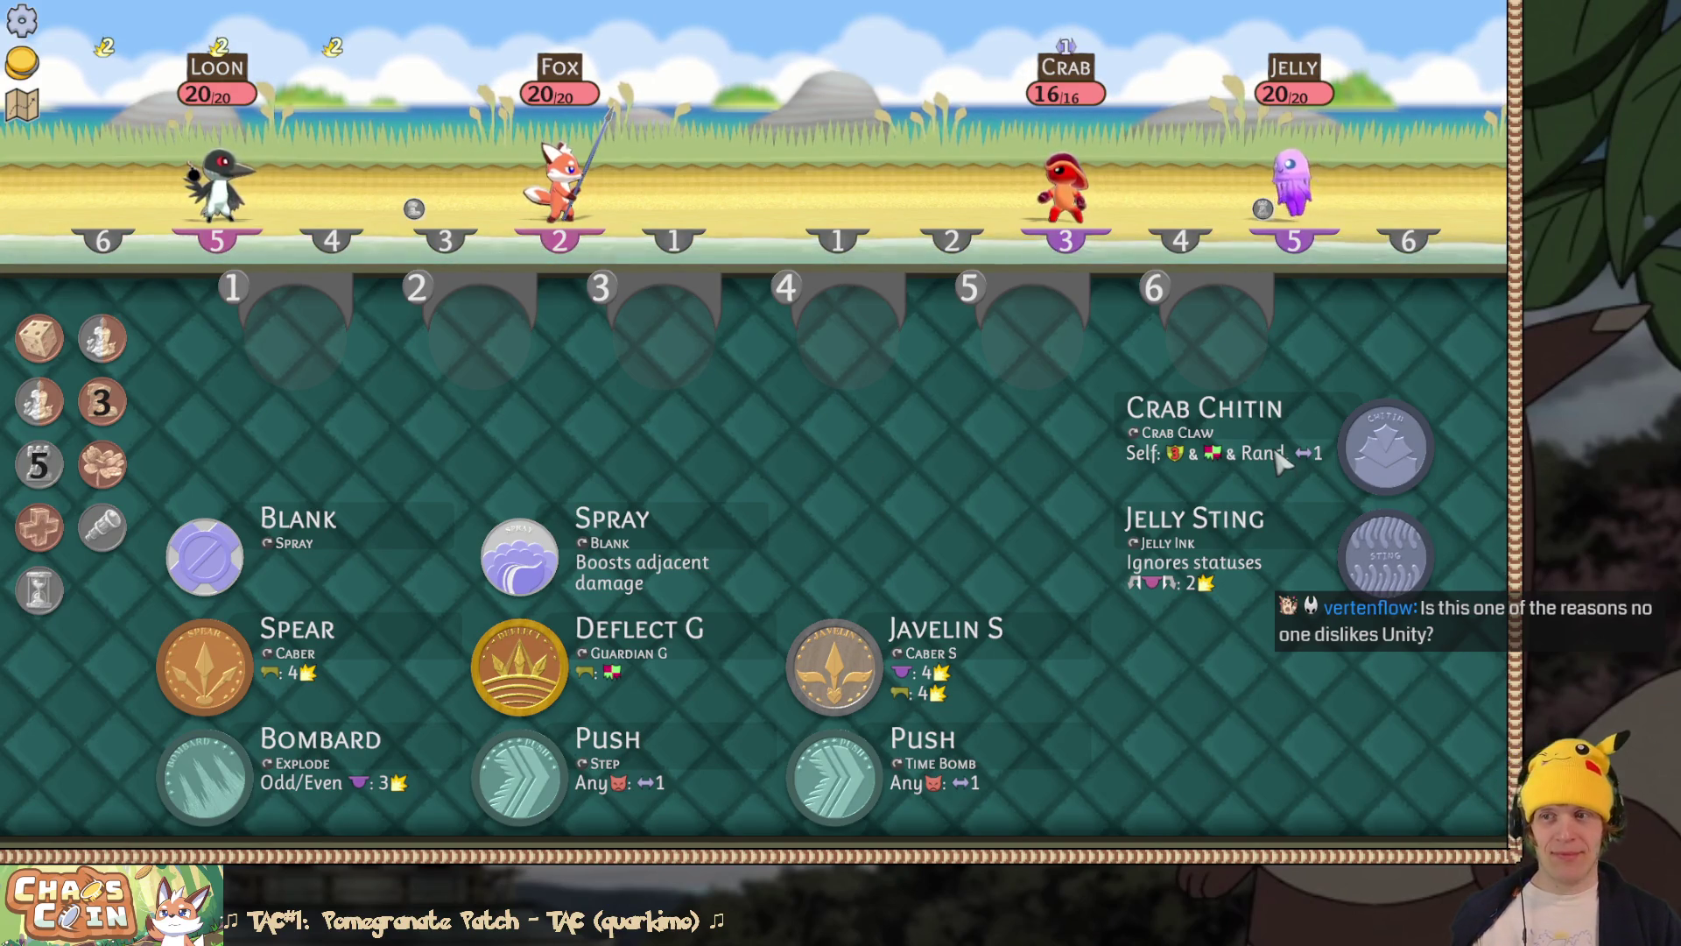
key(F11)
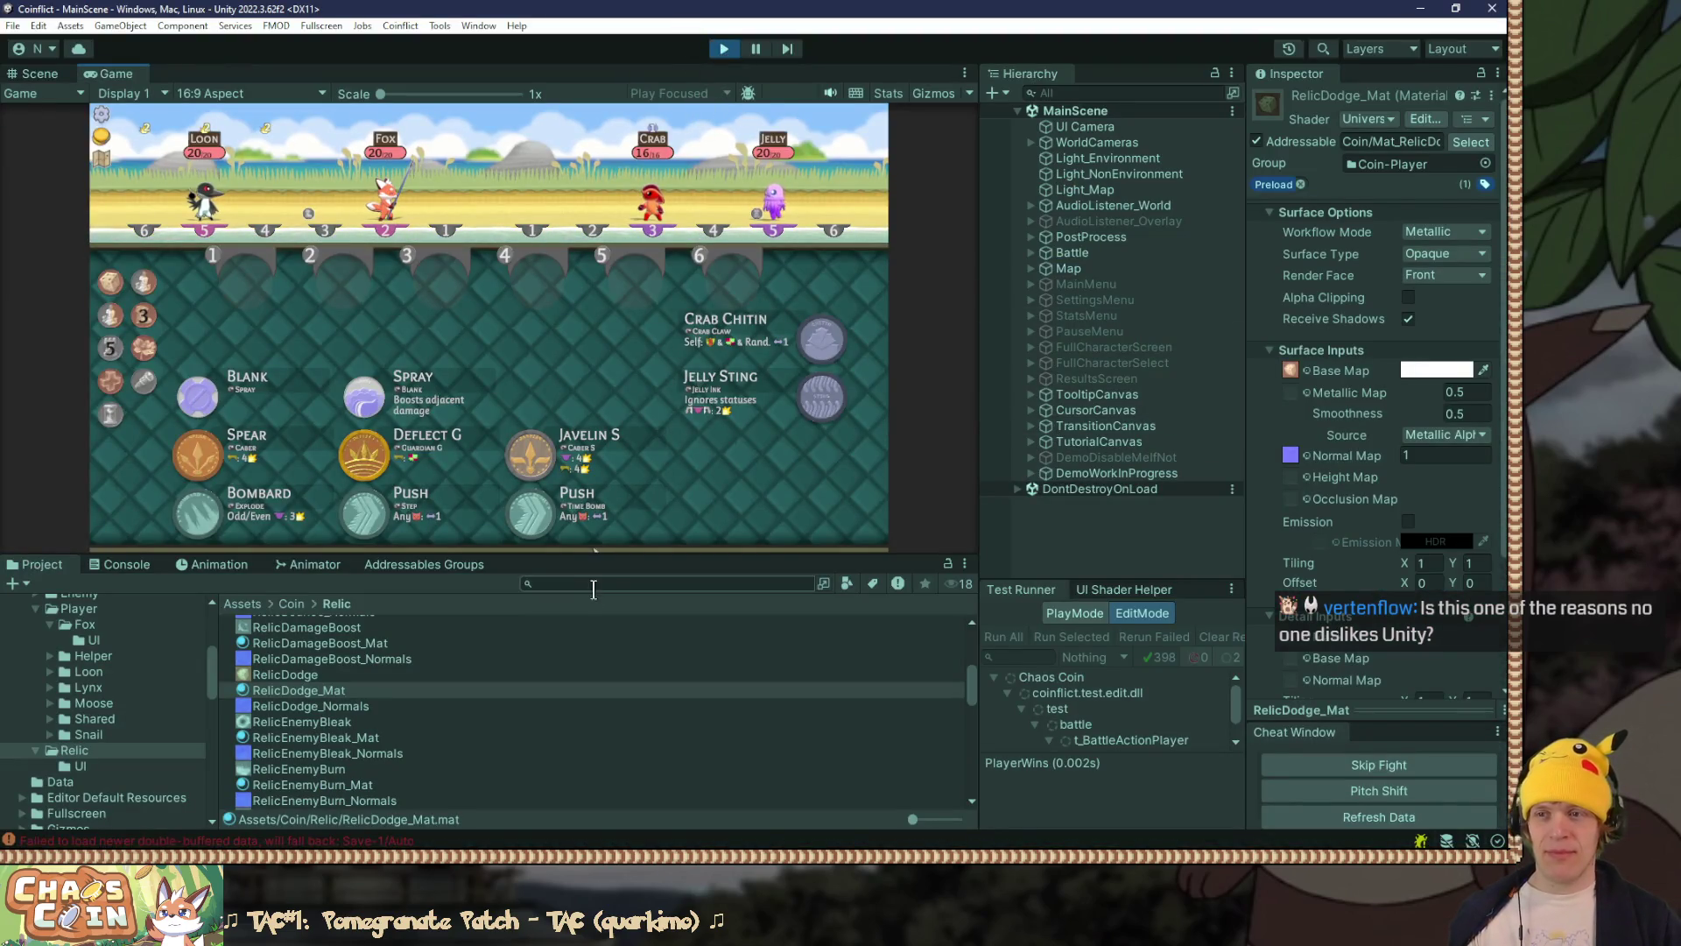
Step: Resize the Unity panel splitters so the Game view is taller and wider
drag(636, 555, 636, 379)
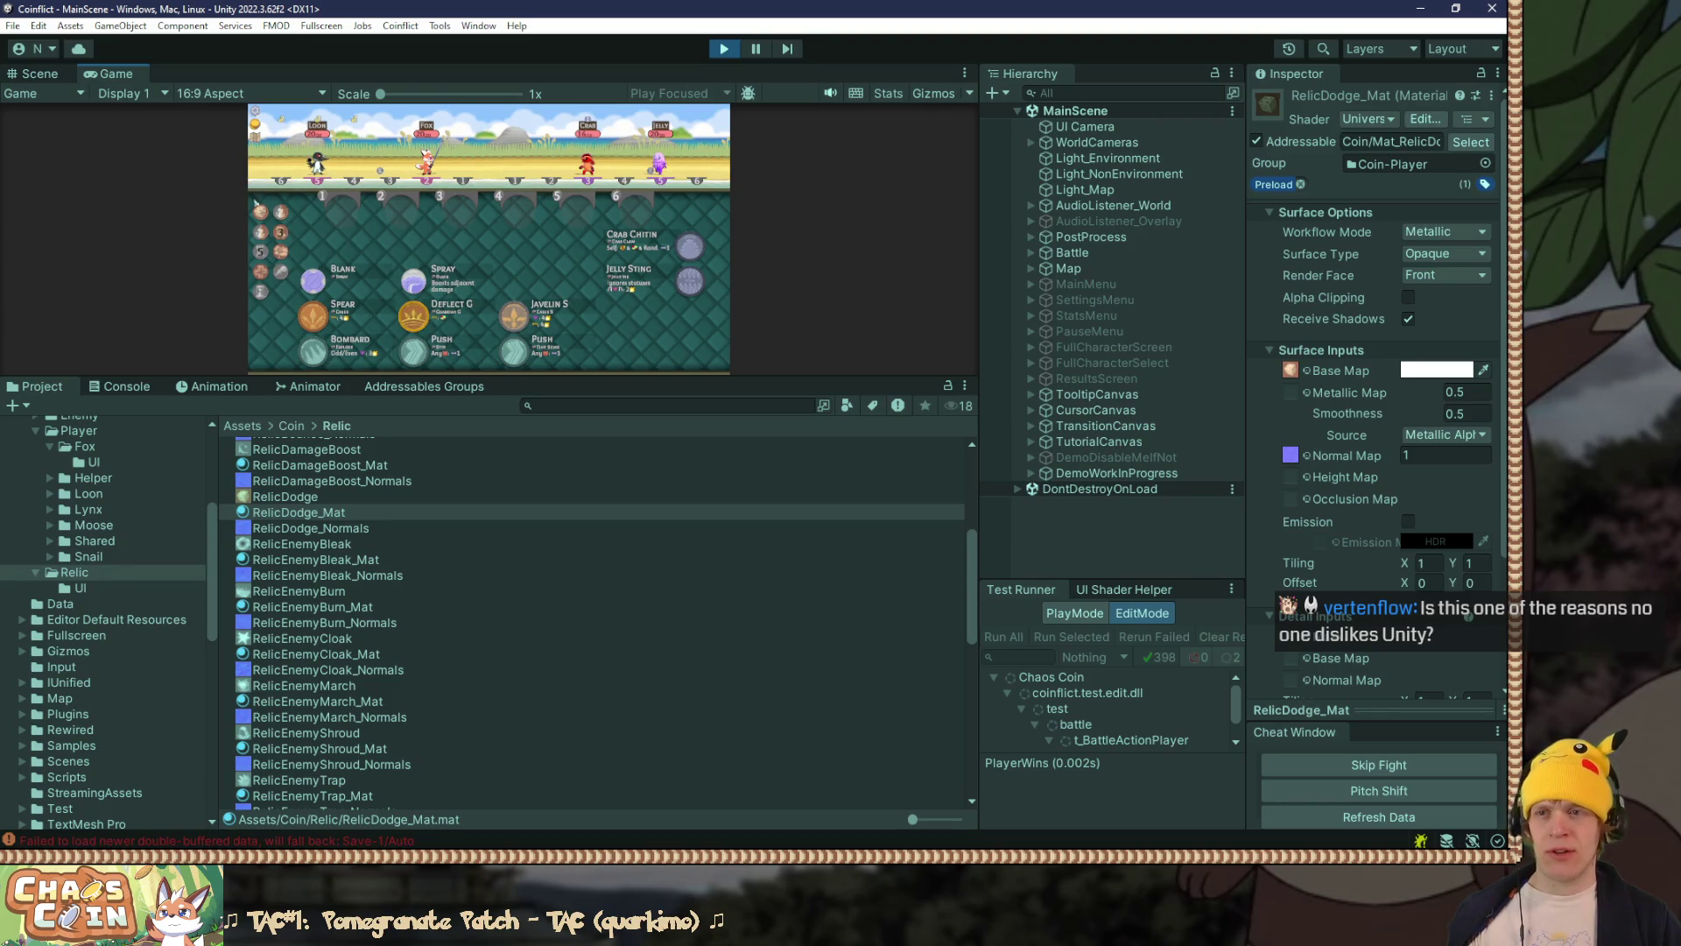
drag(730, 380, 734, 573)
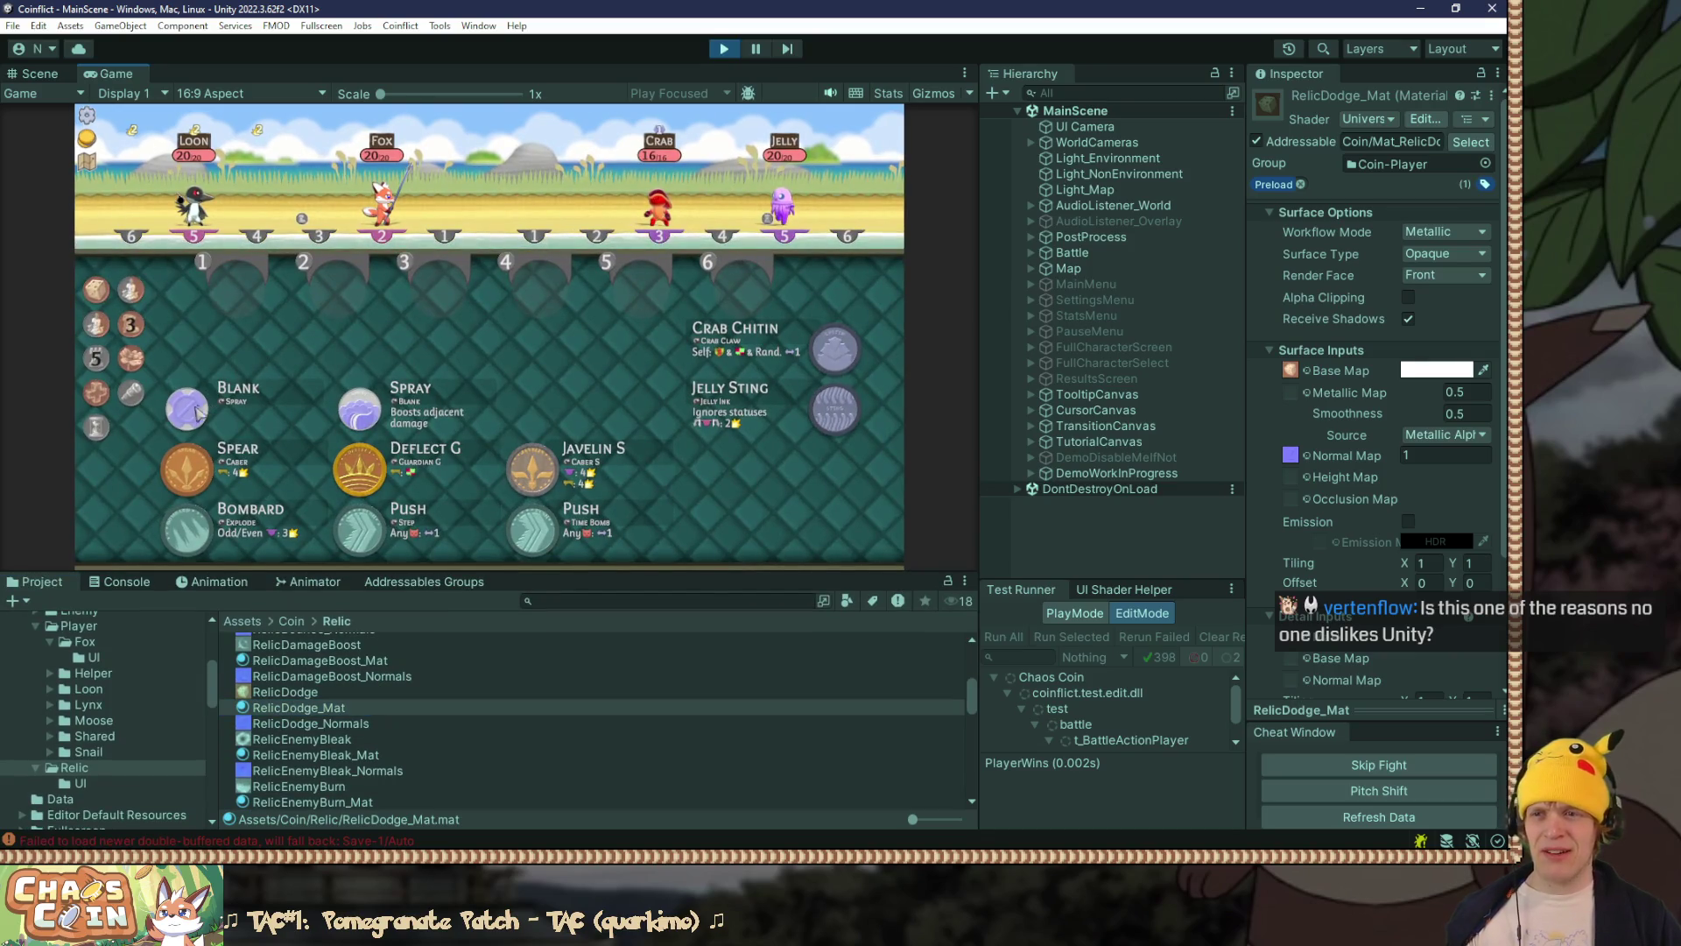
mouse_move(192, 415)
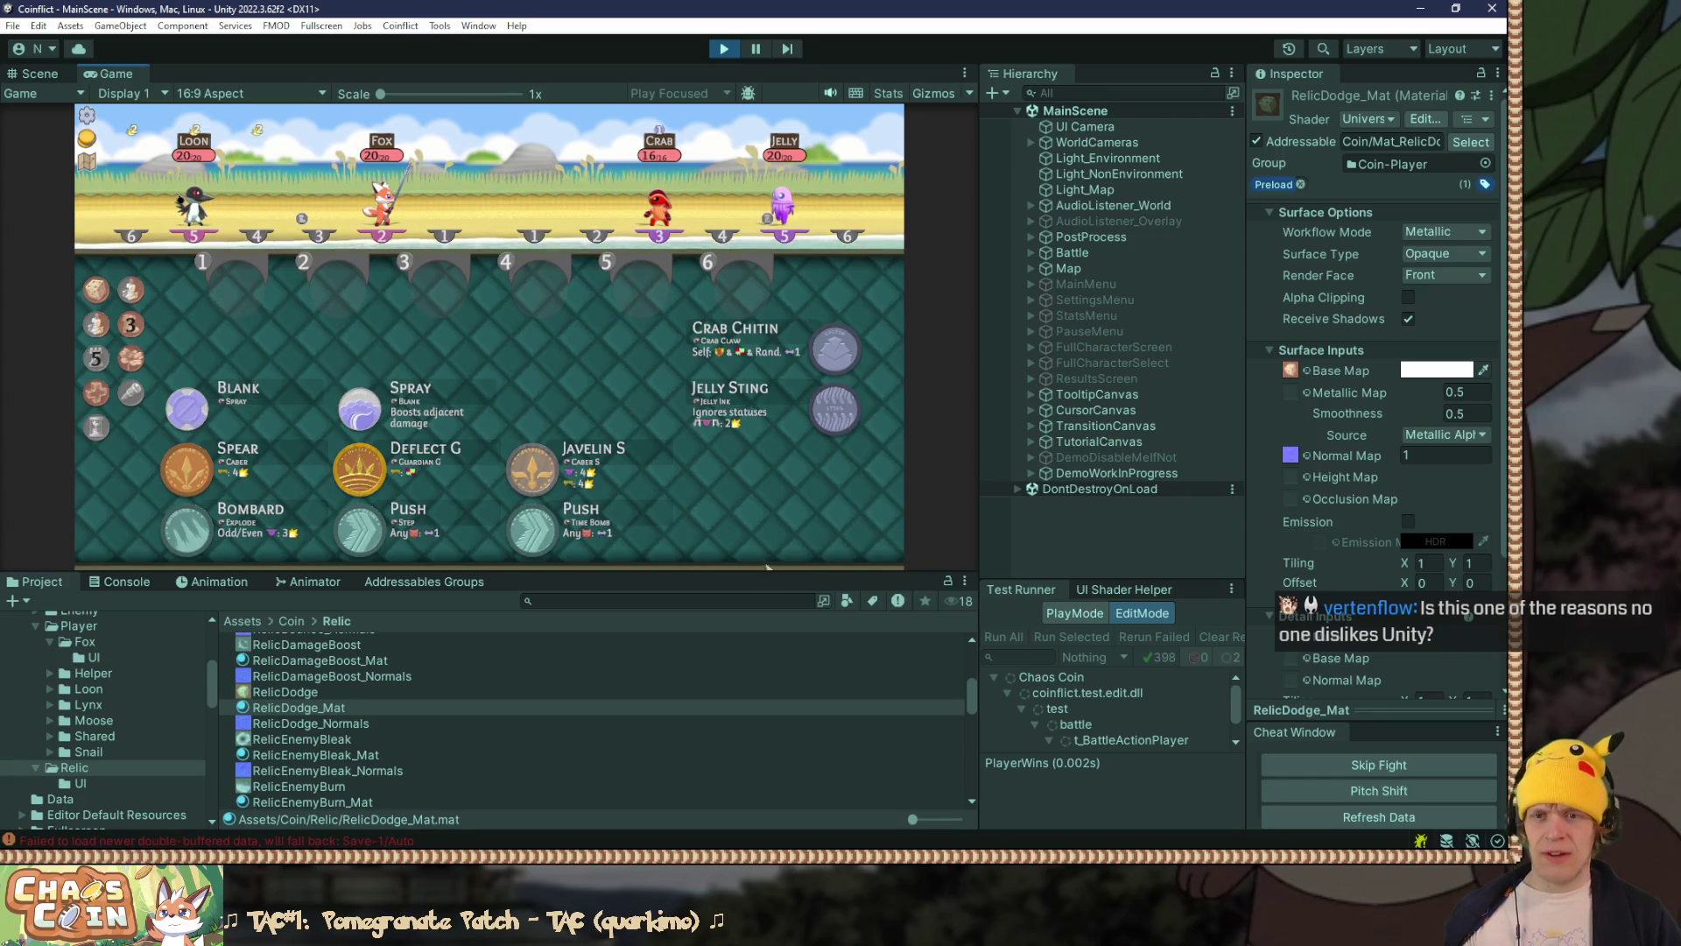
drag(761, 571, 761, 645)
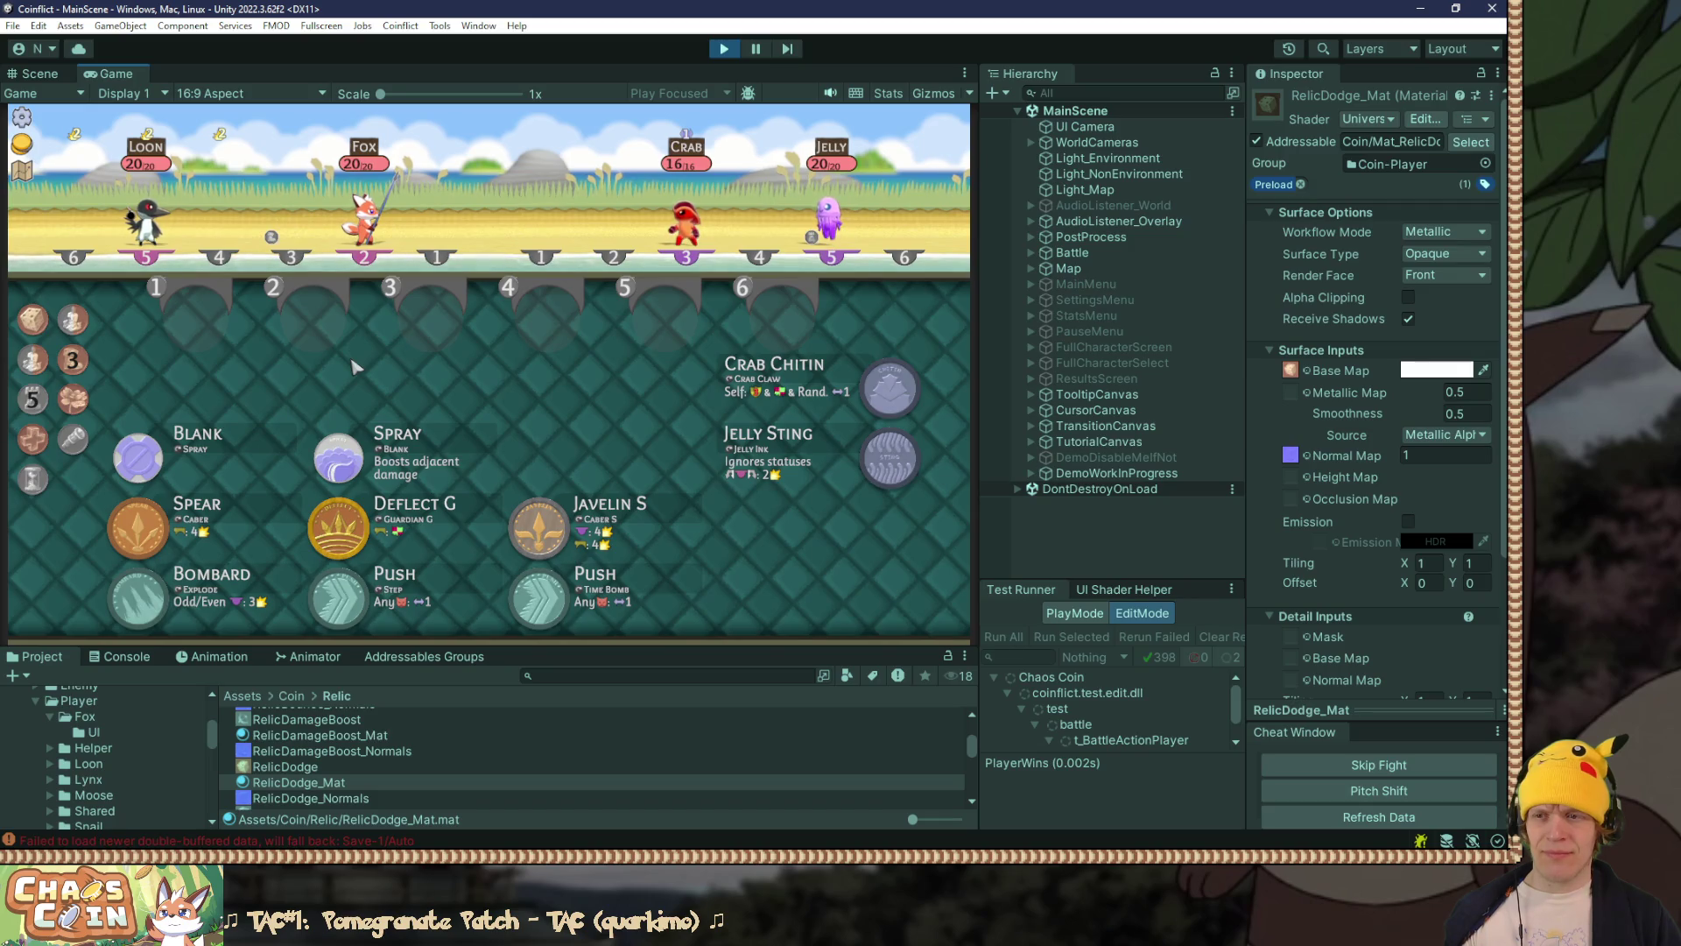
mouse_move(203, 464)
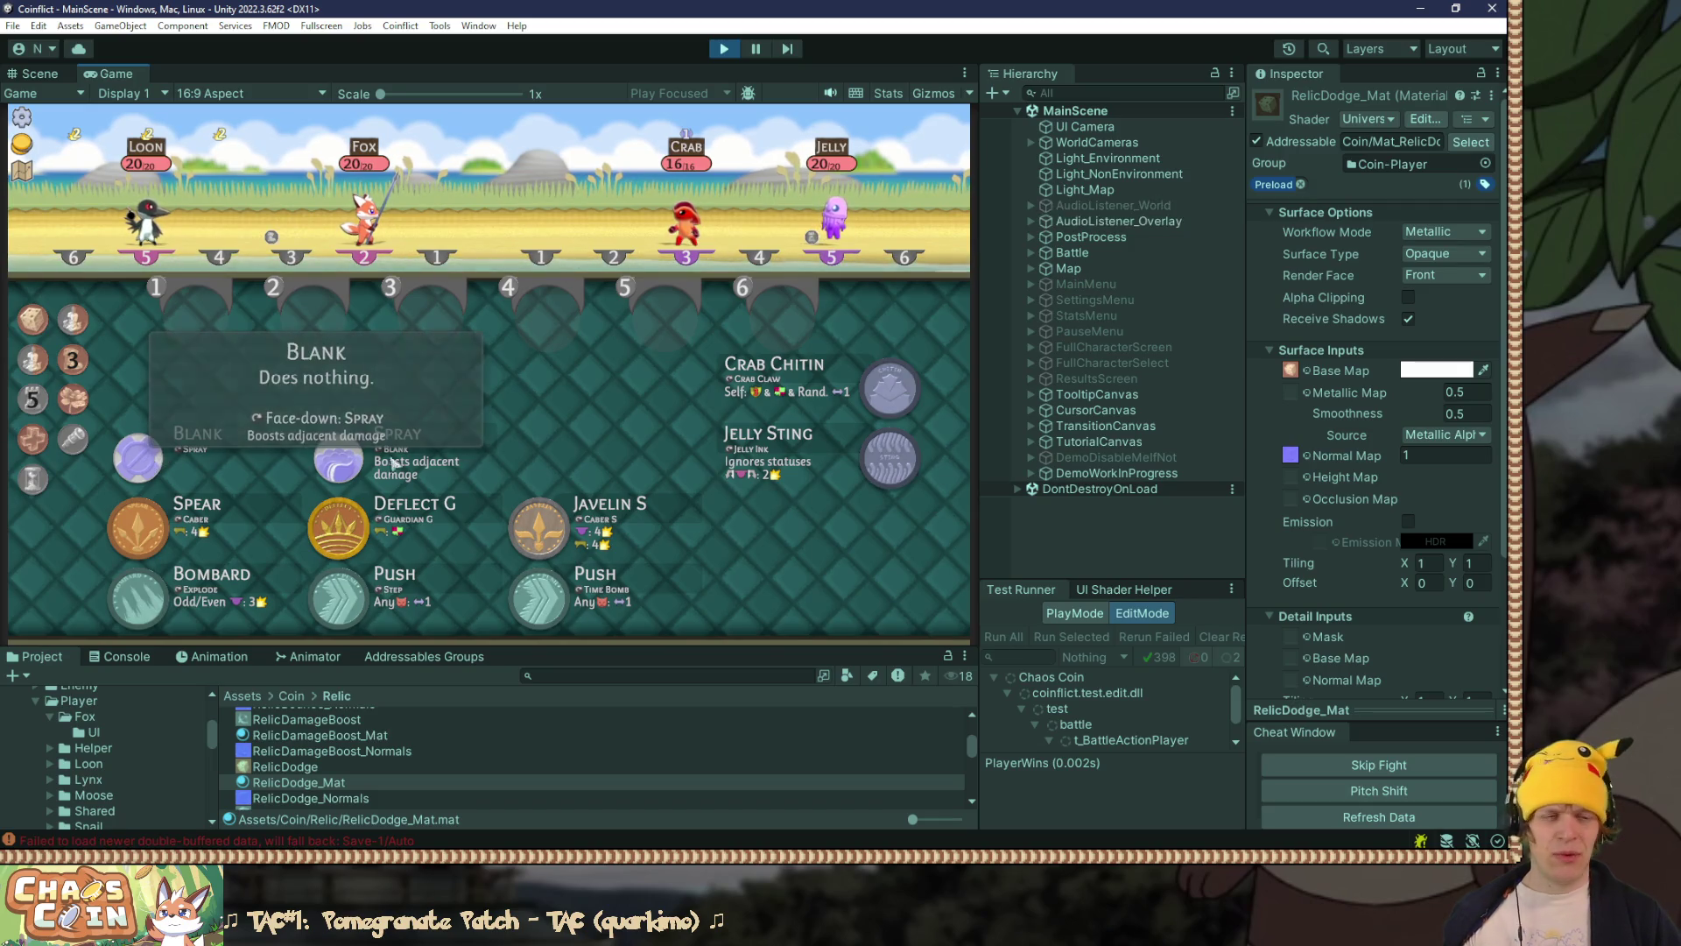
drag(503, 658, 503, 681)
drag(980, 429, 1062, 428)
Step: Pause the game, return to the layered RelicRescue.png, and bring up the AssetsNonBuild folder
click(756, 51)
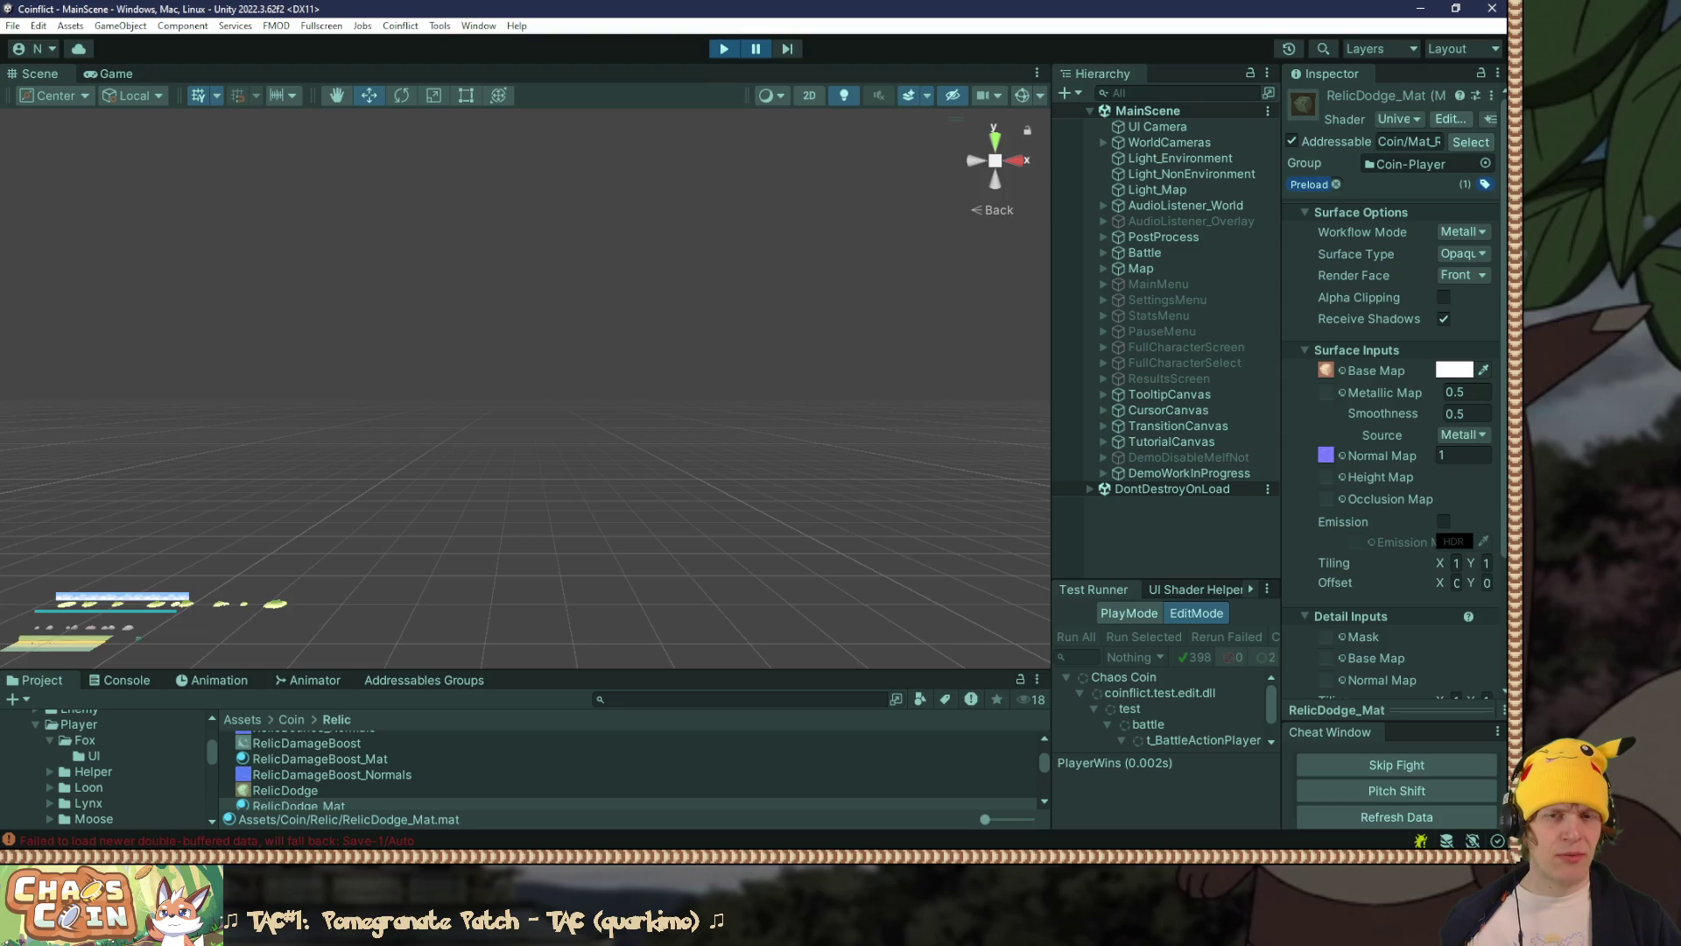
key(alt+Tab)
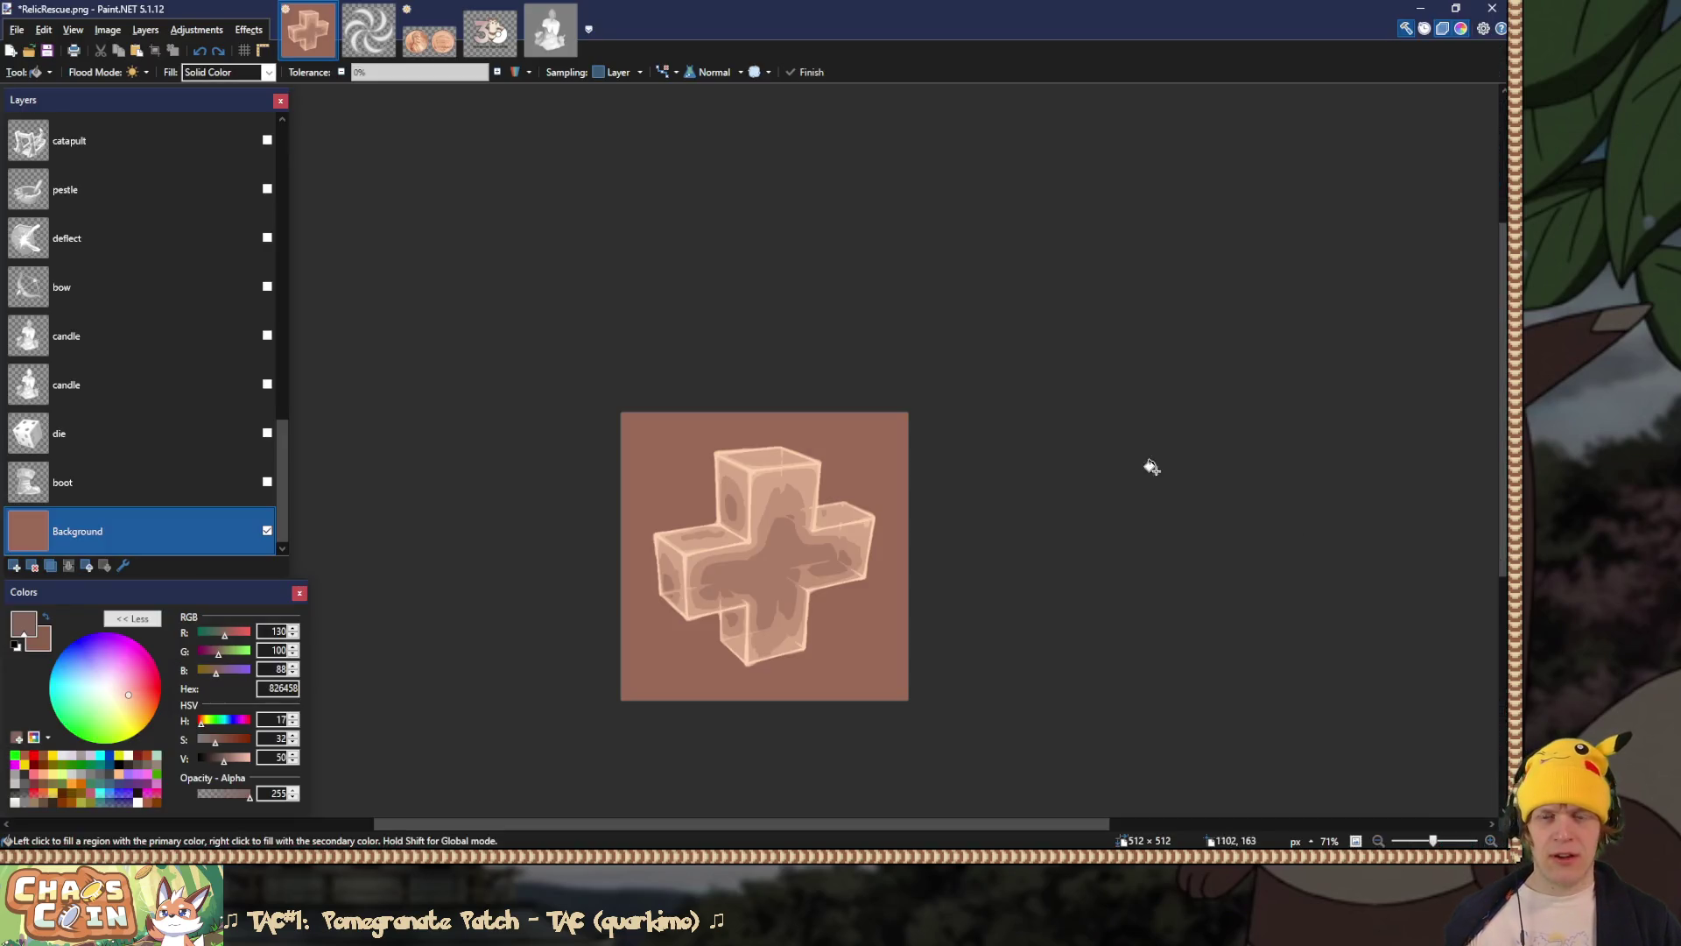
mouse_move(284, 517)
mouse_down()
mouse_move(292, 219)
mouse_move(269, 519)
mouse_move(279, 215)
mouse_up()
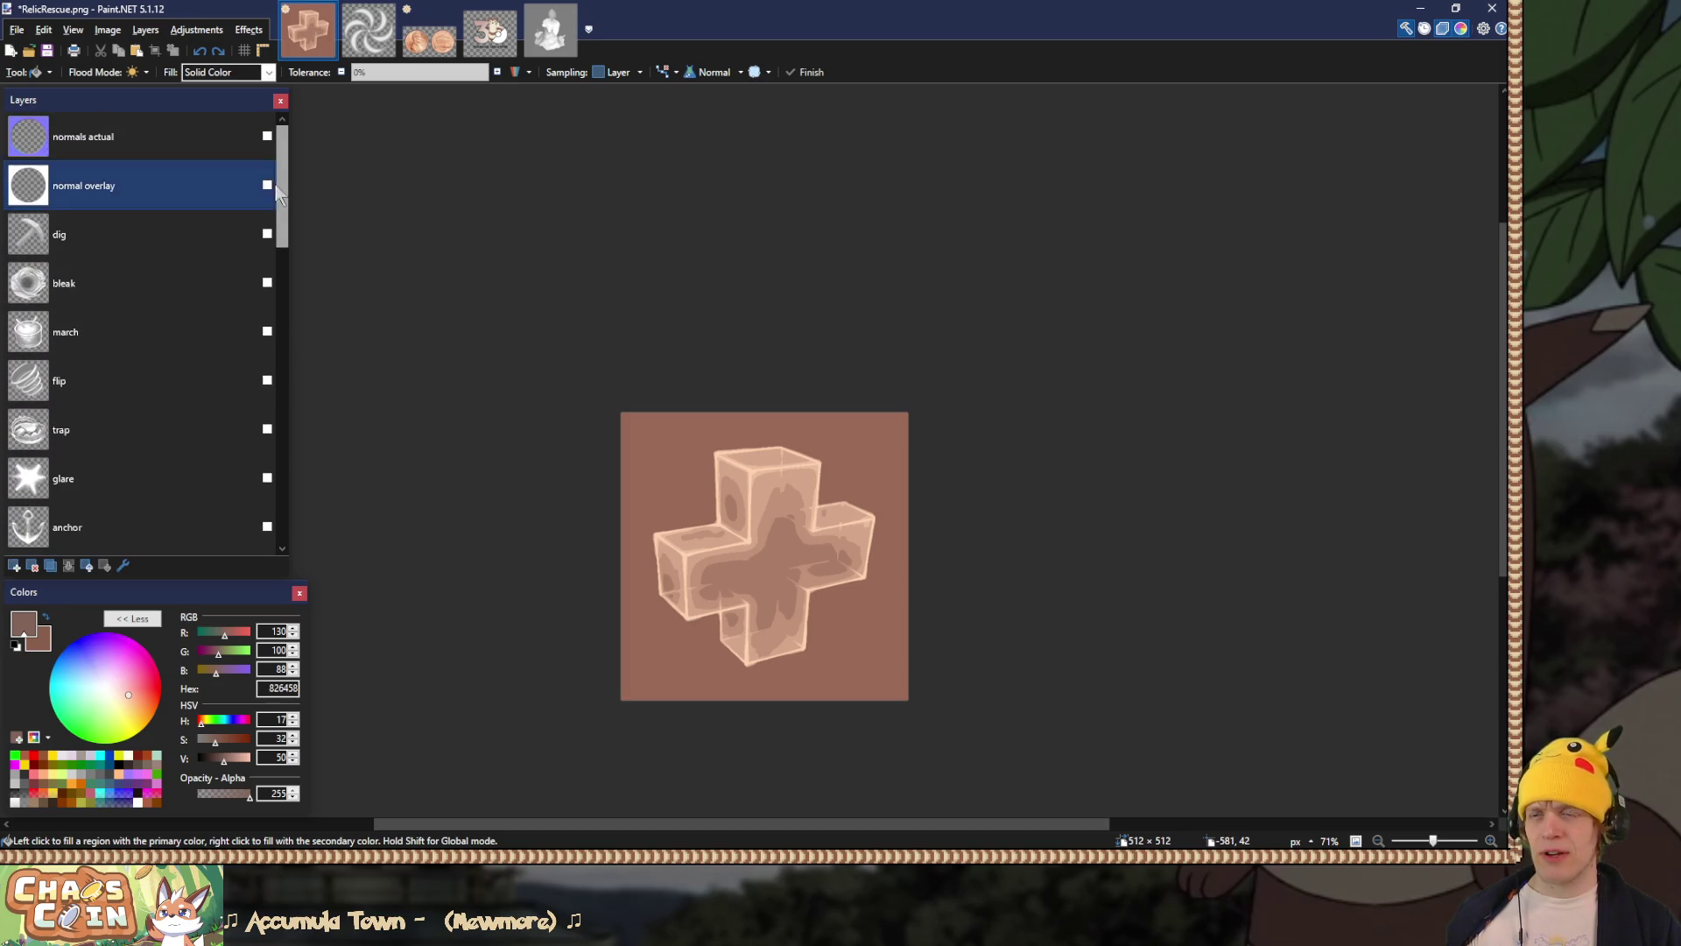
key(alt+Tab)
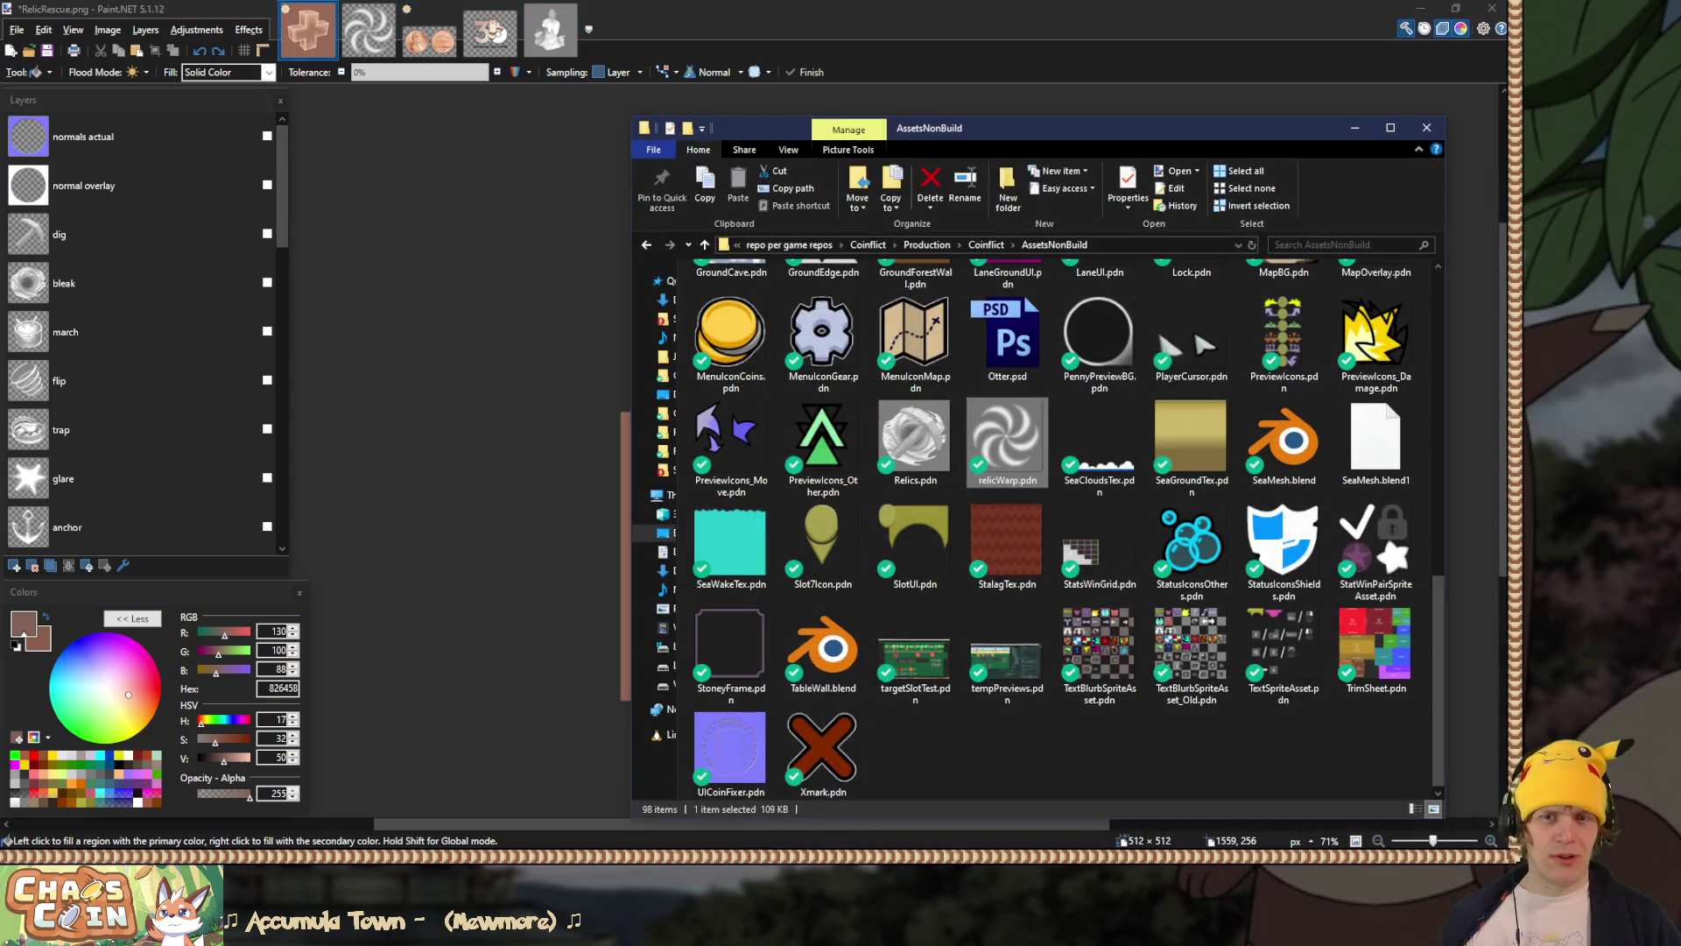
Step: Scroll through the AssetsNonBuild folder to look over its .pdn files
scroll(945, 675, up, 5)
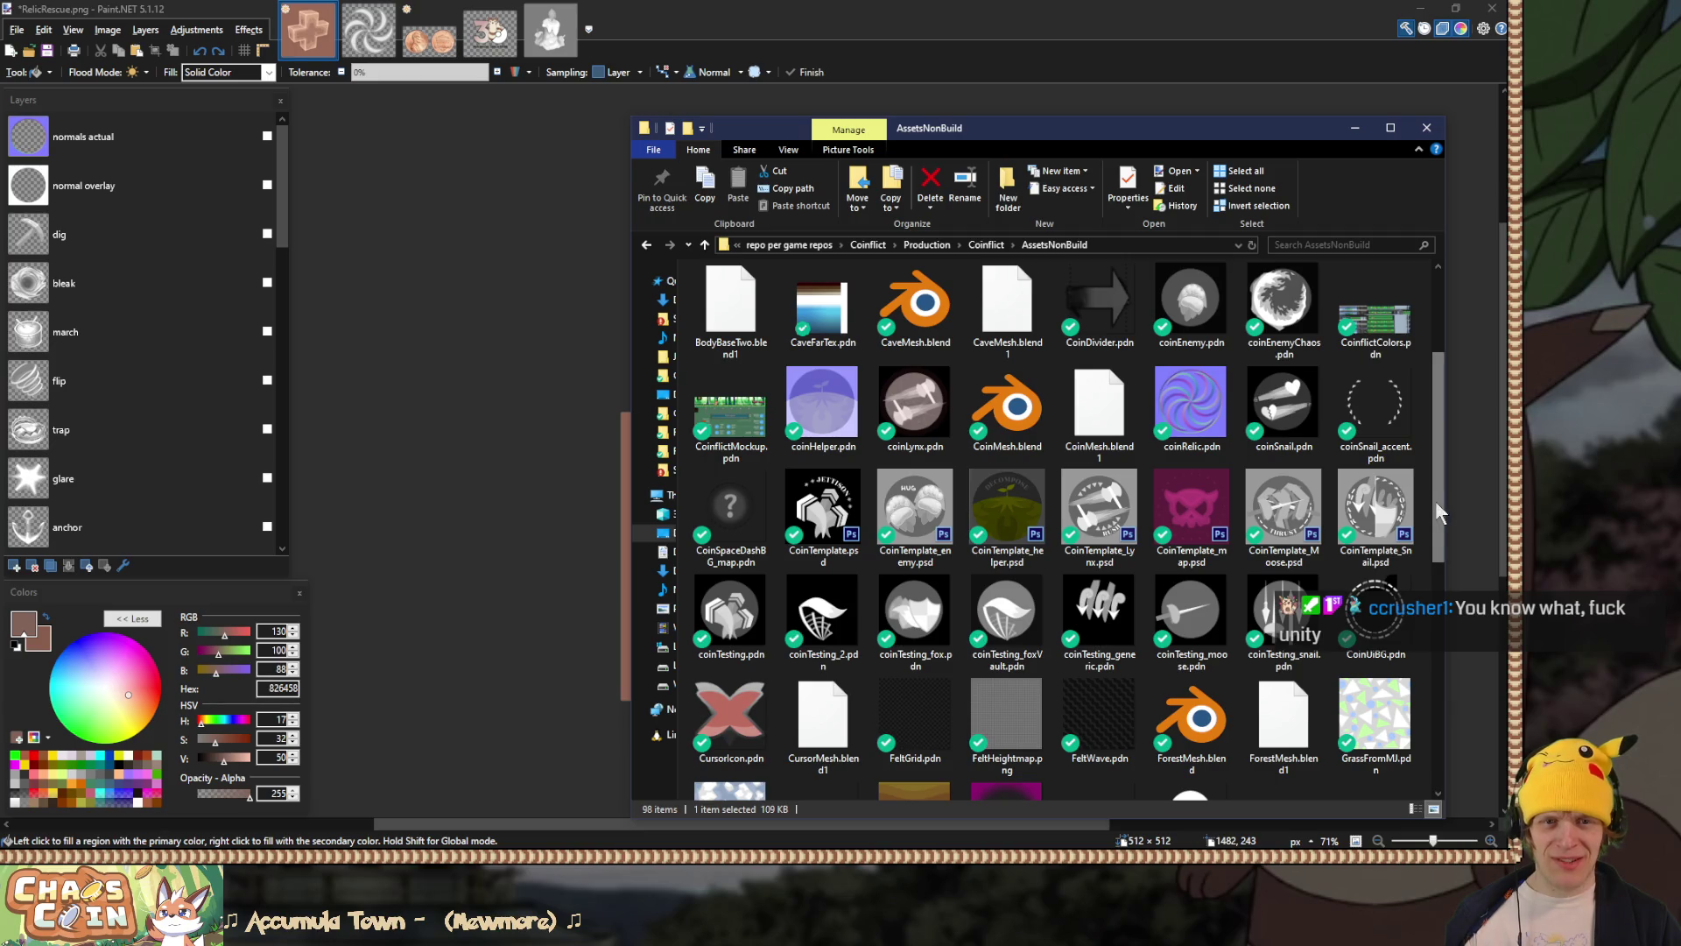
drag(1436, 503, 1449, 753)
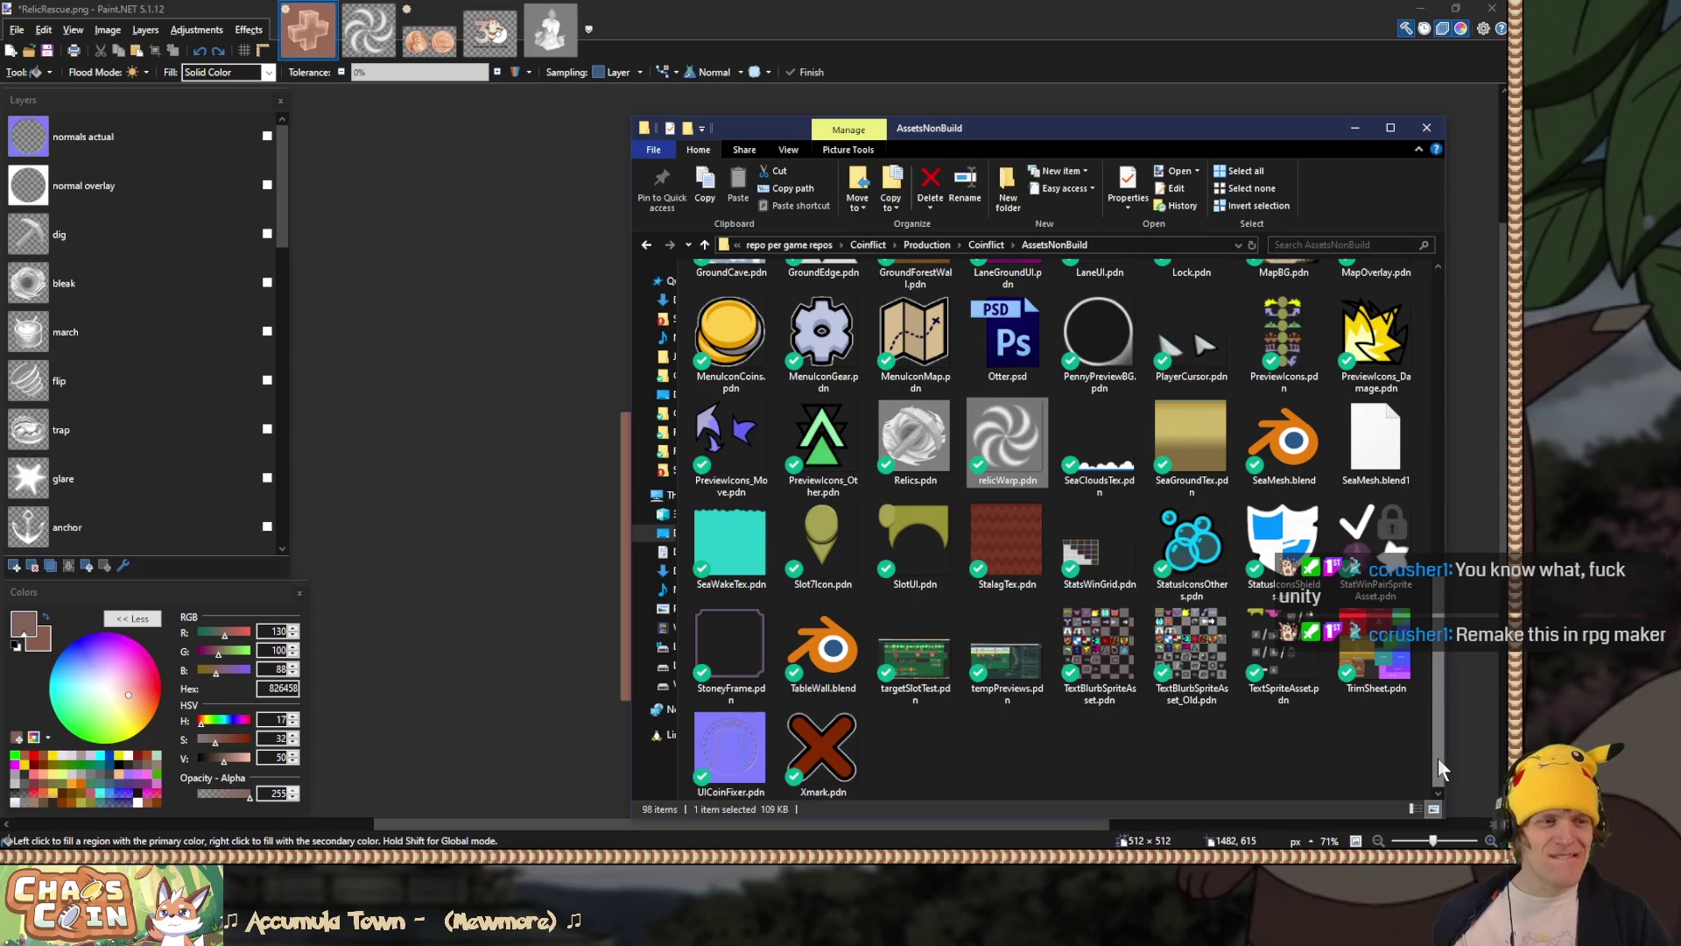
scroll(1441, 769, up, 2)
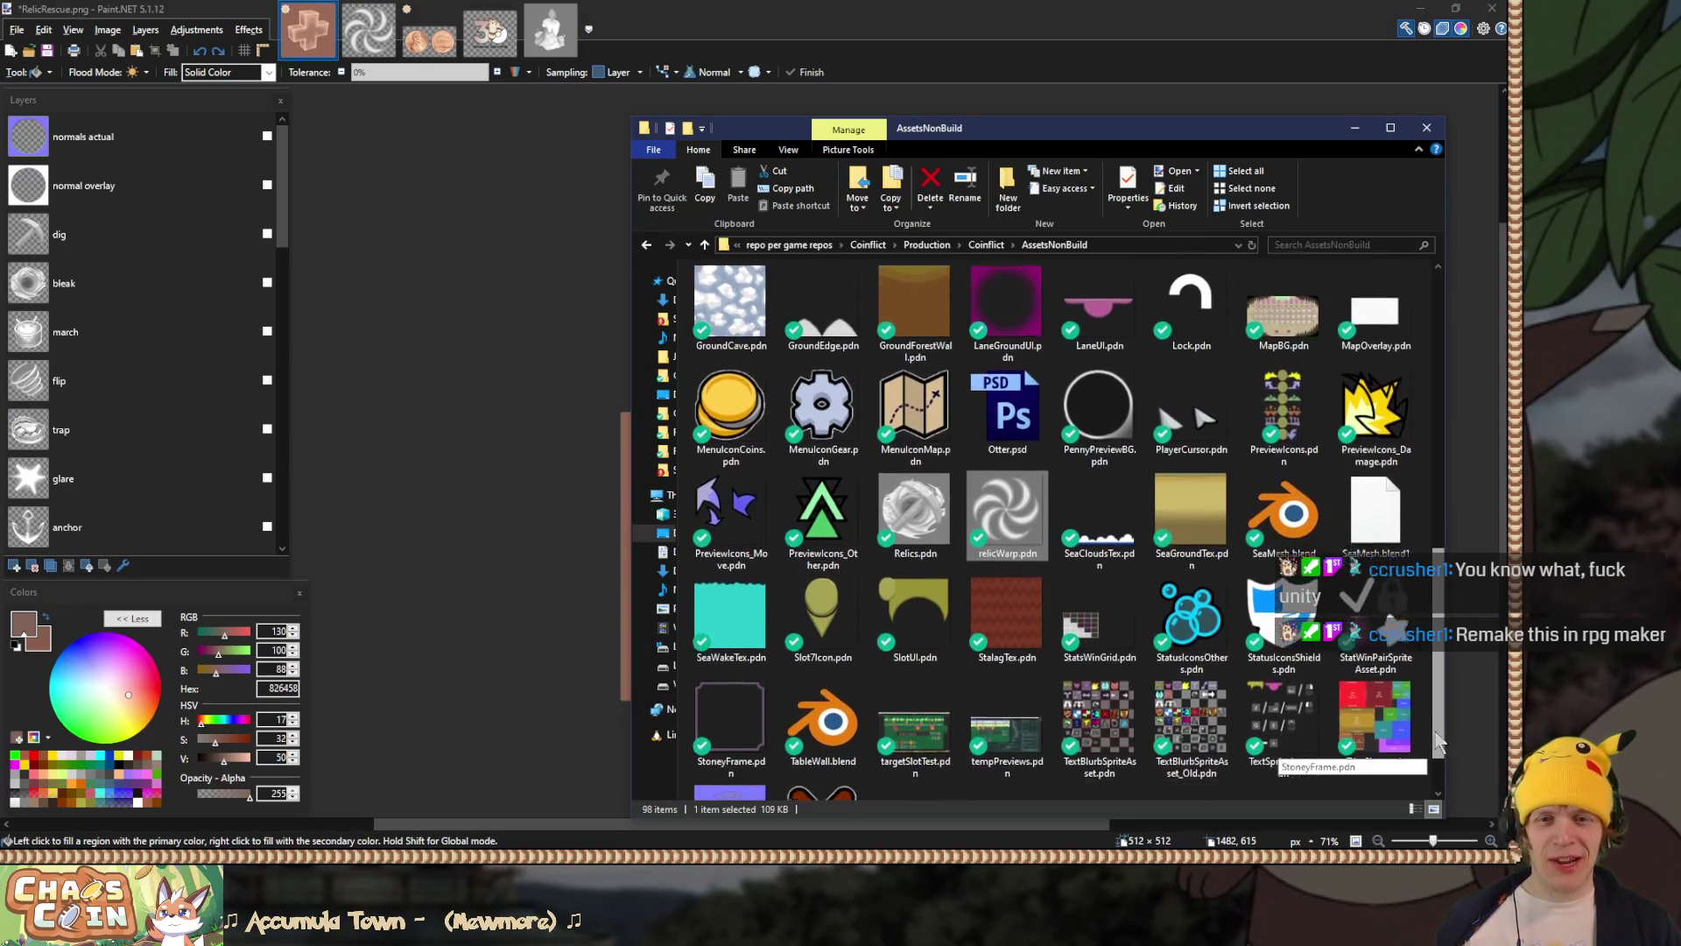
scroll(1423, 670, up, 2)
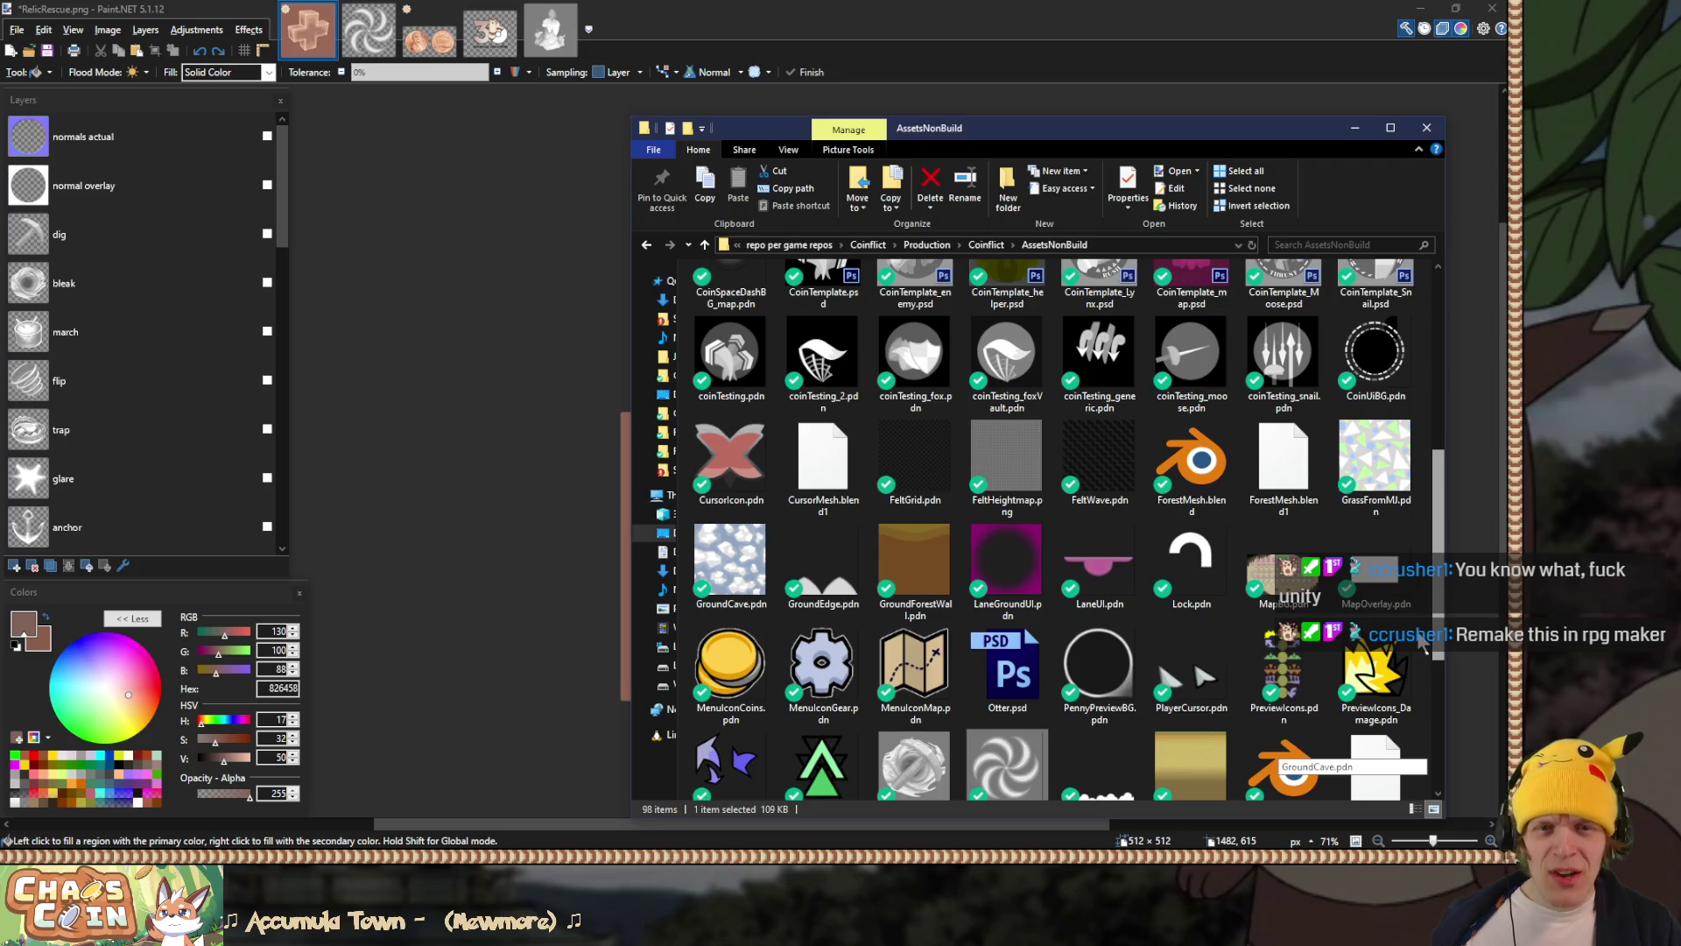
scroll(1420, 644, up, 2)
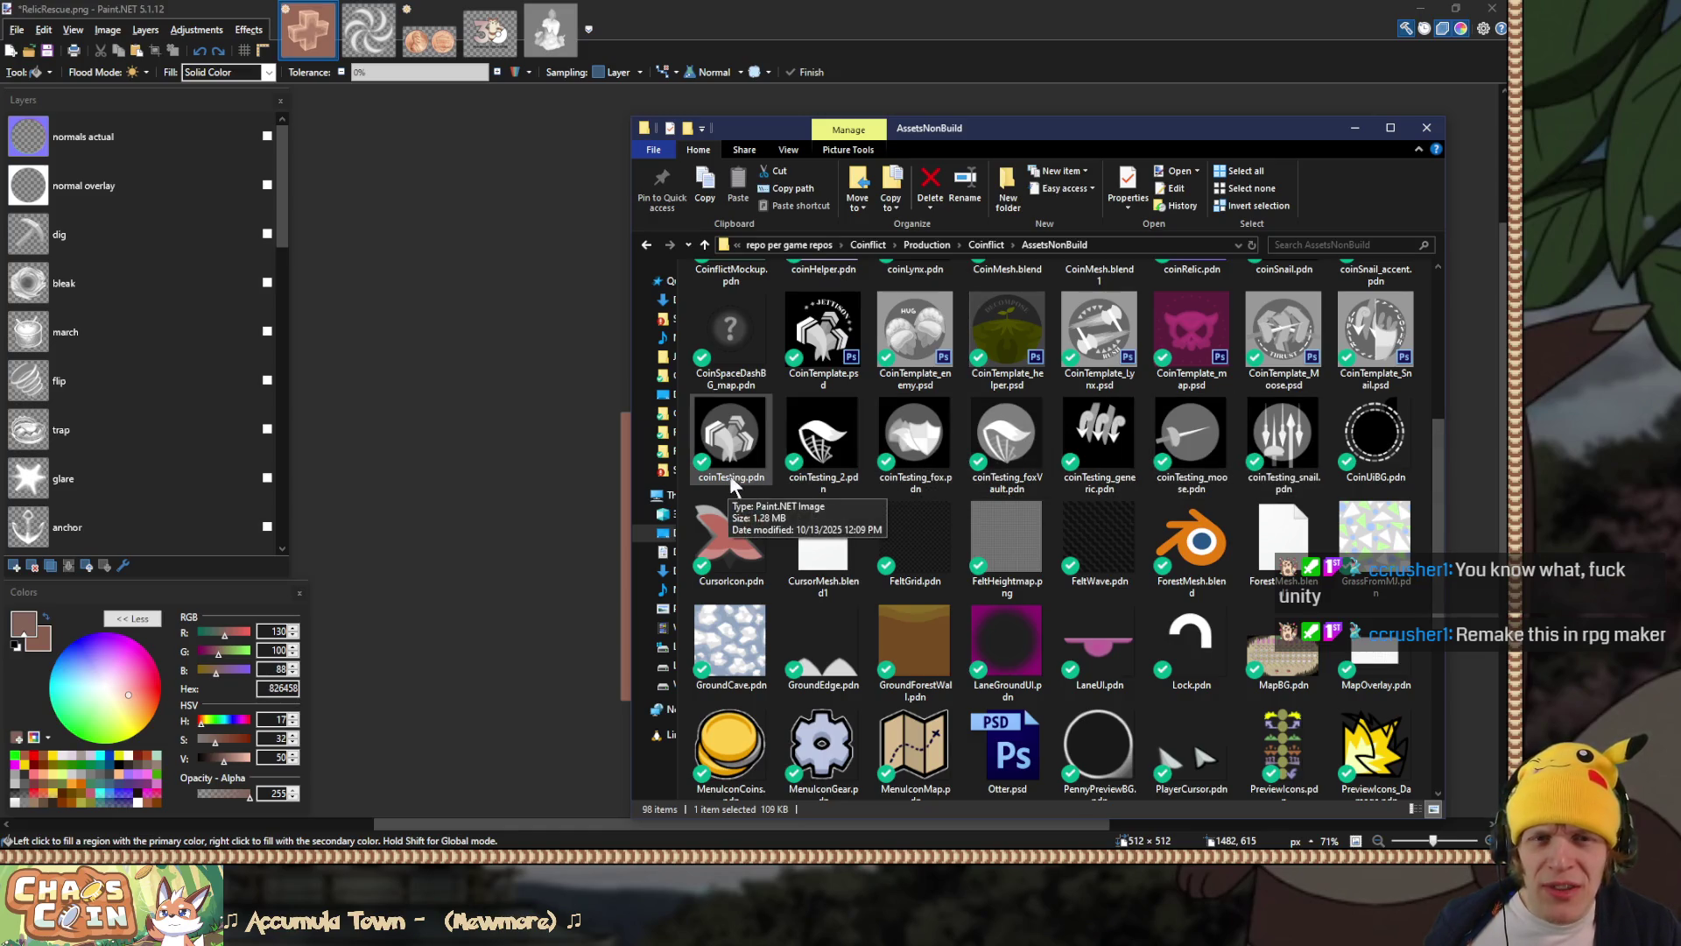
scroll(730, 476, up, 3)
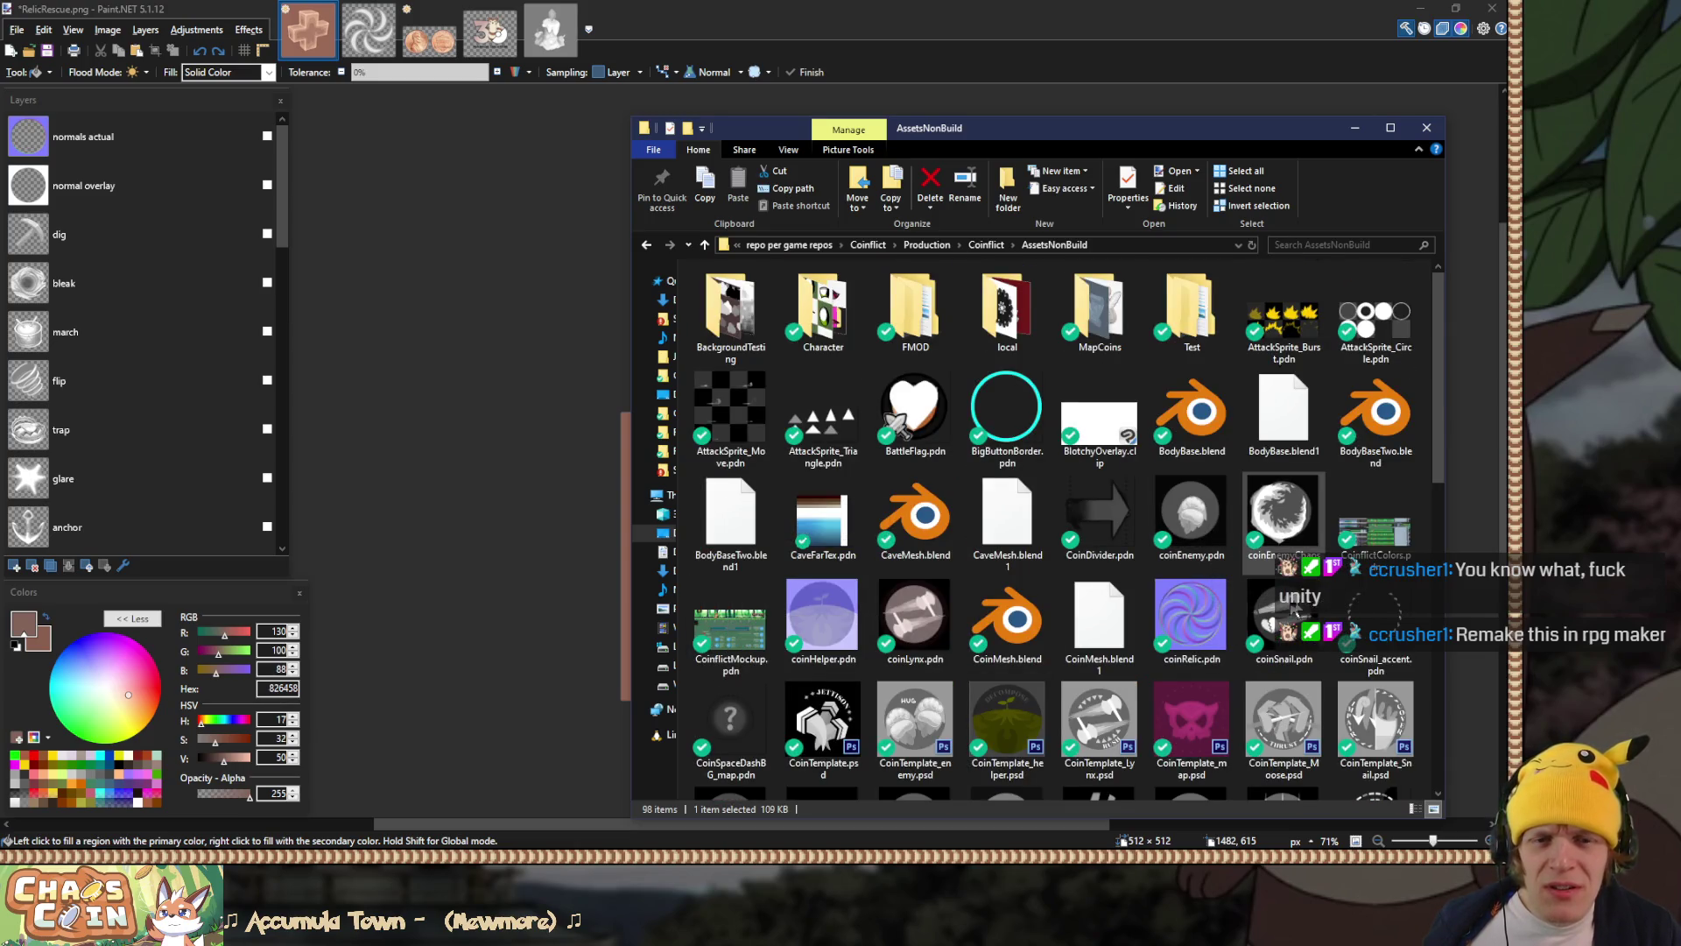
Step: Switch to Details view, autofit the Name column, and open coinHelper.pdn
click(1414, 809)
scroll(863, 550, down, 20)
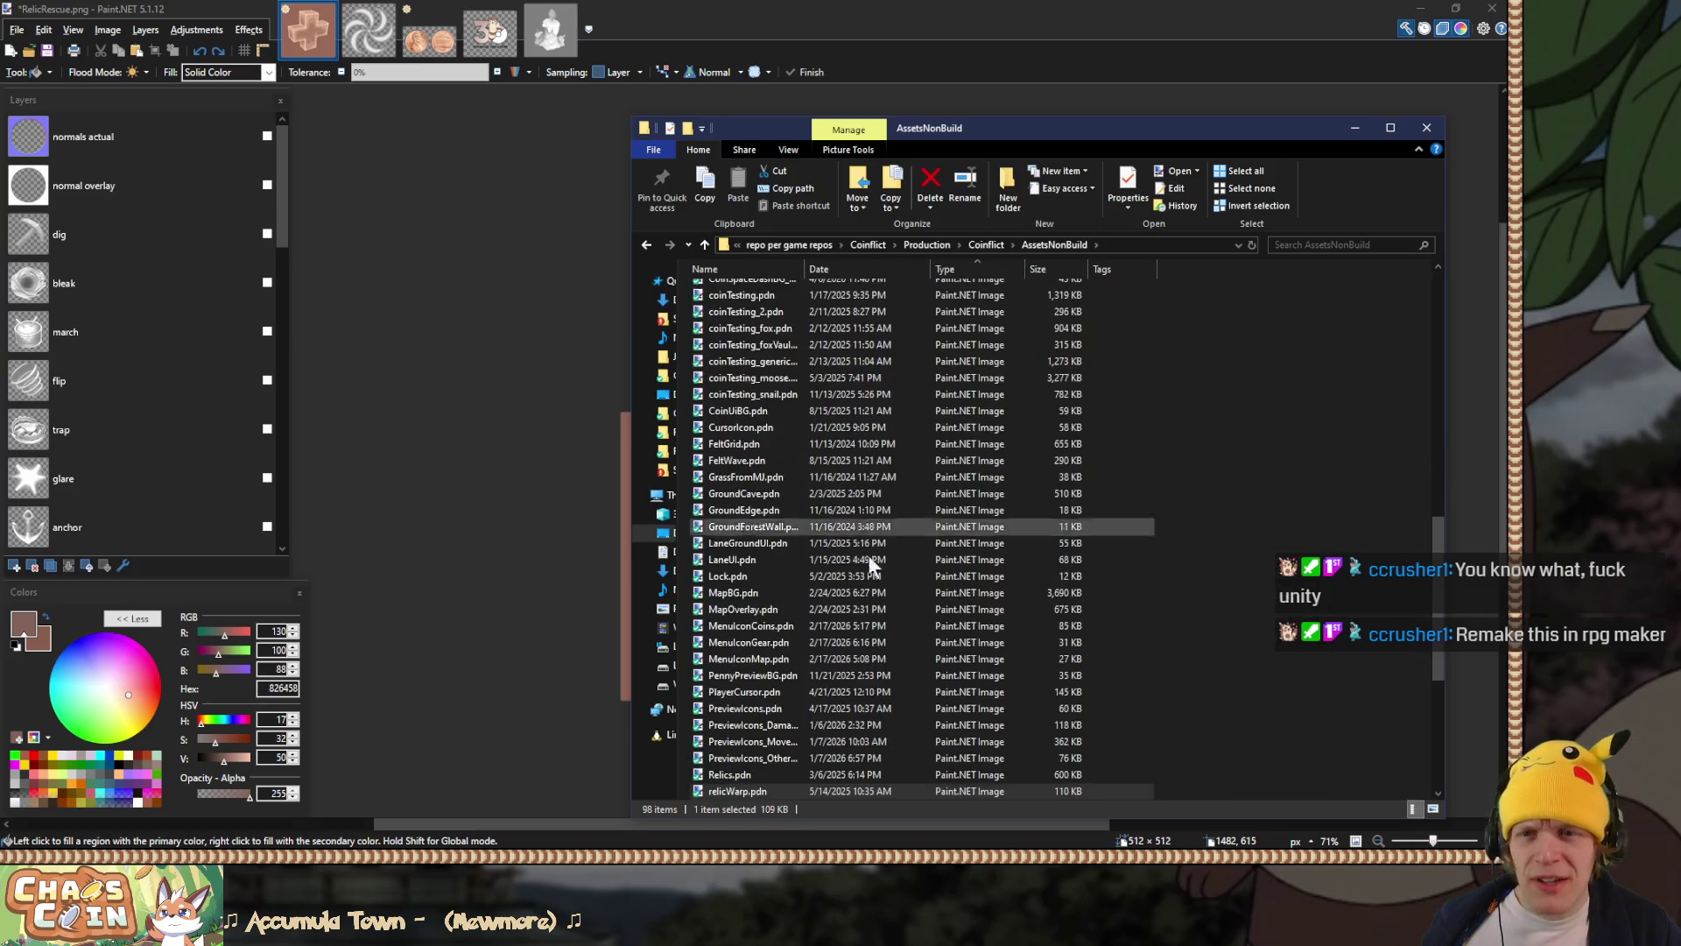
double_click(804, 269)
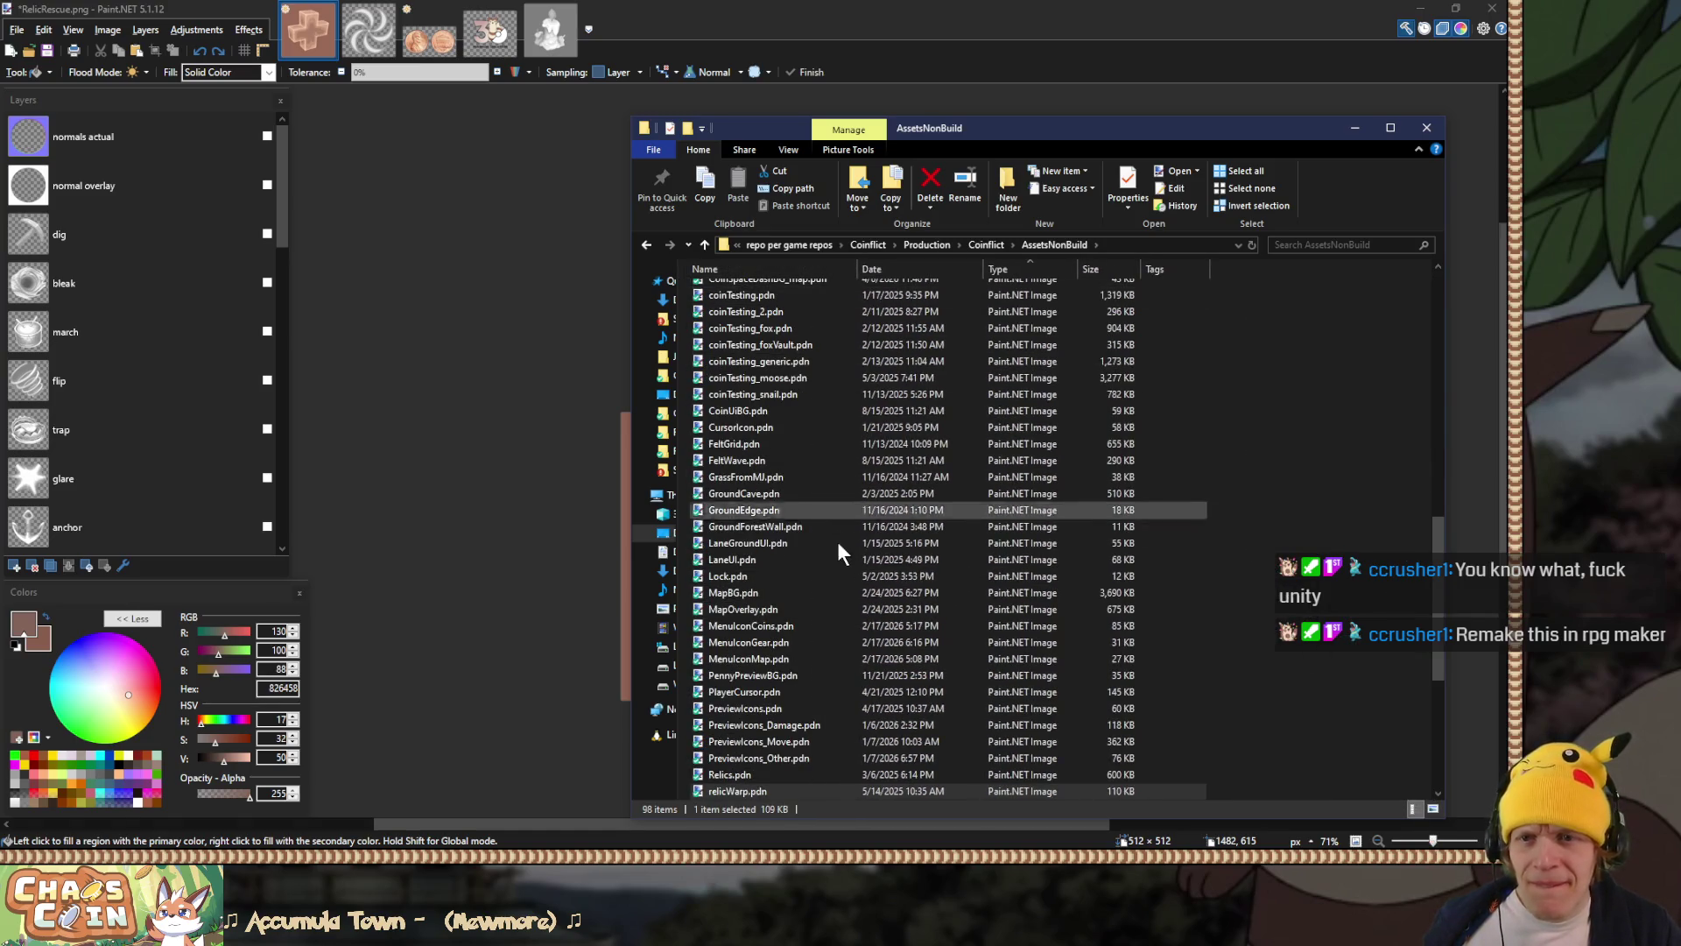
scroll(837, 552, up, 2)
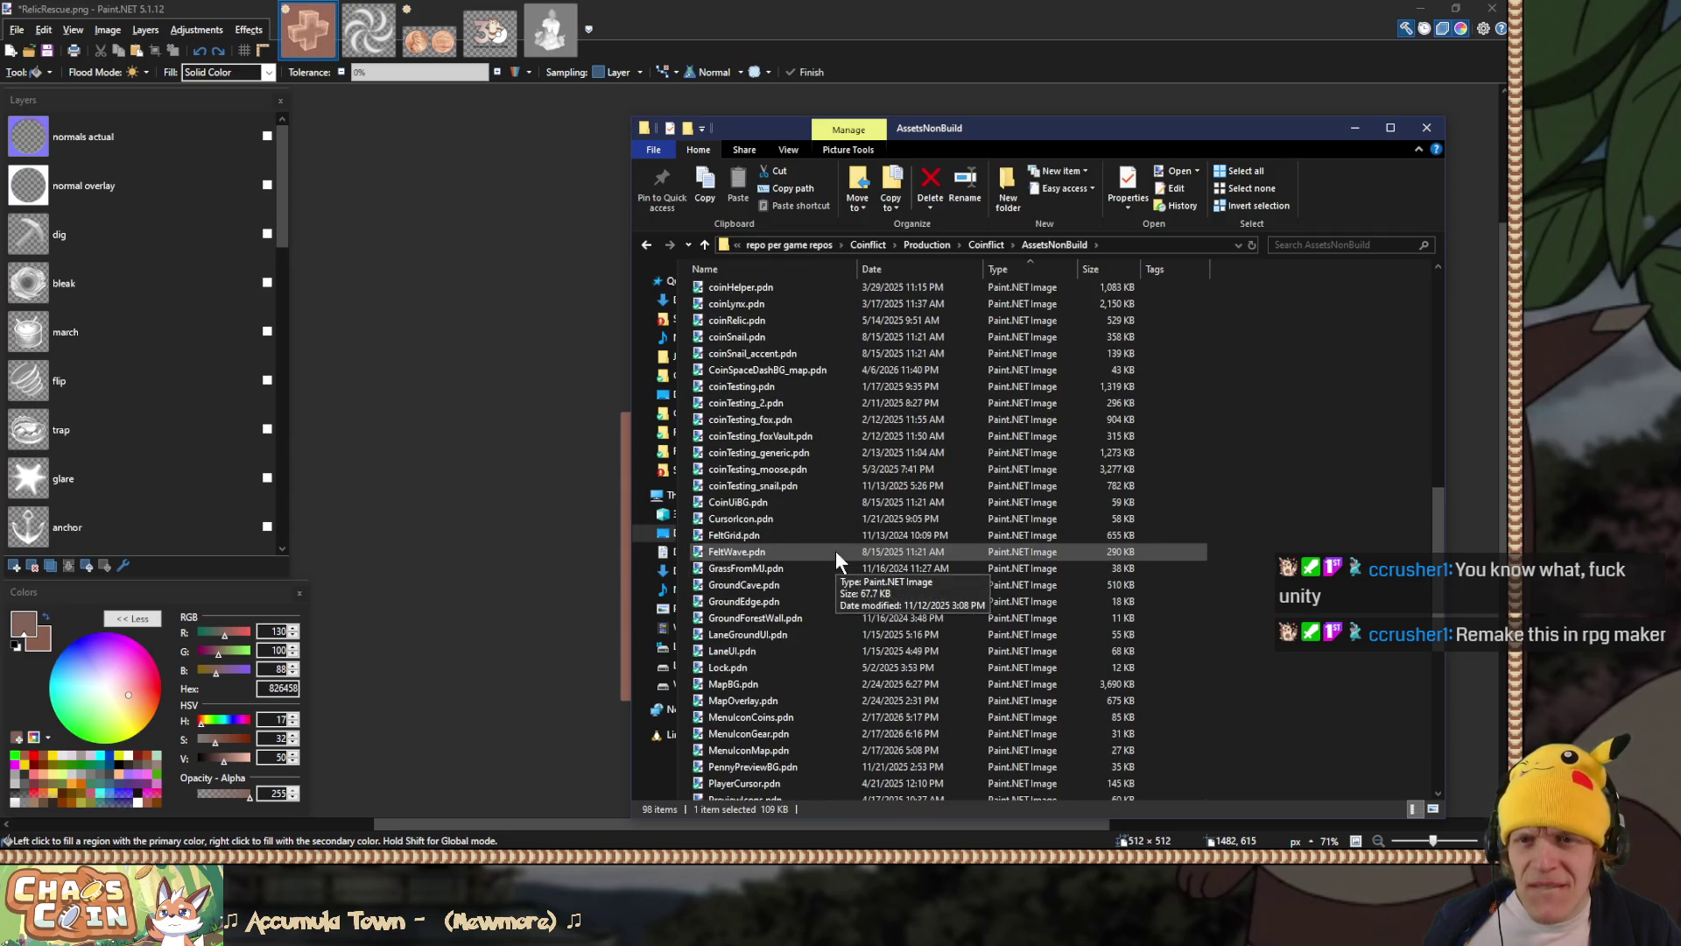
scroll(837, 556, up, 1)
double_click(788, 338)
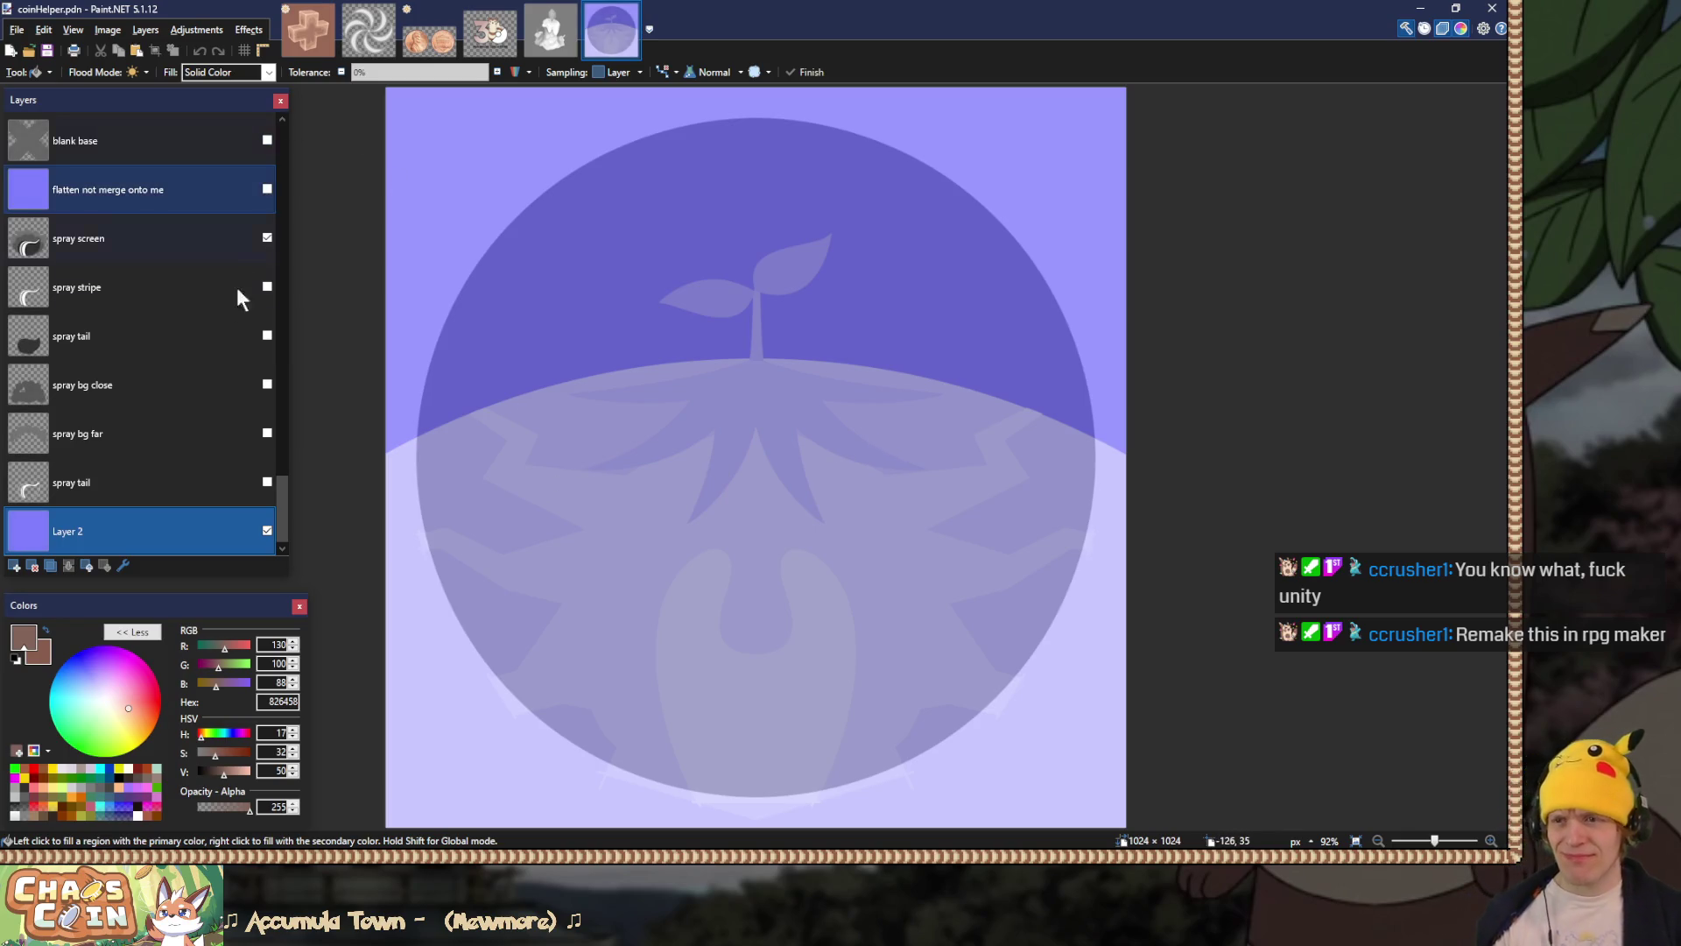
Step: Move to the top of the Layers list and hide the decompose ground layer
mouse_move(277, 484)
mouse_down()
mouse_move(297, 129)
mouse_move(277, 547)
mouse_move(281, 318)
mouse_move(279, 533)
mouse_up()
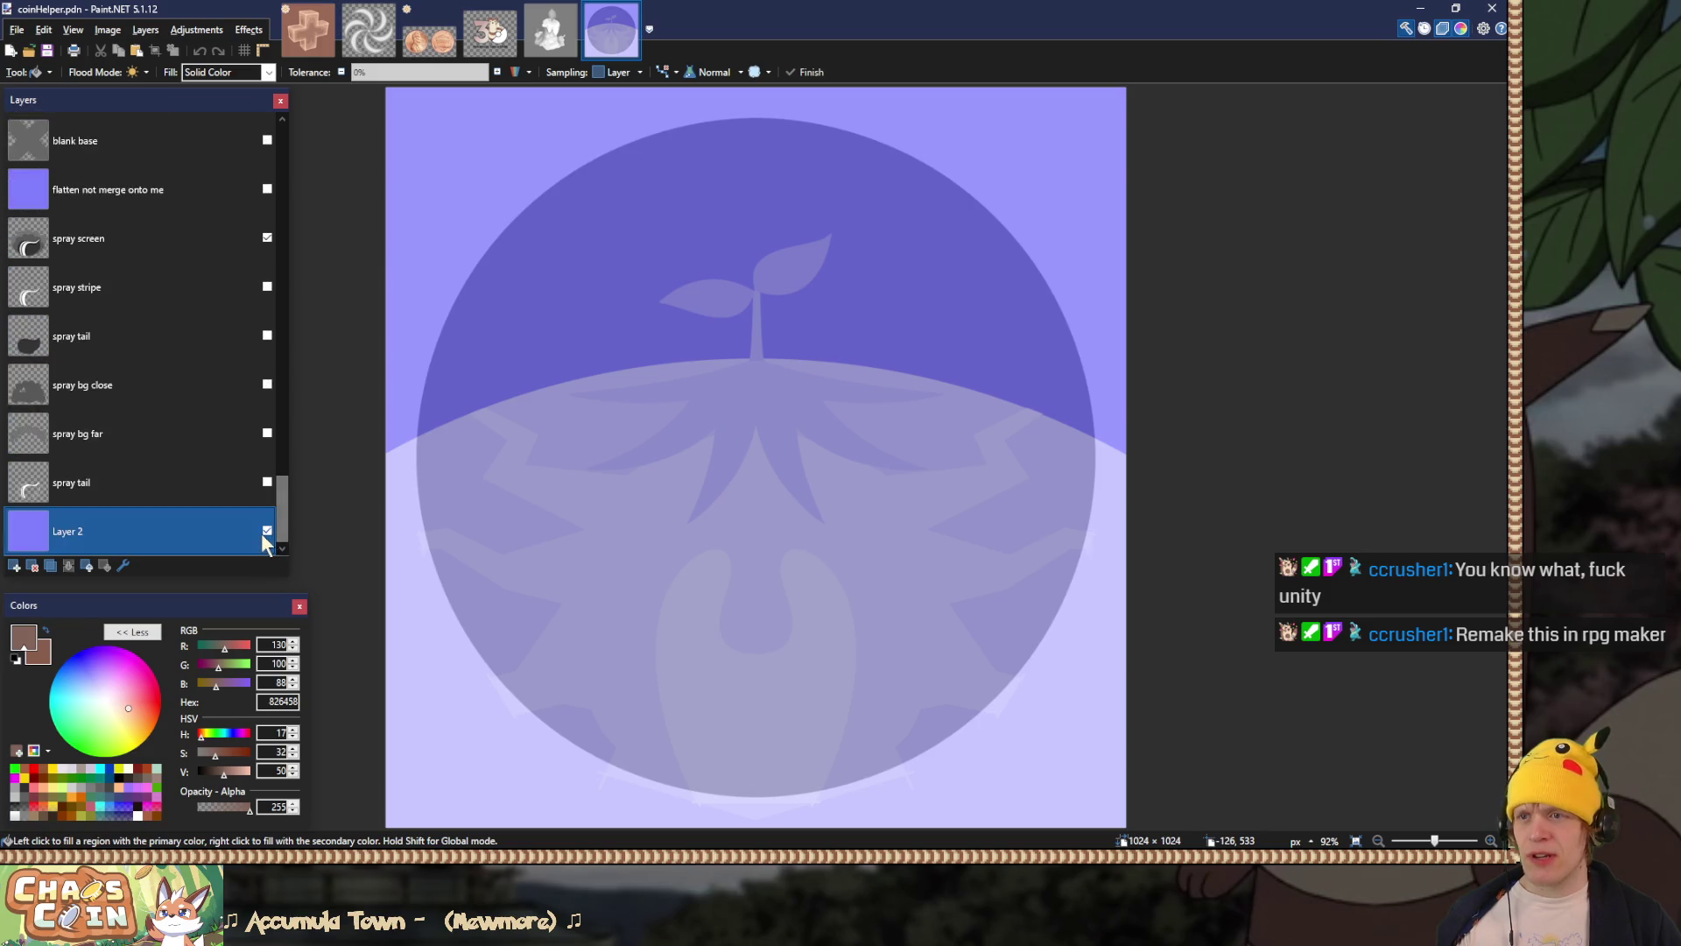
drag(281, 522, 271, 160)
click(268, 186)
click(267, 185)
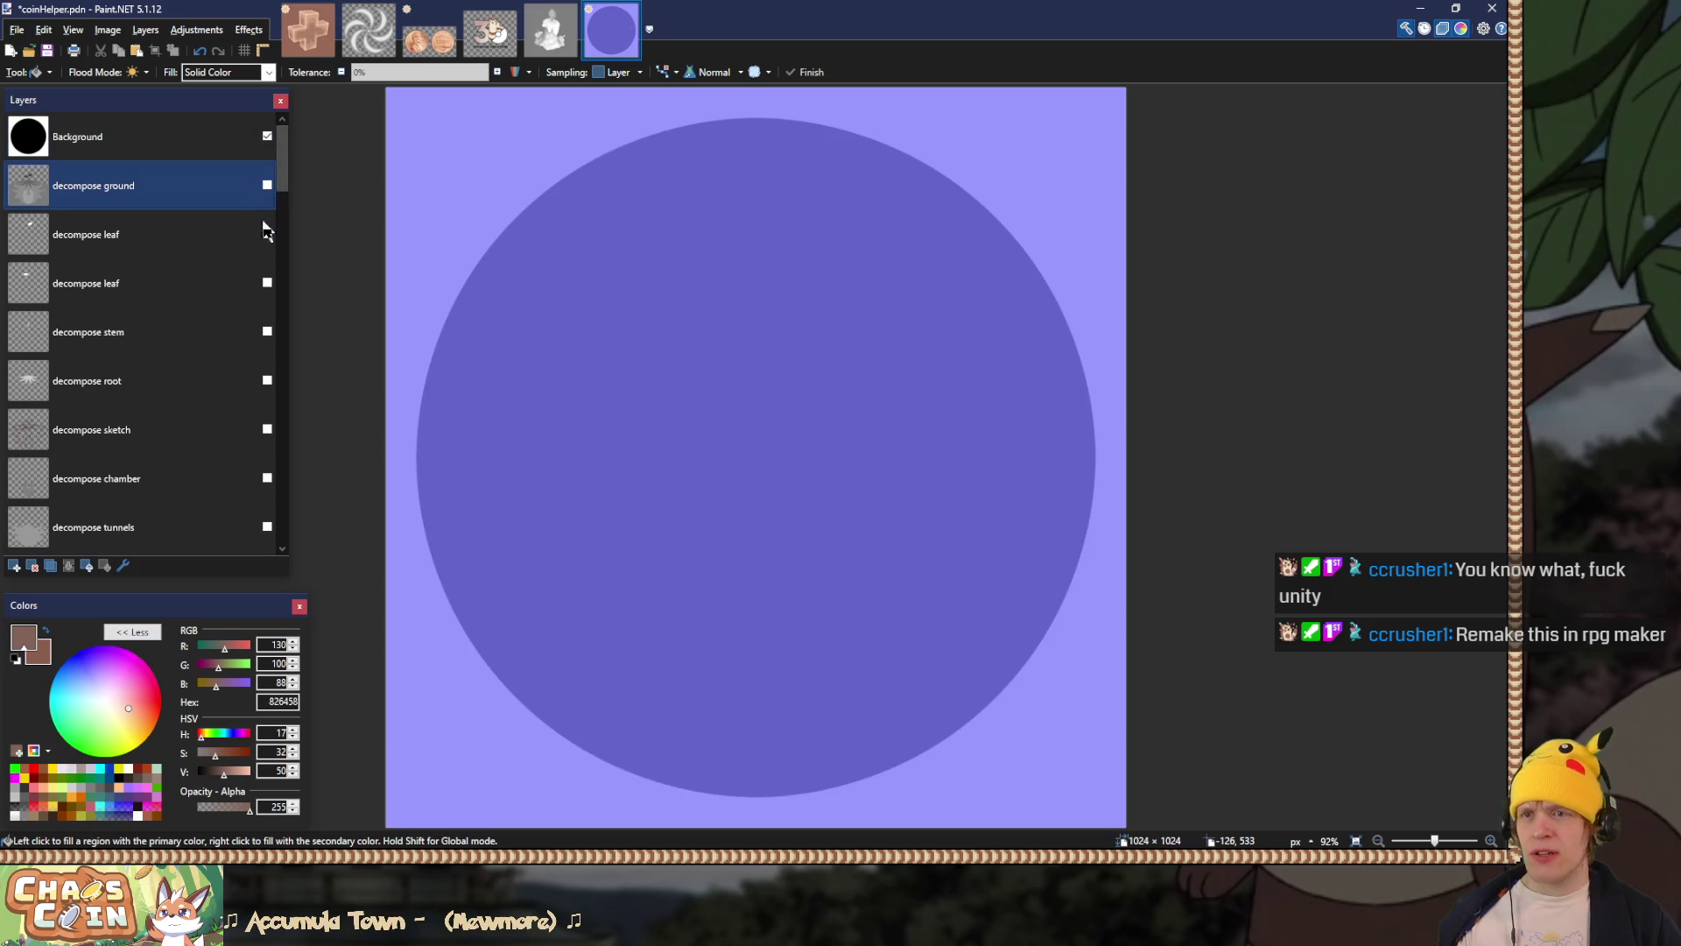
scroll(259, 254, down, 2)
scroll(212, 416, down, 2)
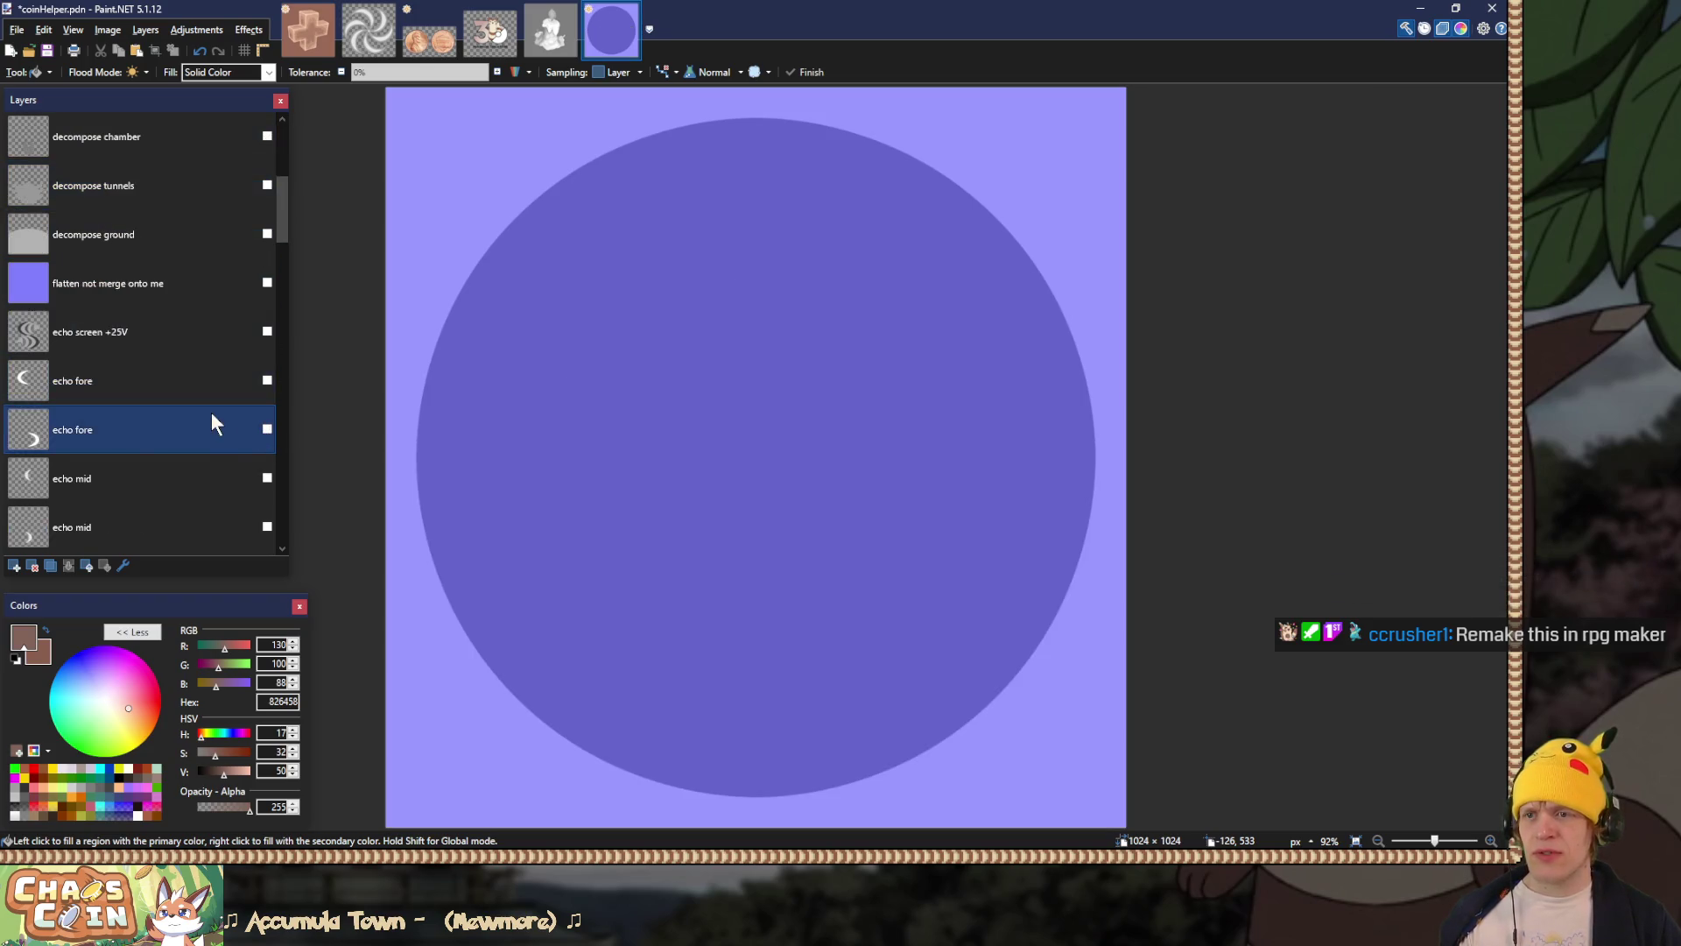
Step: Hide the flatten not merge onto me and echo screen +25V layers, briefly revealing the coin design
click(267, 429)
click(267, 478)
scroll(269, 482, down, 1)
scroll(266, 433, down, 2)
click(267, 429)
click(267, 429)
scroll(265, 434, down, 5)
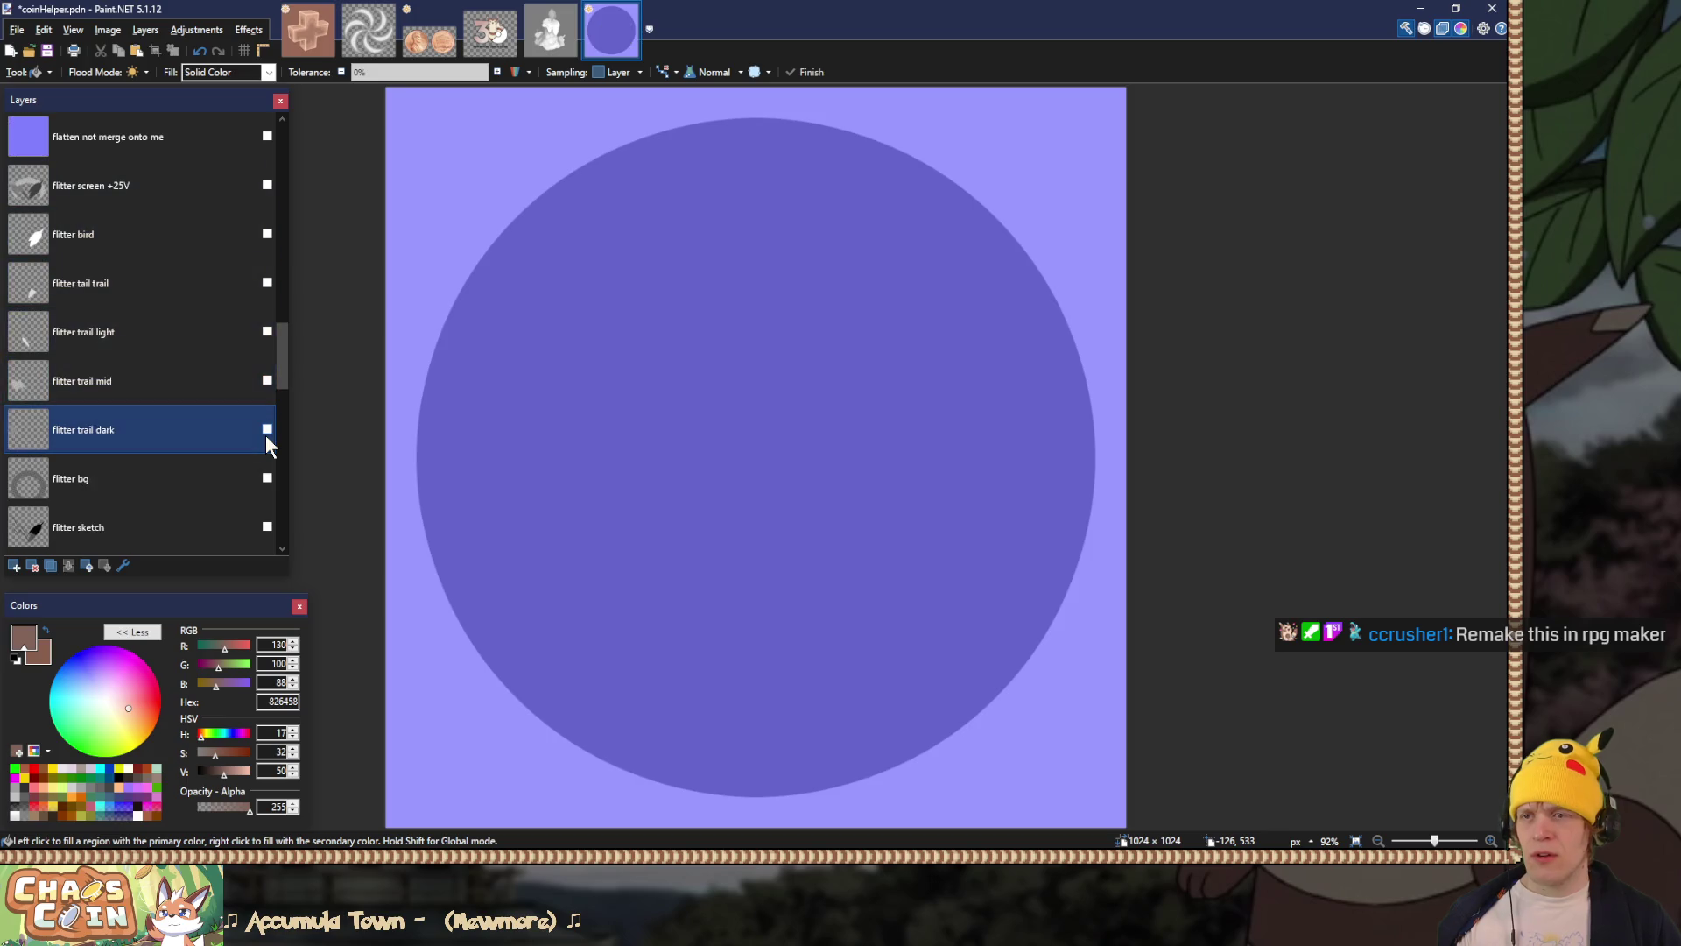
scroll(265, 434, down, 2)
Step: Reveal the deer design, hide deer screen, turn on blank base, and hide the first flatten overlay
click(267, 429)
click(267, 429)
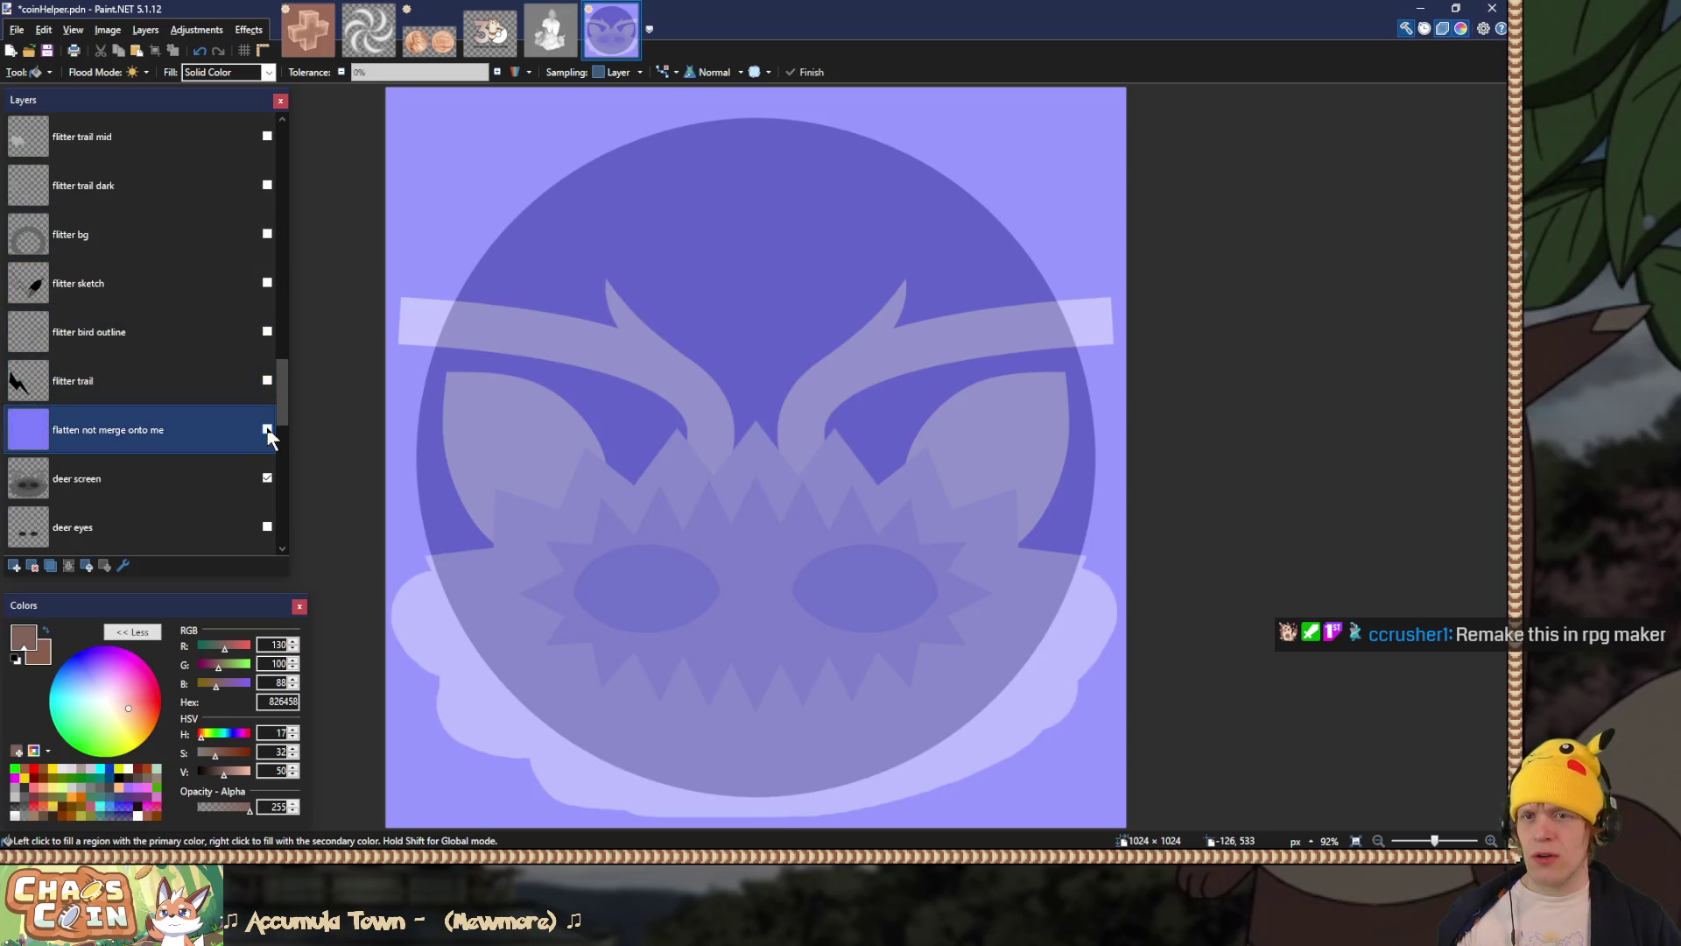
scroll(268, 433, down, 1)
click(267, 429)
scroll(267, 435, down, 2)
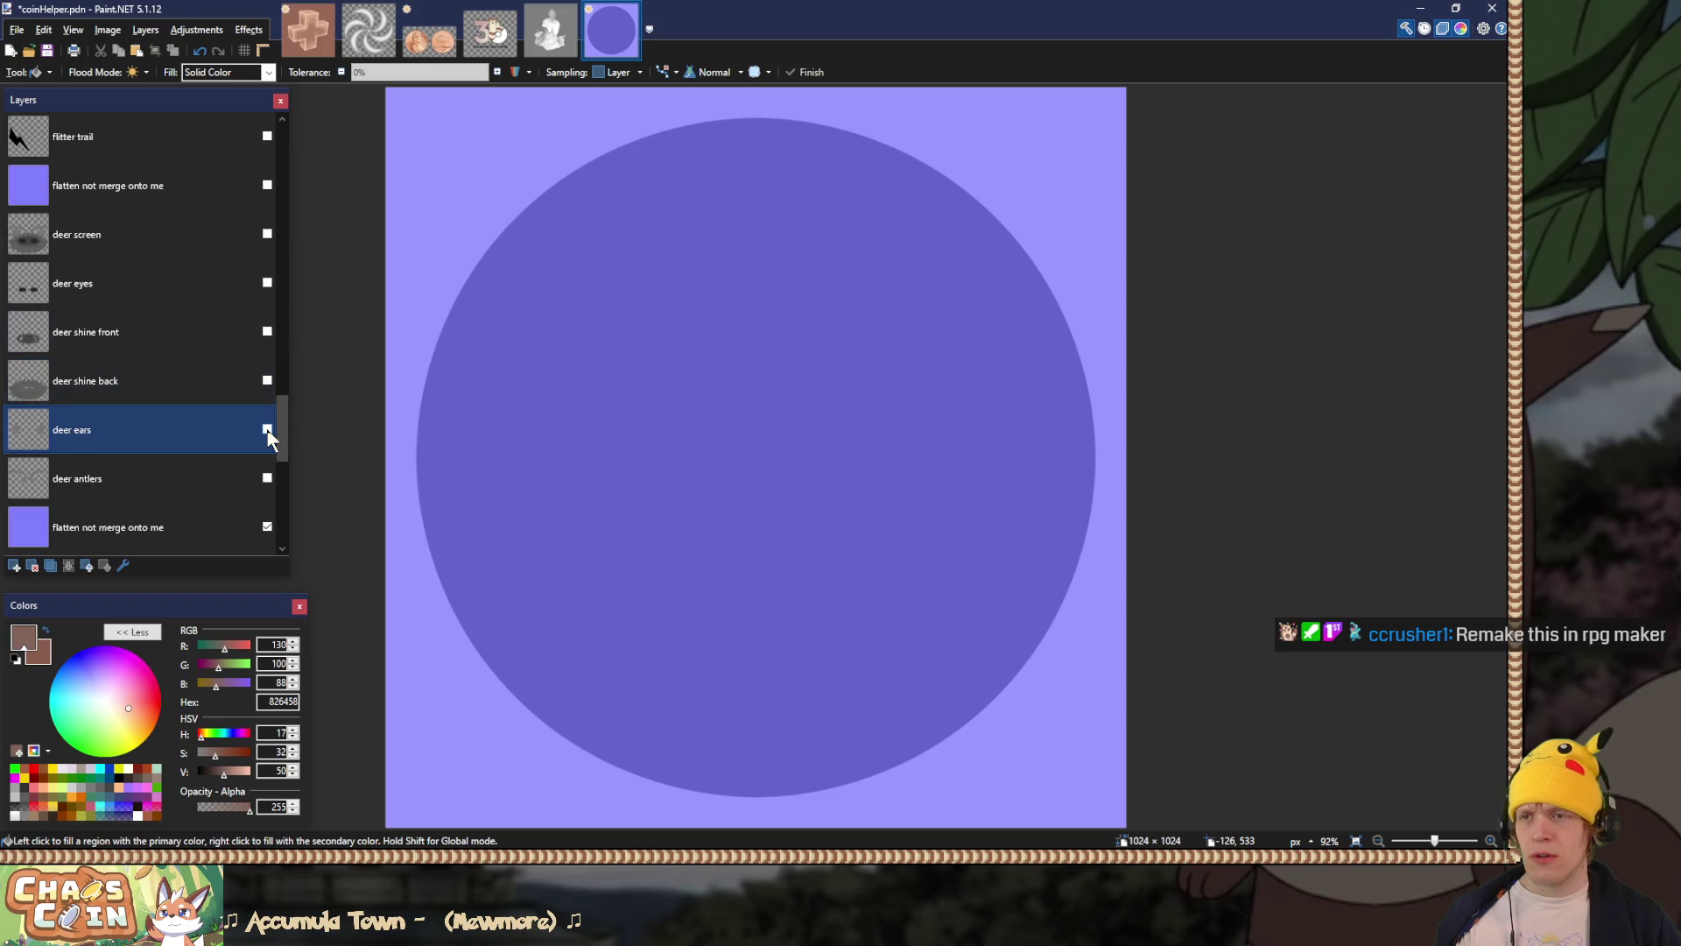
click(267, 429)
click(268, 381)
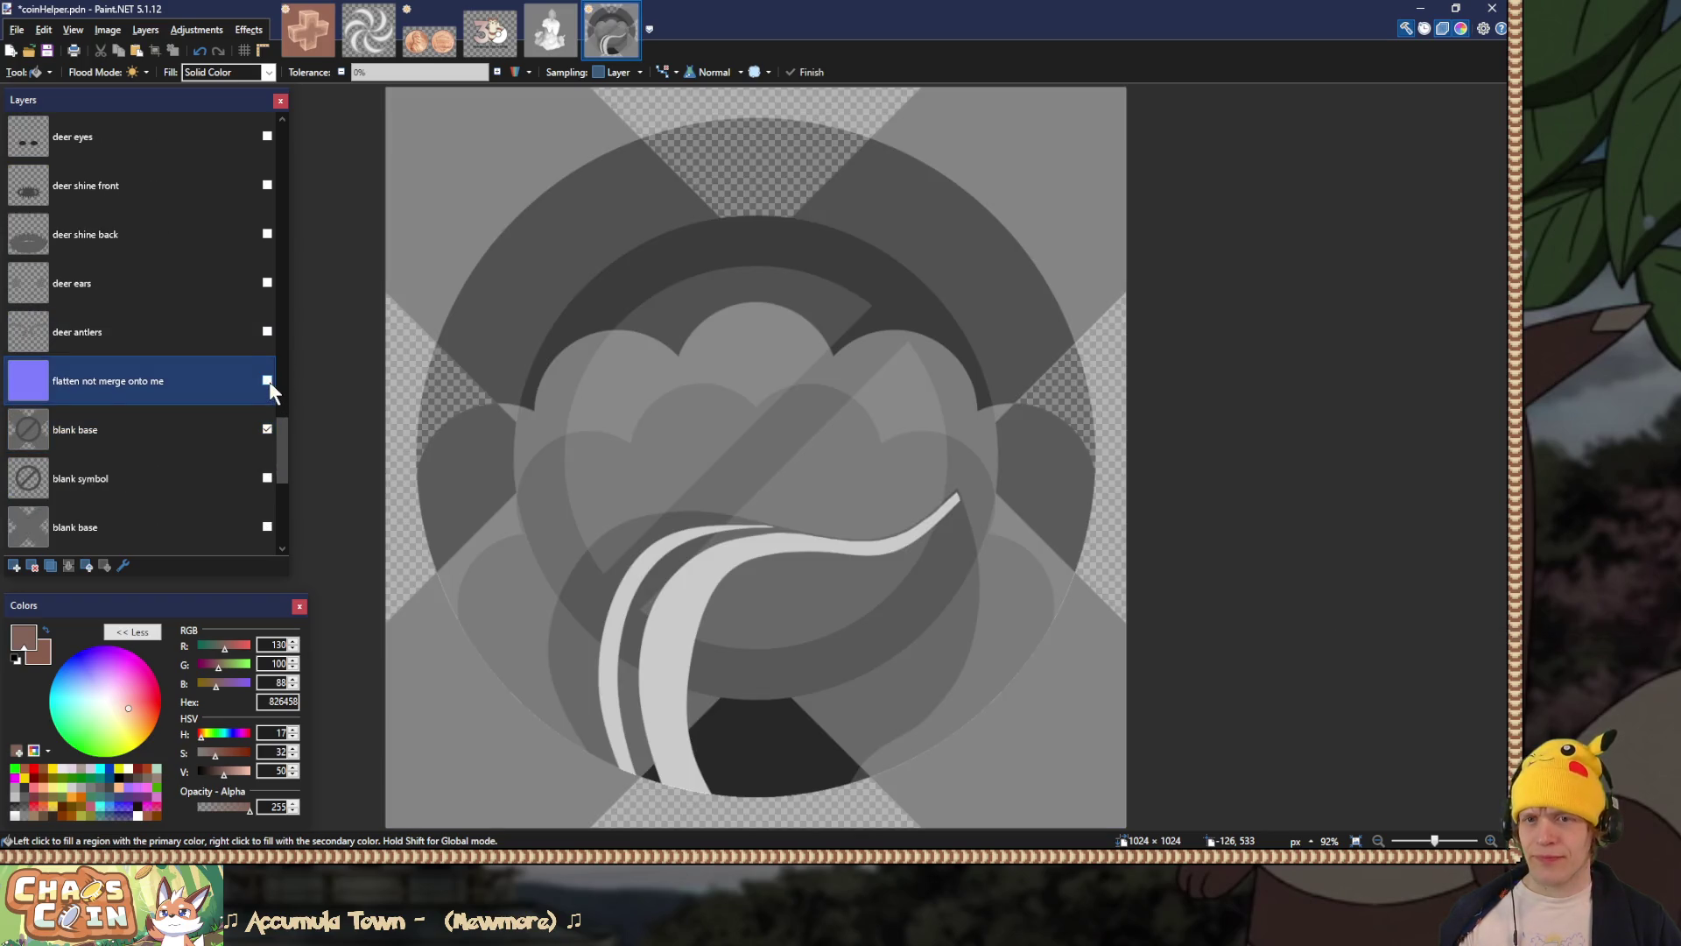
scroll(269, 386, down, 1)
Step: Show the second flatten not merge onto me overlay and hide the spray screen layer
click(267, 429)
click(268, 429)
click(267, 479)
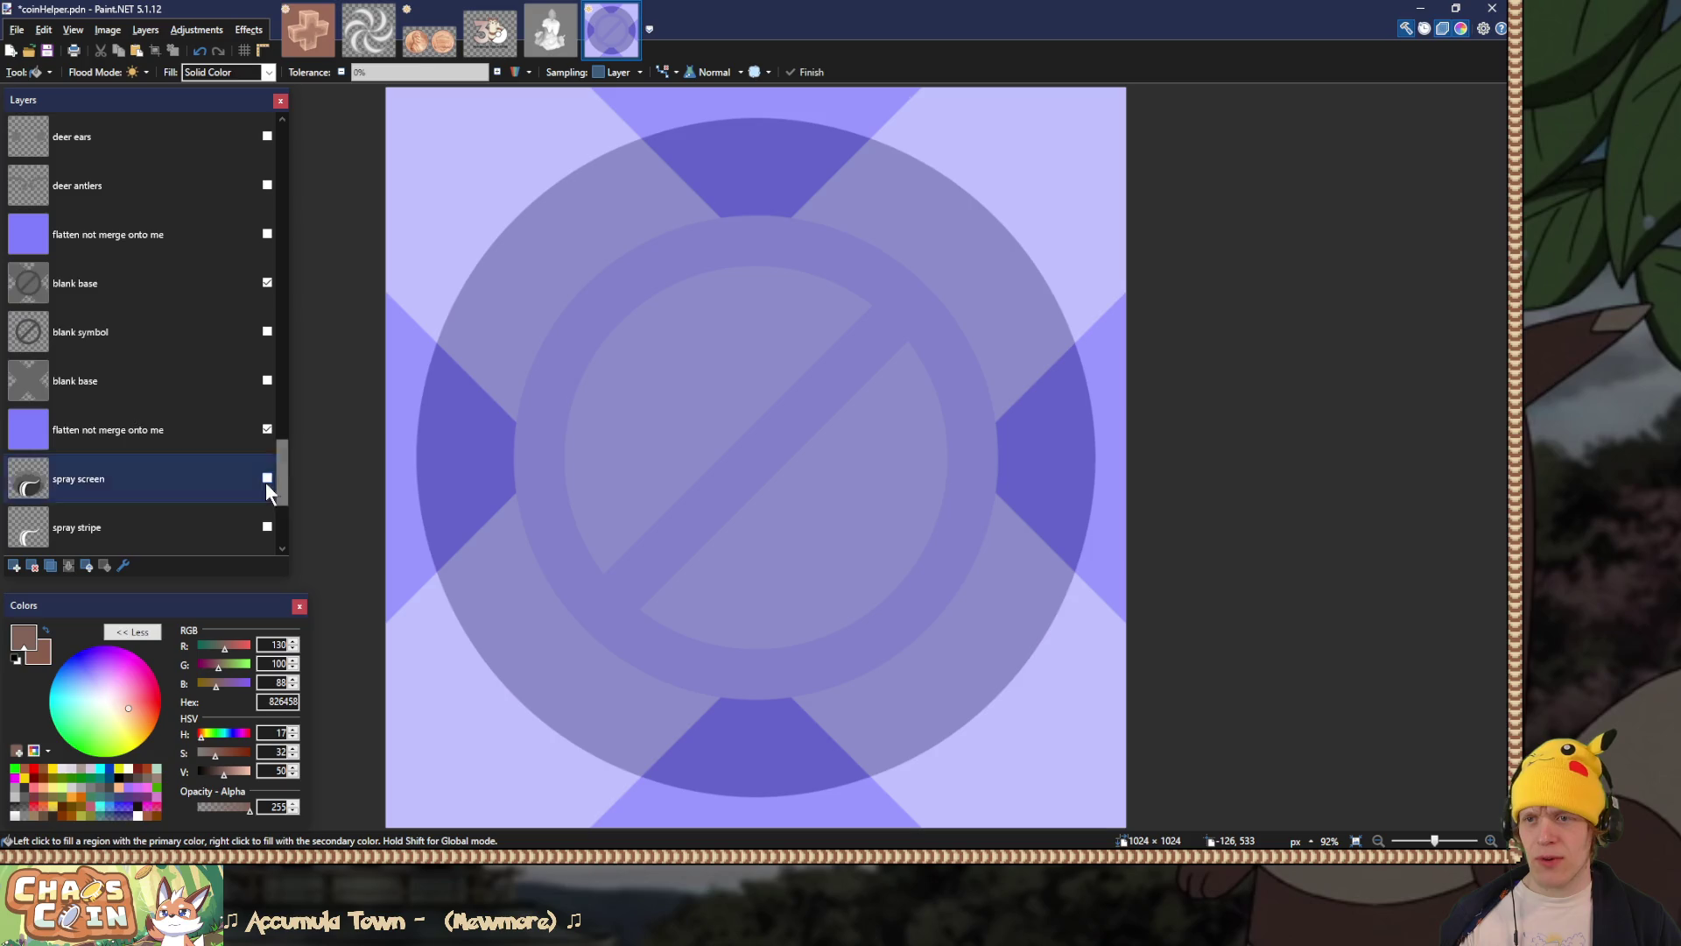
scroll(265, 481, down, 5)
scroll(254, 505, up, 3)
click(250, 491)
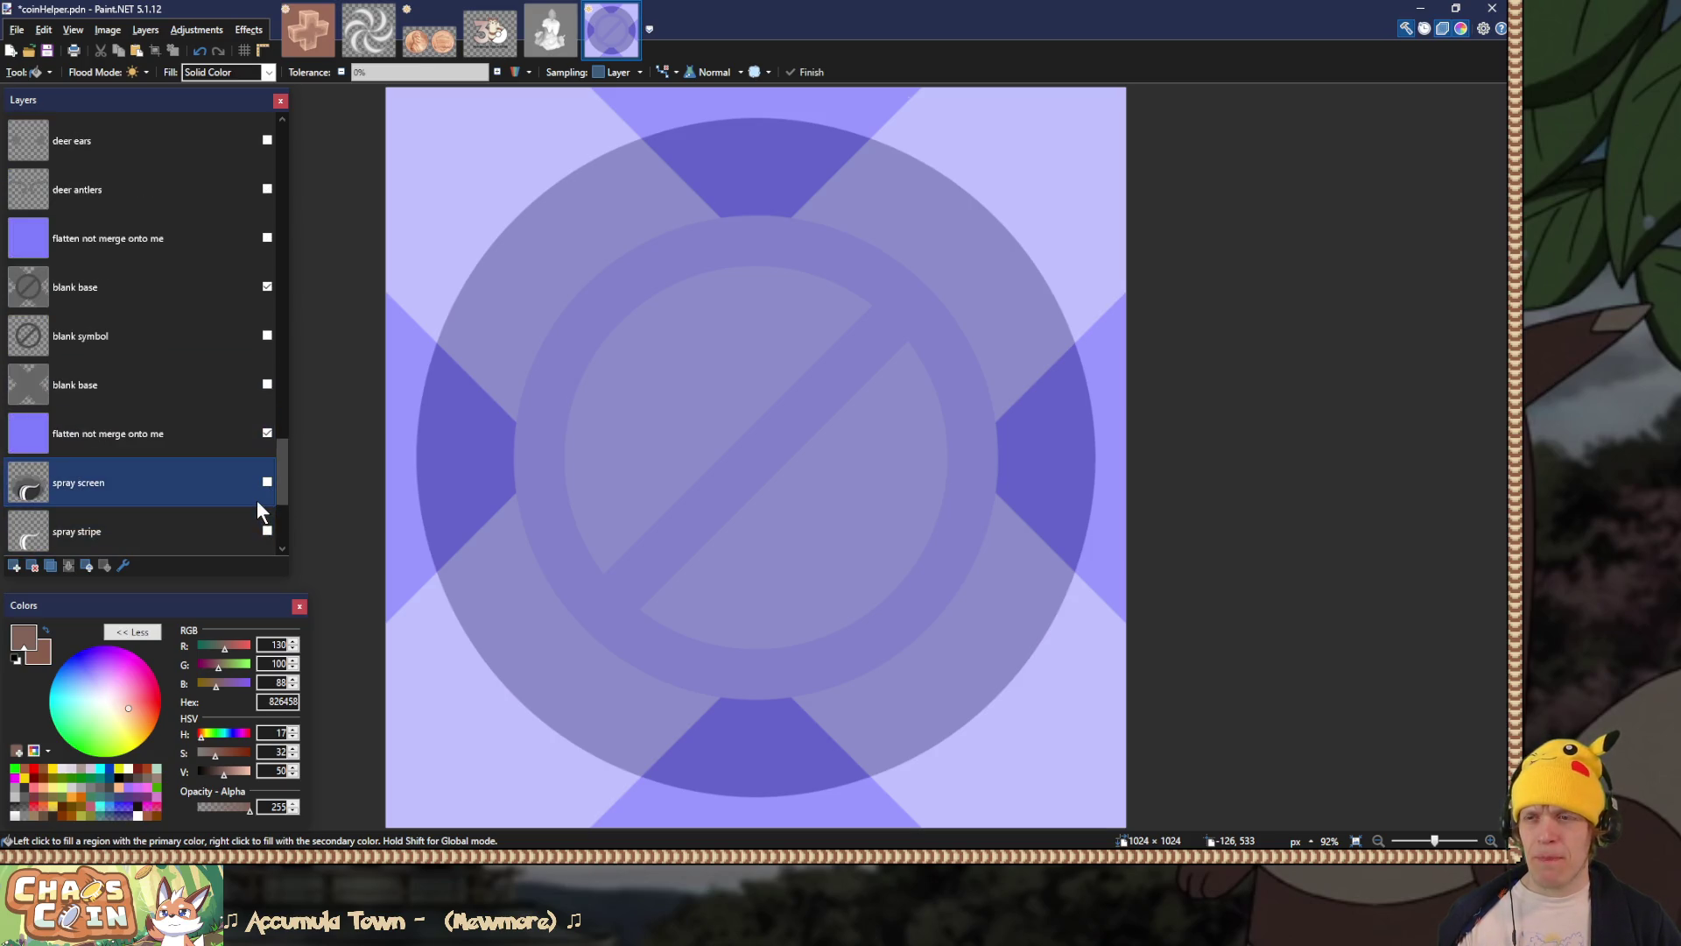
click(235, 429)
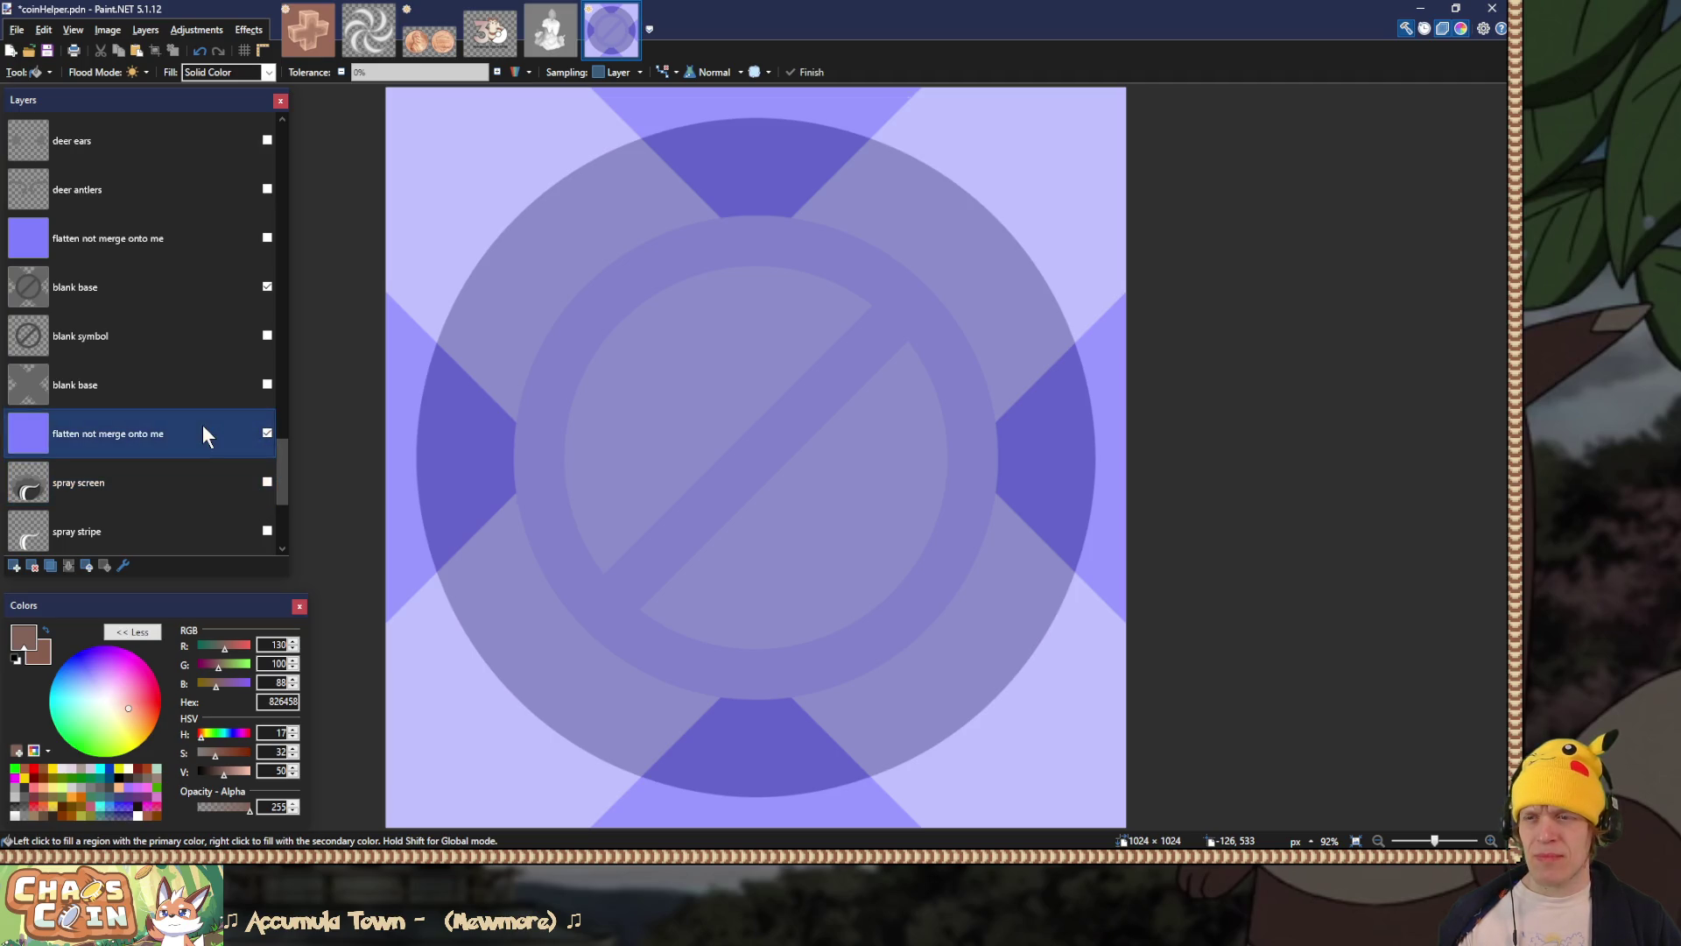
Step: Compare blank symbol against blank base, keep blank base visible, and open then close its Layer Properties
click(267, 286)
click(267, 335)
click(267, 335)
click(245, 280)
click(267, 287)
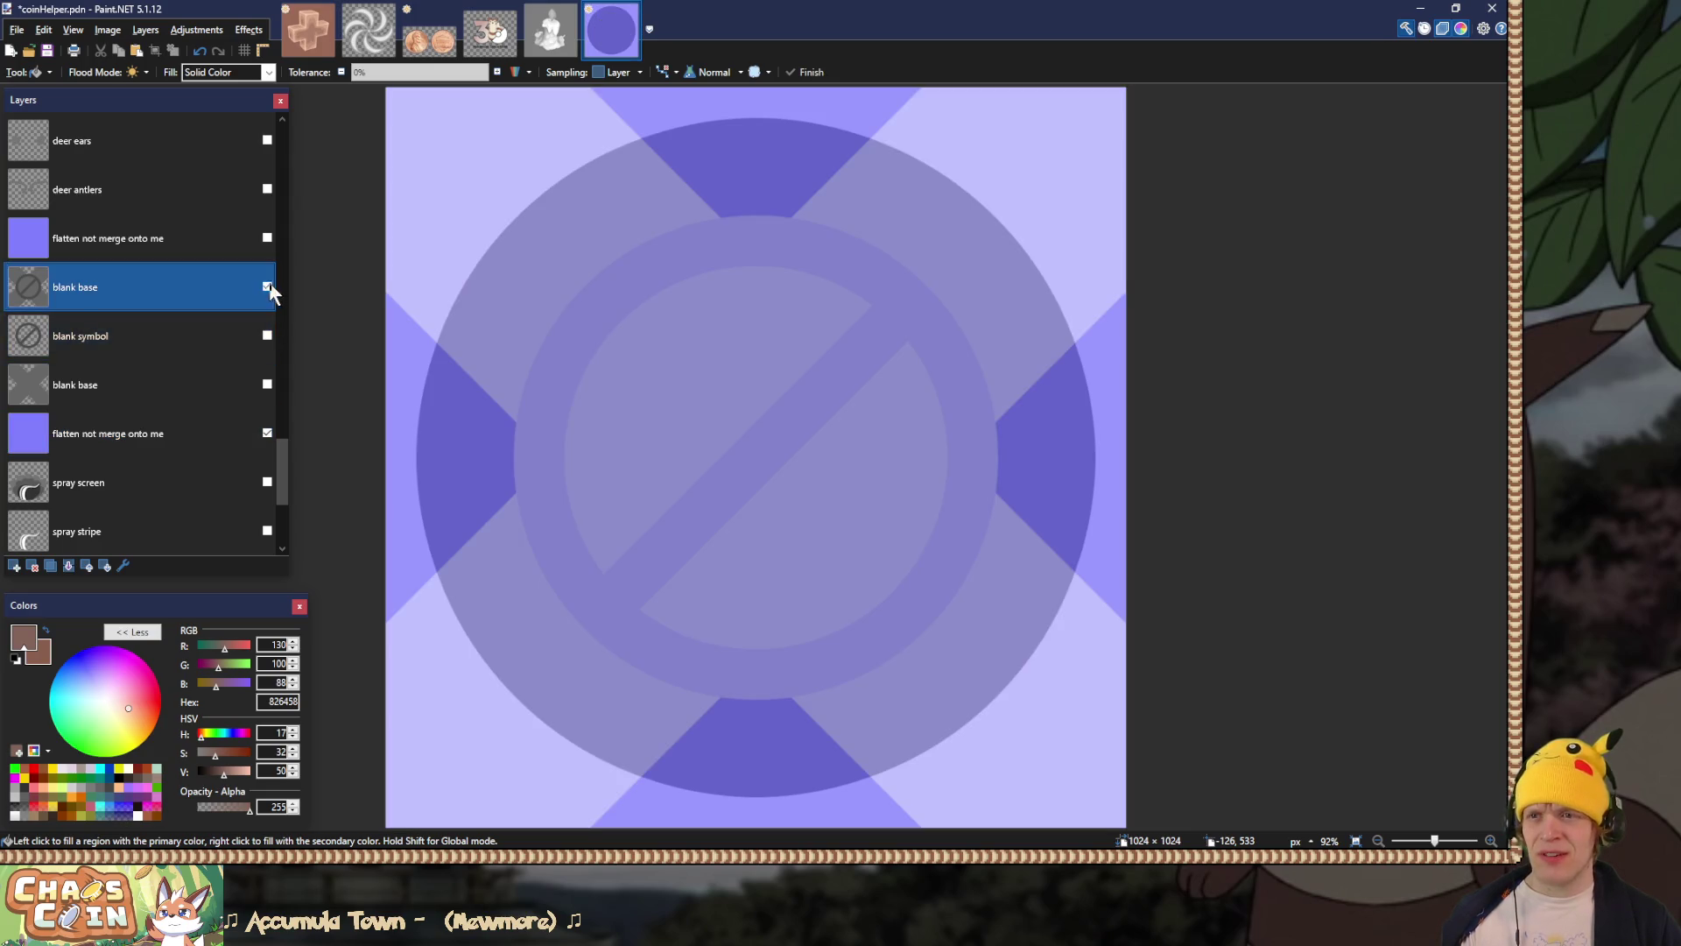
double_click(203, 287)
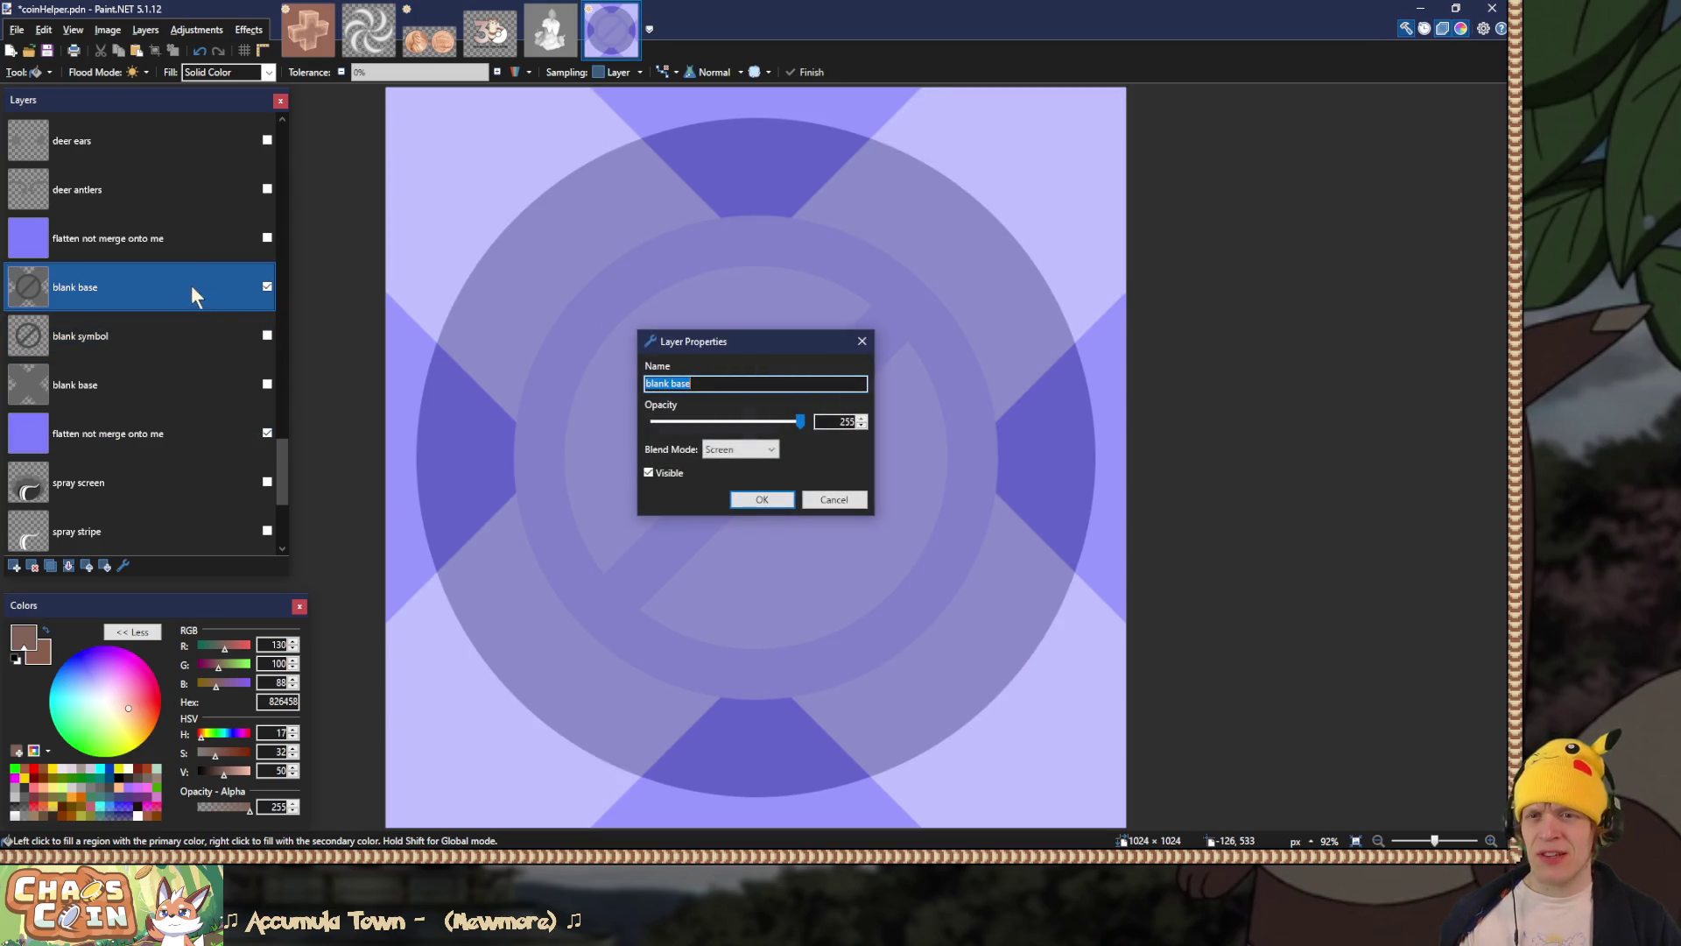
key(Return)
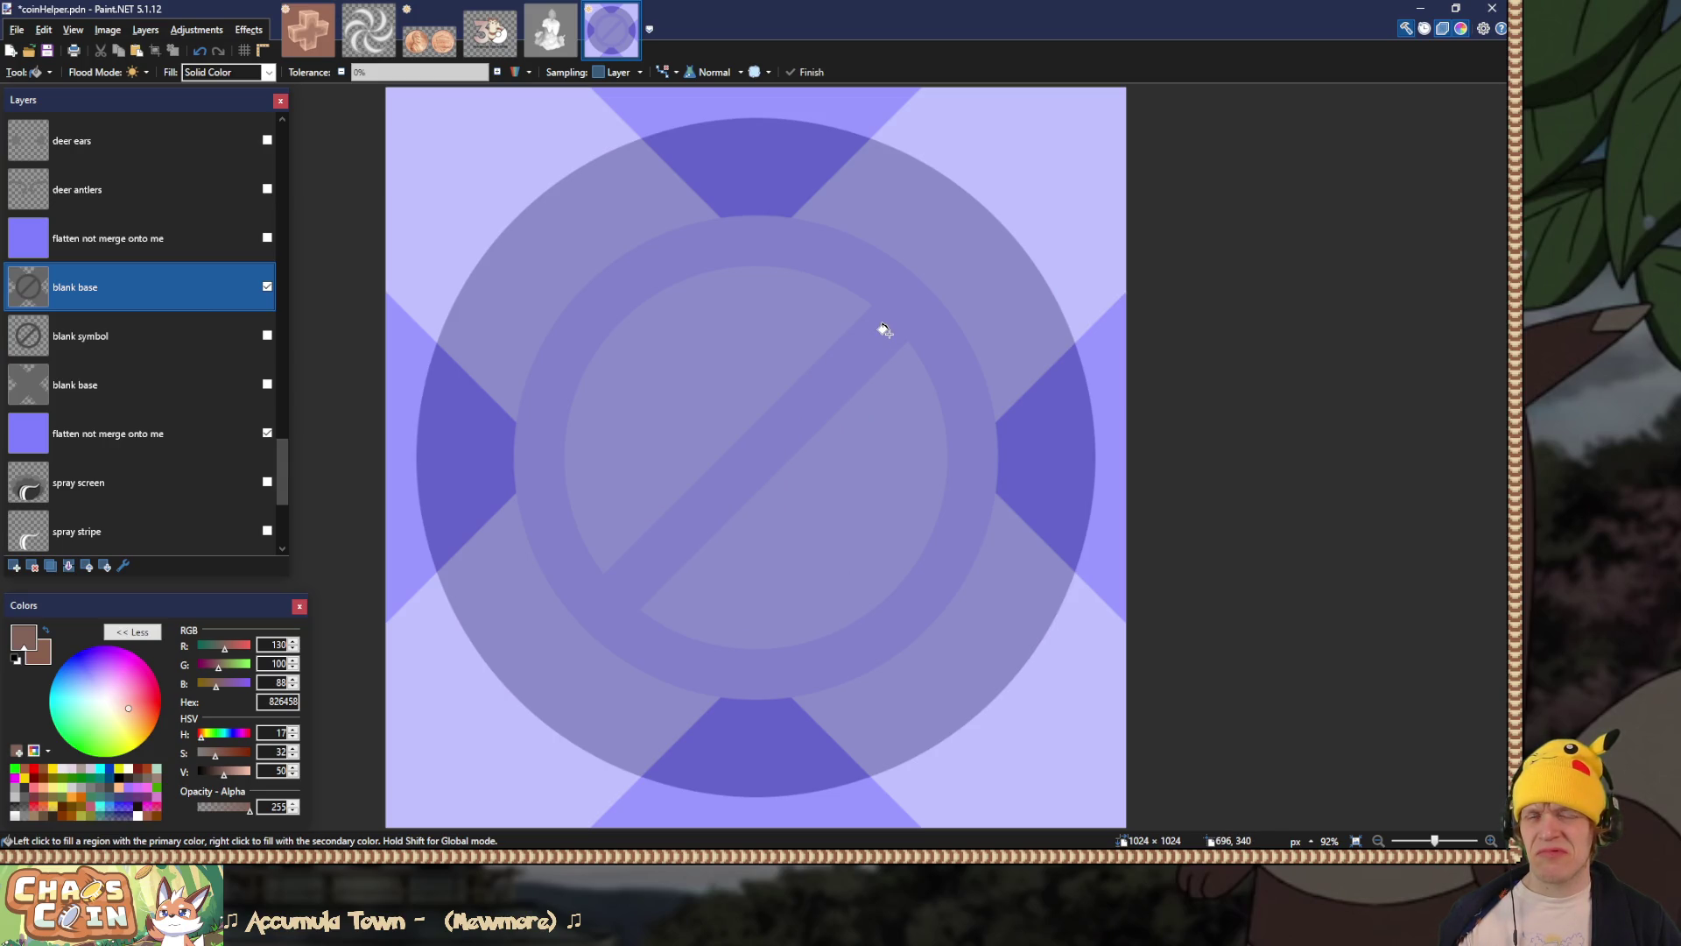
key(s)
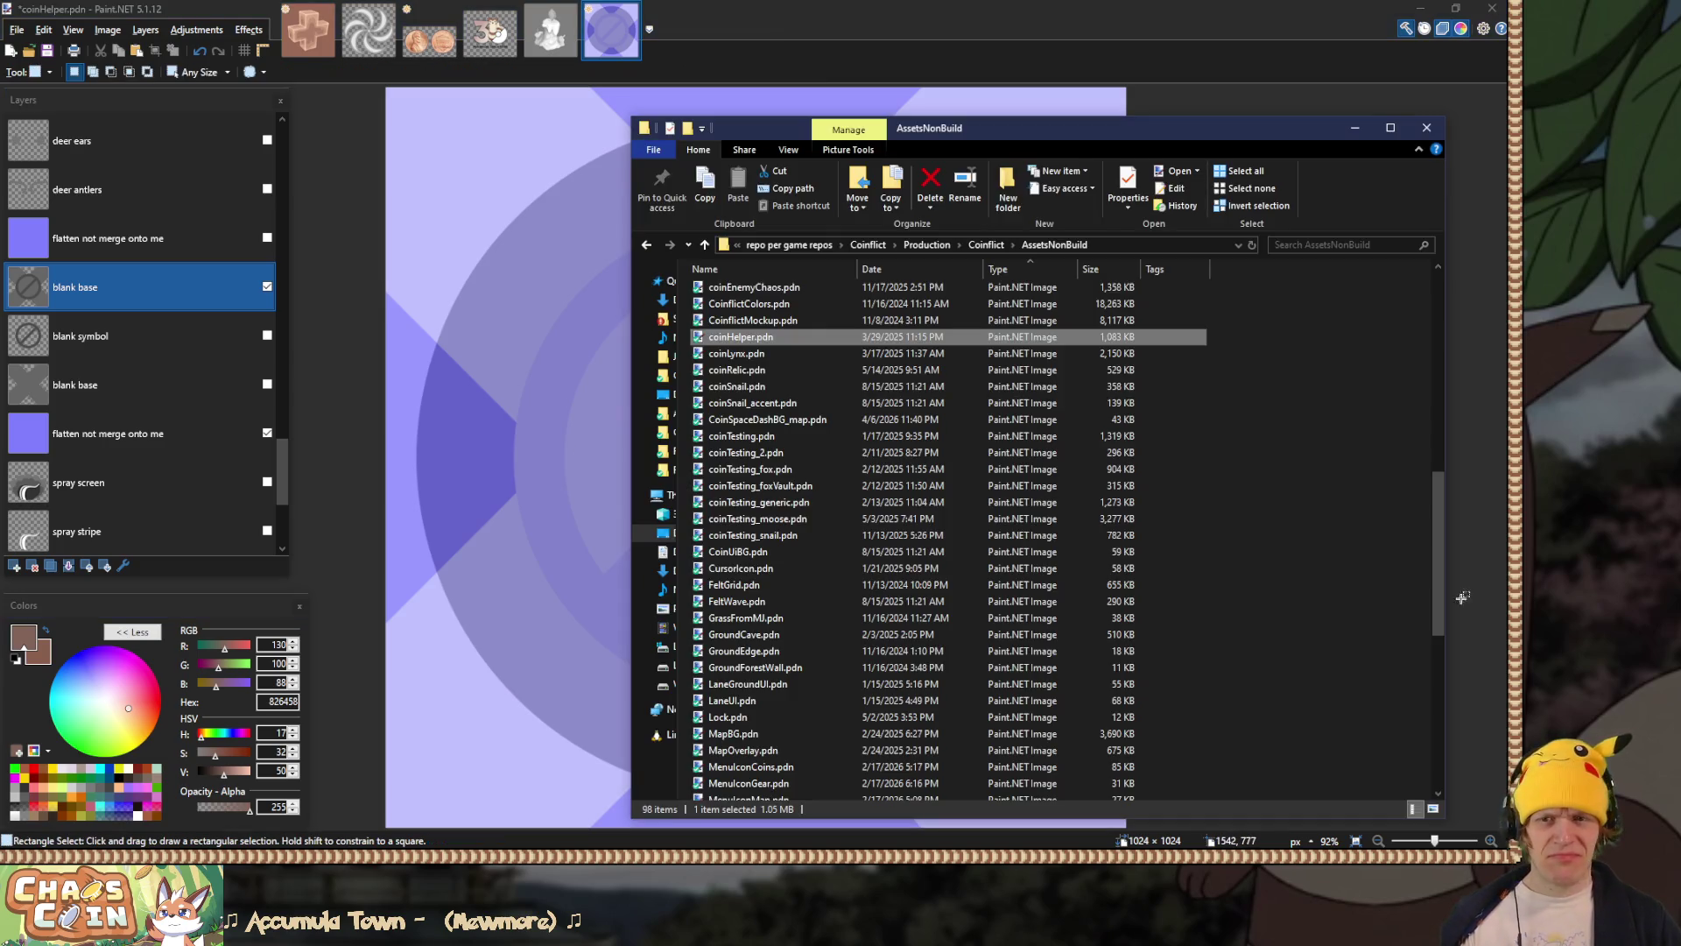
Step: Browse to Coinflict > Assets > Coin > Player > Helper
click(989, 240)
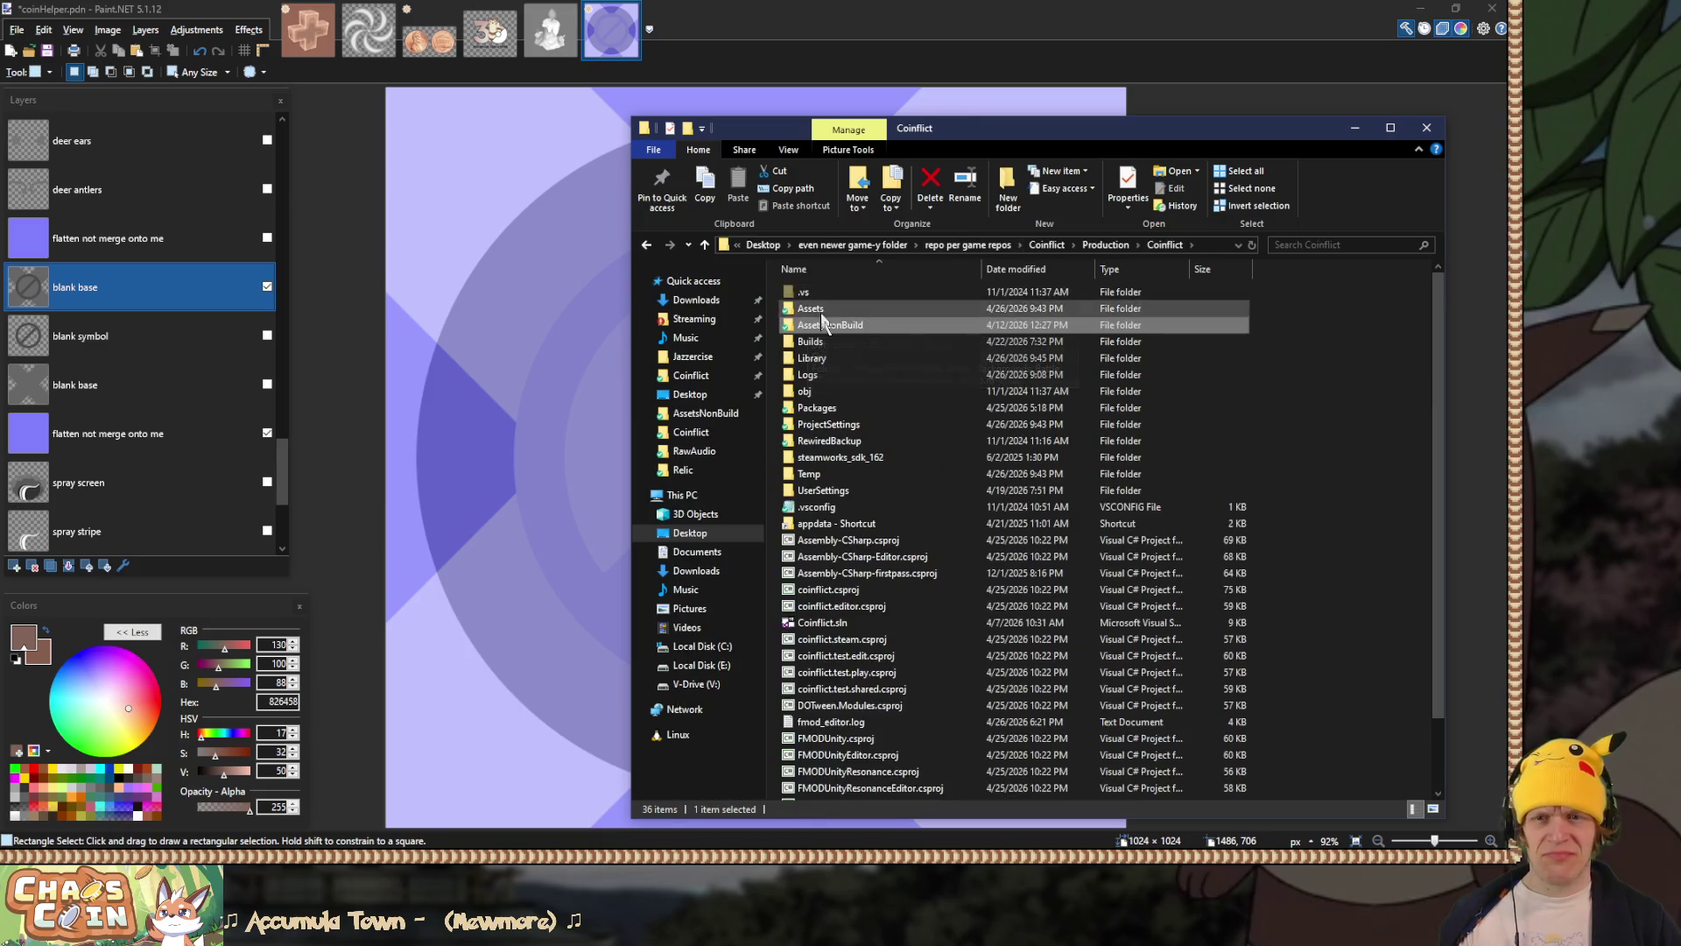
double_click(821, 312)
double_click(825, 391)
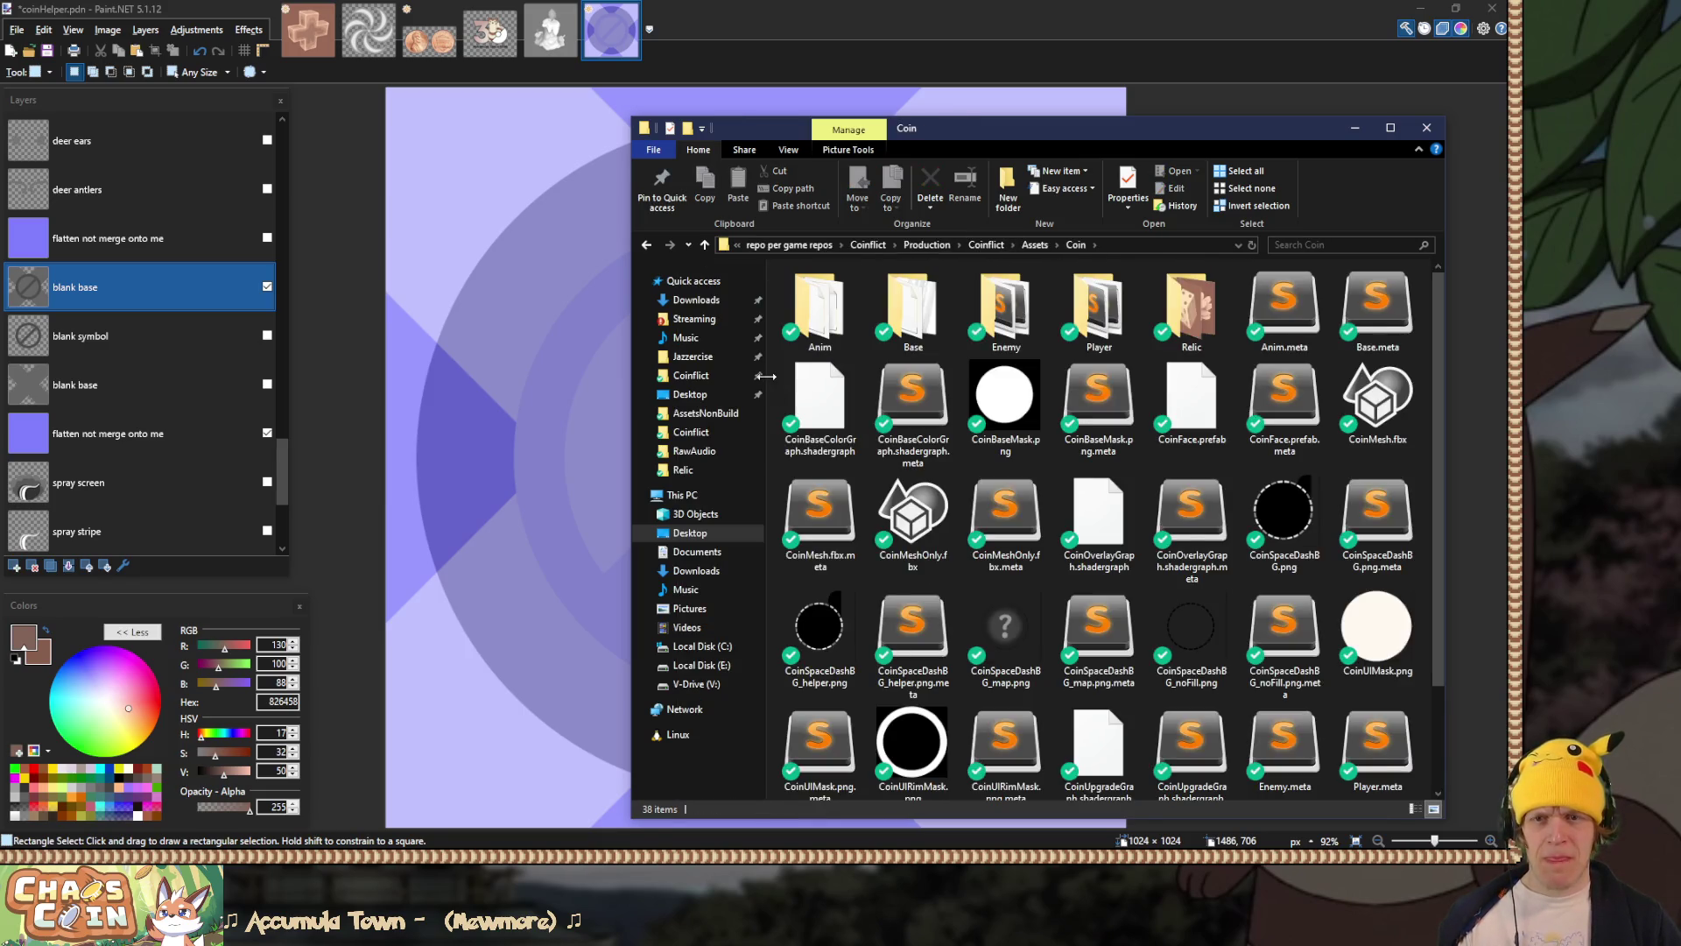
drag(766, 377, 679, 378)
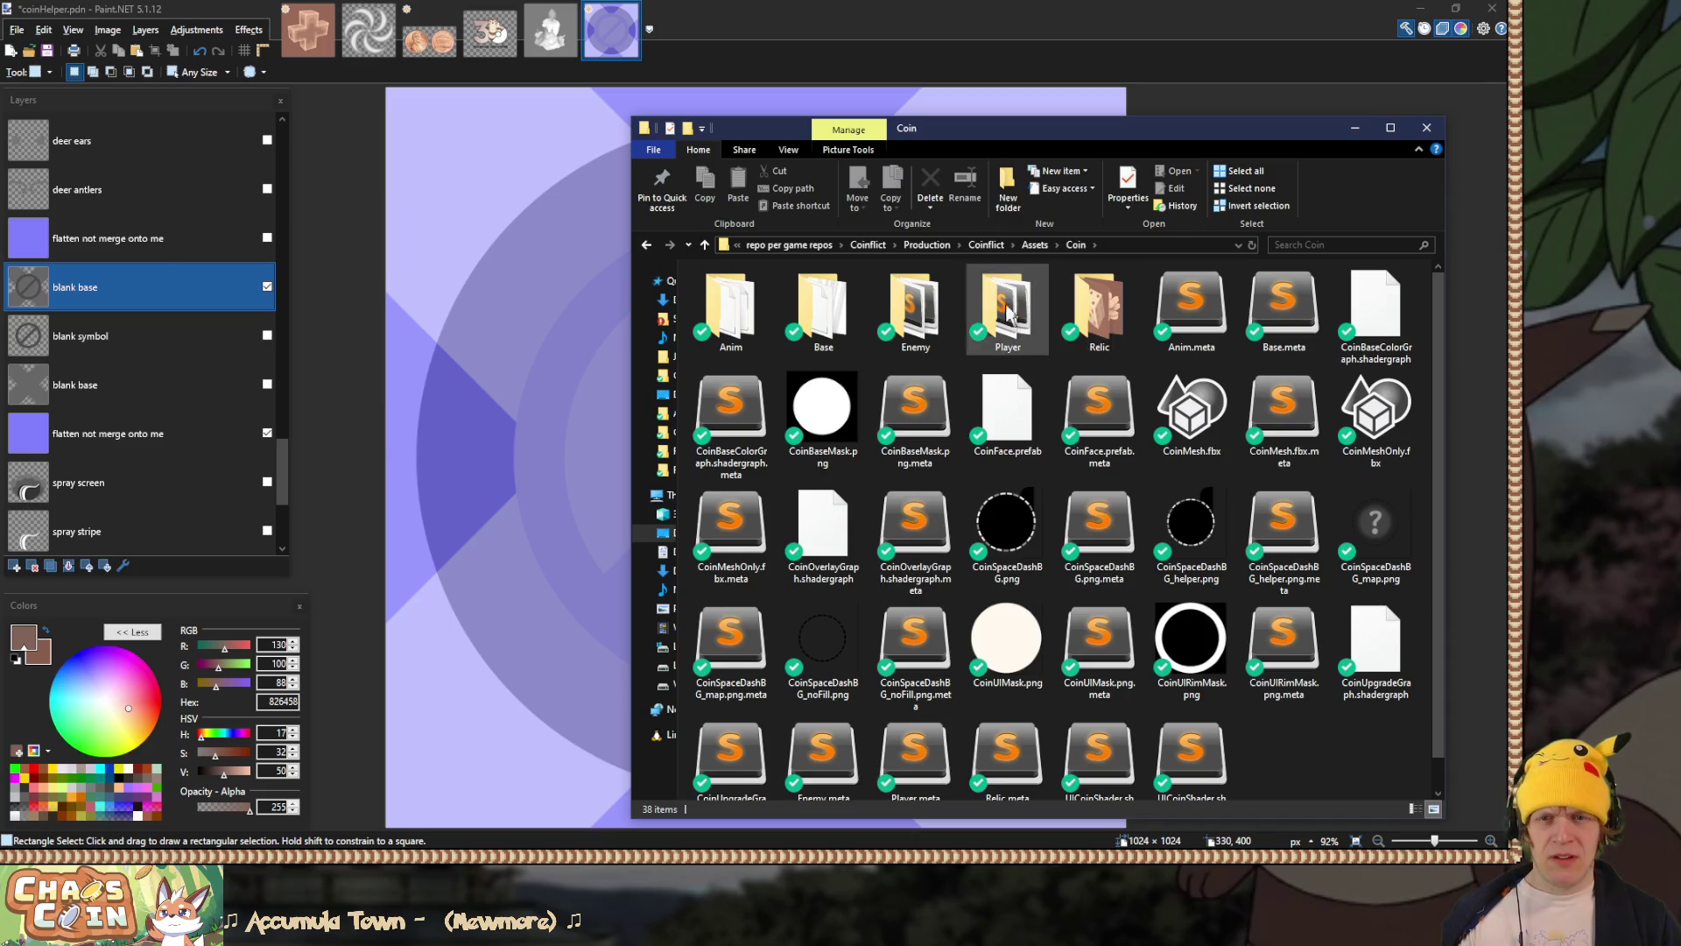
double_click(1024, 315)
click(750, 312)
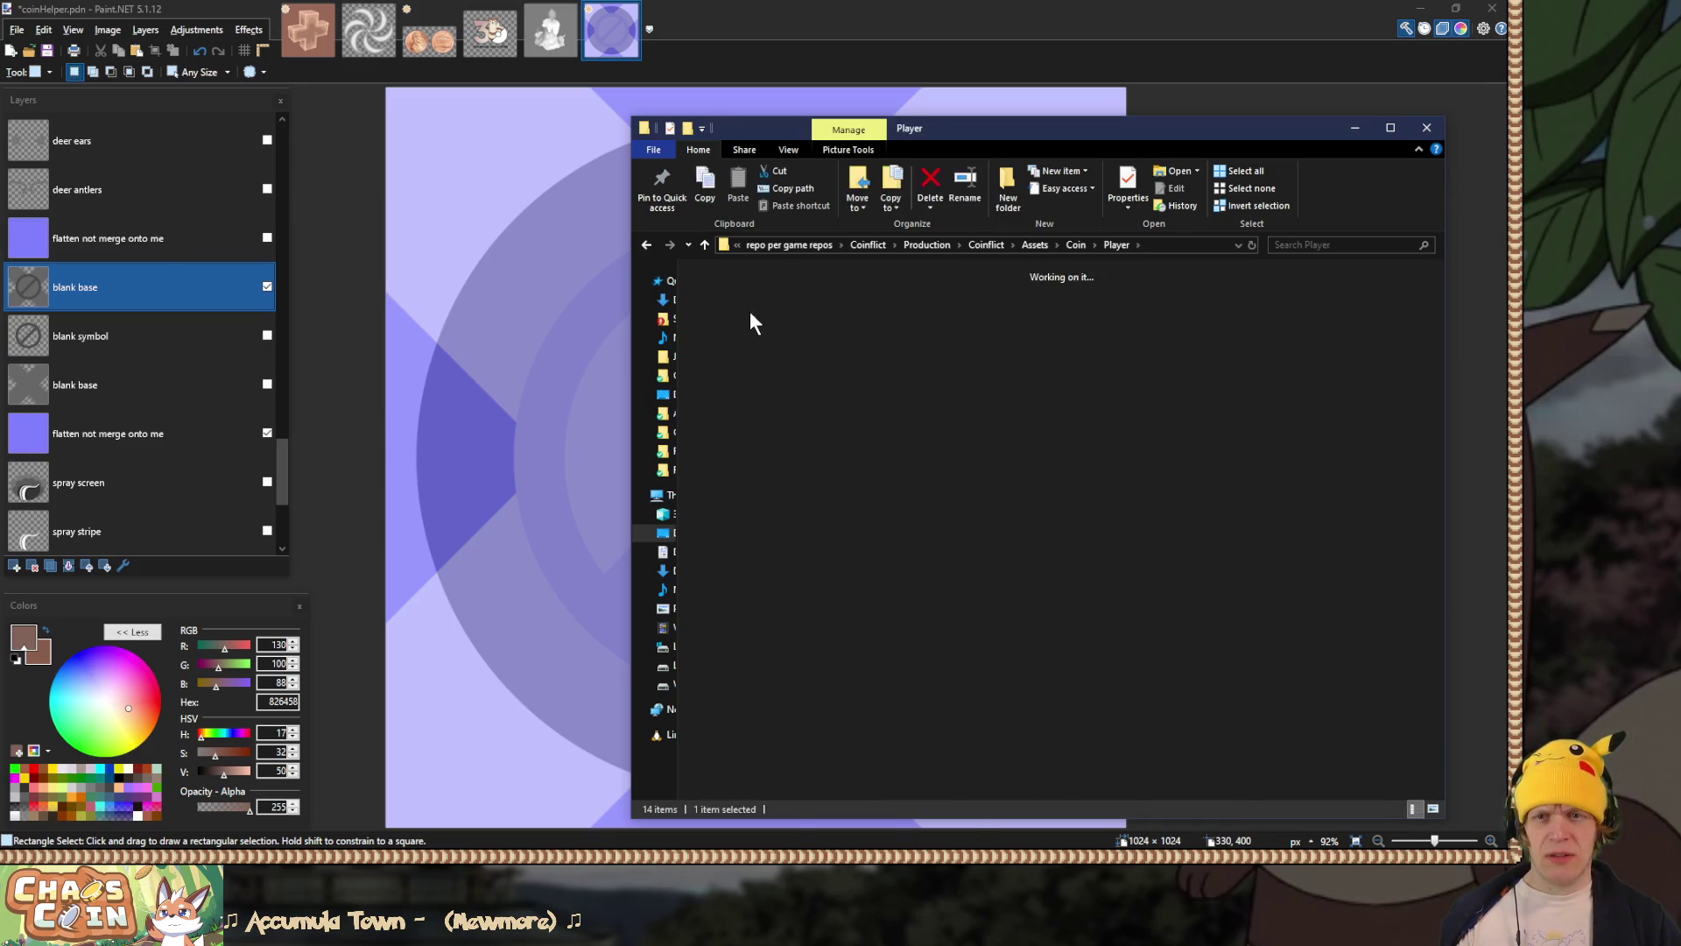
double_click(750, 312)
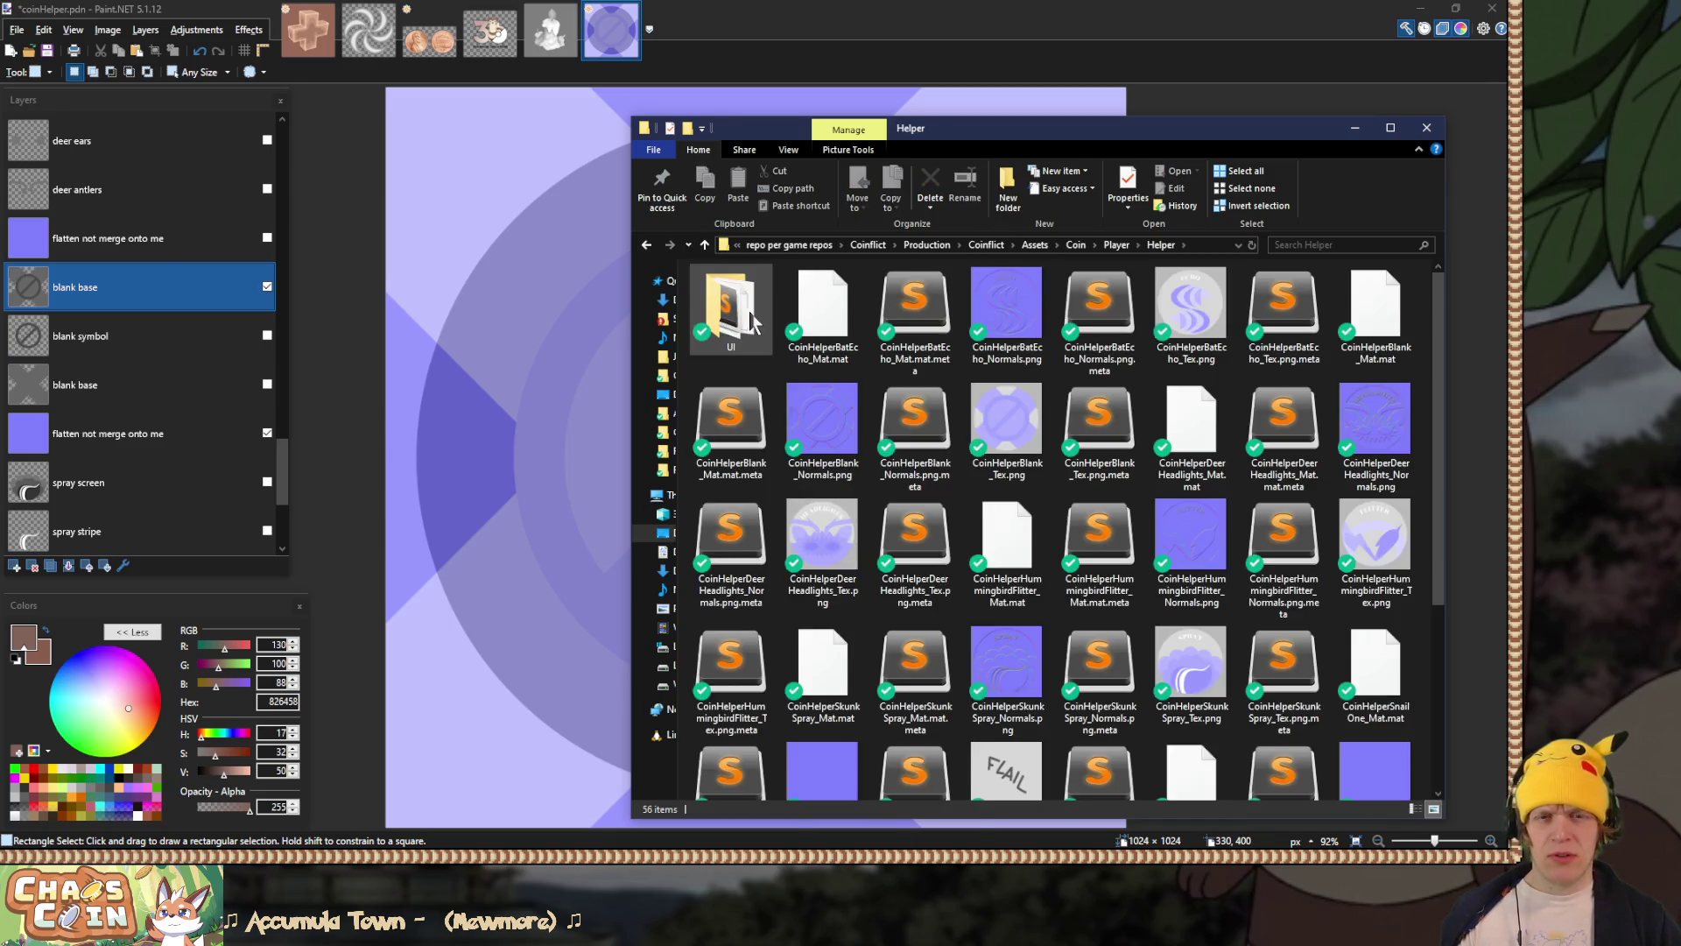
Step: Open CoinHelperBlank_Tex.png in Paint.NET via Open with
click(1034, 416)
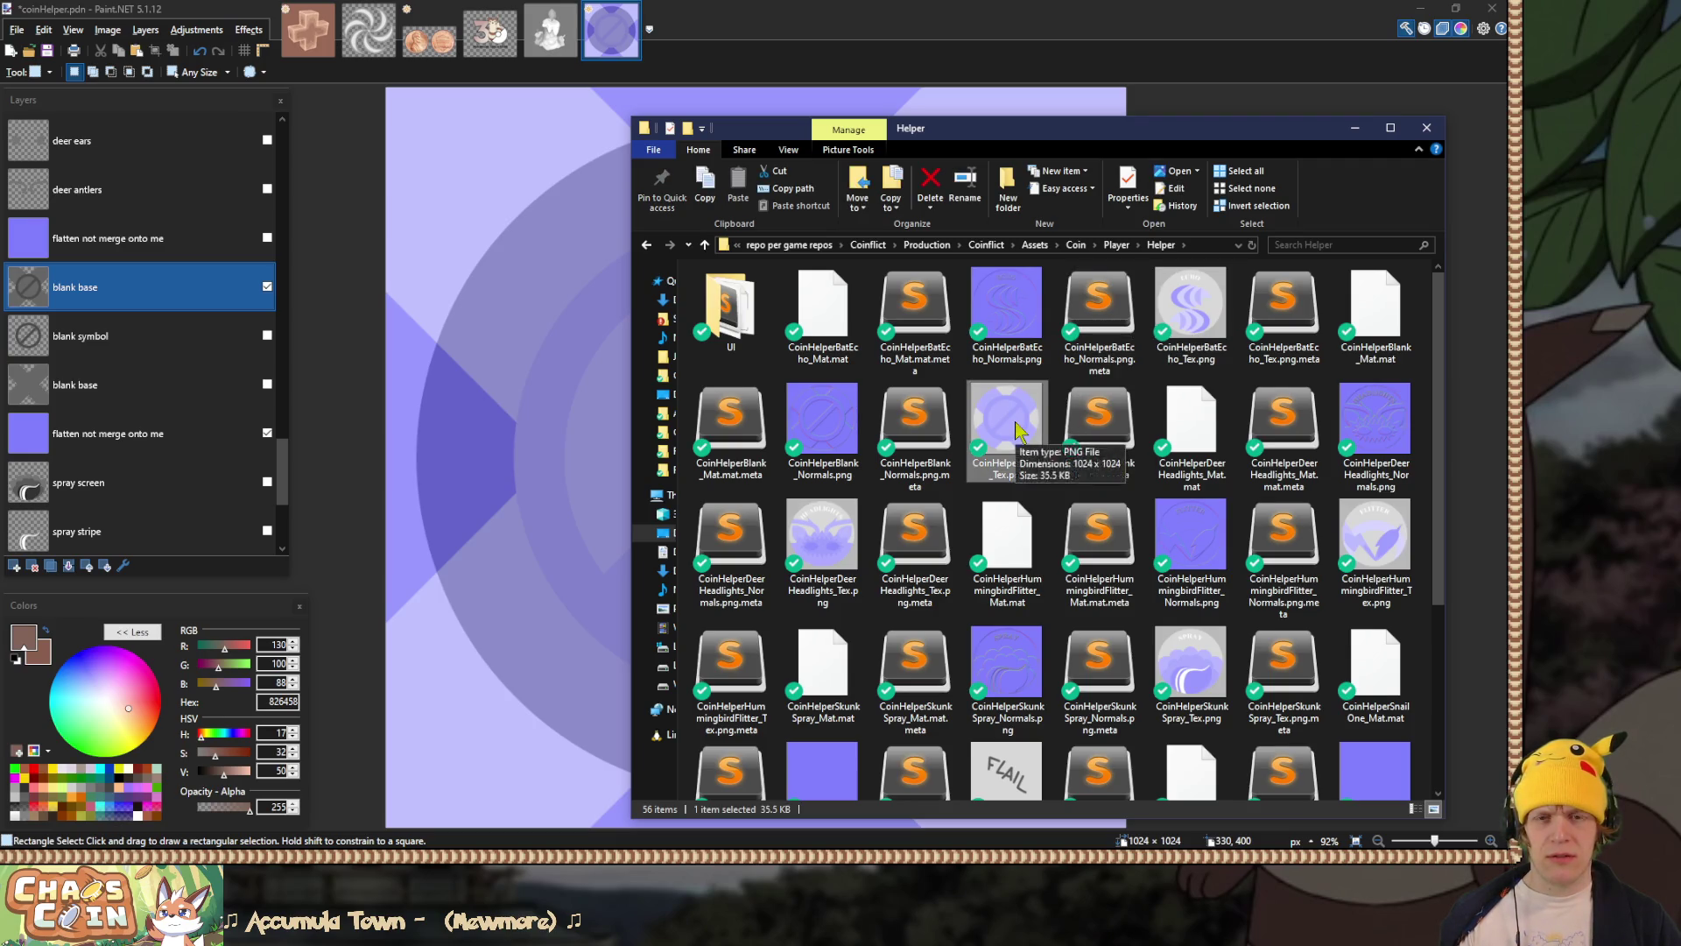
right_click(1015, 421)
mouse_move(1111, 518)
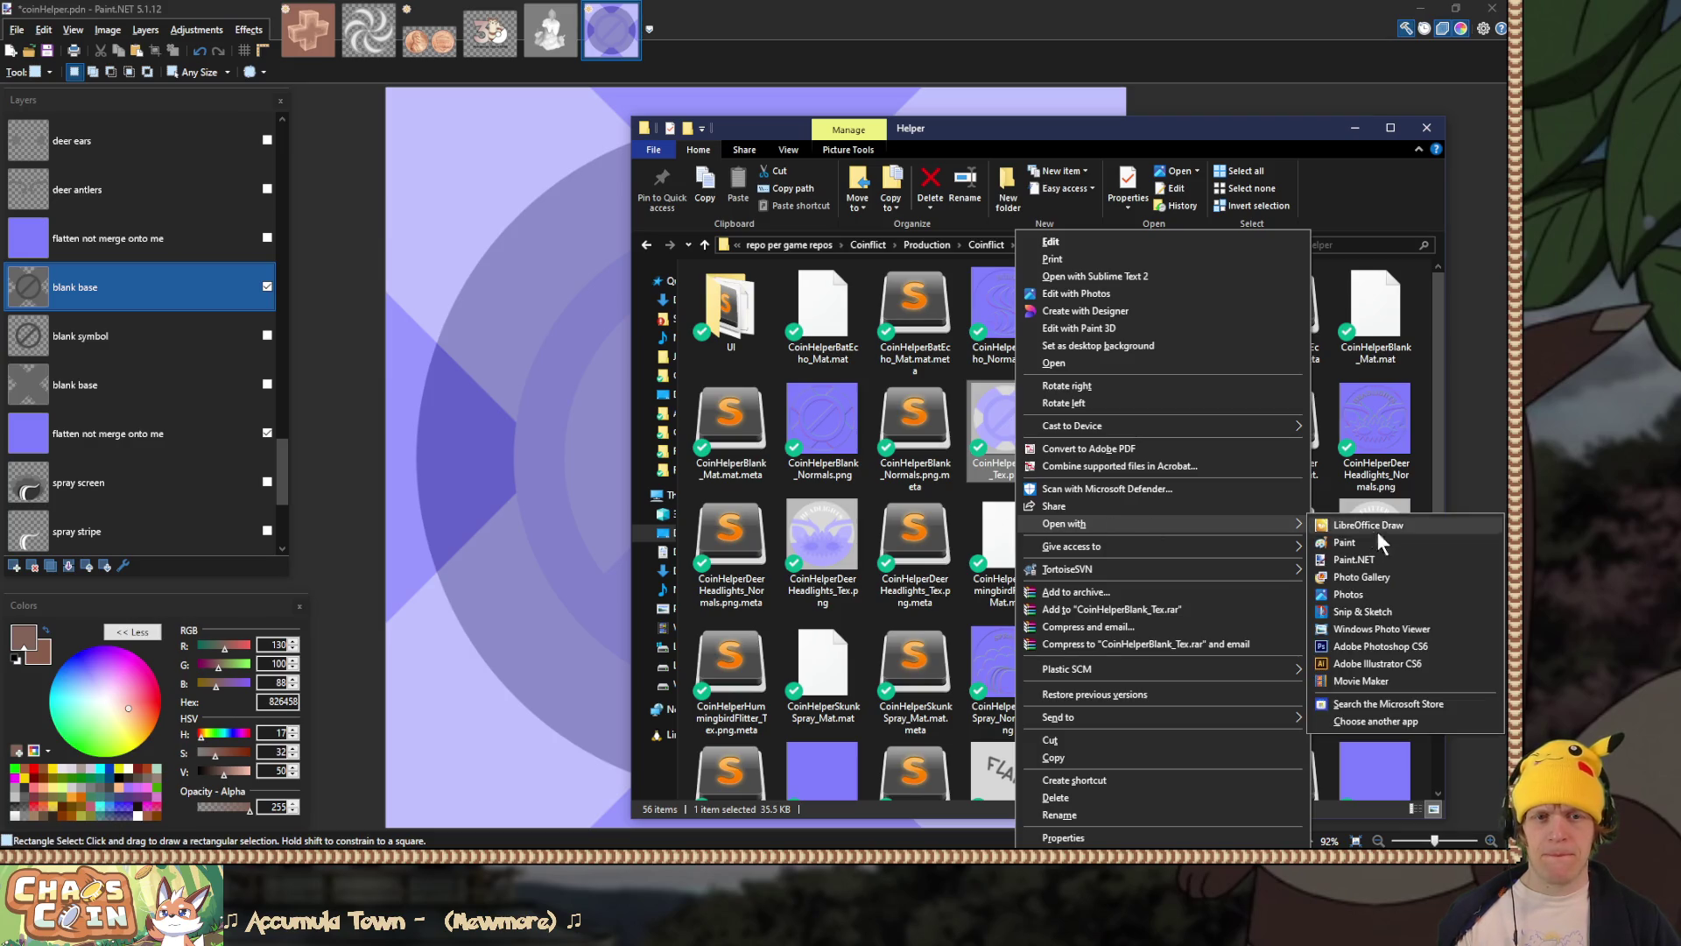
click(1378, 560)
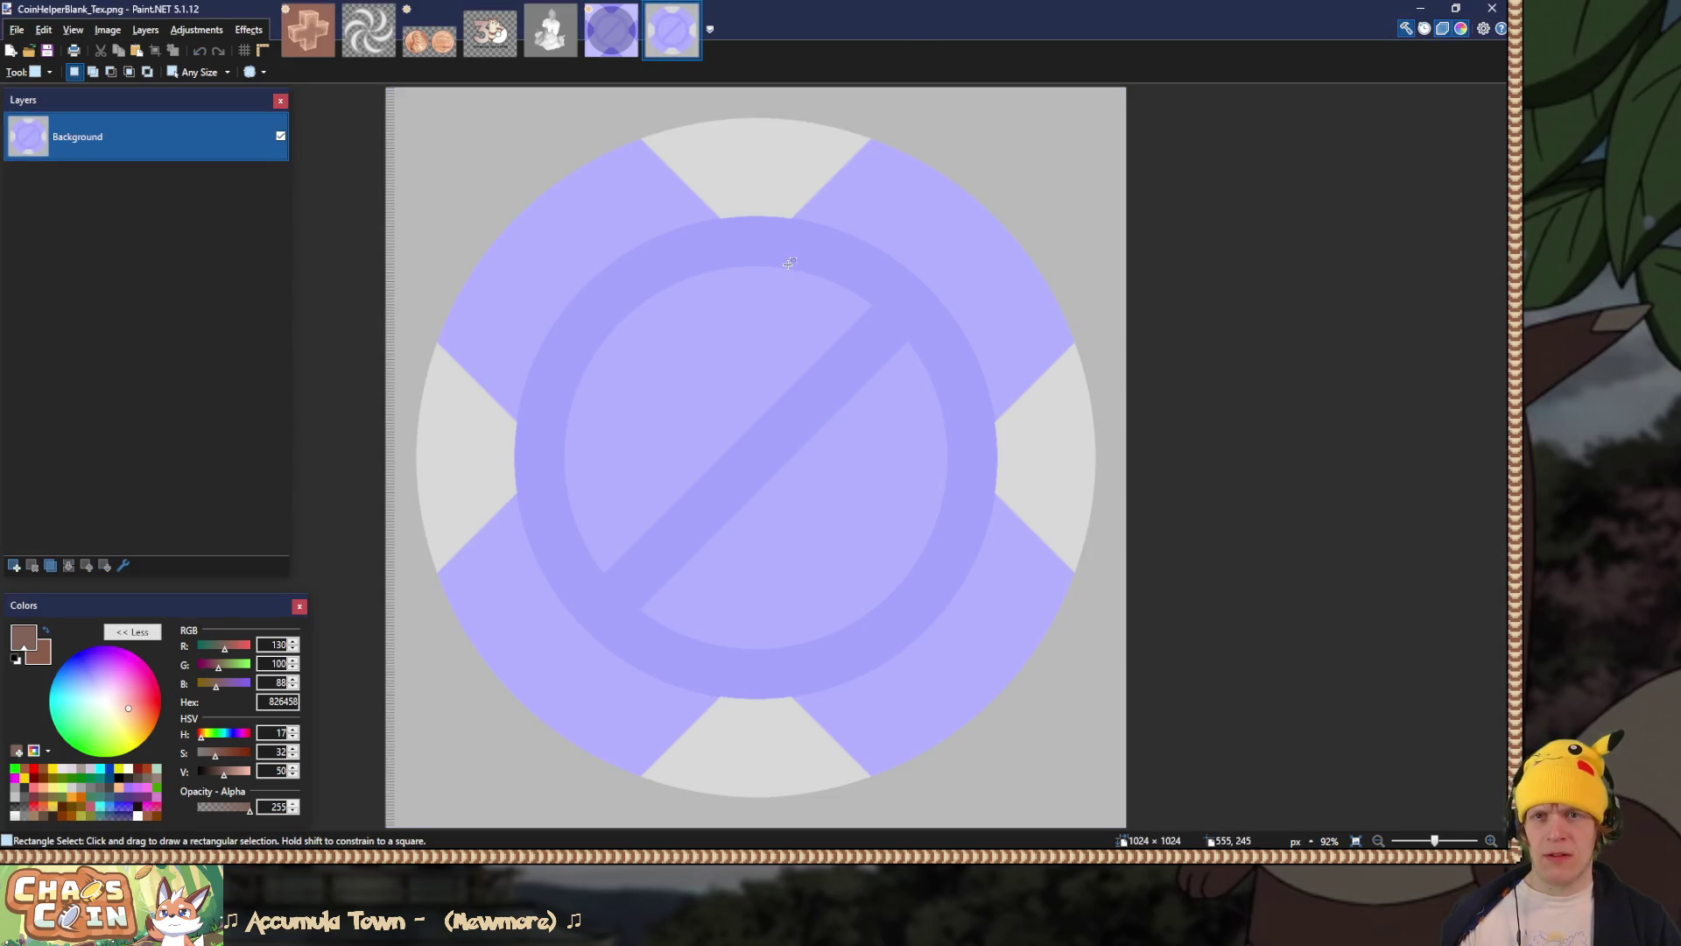
Step: Return to the coinHelper.pdn document and scroll through its layers
click(612, 30)
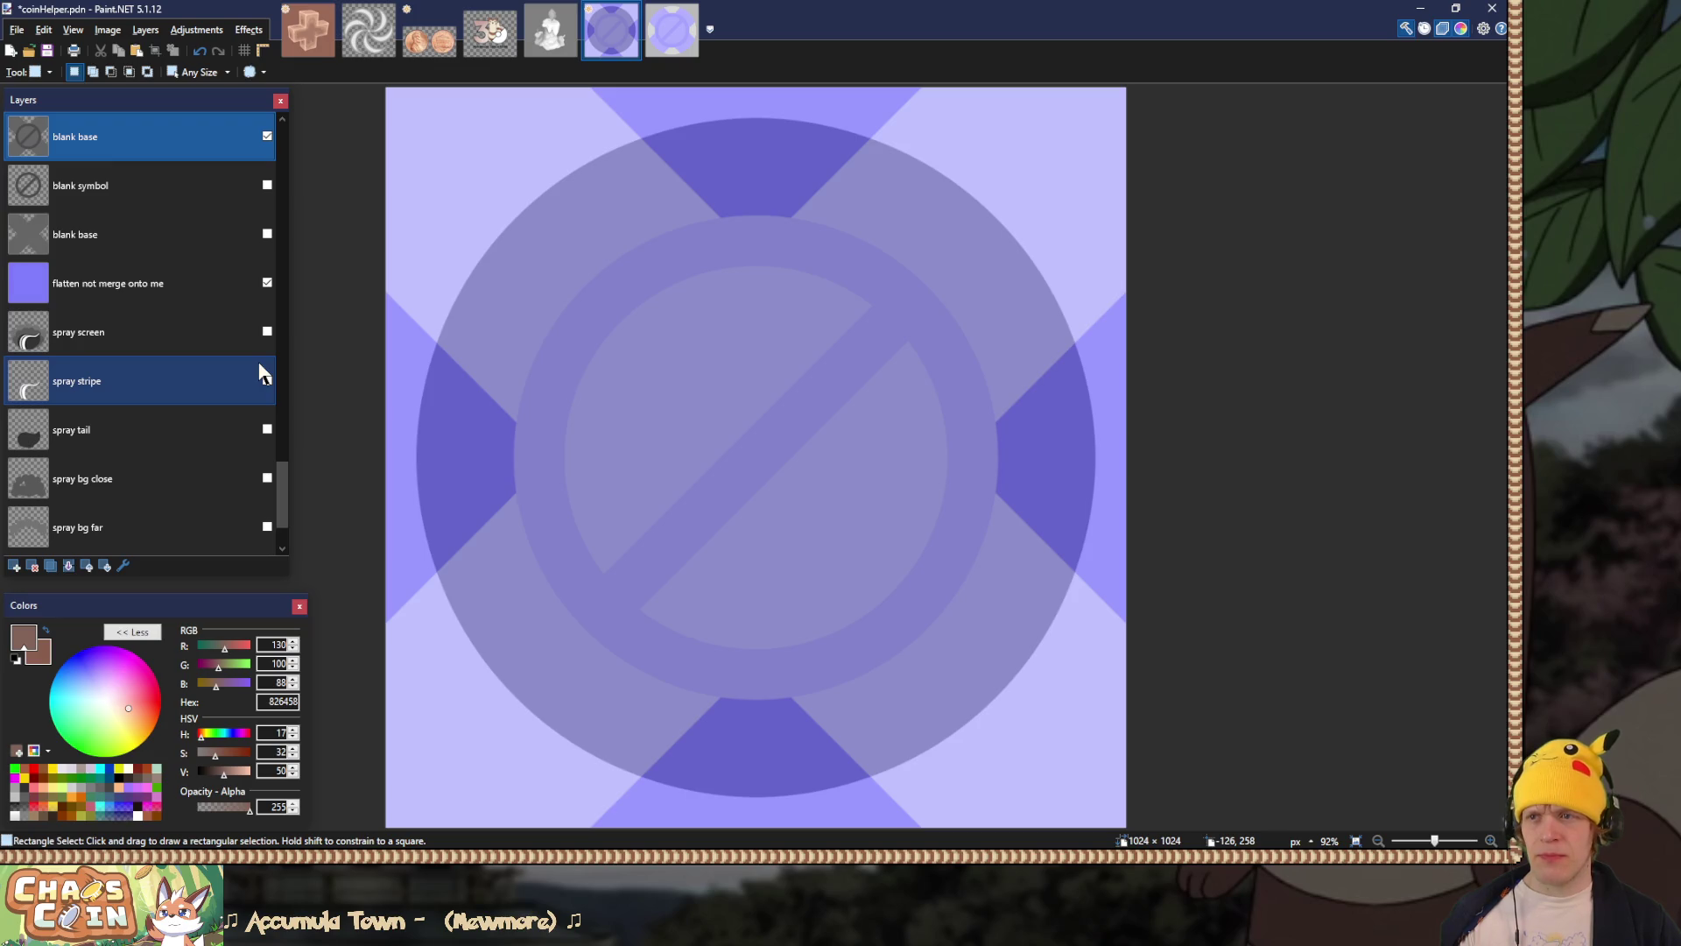
scroll(260, 373, up, 2)
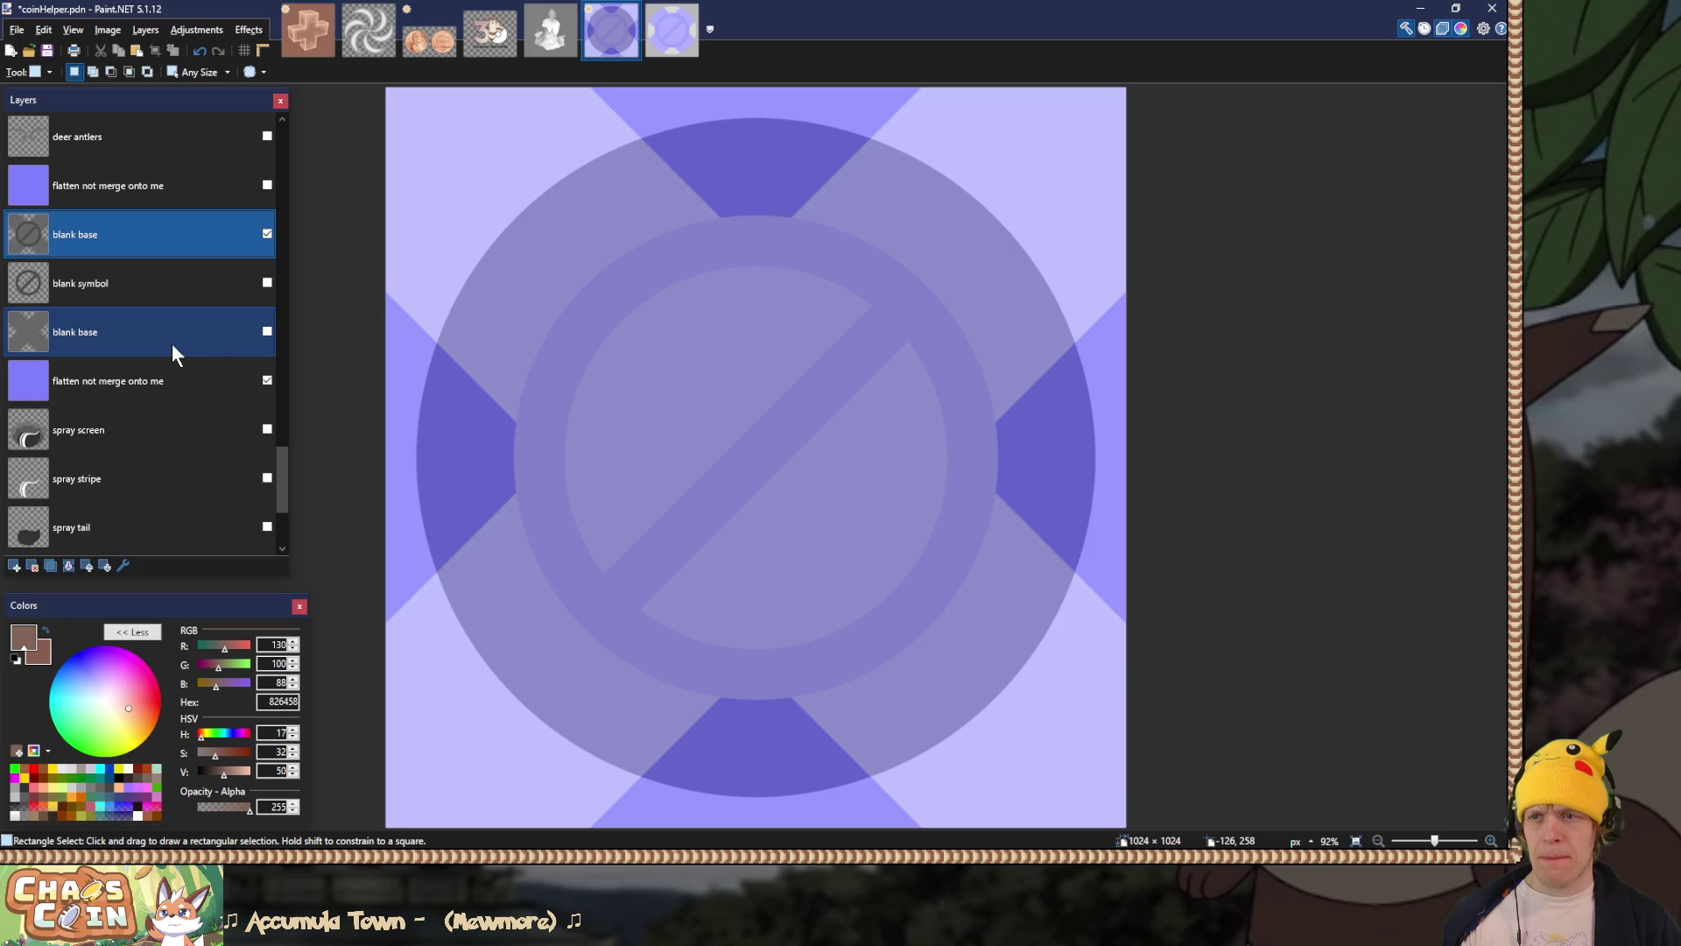
scroll(171, 343, down, 4)
scroll(172, 344, up, 2)
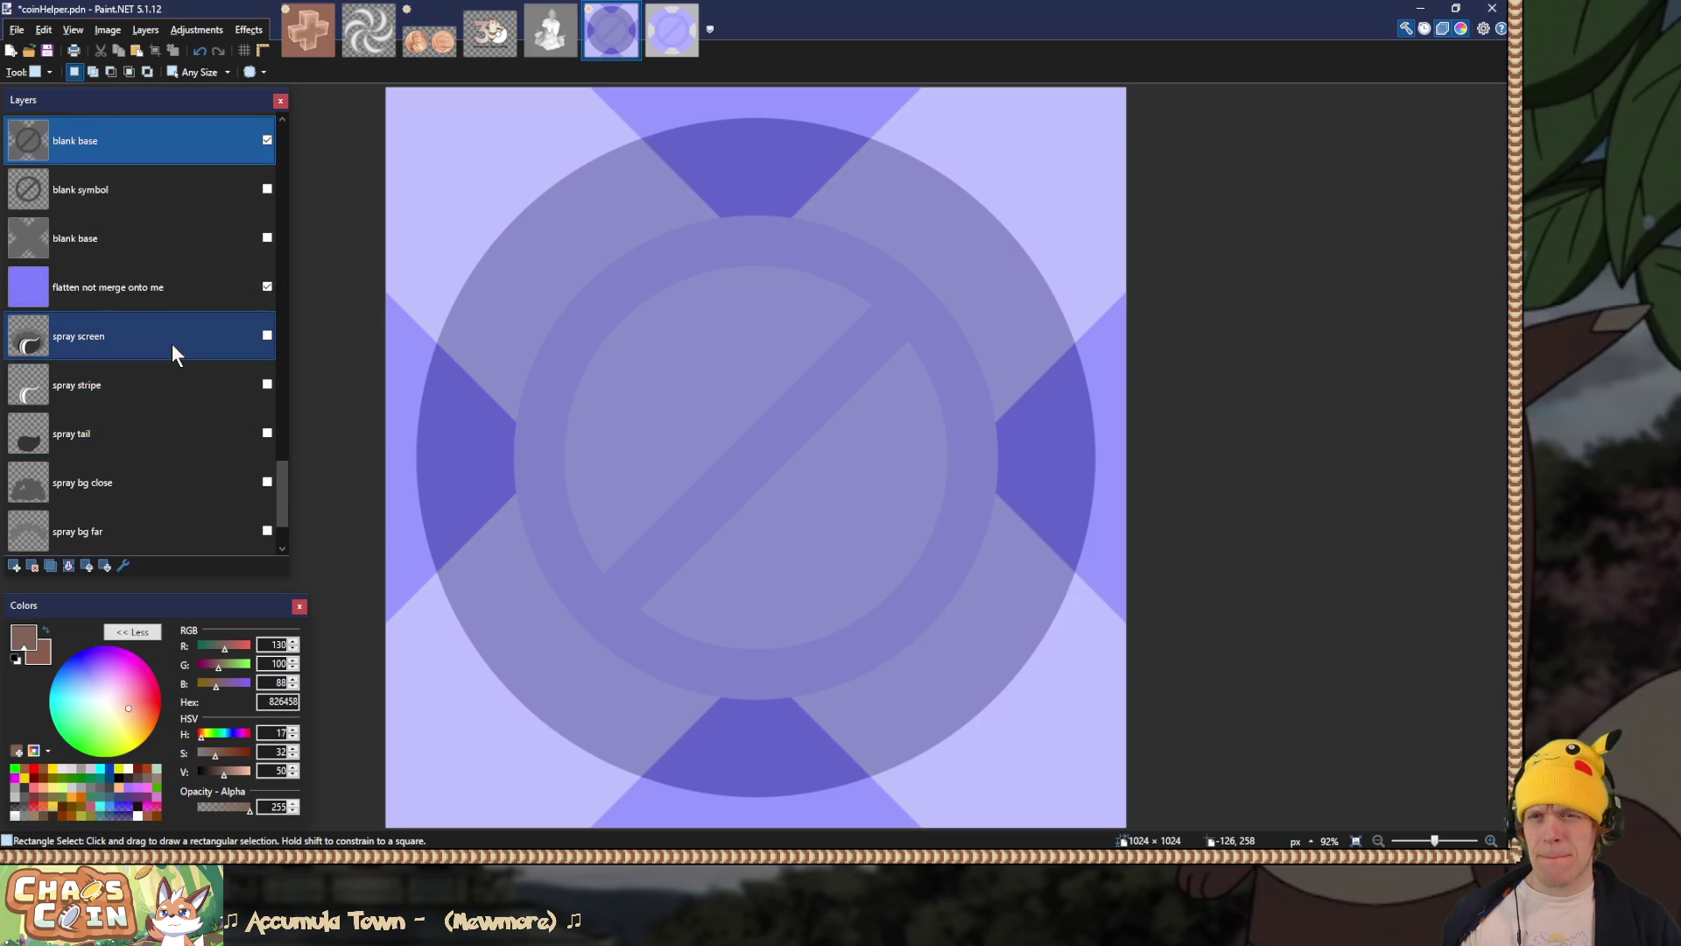
scroll(172, 344, up, 4)
scroll(171, 343, down, 1)
Step: Toggle the purple flatten overlay off and on, then try lightening blank base and undo it
click(266, 434)
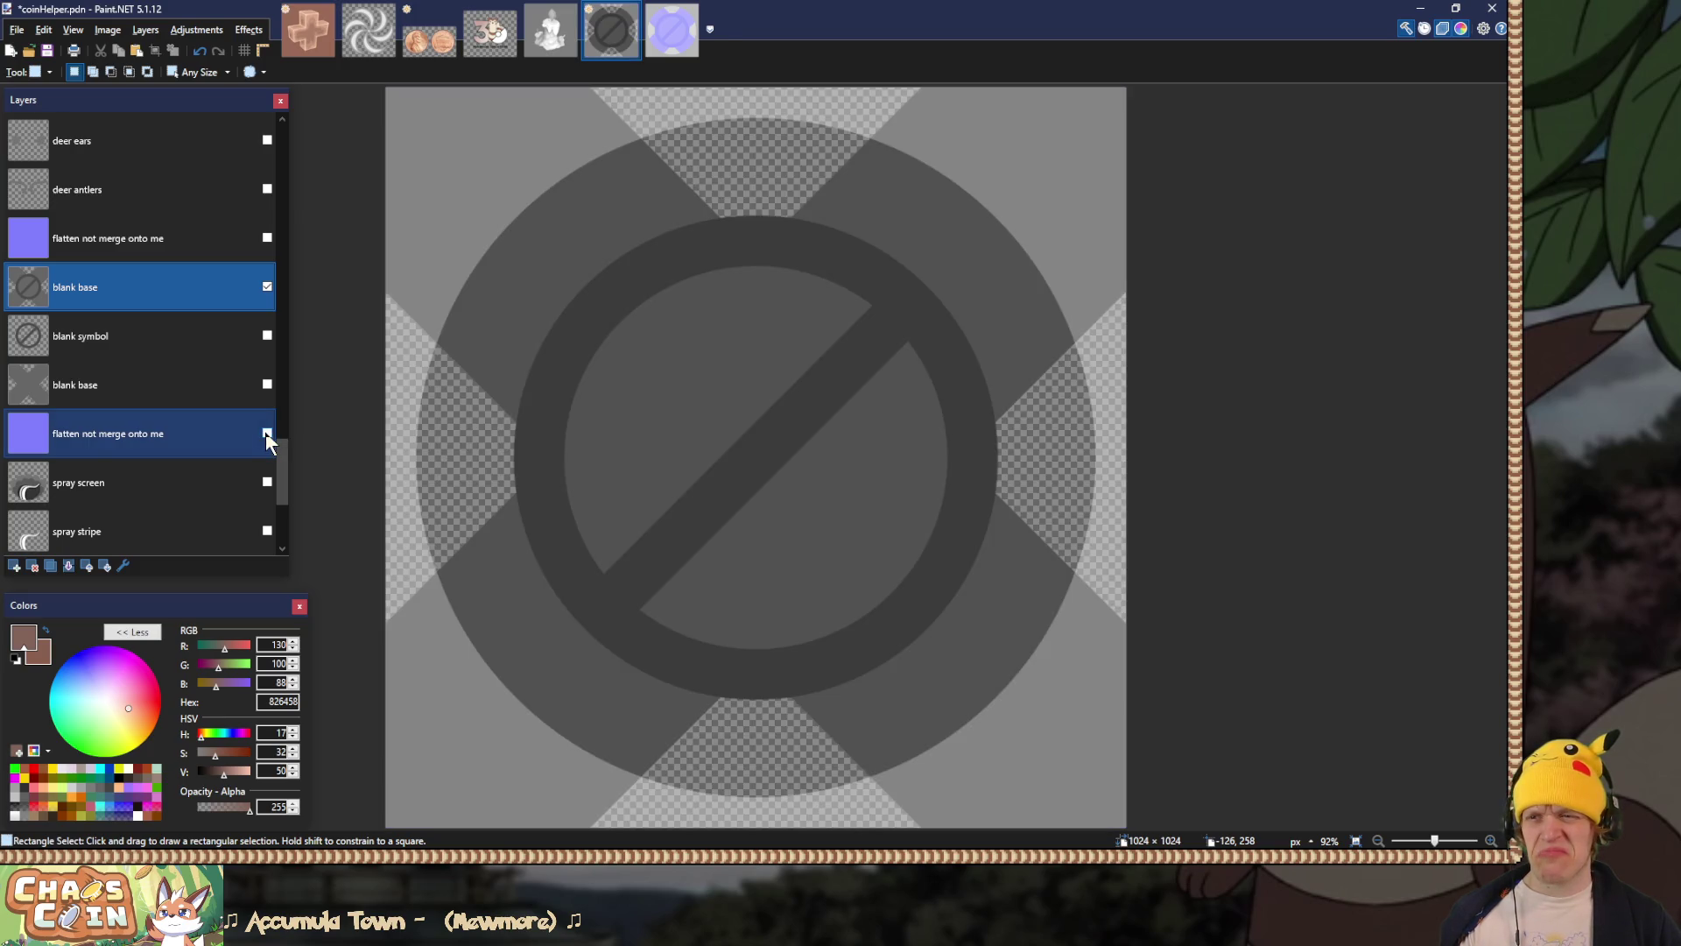
click(266, 433)
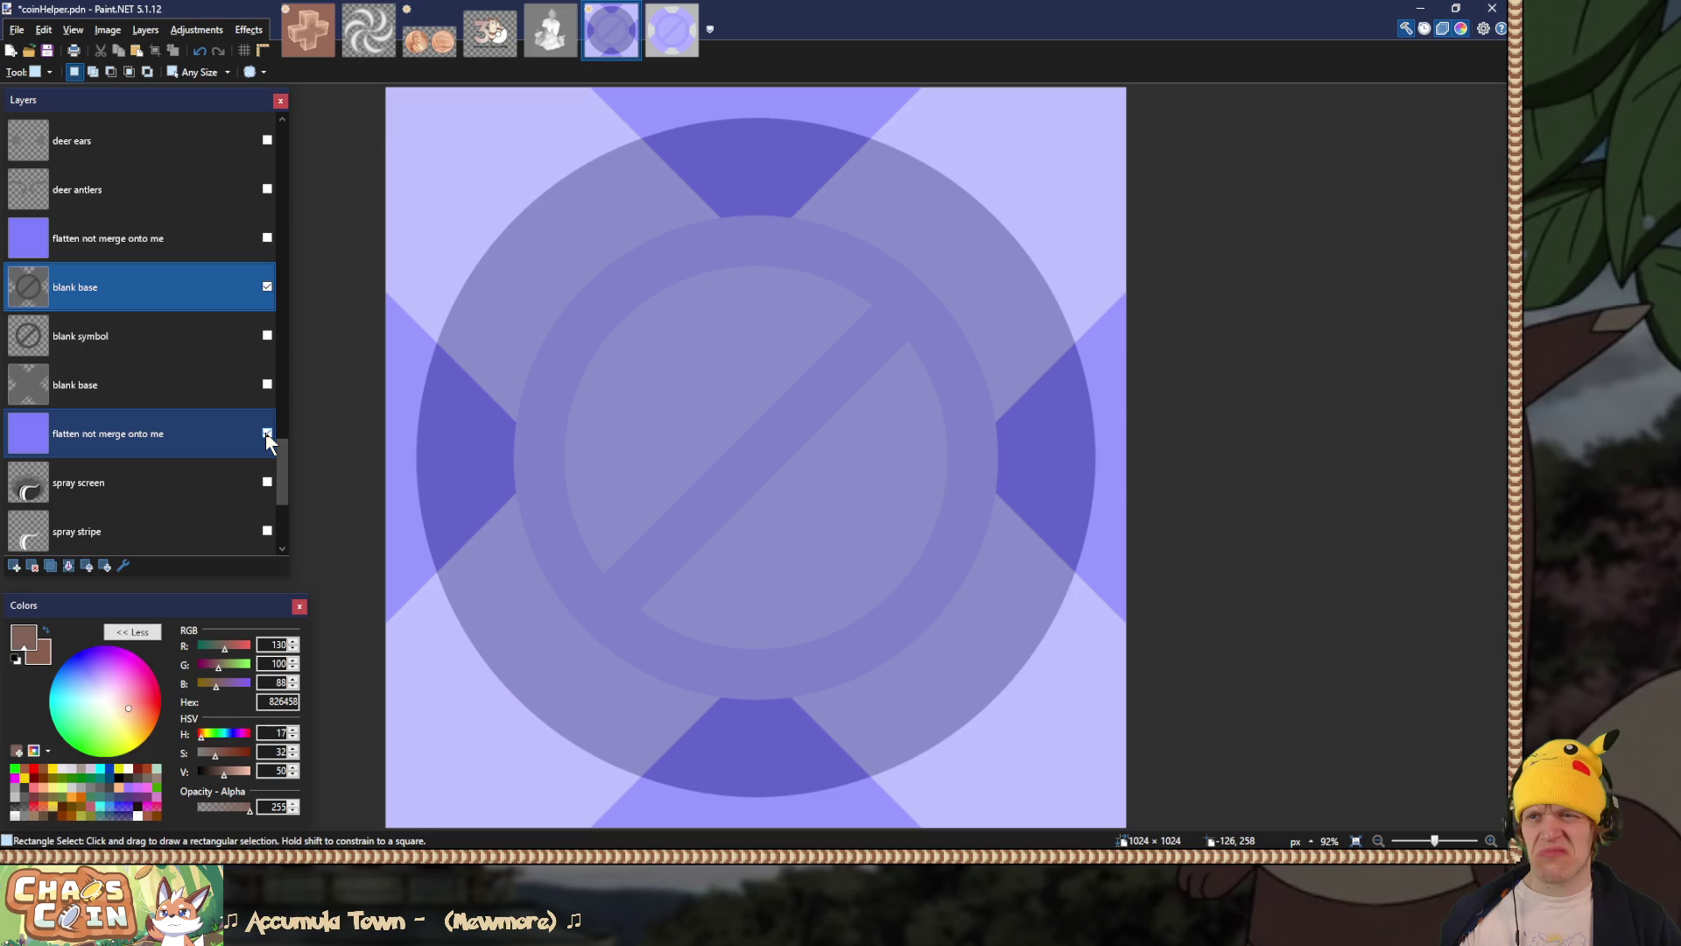
key(ctrl+f)
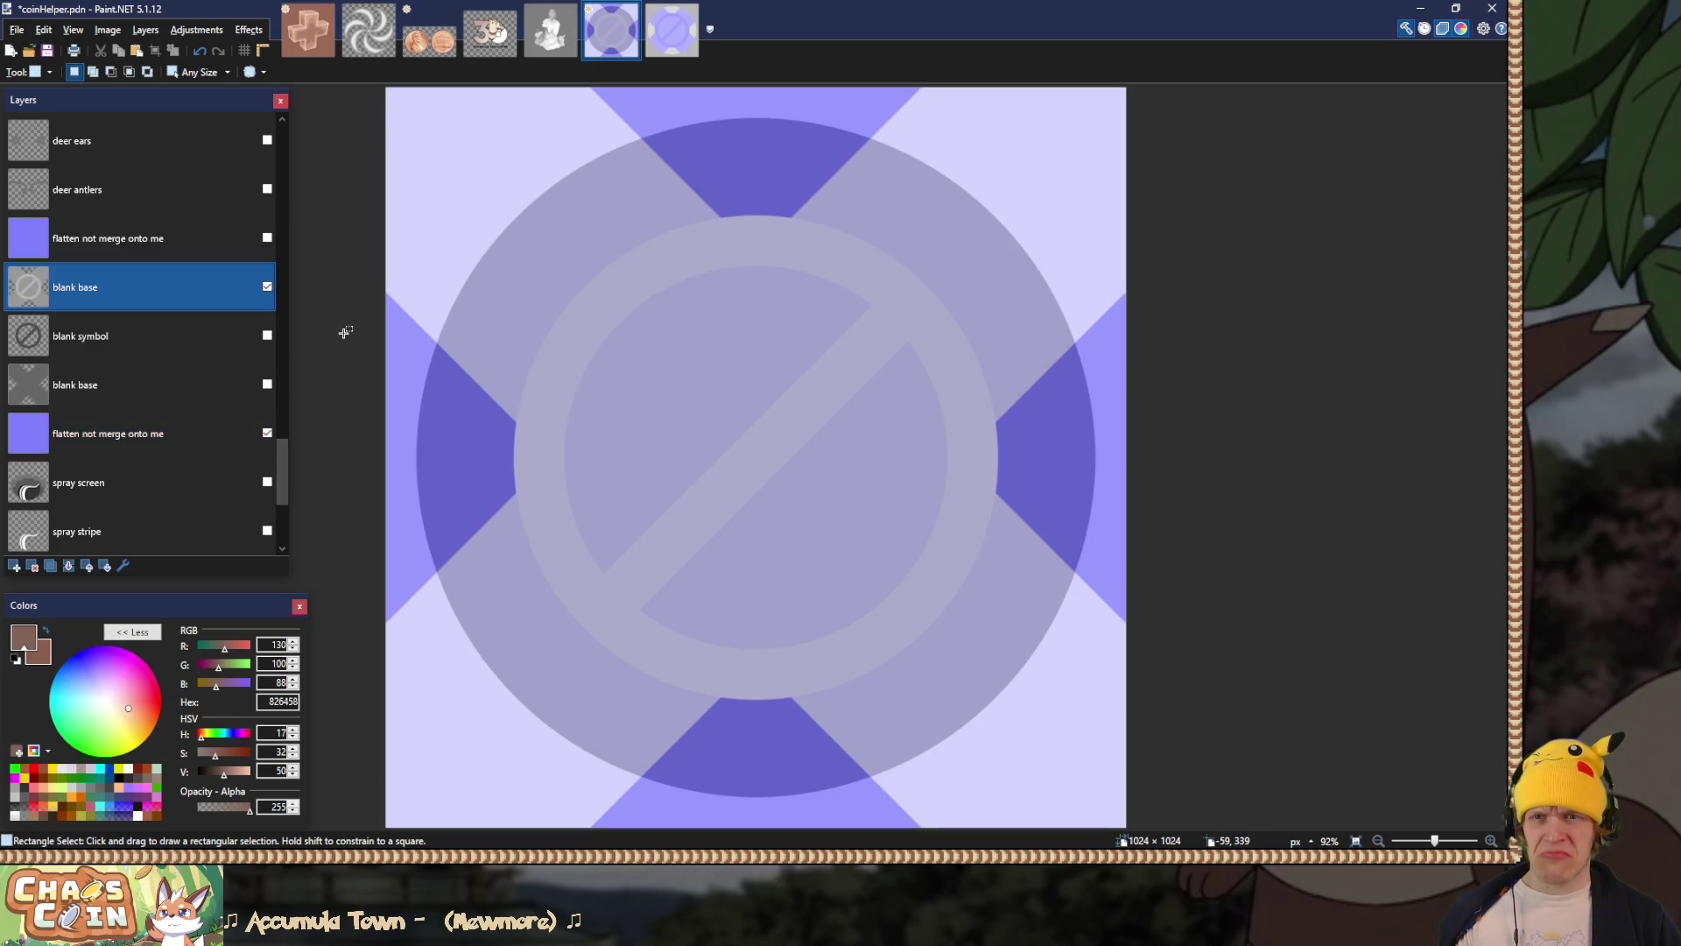
key(ctrl+z)
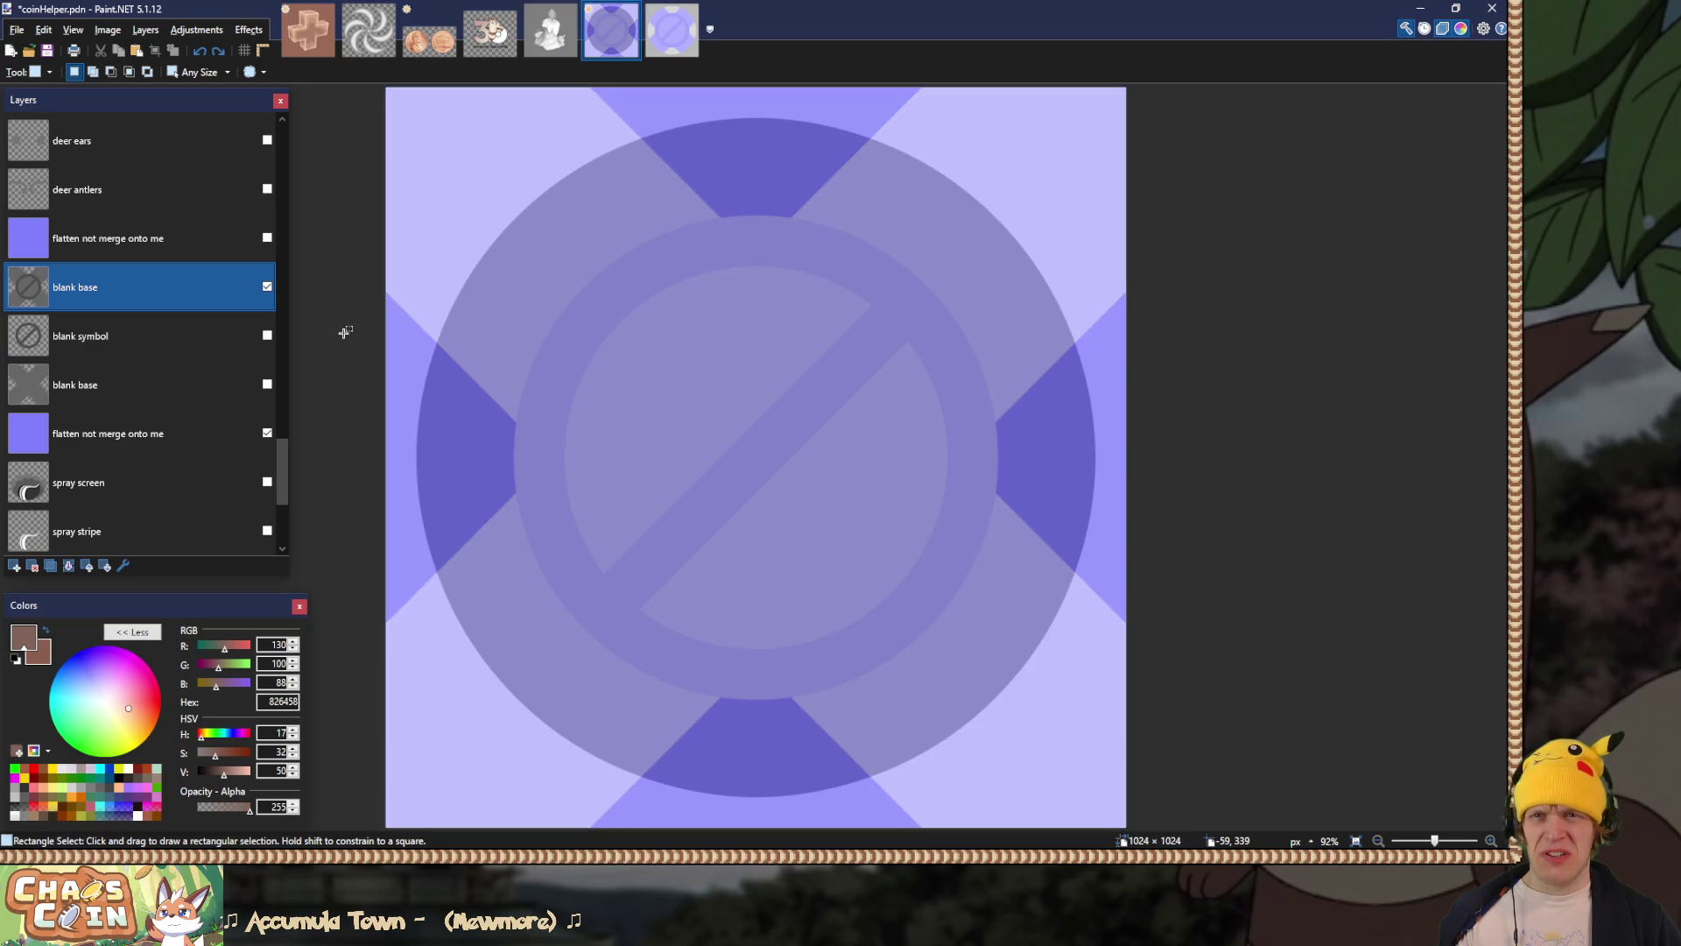
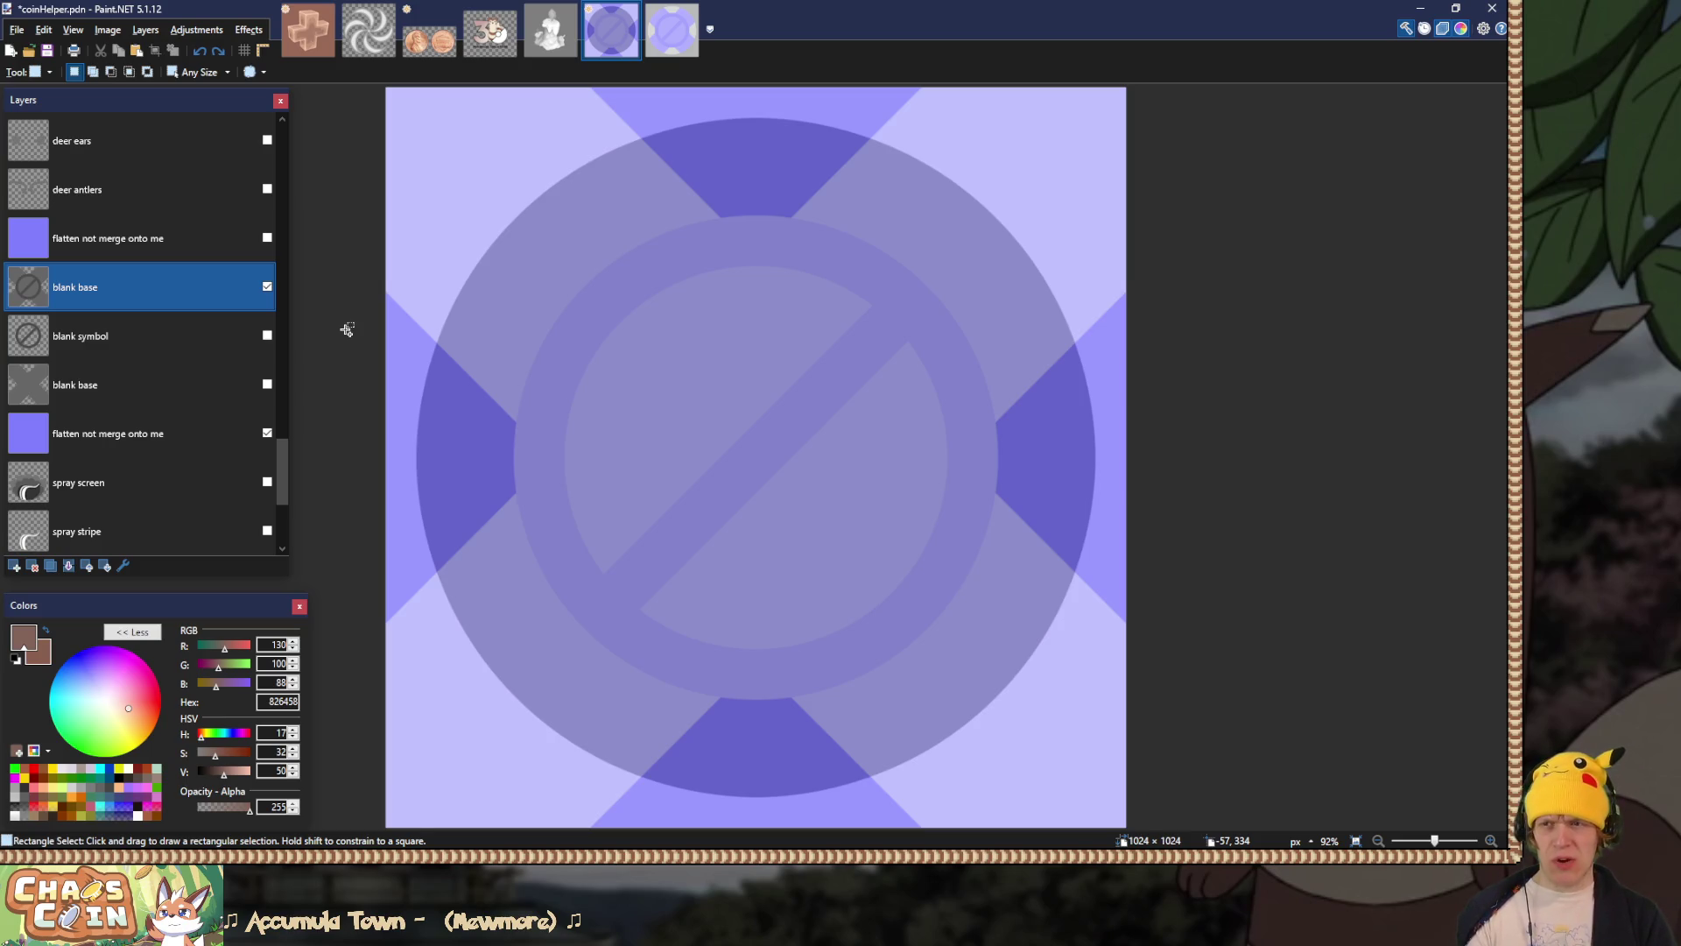
Step: Try inverting the blank base and flattening the image, undoing both to keep the layers separate
key(ctrl+shift+i)
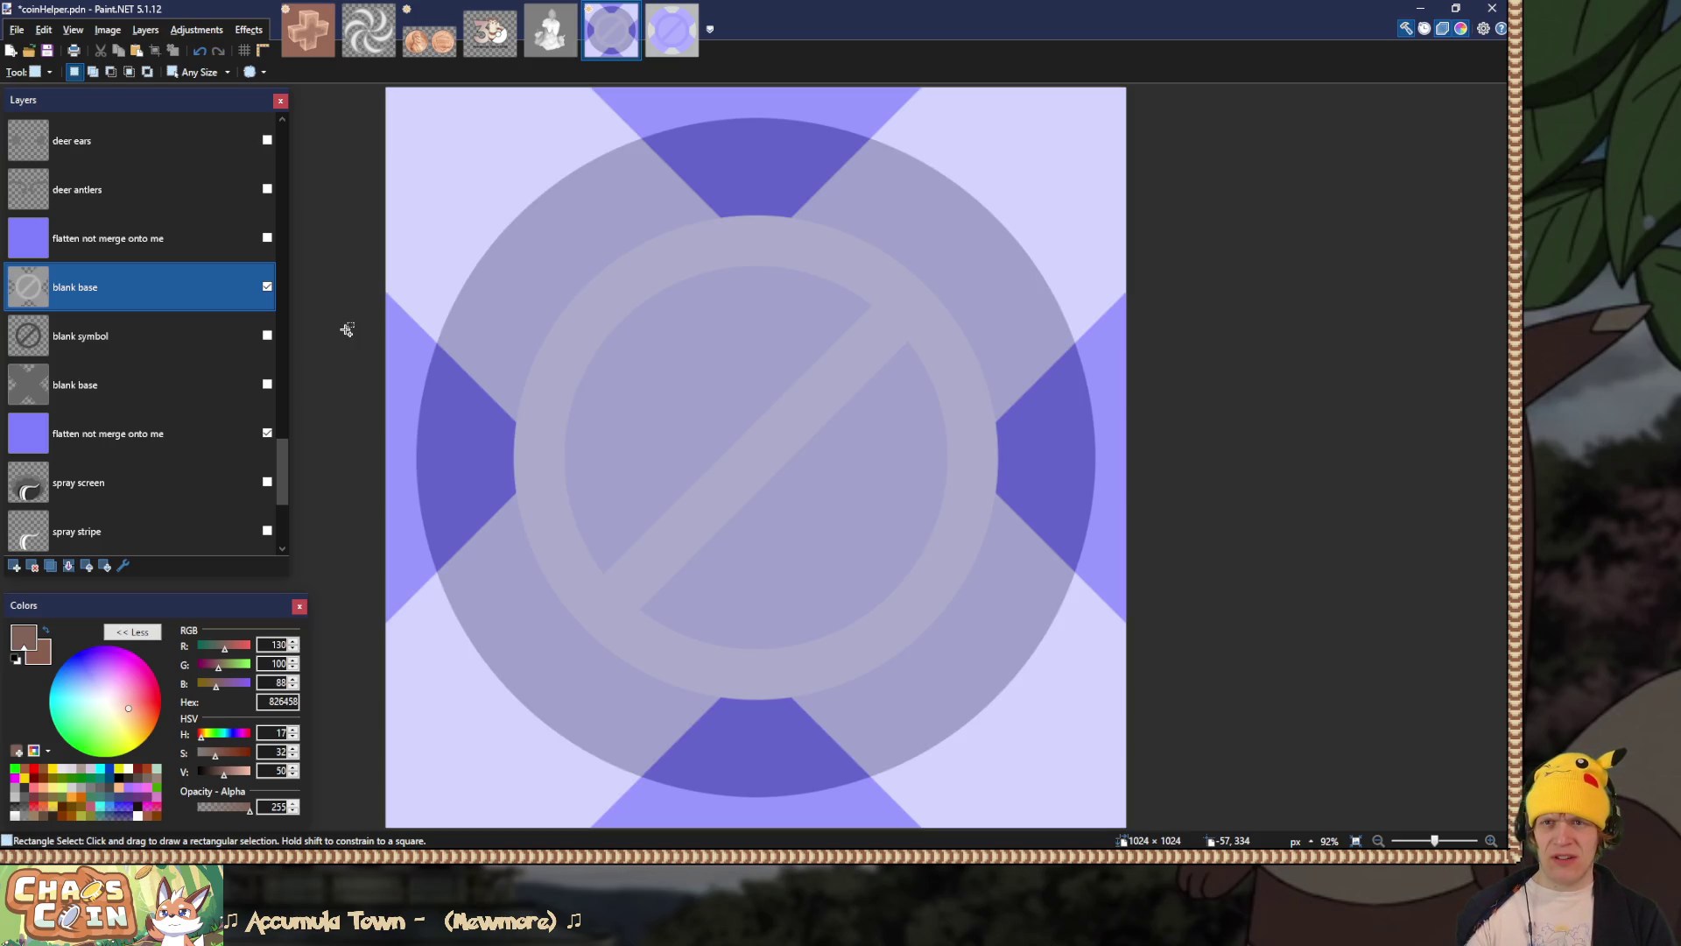
key(ctrl+z)
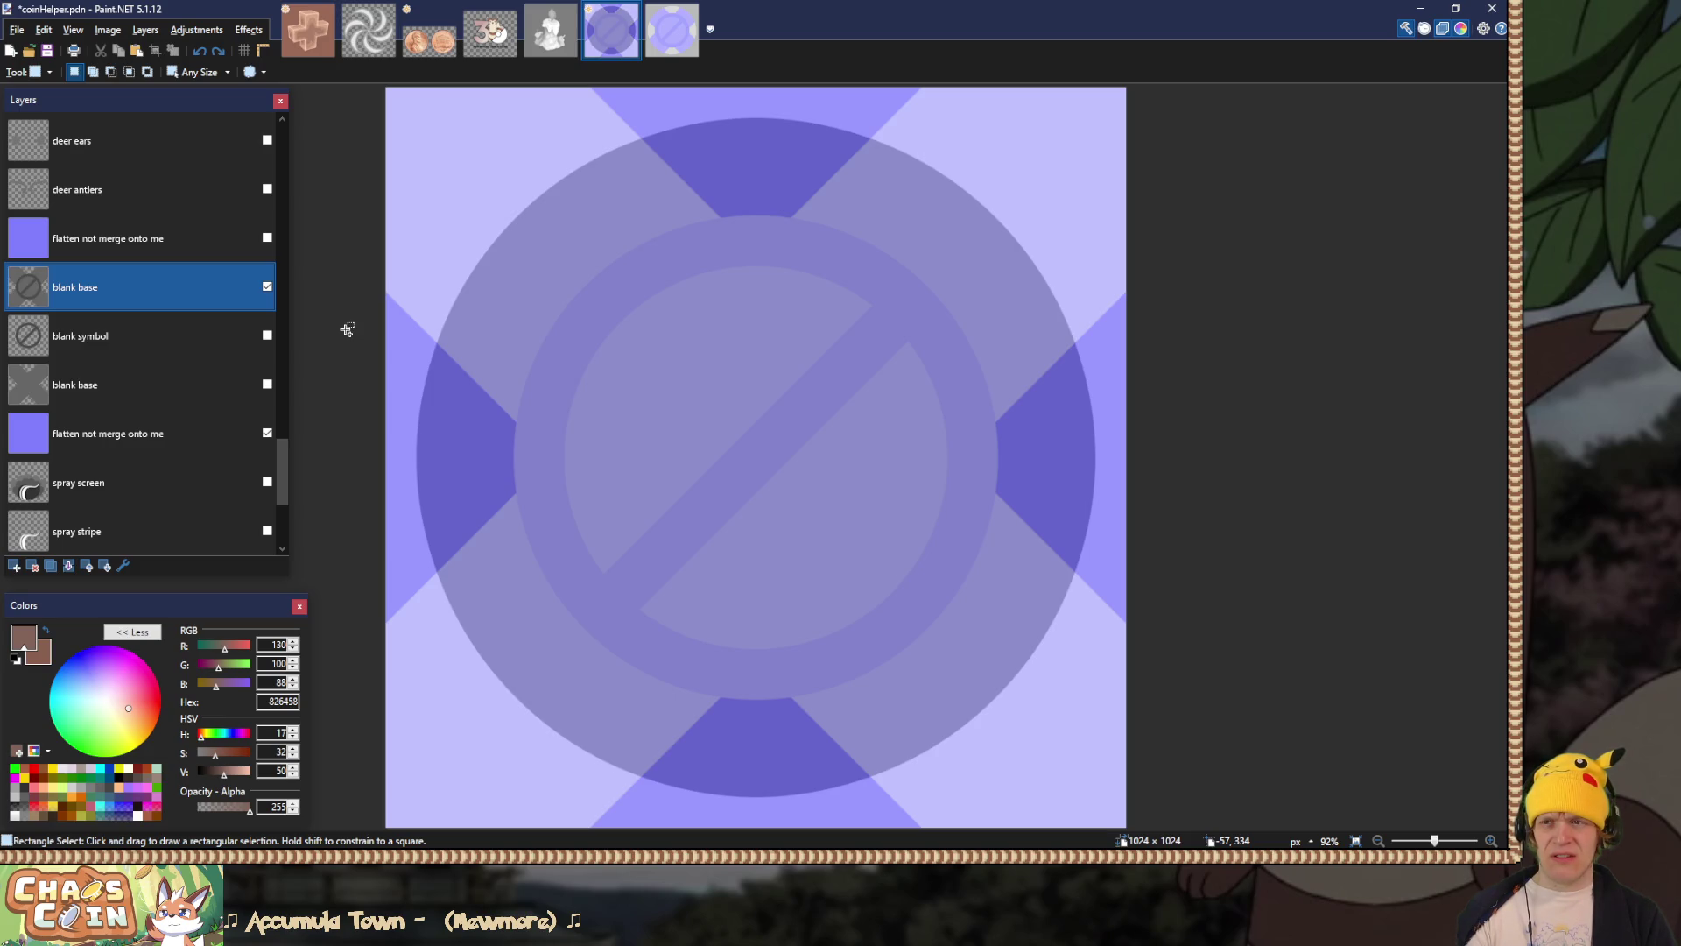
key(ctrl+shift+f)
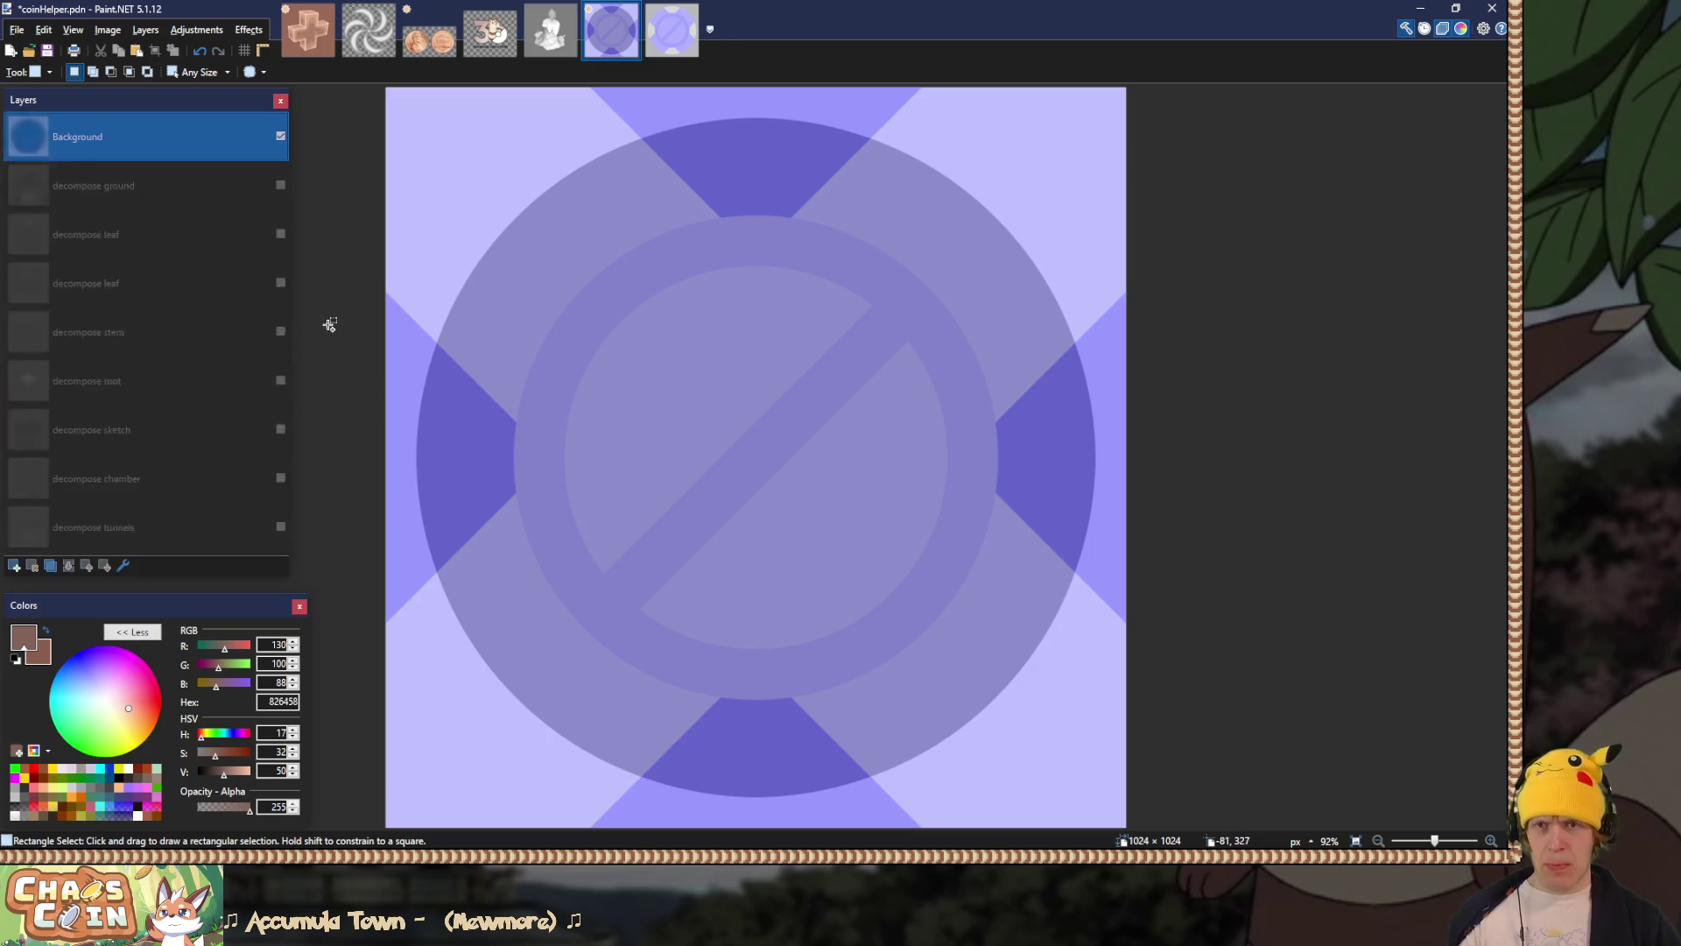
key(s)
key(s)
key(s)
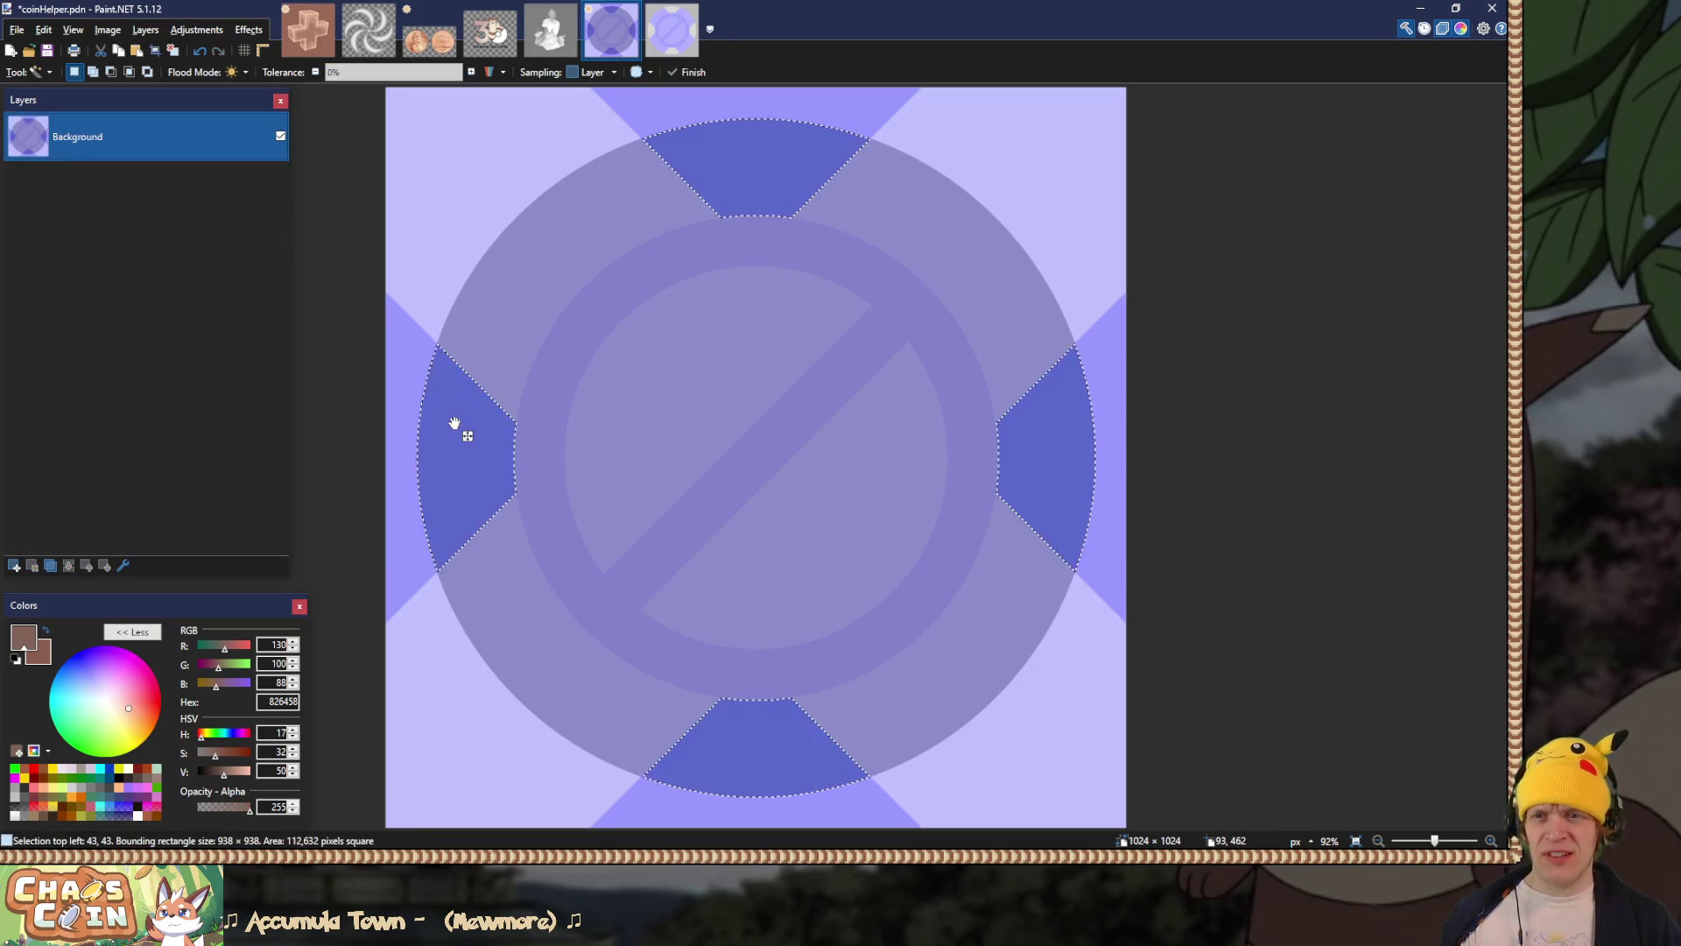
key(s)
key(s)
key(ctrl+z)
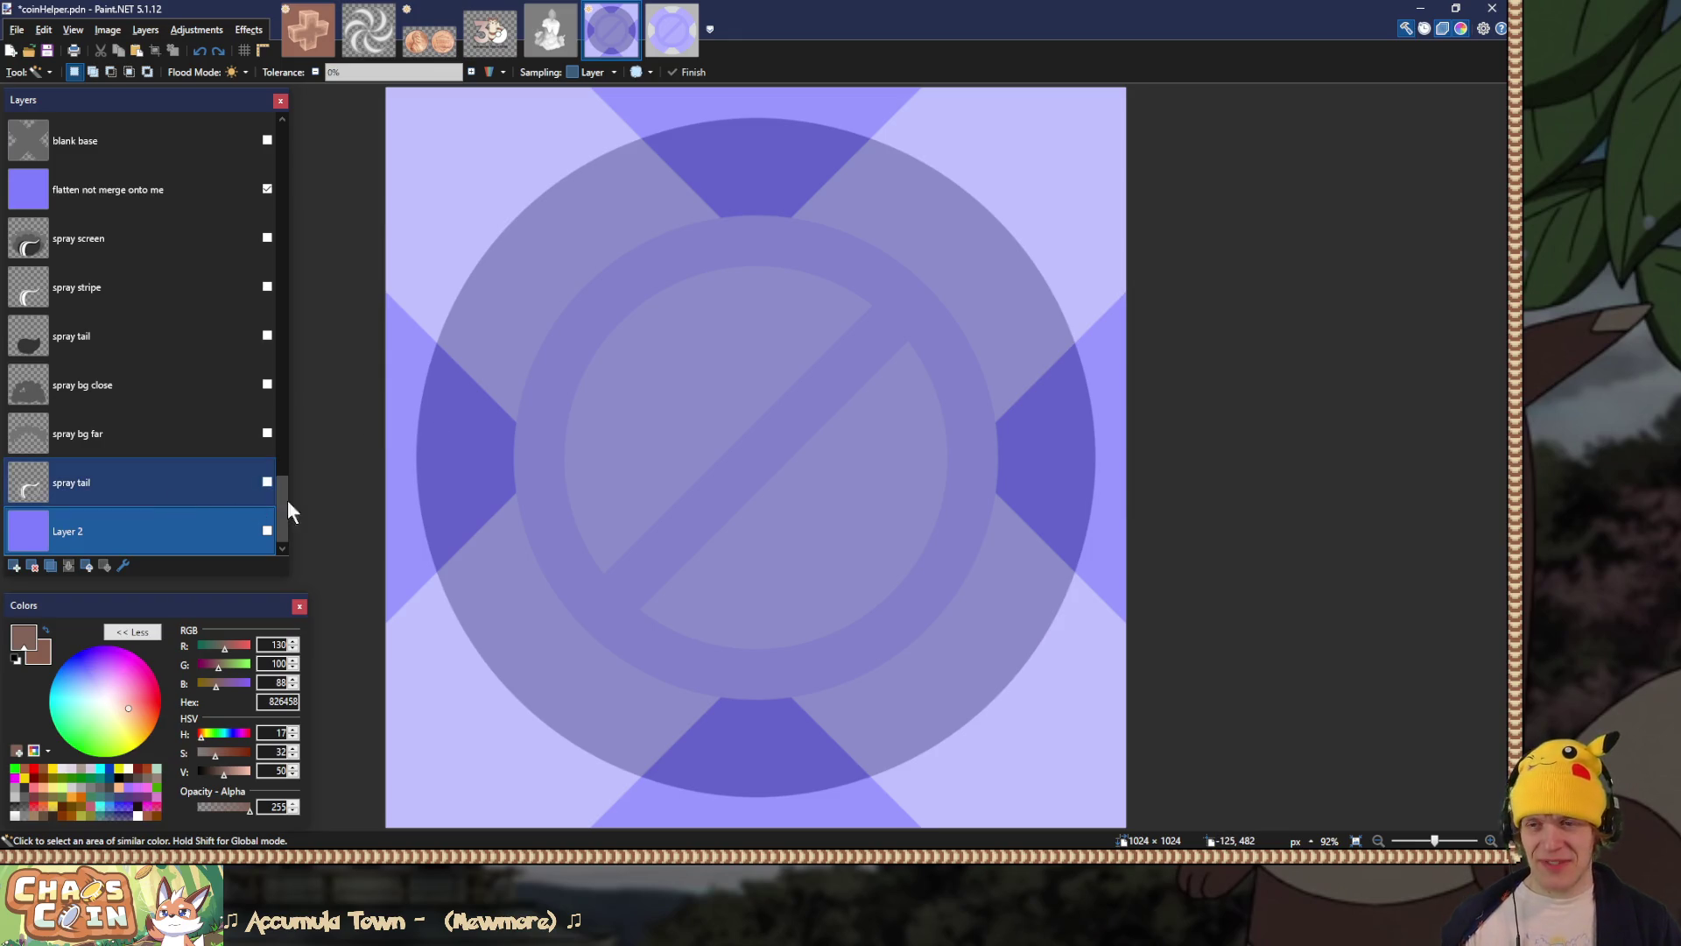
Step: Select the blank base layer and switch to the RelicRescue.png image
drag(281, 491, 281, 459)
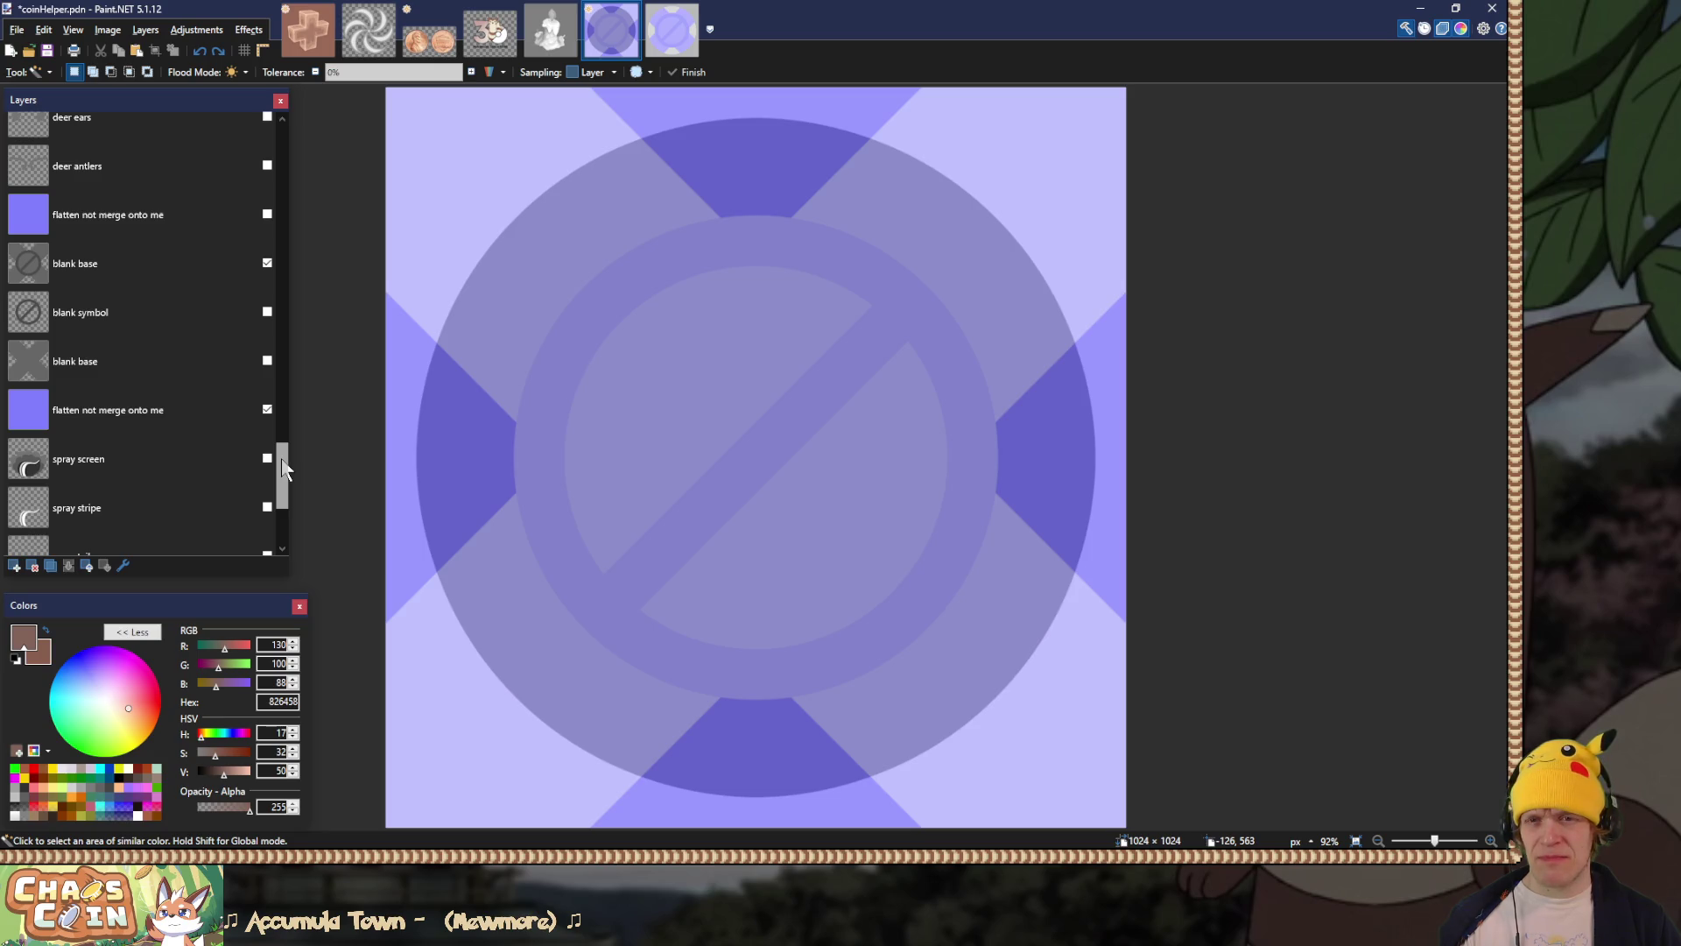
drag(282, 459, 282, 454)
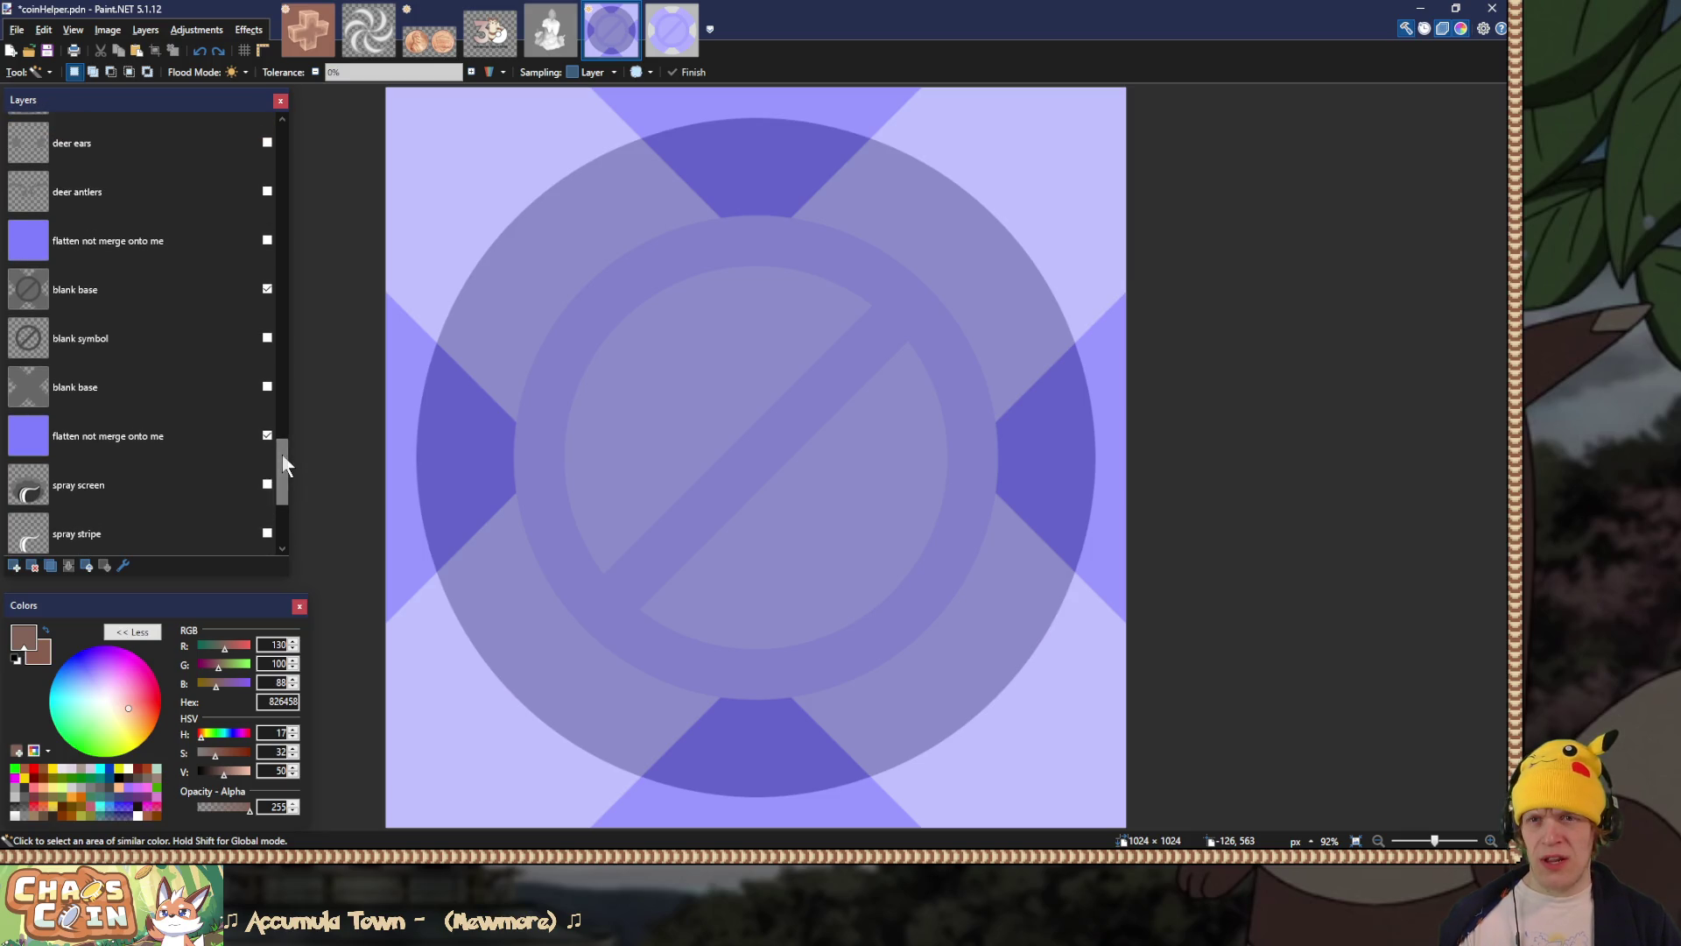
click(189, 287)
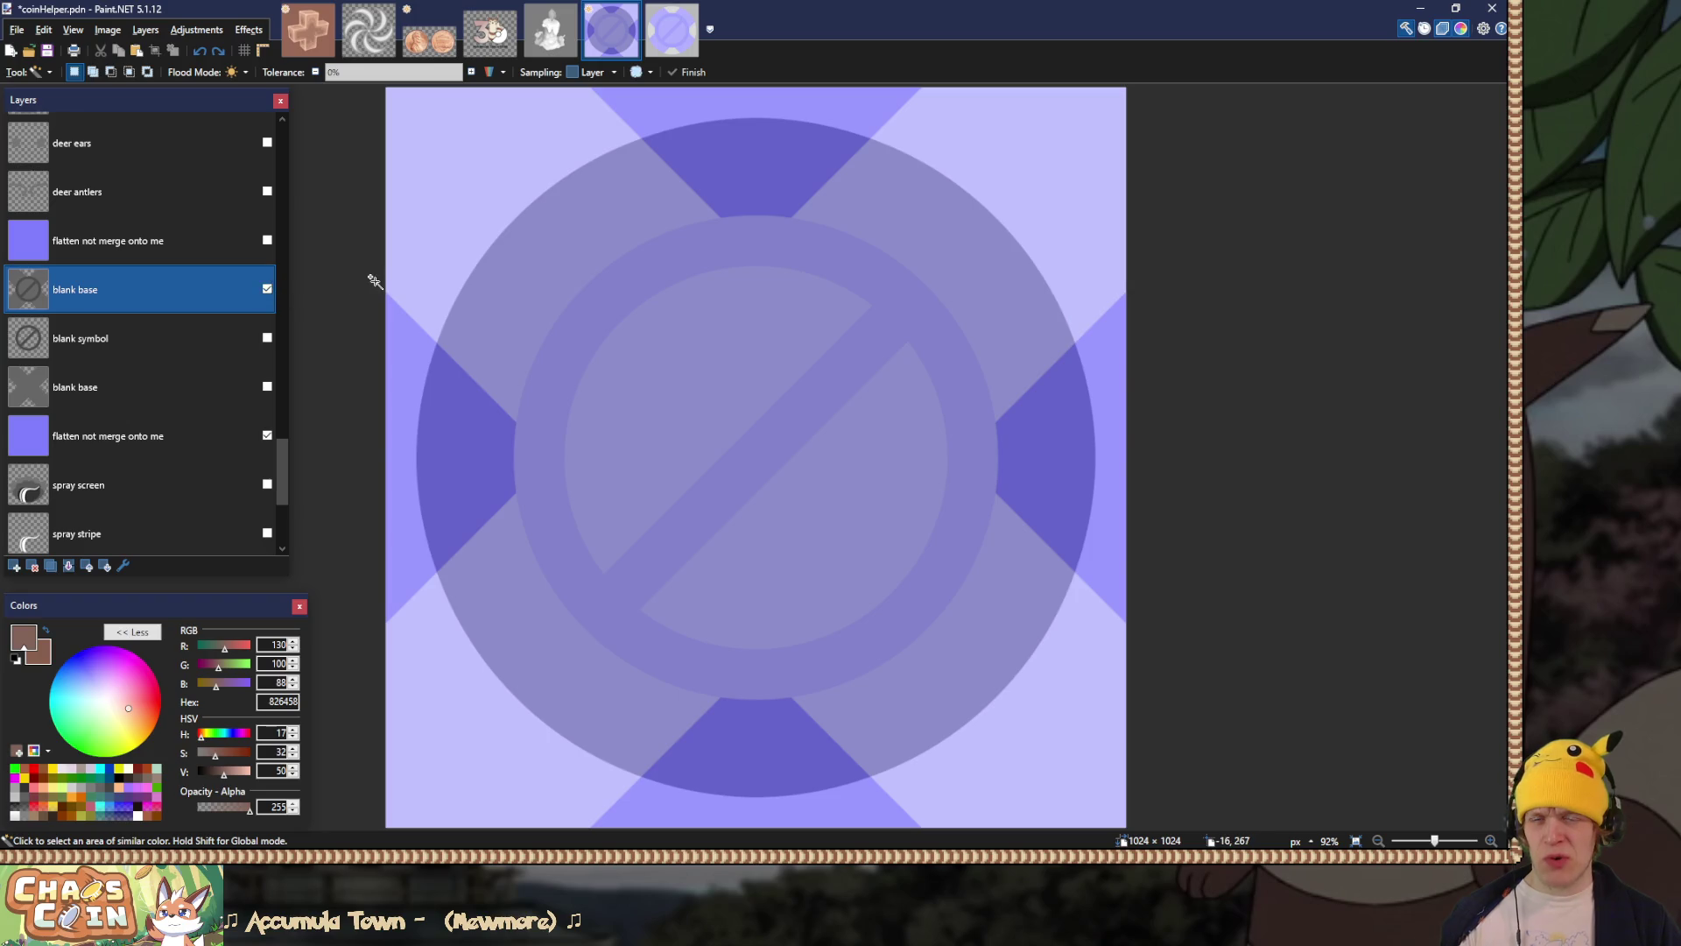
click(307, 24)
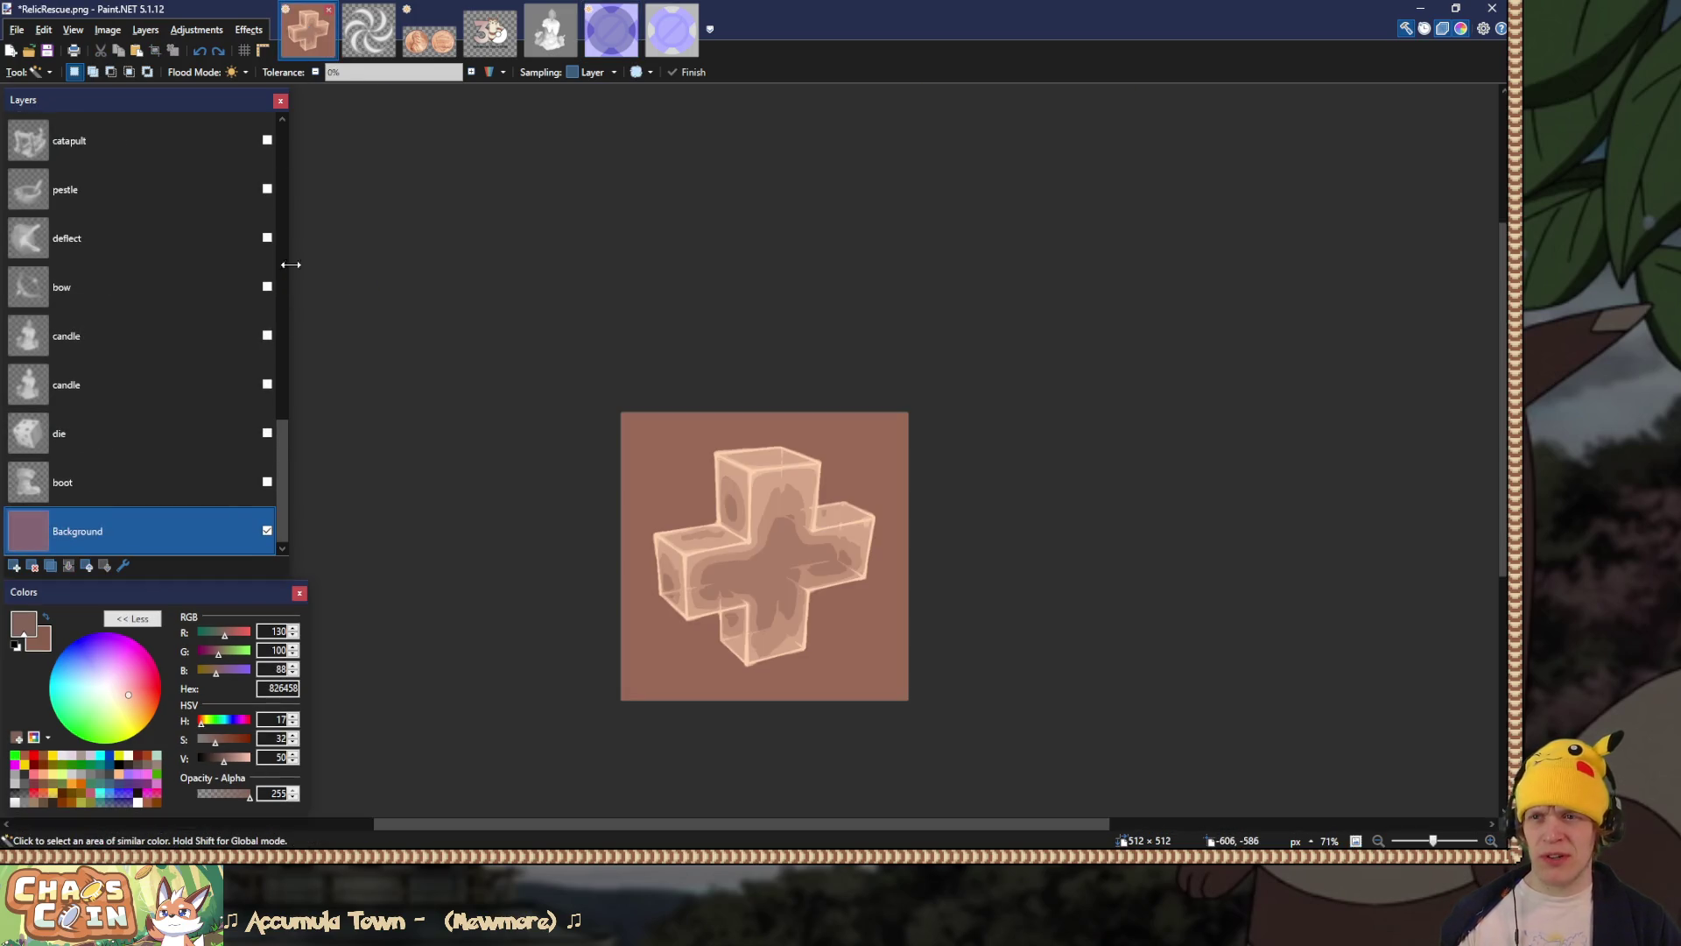
Step: Add a new layer above dig and name it 'no'
drag(278, 436, 287, 127)
click(162, 235)
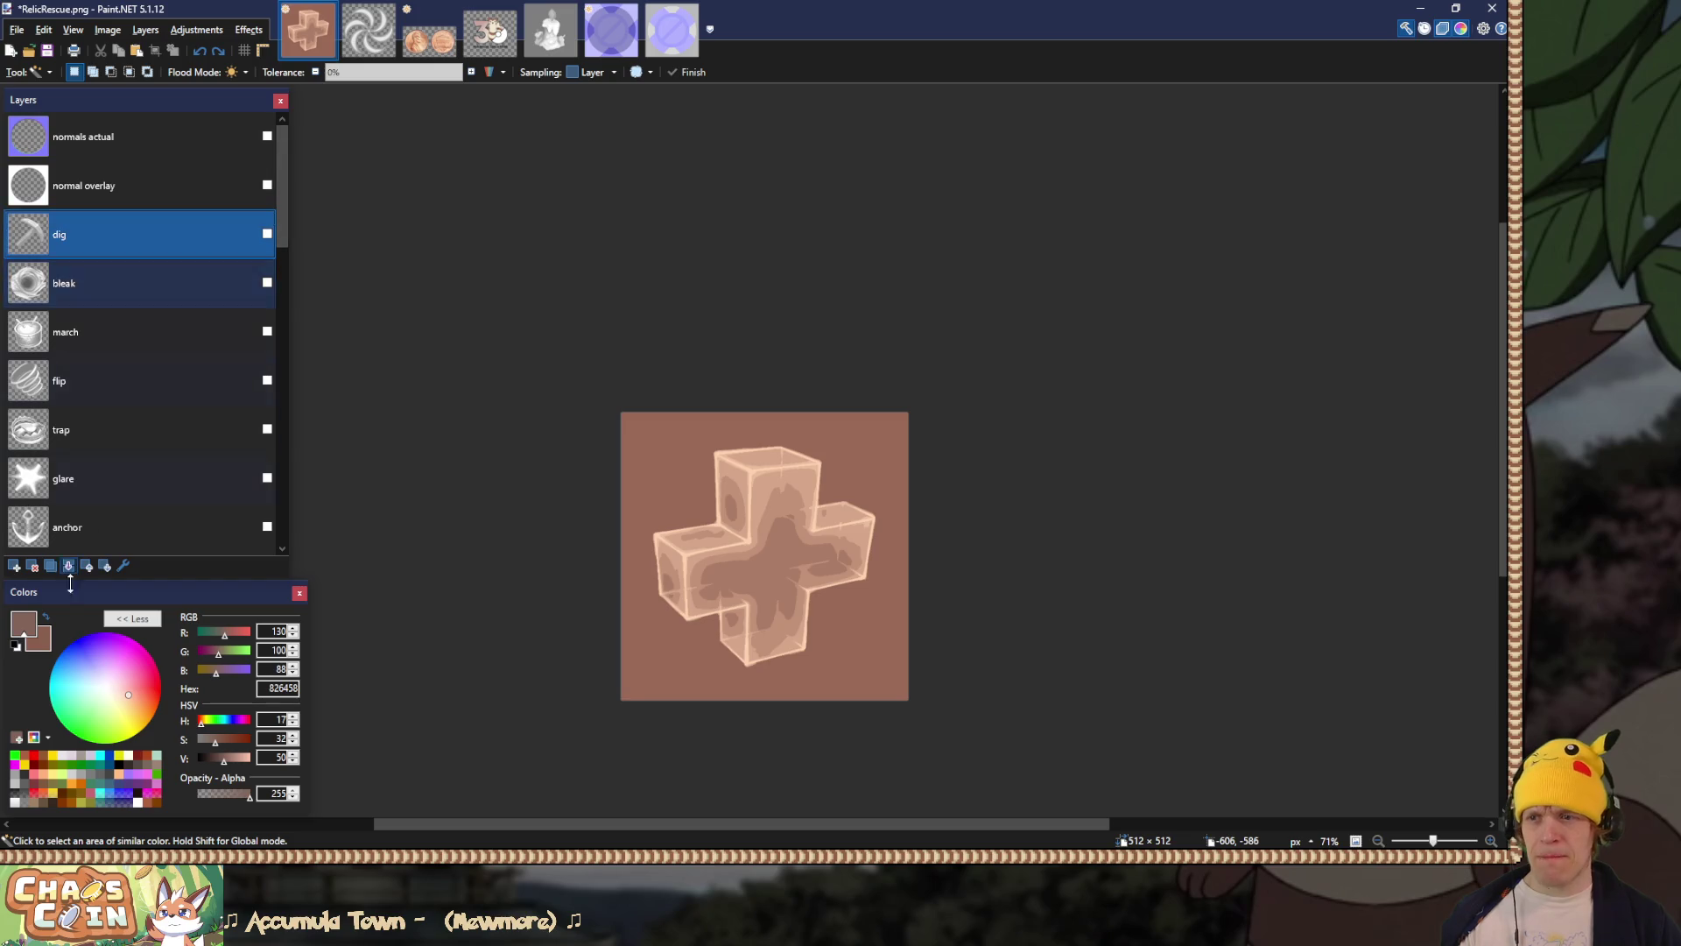
click(14, 566)
double_click(70, 233)
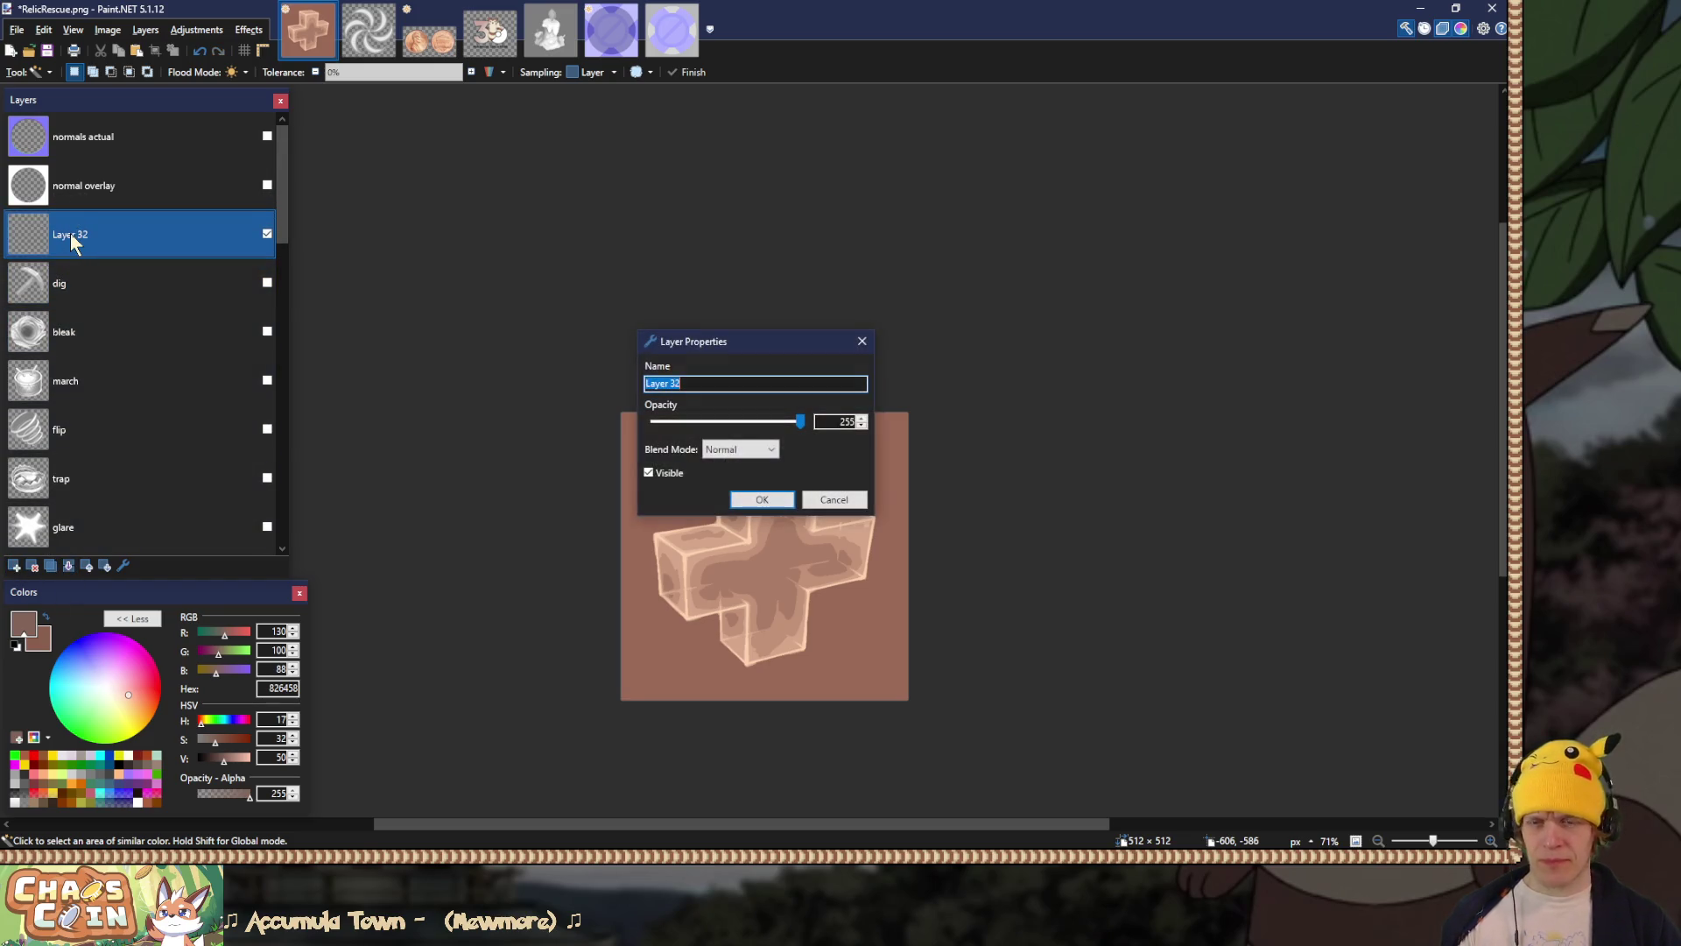
text(no)
key(Return)
Step: Paste the grey no-symbol art, keeping the canvas size and scaling it to fill 512×512
key(ctrl+v)
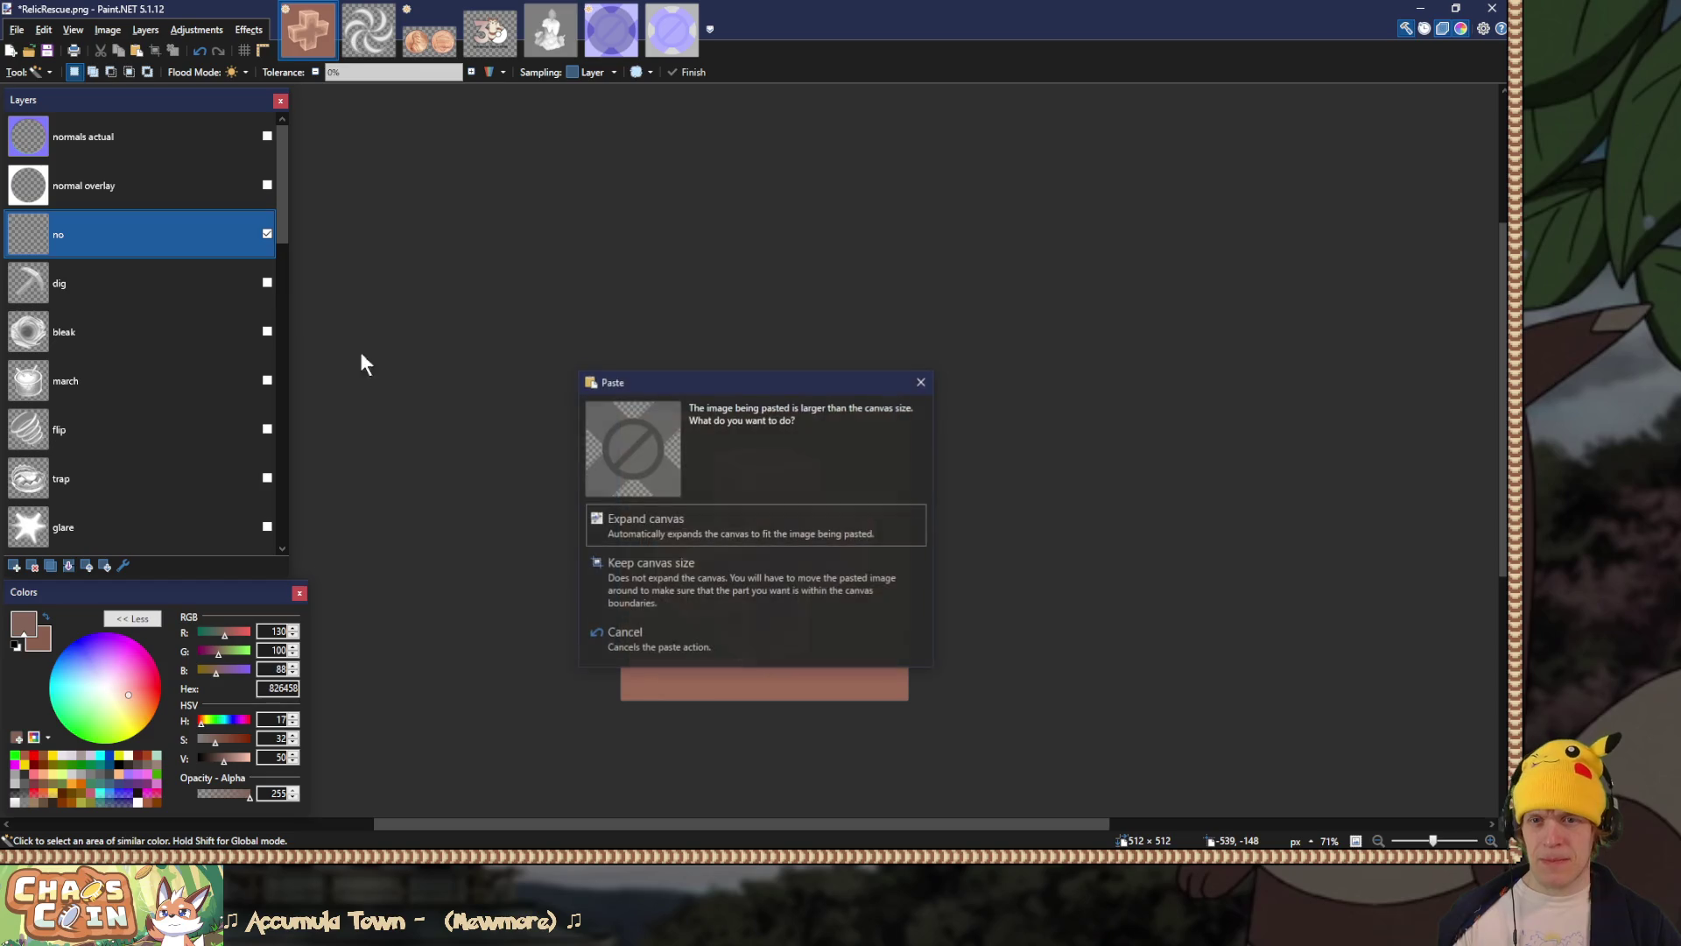
click(776, 592)
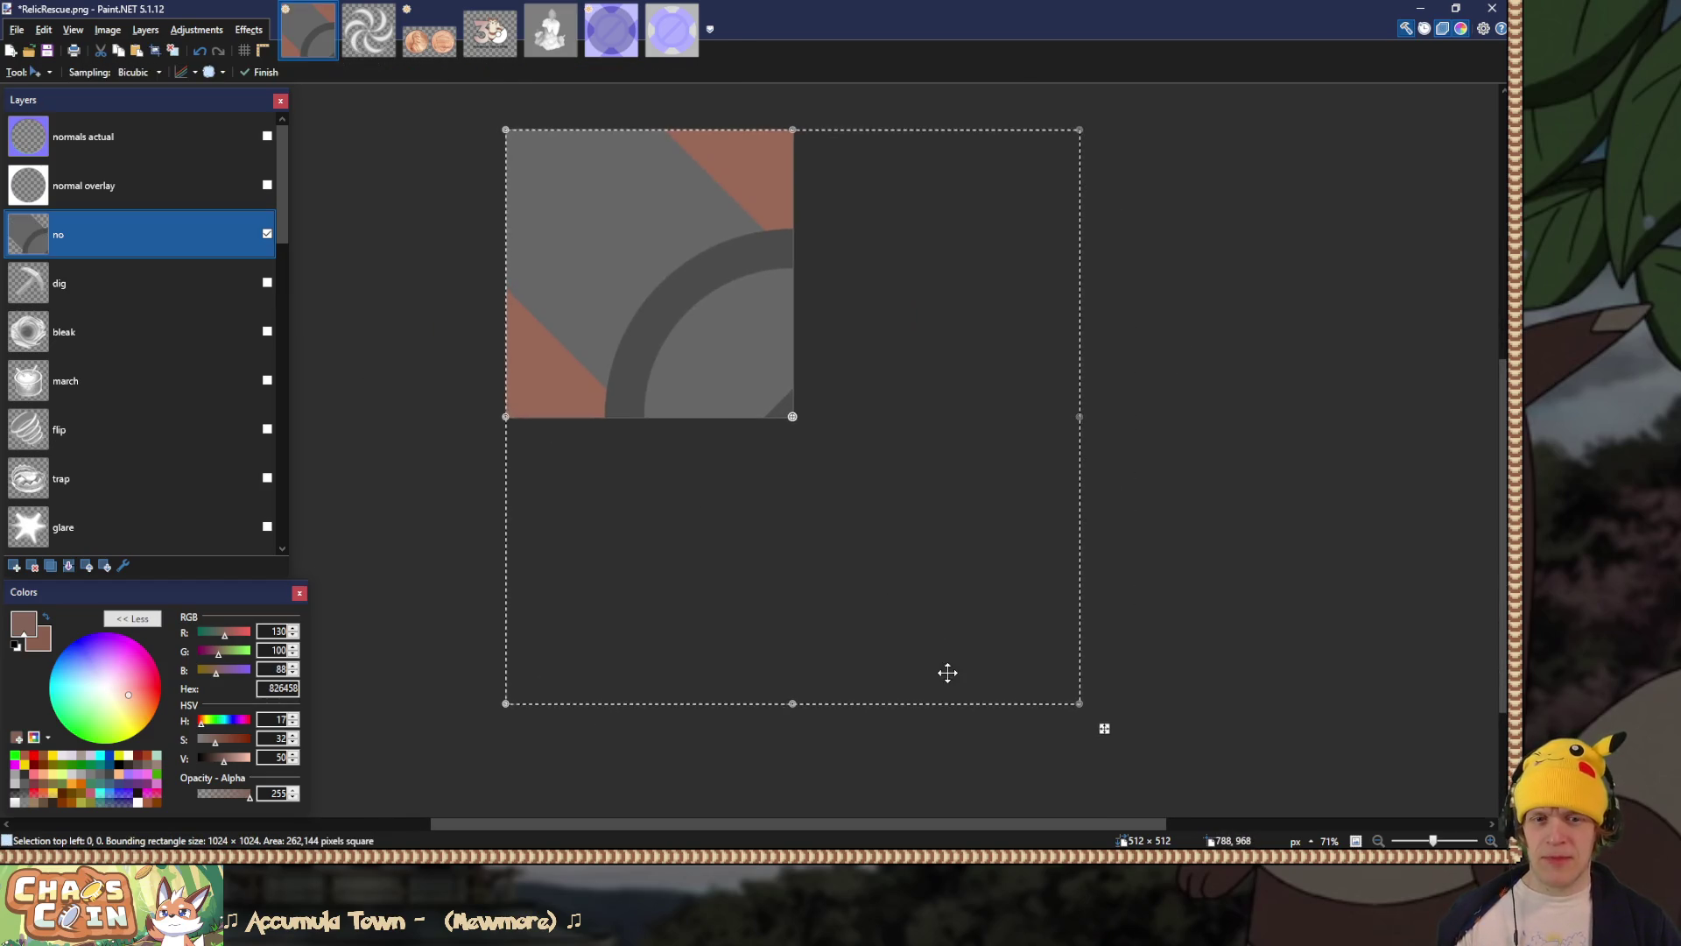
drag(1082, 706, 810, 422)
scroll(814, 422, up, 3)
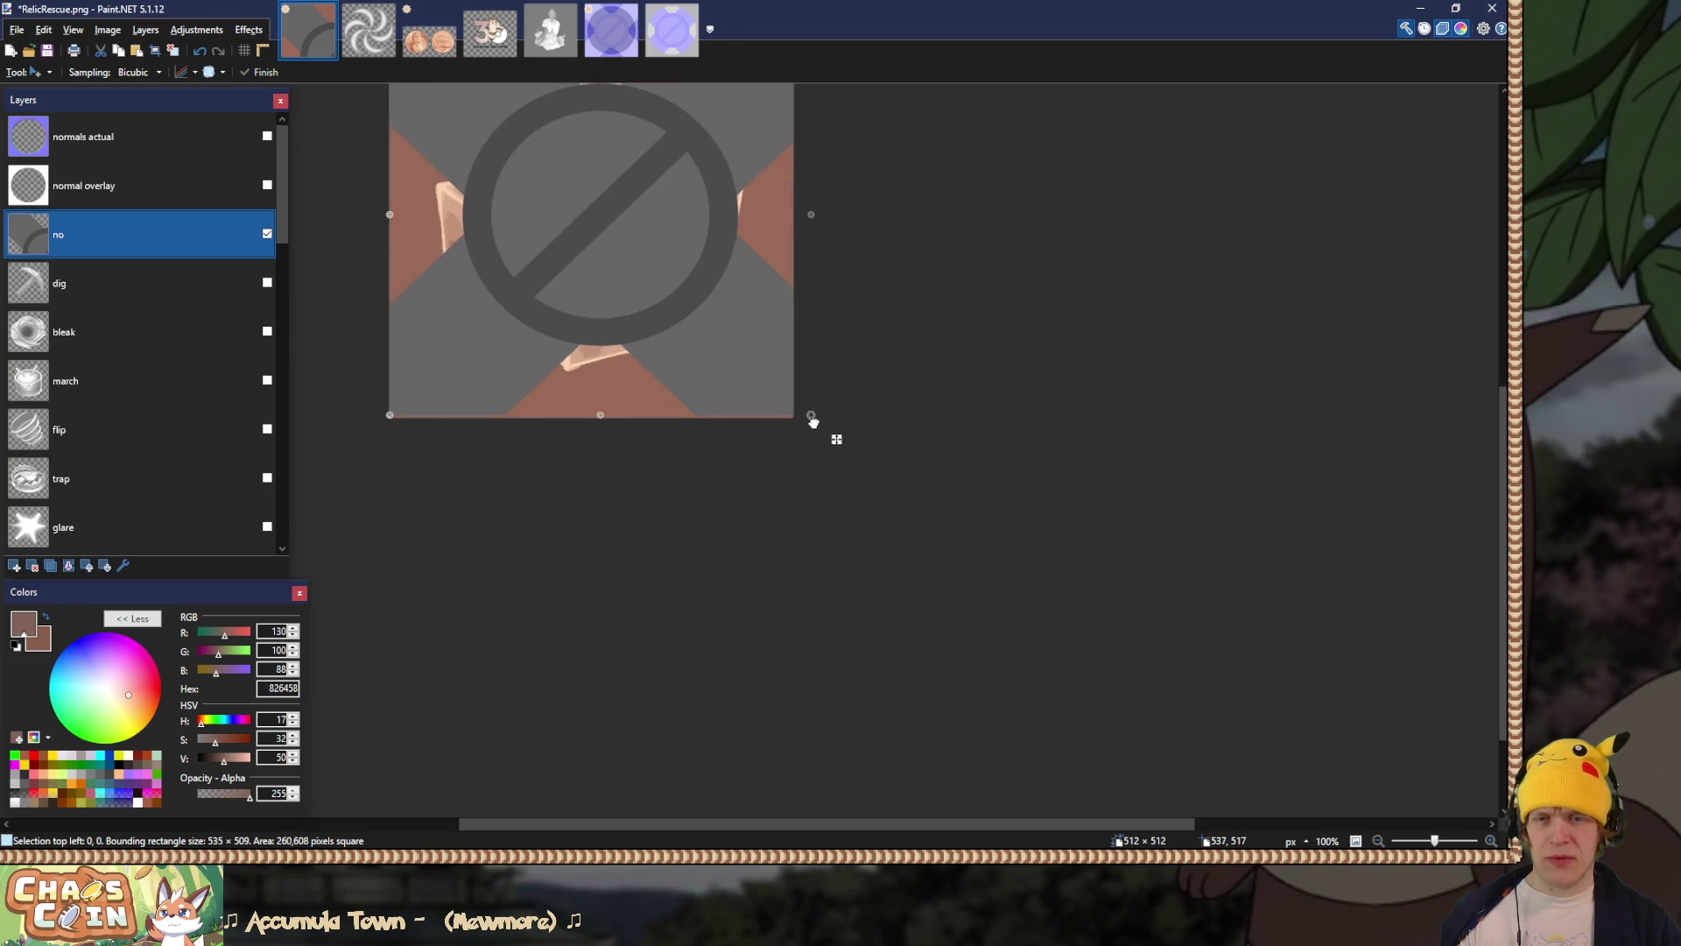
key(s)
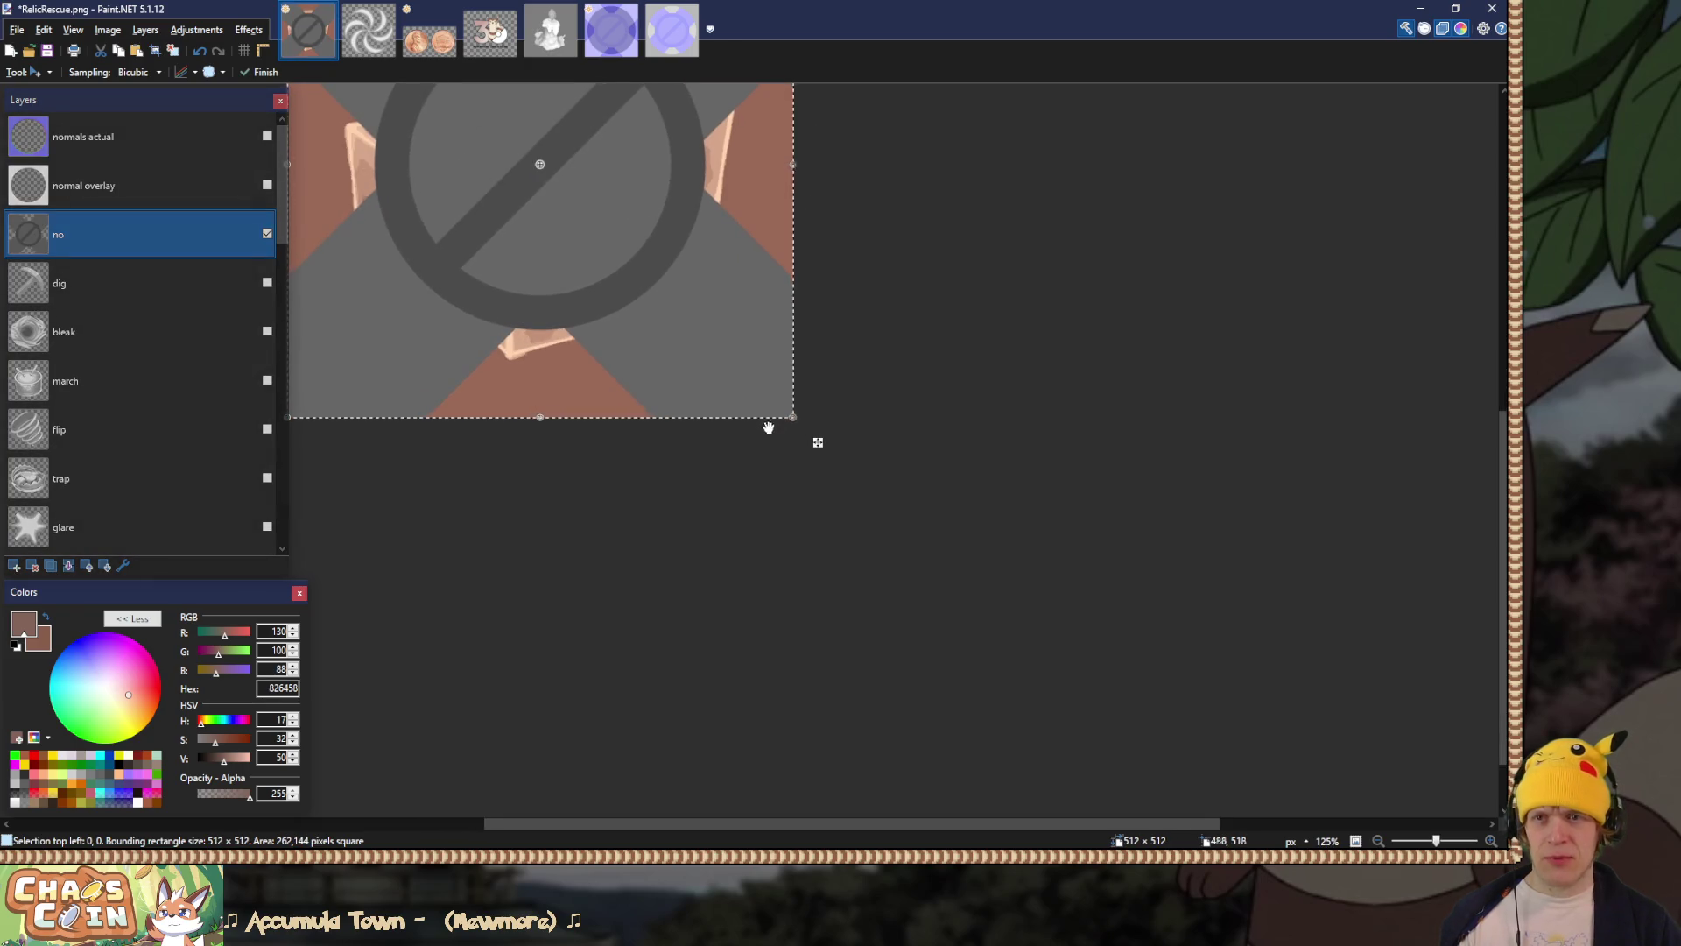
key(ctrl+d)
Step: Set the no layer's blend mode to Overlay
double_click(66, 233)
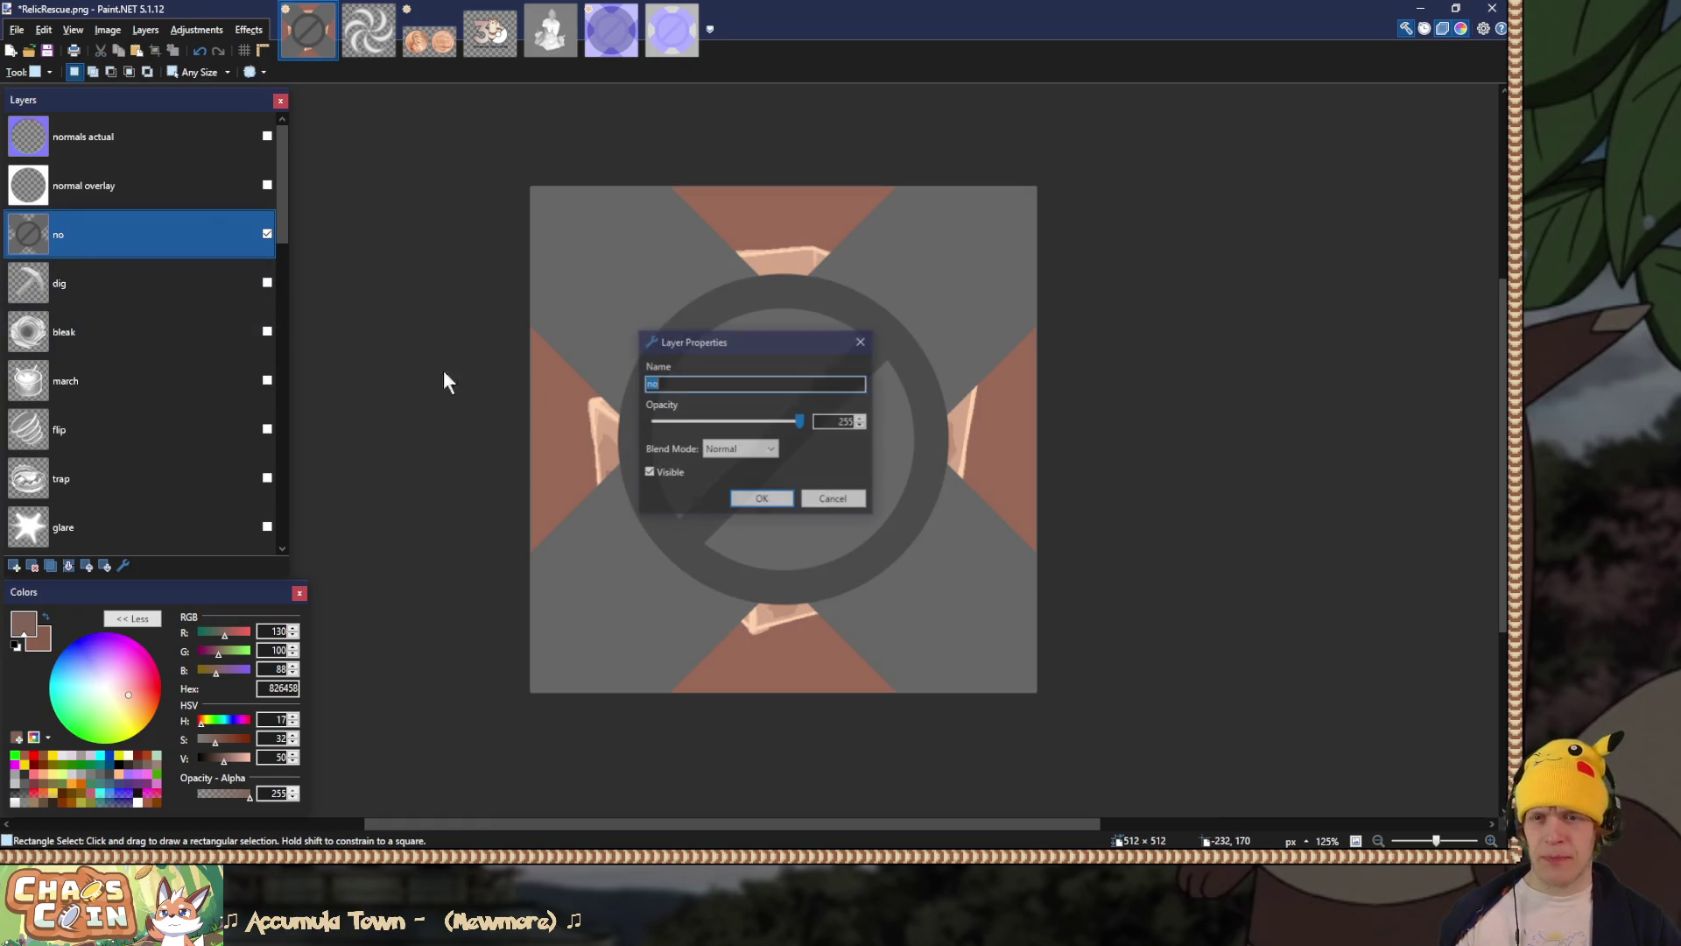
click(740, 449)
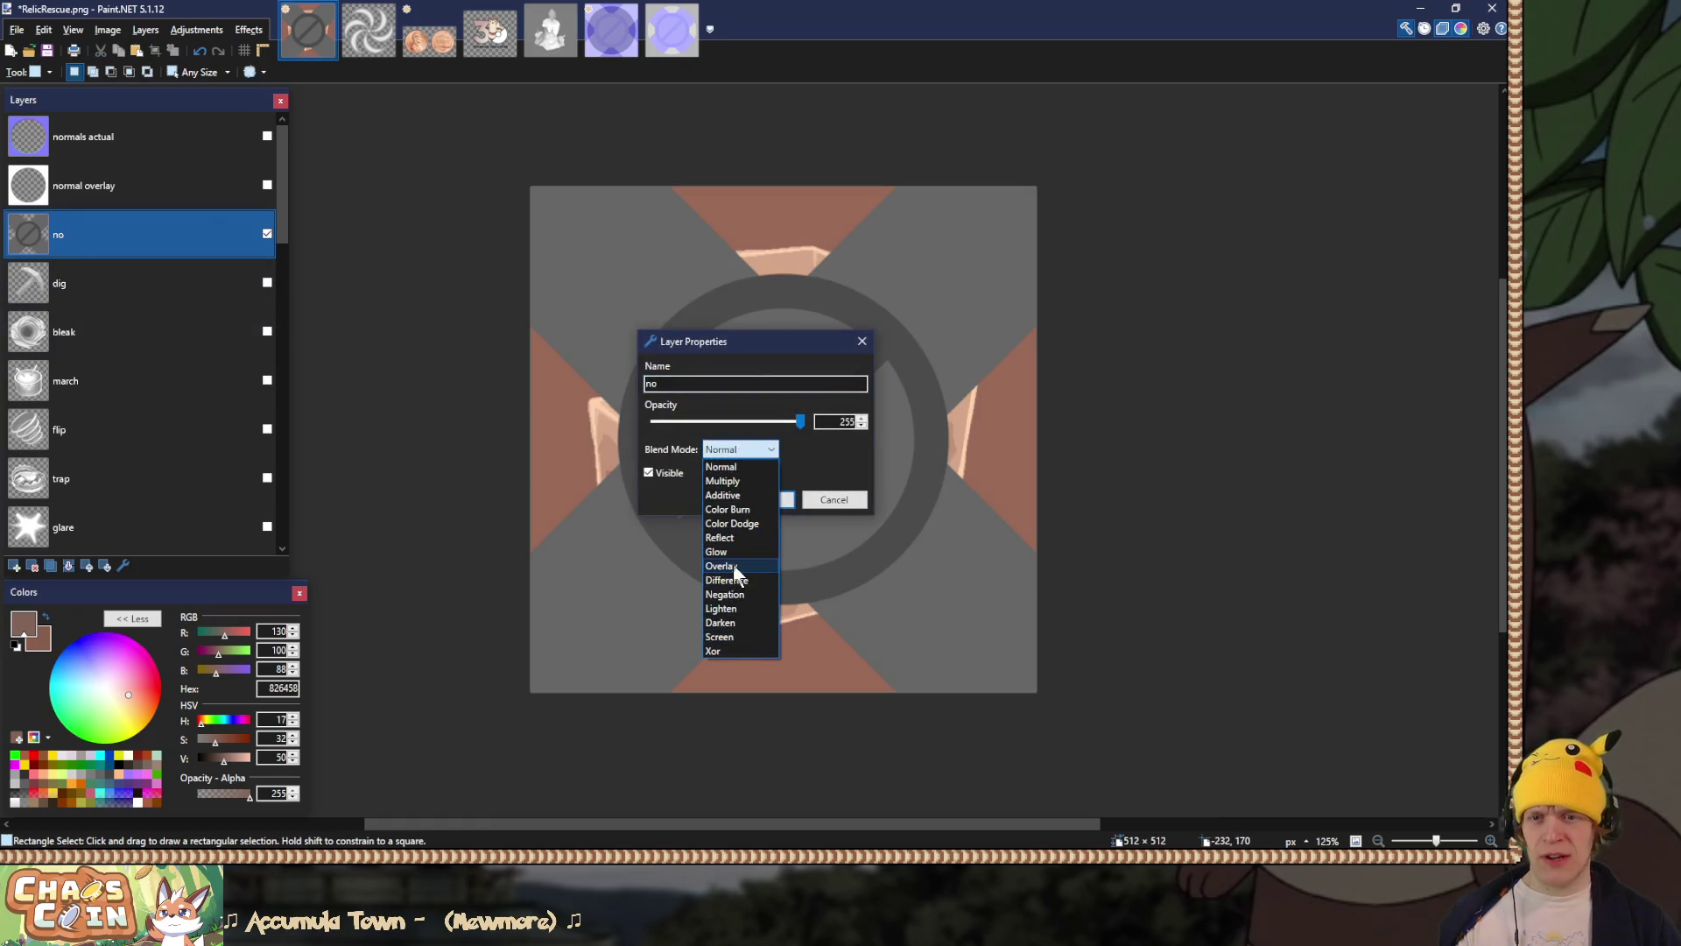
click(733, 564)
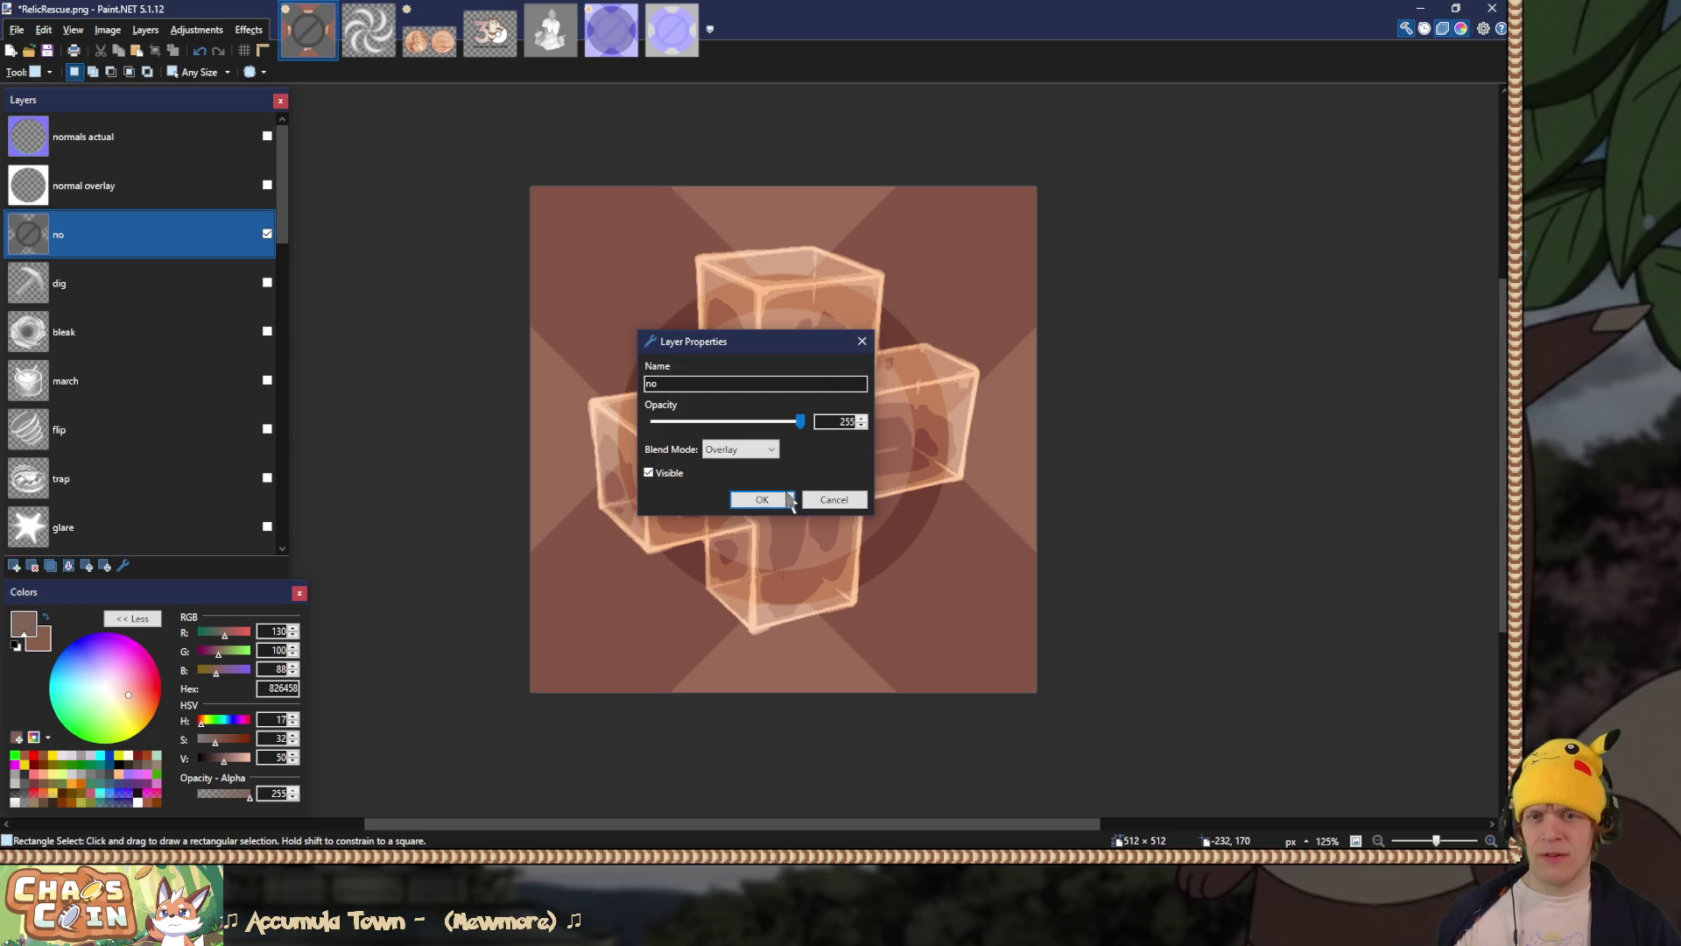
key(Return)
mouse_move(288, 199)
mouse_down()
mouse_move(272, 422)
mouse_move(278, 394)
mouse_up()
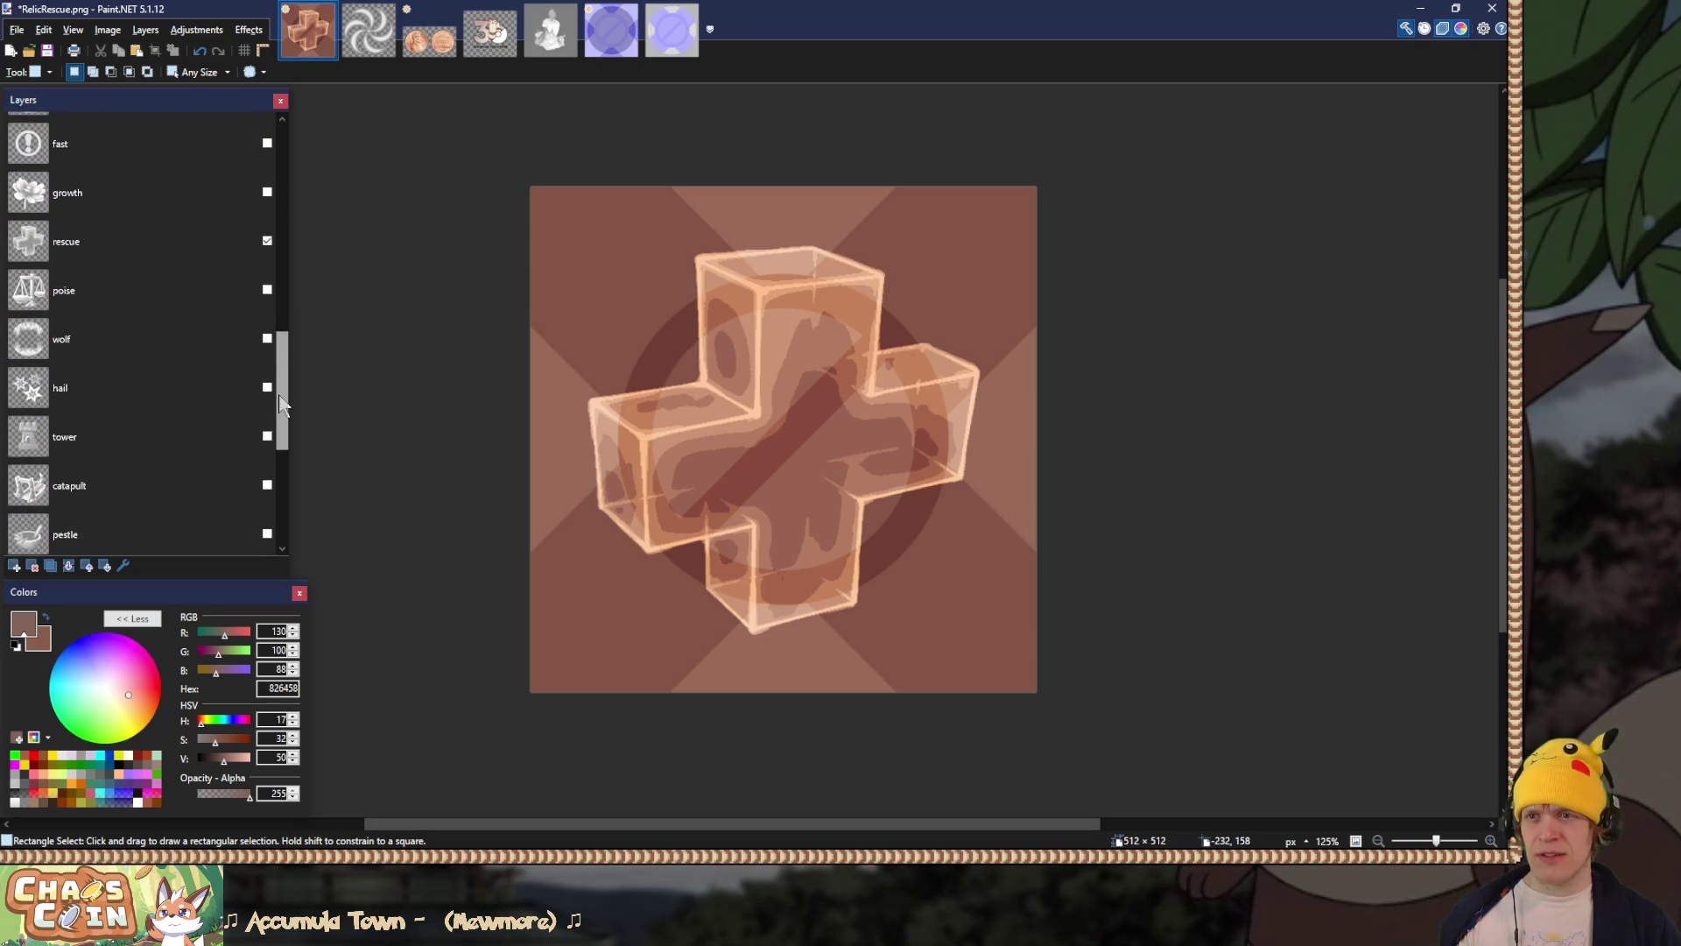
Step: Hide the rescue cross layer and darken the no-symbol art with Hue/Saturation
click(267, 242)
drag(284, 332, 292, 113)
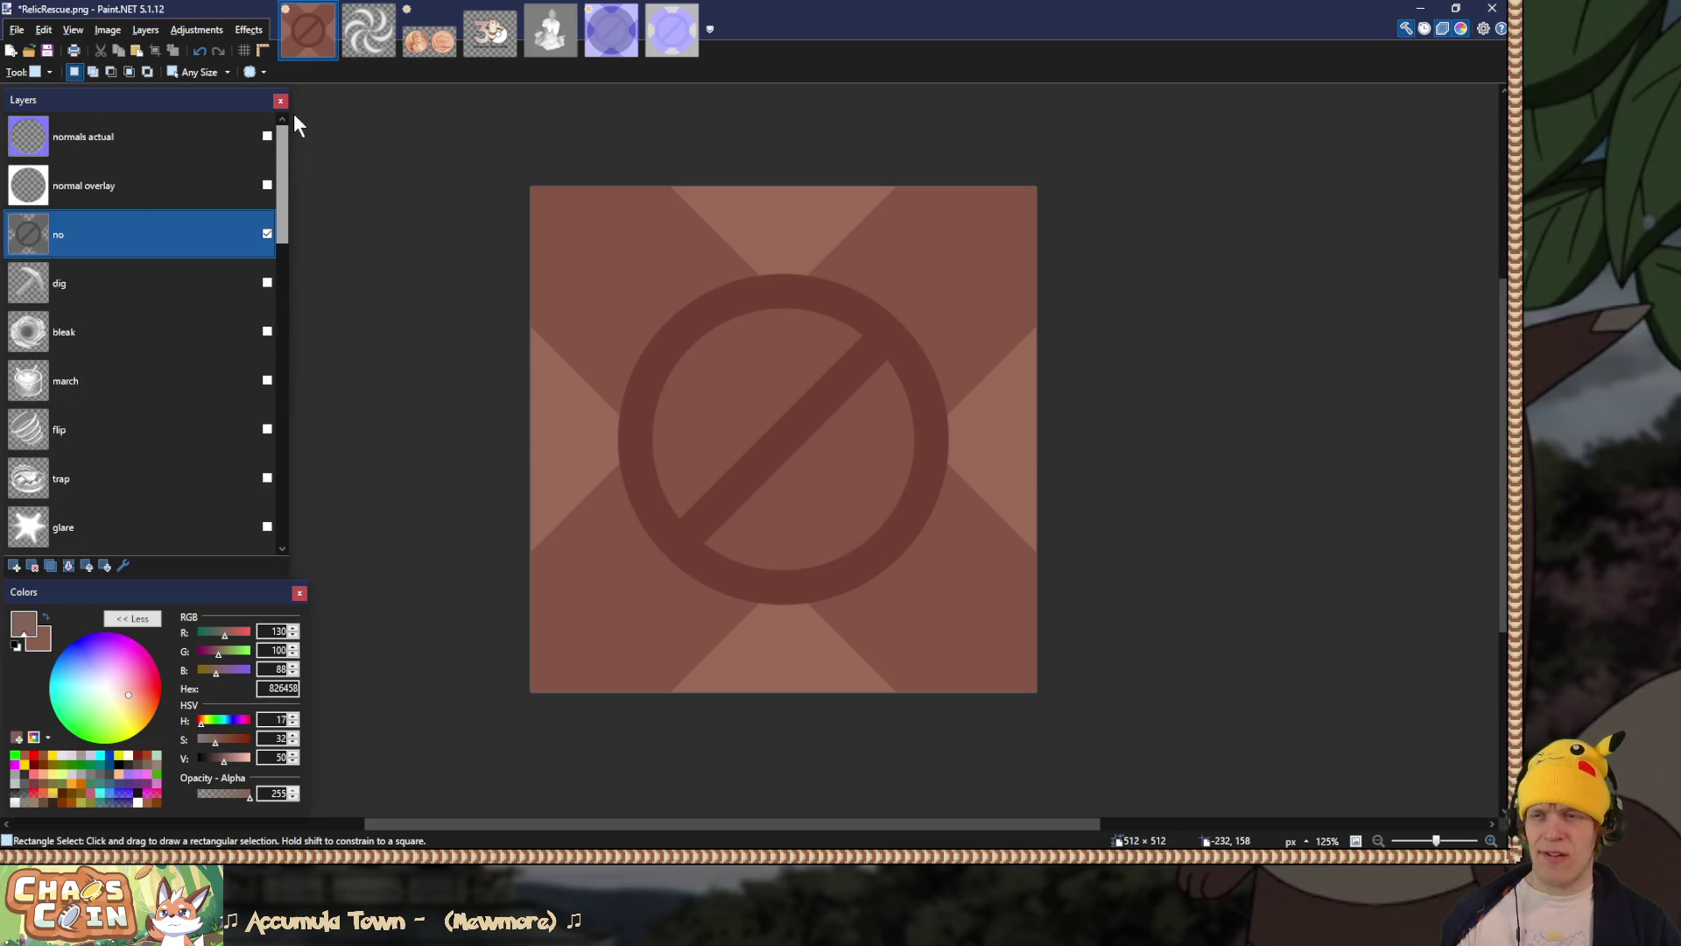
double_click(150, 235)
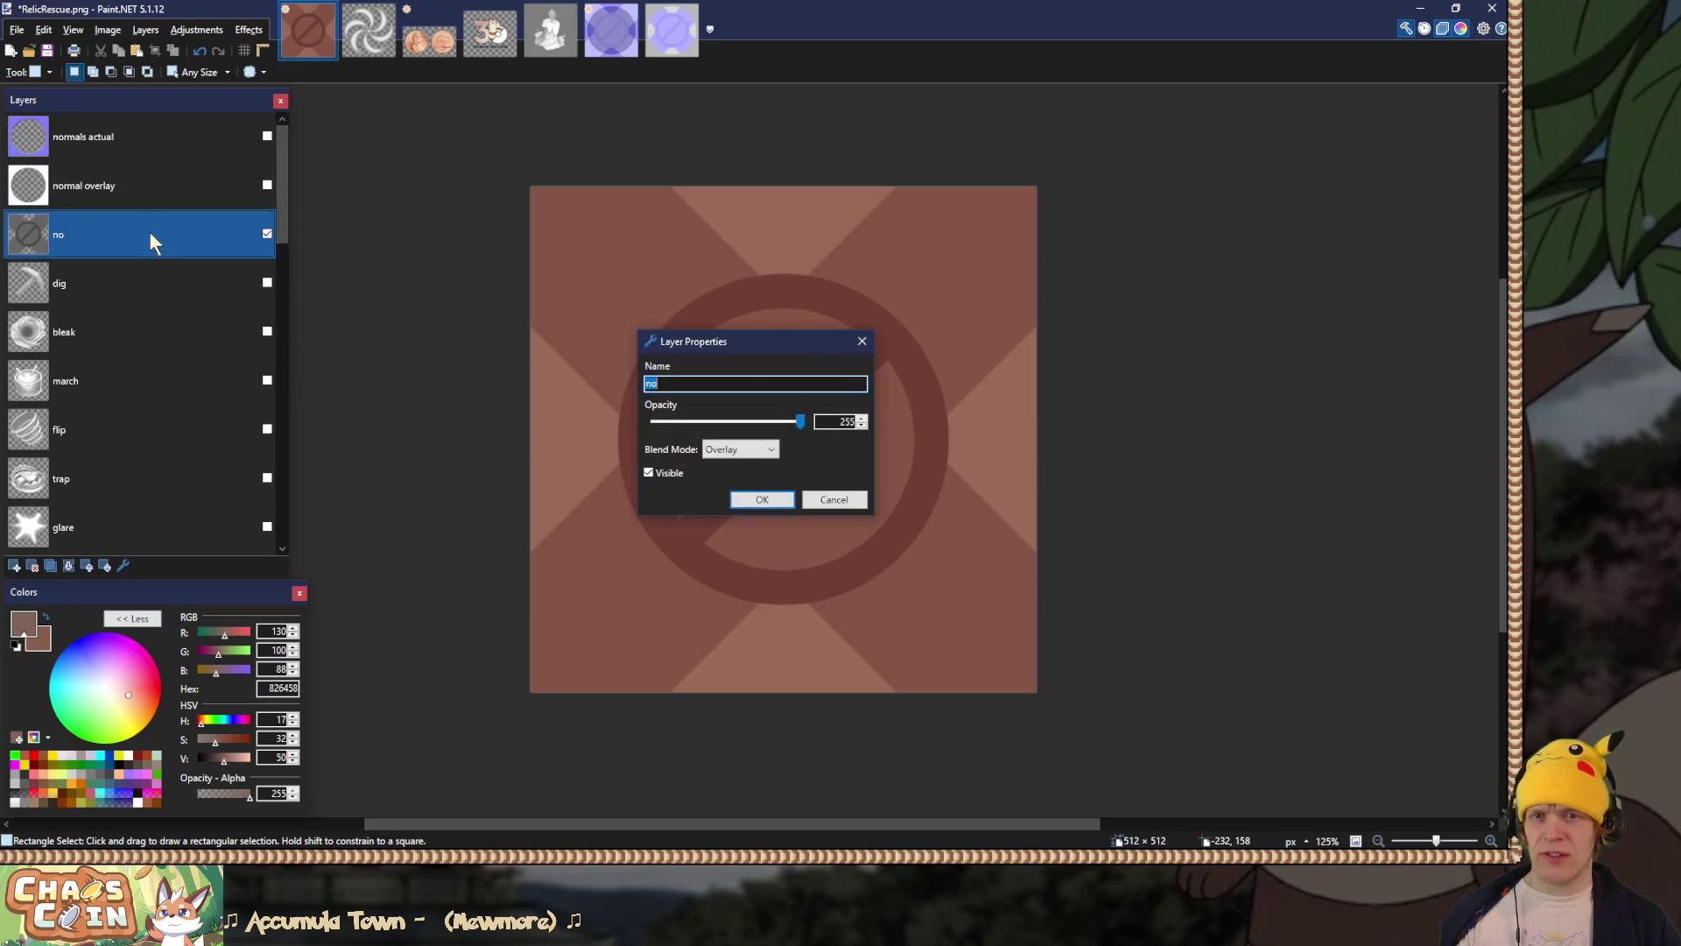
click(862, 342)
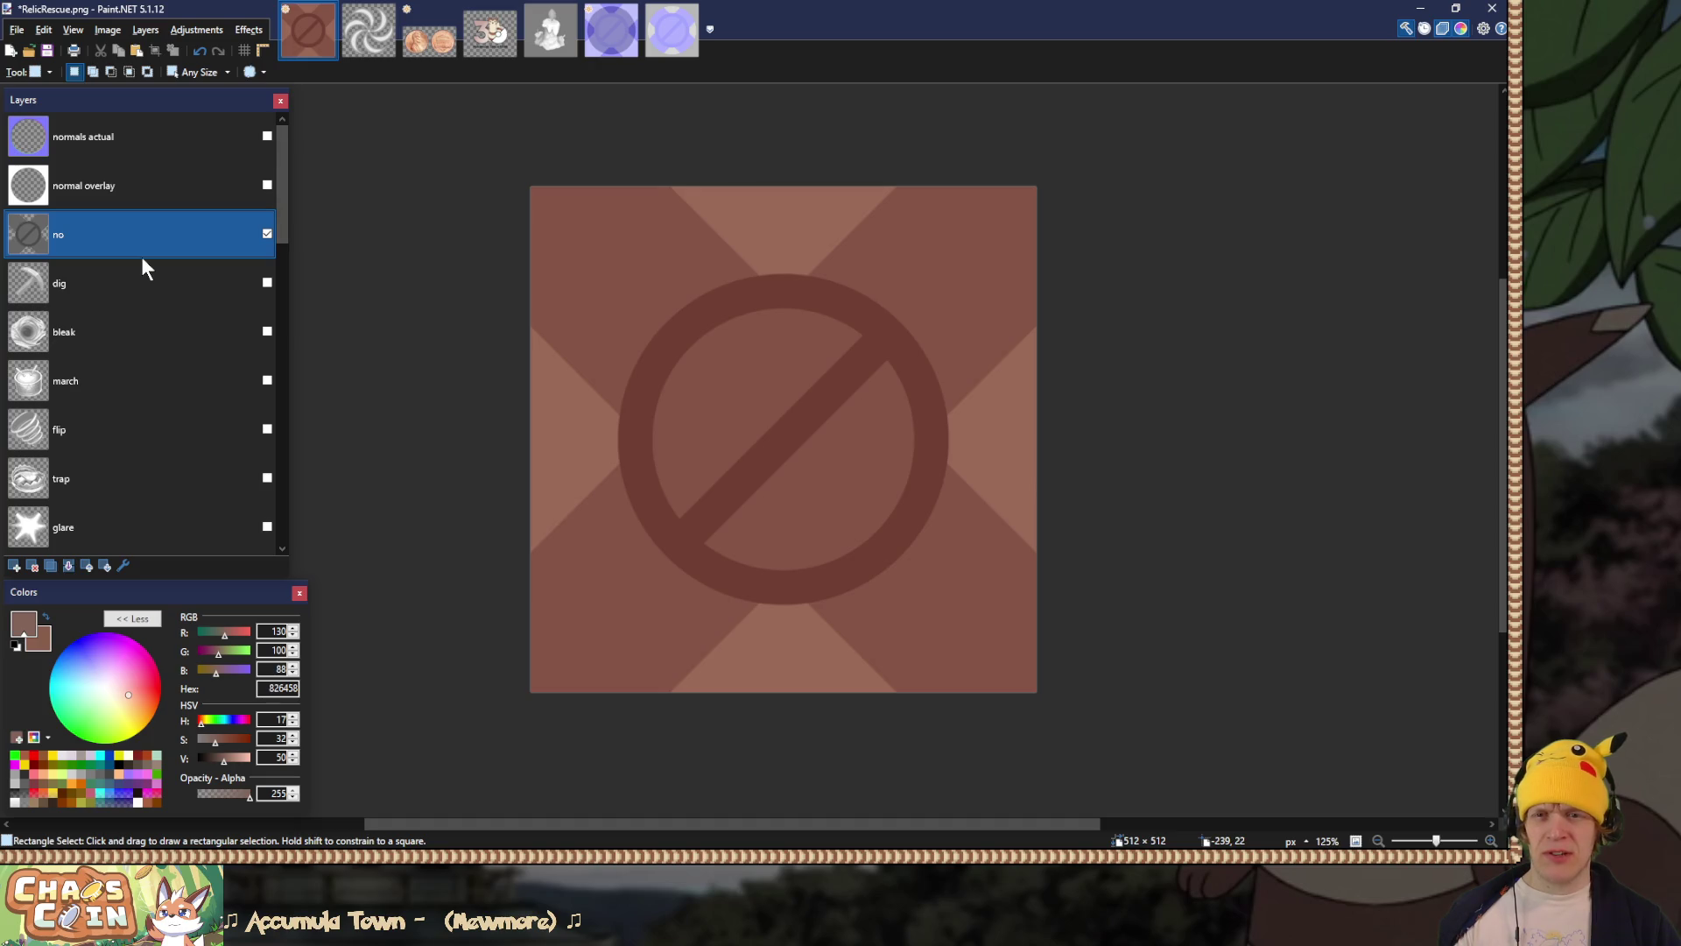
key(ctrl+shift+u)
drag(718, 465, 692, 462)
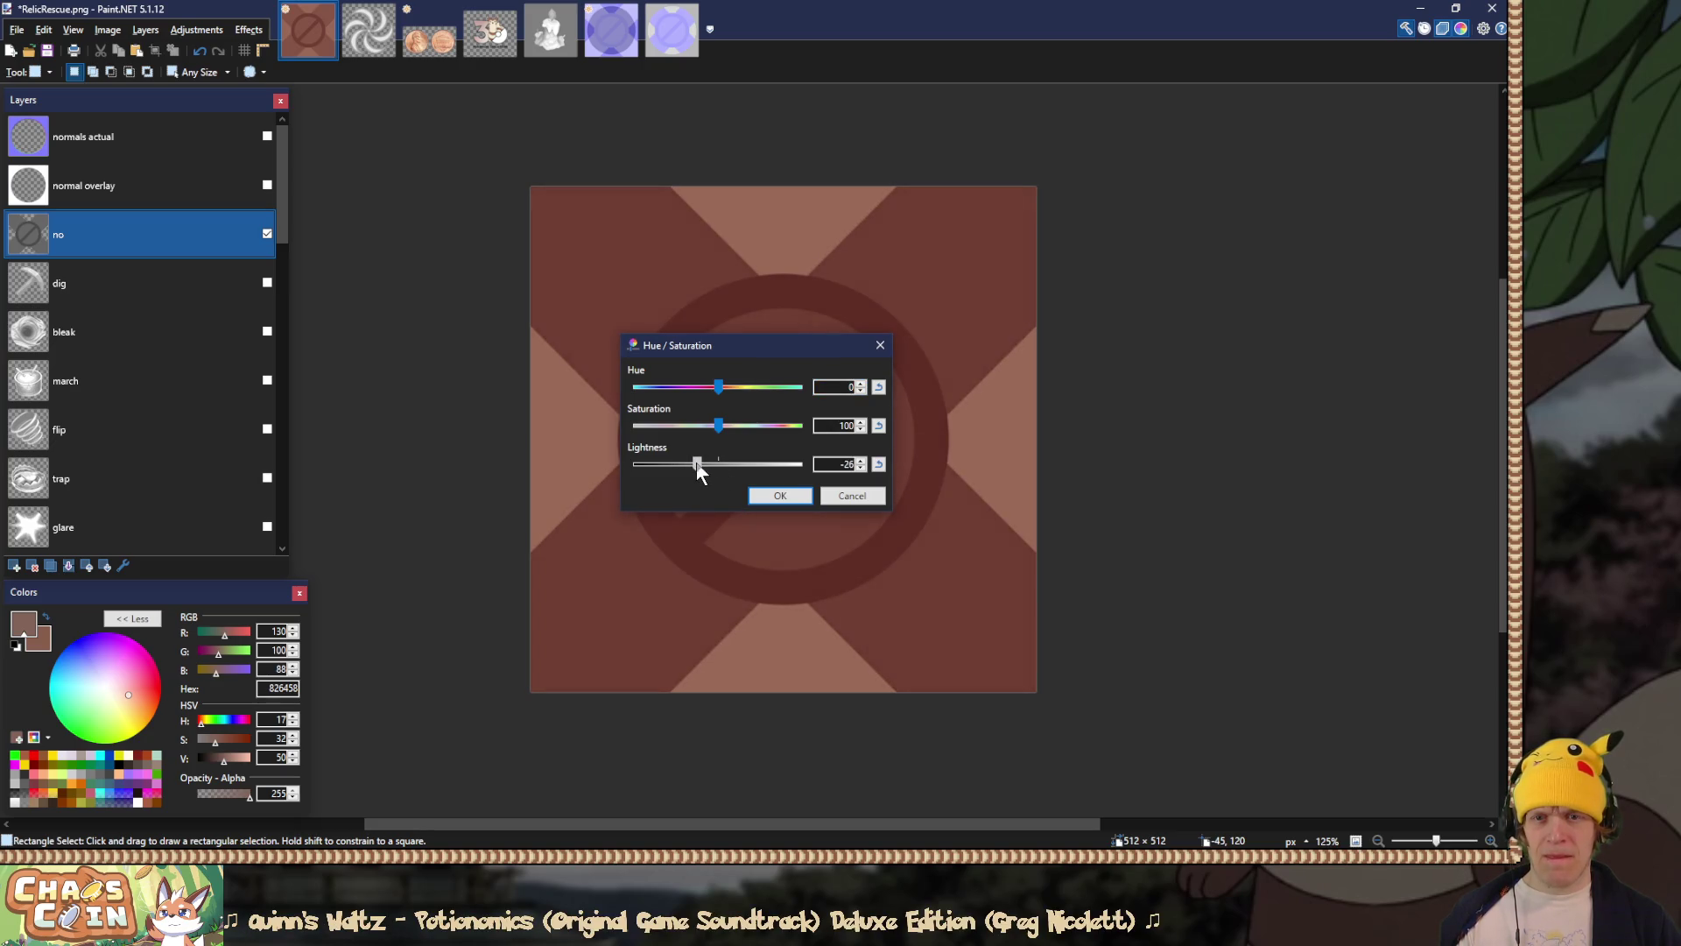
click(792, 497)
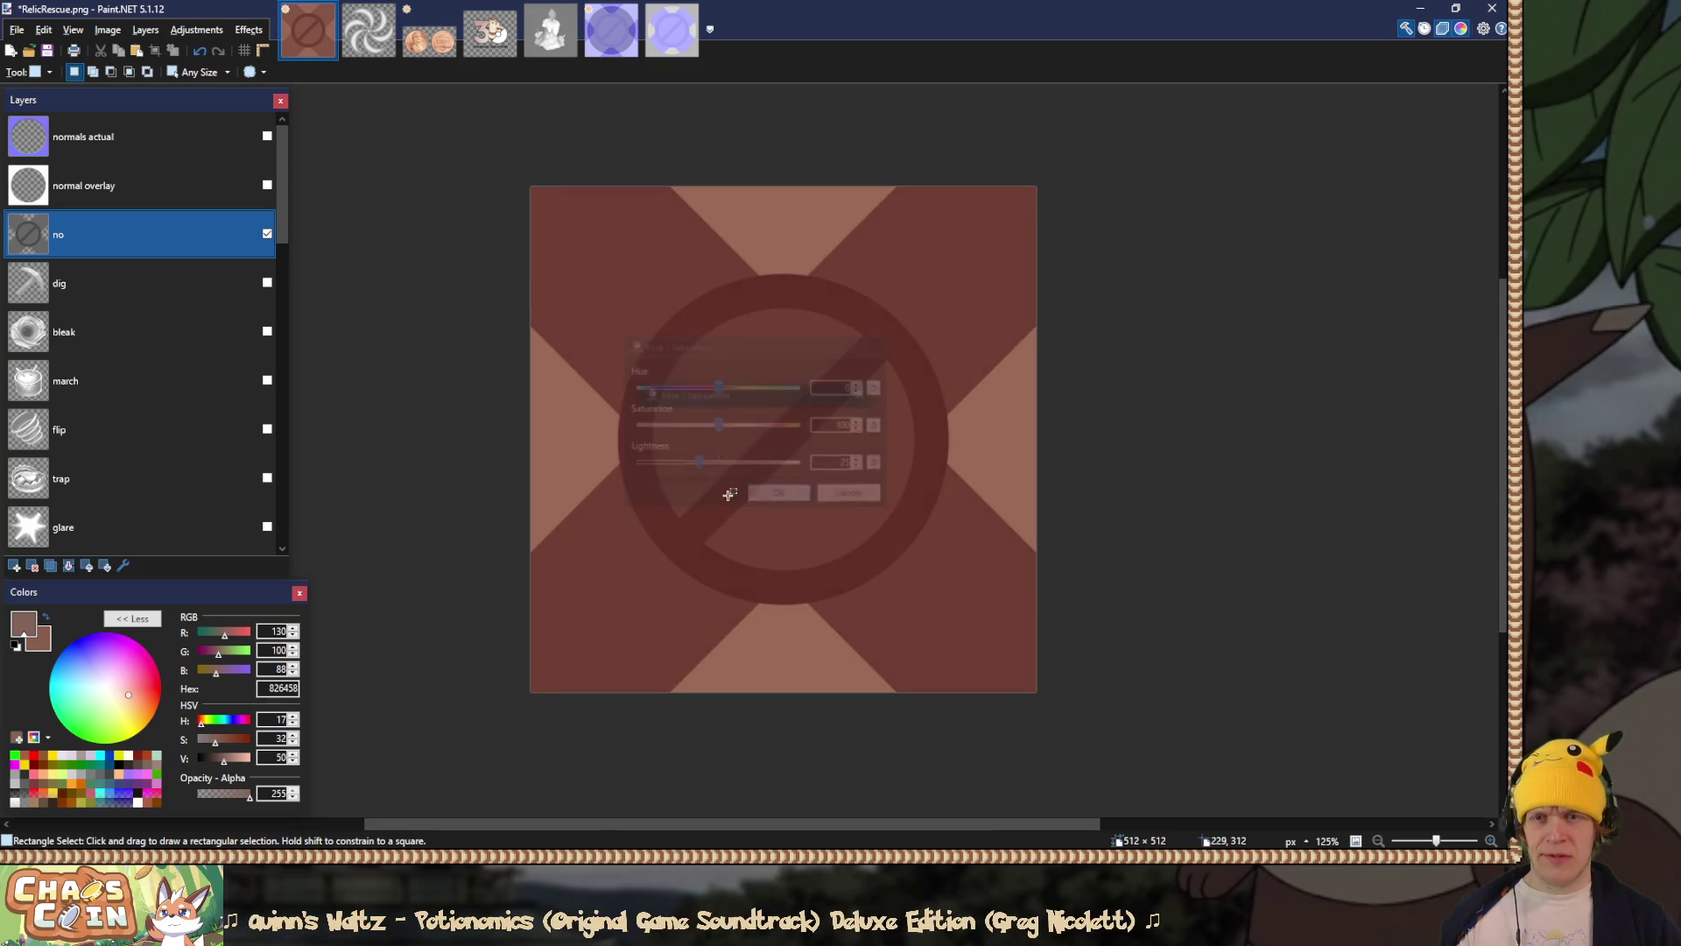
Step: Add Layer 33 above dig, fill it with light grey and set its blend to Overlay
click(104, 287)
click(14, 565)
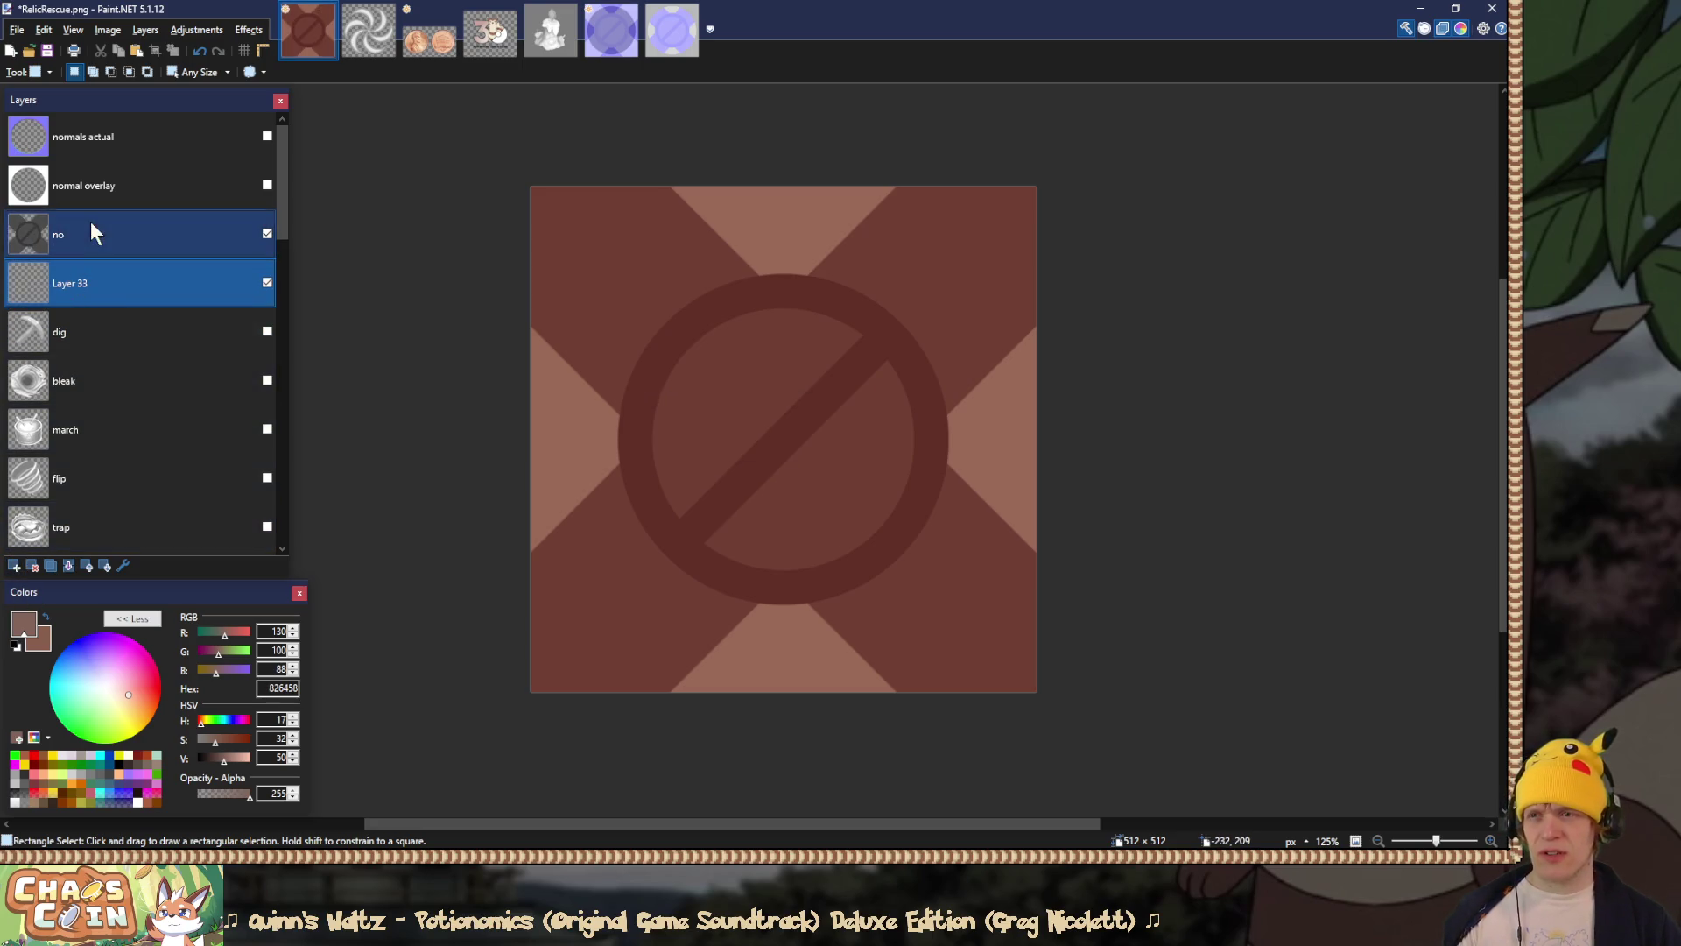
mouse_move(216, 741)
mouse_down()
mouse_move(179, 749)
mouse_move(237, 758)
mouse_up()
key(f)
click(573, 424)
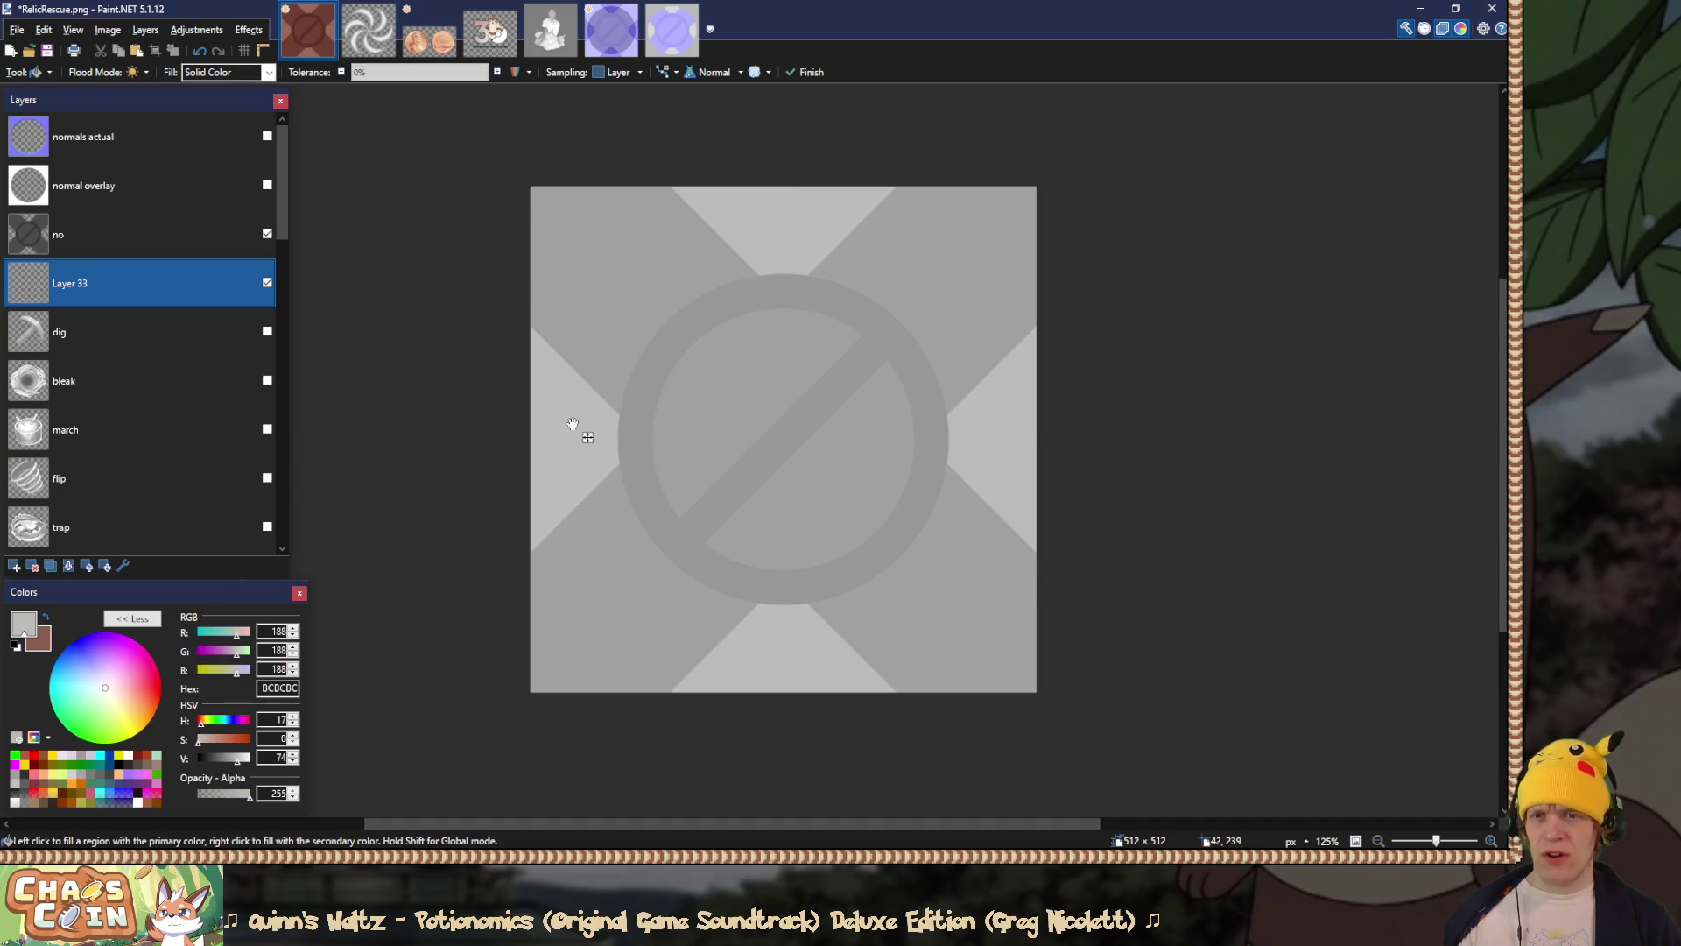
key(s)
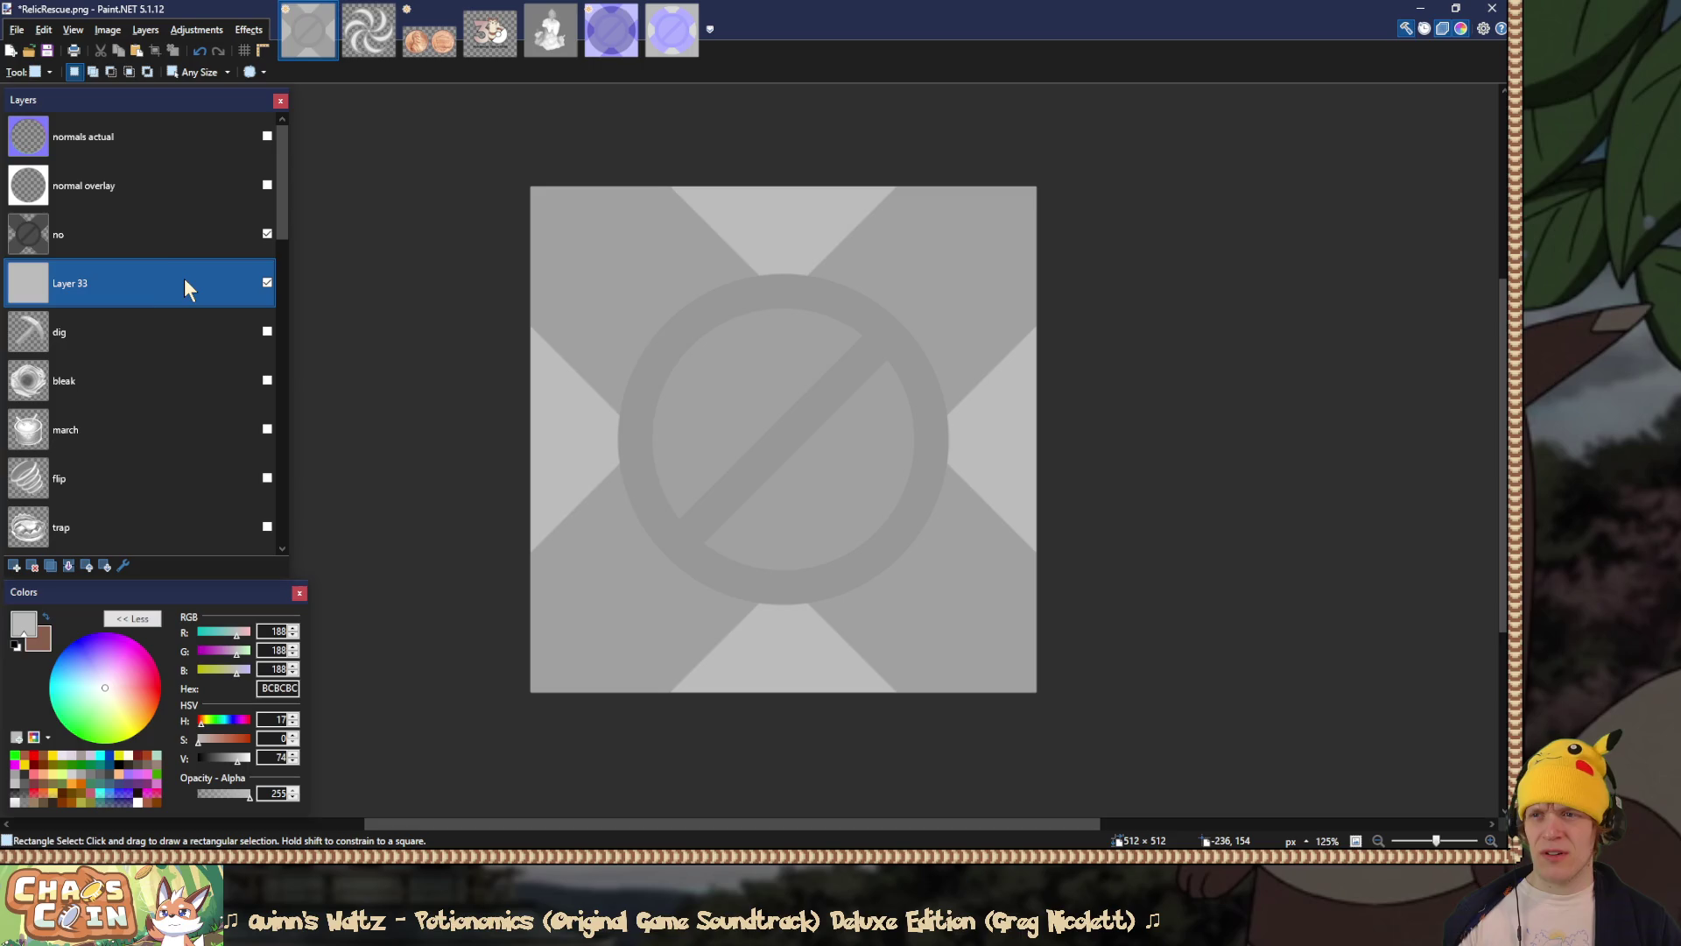
double_click(185, 281)
click(740, 449)
click(742, 564)
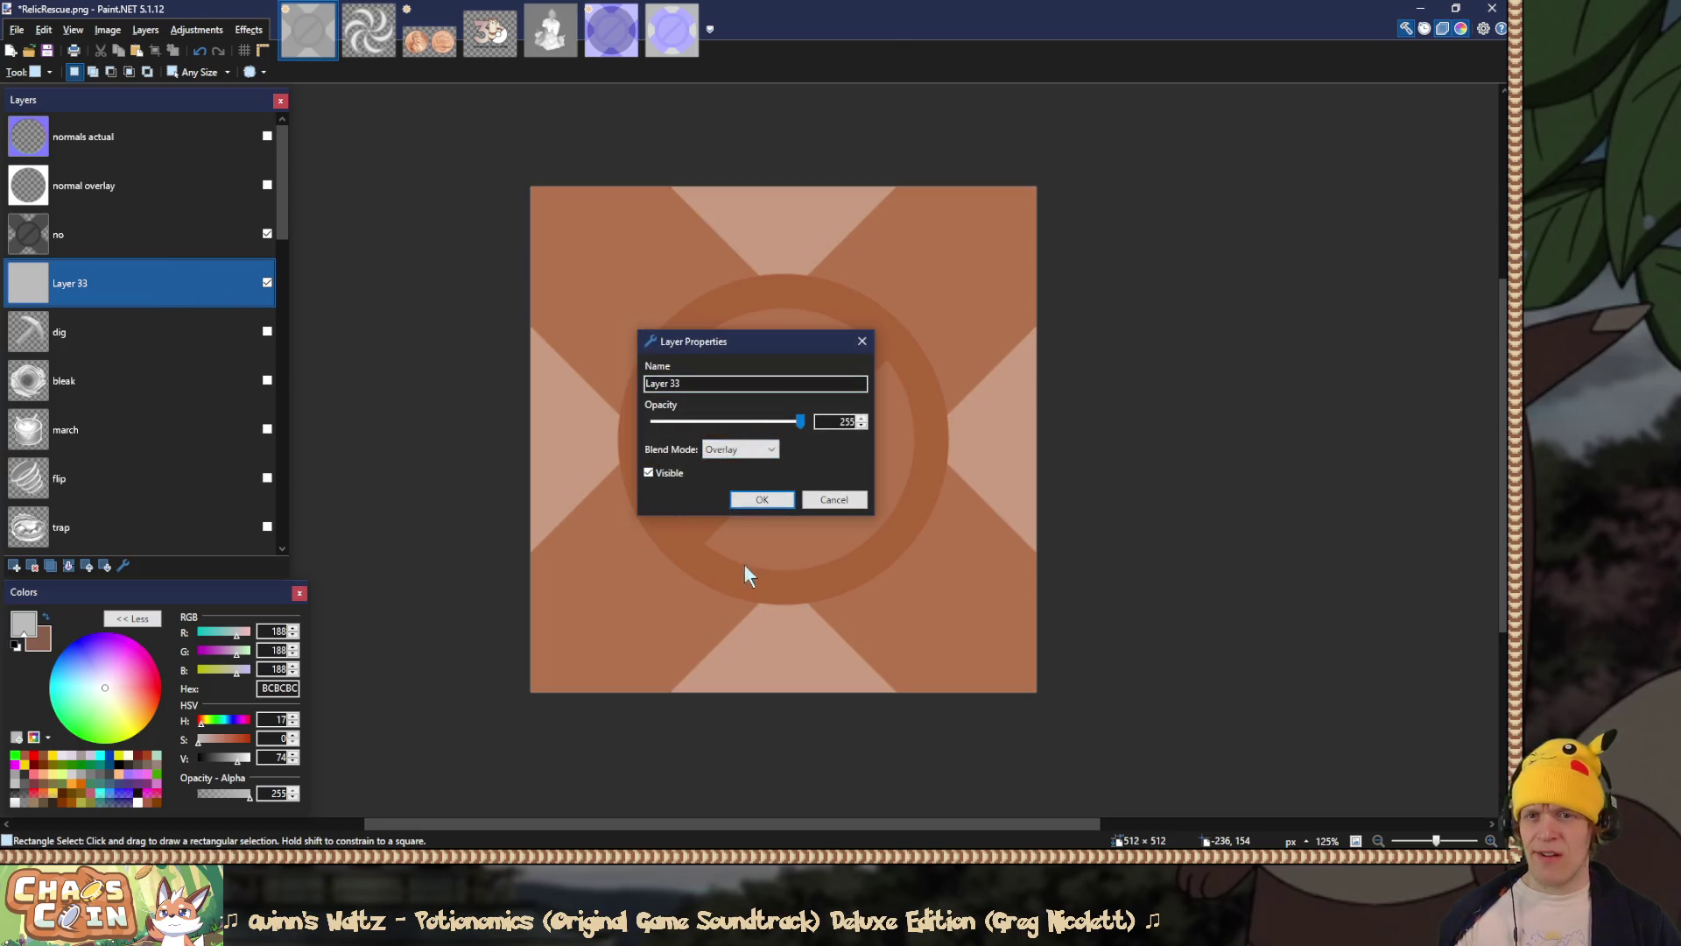
click(762, 499)
Step: Undo a trial merge and refill Layer 33 with a darker grey, lowering V to 42
click(253, 233)
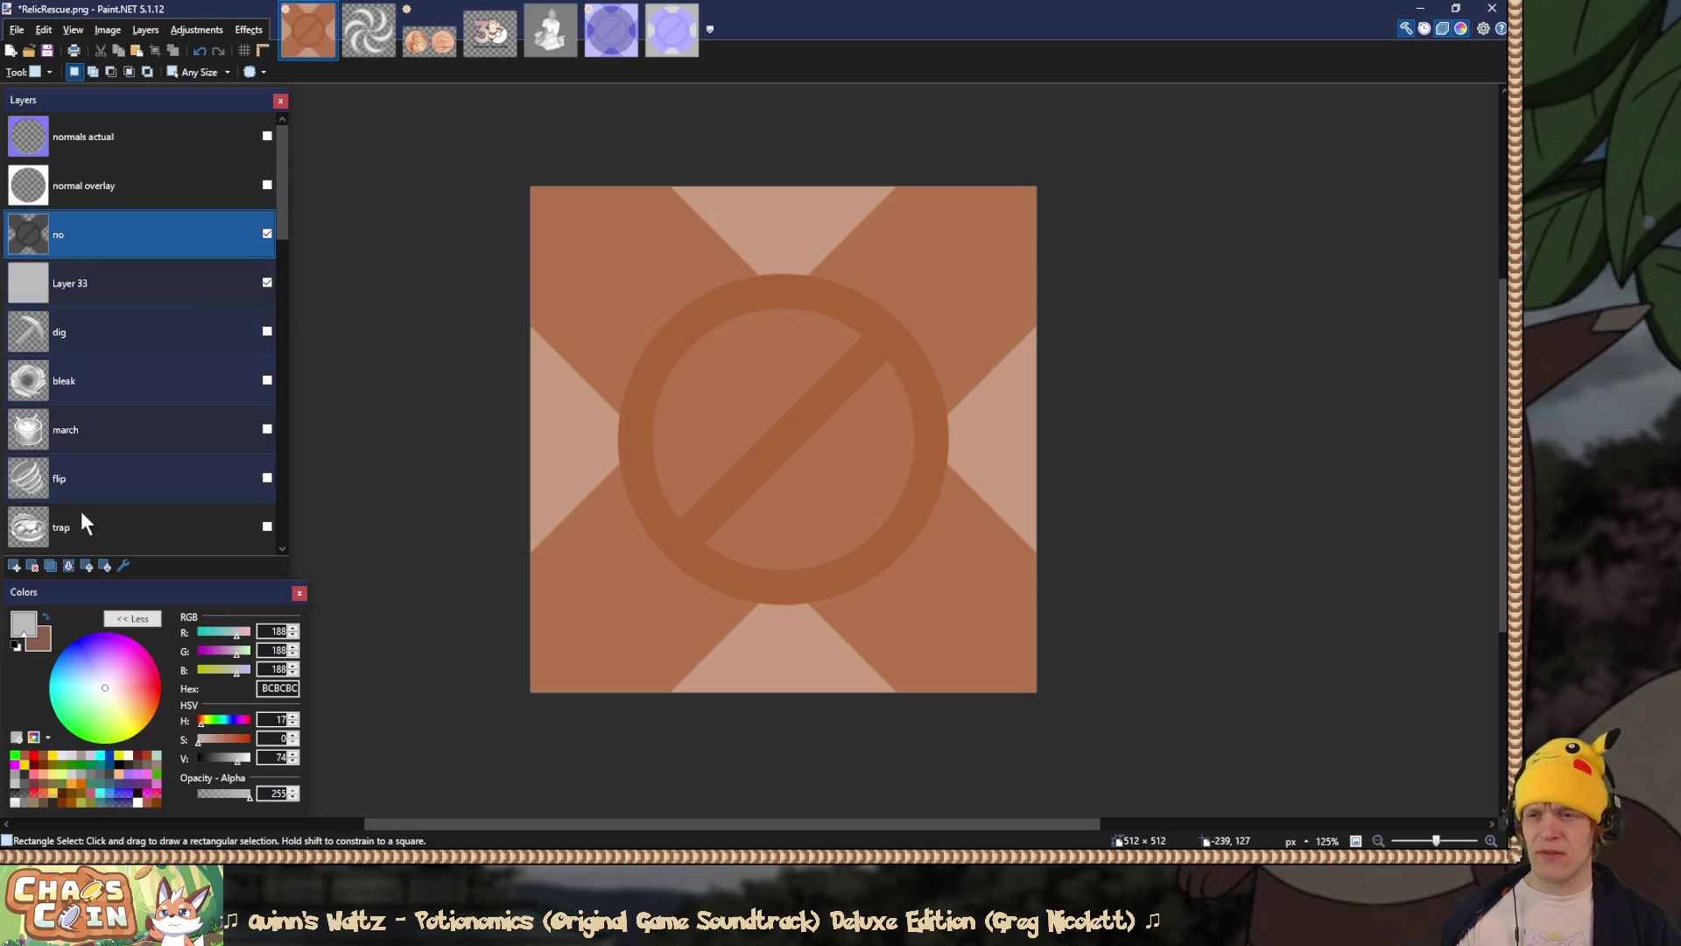
click(65, 565)
key(ctrl+z)
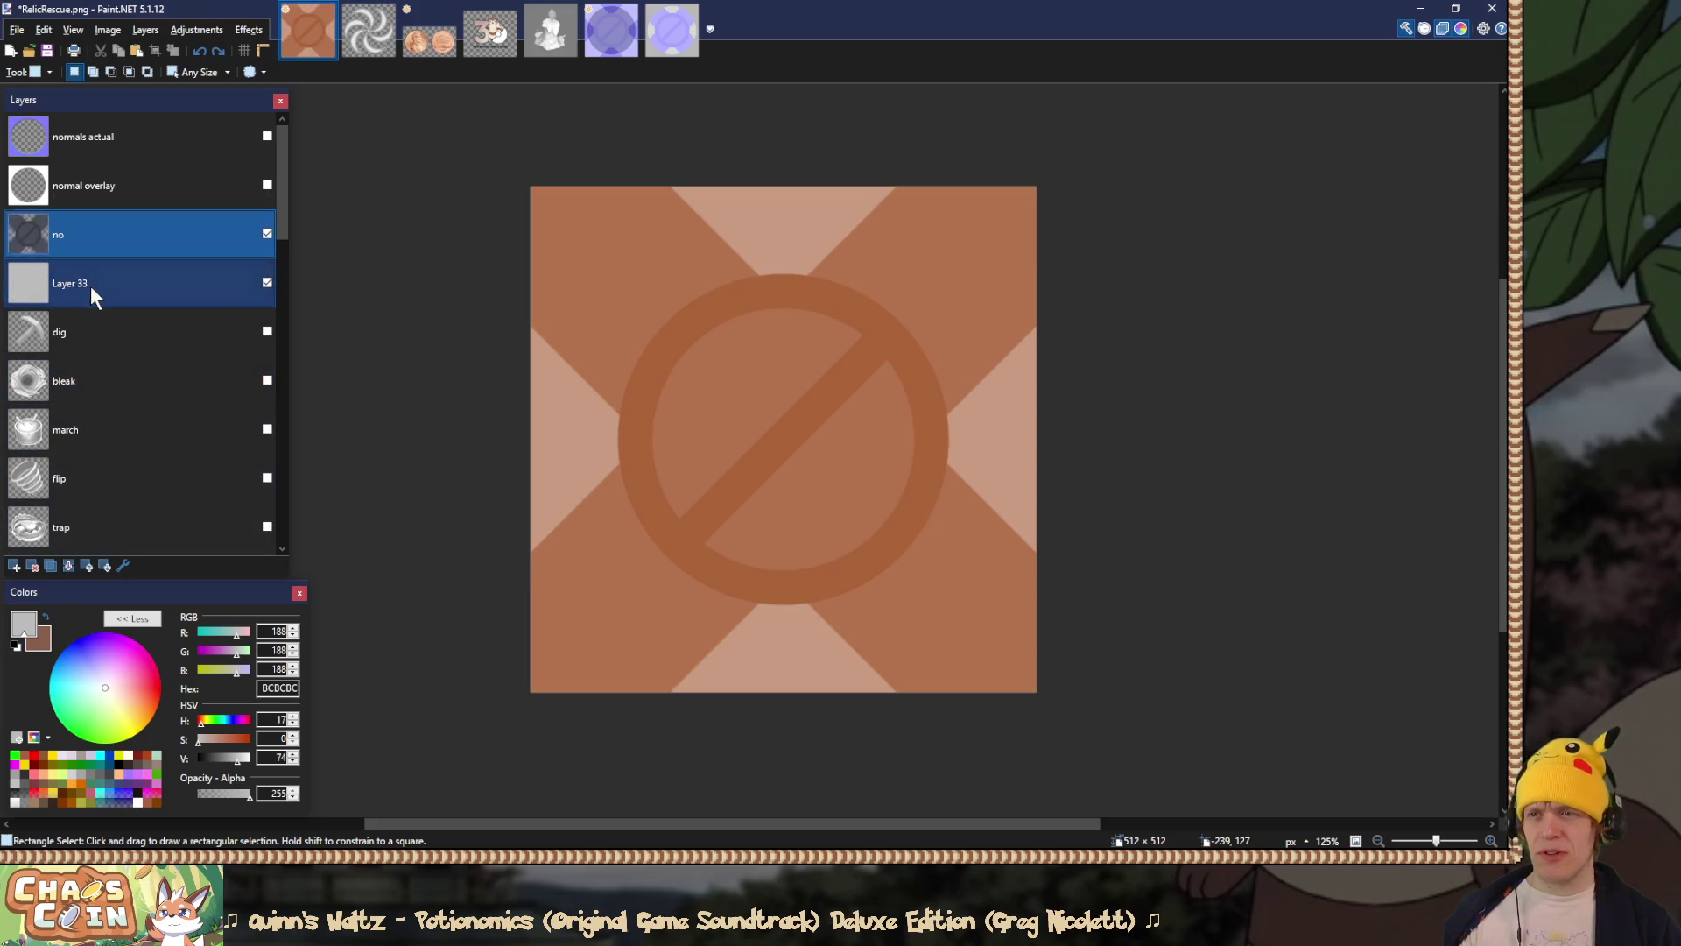
double_click(90, 285)
click(833, 496)
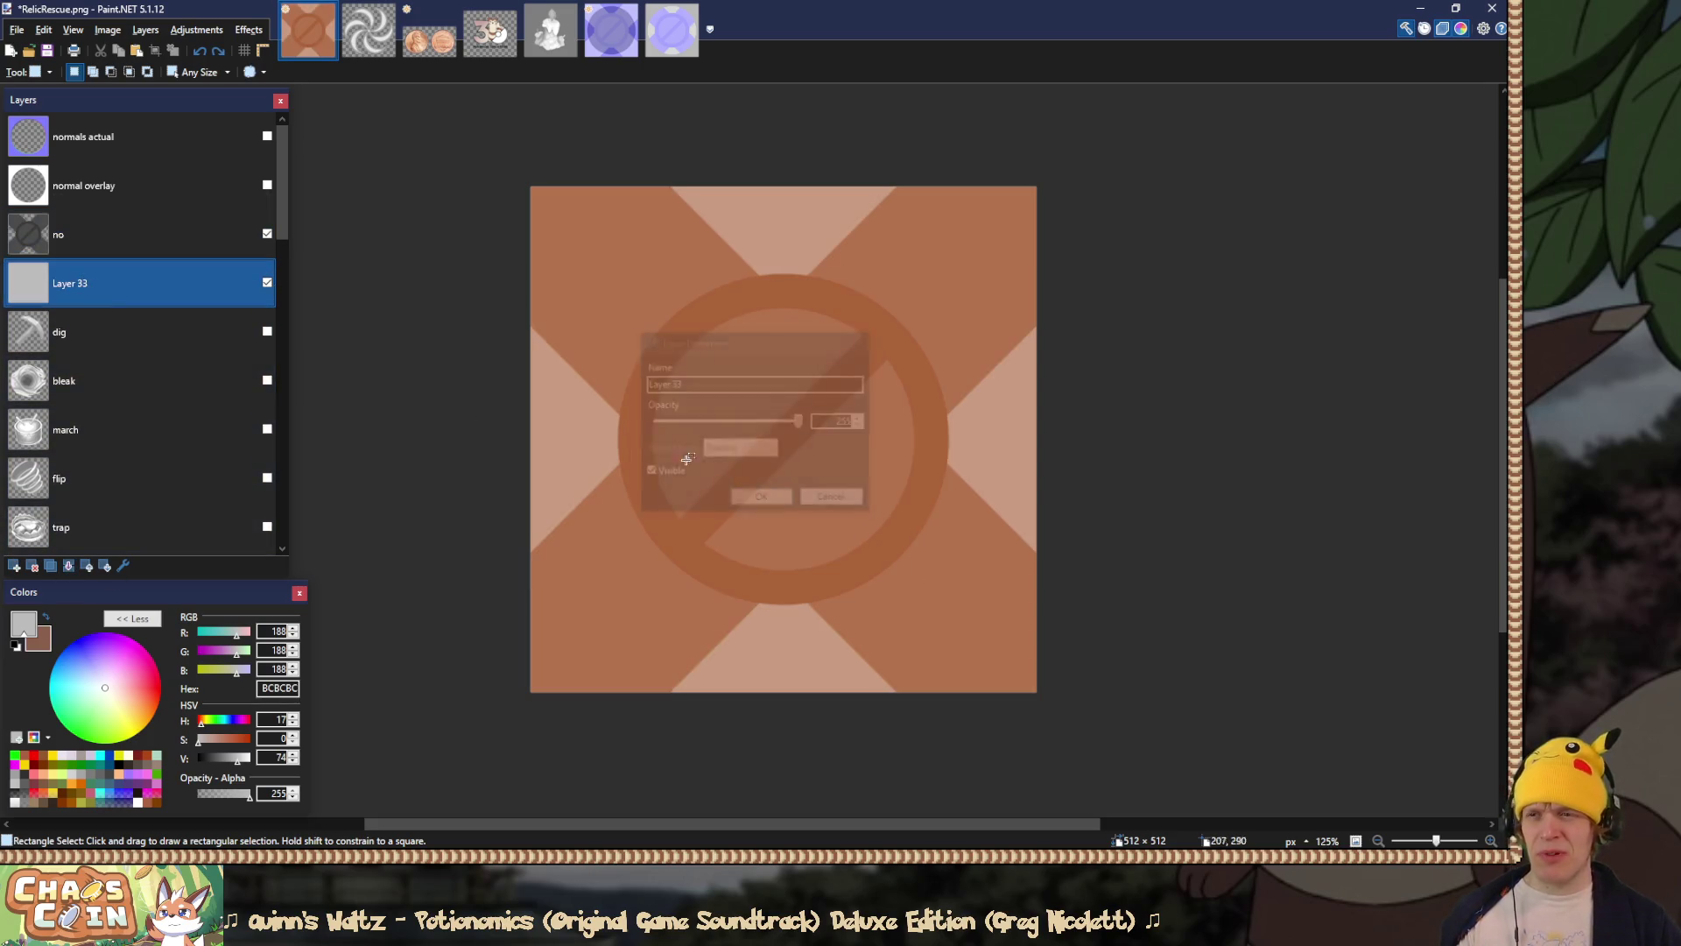
click(225, 758)
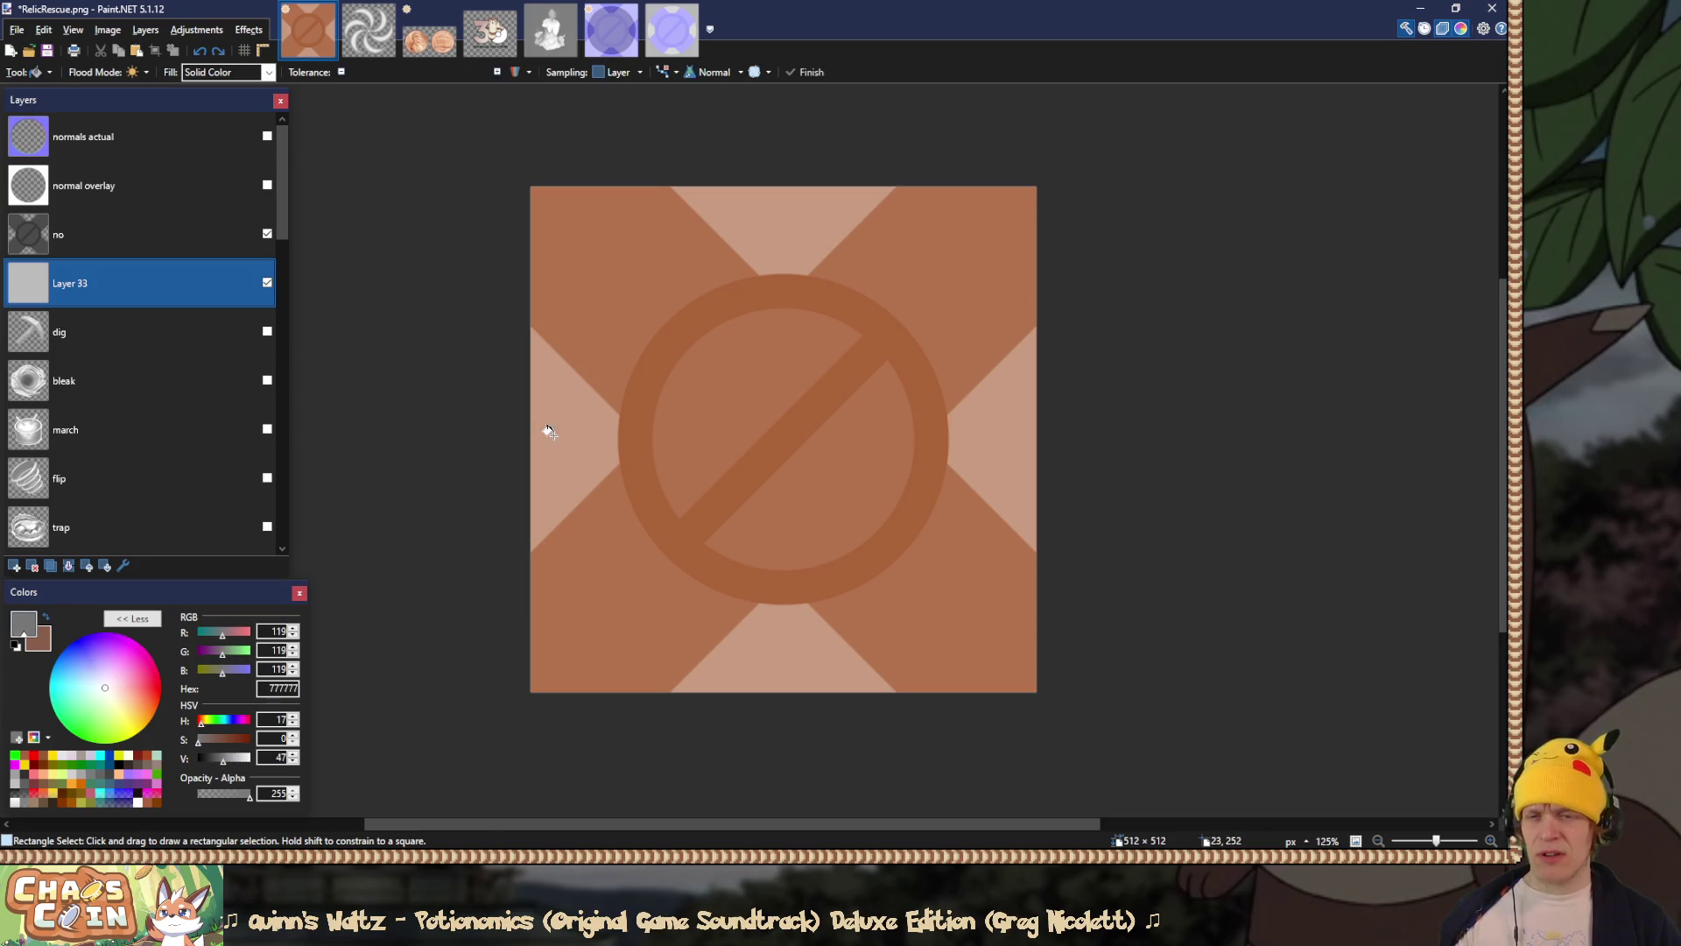
key(f)
click(553, 435)
click(221, 758)
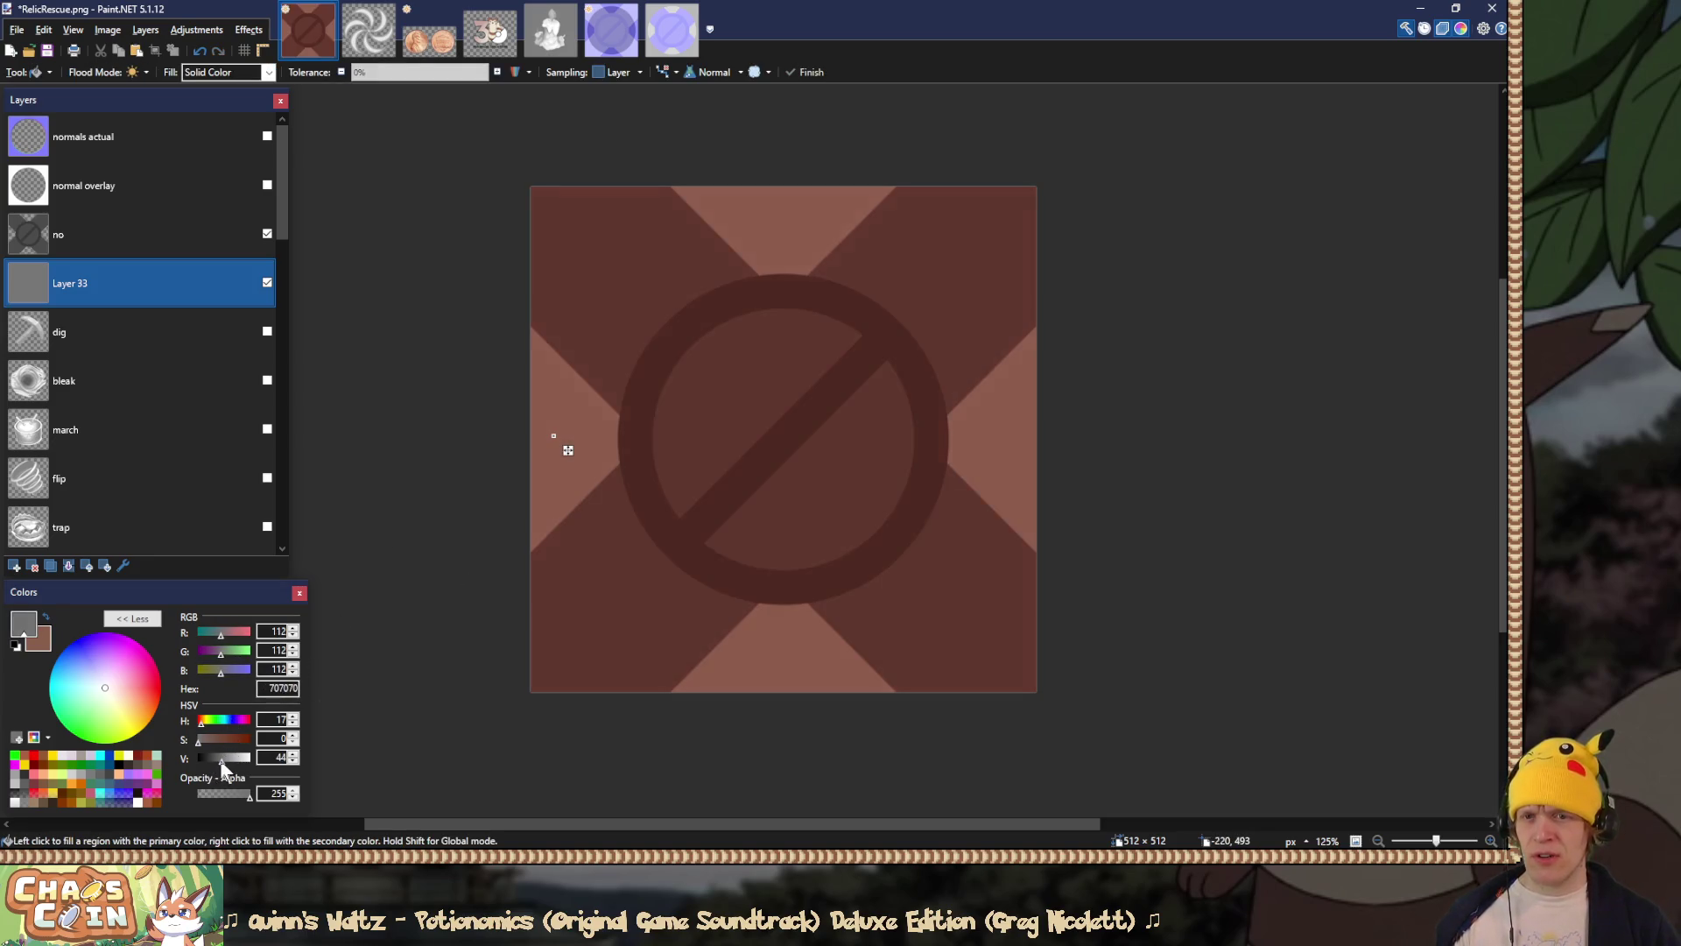
click(293, 761)
click(293, 761)
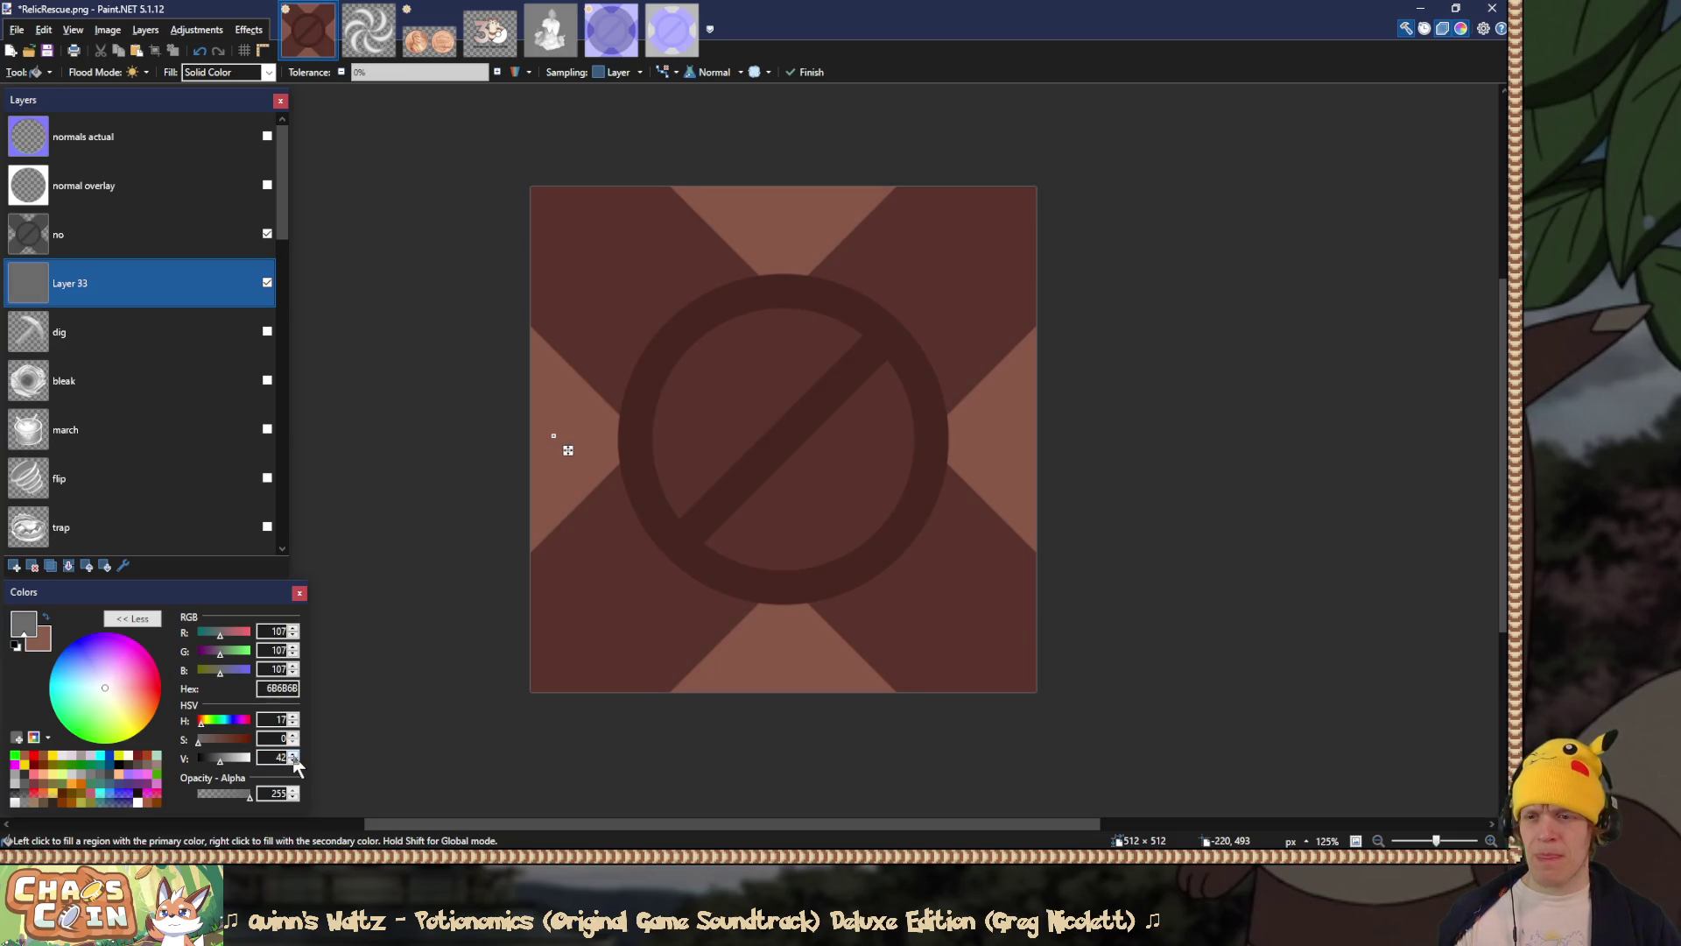
key(s)
Step: Merge the no layer down into Layer 33, compare its visibility, and flatten the image
click(87, 234)
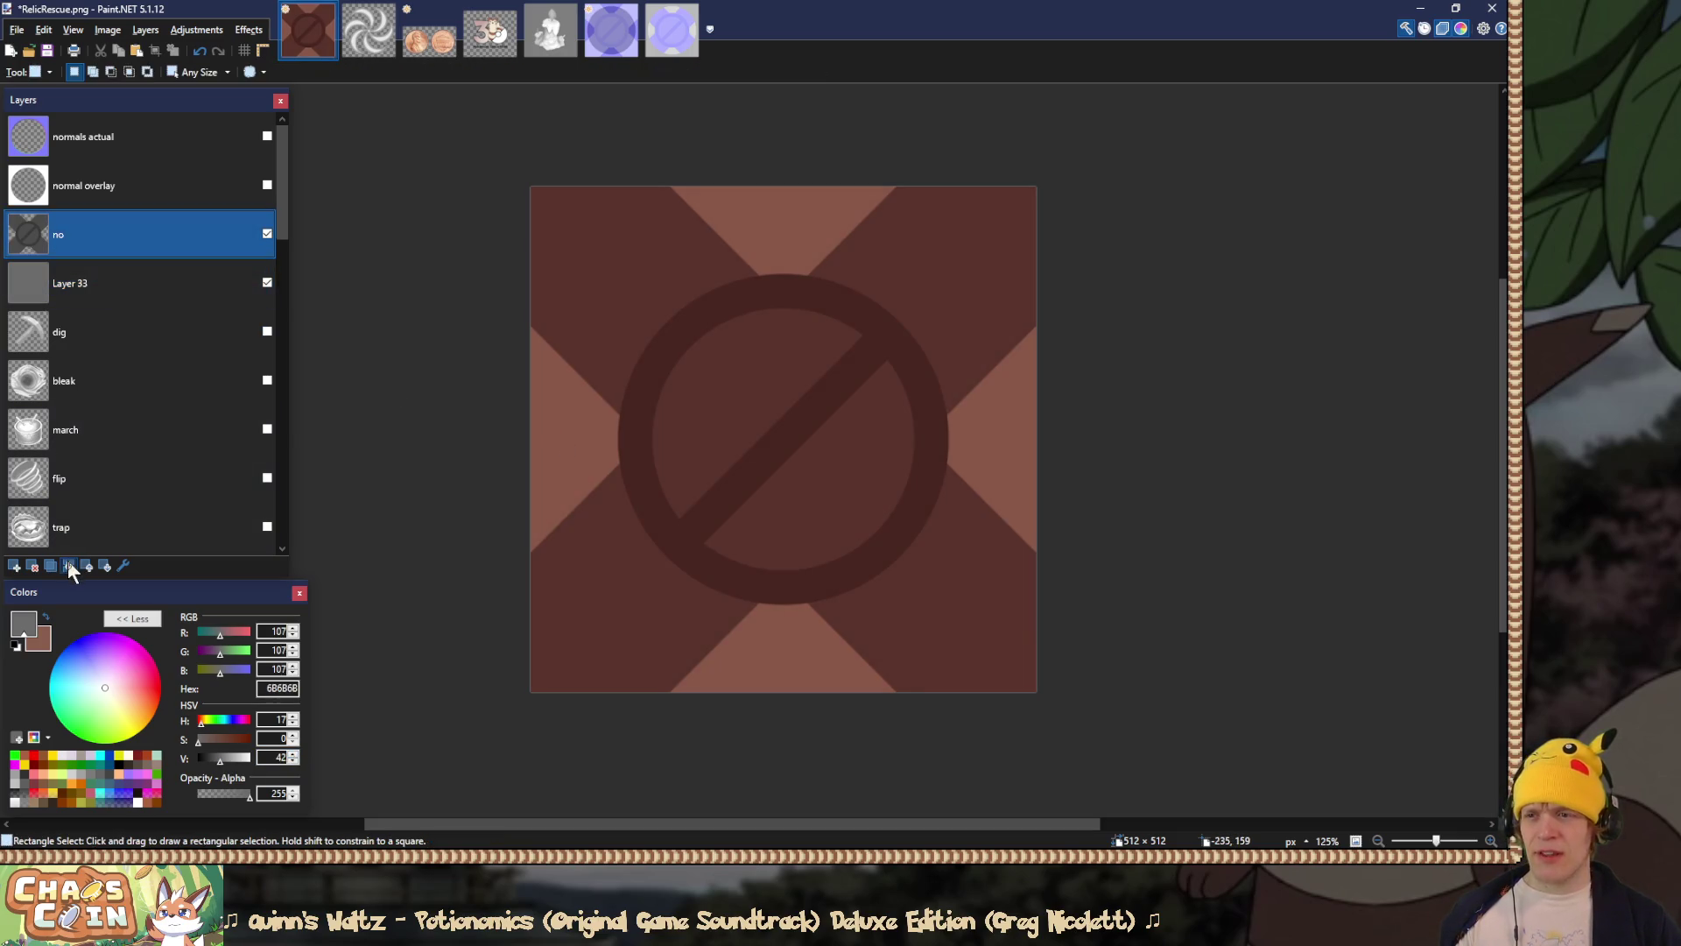
click(69, 565)
click(267, 234)
click(267, 234)
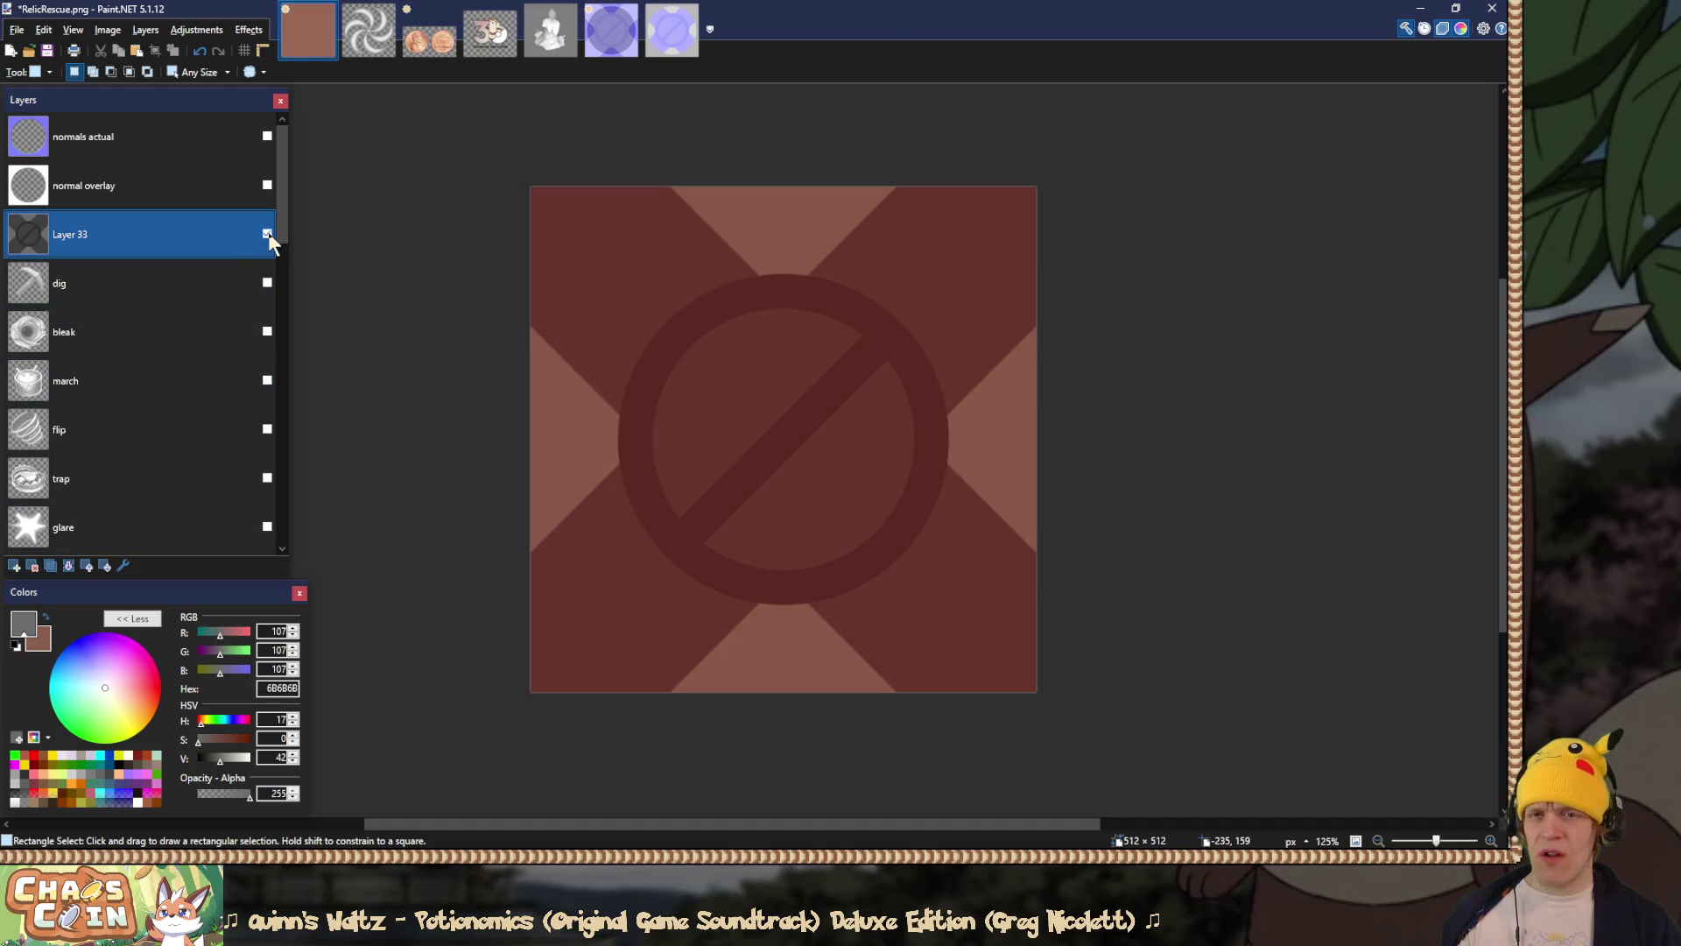
click(267, 234)
click(267, 234)
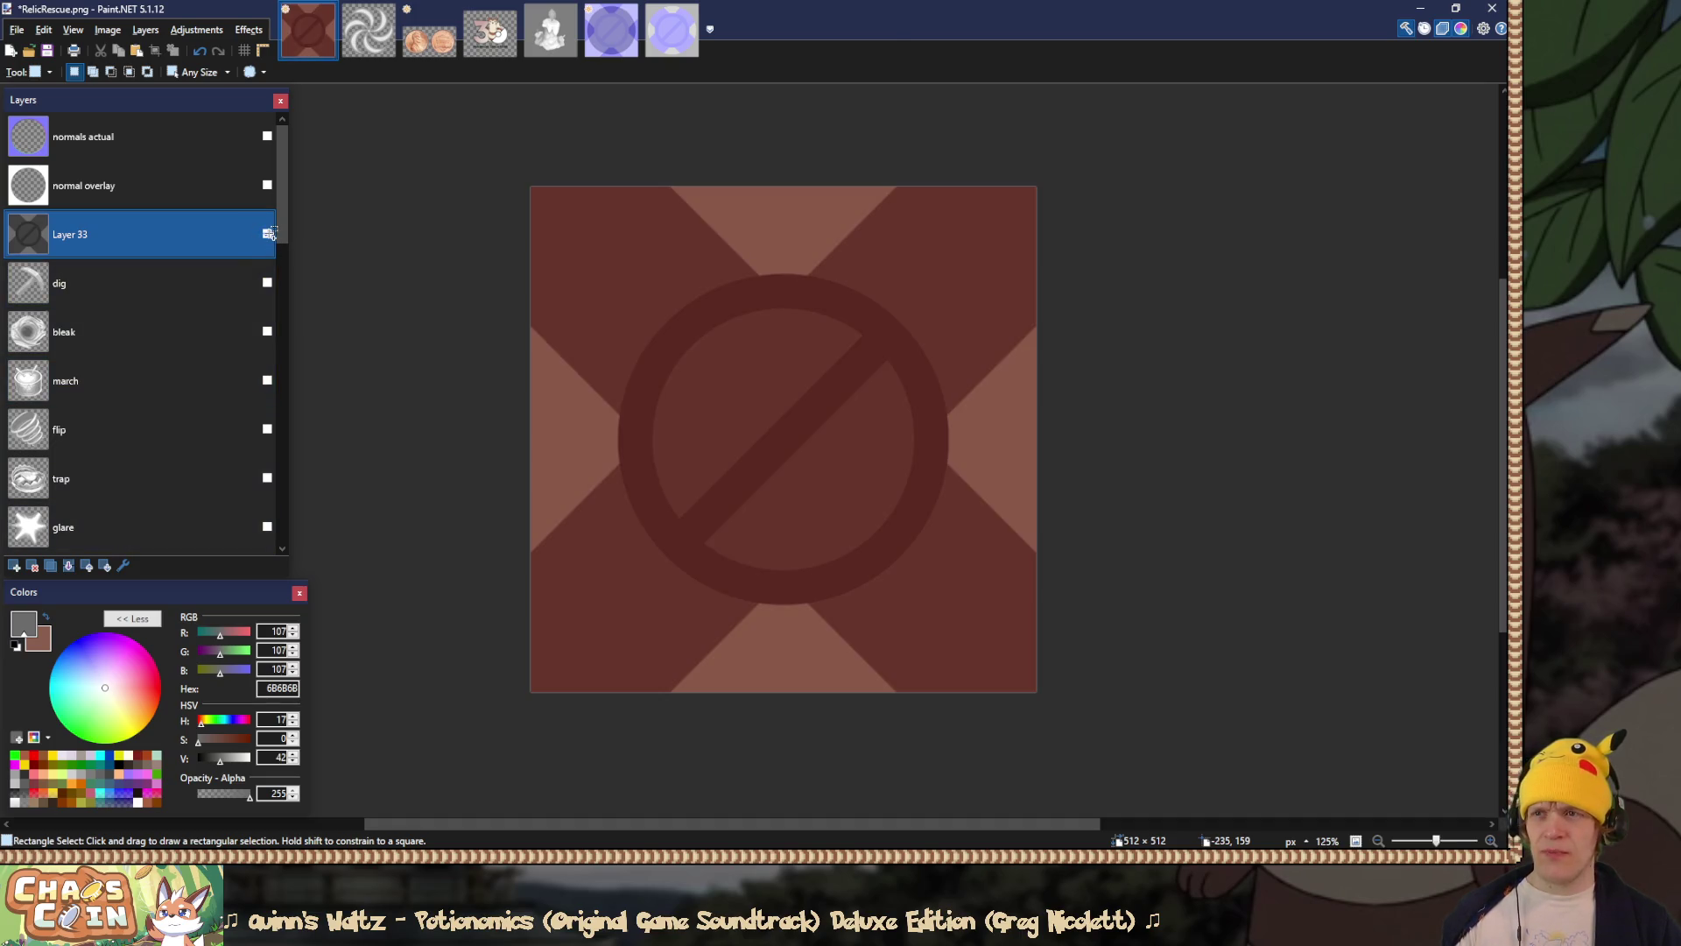
key(ctrl+shift+f)
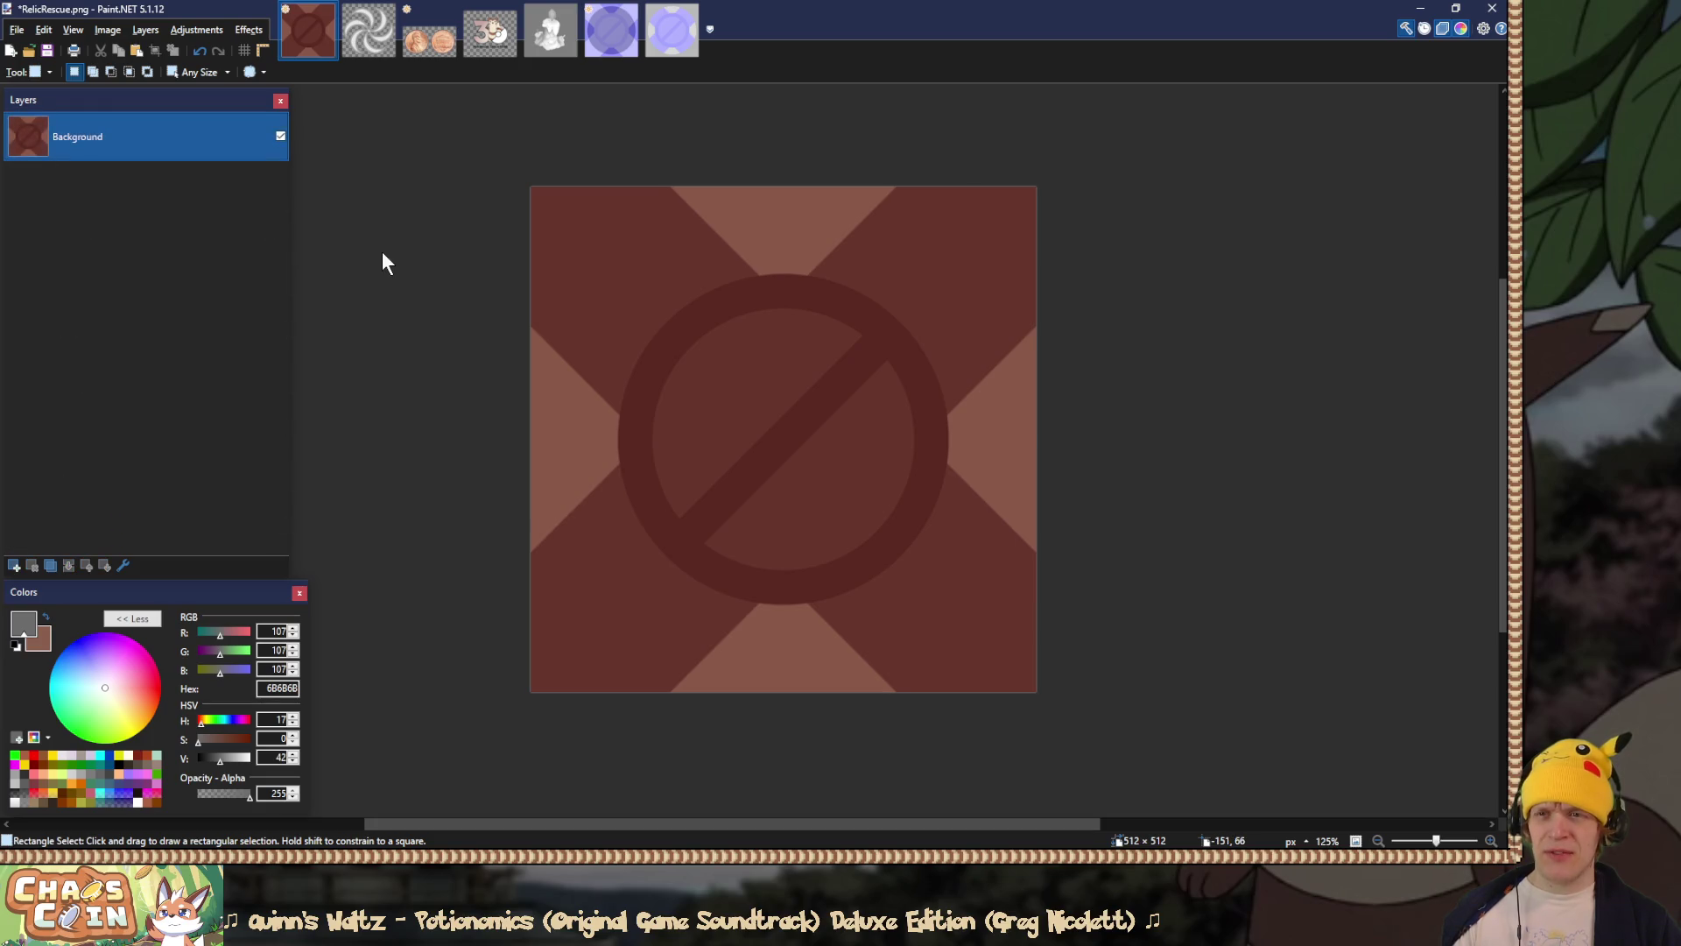
key(ctrl+shift+s)
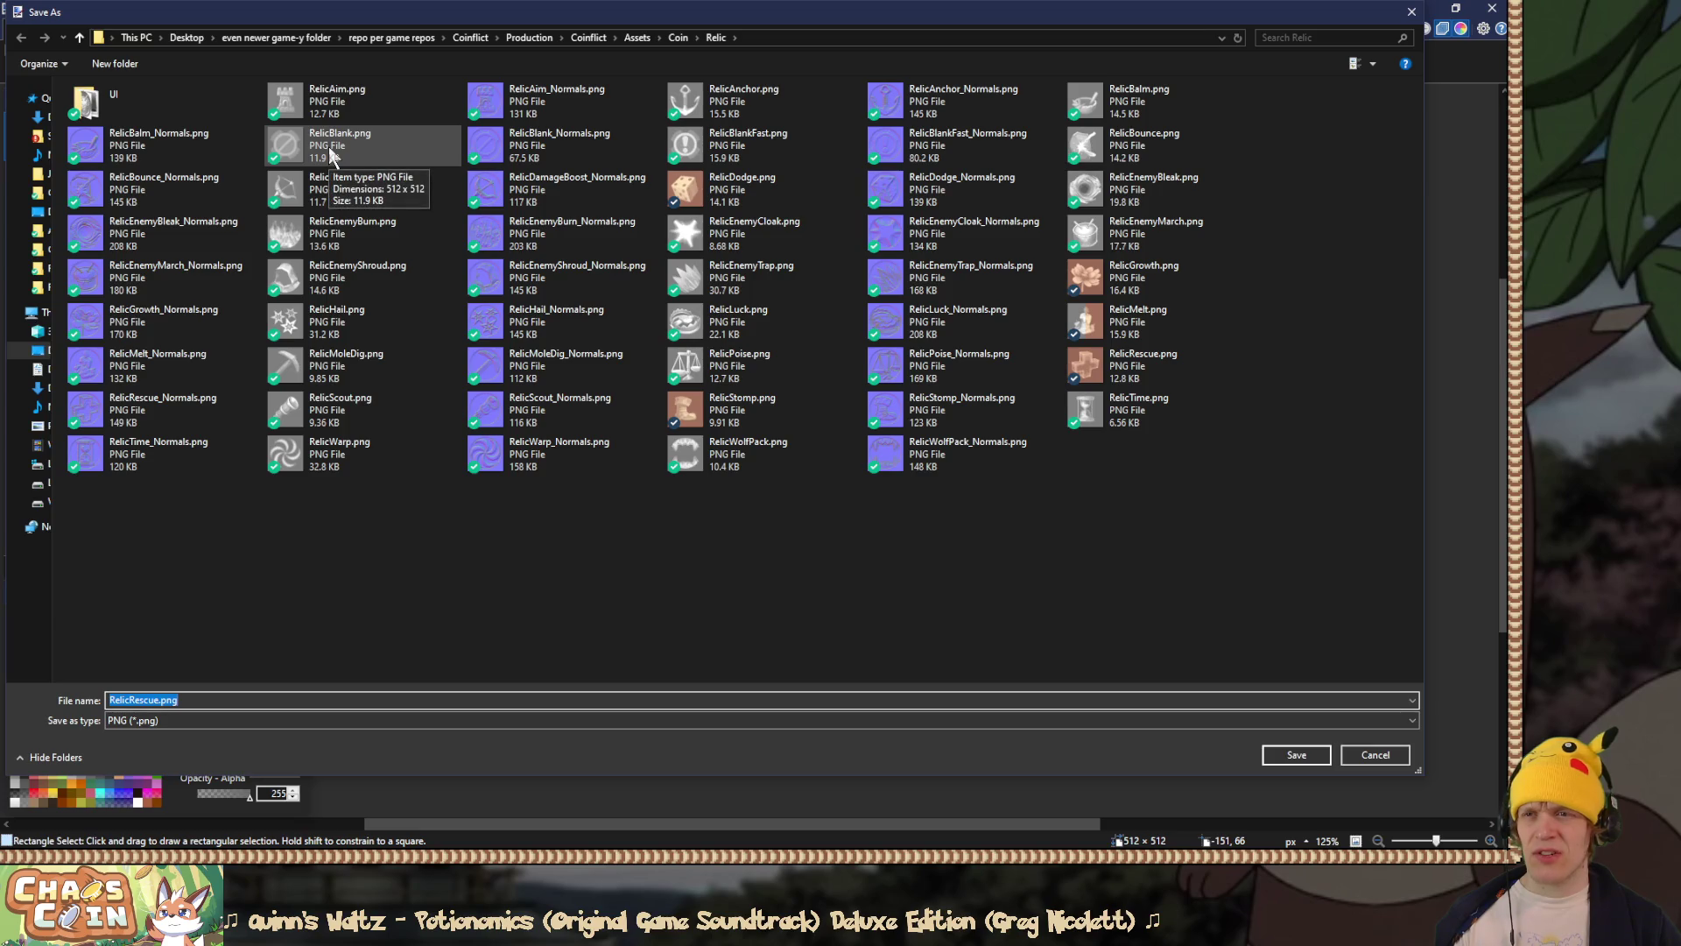
Step: Cancel the Save As dialog and pick RelicBlank.png in the Relic folder's Open dialog
mouse_move(465, 11)
mouse_down()
mouse_move(825, 238)
mouse_move(712, 455)
mouse_move(491, 45)
mouse_up()
click(1445, 52)
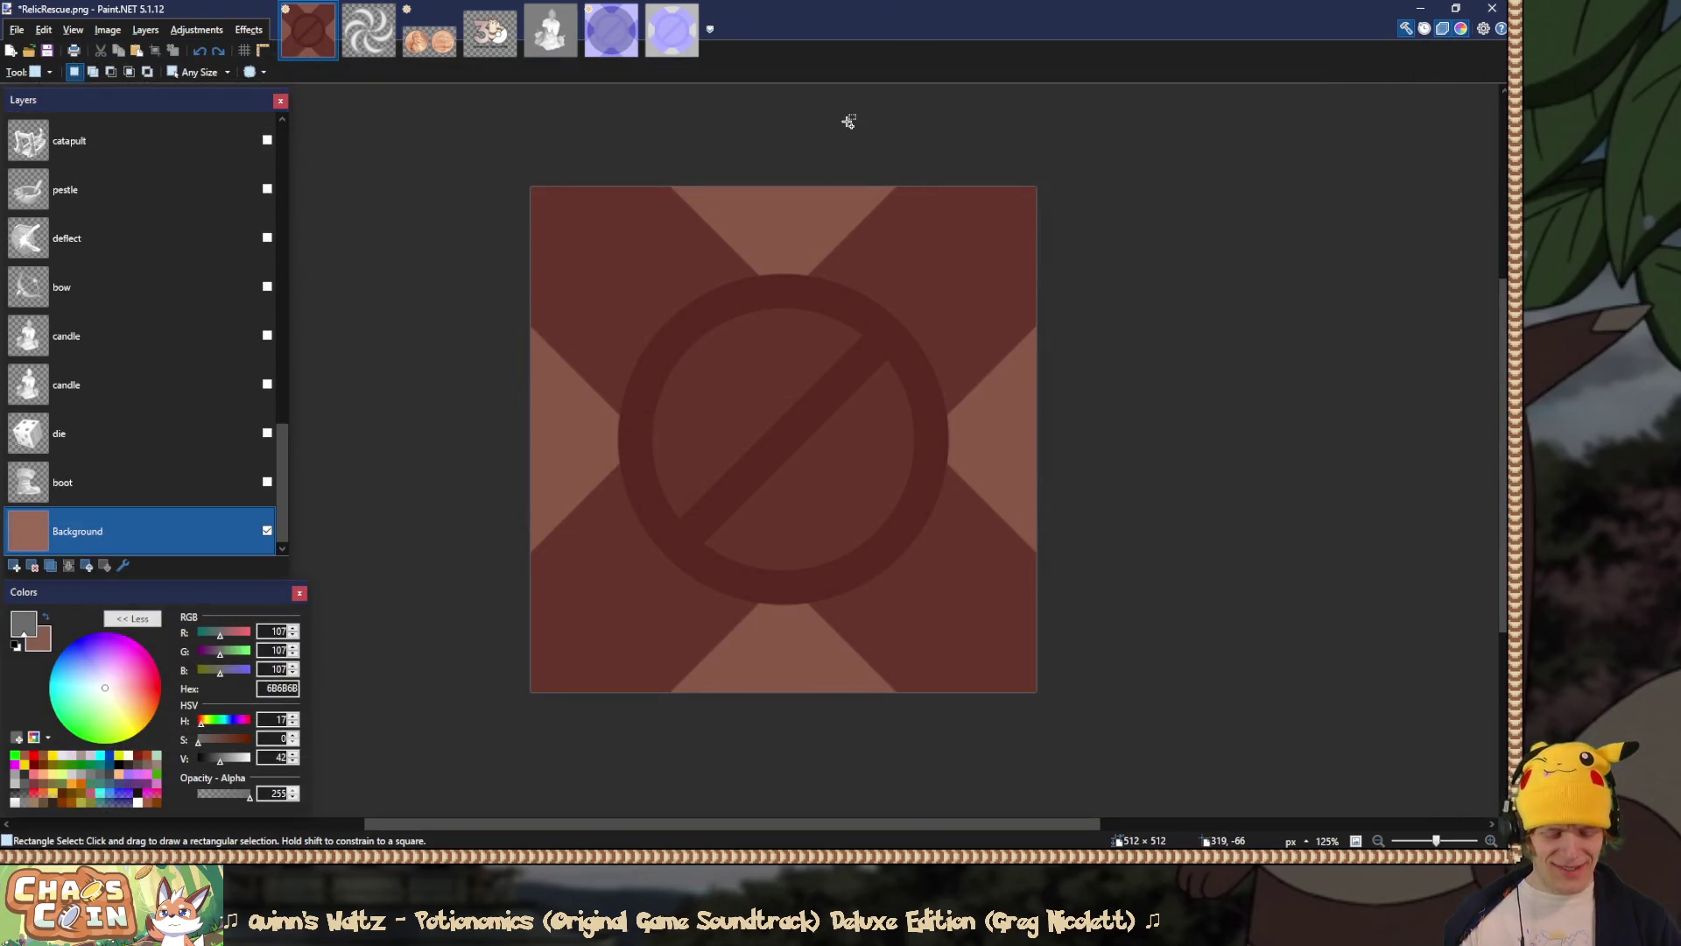
key(ctrl+o)
click(569, 182)
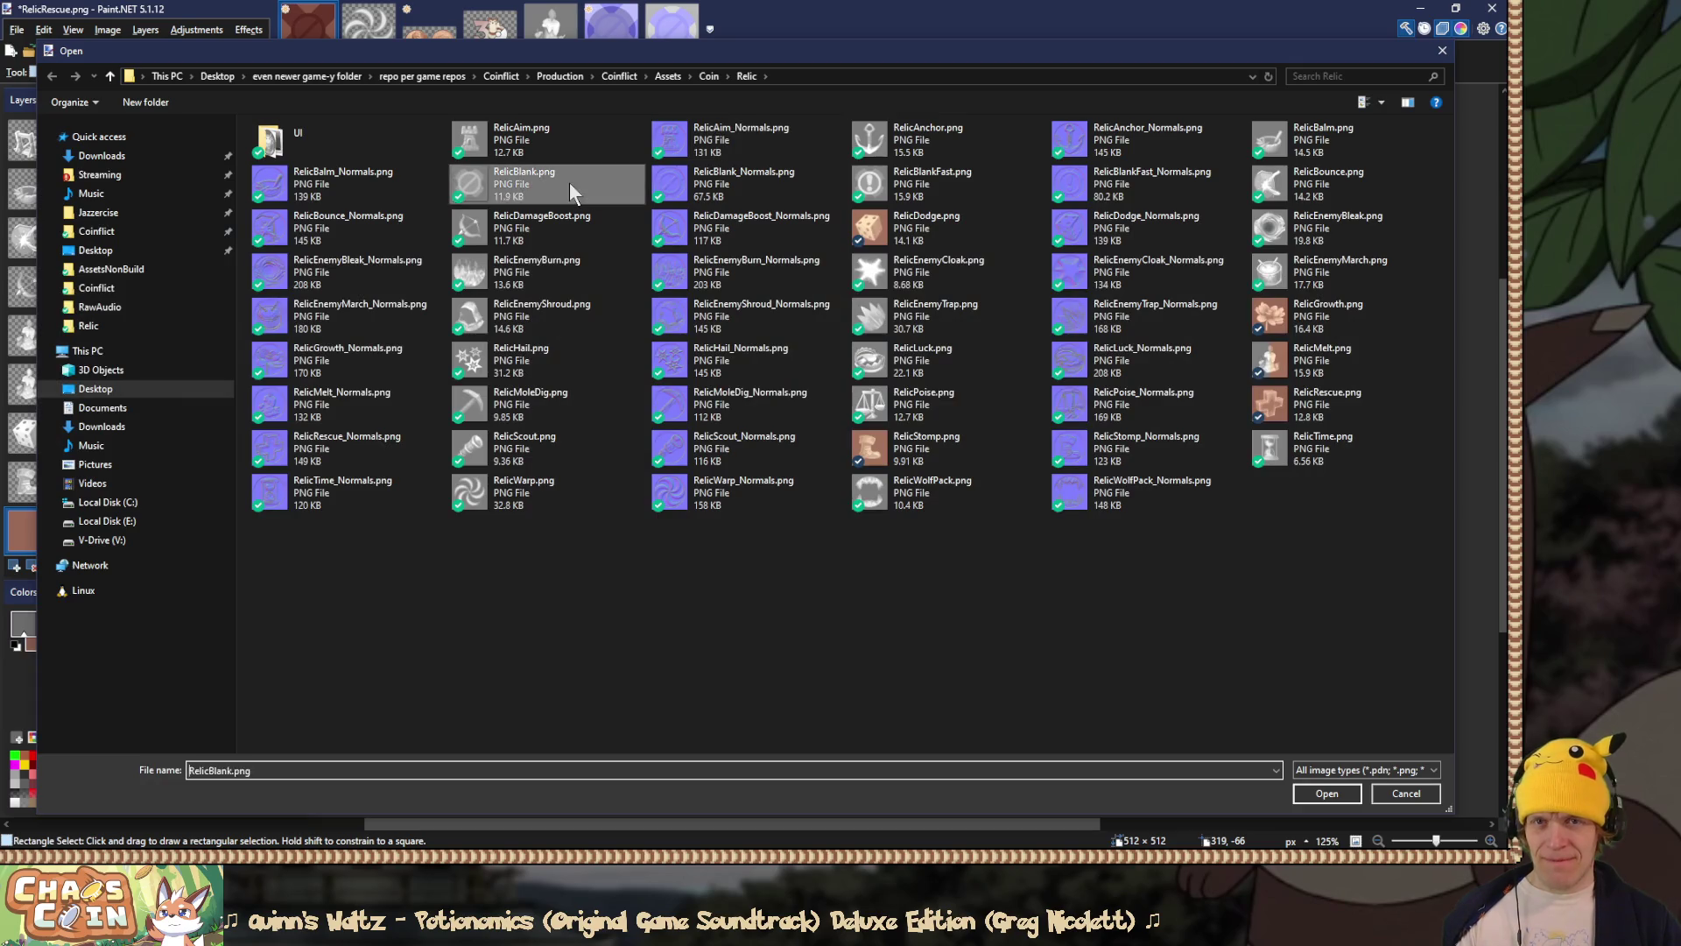
Step: Open RelicBlank.png, then return to RelicRescue and undo a trial paste
double_click(569, 182)
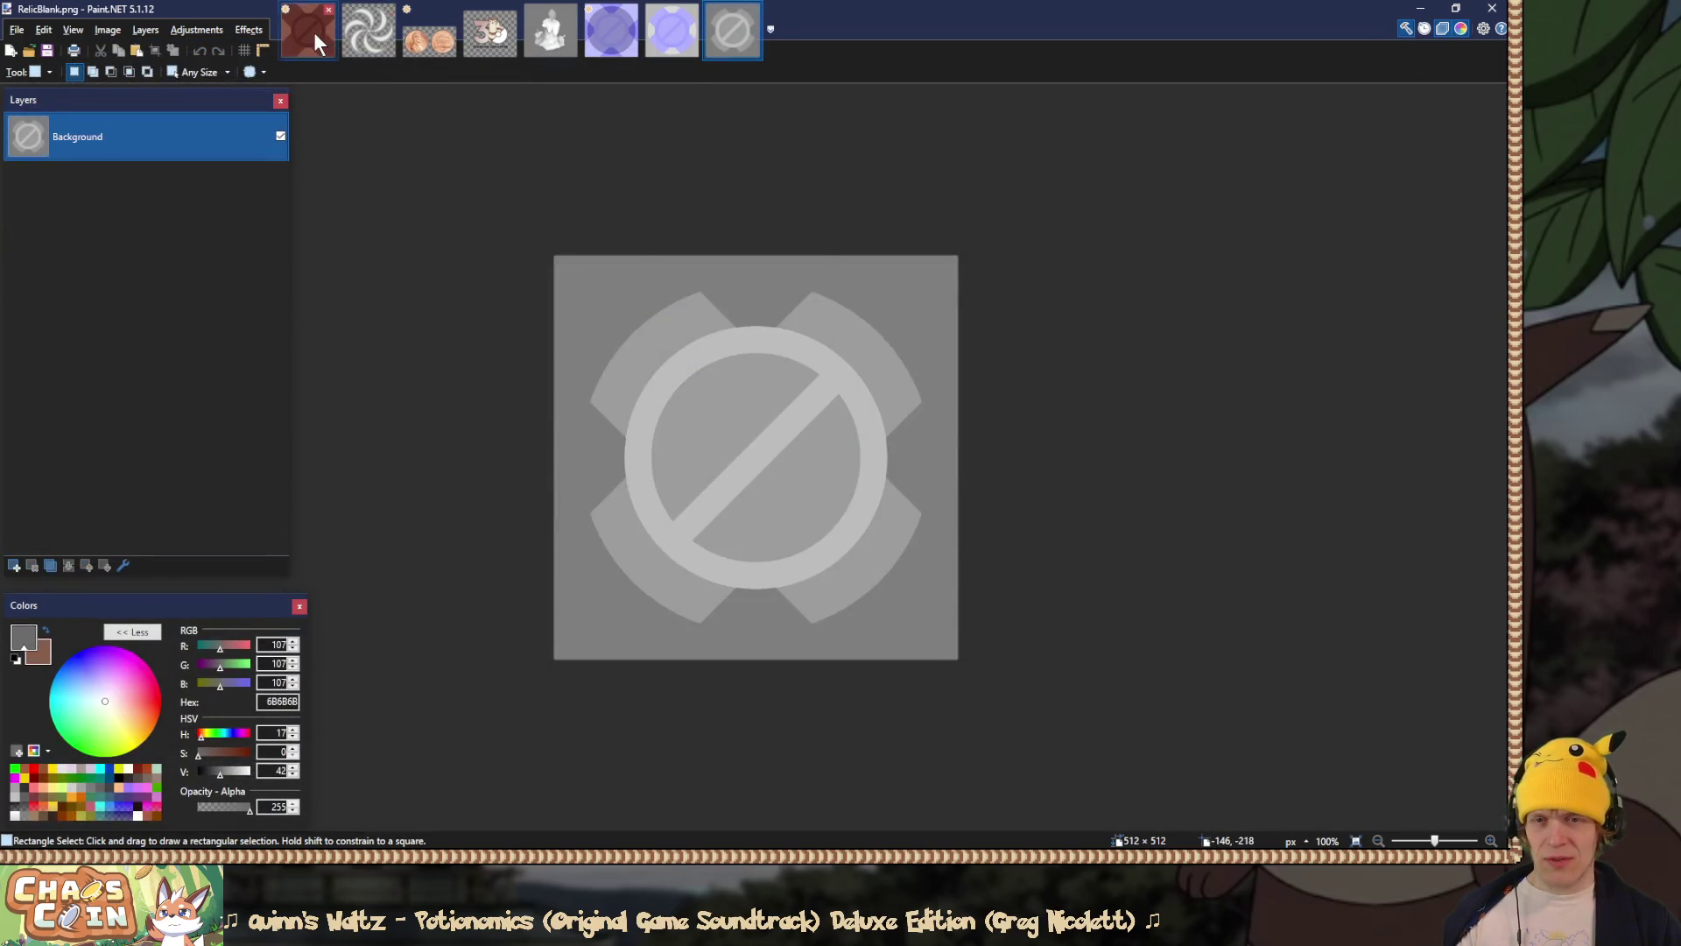
click(309, 31)
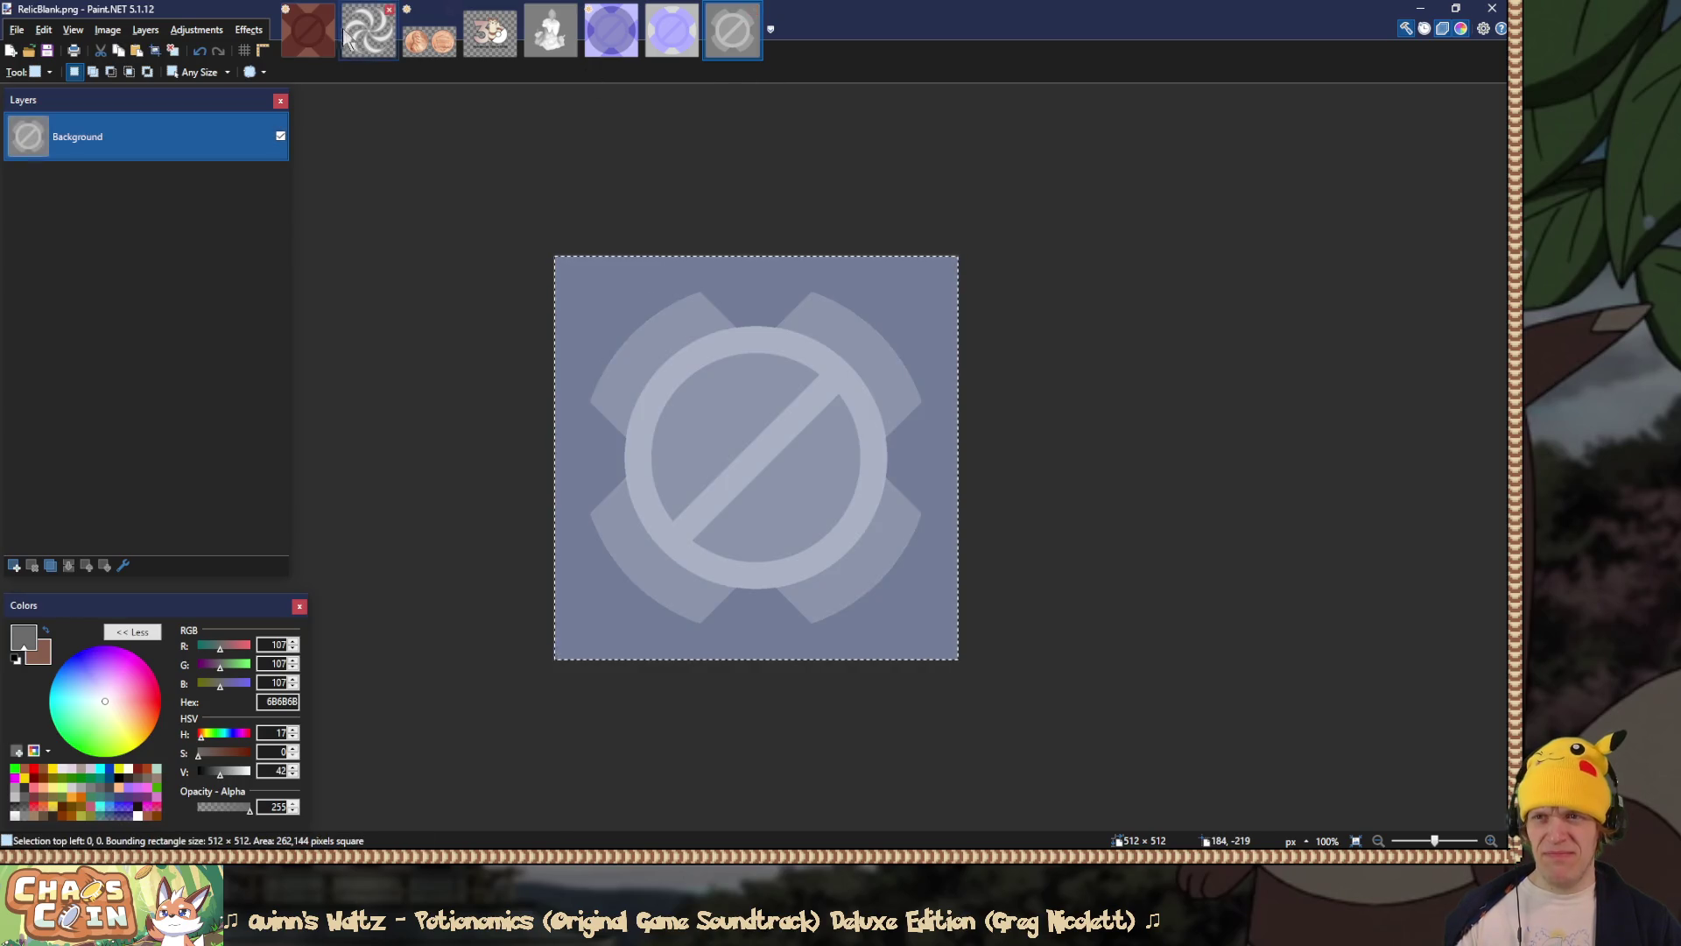
click(315, 30)
key(ctrl+v)
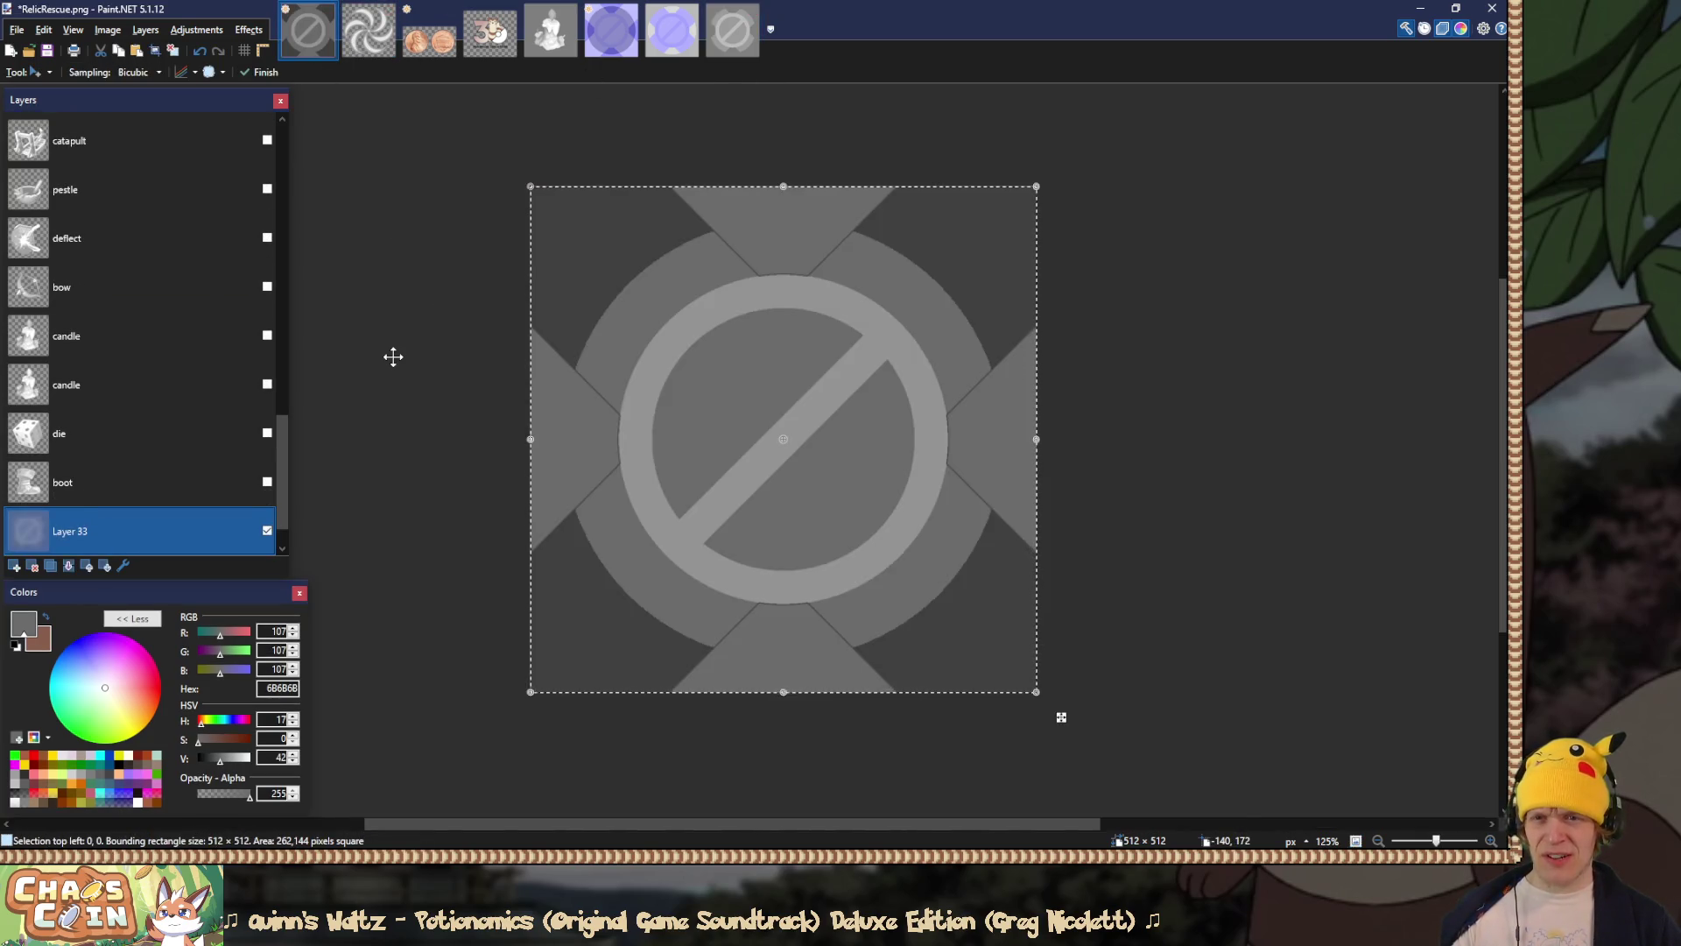
key(ctrl+z)
Step: Paste the grey relic art into a trial Layer 34, preview its opacity, then delete it
drag(281, 482, 289, 188)
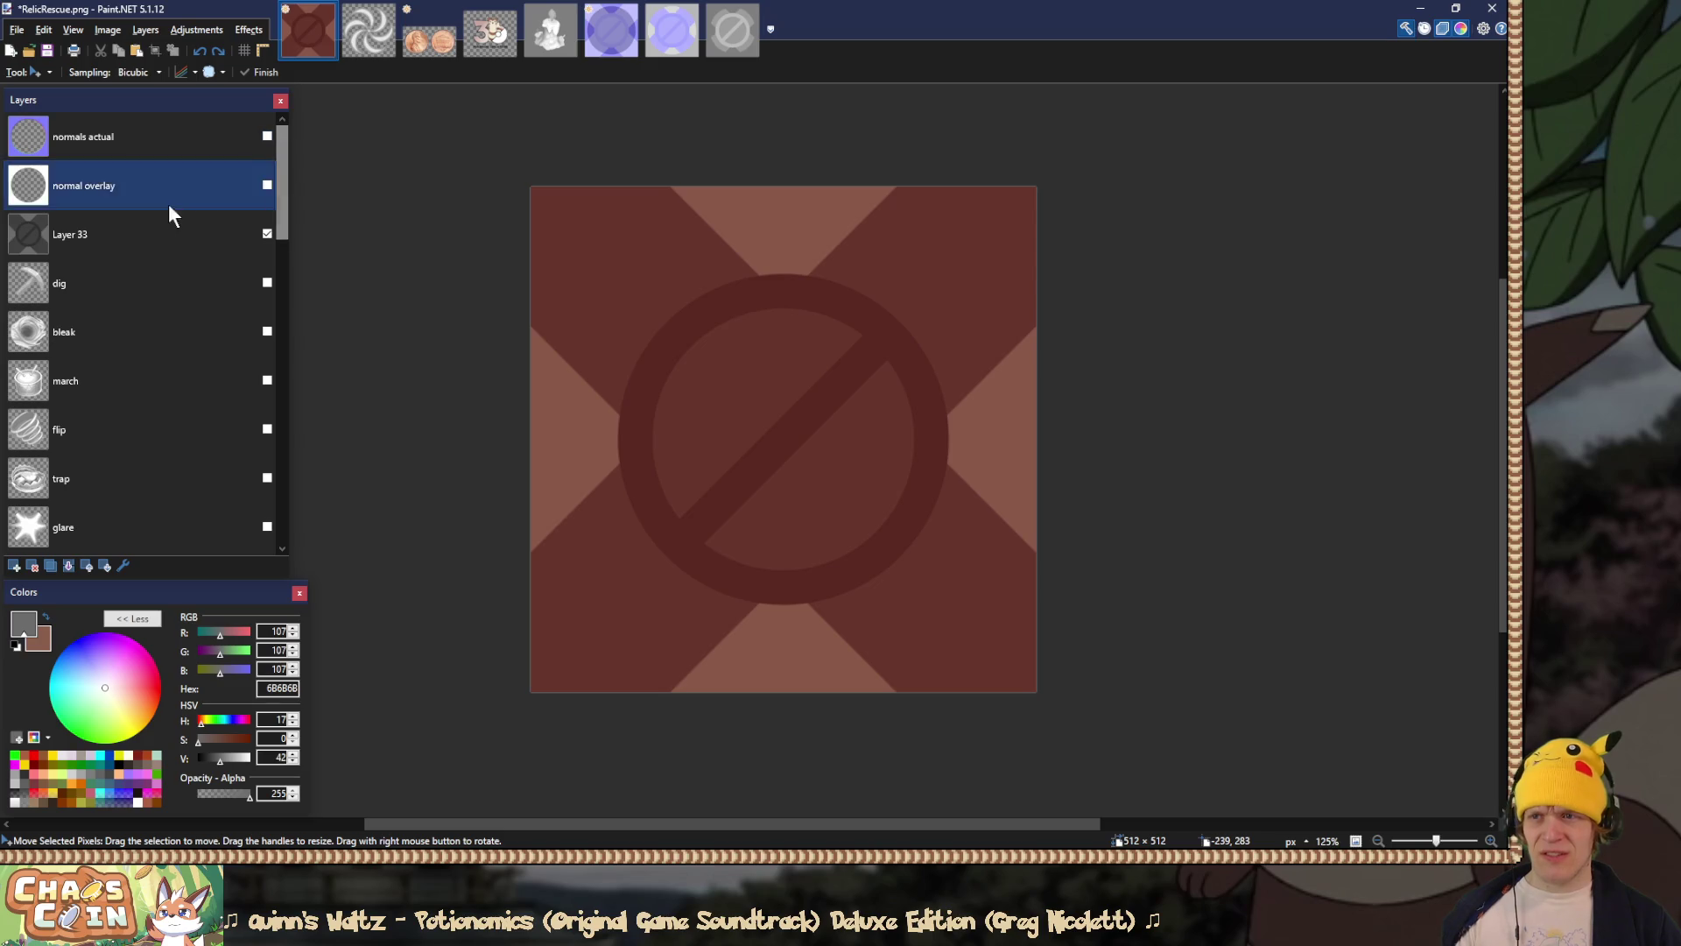
click(196, 233)
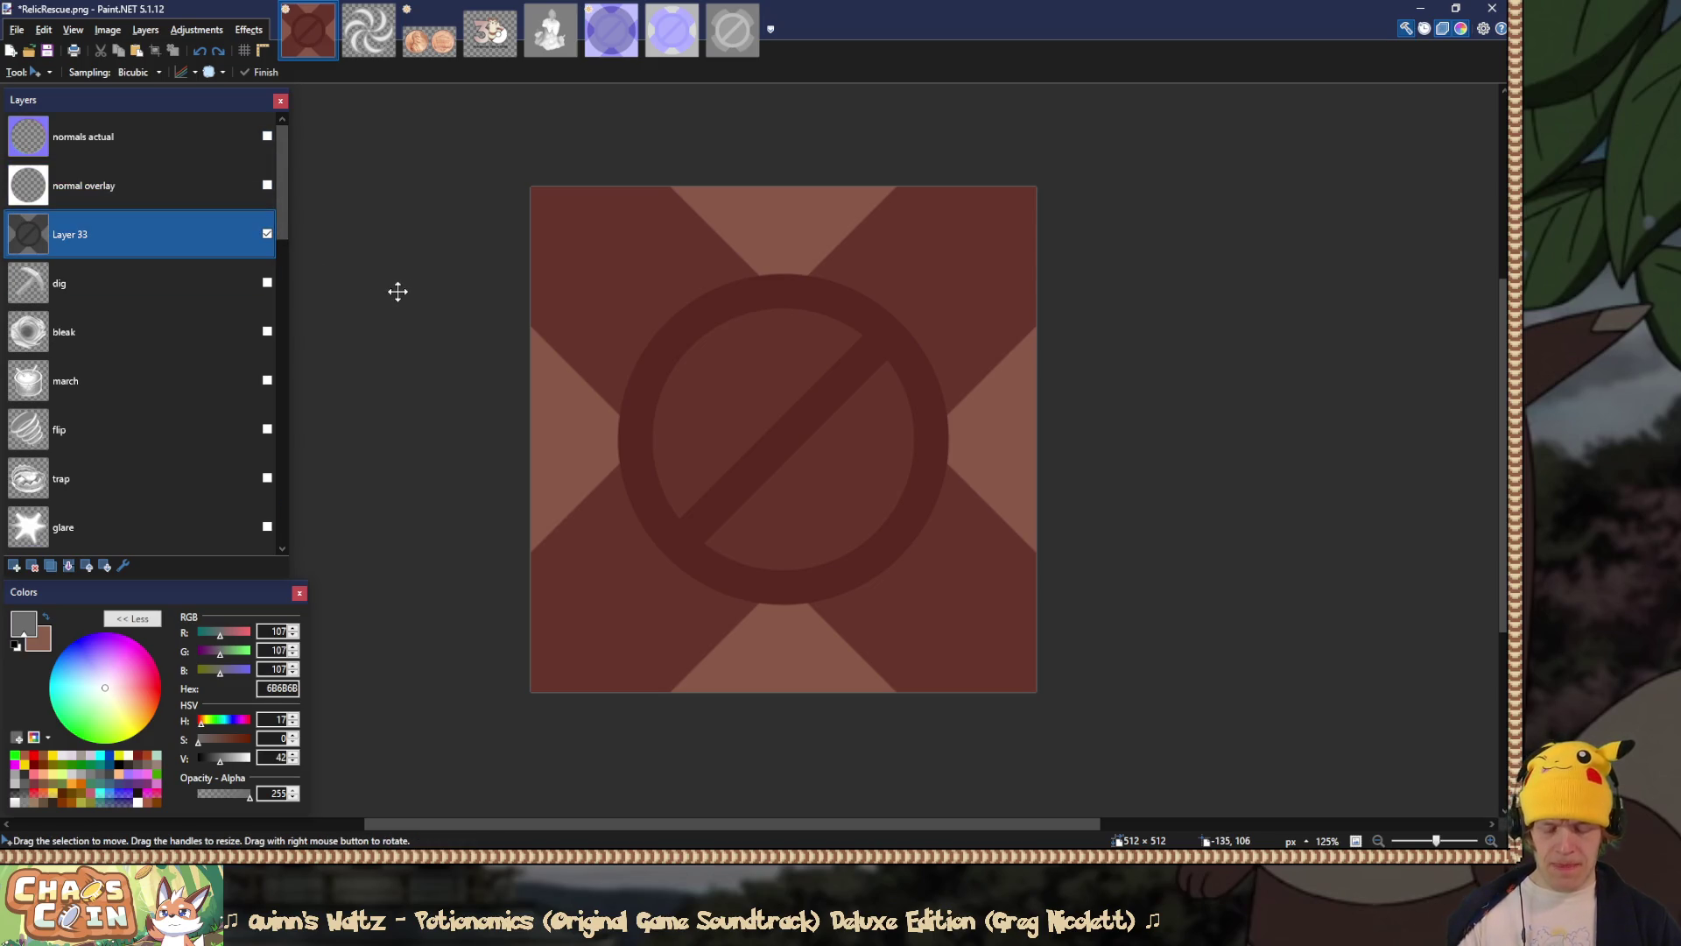
key(ctrl+shift+n)
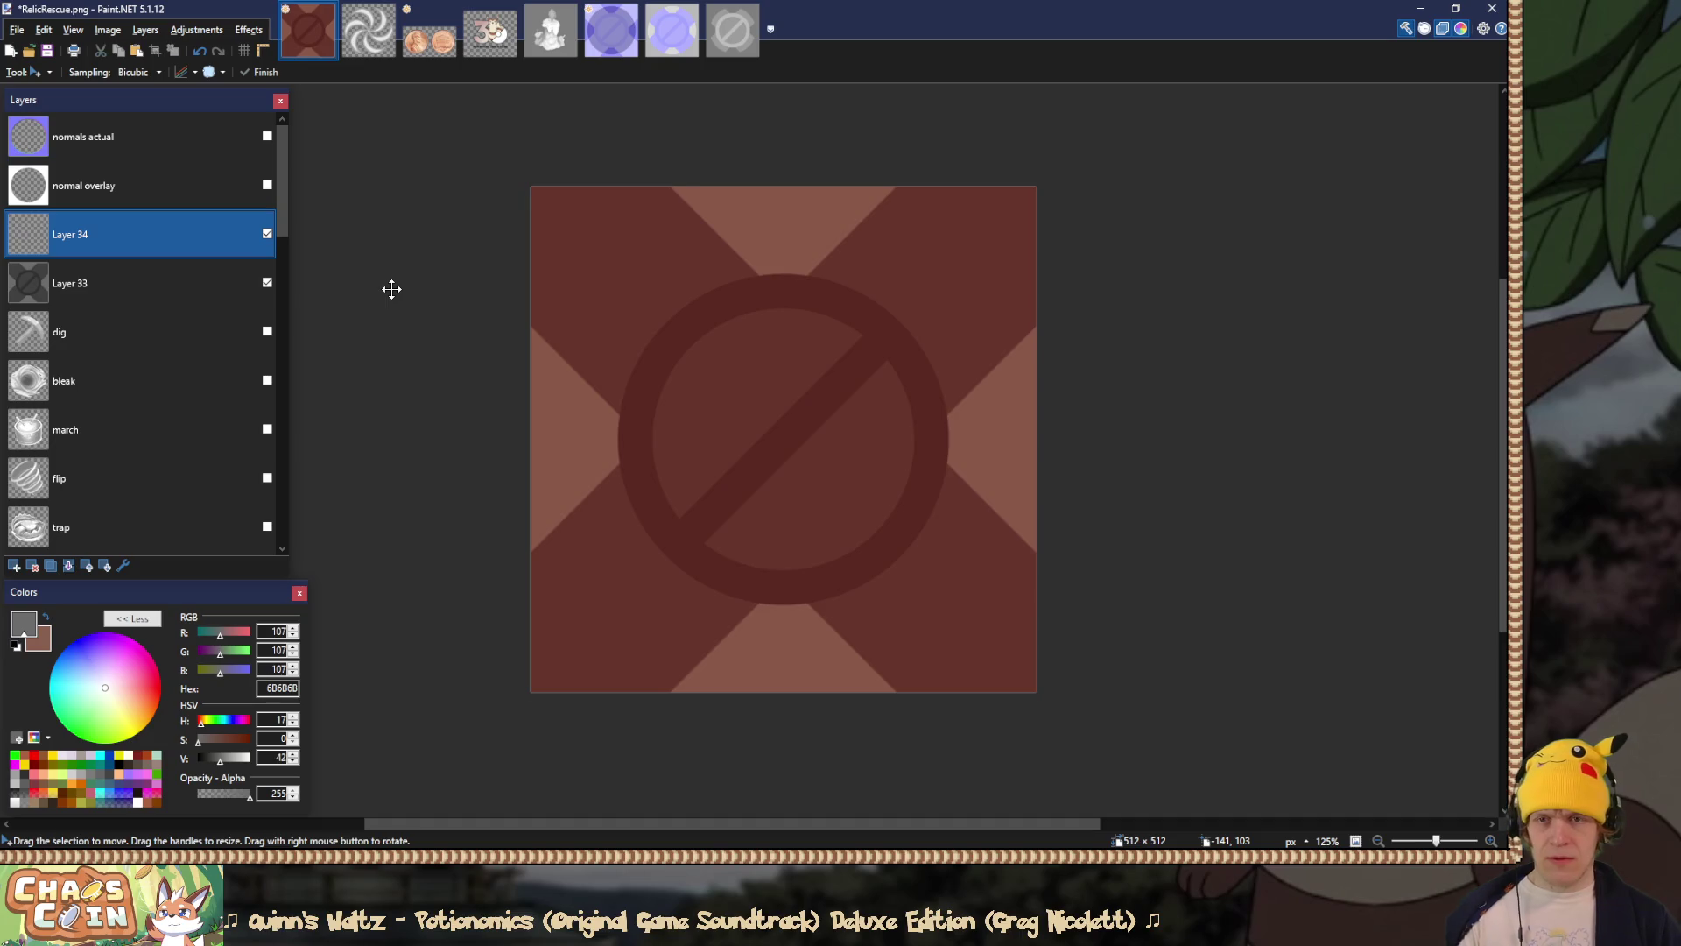
key(ctrl+v)
key(s)
double_click(165, 254)
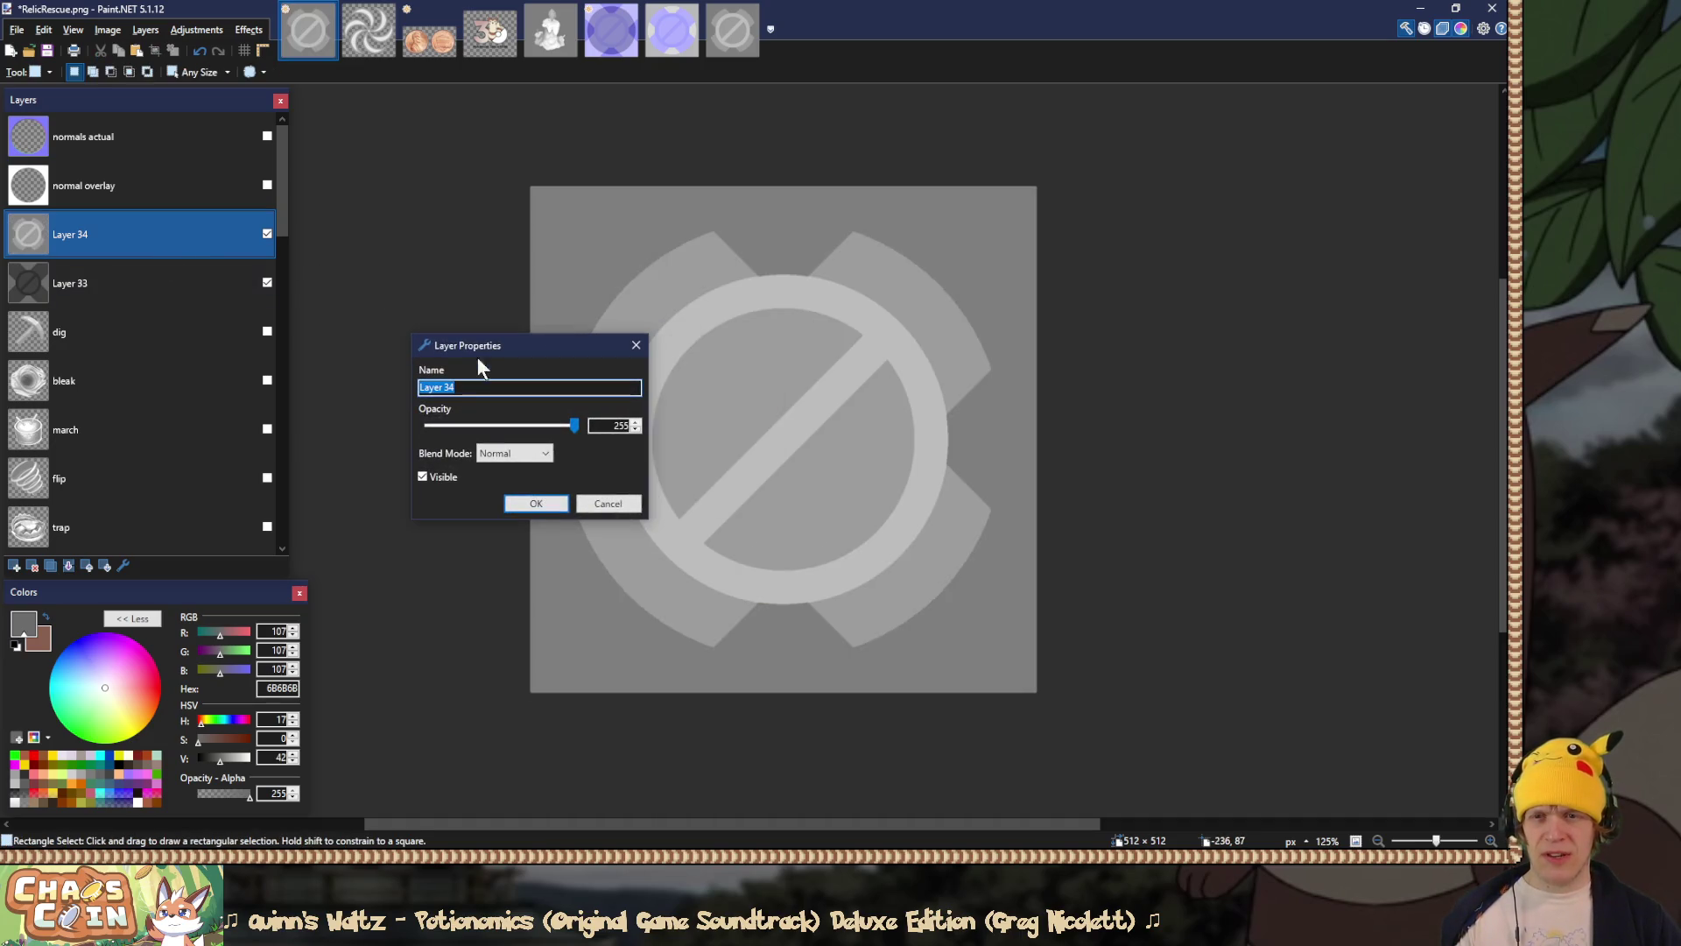
mouse_move(574, 429)
mouse_down()
mouse_move(441, 427)
mouse_move(520, 426)
mouse_up()
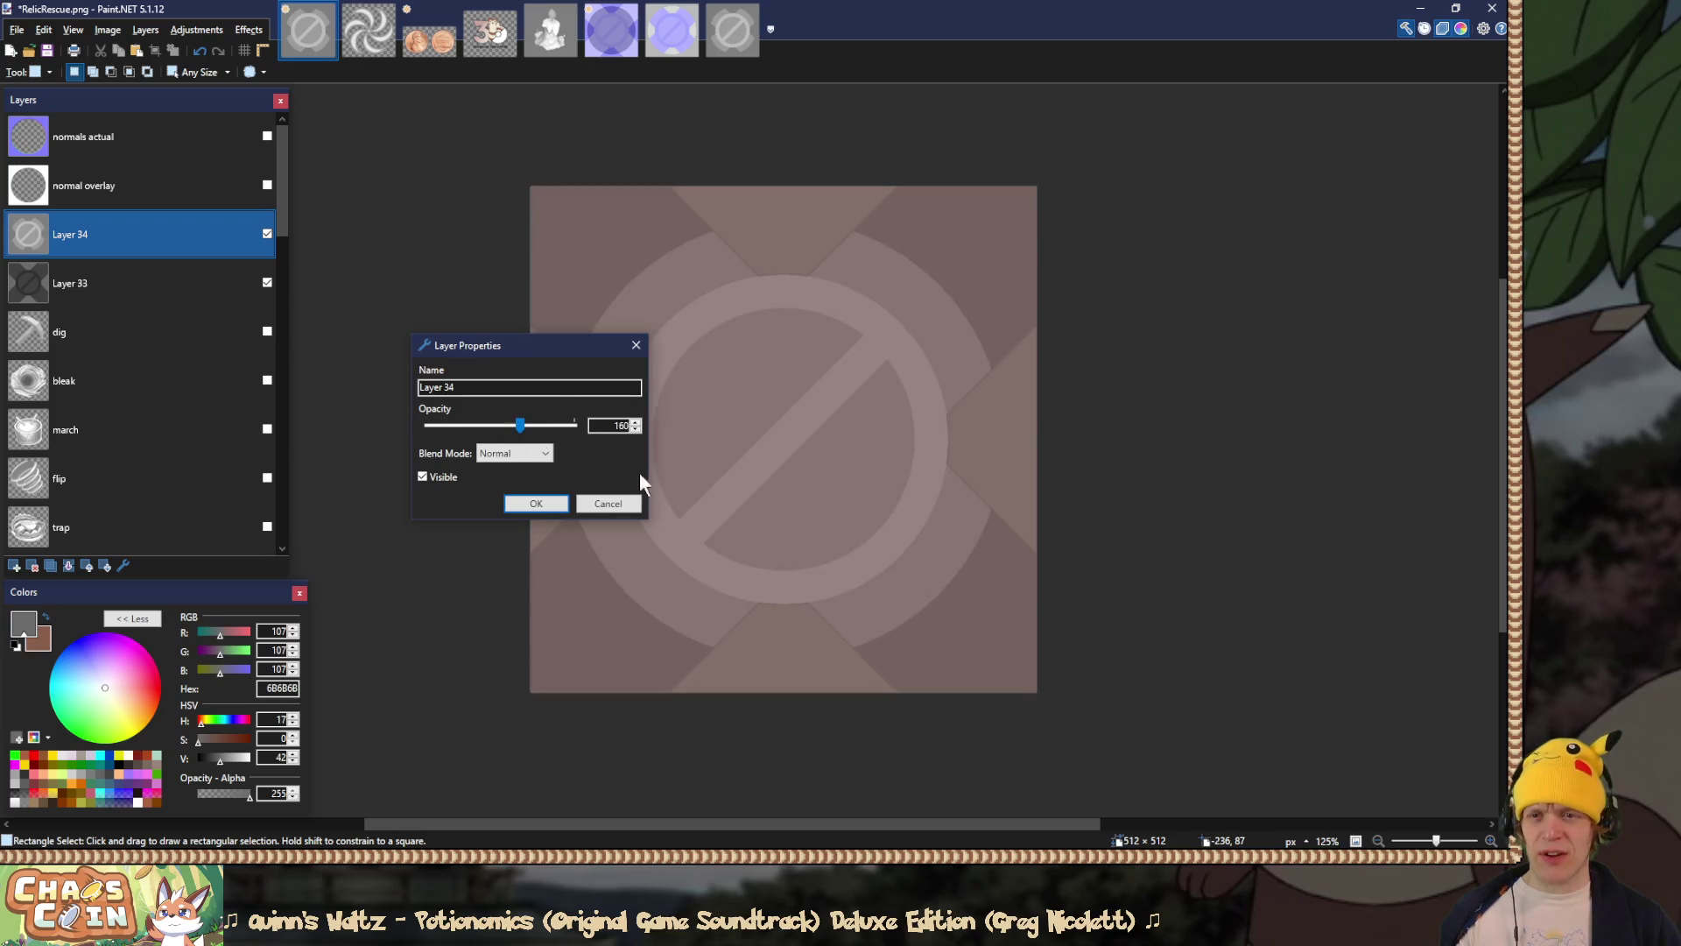
click(606, 504)
click(33, 566)
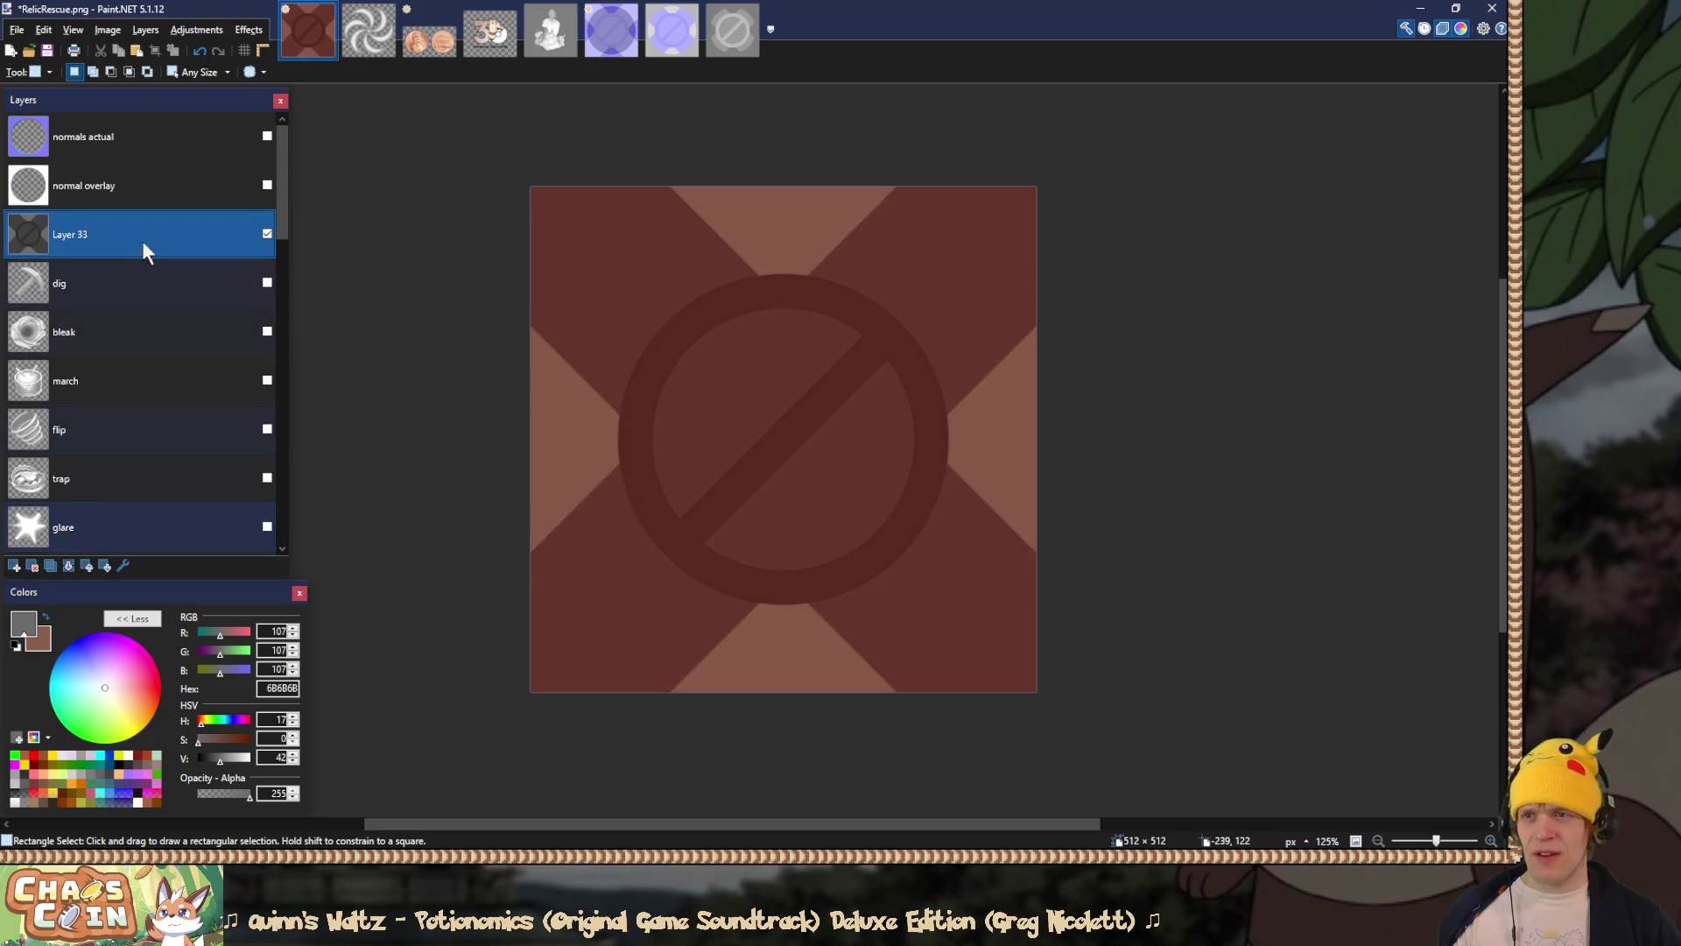
Step: Erase Layer 33 outside the coin circle using a Magic Wand selection from the normal overlay layer
click(187, 201)
key(s)
key(s)
key(s)
click(568, 221)
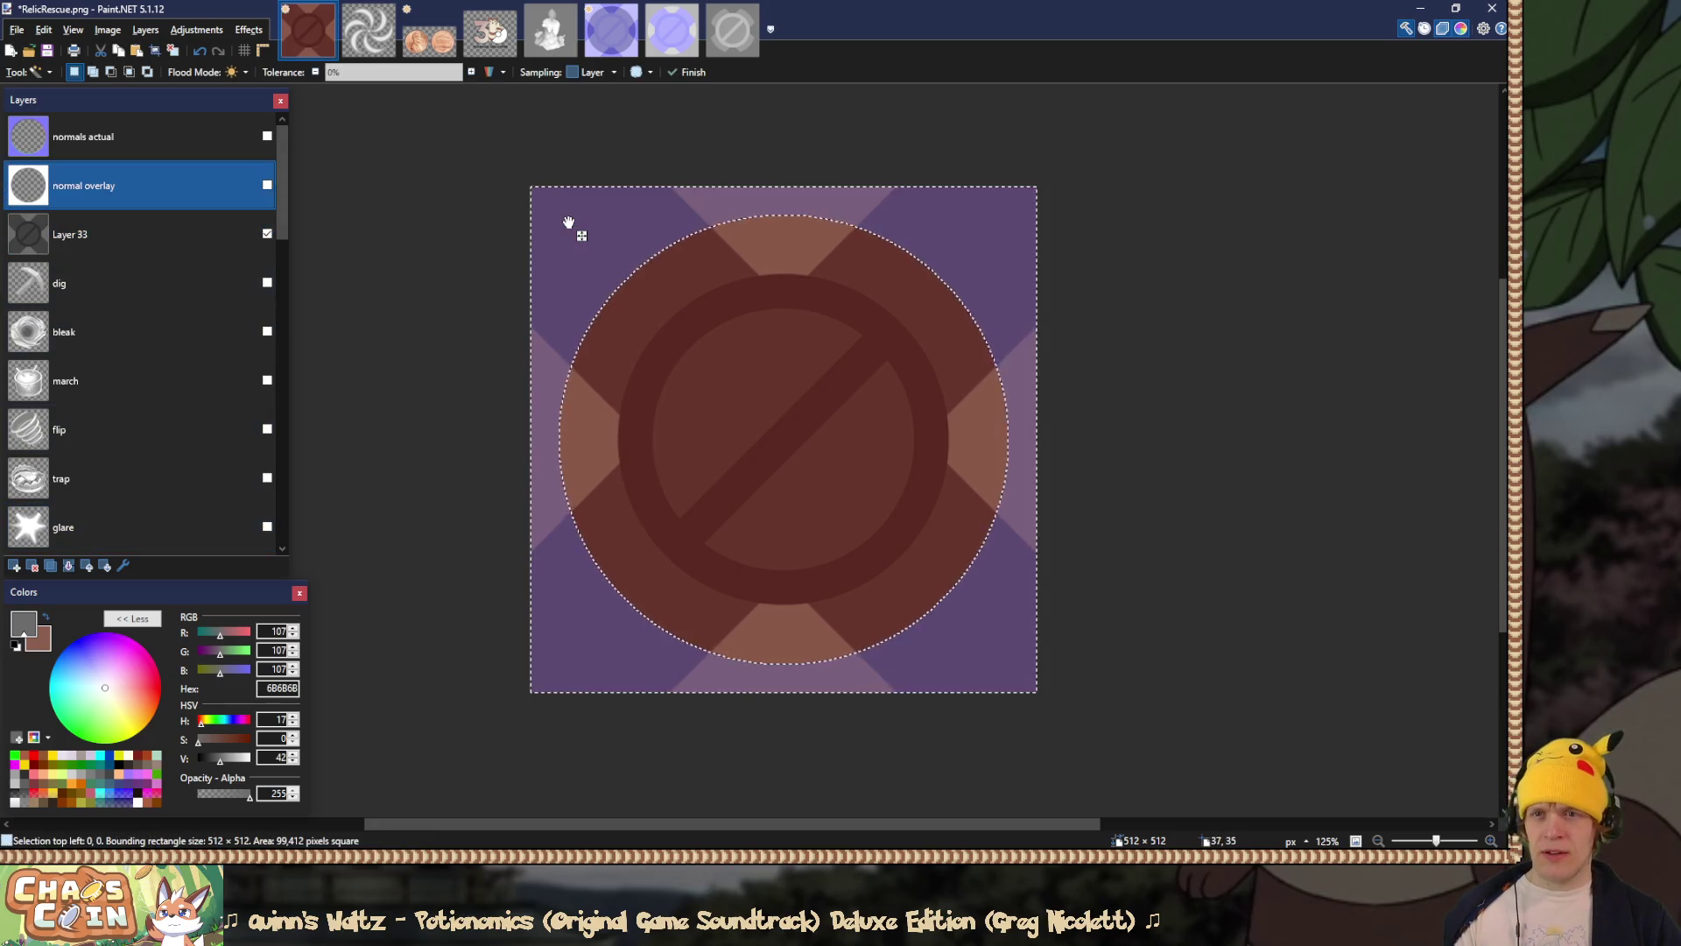
click(241, 232)
key(ctrl+d)
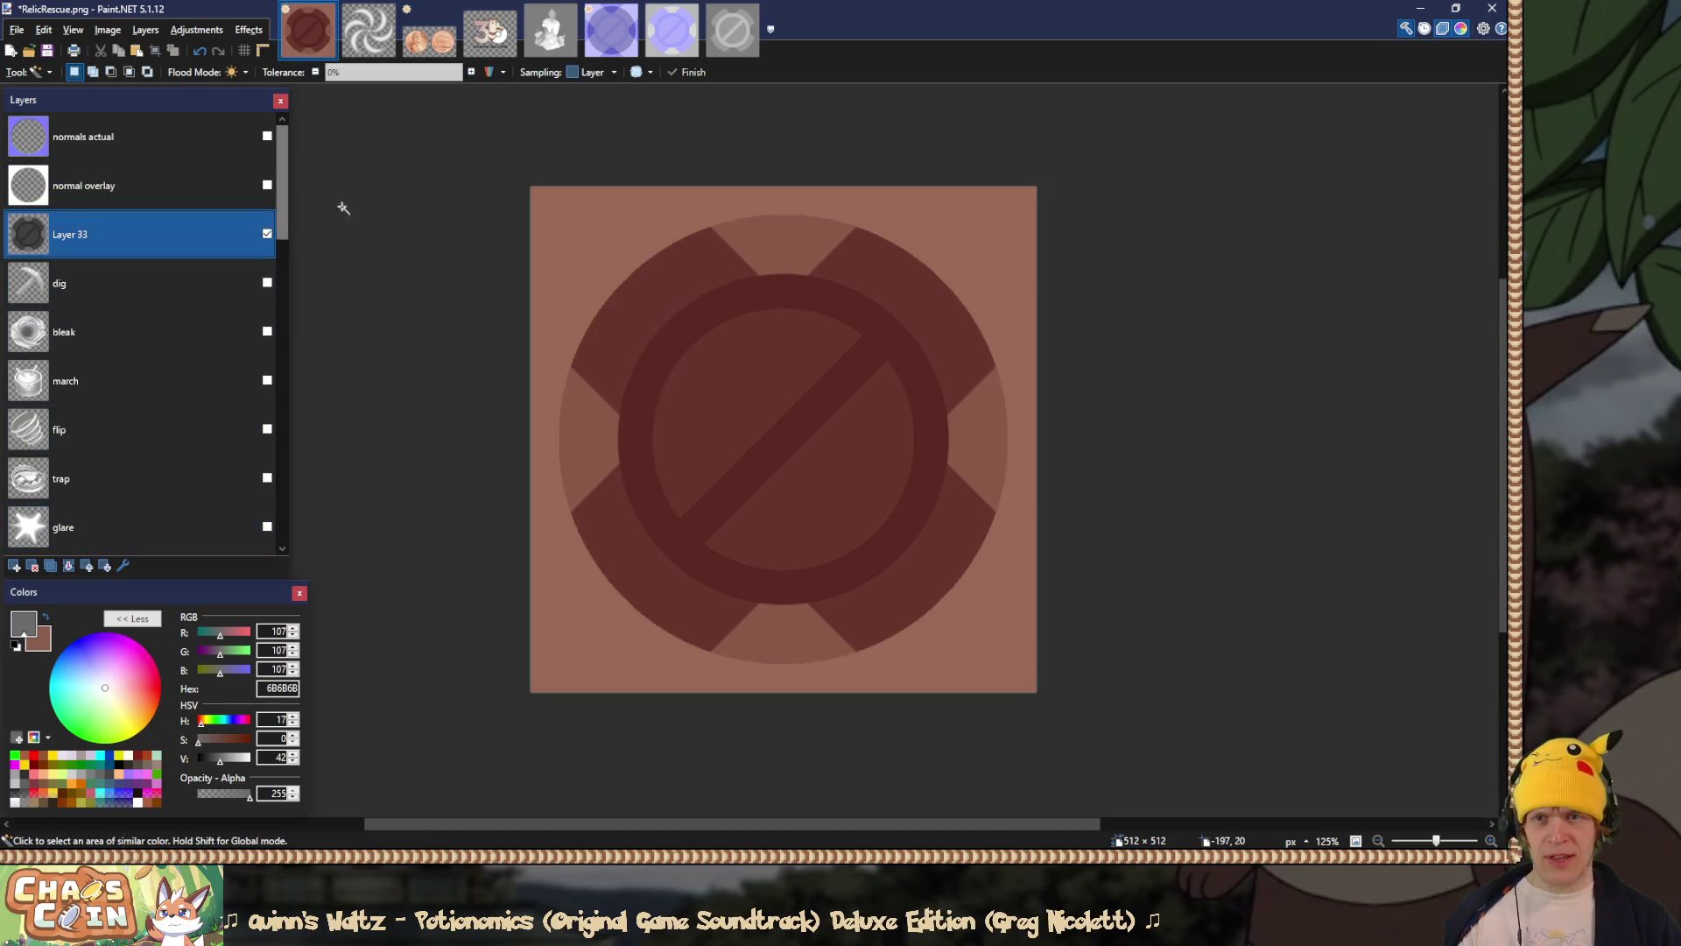
key(s)
Step: Flatten and save over RelicBlank.png as PNG, then undo the flatten to restore the layers
key(ctrl+shift+f)
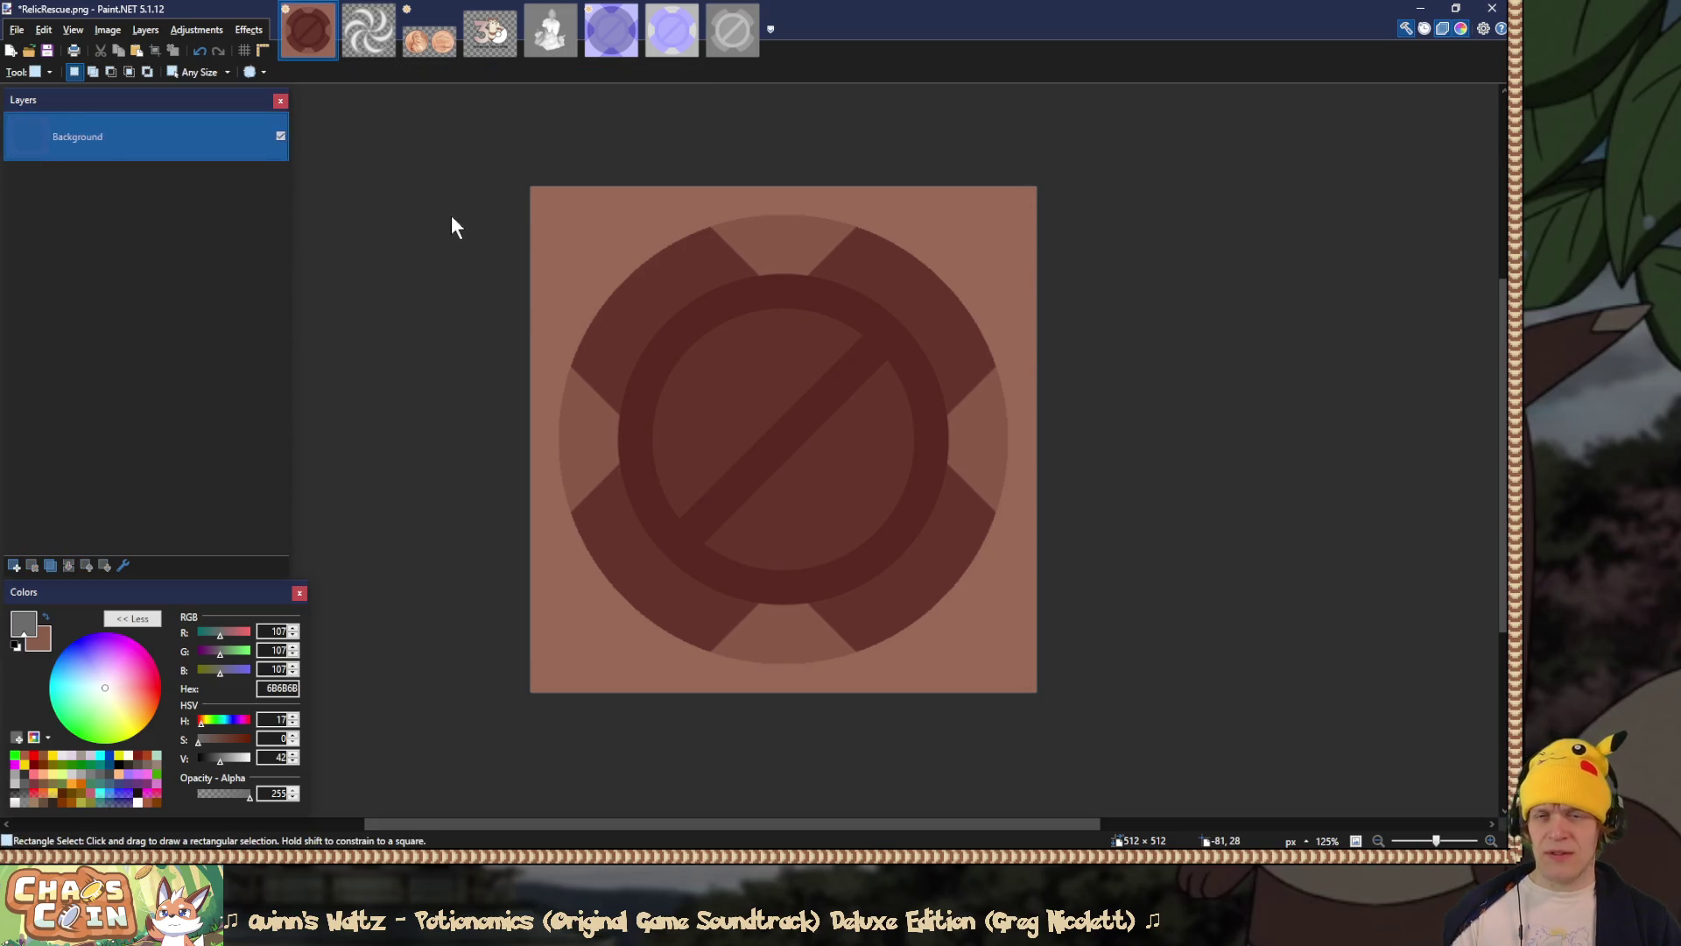
key(ctrl+shift+s)
double_click(413, 186)
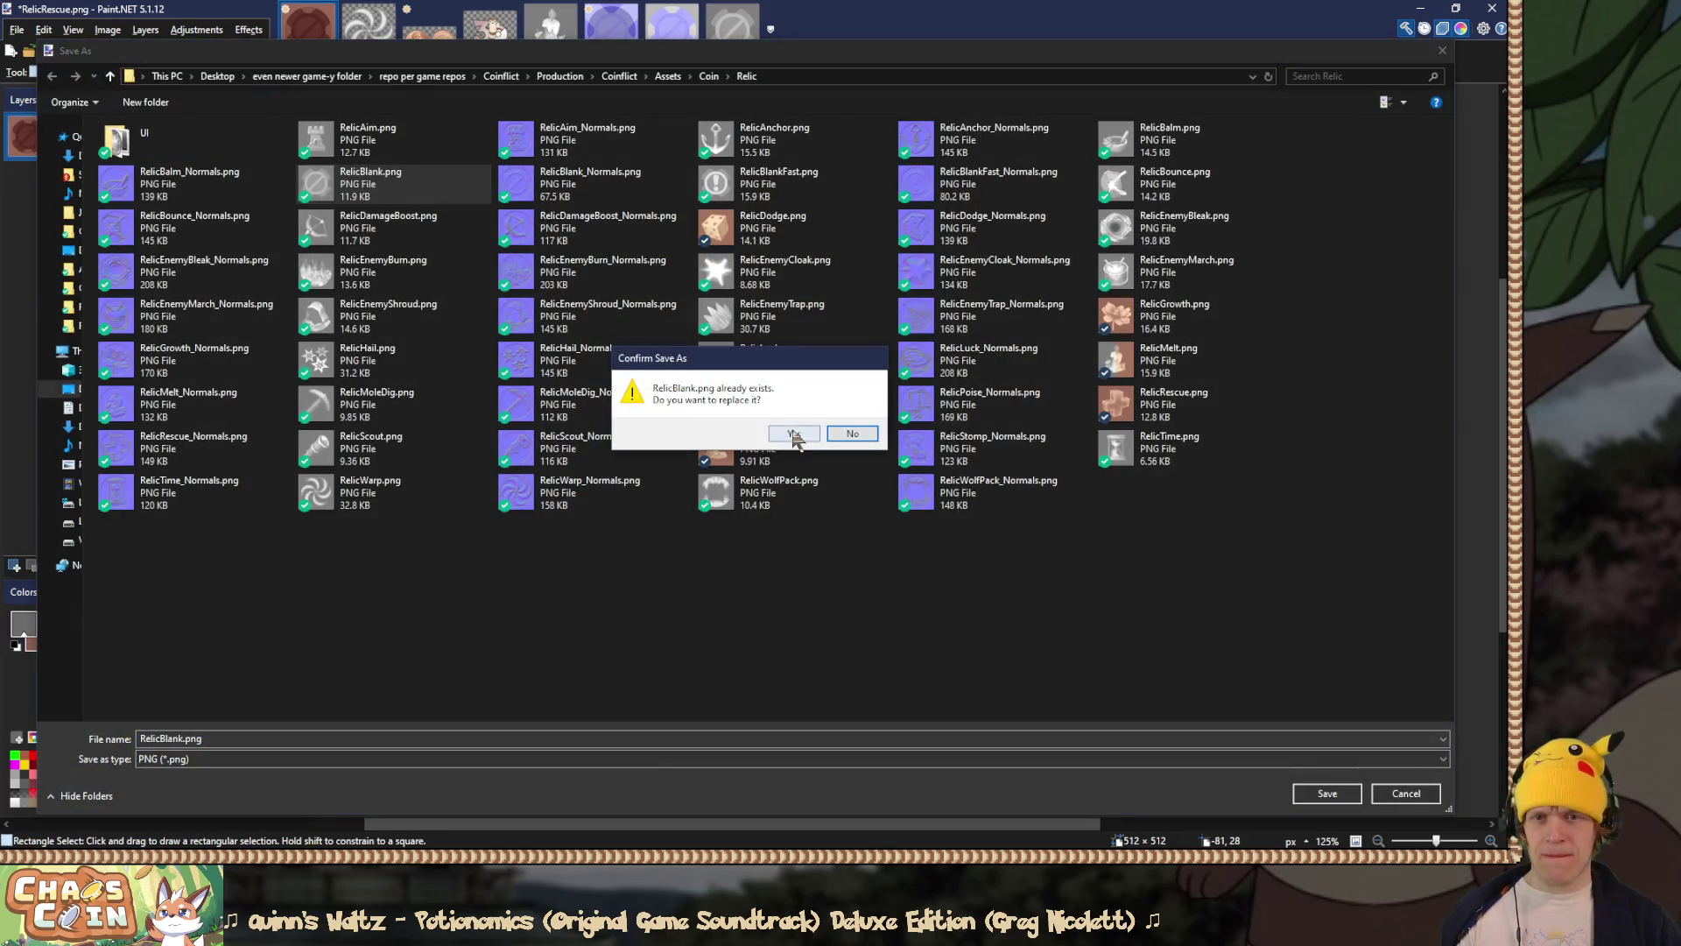
click(793, 434)
click(627, 620)
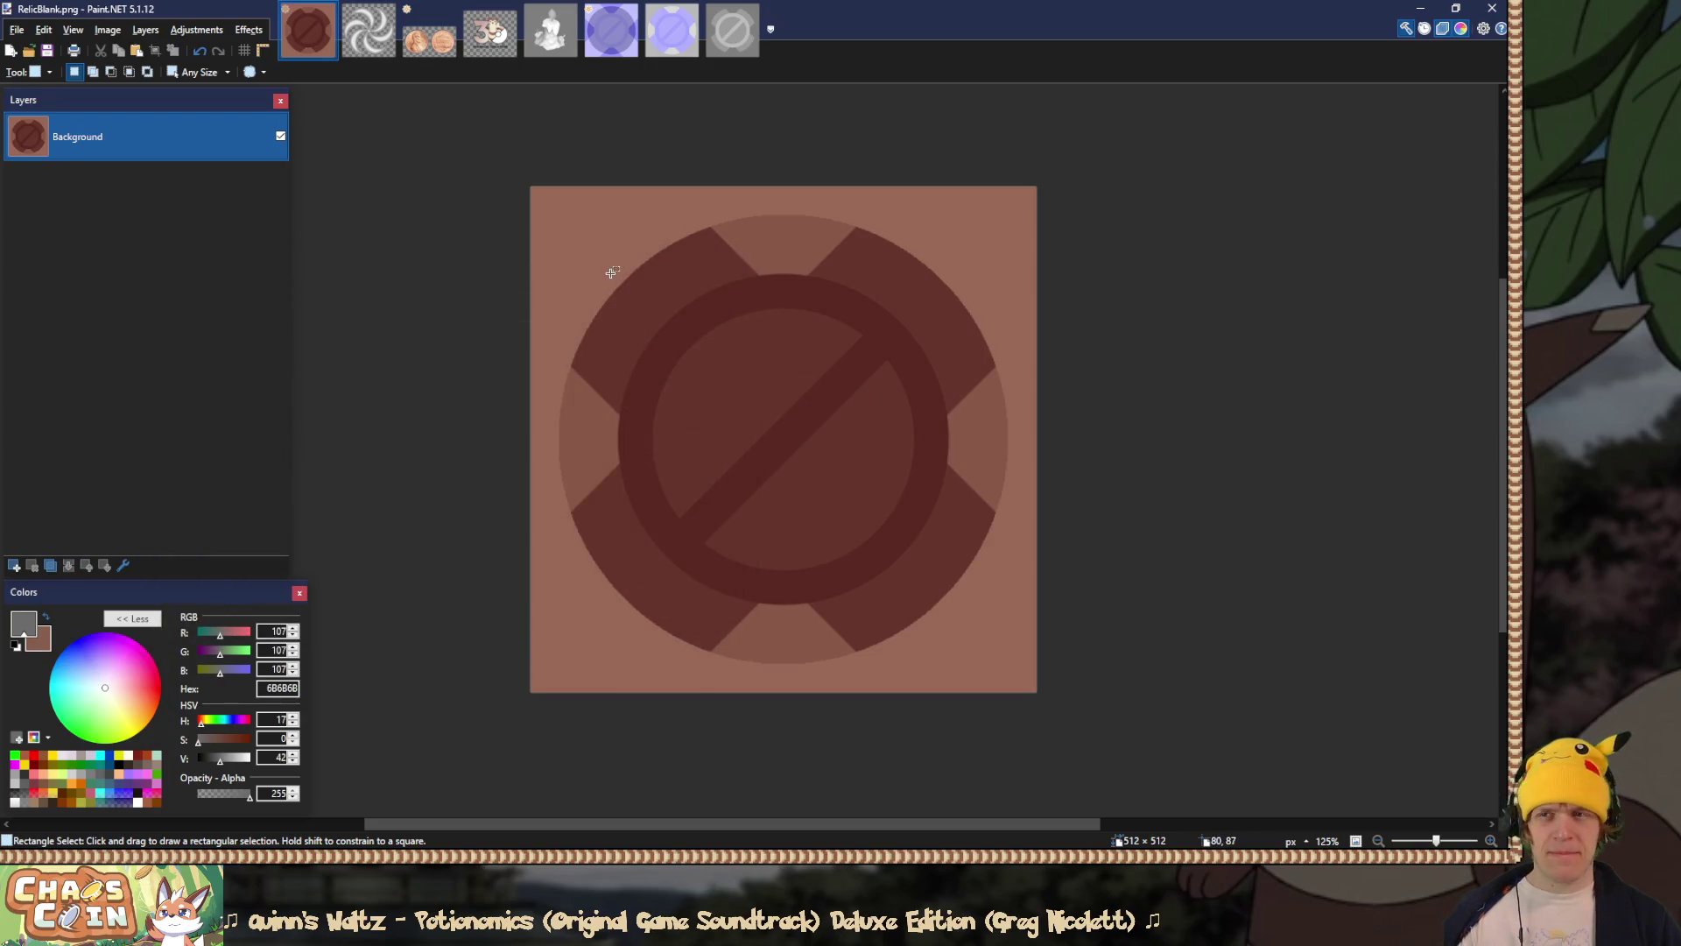
key(ctrl+z)
key(alt+Tab)
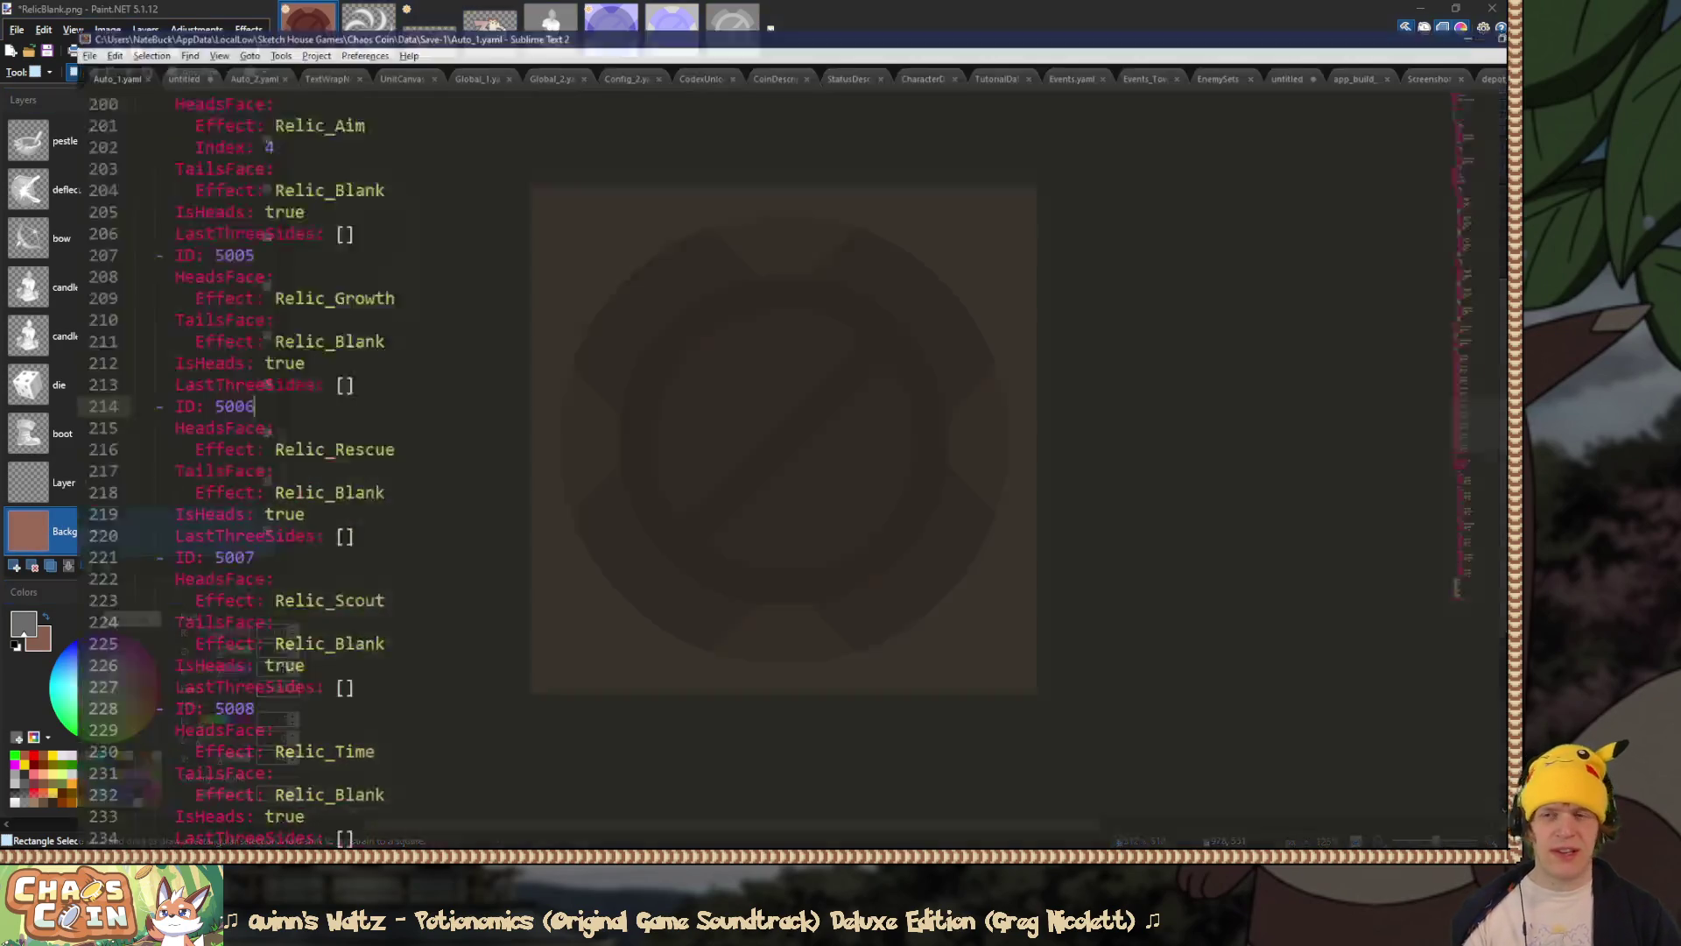
Step: Change IsHeads from true to false on lines 219, 205 and 233 of Auto_1.yaml
double_click(199, 496)
text(fa)
key(Tab)
double_click(202, 493)
key(ctrl+c)
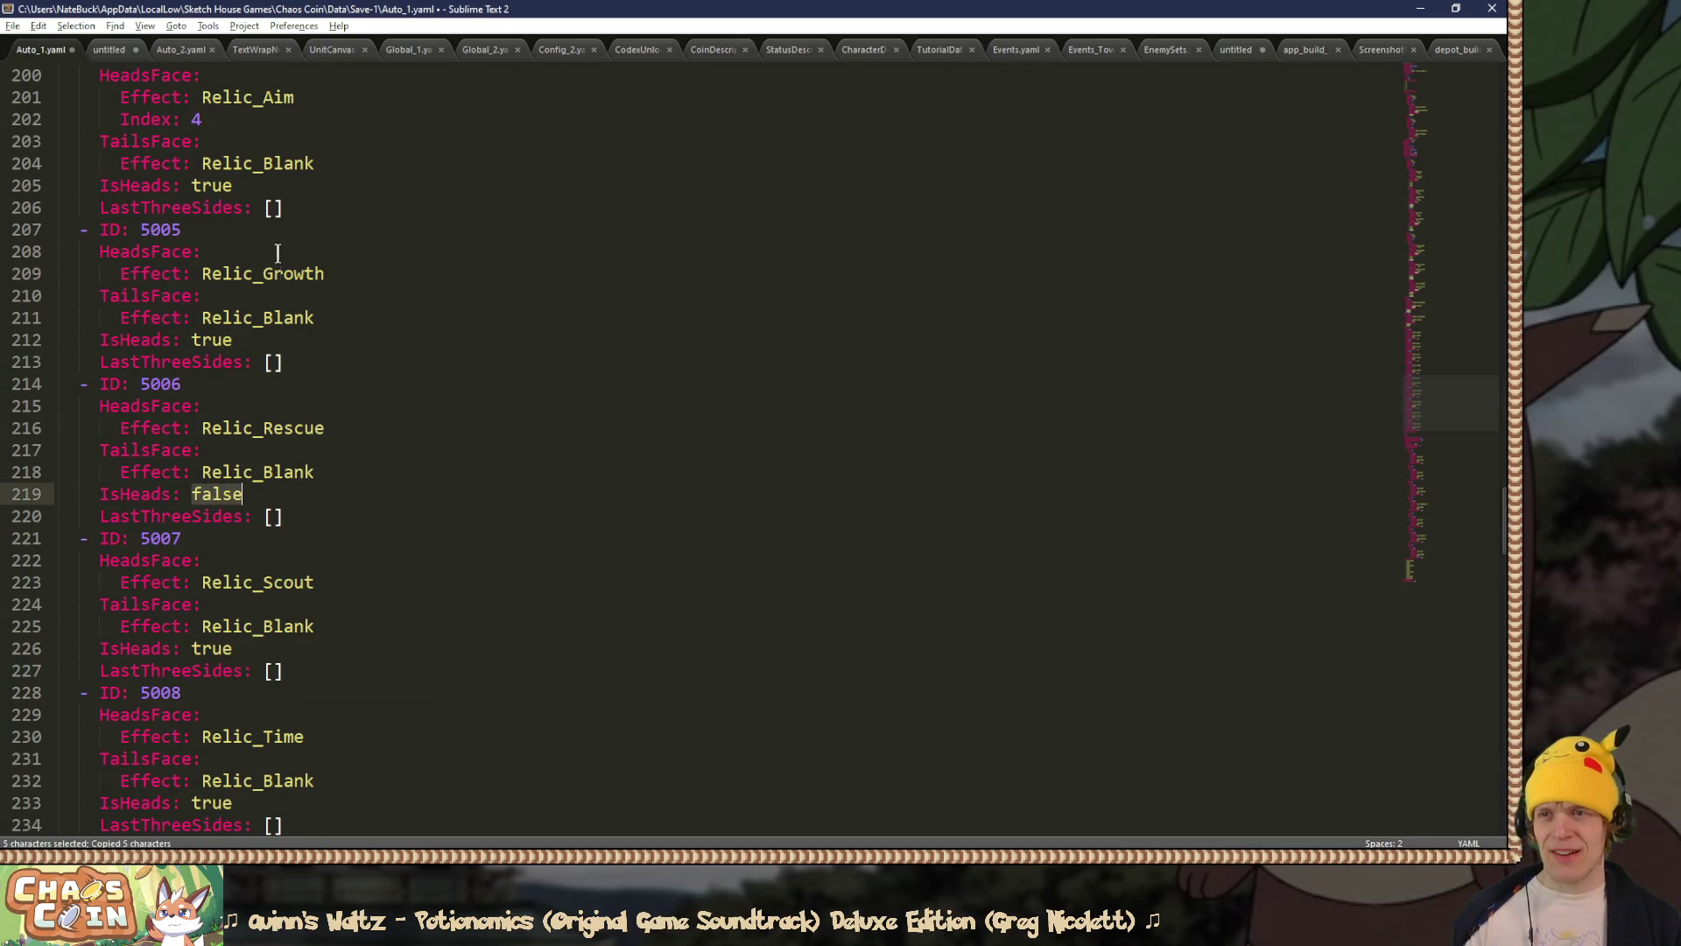
double_click(210, 186)
key(ctrl+v)
double_click(204, 800)
key(ctrl+v)
key(alt+Tab)
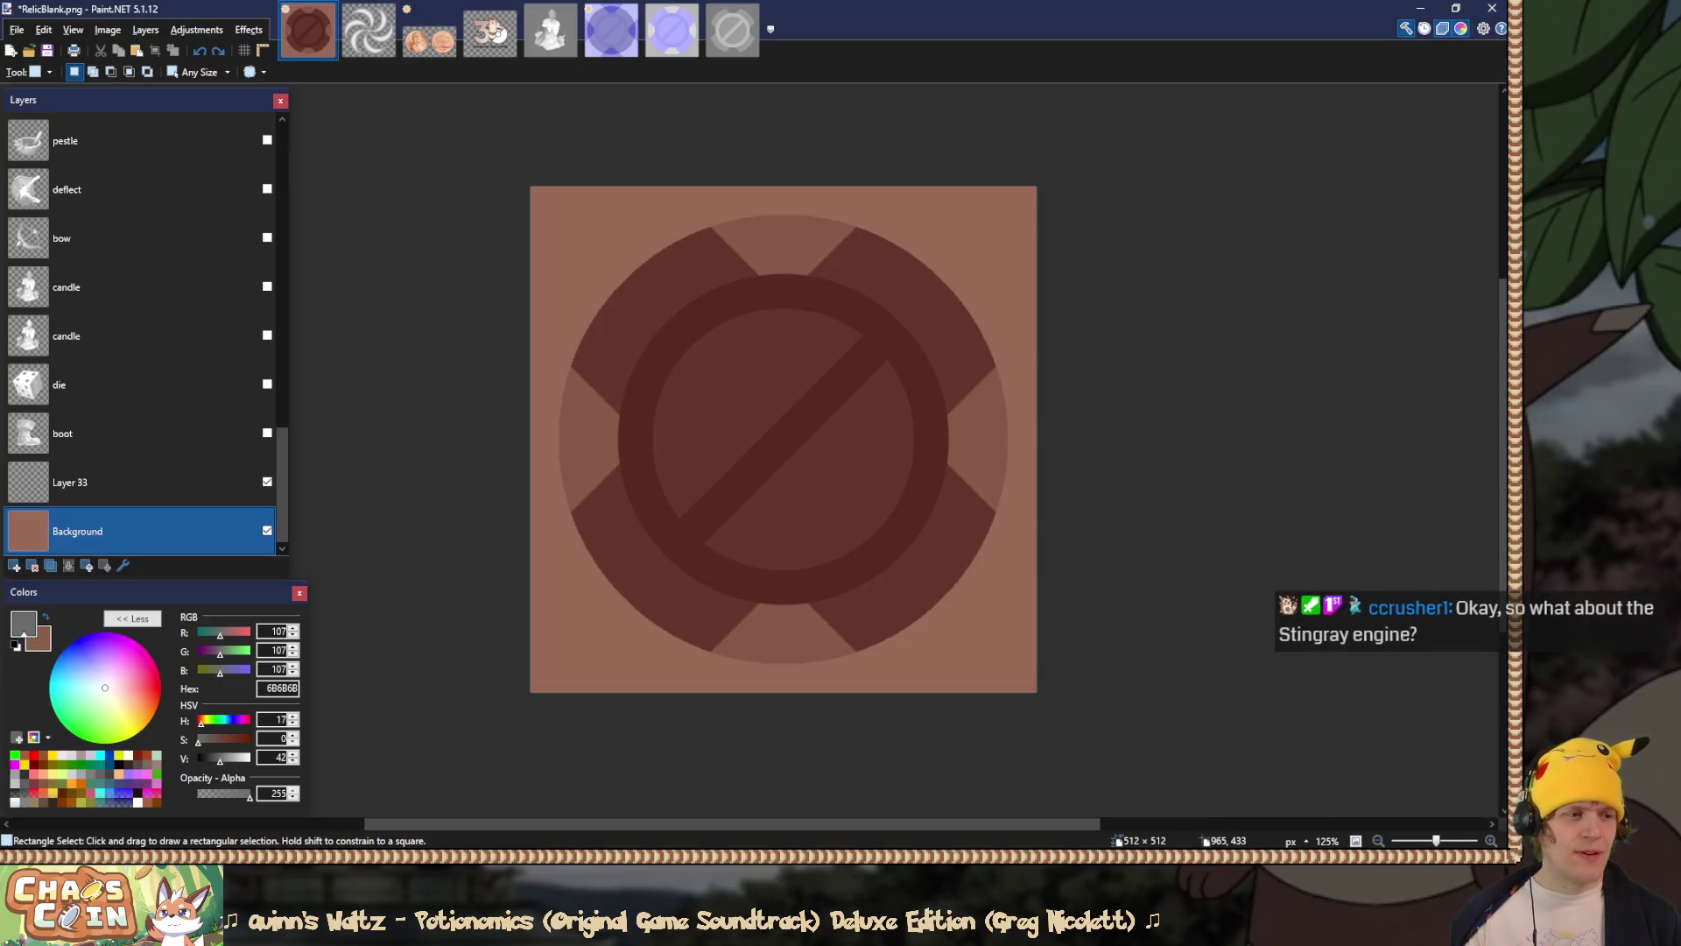
Step: Start the game in Unity, quit to the main menu, go fullscreen with F10, and continue the run
key(alt+Tab)
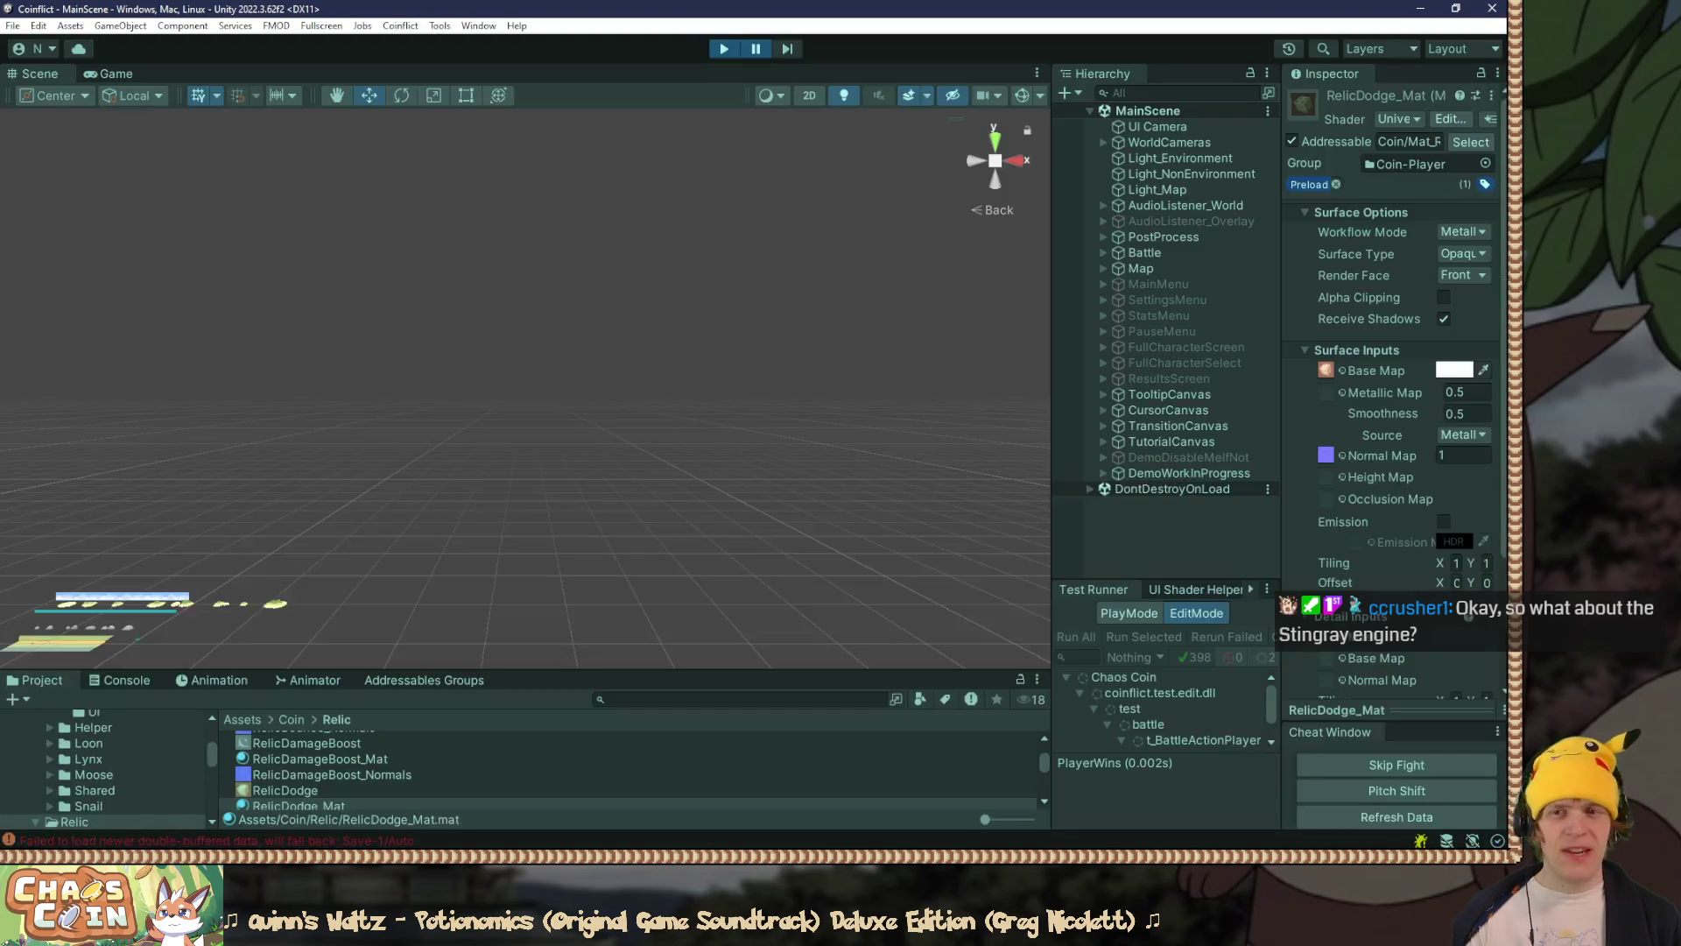
click(756, 45)
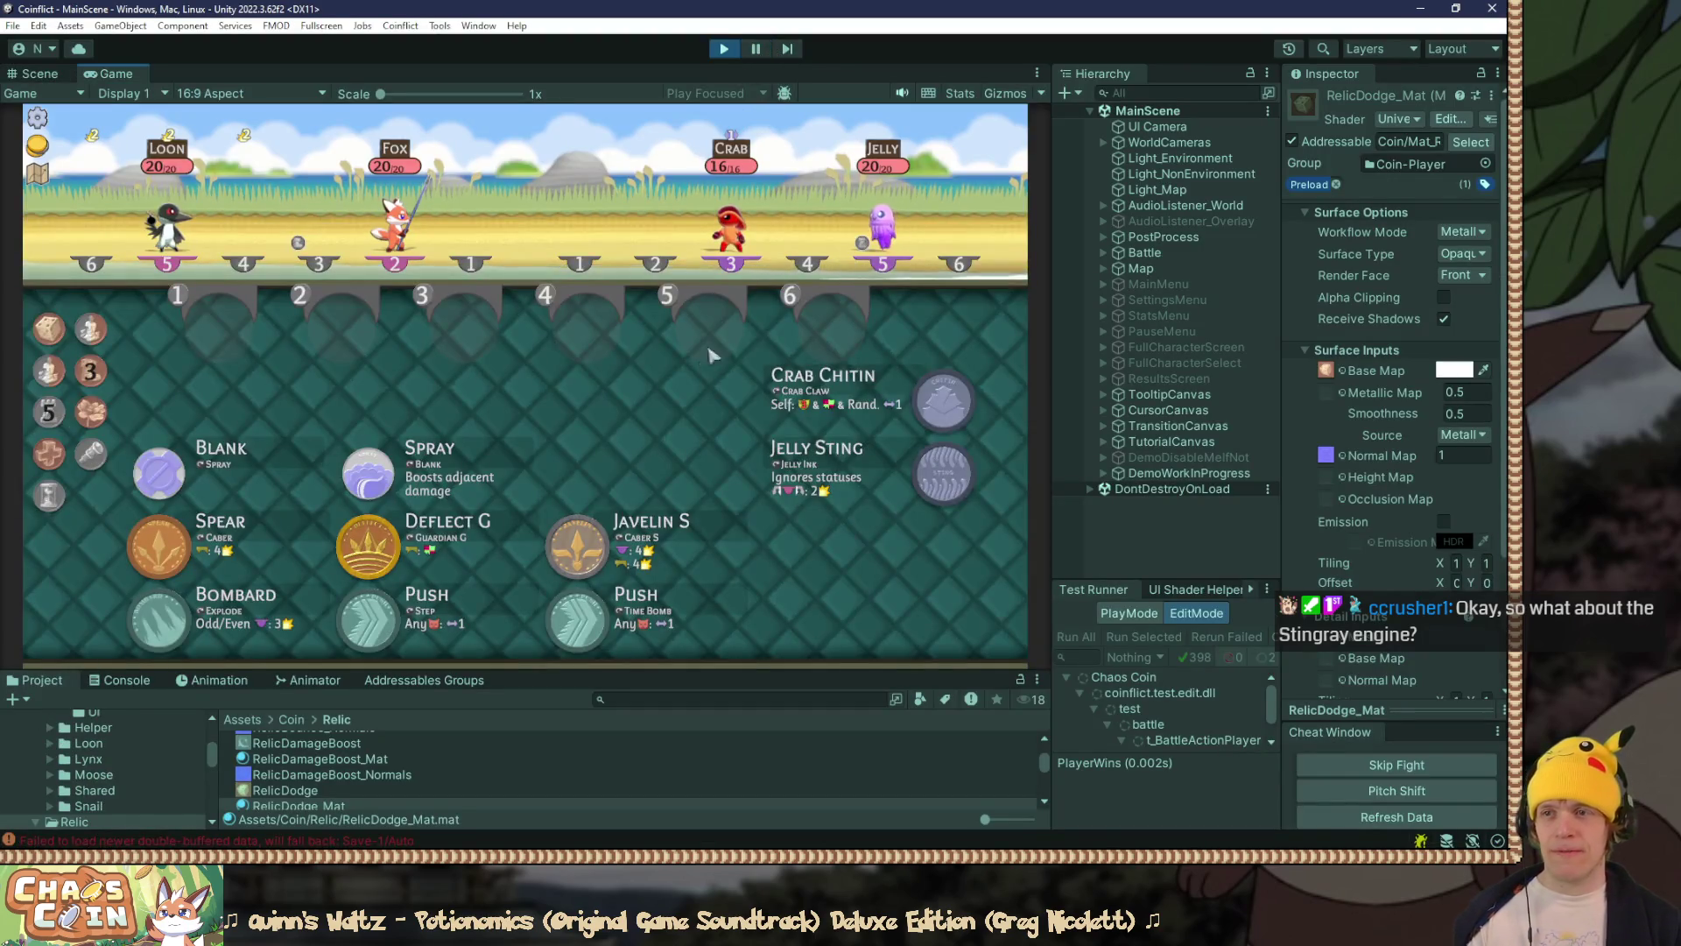
key(Escape)
click(578, 412)
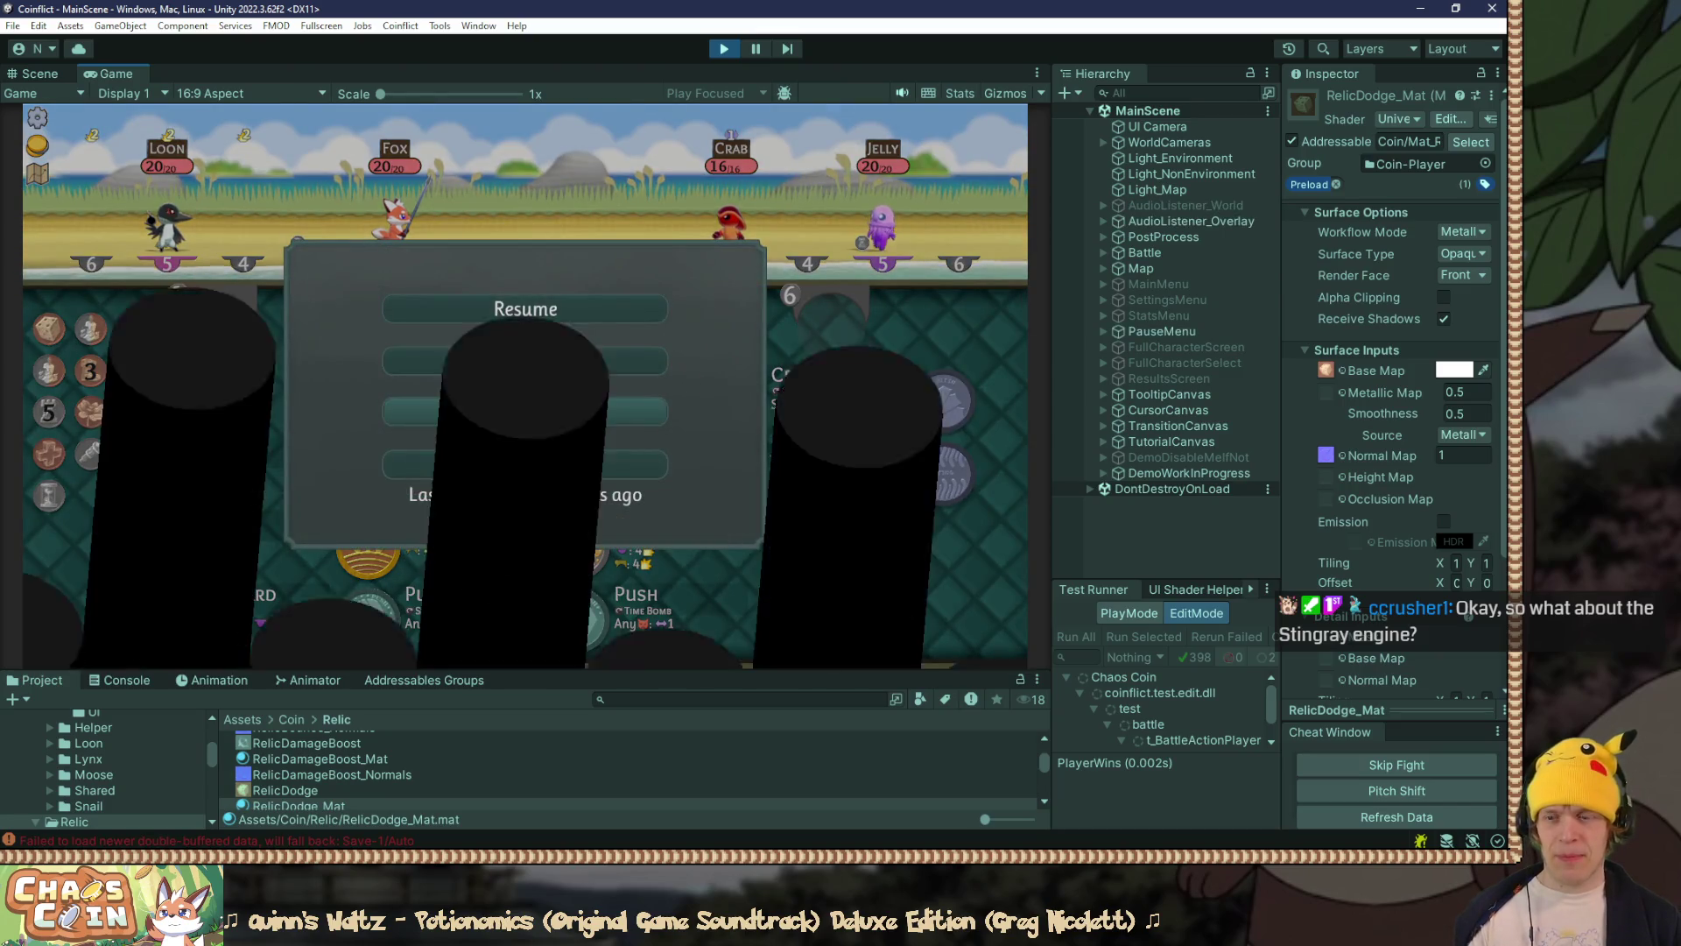
key(F10)
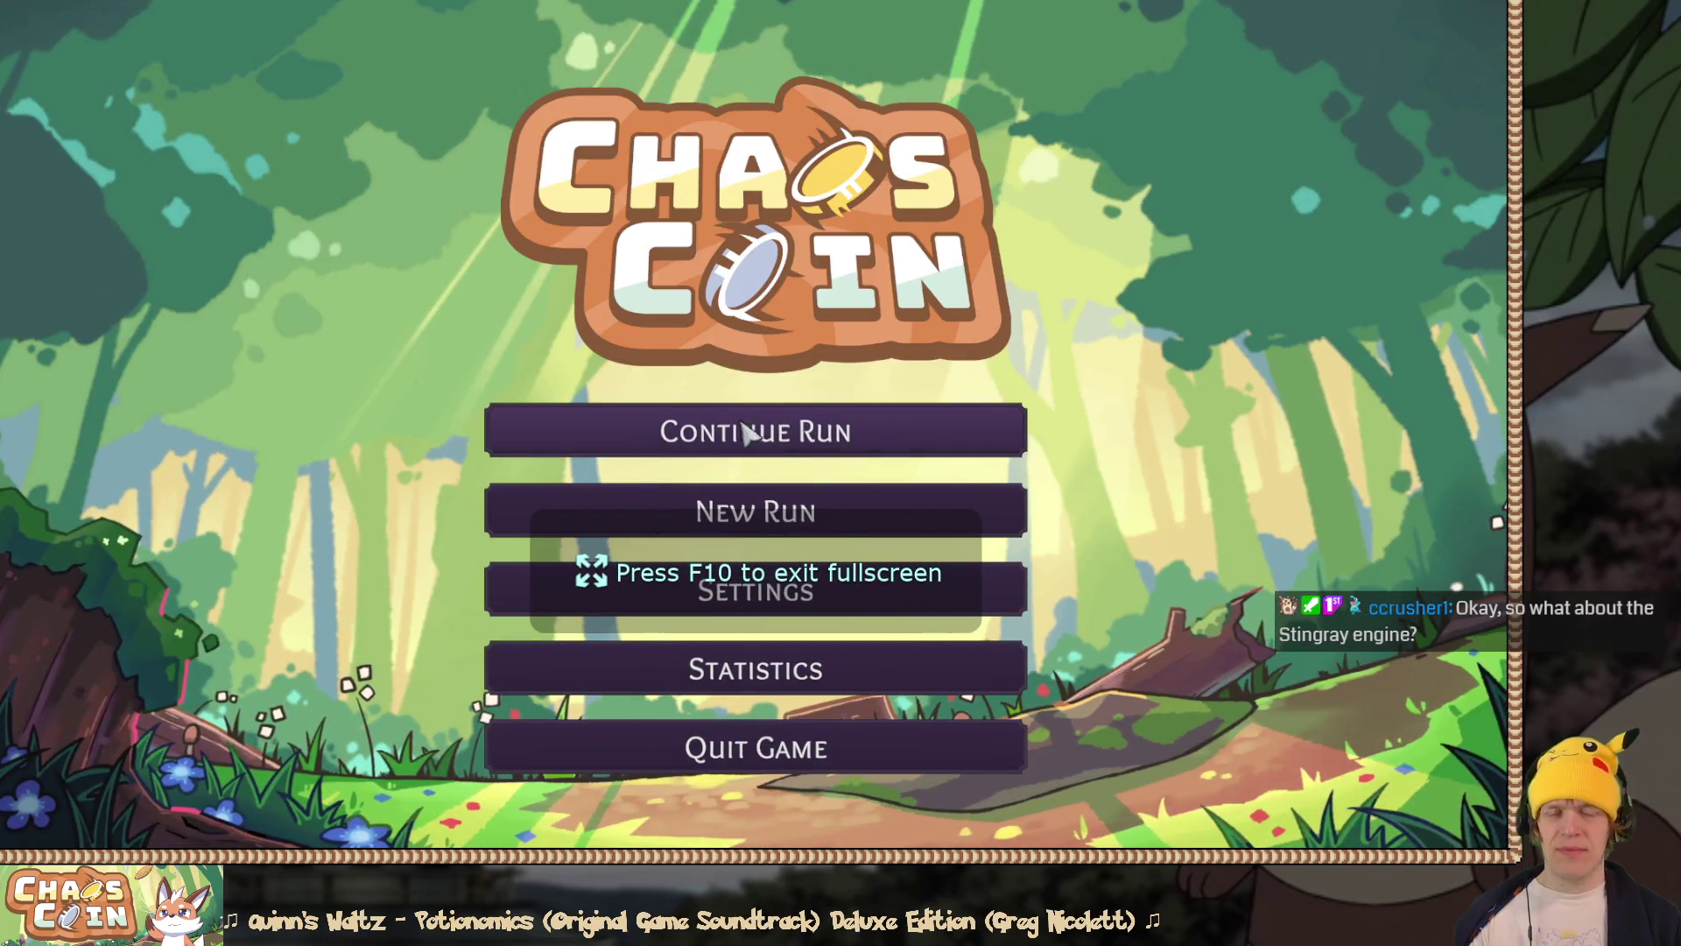
click(747, 432)
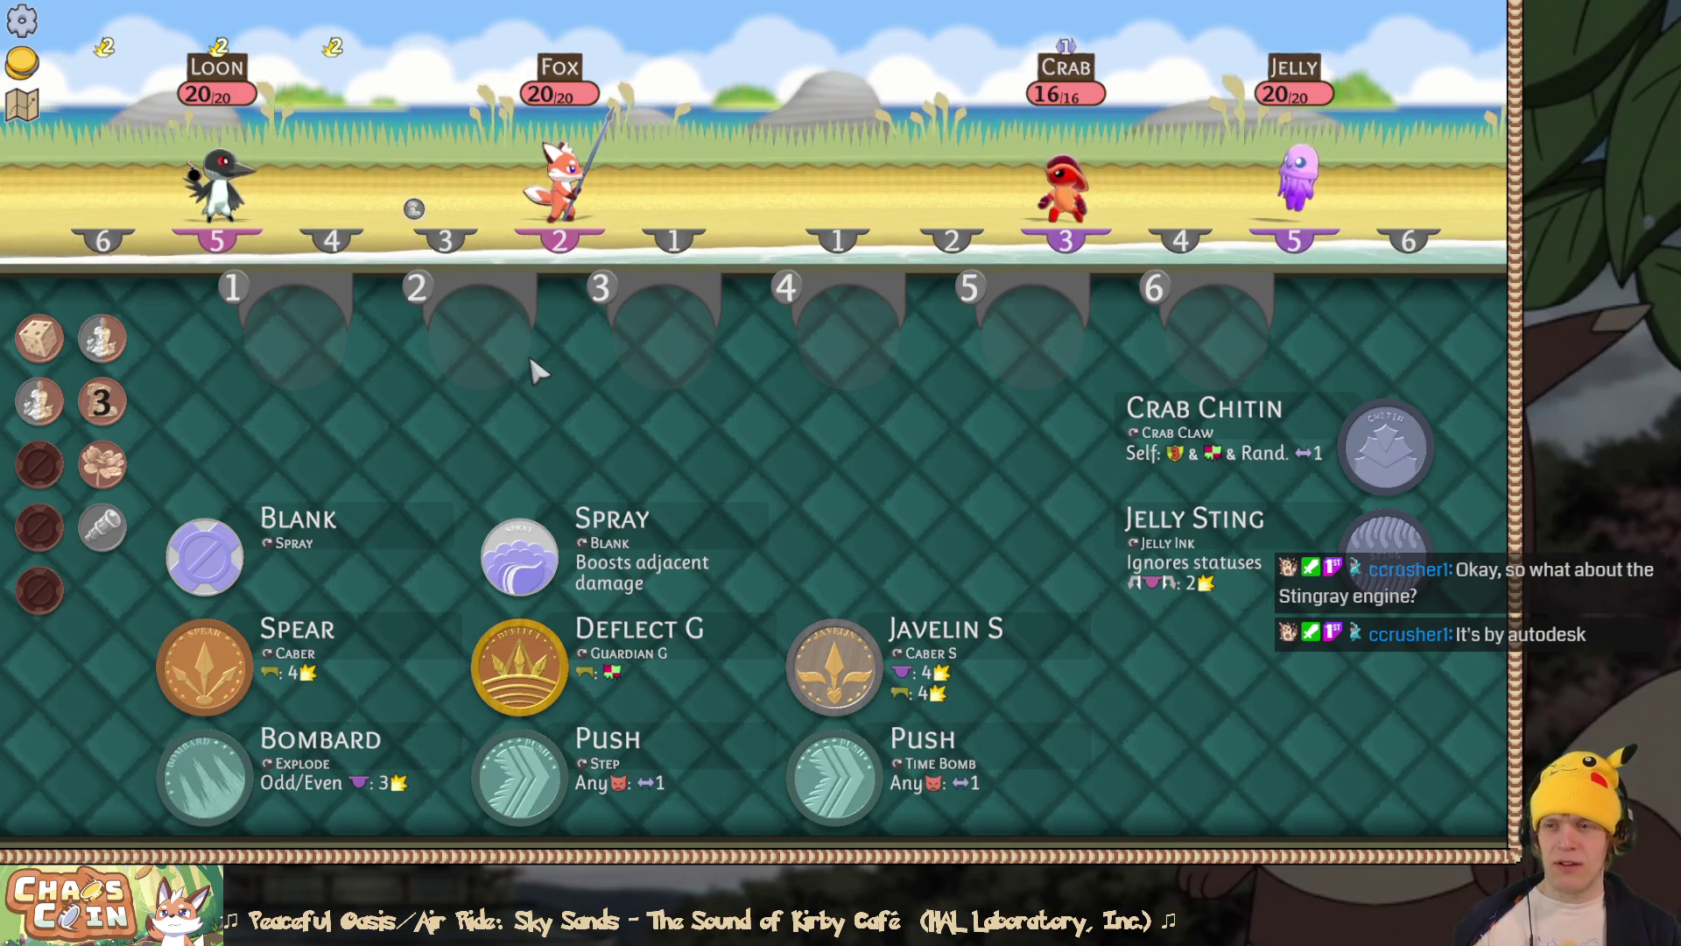
key(alt+Tab)
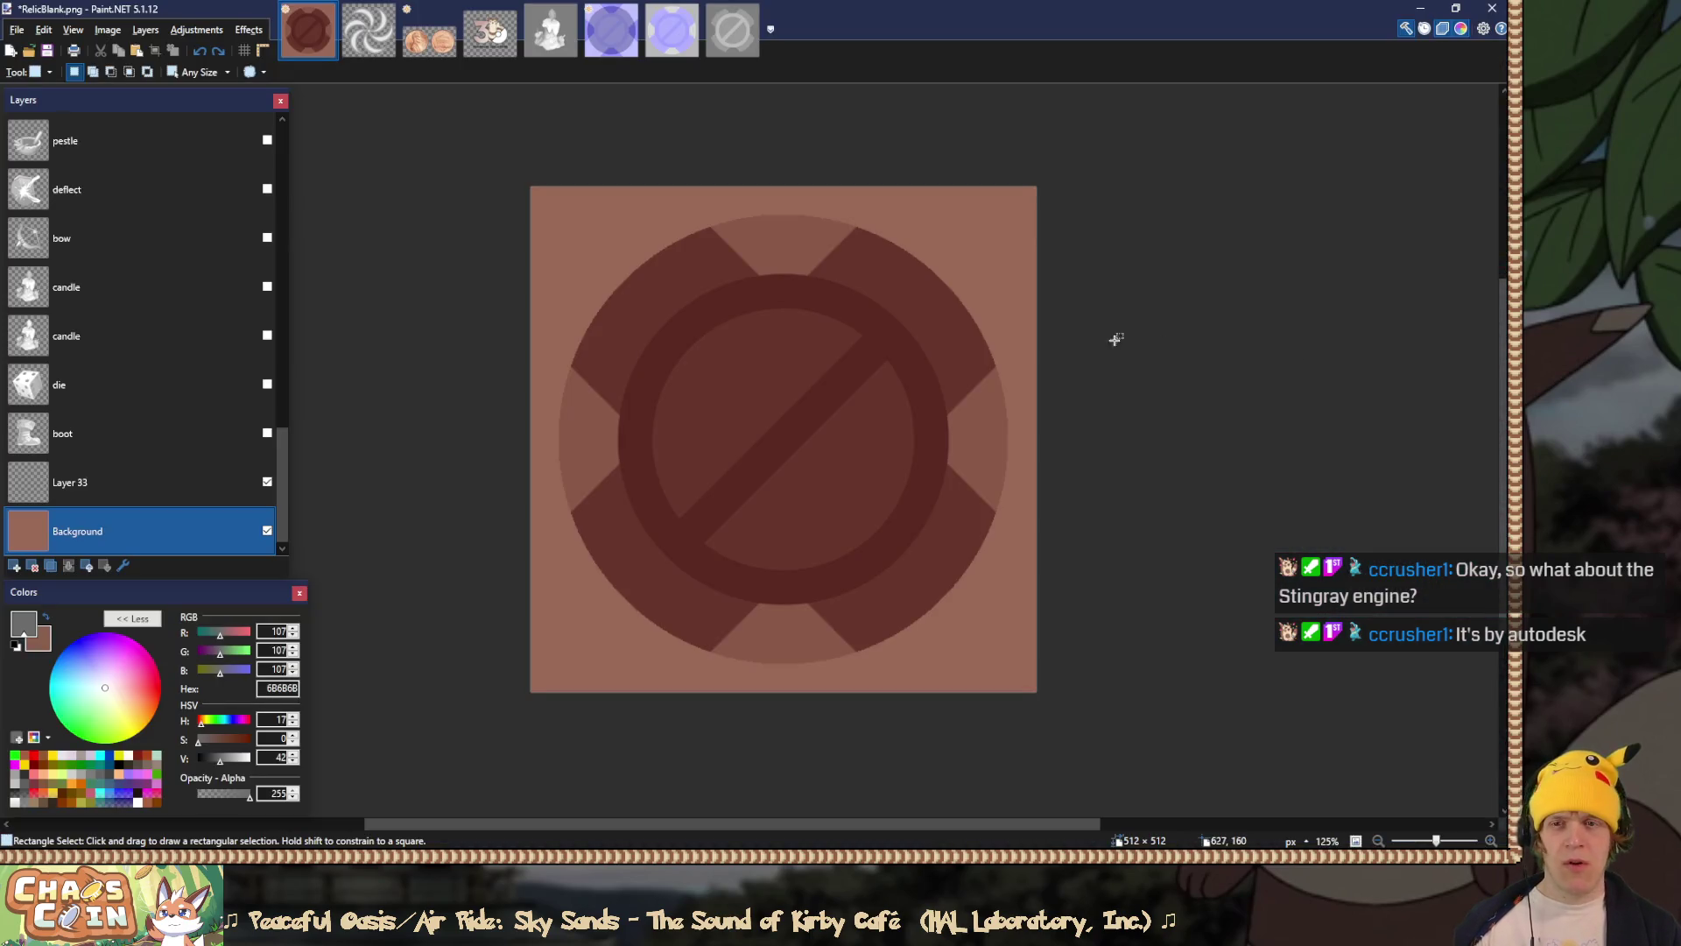
Step: Select Layer 33 and compare greys 777777 and 6B6B6B, keeping the darker 6B6B6B
drag(285, 482, 284, 150)
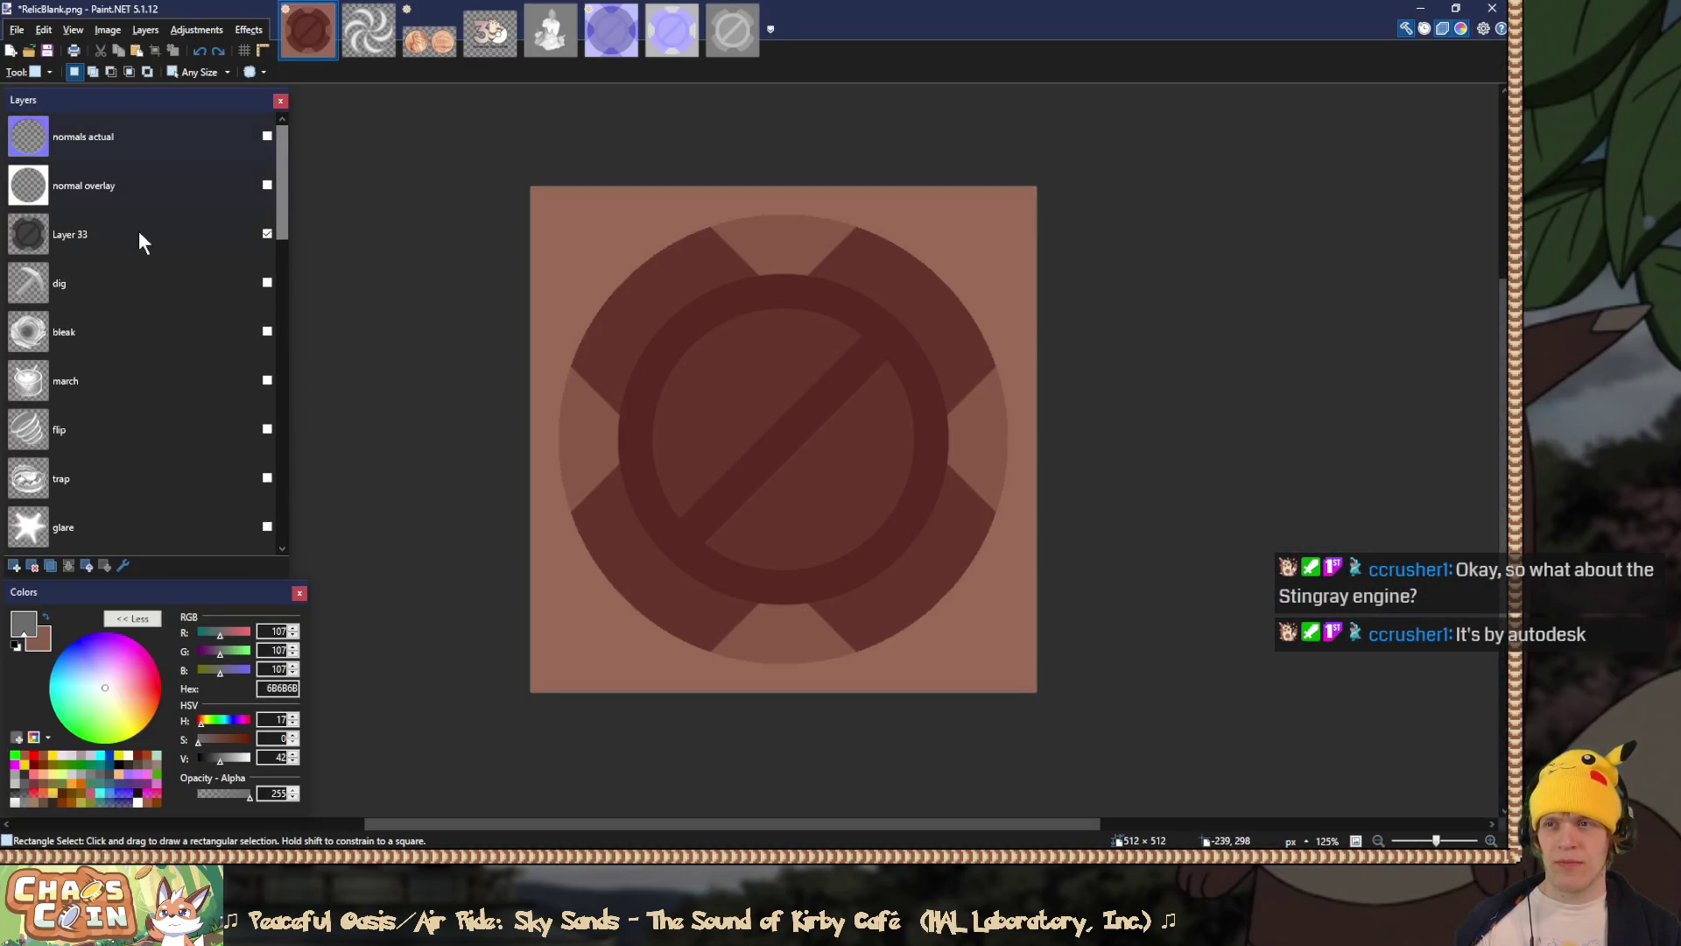
click(118, 245)
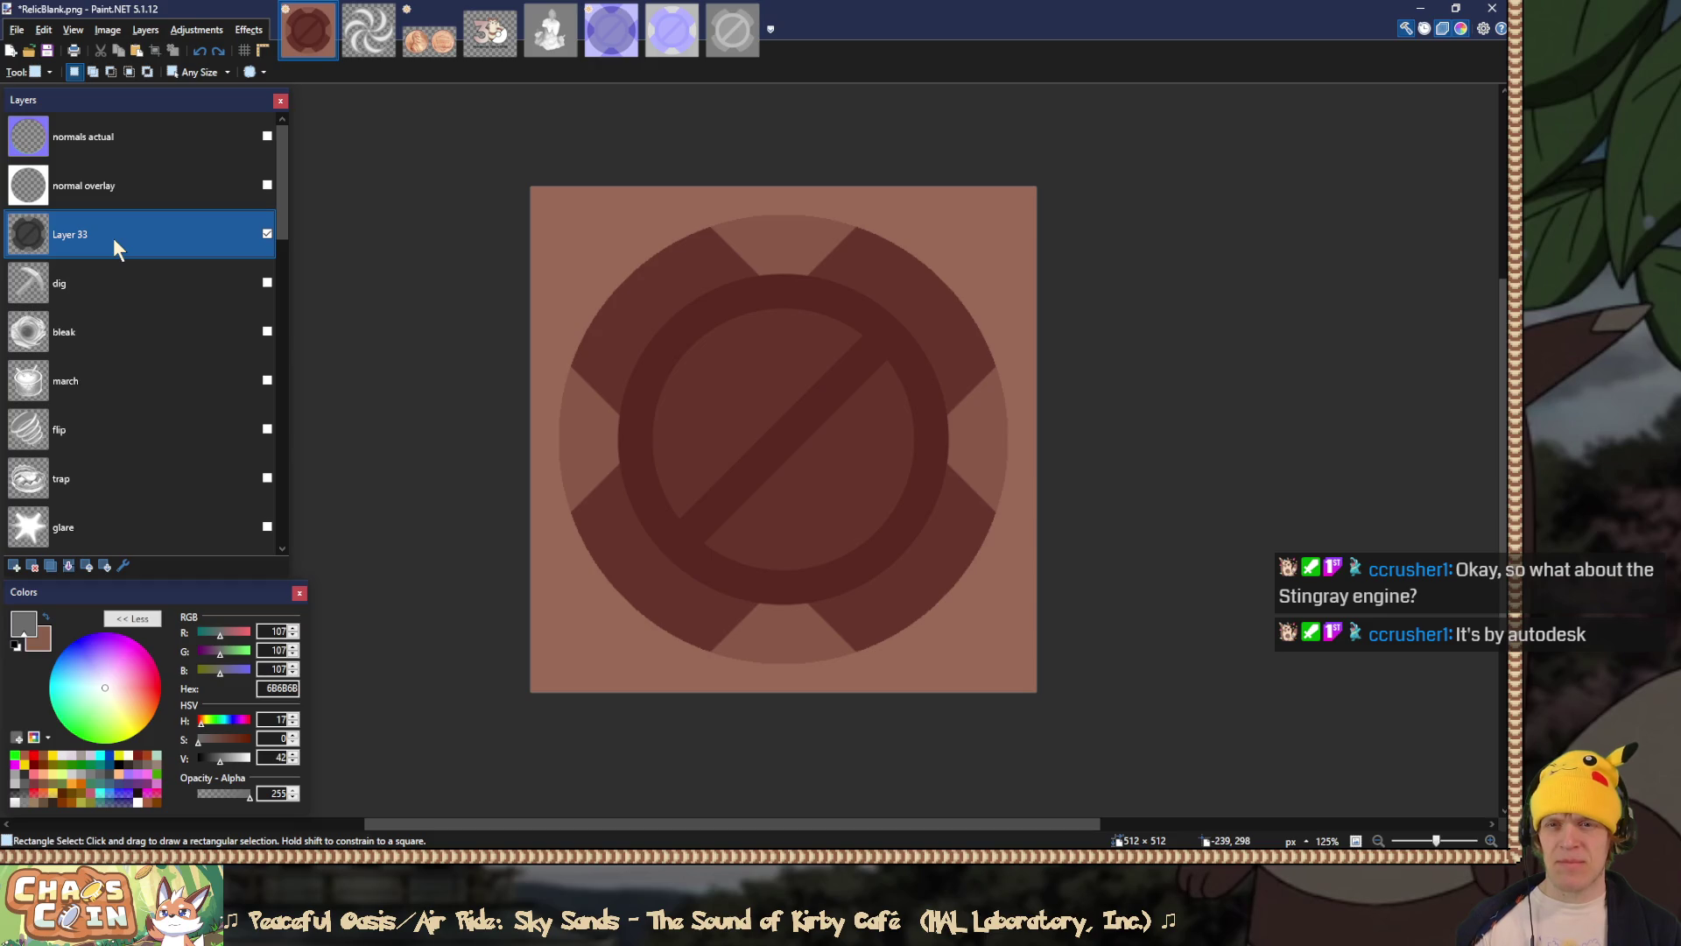
key(ctrl+a)
key(ctrl+shift+v)
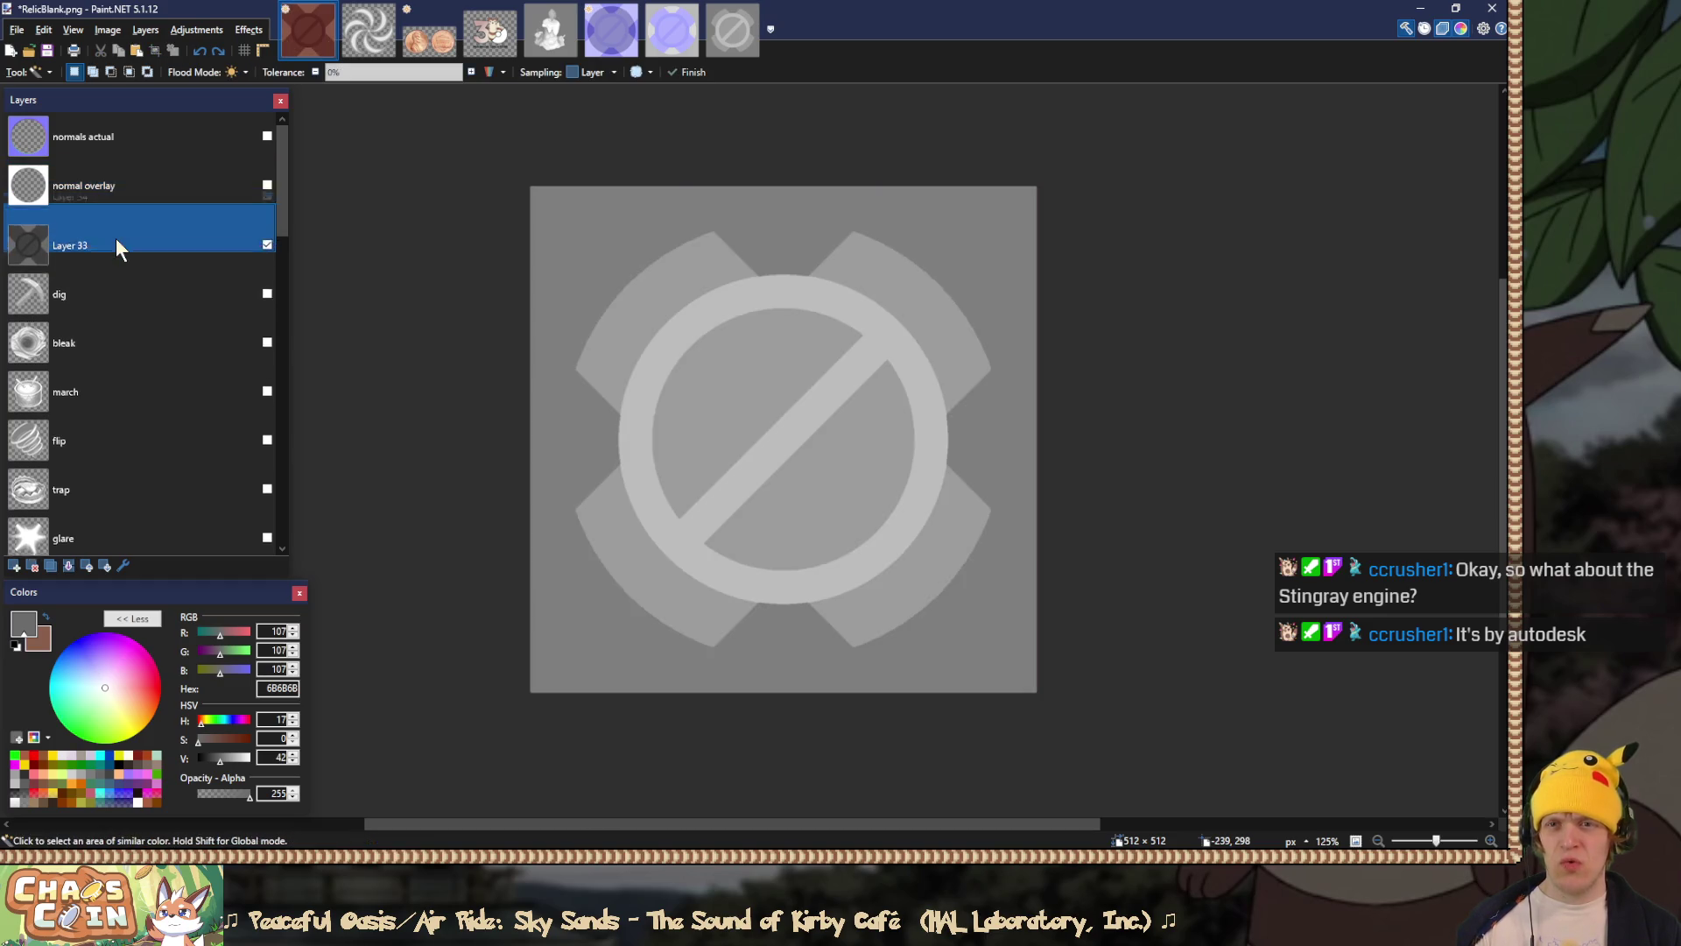
key(ctrl+z)
key(ctrl+z)
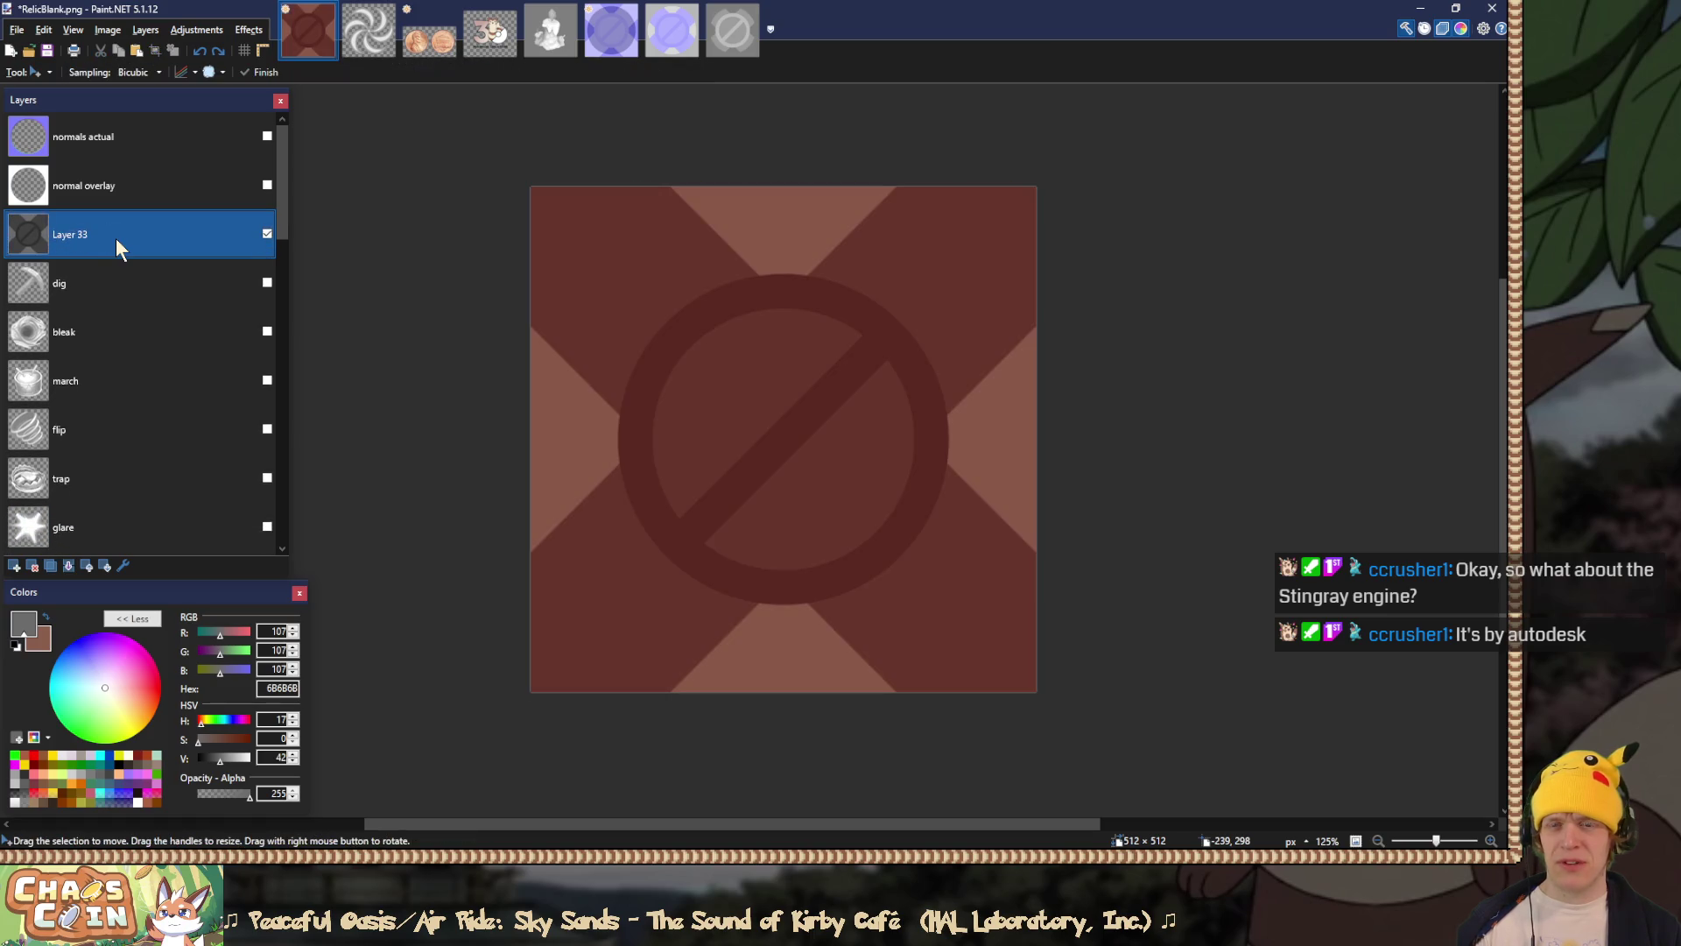
key(ctrl+z)
key(ctrl+z)
key(ctrl+z)
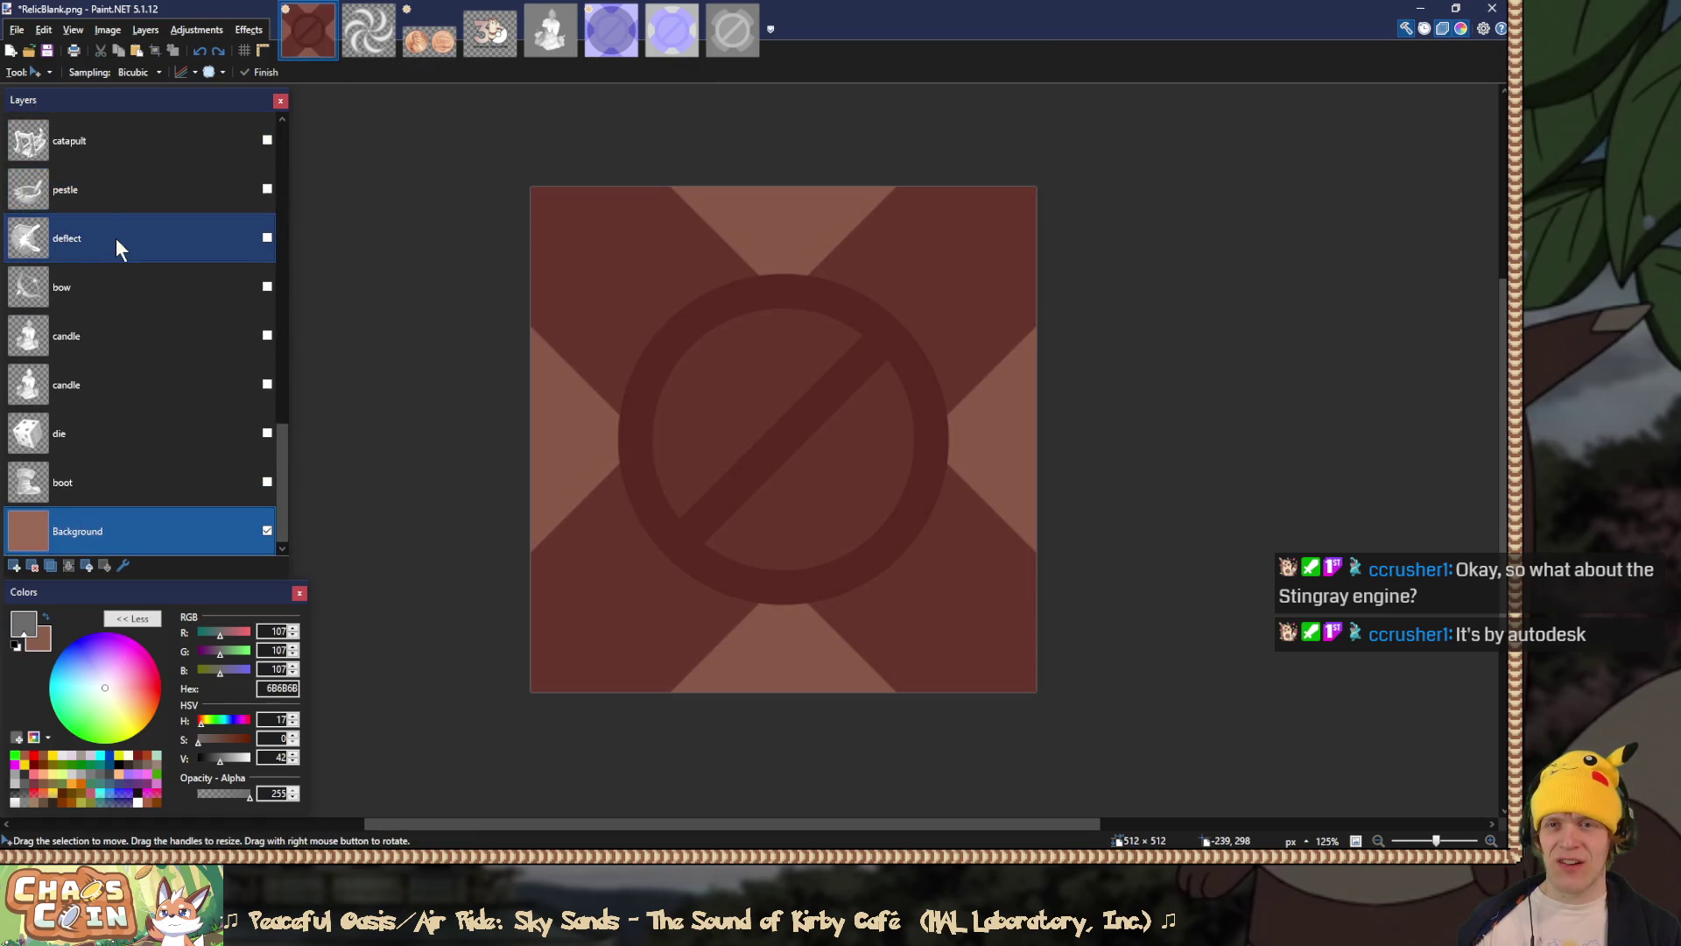
key(ctrl+z)
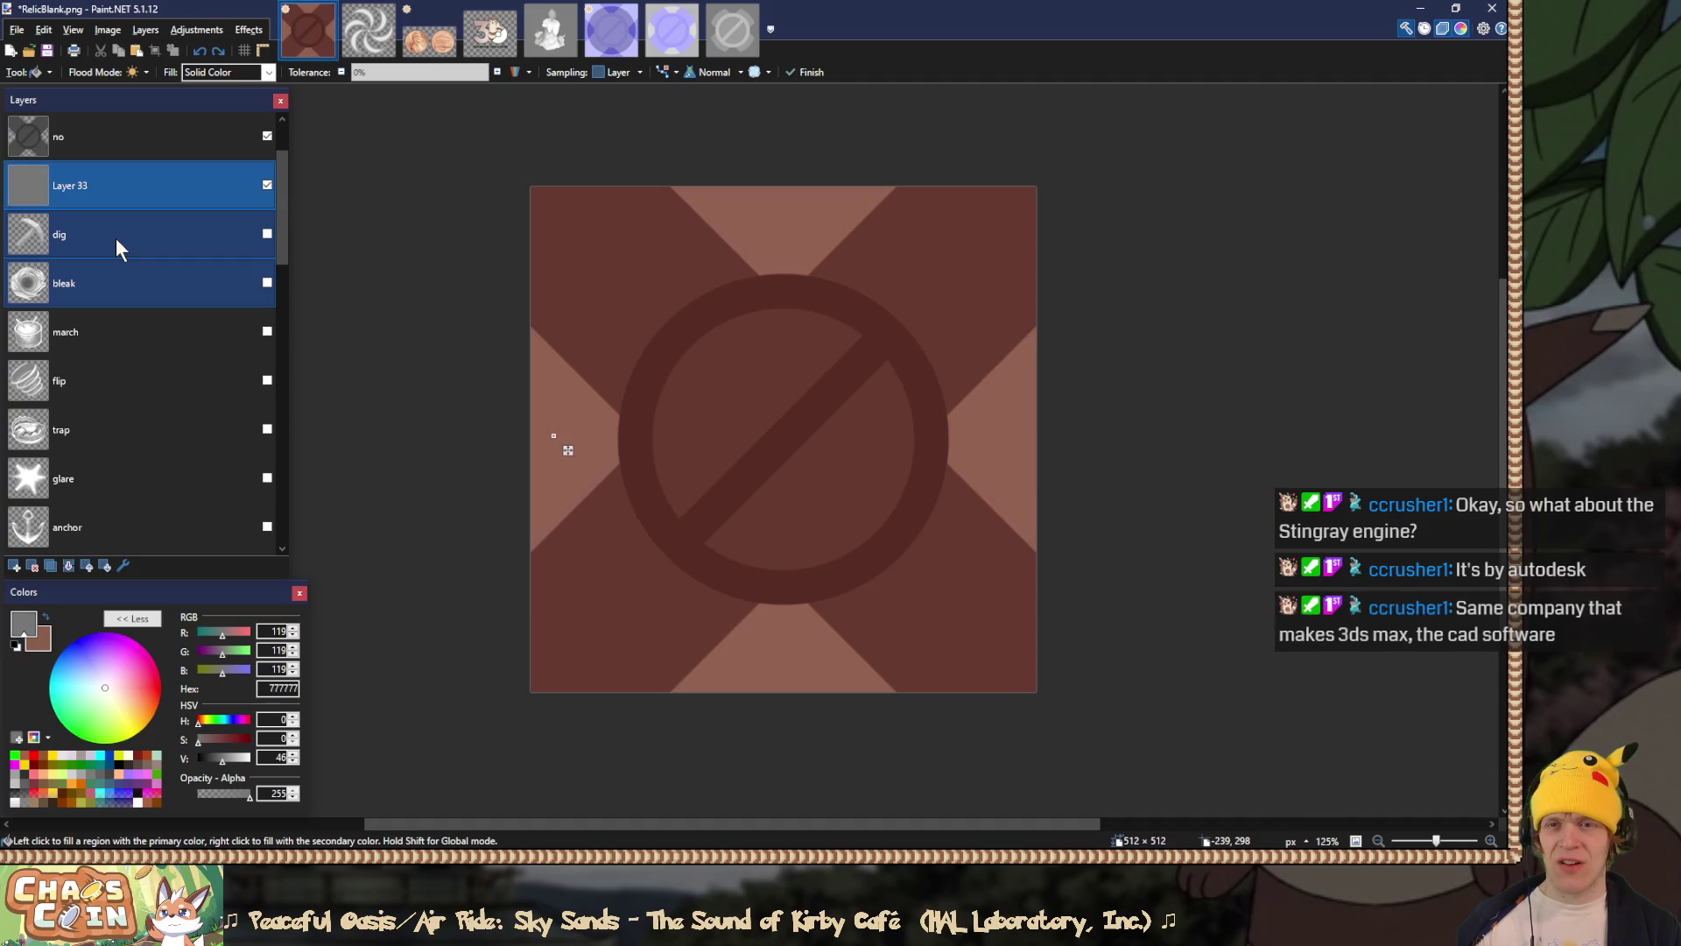
scroll(285, 219, up, 2)
key(ctrl+z)
key(ctrl+z)
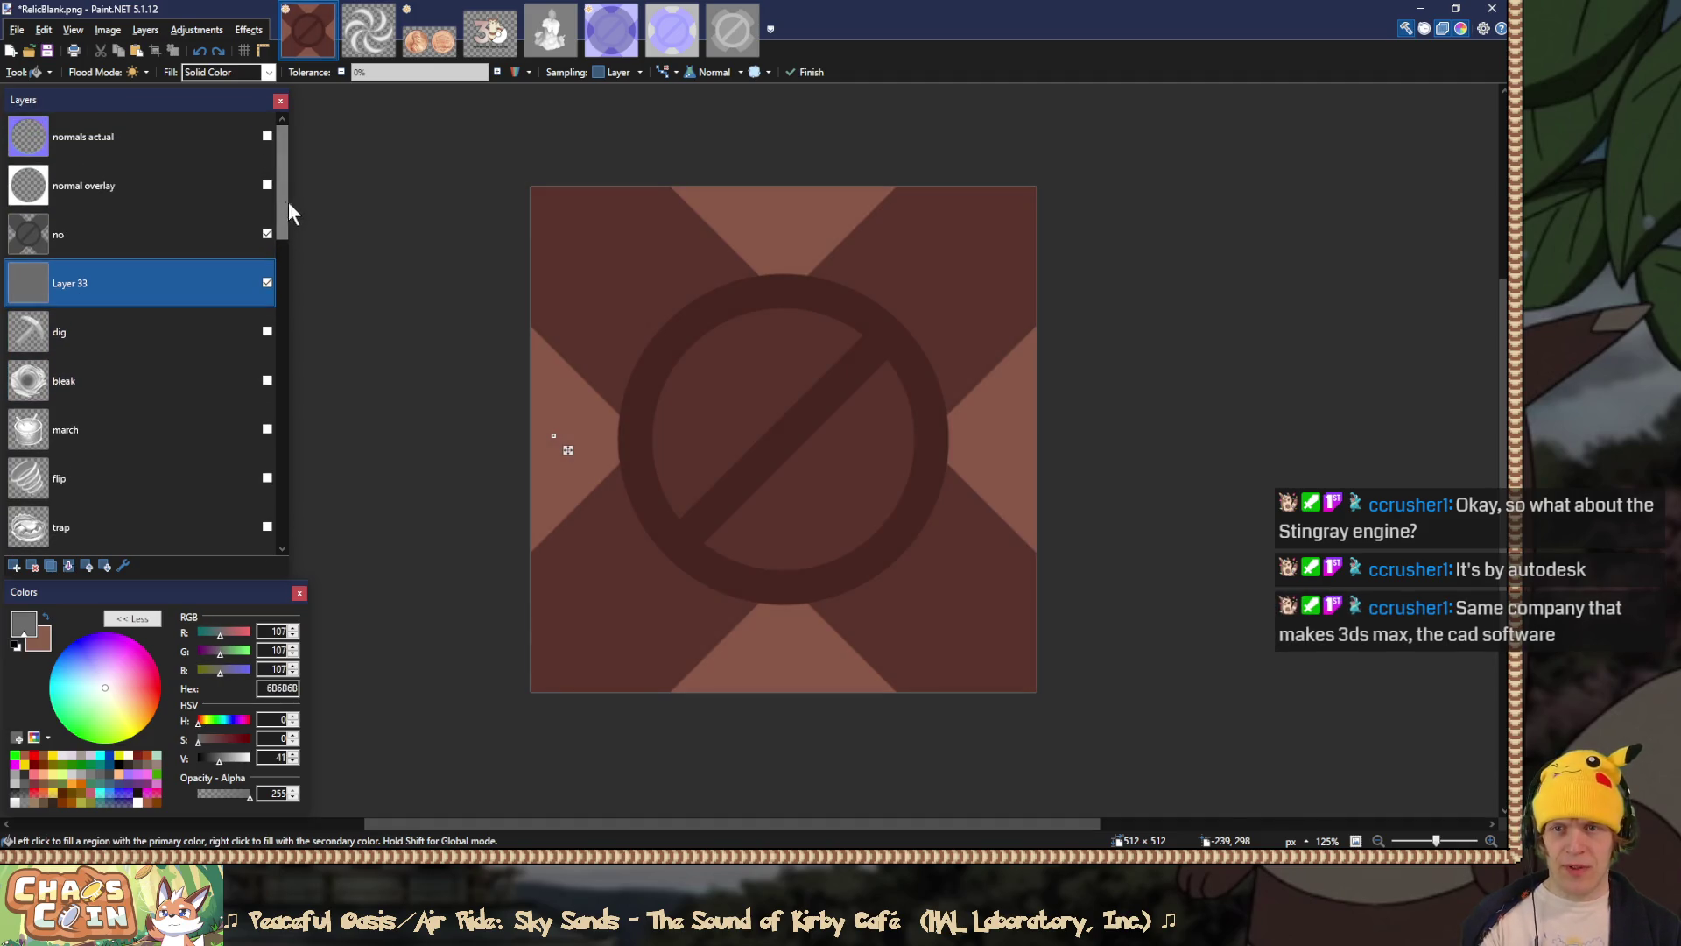
Step: Darken the no layer's symbol with a Hue/Saturation lightness cut beyond -39, checking with Layer 33 hidden
click(191, 234)
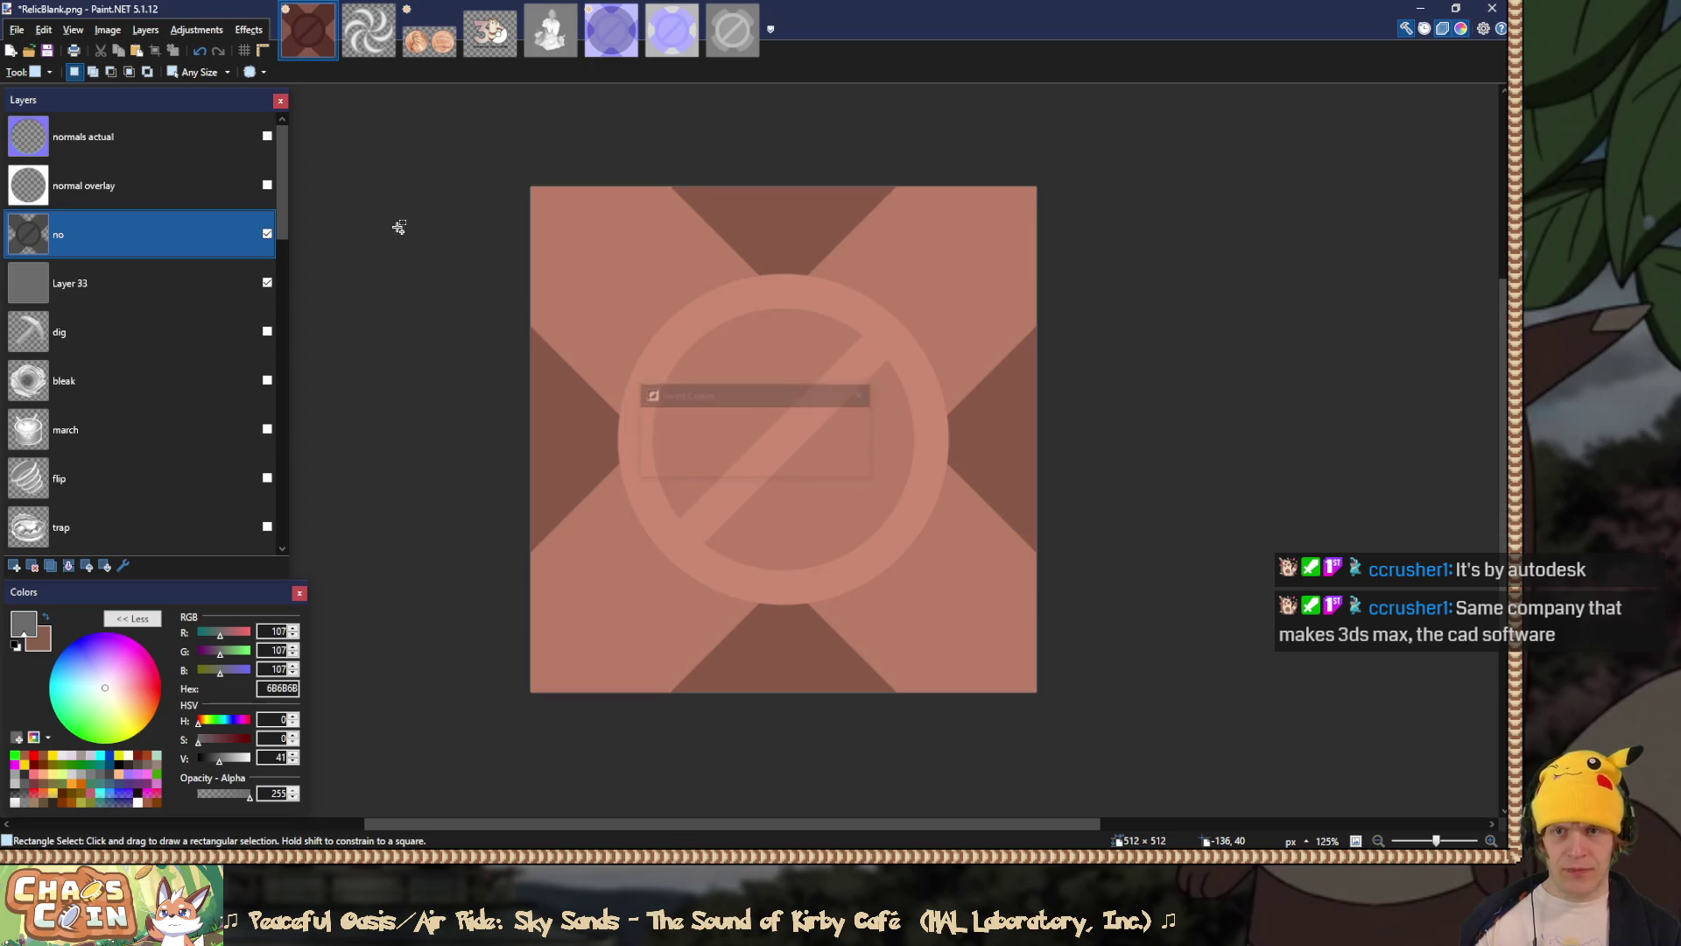
key(ctrl+z)
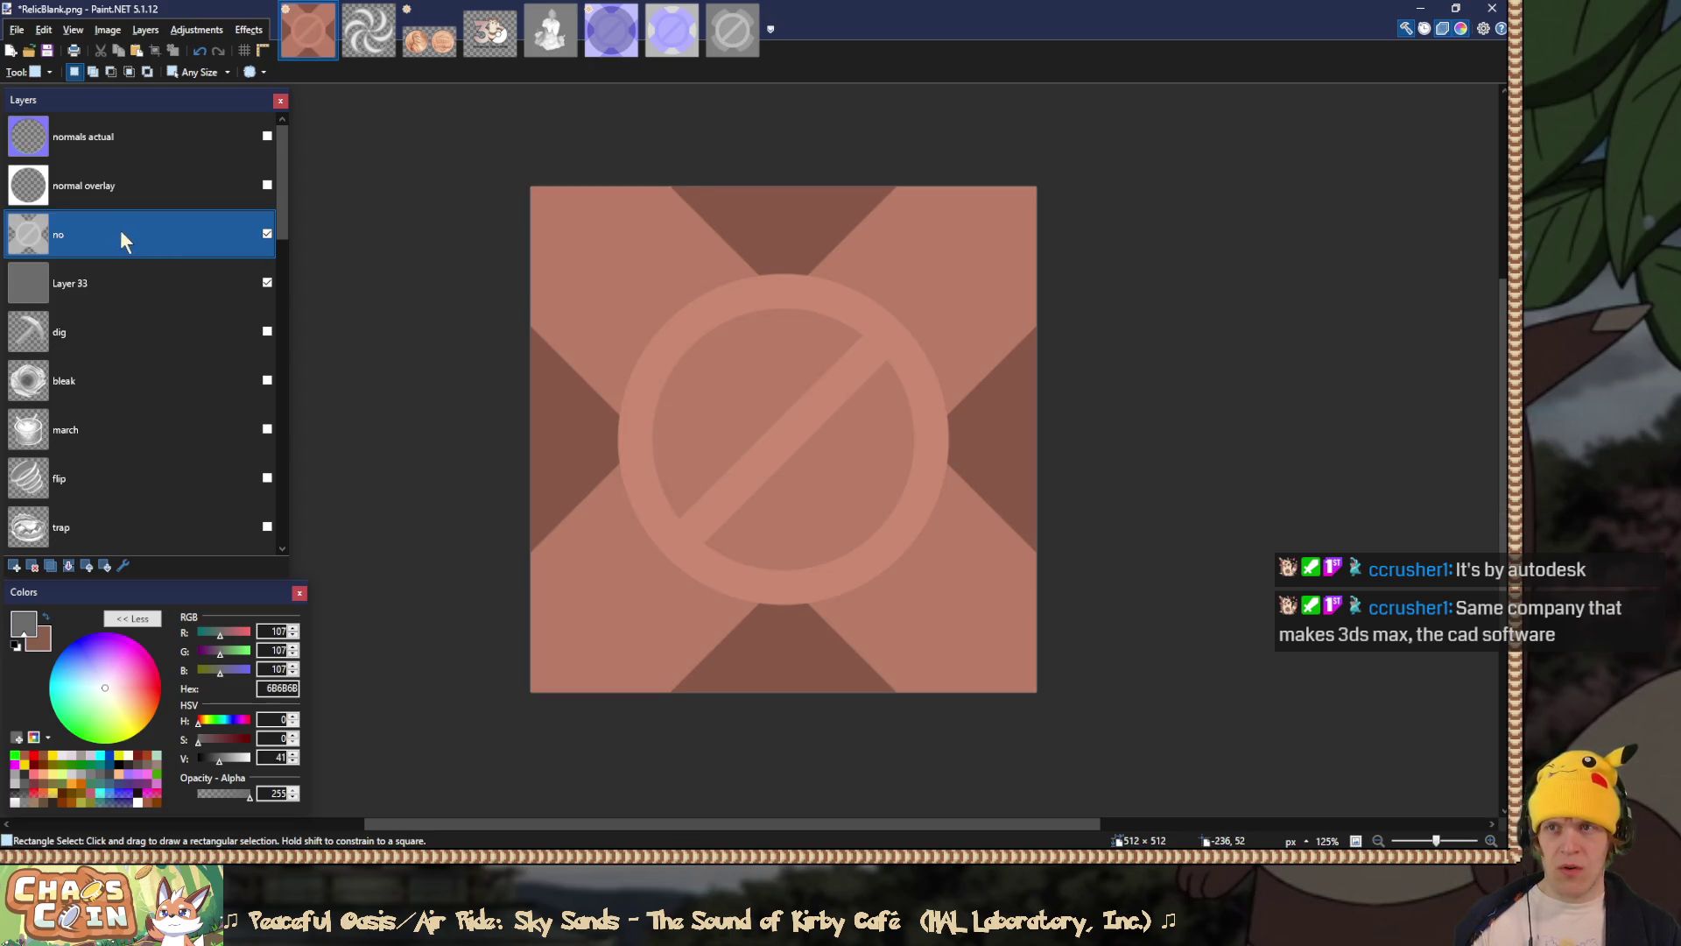
key(ctrl+shift+u)
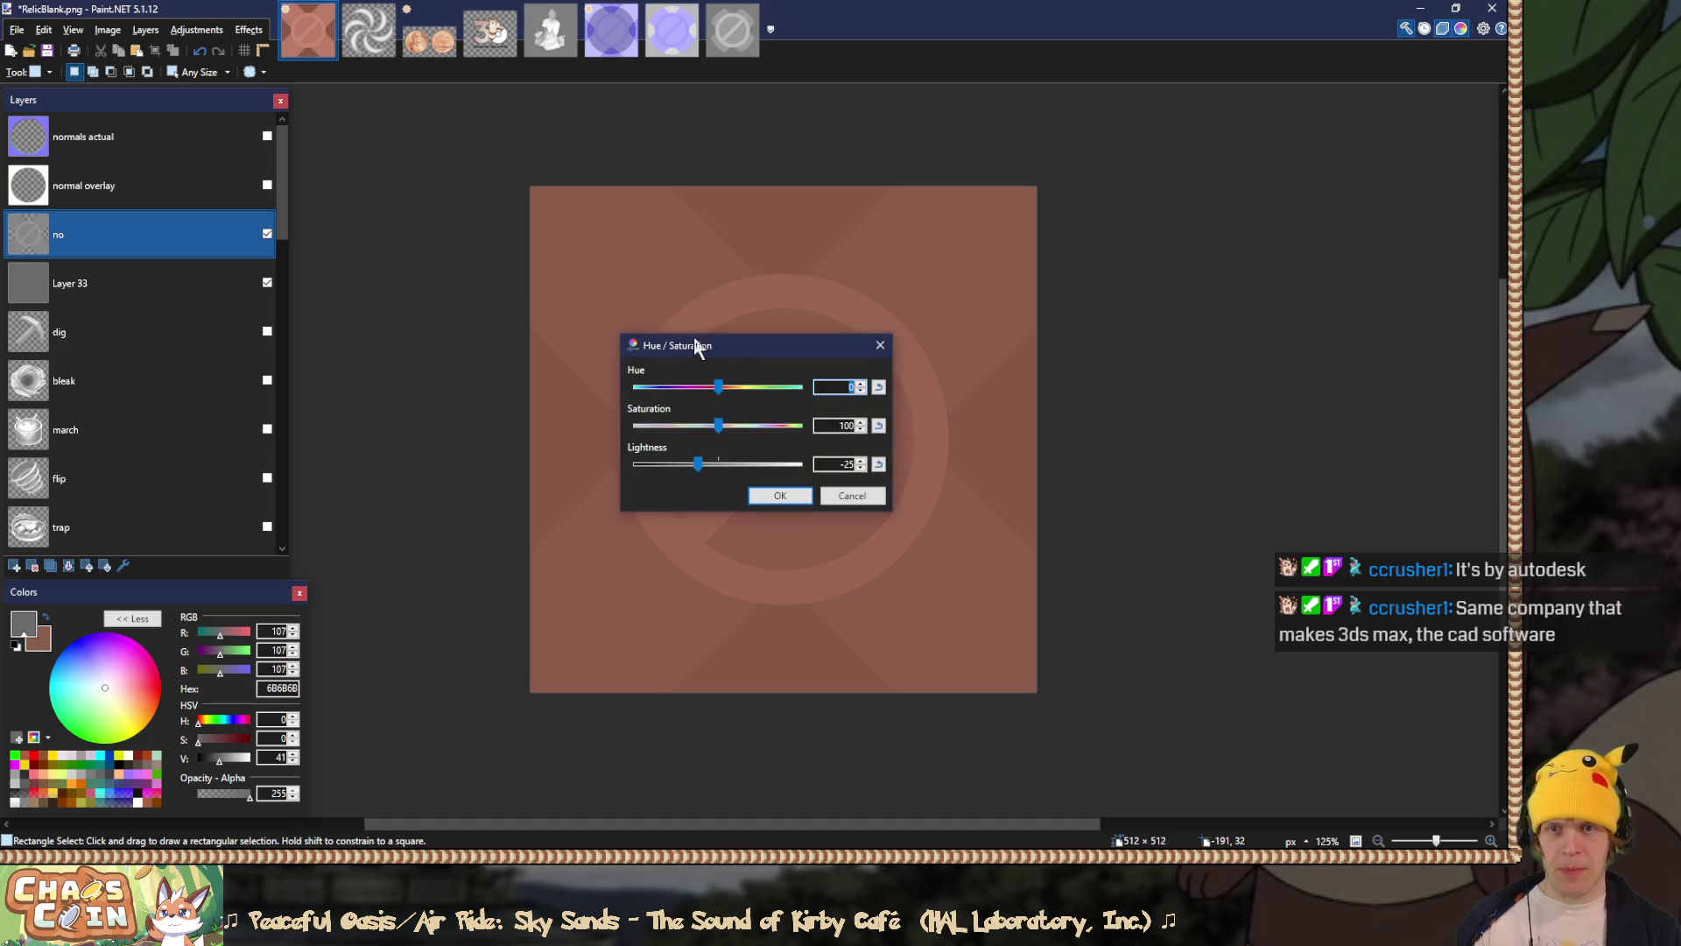
drag(687, 348, 536, 336)
drag(548, 448, 536, 455)
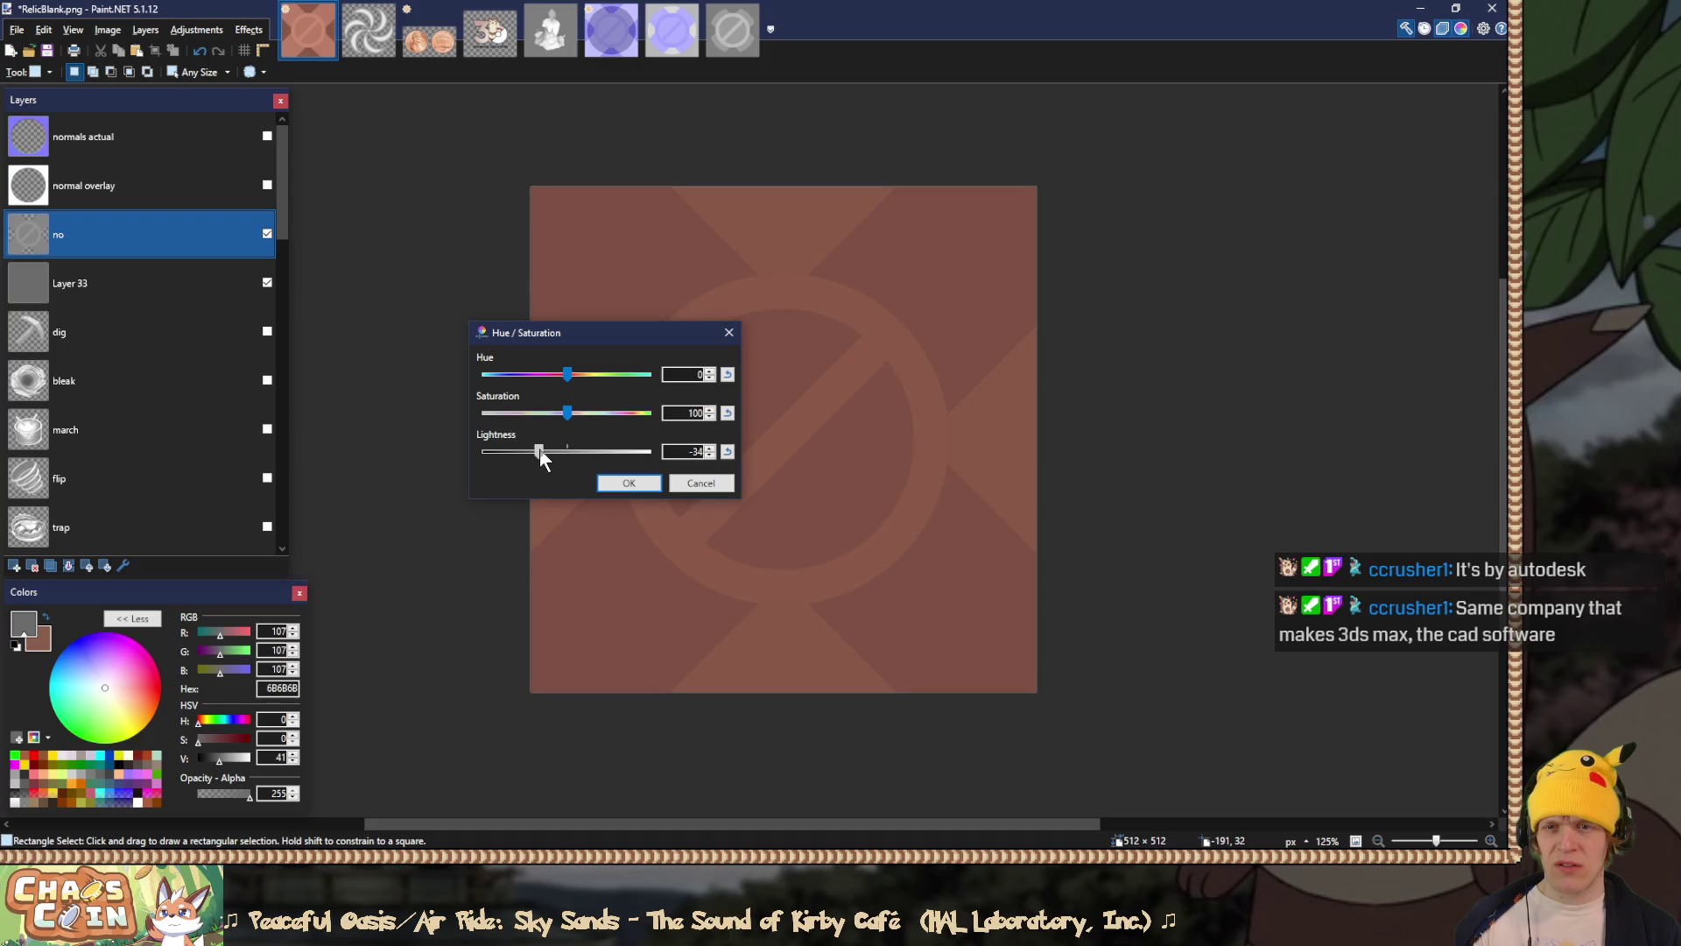
click(700, 482)
click(267, 282)
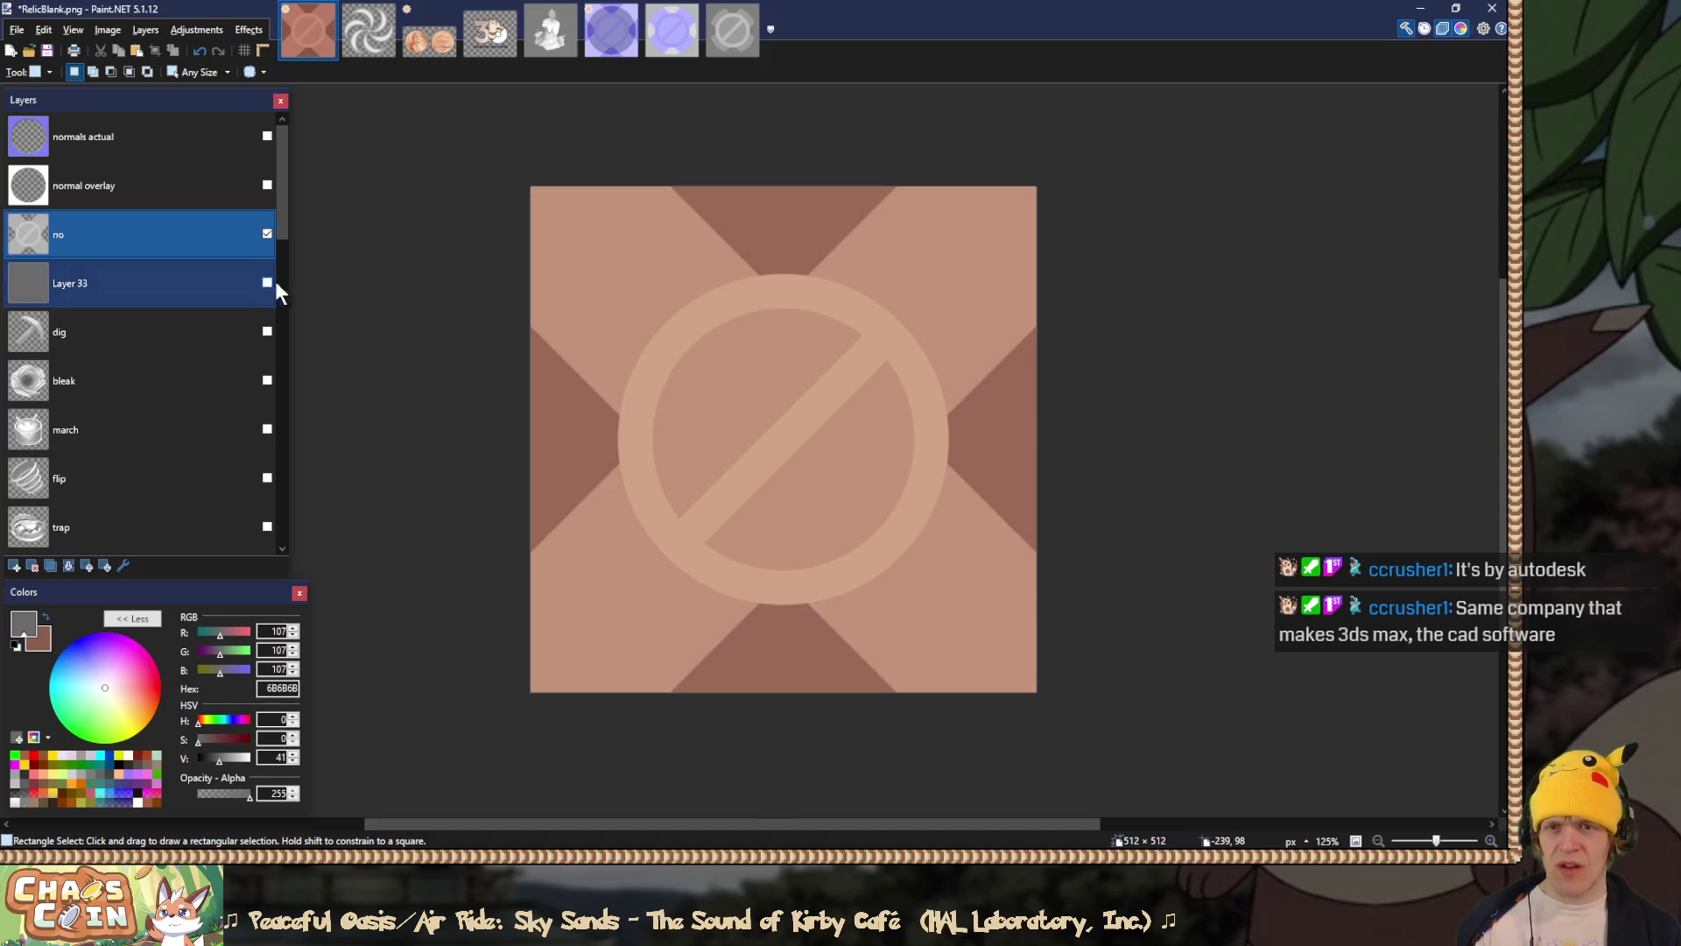
key(ctrl+shift+u)
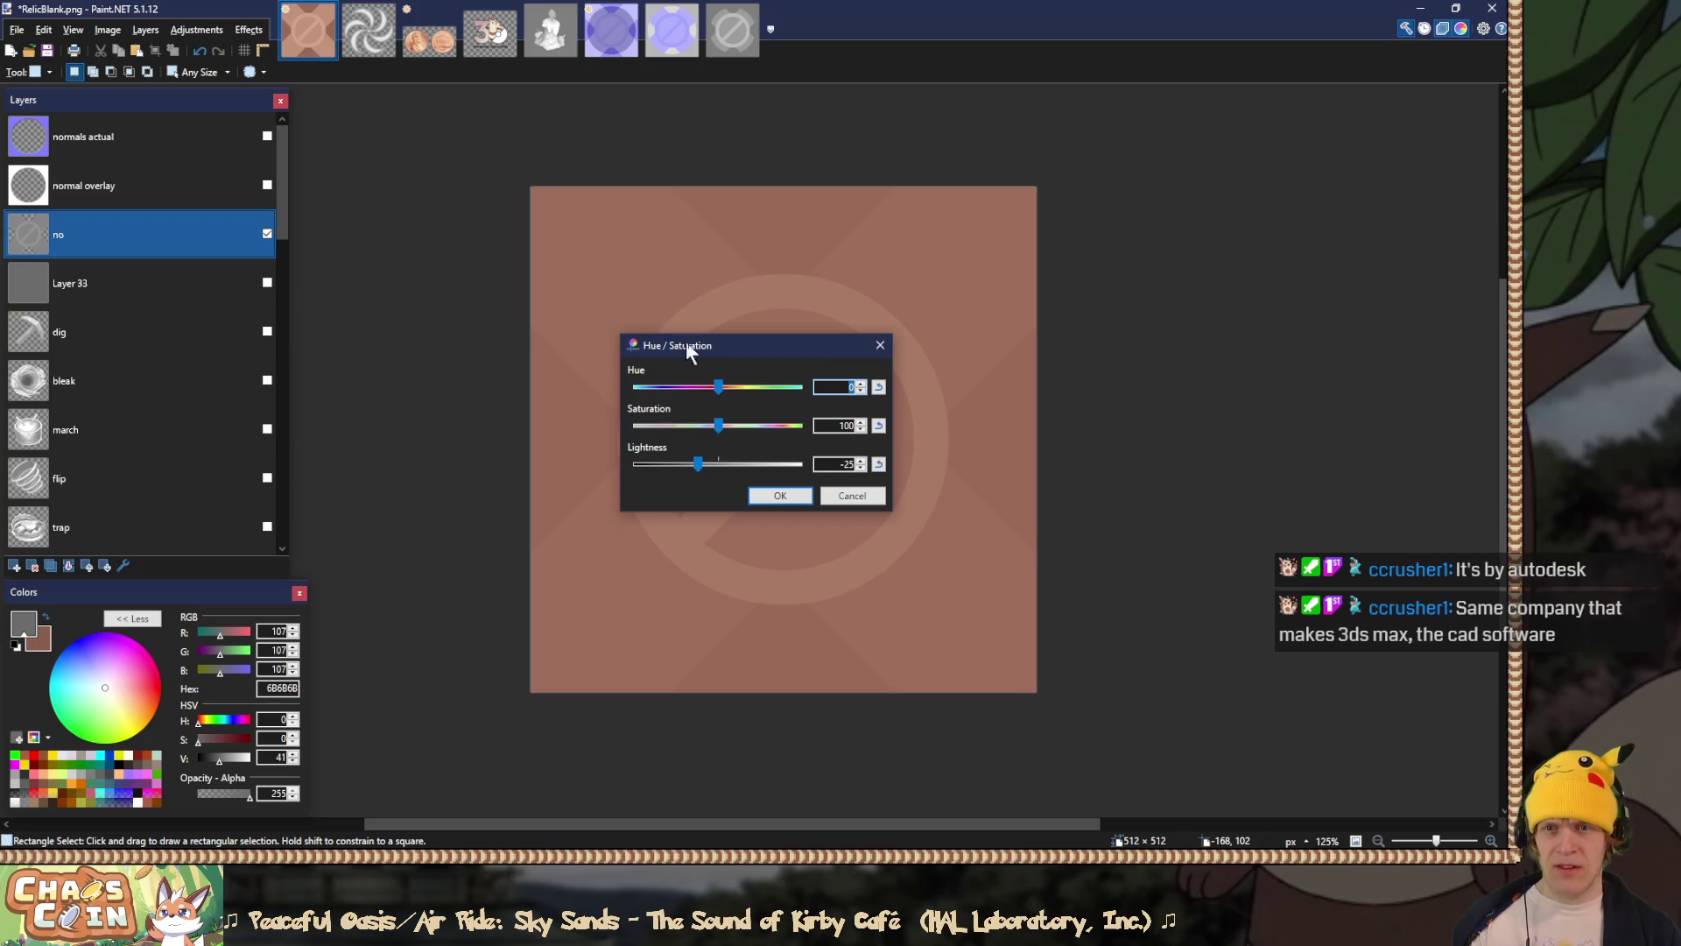
drag(682, 345, 440, 342)
drag(449, 457, 434, 463)
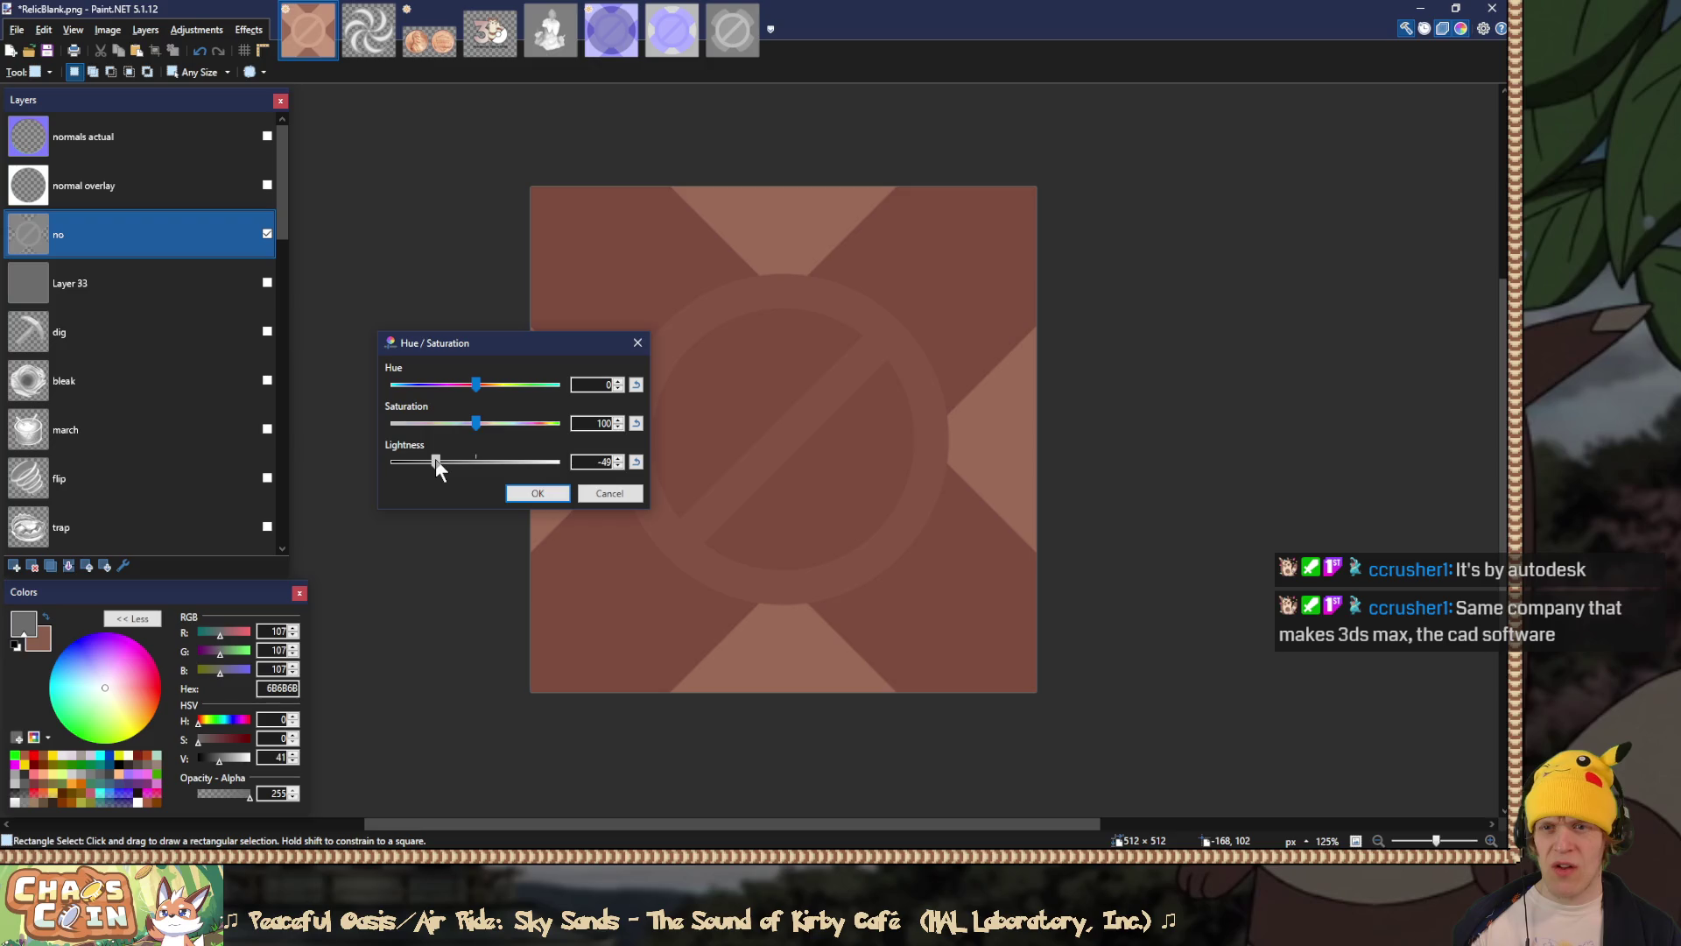
click(541, 493)
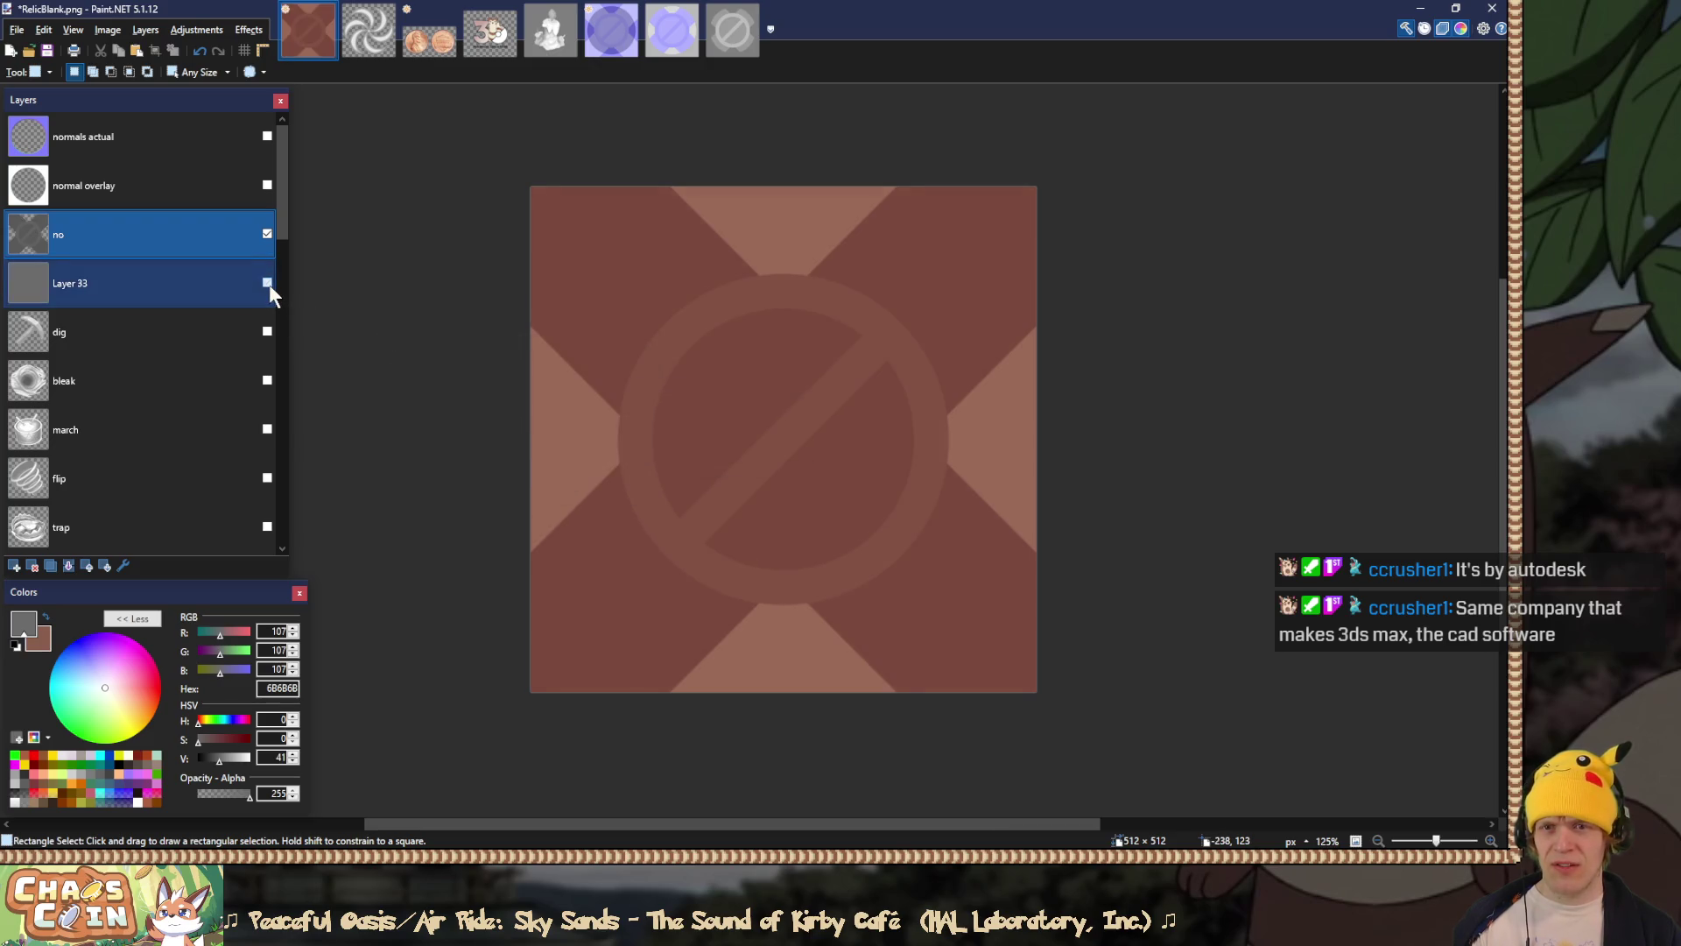
click(267, 283)
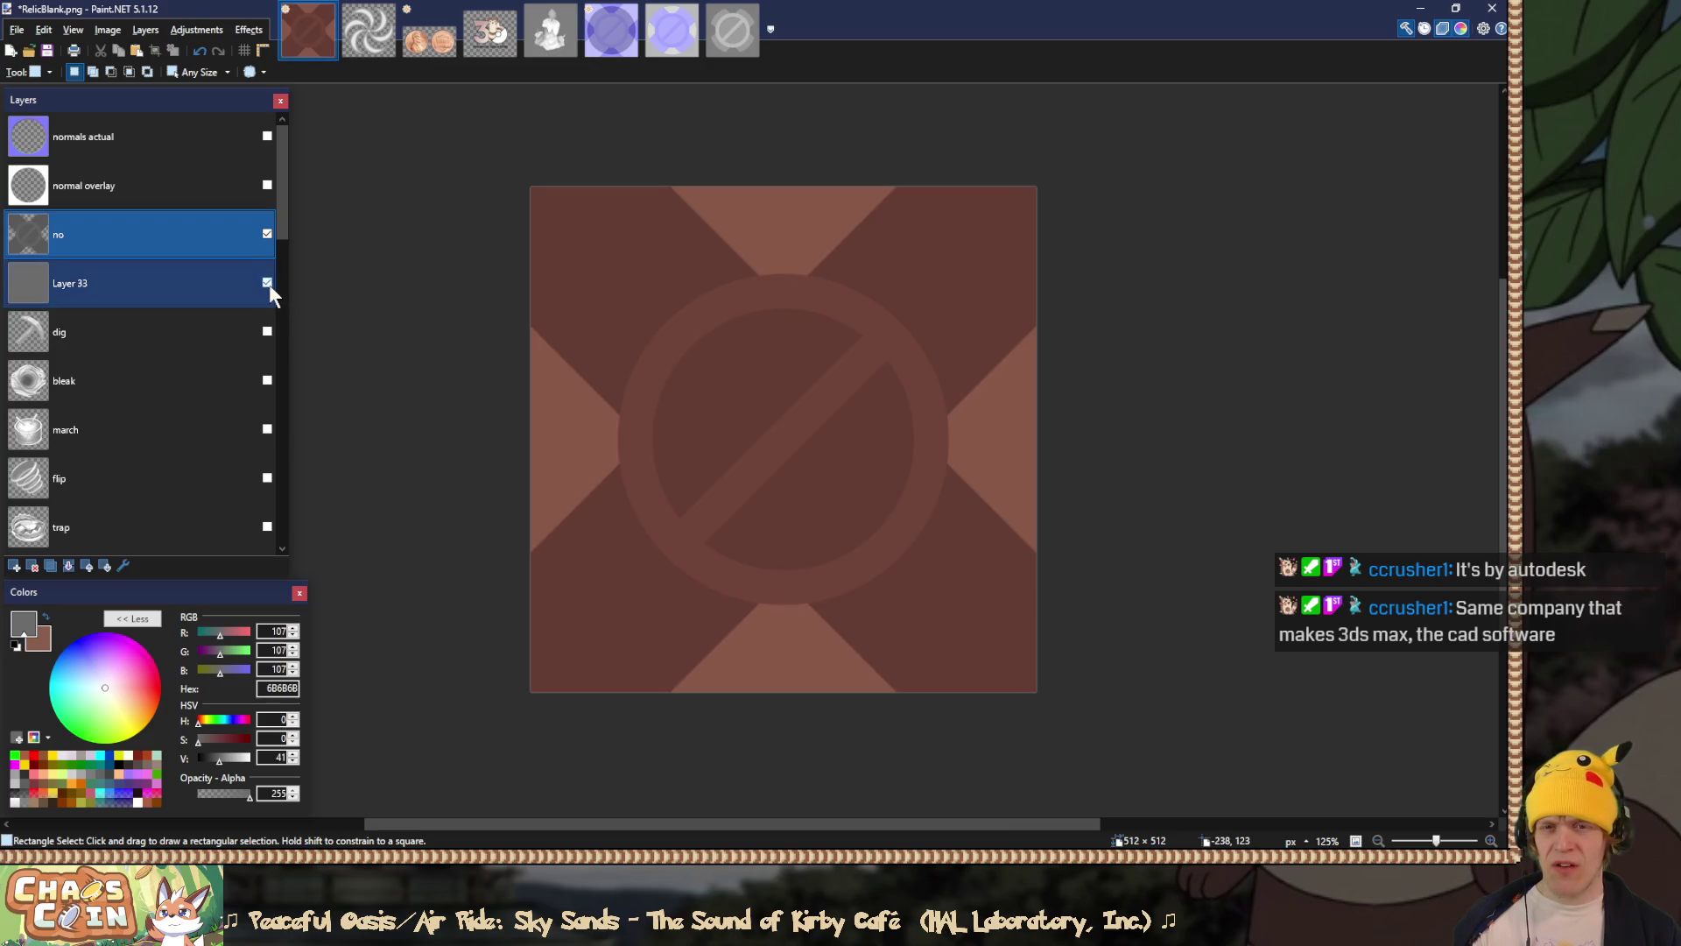
Step: Set the no layer's blend mode to Normal in Layer Properties
double_click(154, 234)
click(740, 449)
click(742, 461)
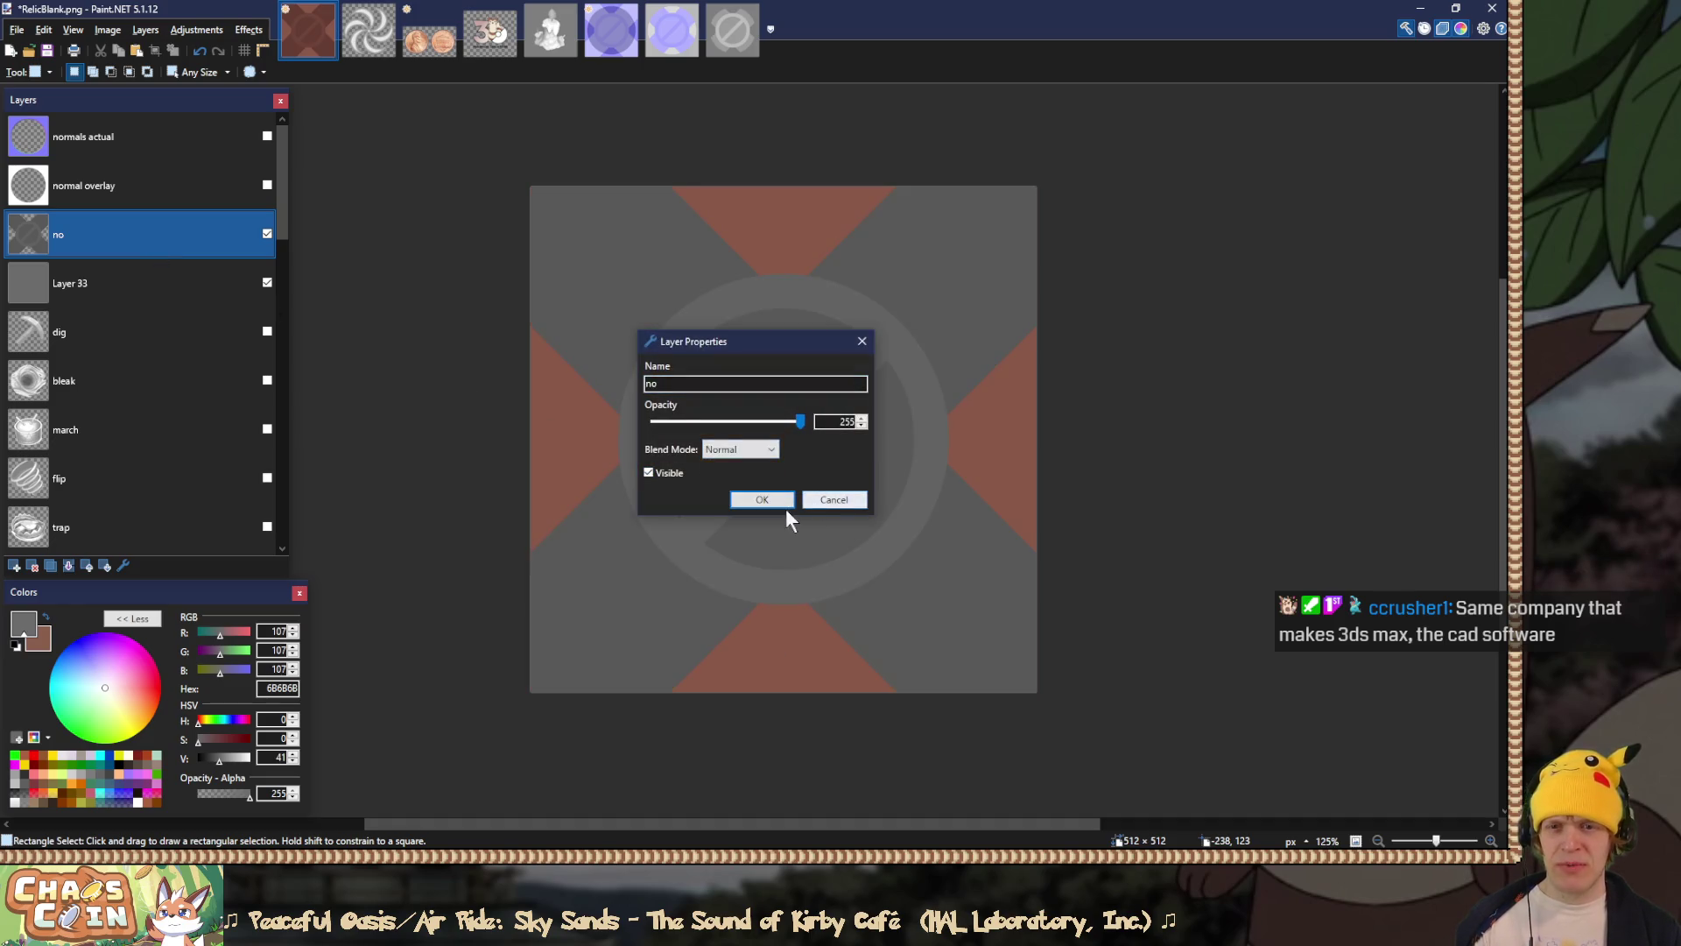
Step: Confirm the no layer's properties and leave Layer 33 on Normal blending
click(779, 505)
double_click(134, 289)
click(740, 449)
click(748, 464)
click(766, 500)
double_click(58, 286)
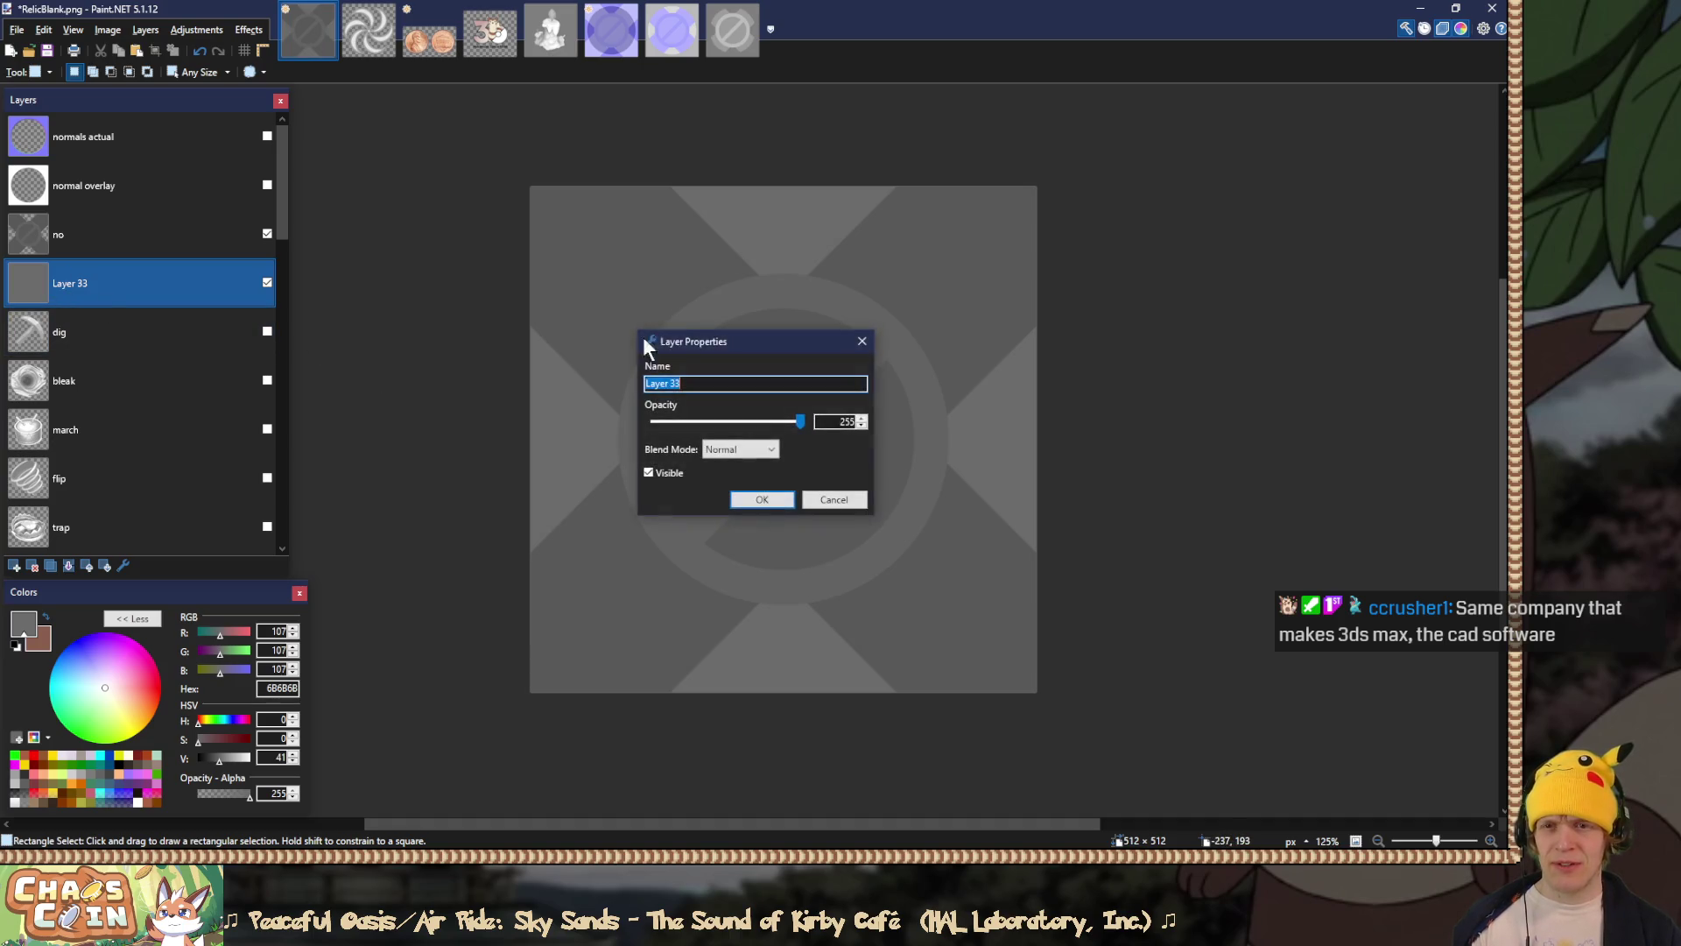
drag(741, 335, 456, 334)
click(637, 495)
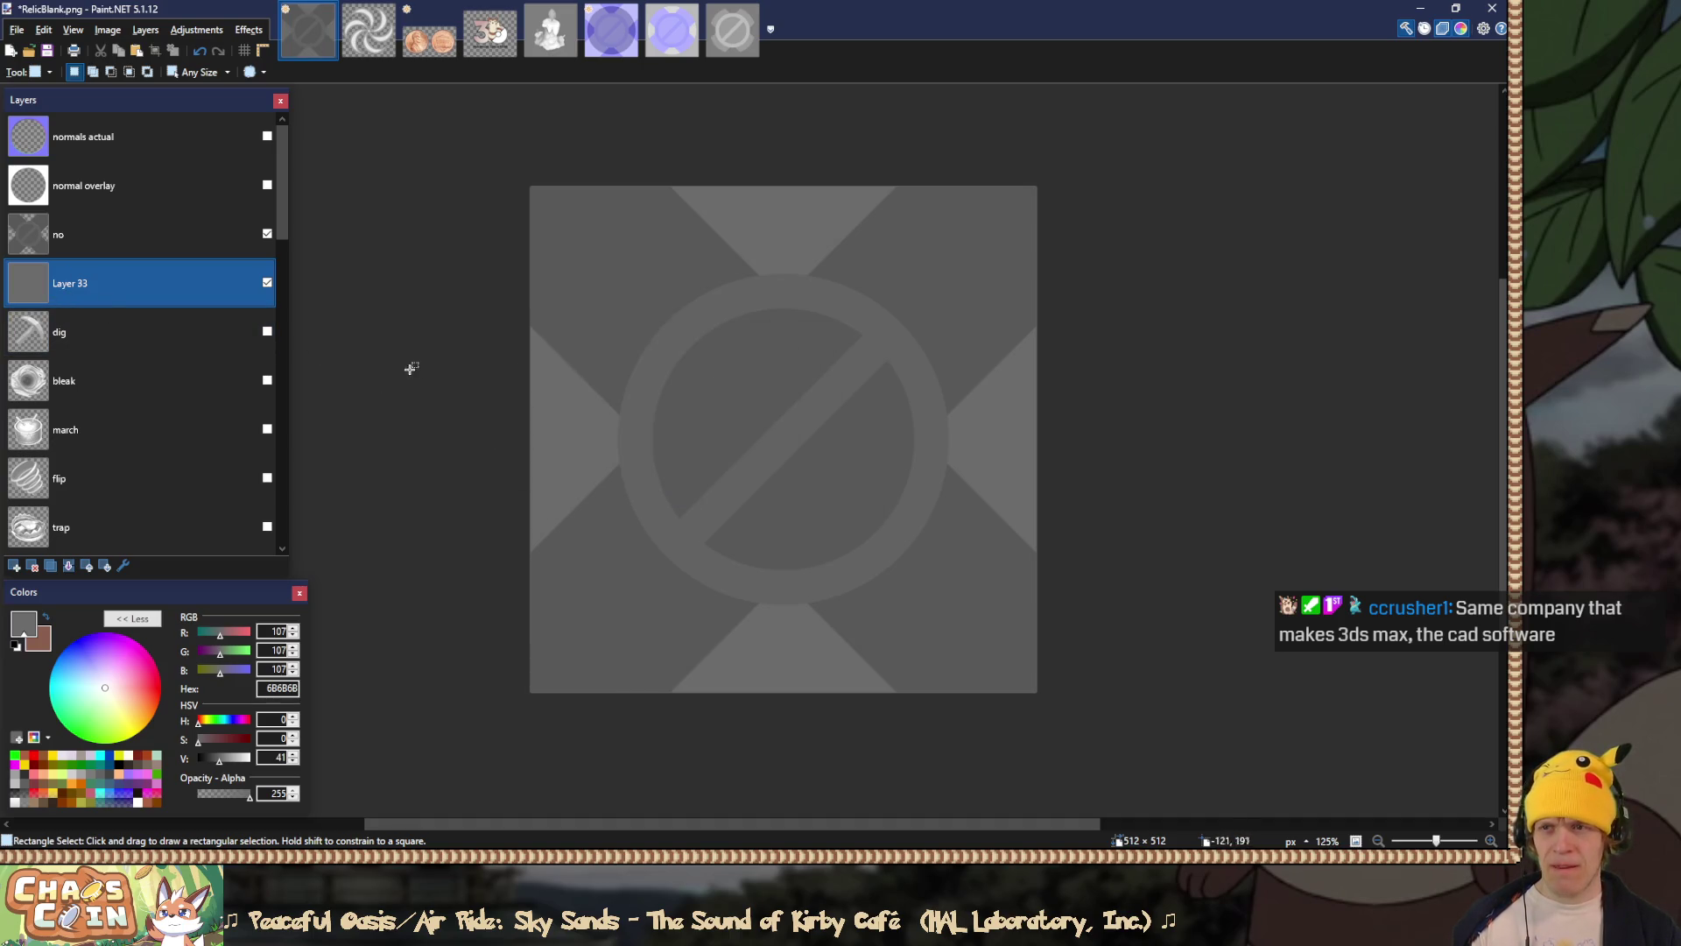
Step: Adjust Layer 33's lightness, merge the no symbol into it, and set it to Overlay
key(ctrl+shift+u)
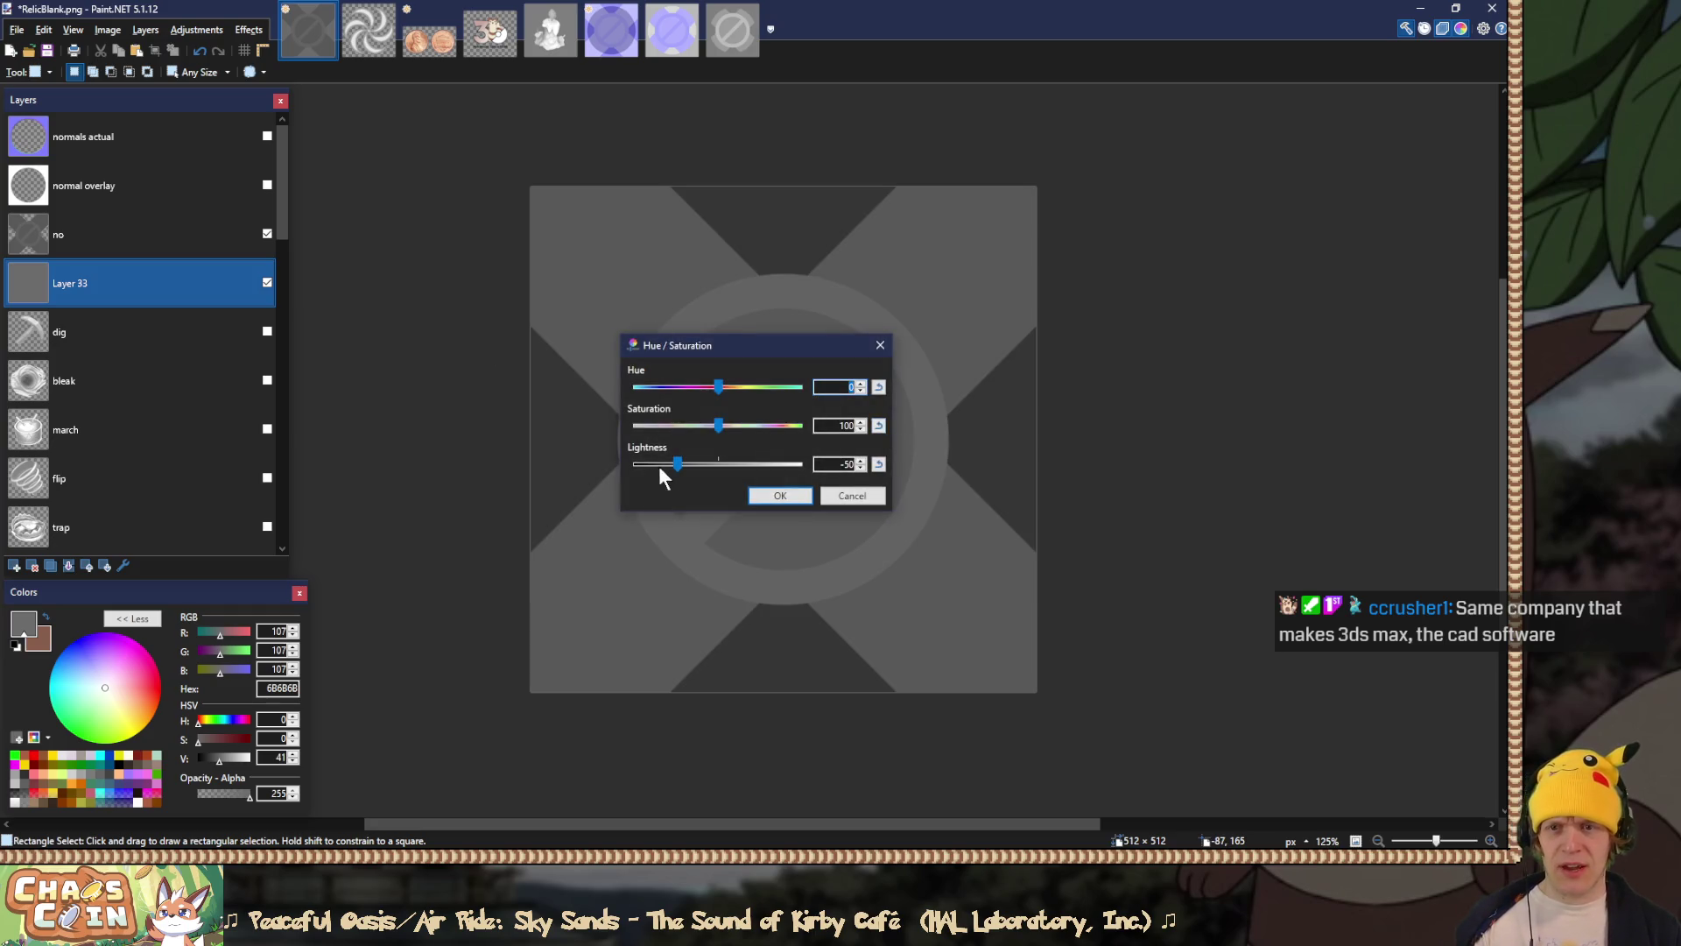
click(778, 496)
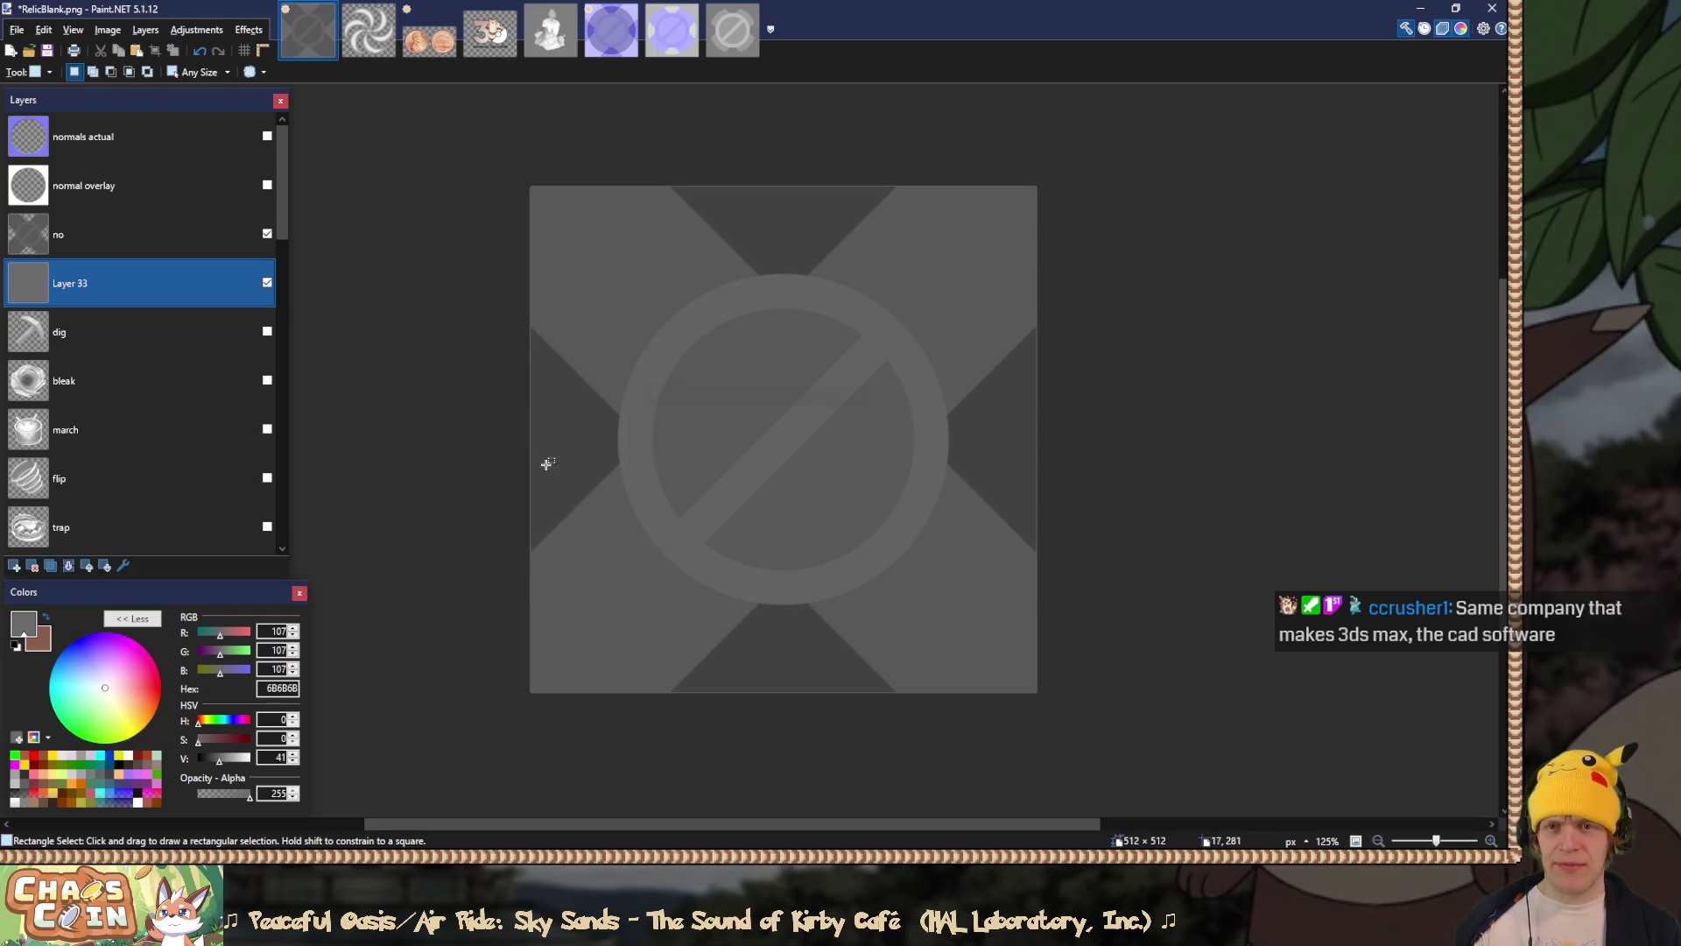
click(133, 245)
click(74, 565)
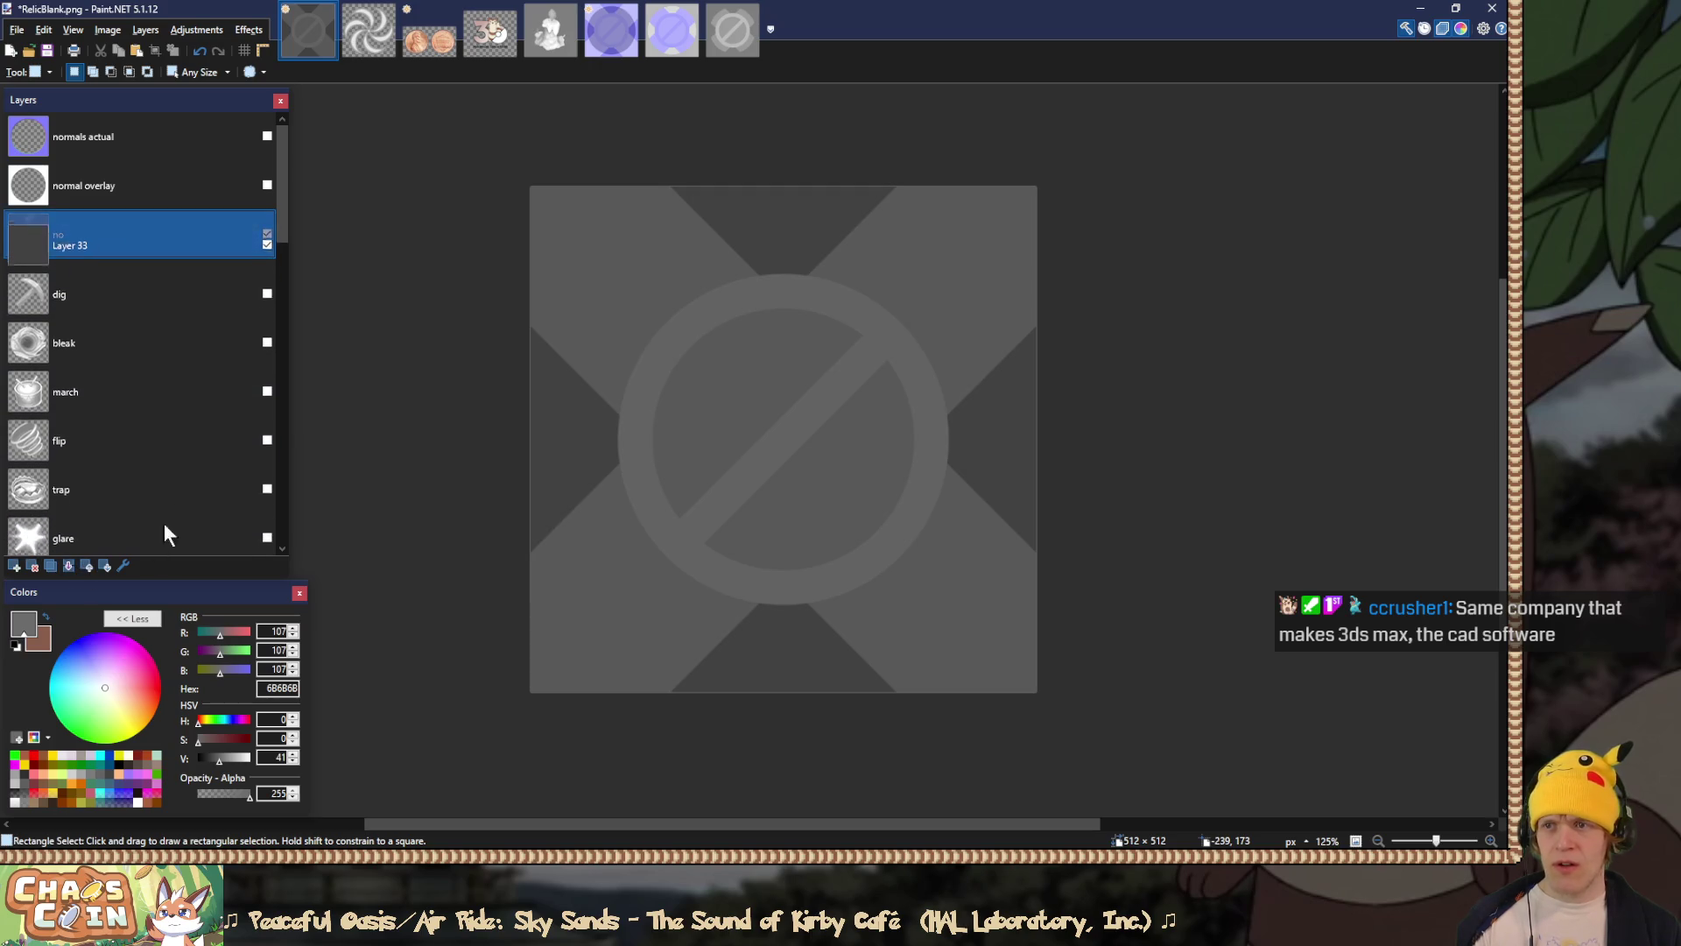
double_click(121, 238)
click(740, 449)
click(749, 565)
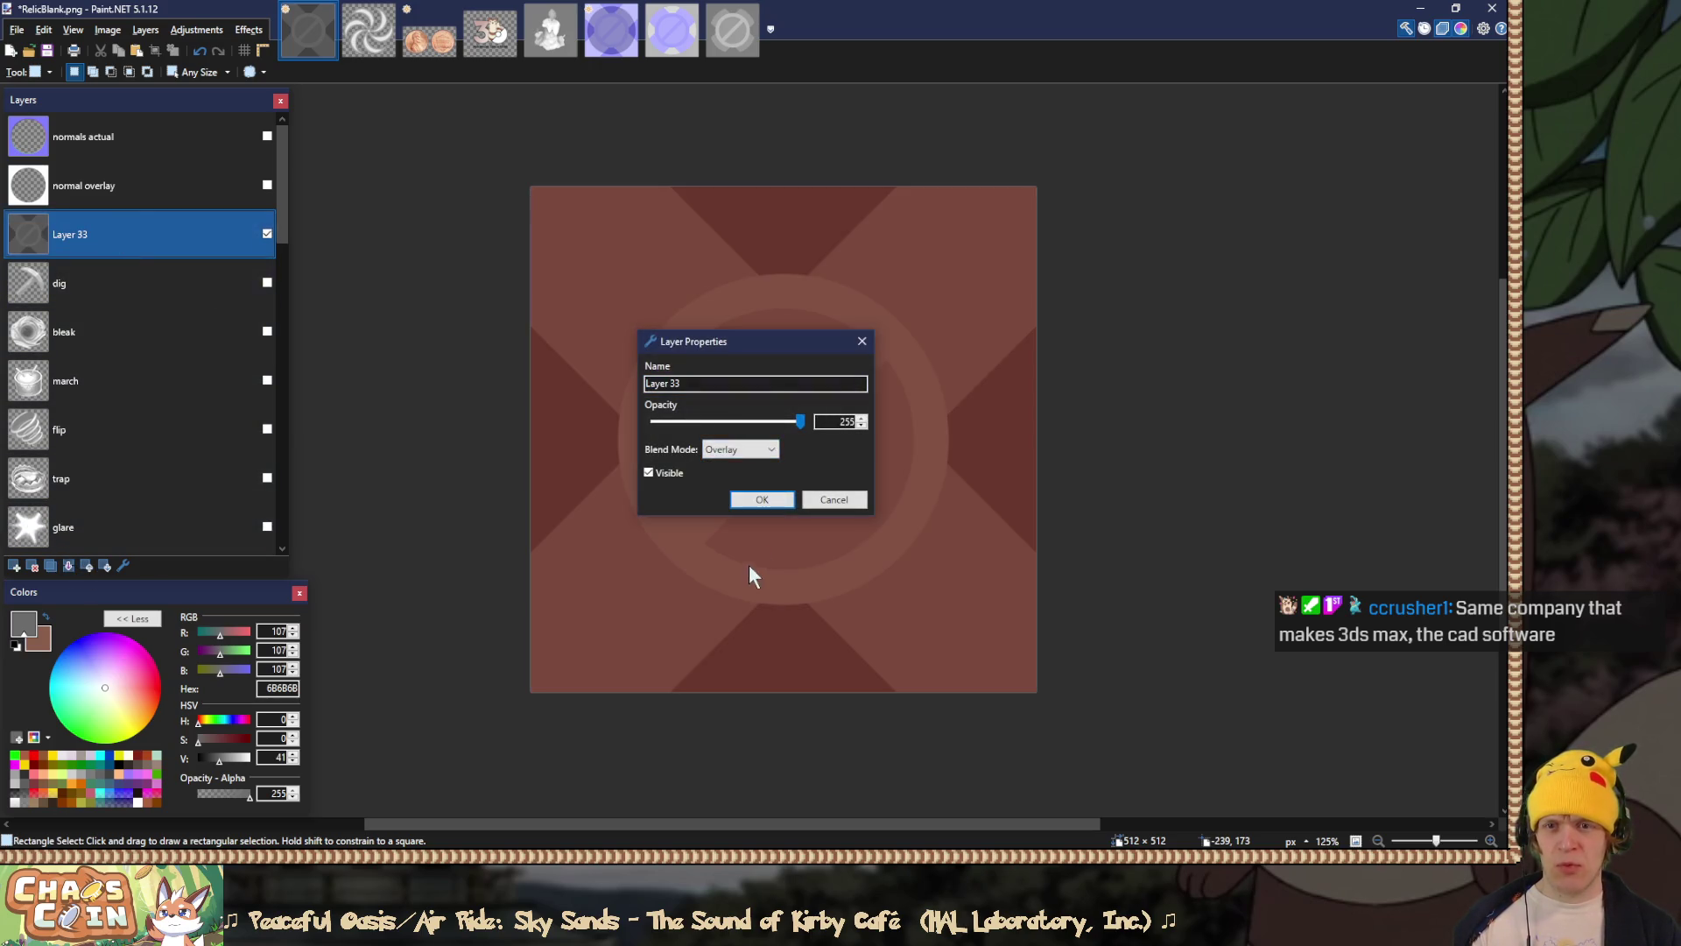
click(745, 499)
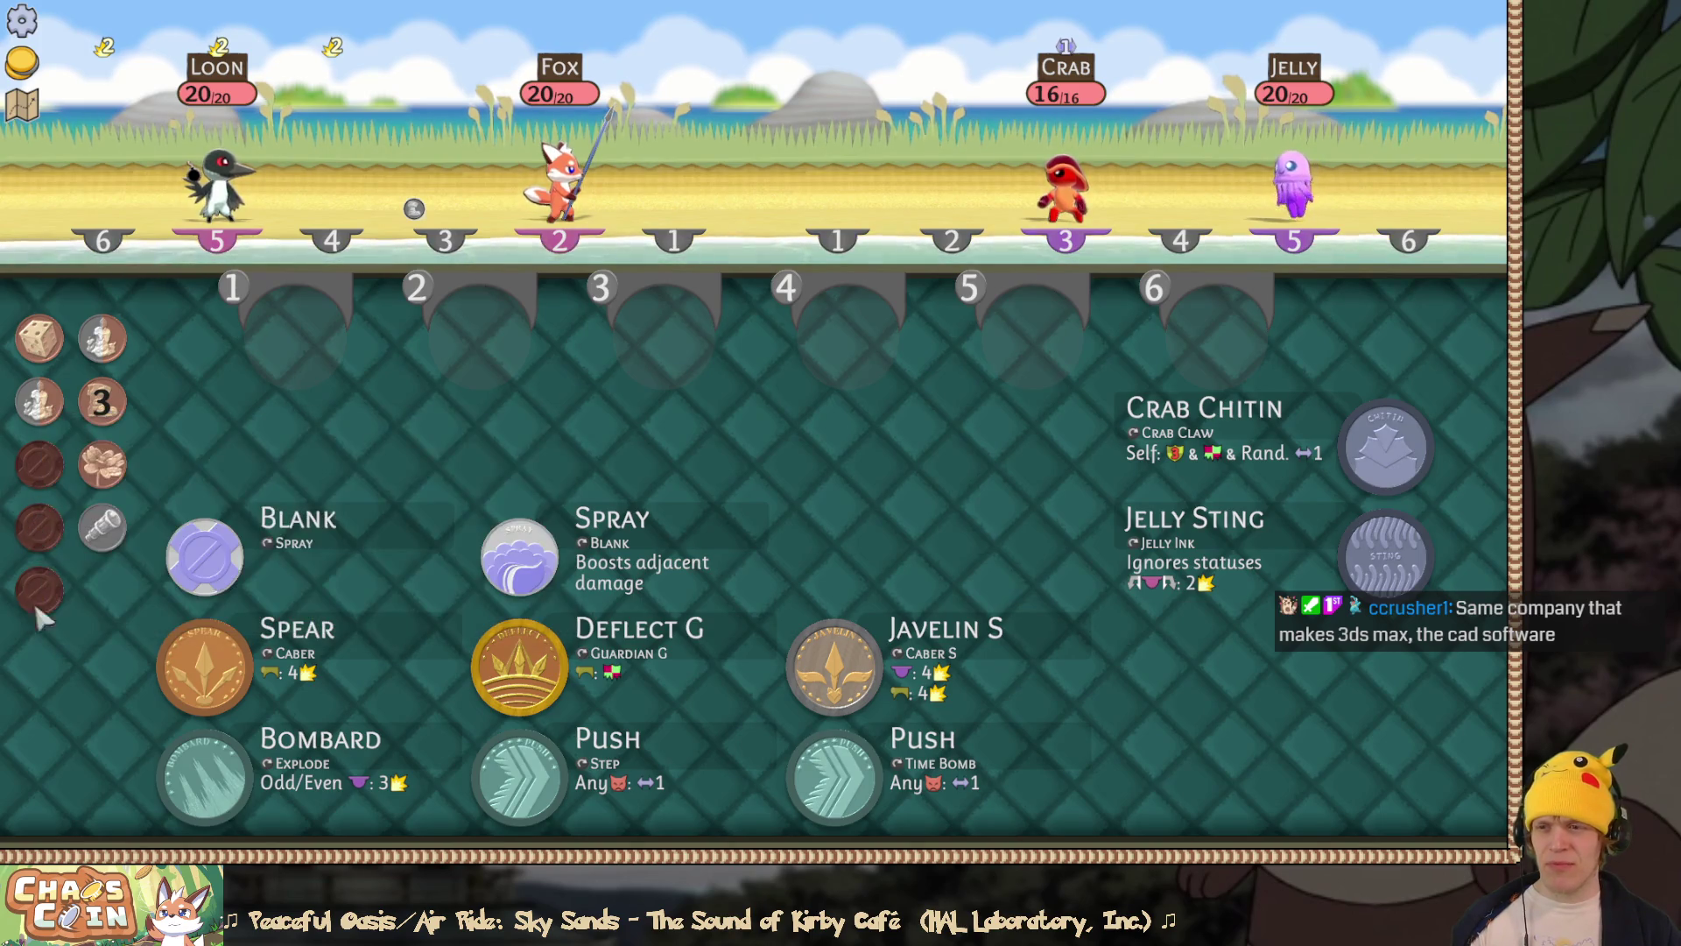
Step: Look over the relic coins in the game, then undo the merge to restore the no layer
mouse_move(33, 460)
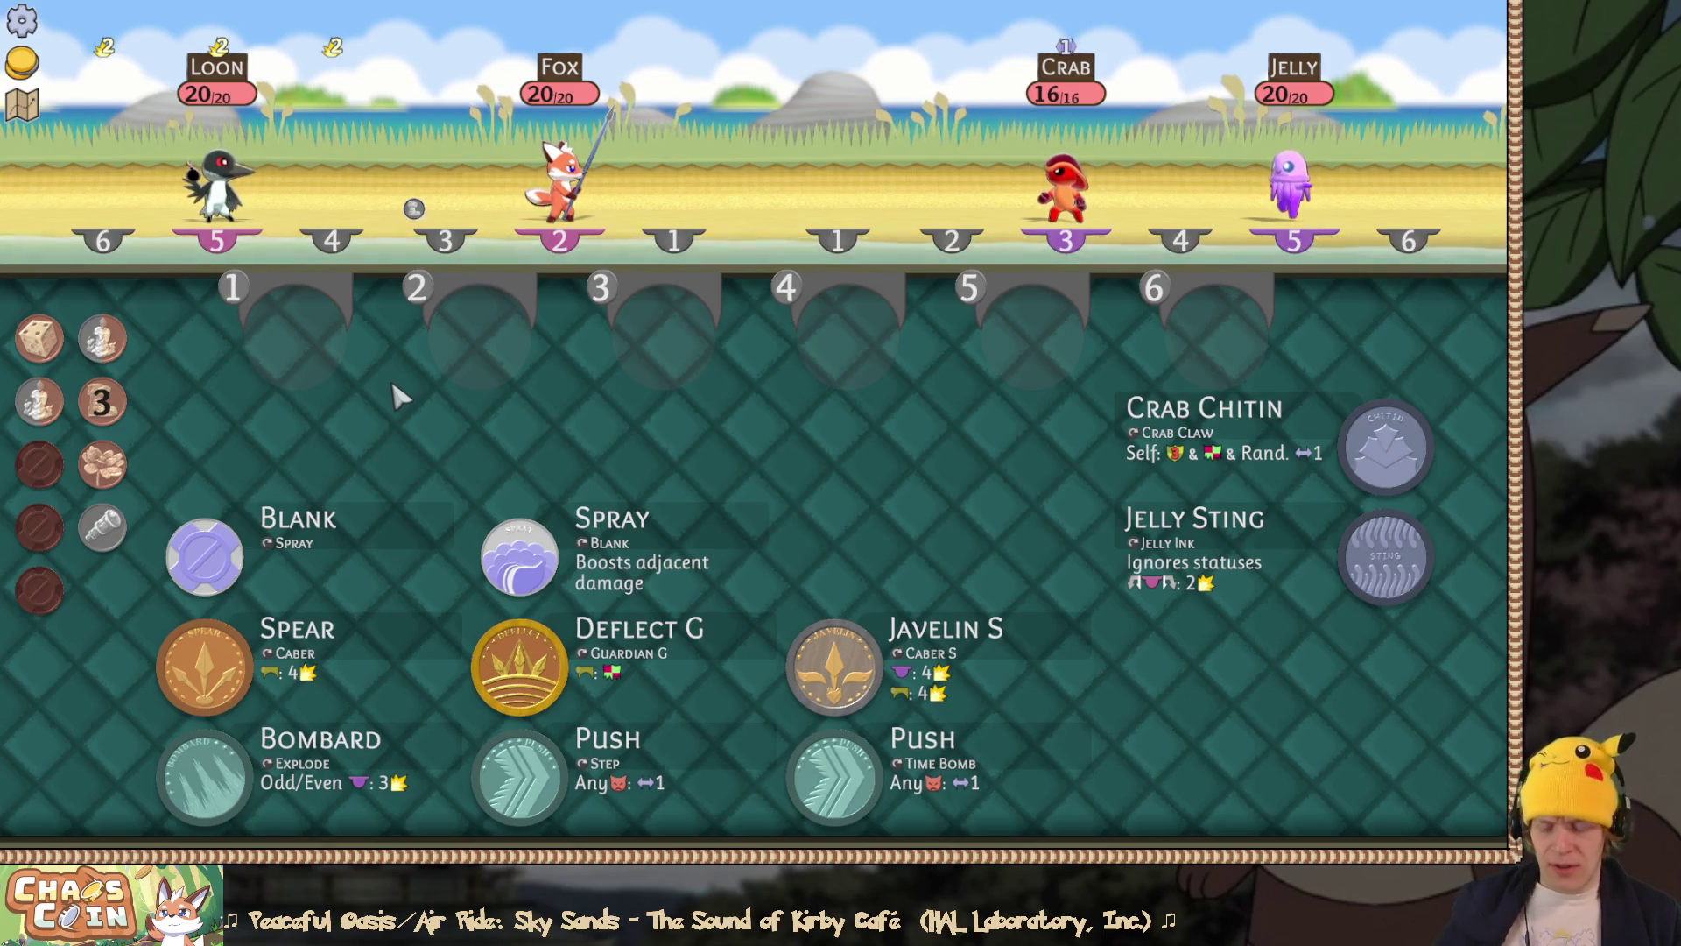
key(alt+Tab)
mouse_move(276, 459)
mouse_down()
mouse_move(287, 185)
mouse_move(282, 260)
mouse_up()
click(169, 244)
key(ctrl+z)
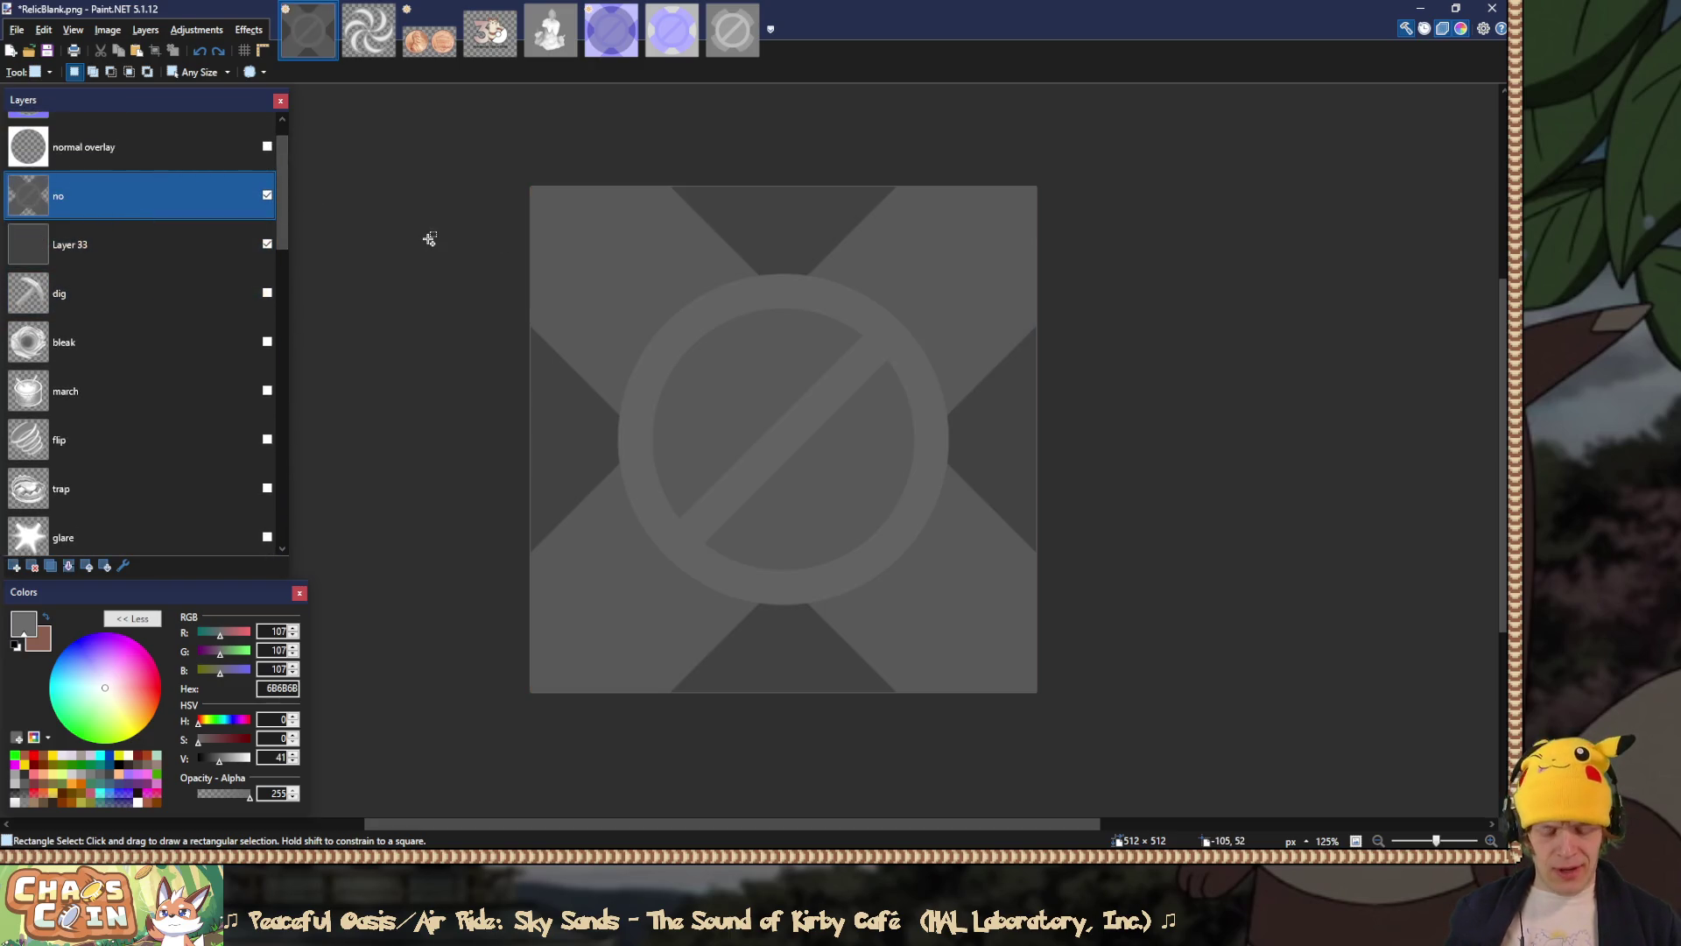
Step: Set the no symbol's brightness to -4 and contrast to 20, then merge it into Layer 33
key(ctrl+shift+t)
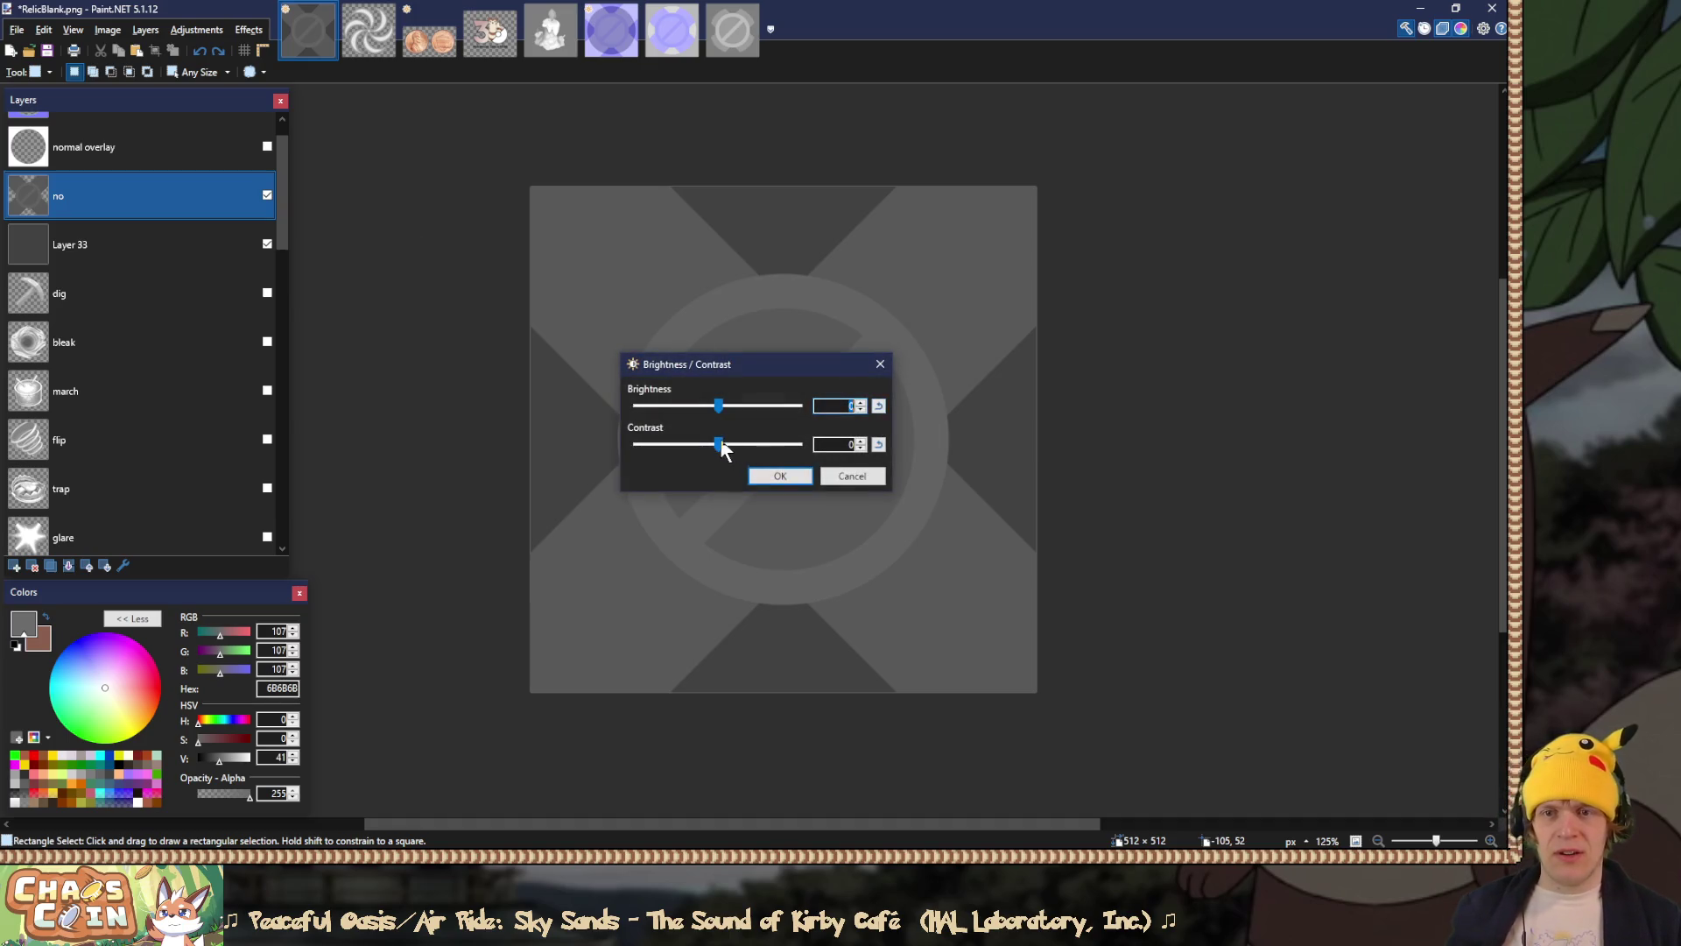
mouse_move(734, 442)
mouse_down()
mouse_move(714, 447)
mouse_move(748, 449)
mouse_up()
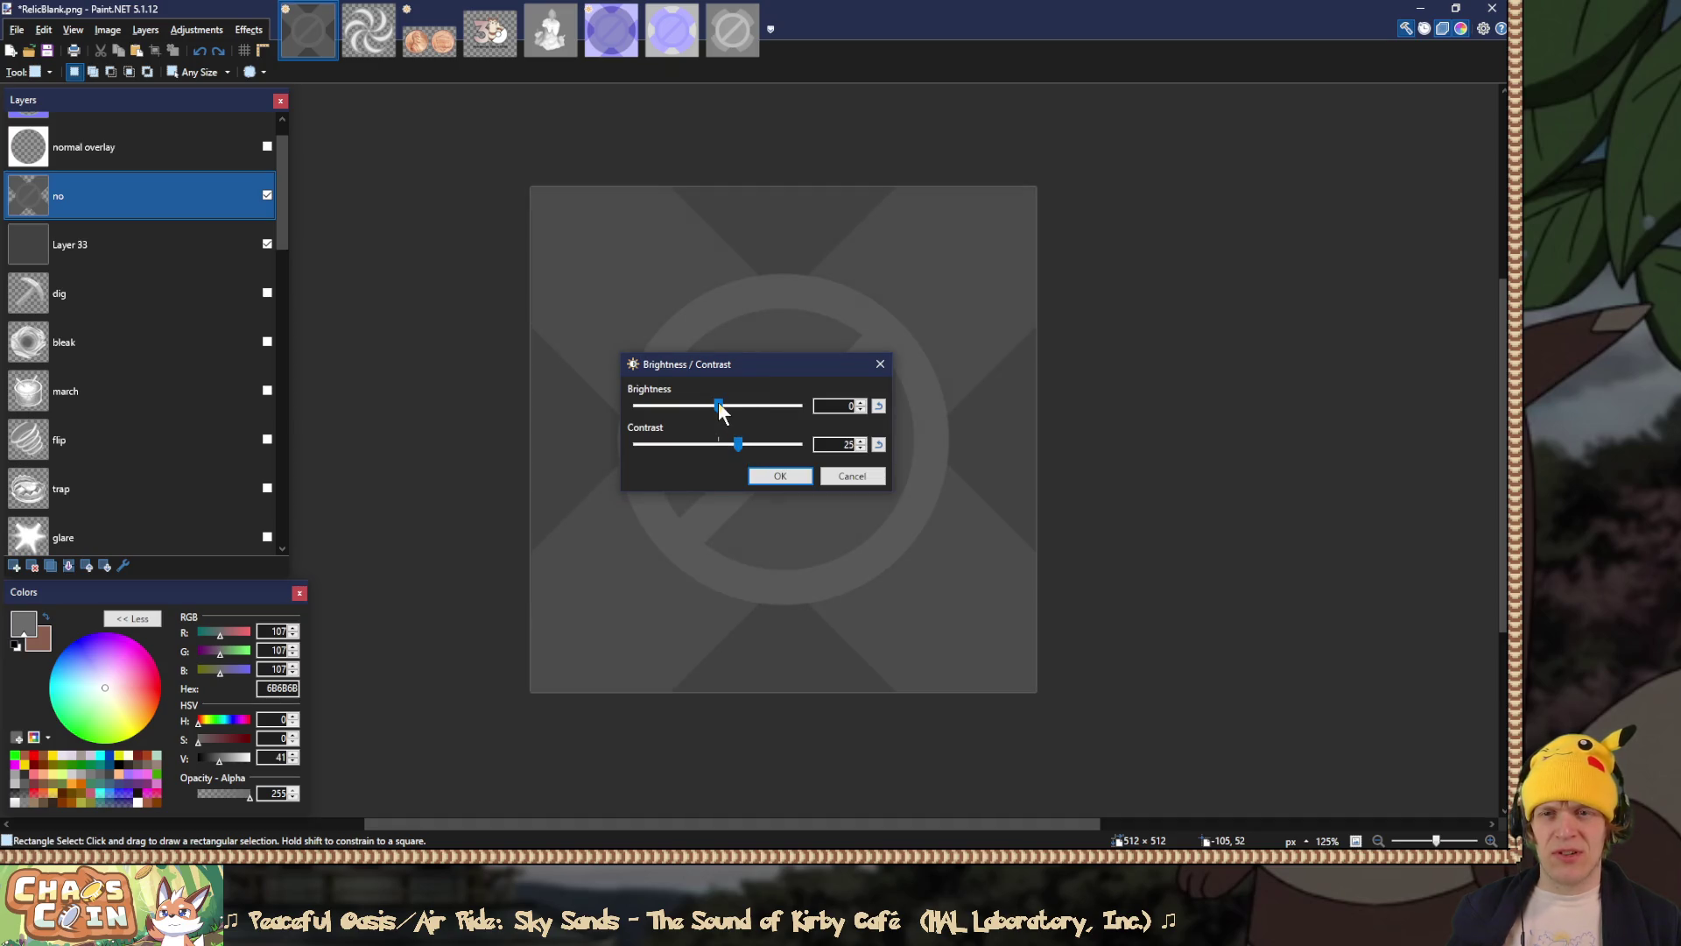
drag(718, 407, 481, 350)
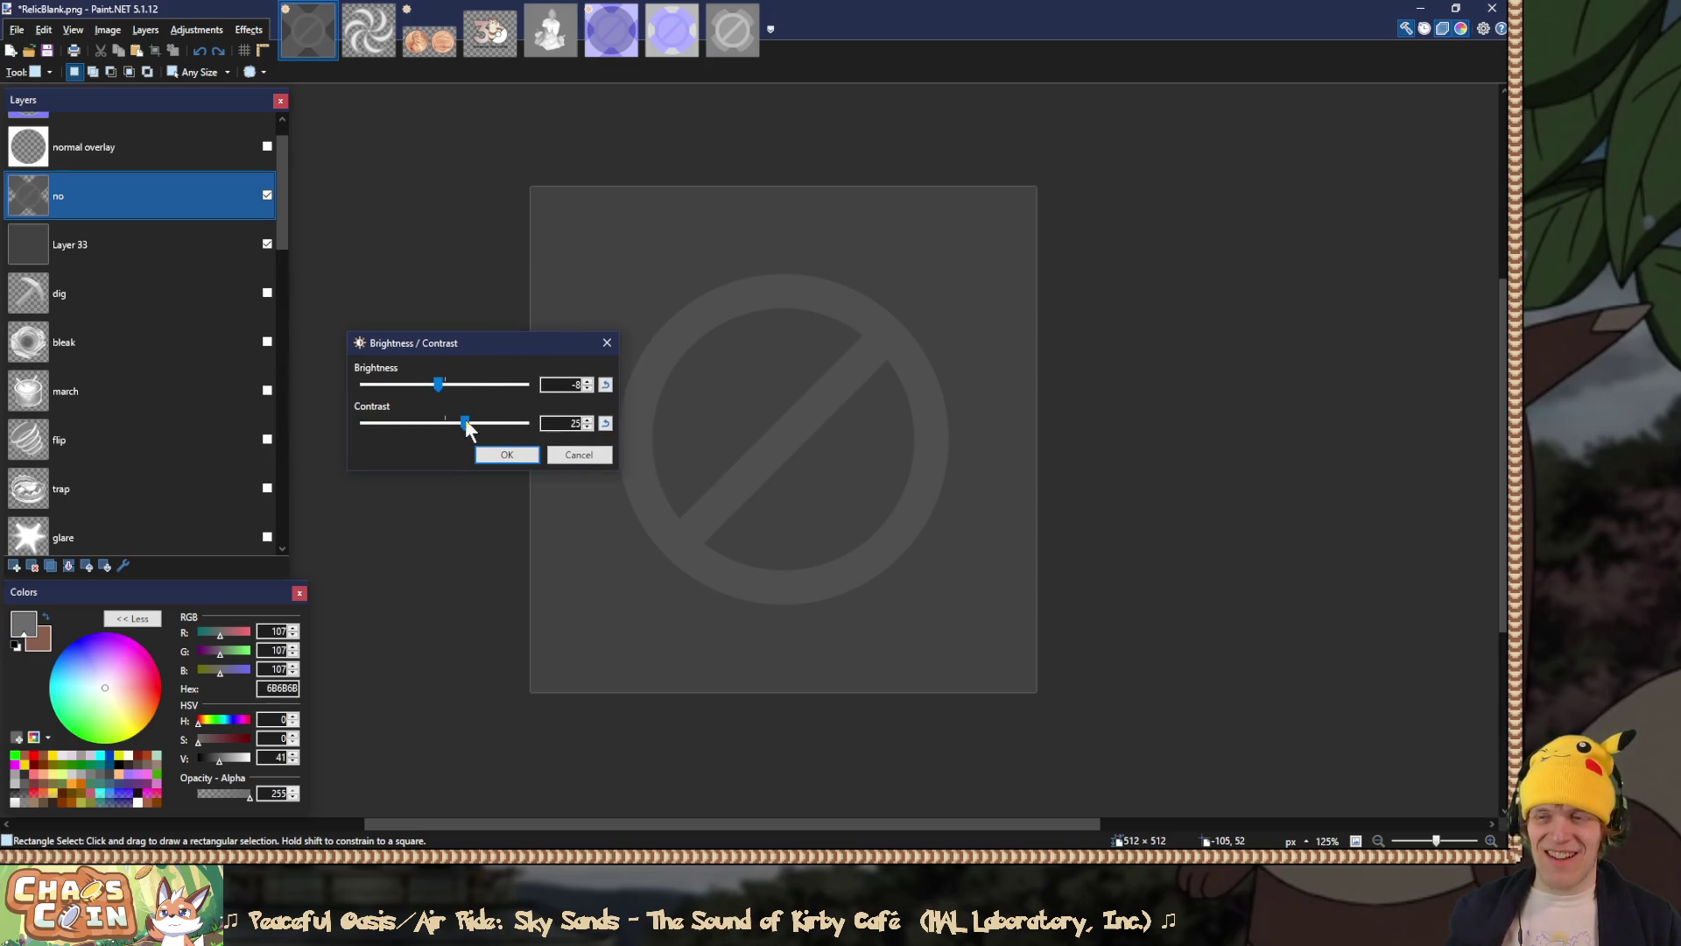
drag(468, 419, 471, 420)
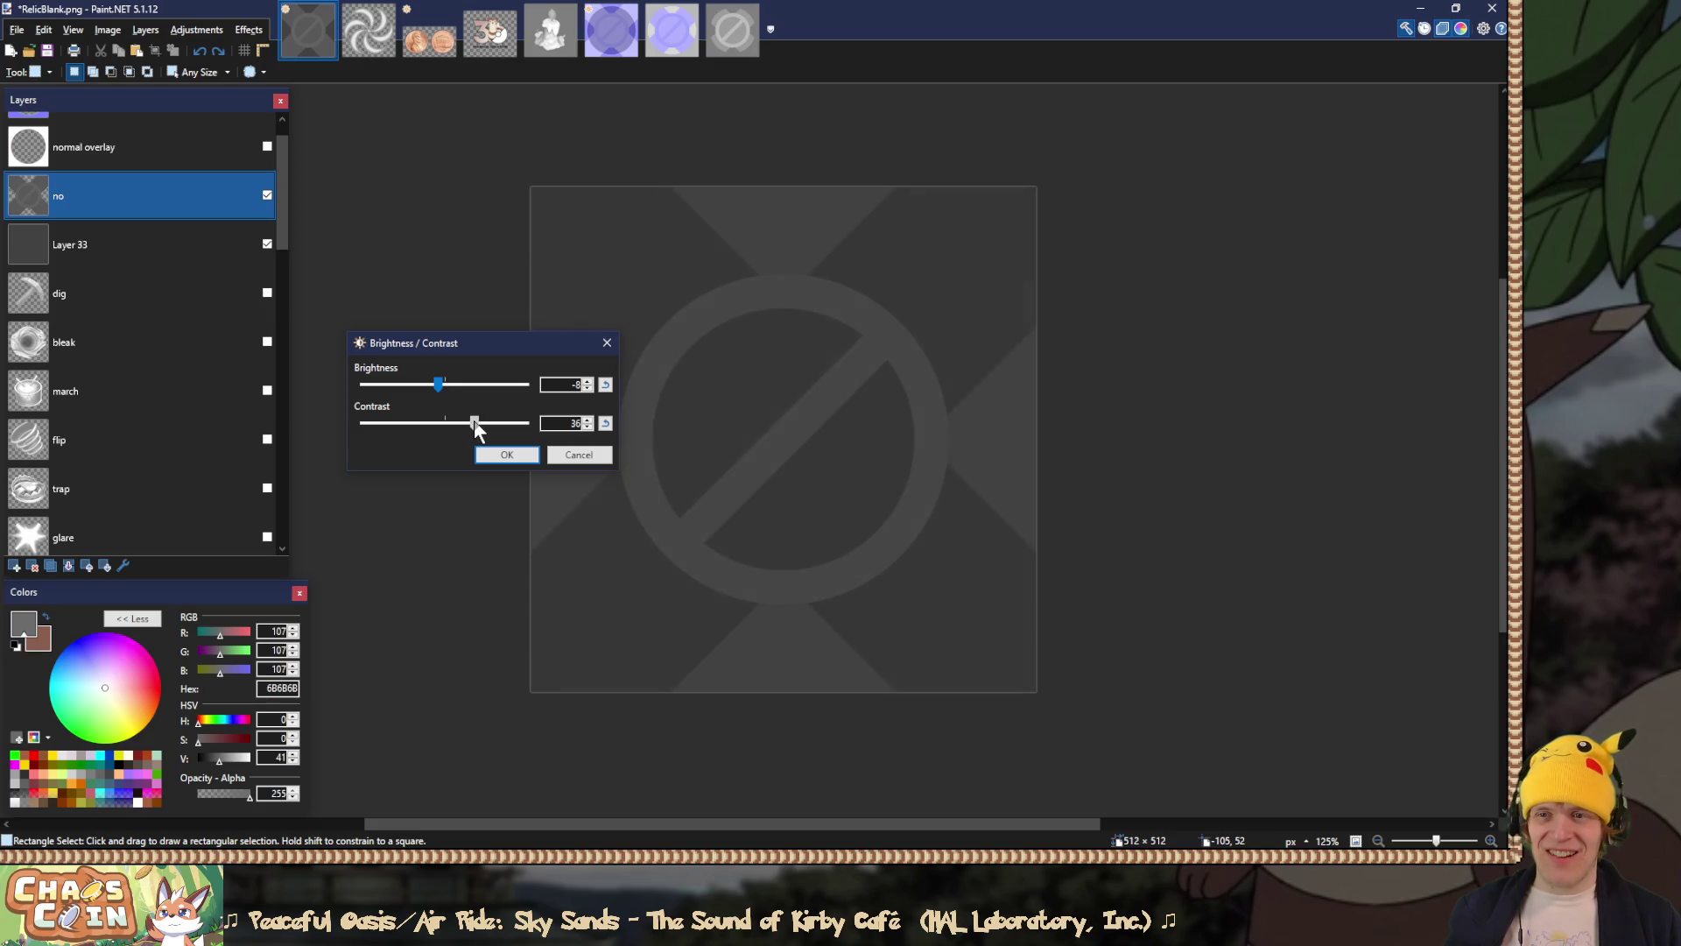
drag(472, 420, 461, 421)
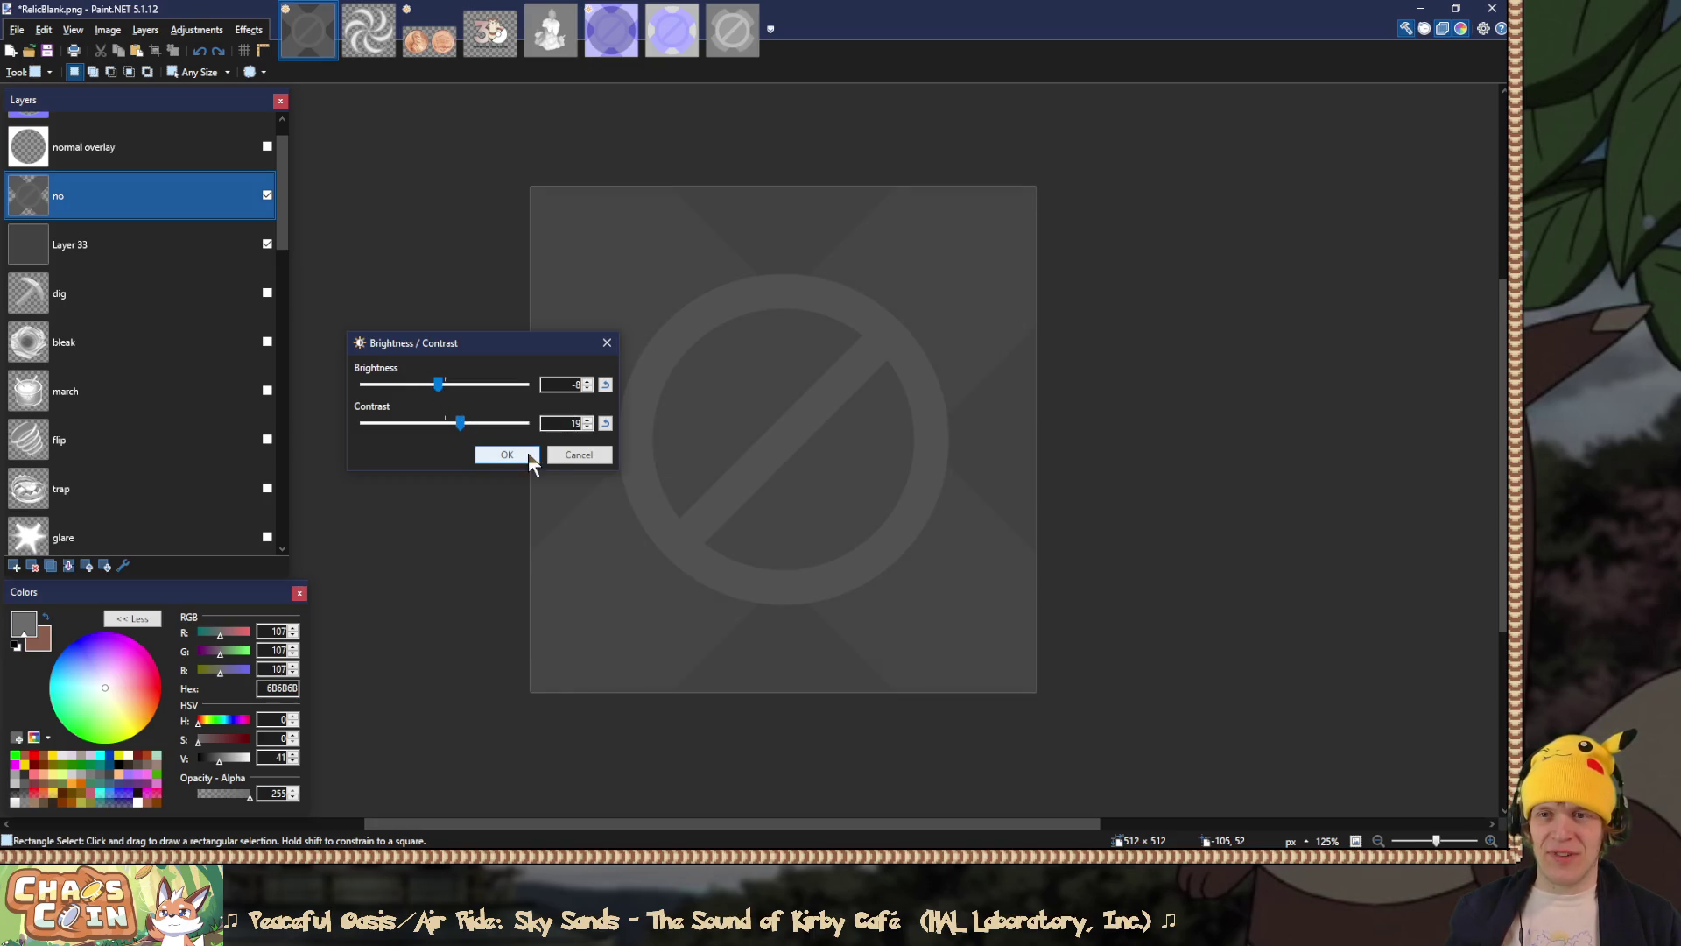
drag(443, 378, 445, 386)
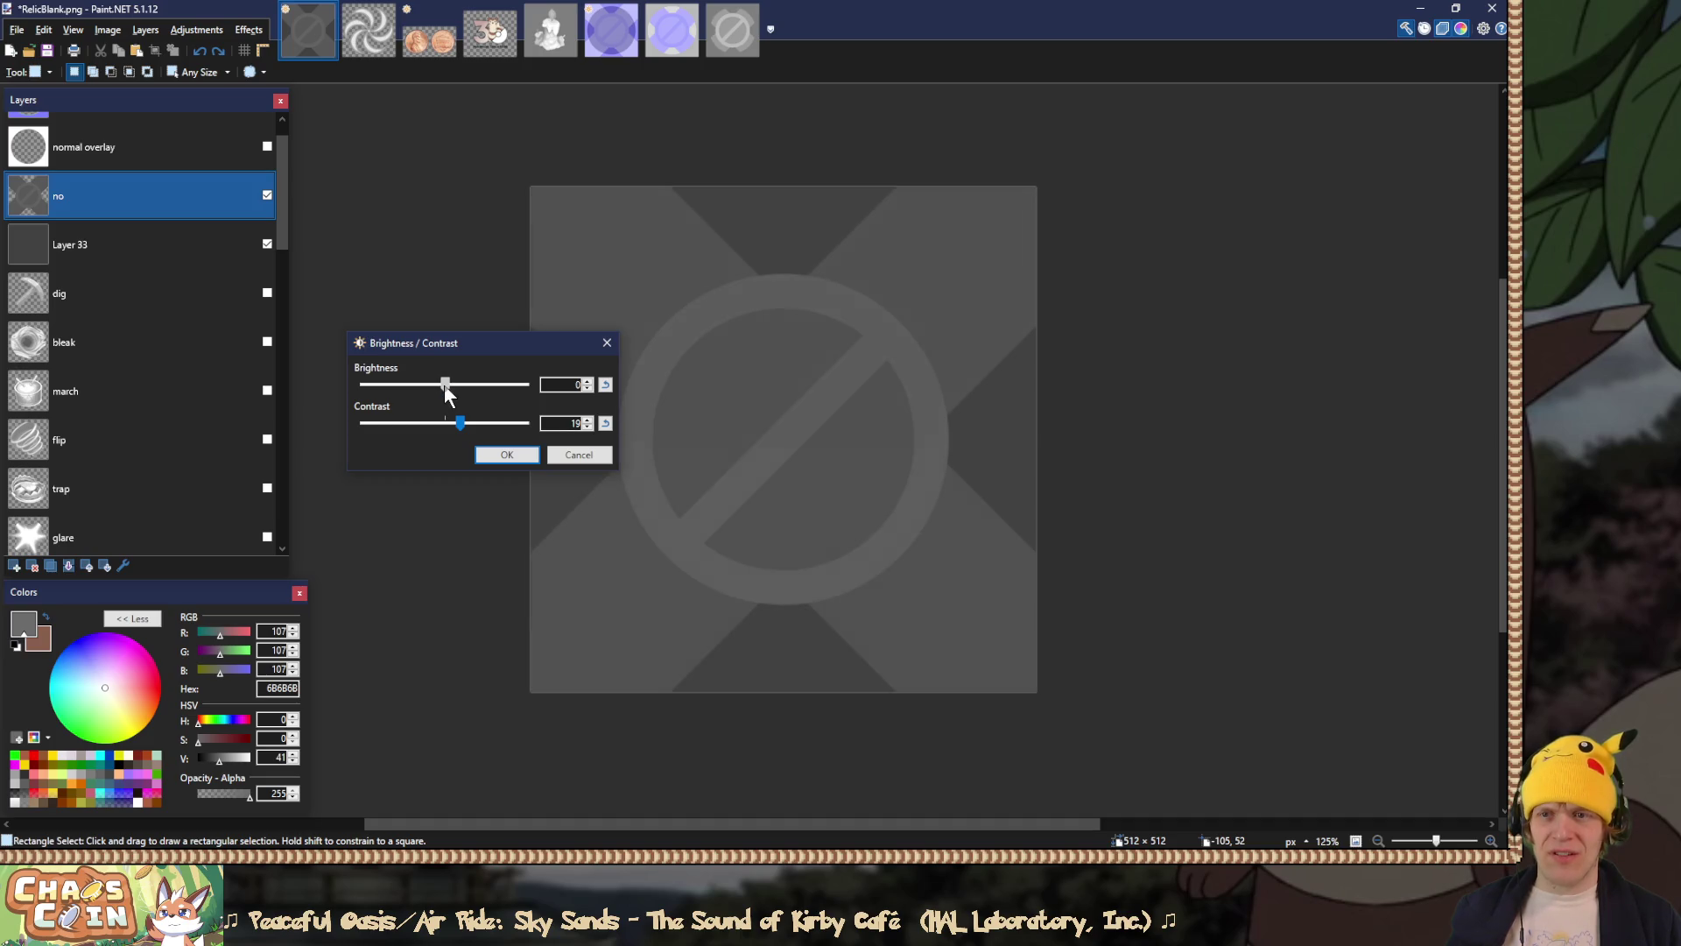
drag(444, 386, 441, 386)
click(587, 418)
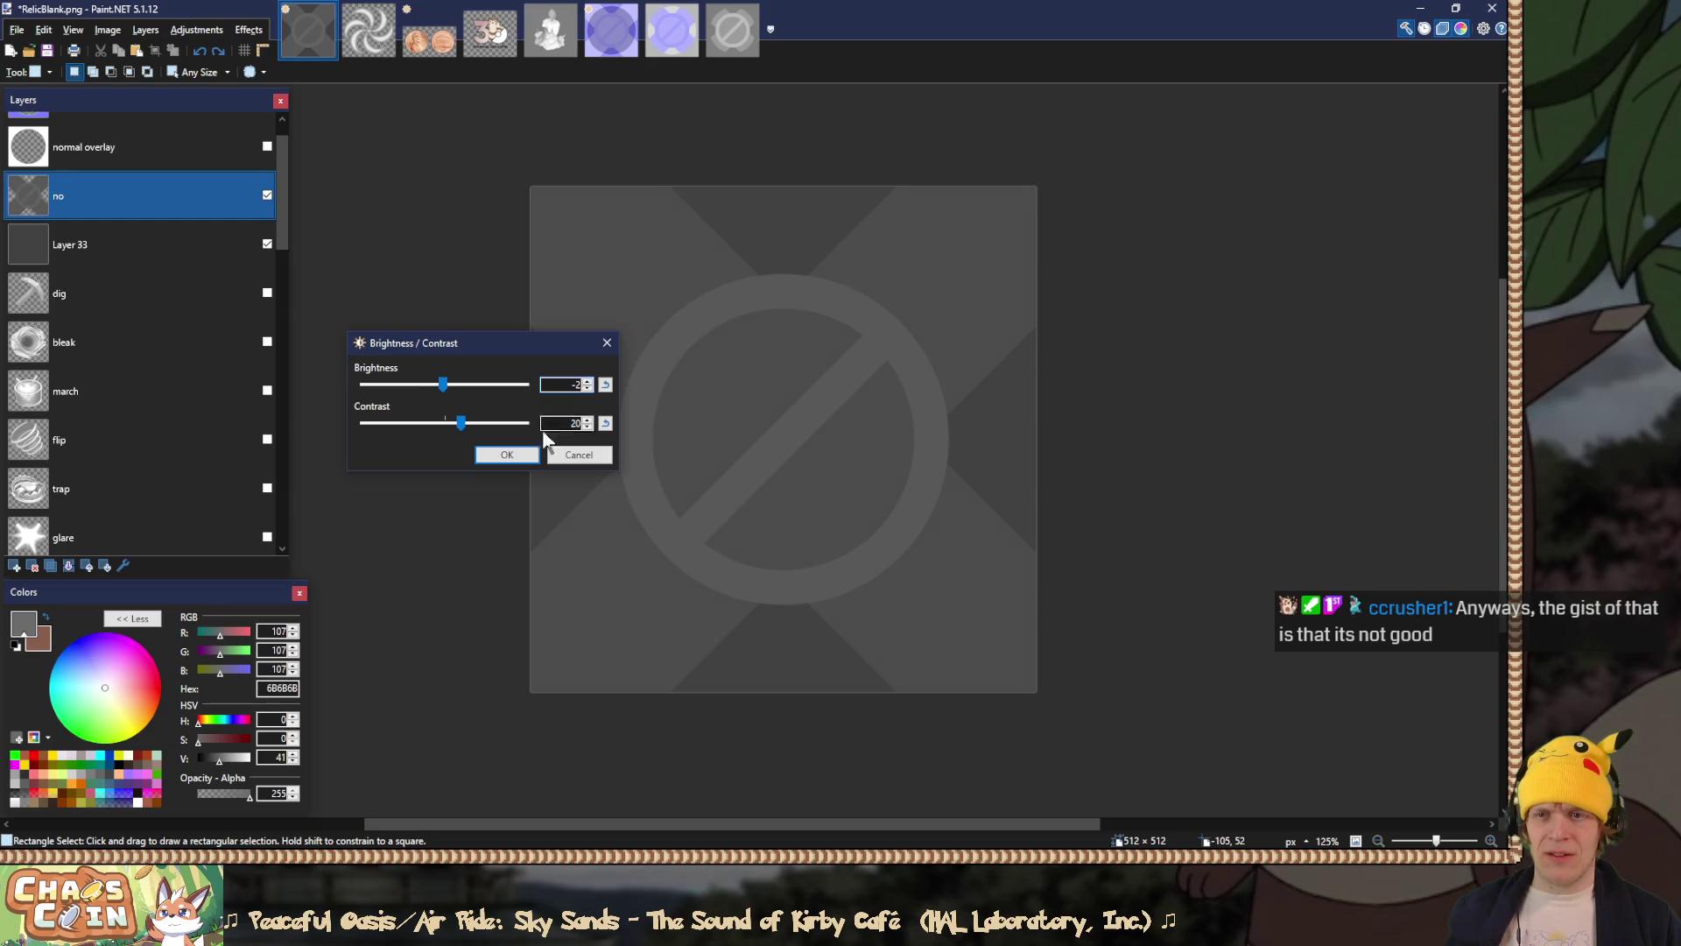
click(507, 455)
click(69, 566)
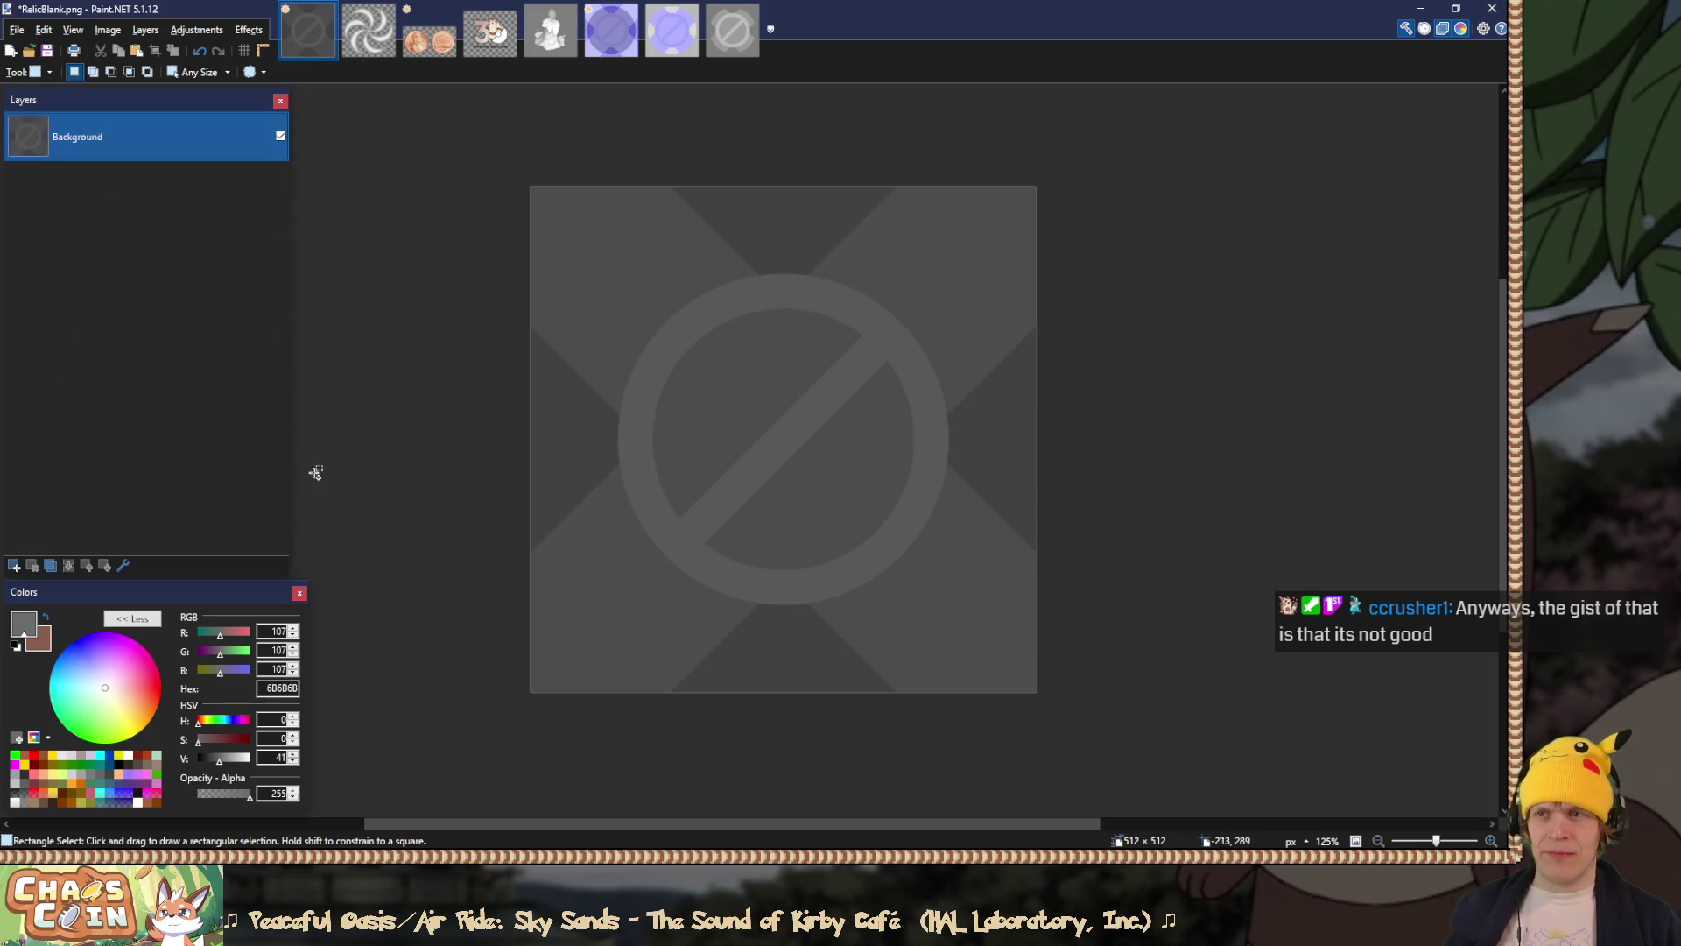
Step: Change Layer 33's blend mode to Overlay
scroll(176, 329, up, 5)
click(144, 286)
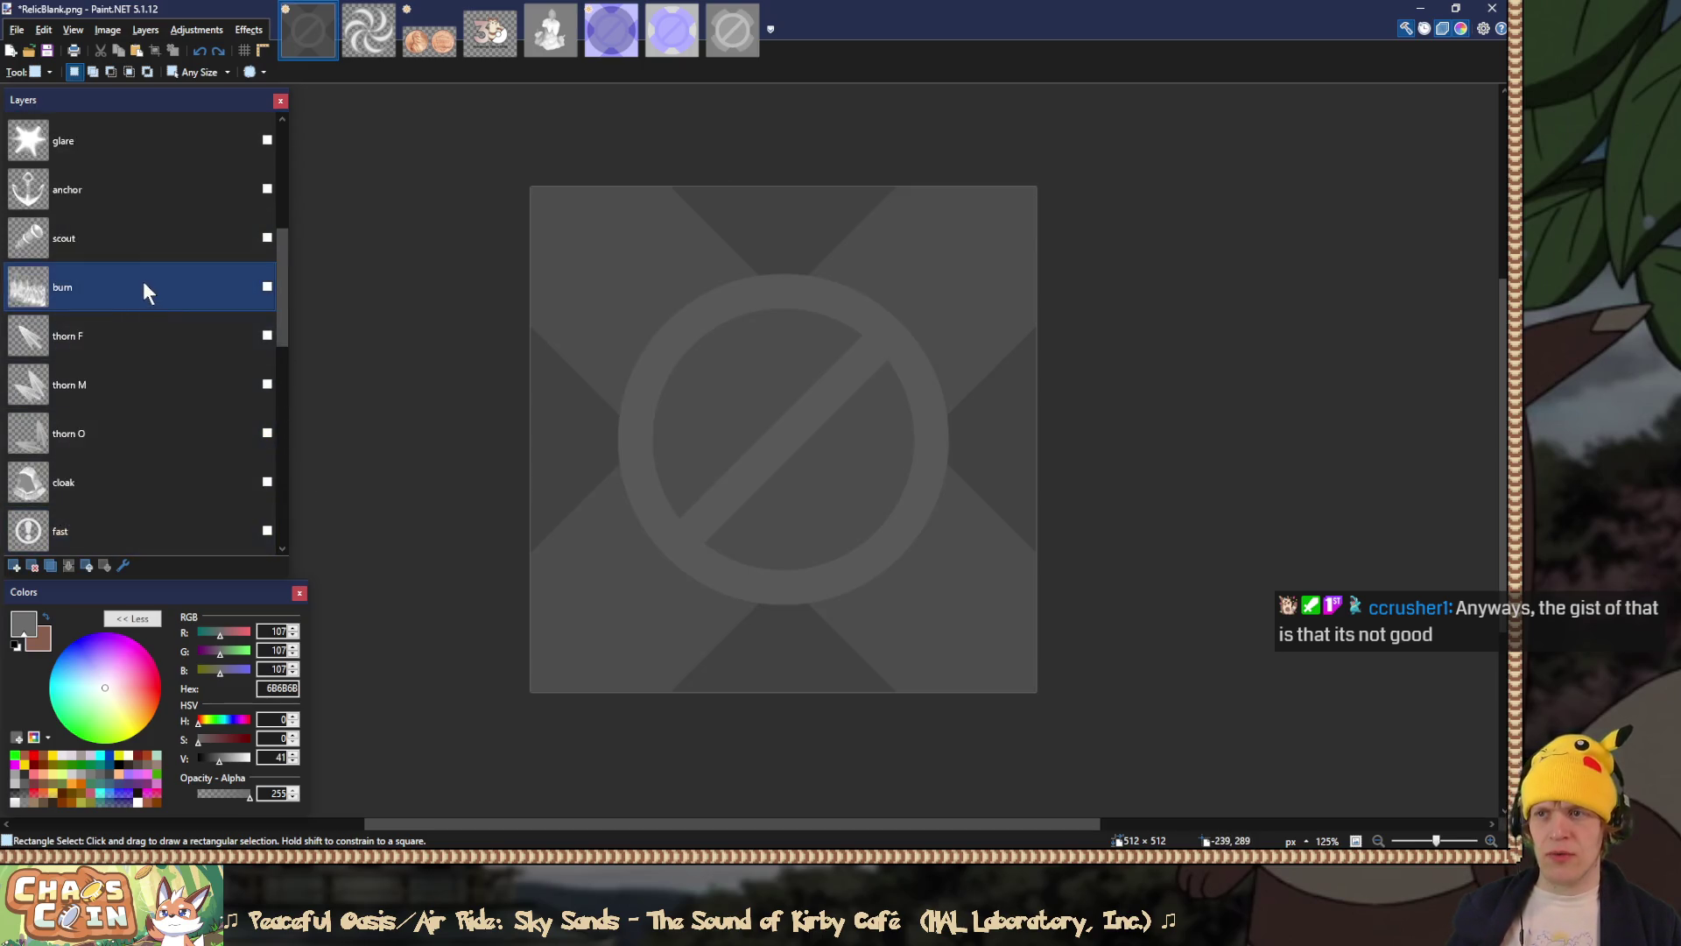
scroll(140, 273, up, 5)
double_click(139, 247)
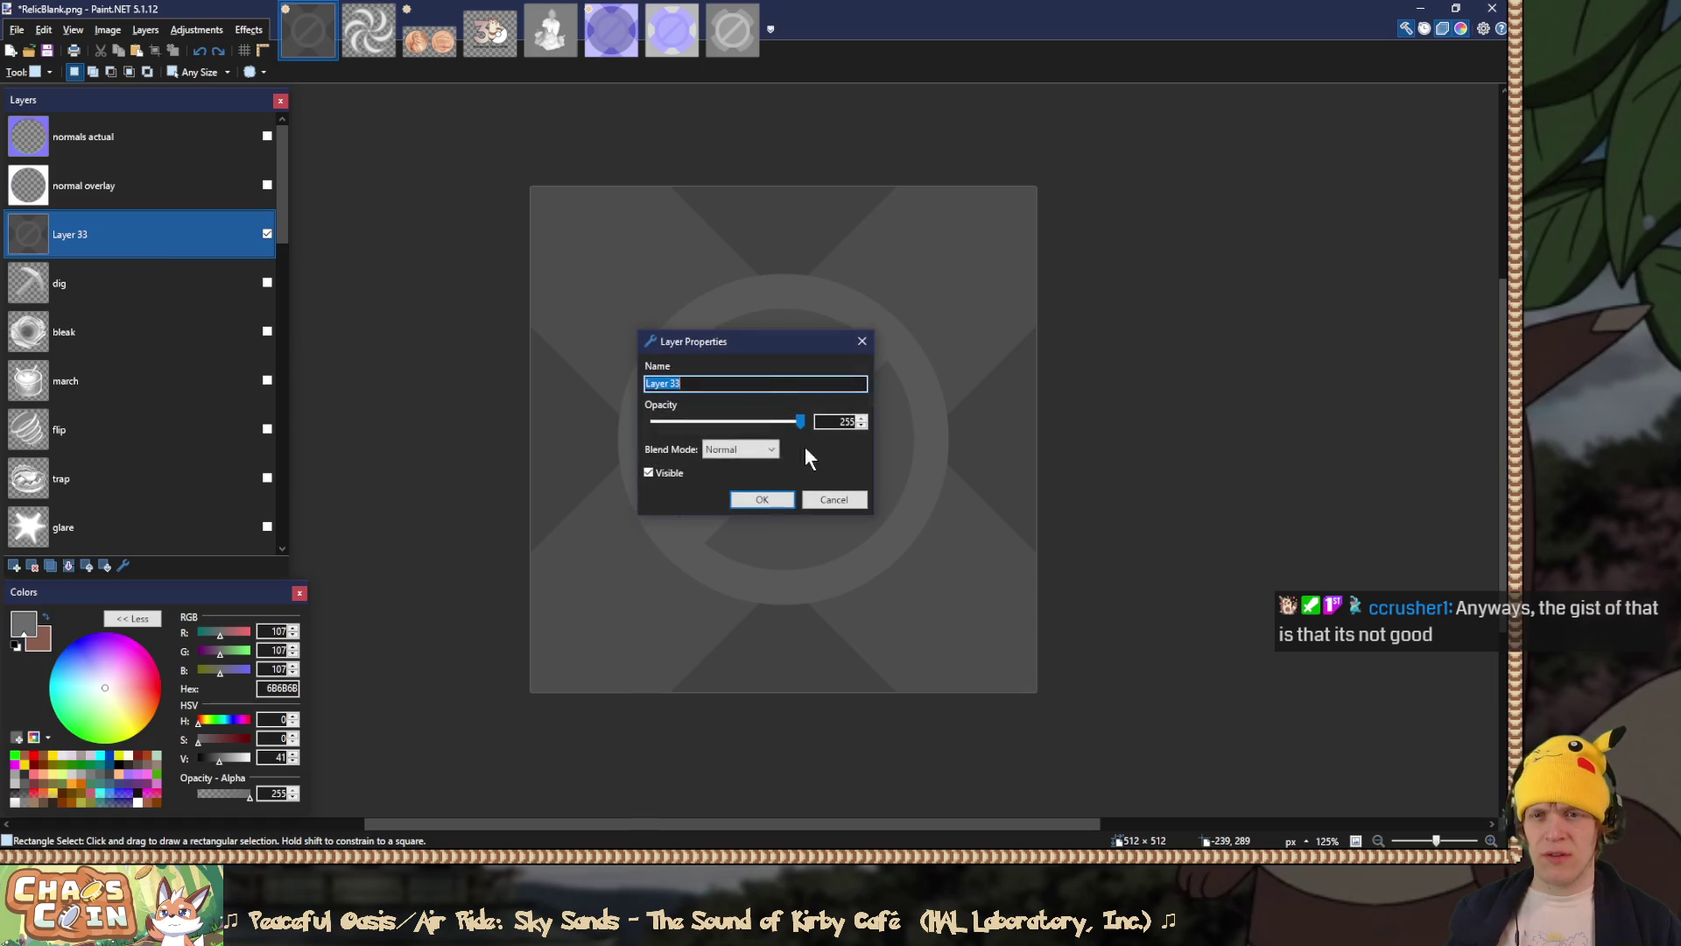
click(770, 449)
click(740, 580)
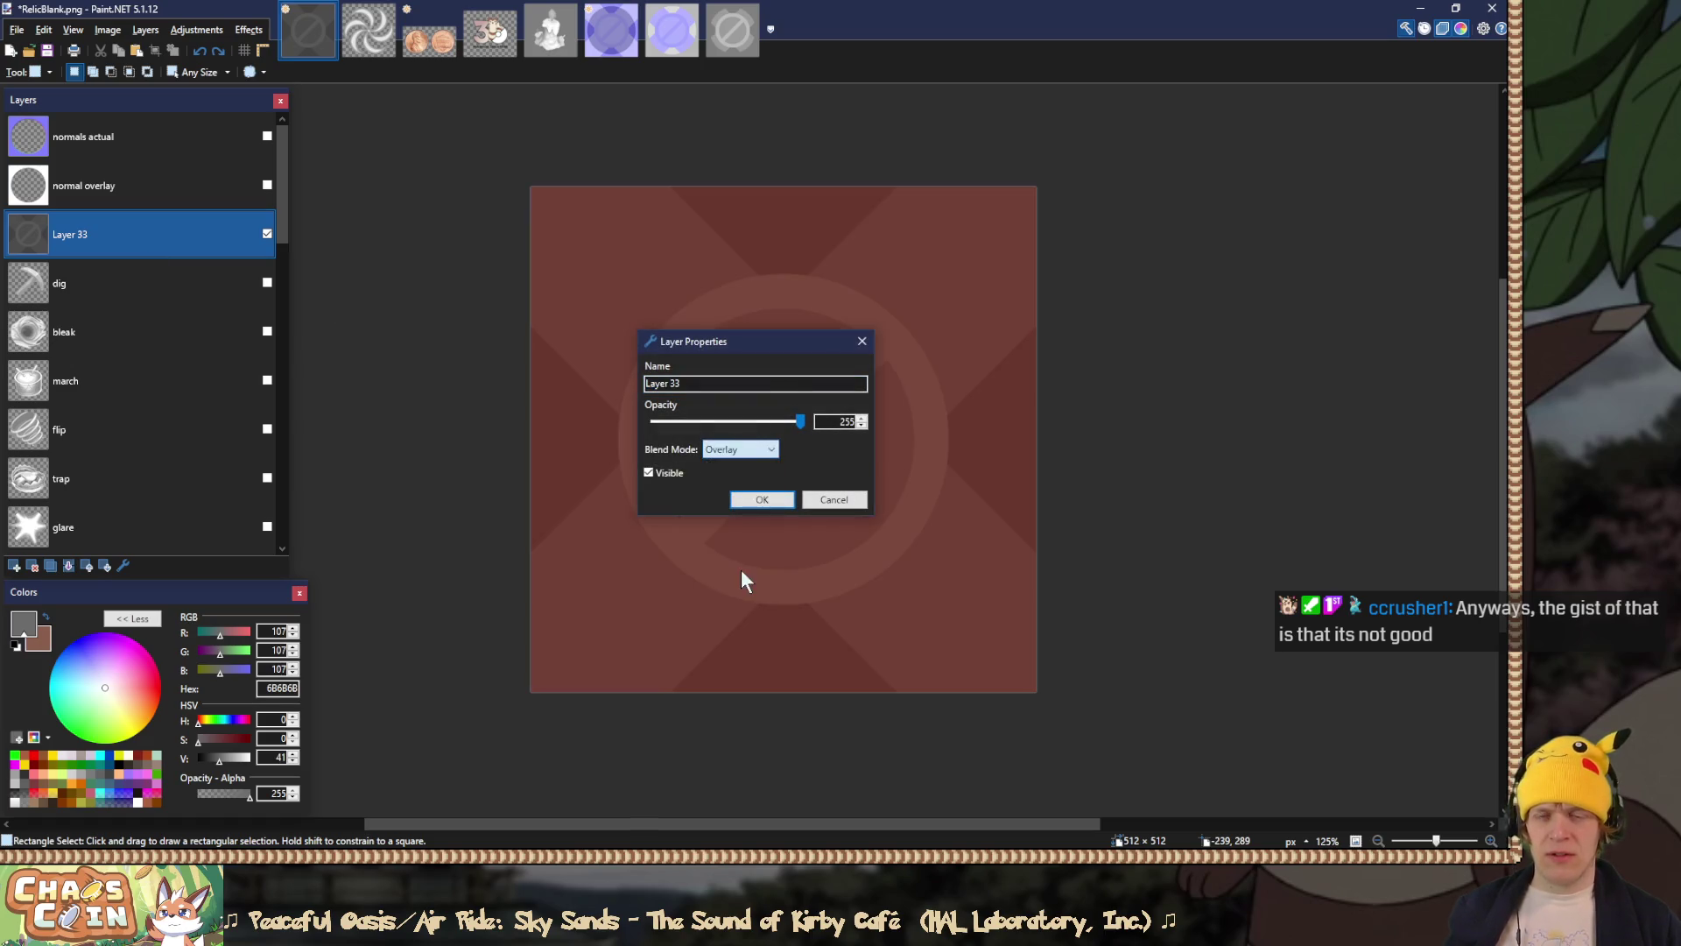
click(762, 499)
Step: Flatten the image, save RelicBlank.png, and switch to the running game
key(ctrl+shift+f)
key(ctrl+s)
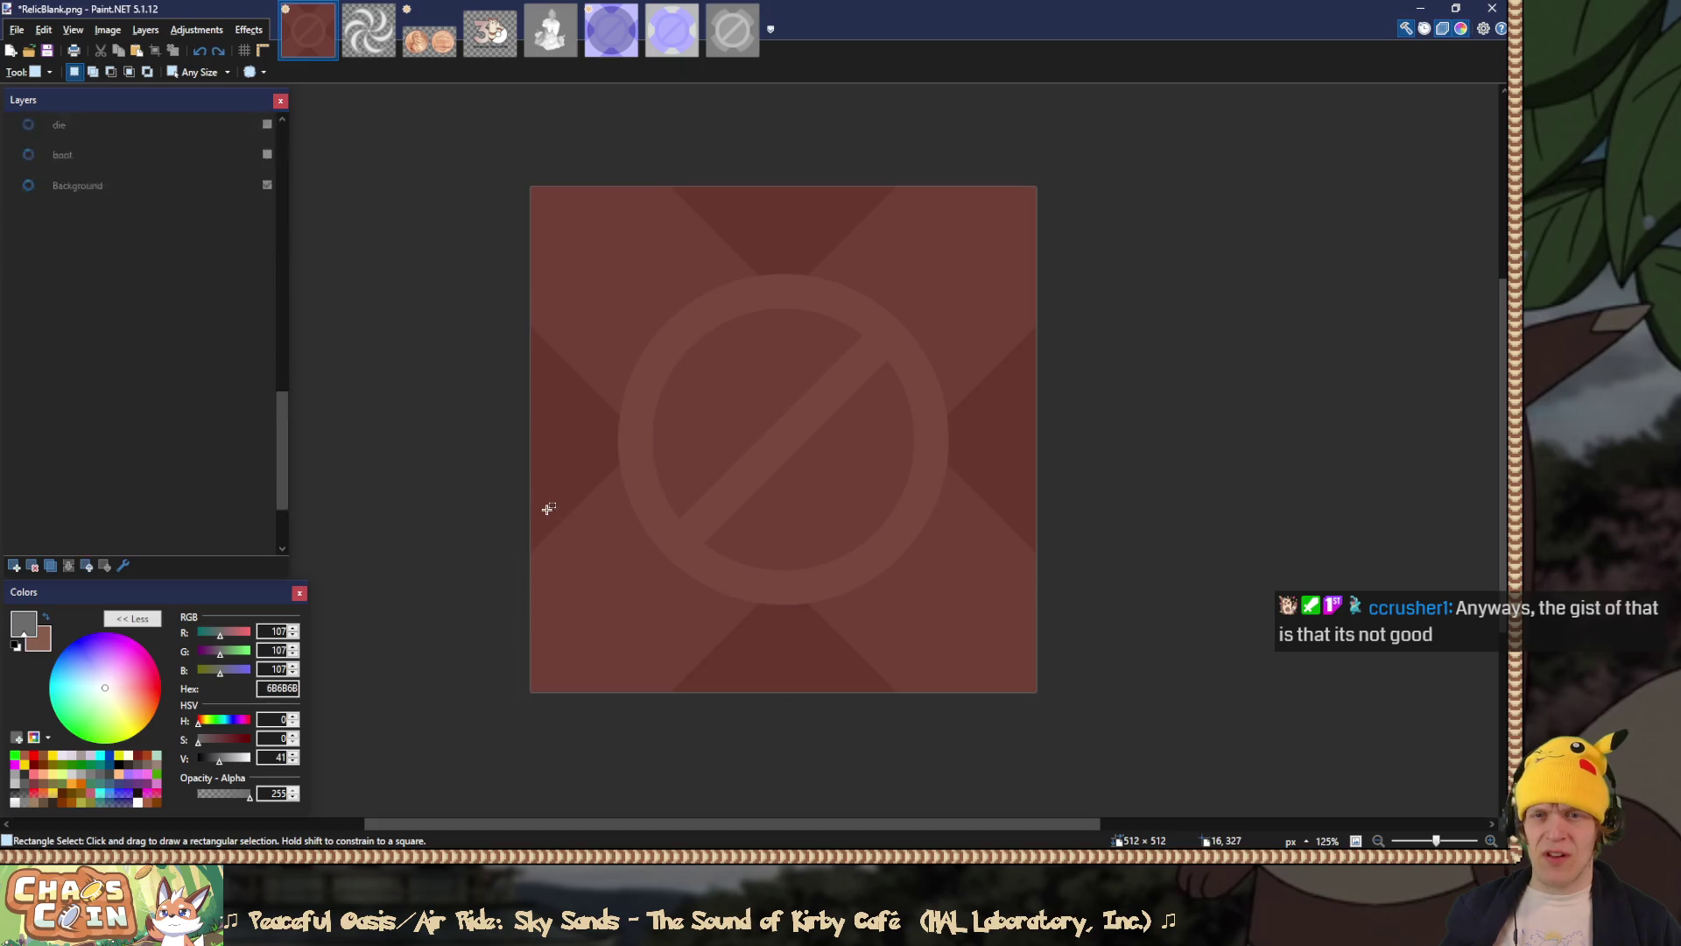
key(alt+Tab)
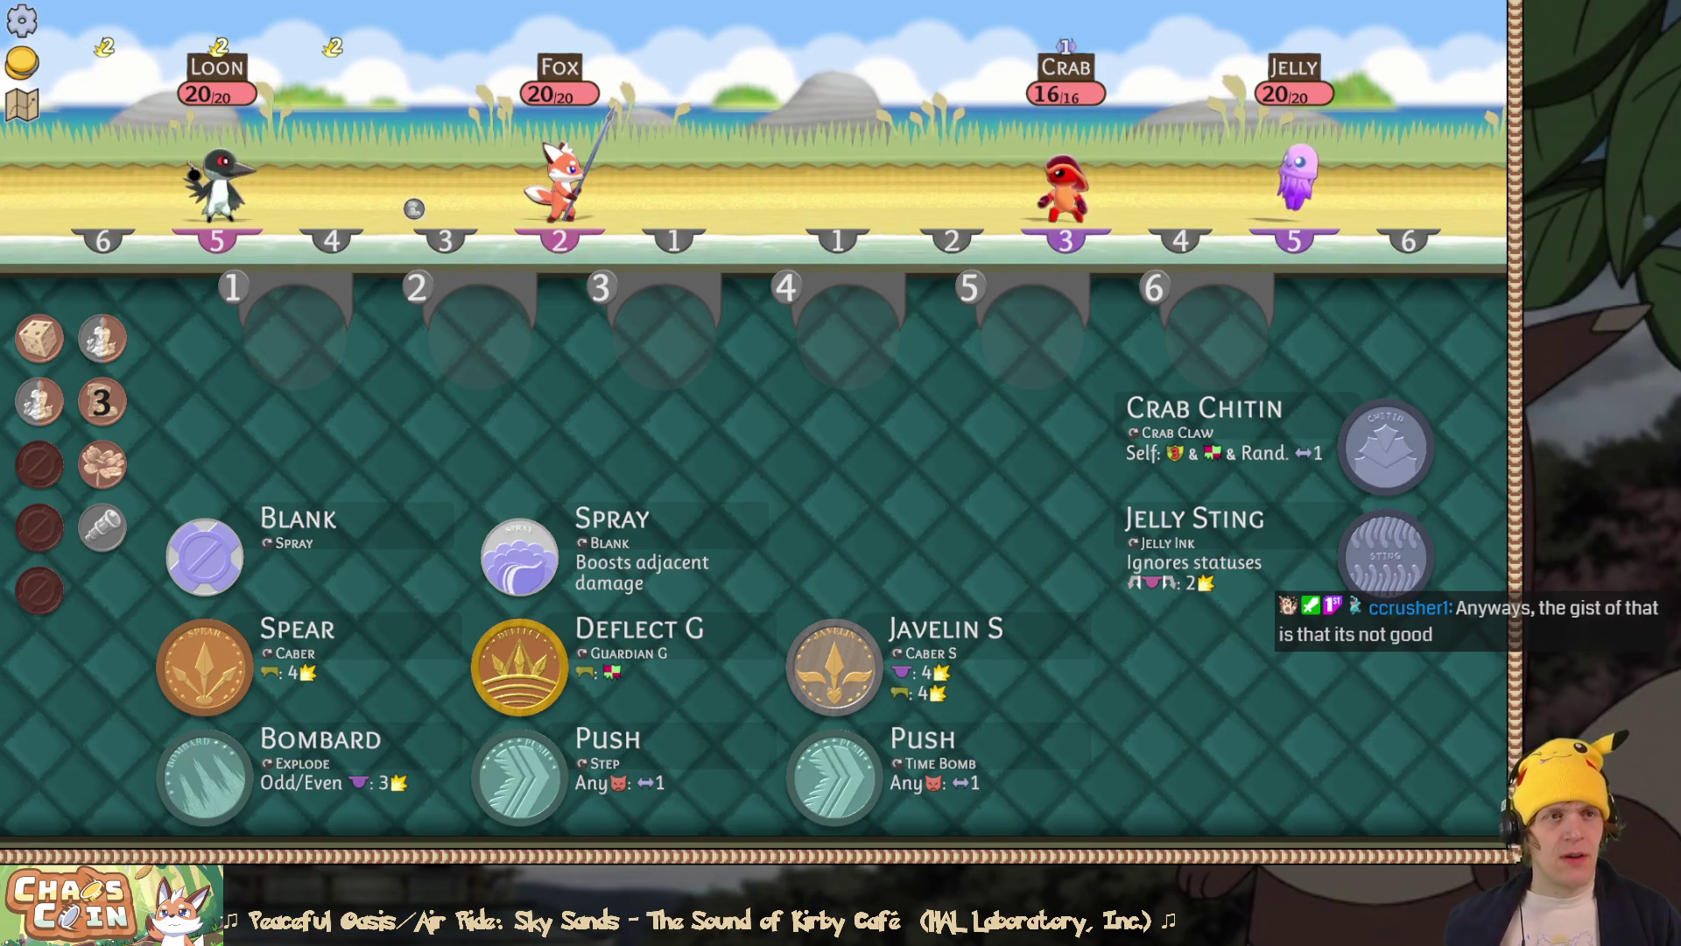
Step: Return from the game's battle screen to RelicBlank.png in Paint.NET
key(alt+Tab)
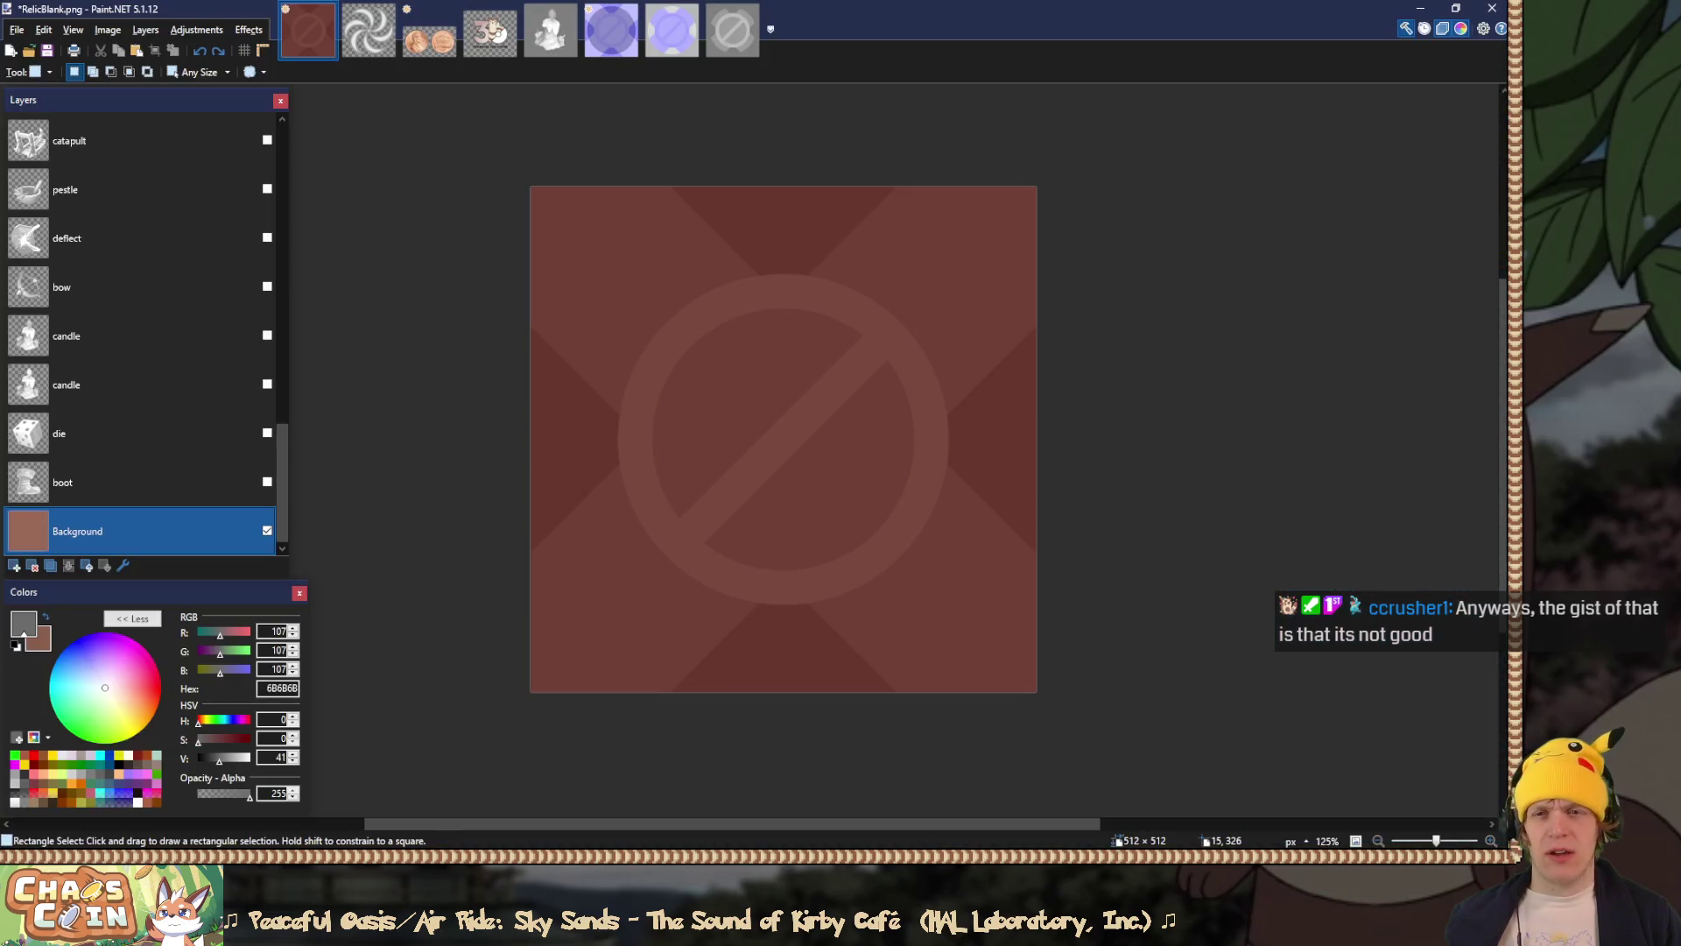
Step: Hide Layer 33 to leave plain brown, and select the lower candle layer
scroll(287, 489, up, 10)
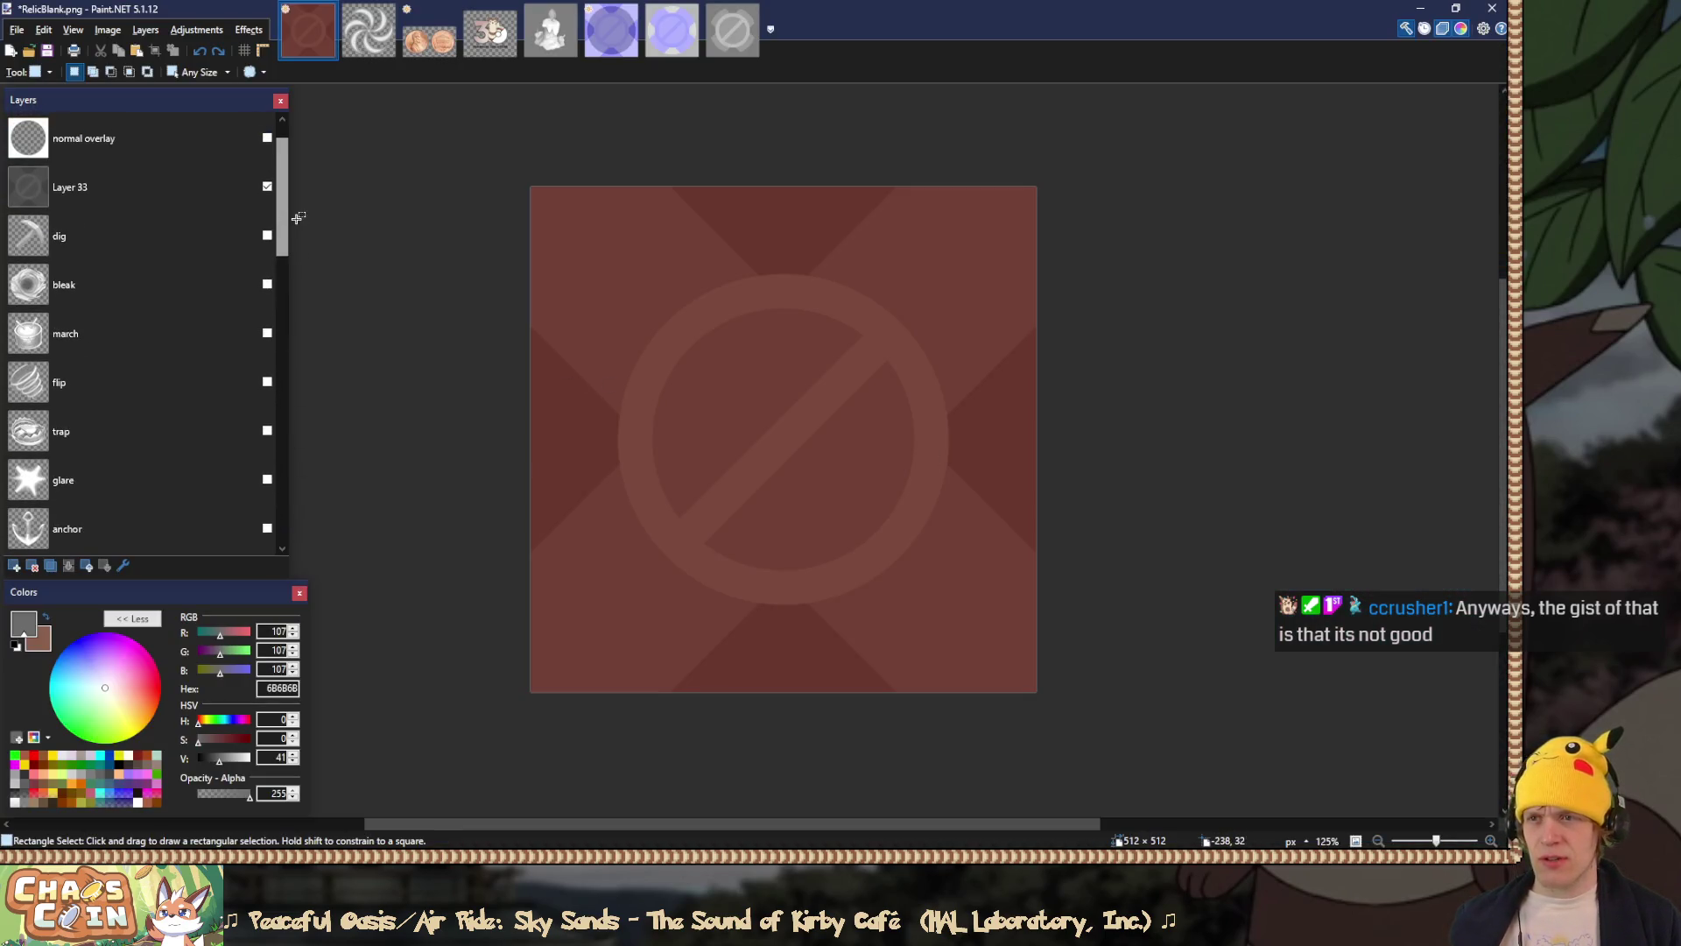
click(268, 186)
scroll(275, 490, down, 10)
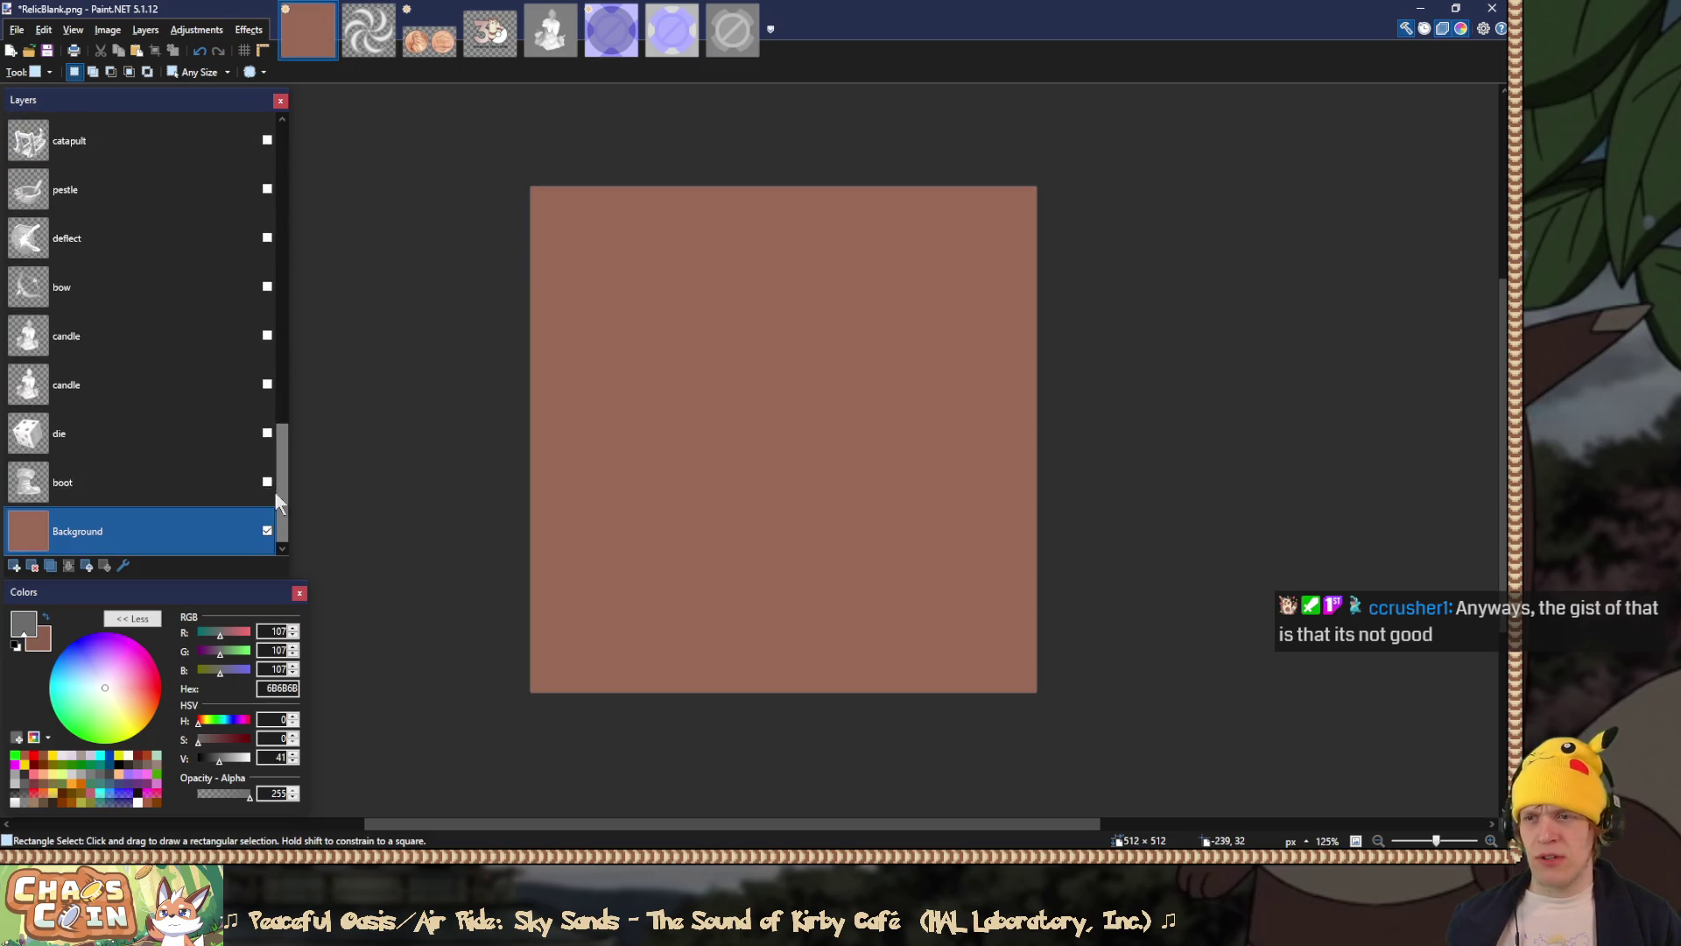
click(129, 387)
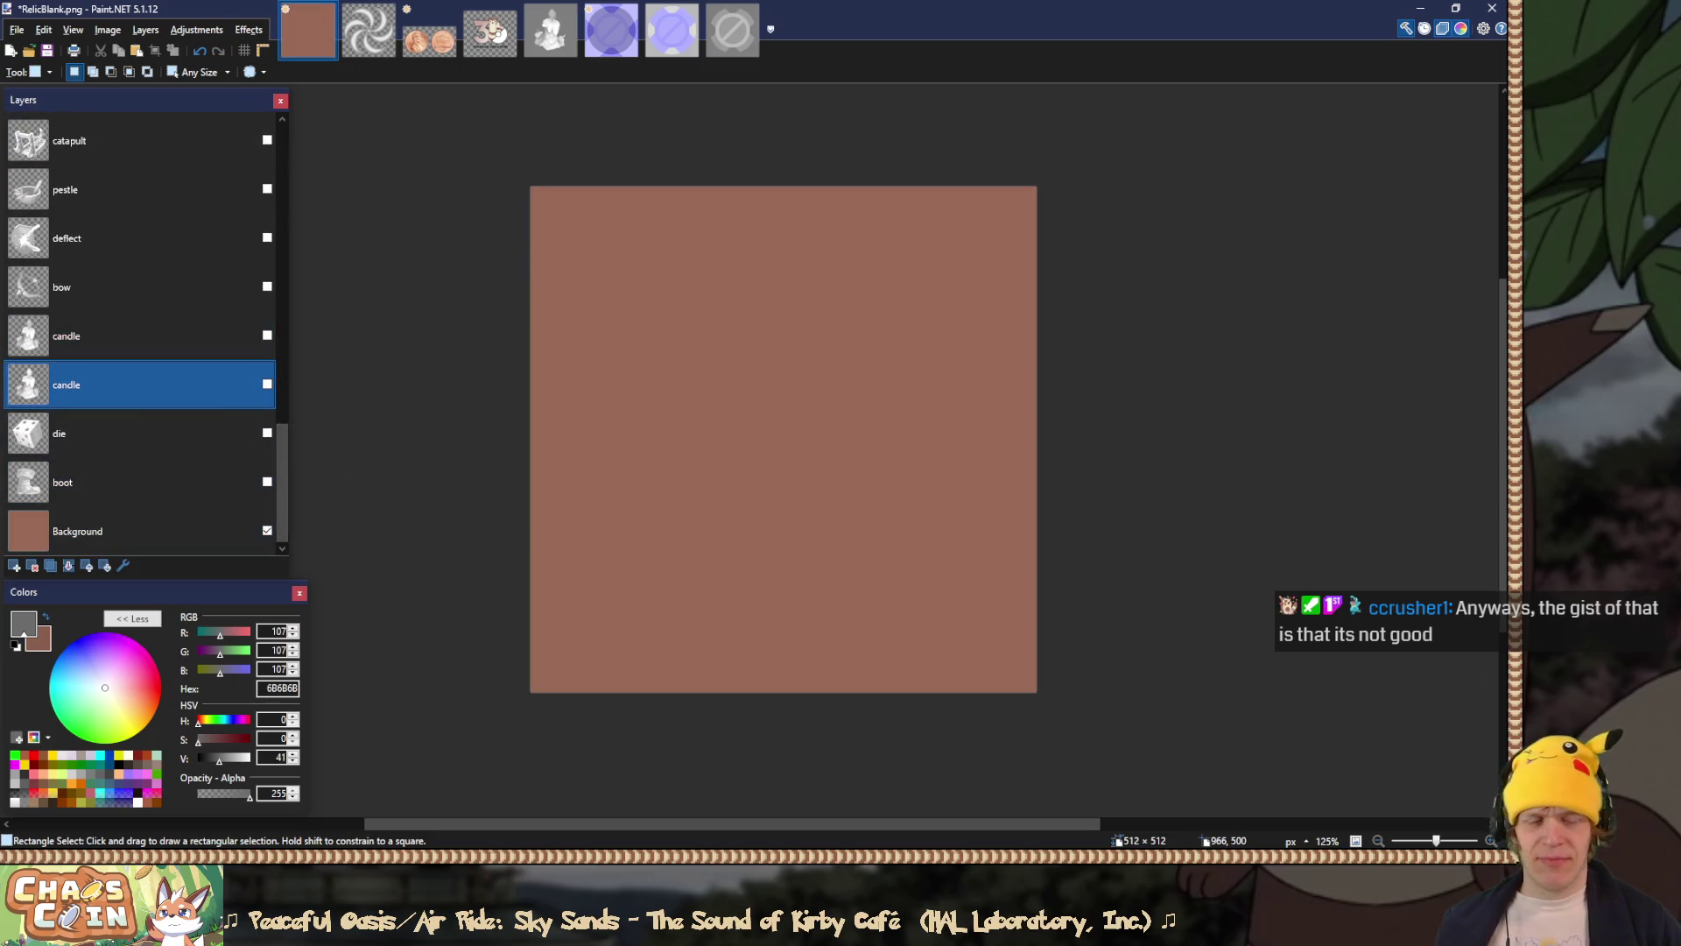
Step: Stop play mode in the game and come back to RelicBlank.png
key(alt+Tab)
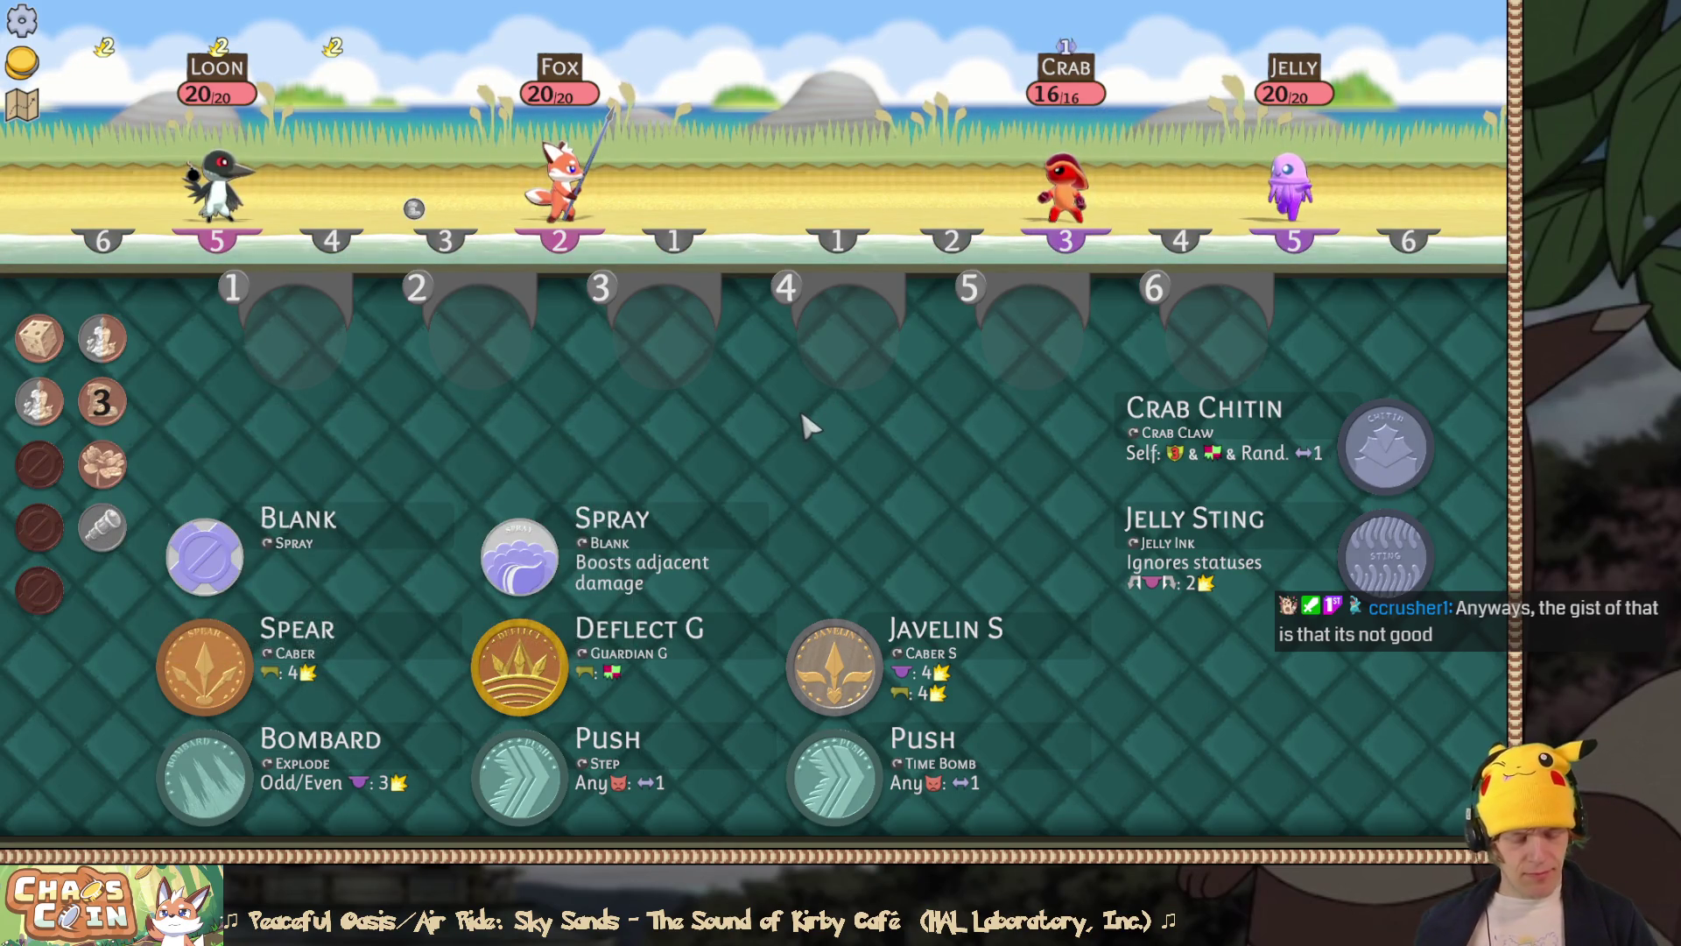
key(ctrl+p)
key(alt+Tab)
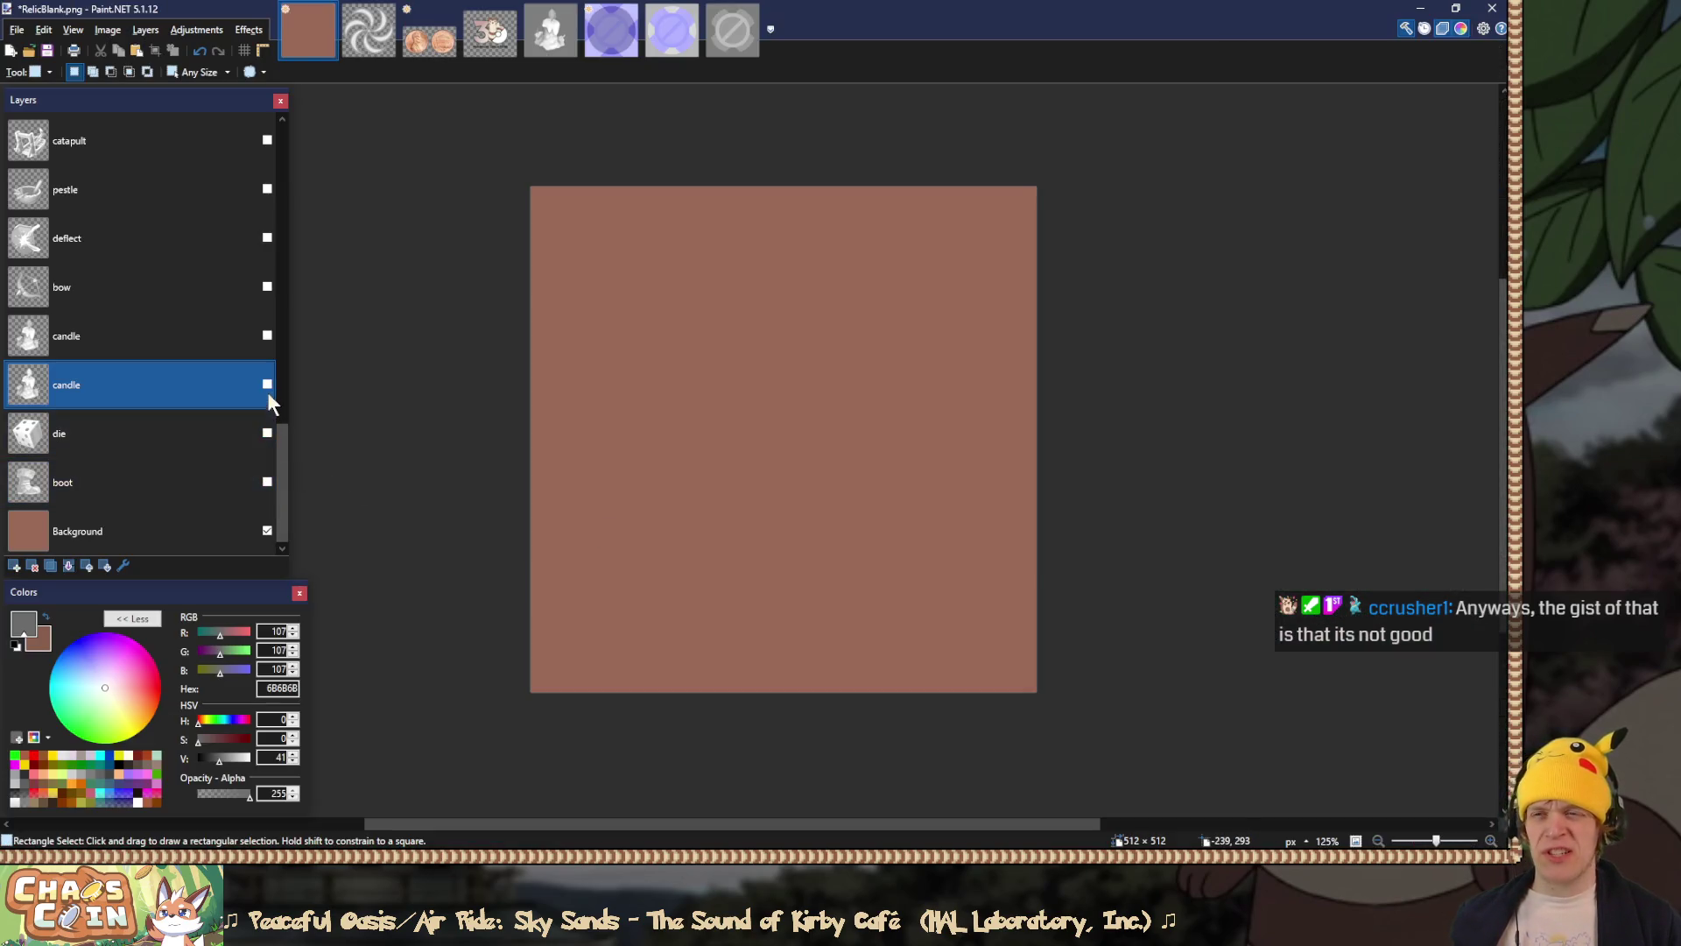
Step: Show the bow layer and set its blend mode to Overlay
click(267, 384)
click(267, 384)
click(277, 335)
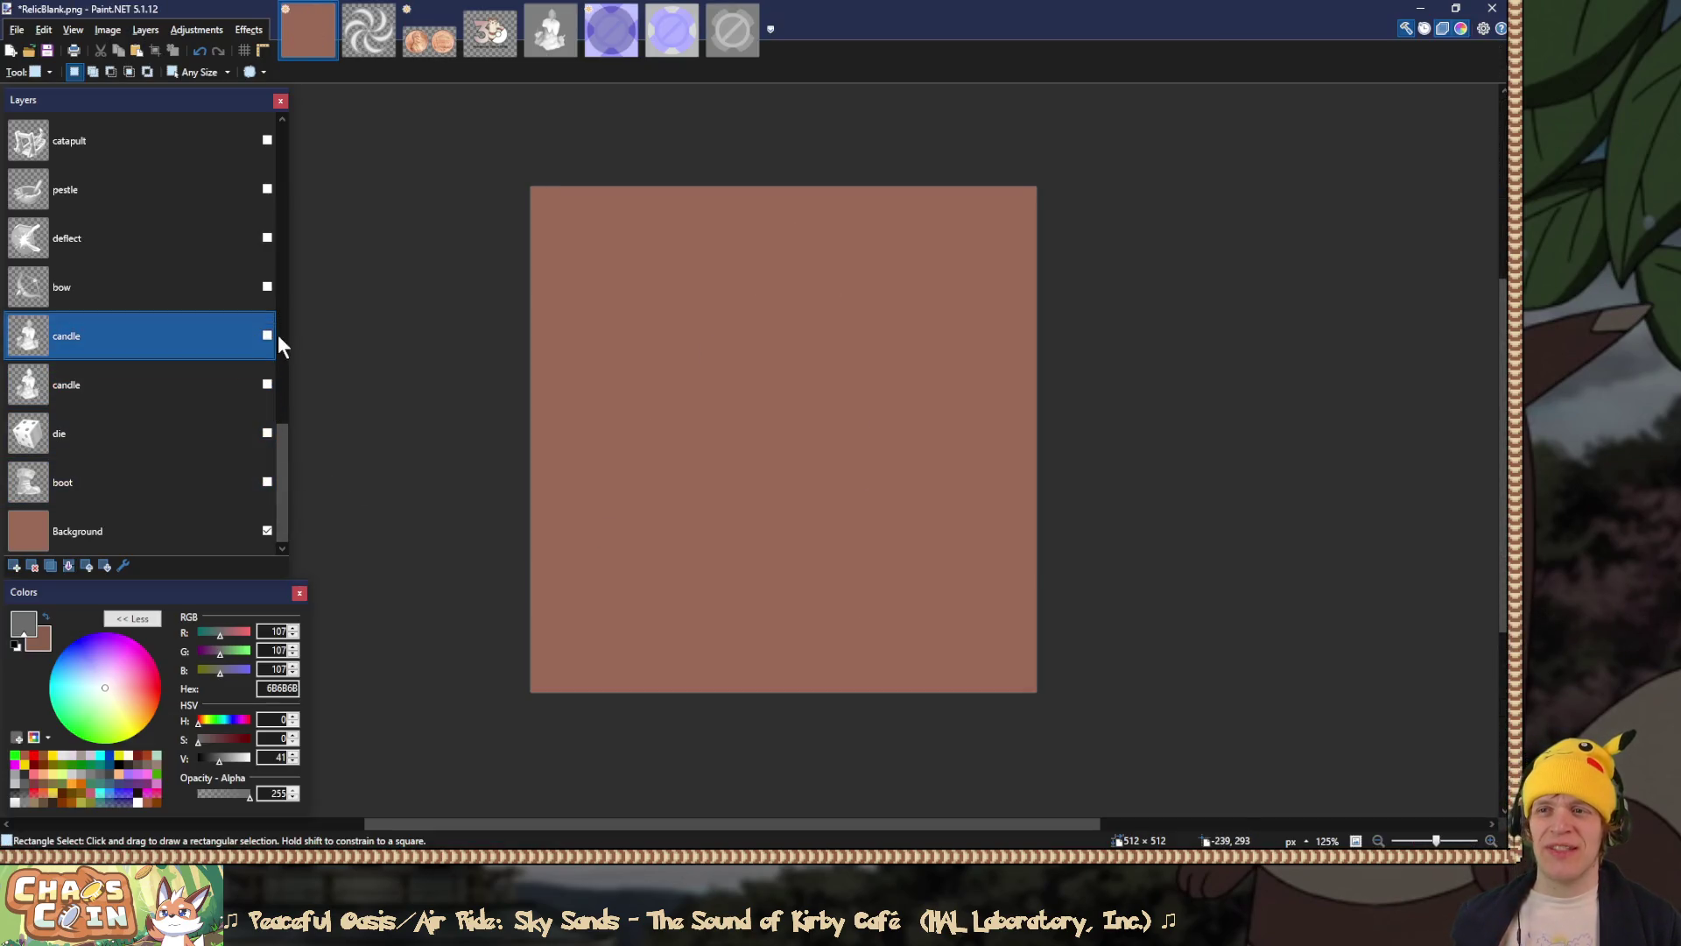
click(252, 282)
click(267, 287)
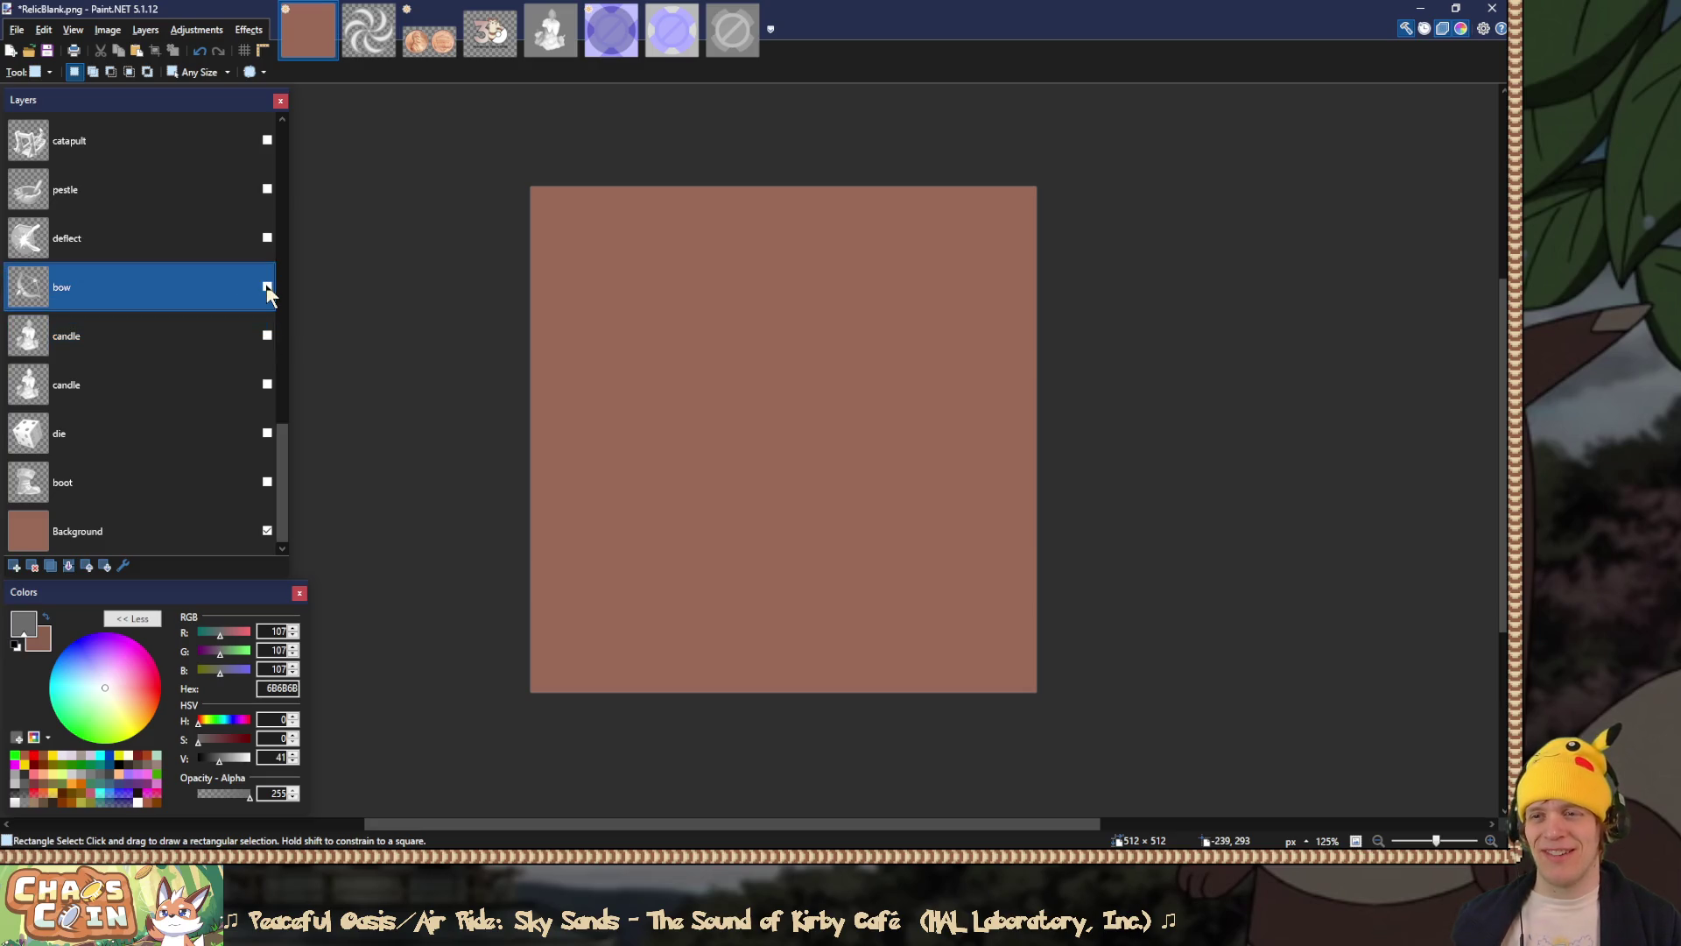
double_click(209, 287)
click(757, 453)
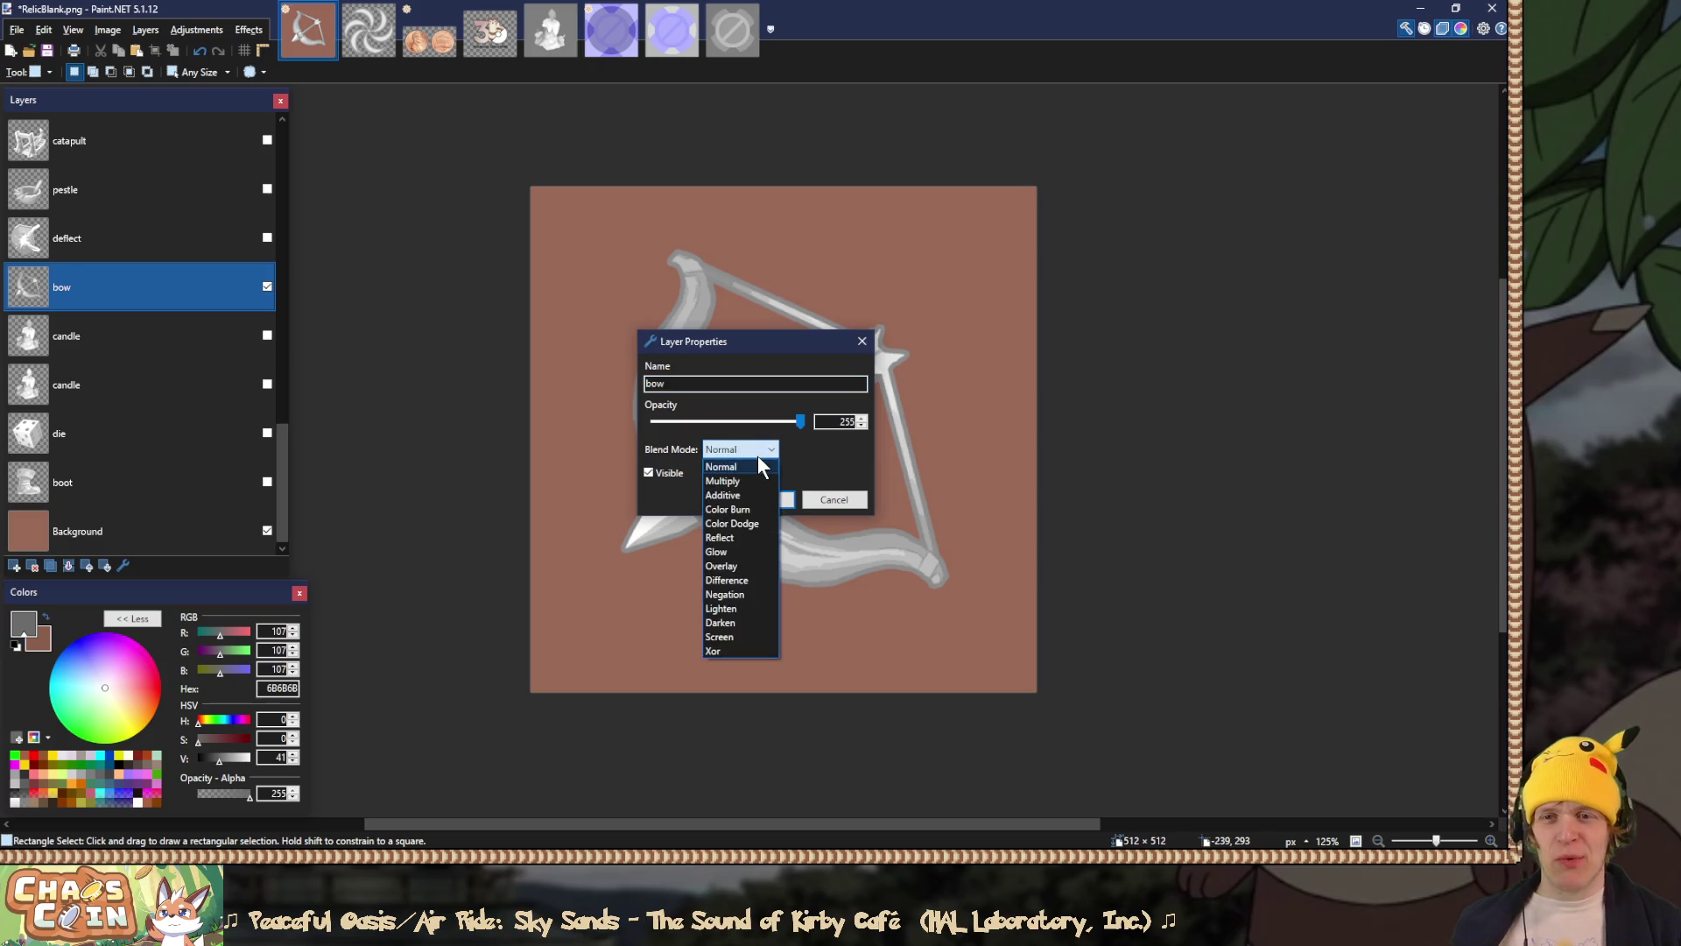
click(750, 543)
click(755, 499)
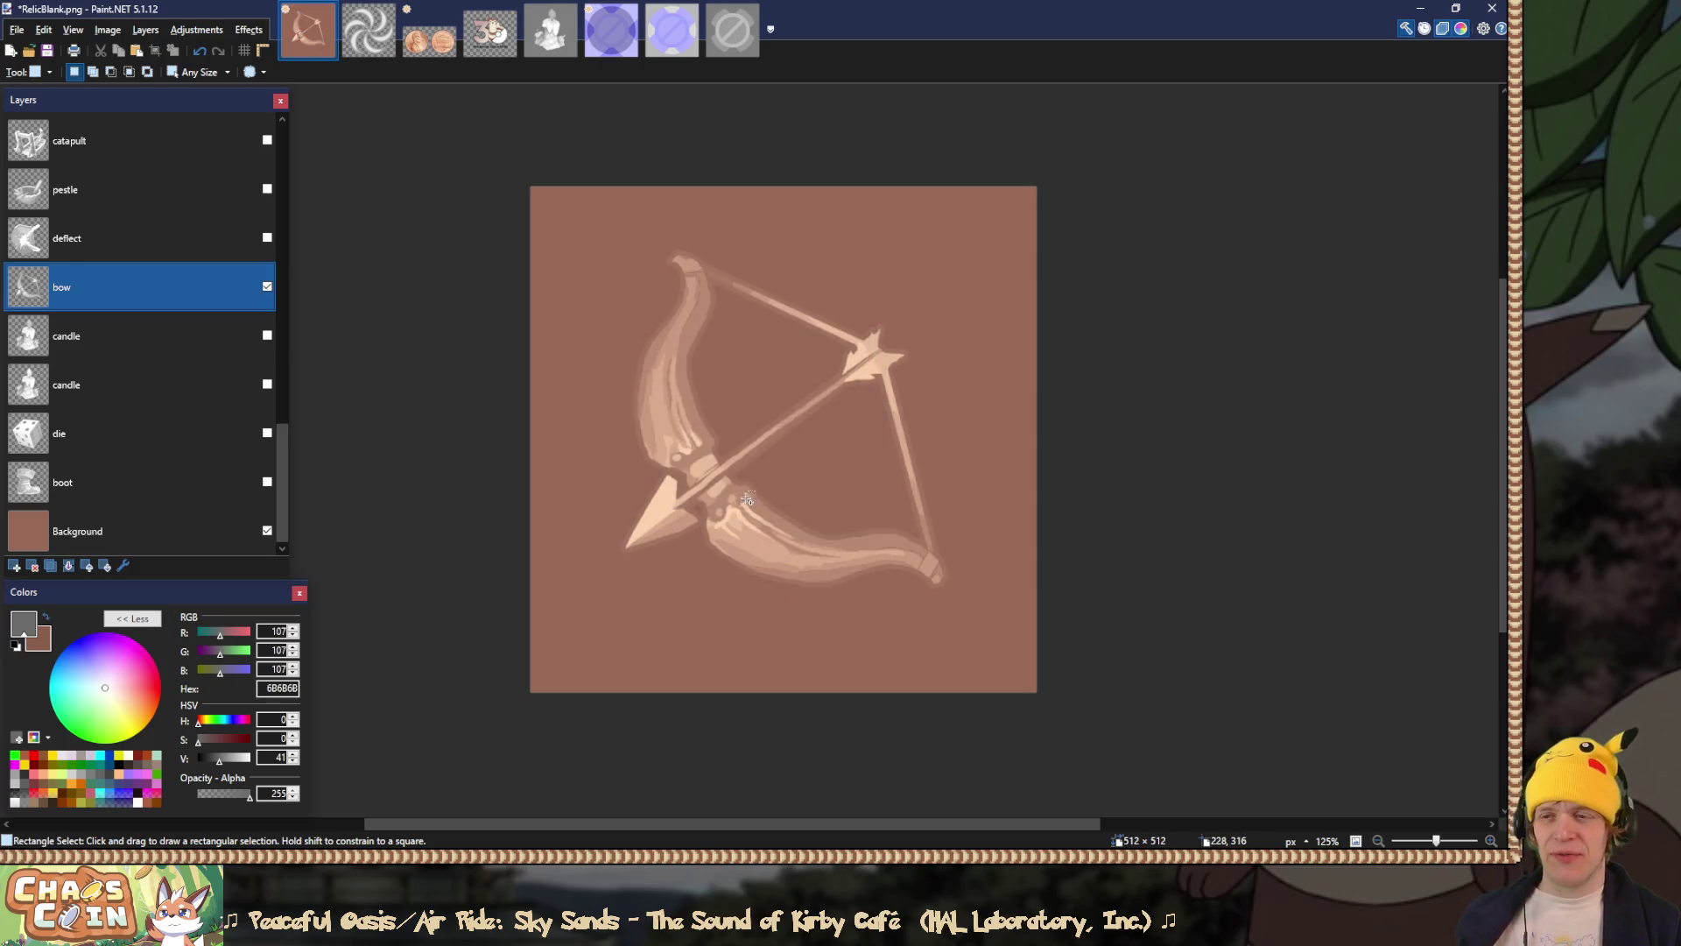
Step: Flatten and save over RelicDamageBoost.png, then undo the flatten to restore layers
key(ctrl+shift+f)
key(ctrl+shift+s)
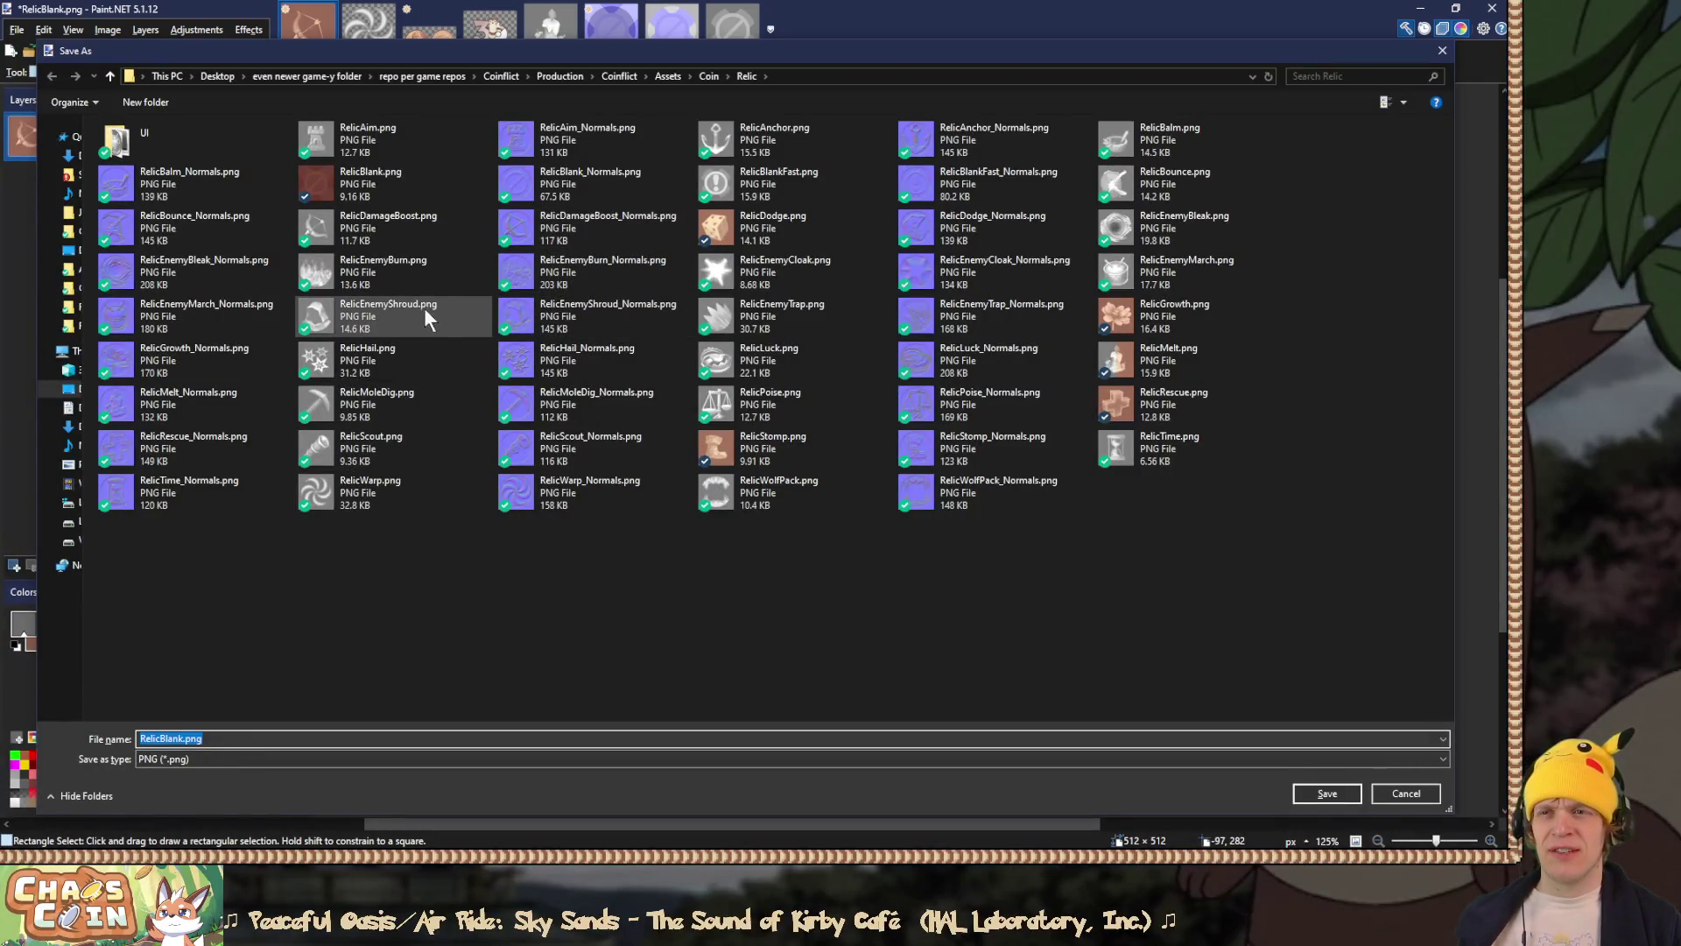
double_click(437, 237)
click(791, 435)
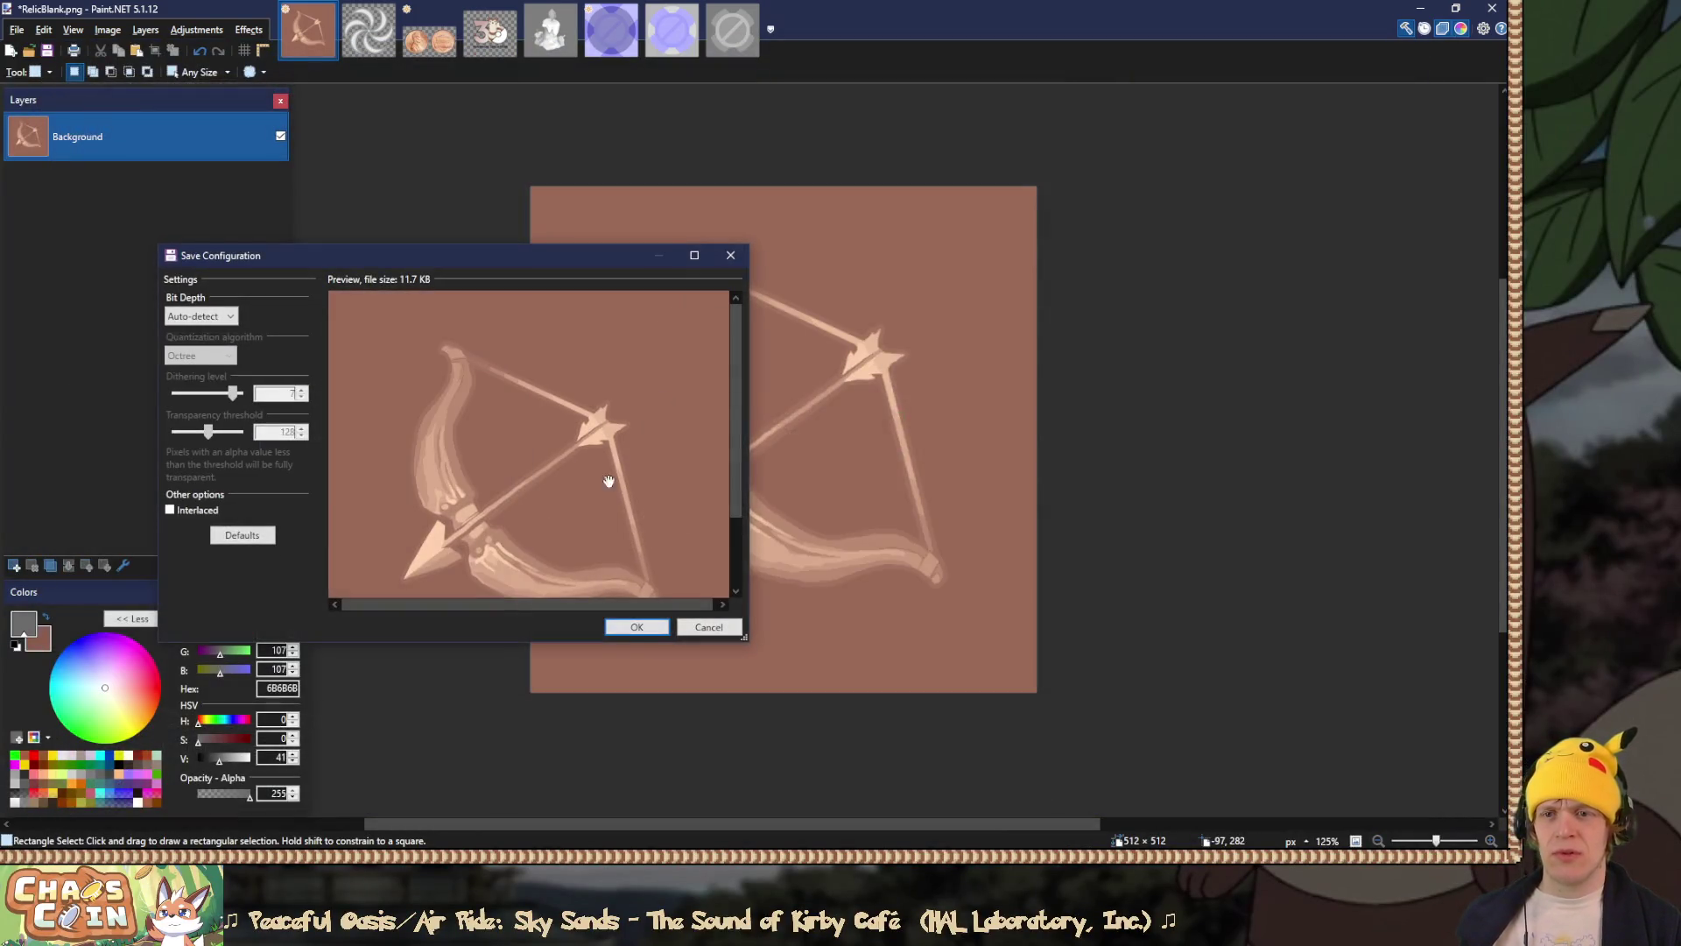
click(632, 626)
key(ctrl+z)
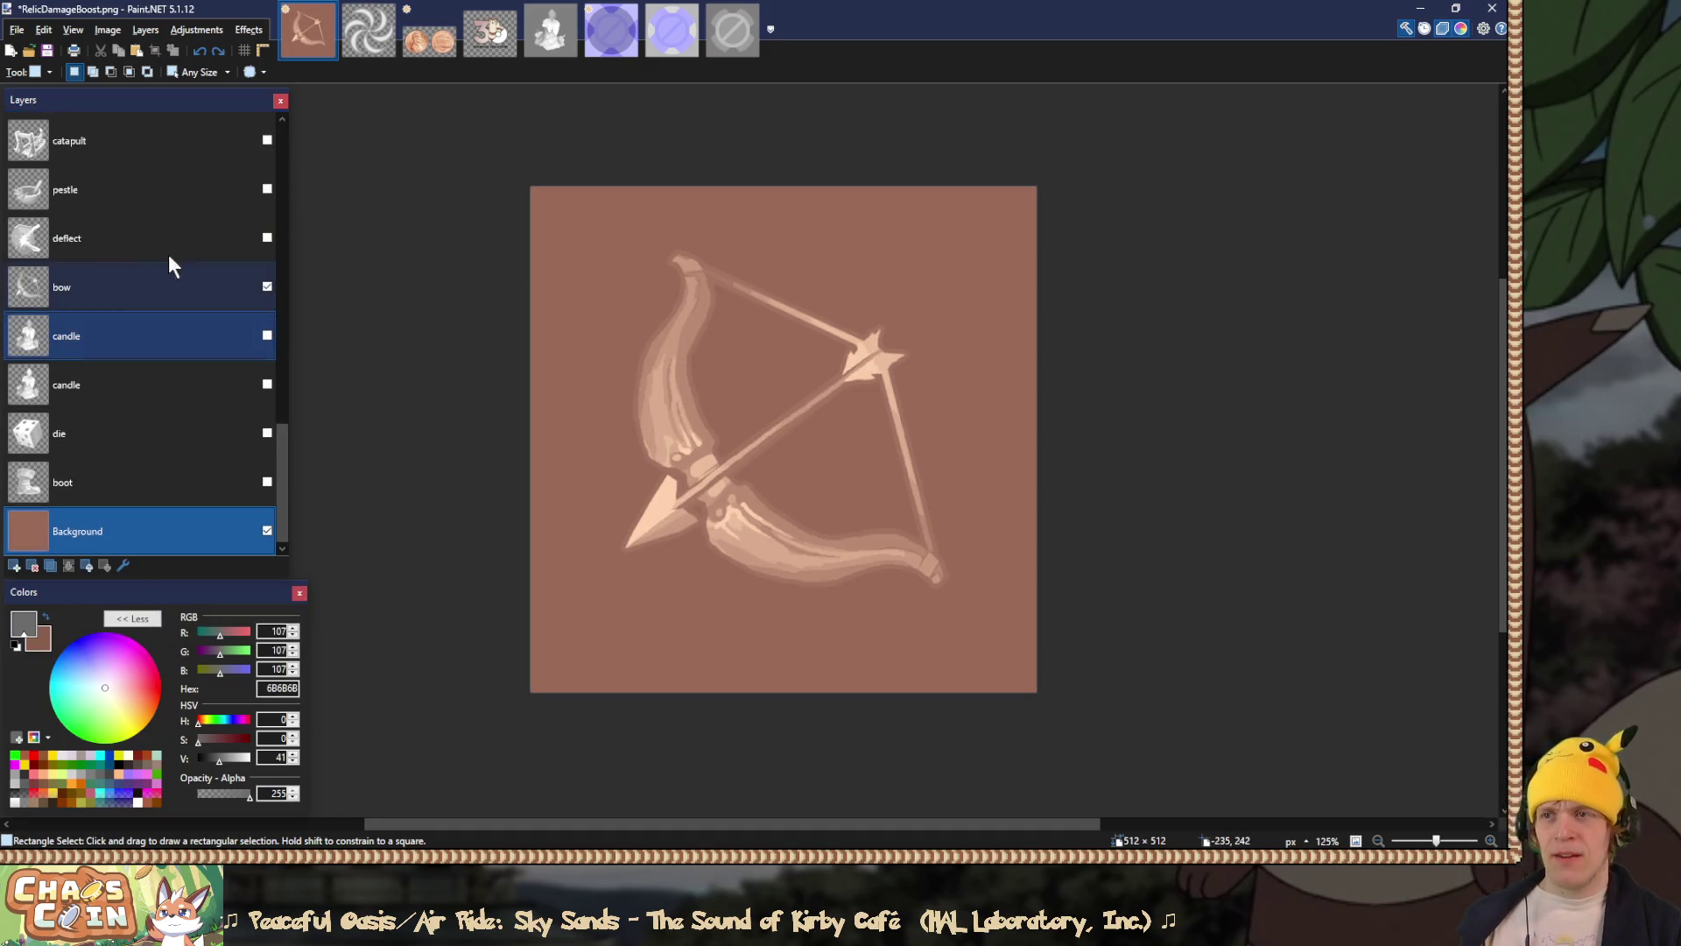
Step: Hide the bow layer, show the deflect layer, and set it to Overlay
click(267, 286)
click(254, 242)
click(267, 238)
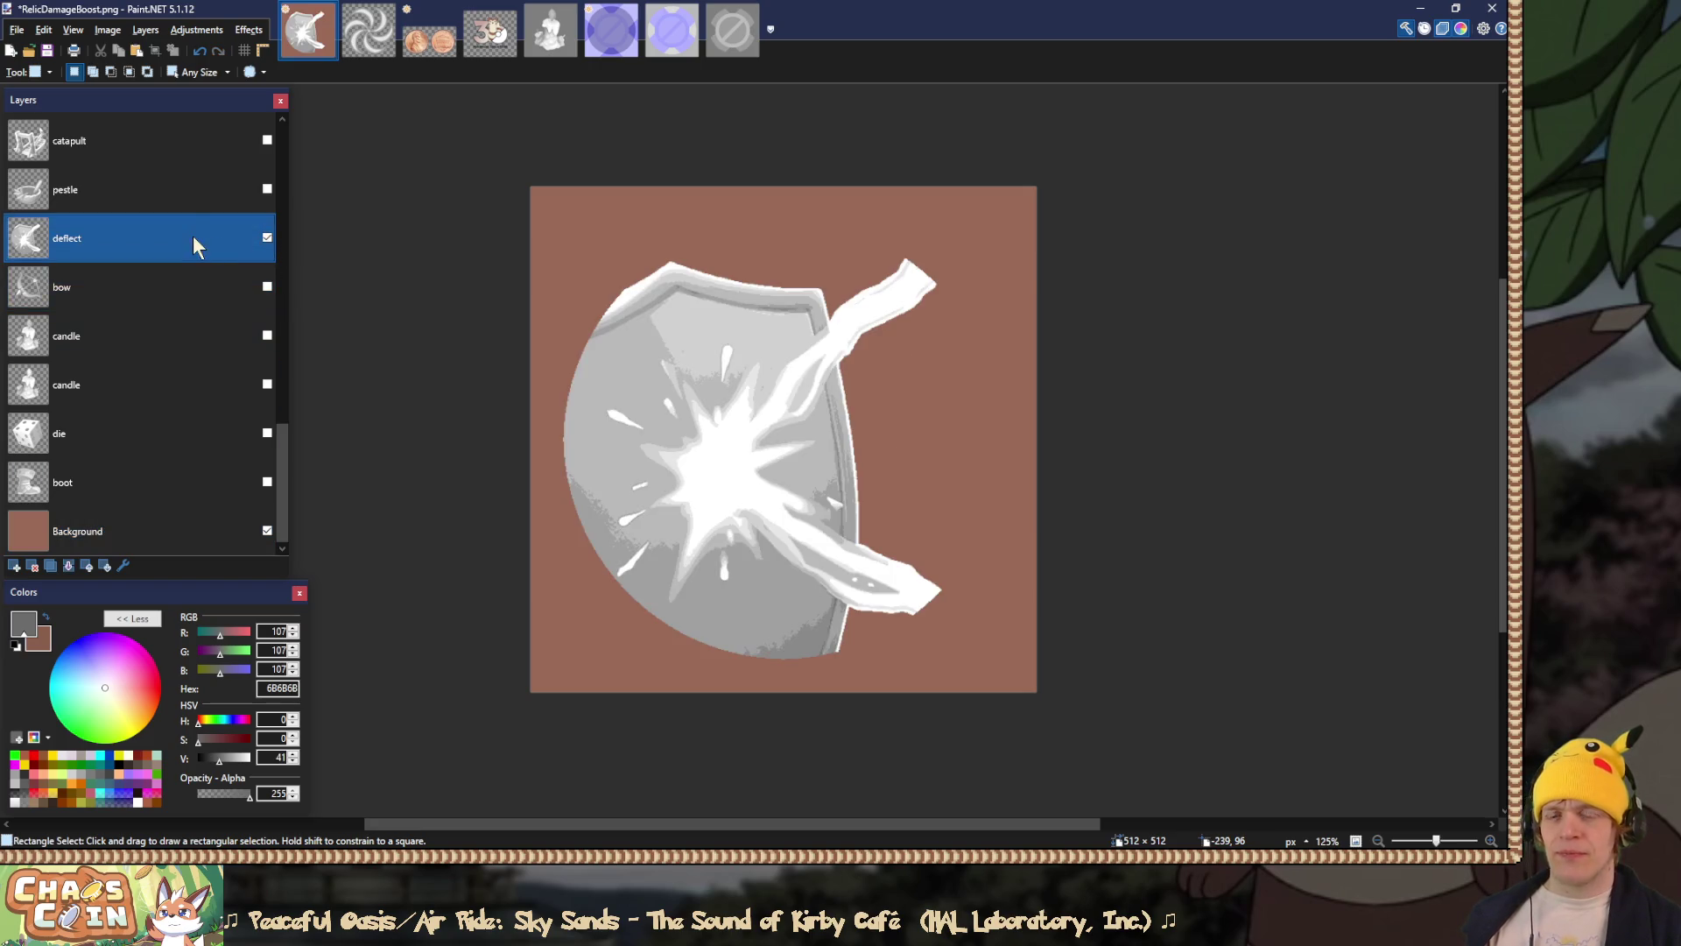
double_click(193, 235)
click(750, 450)
click(753, 564)
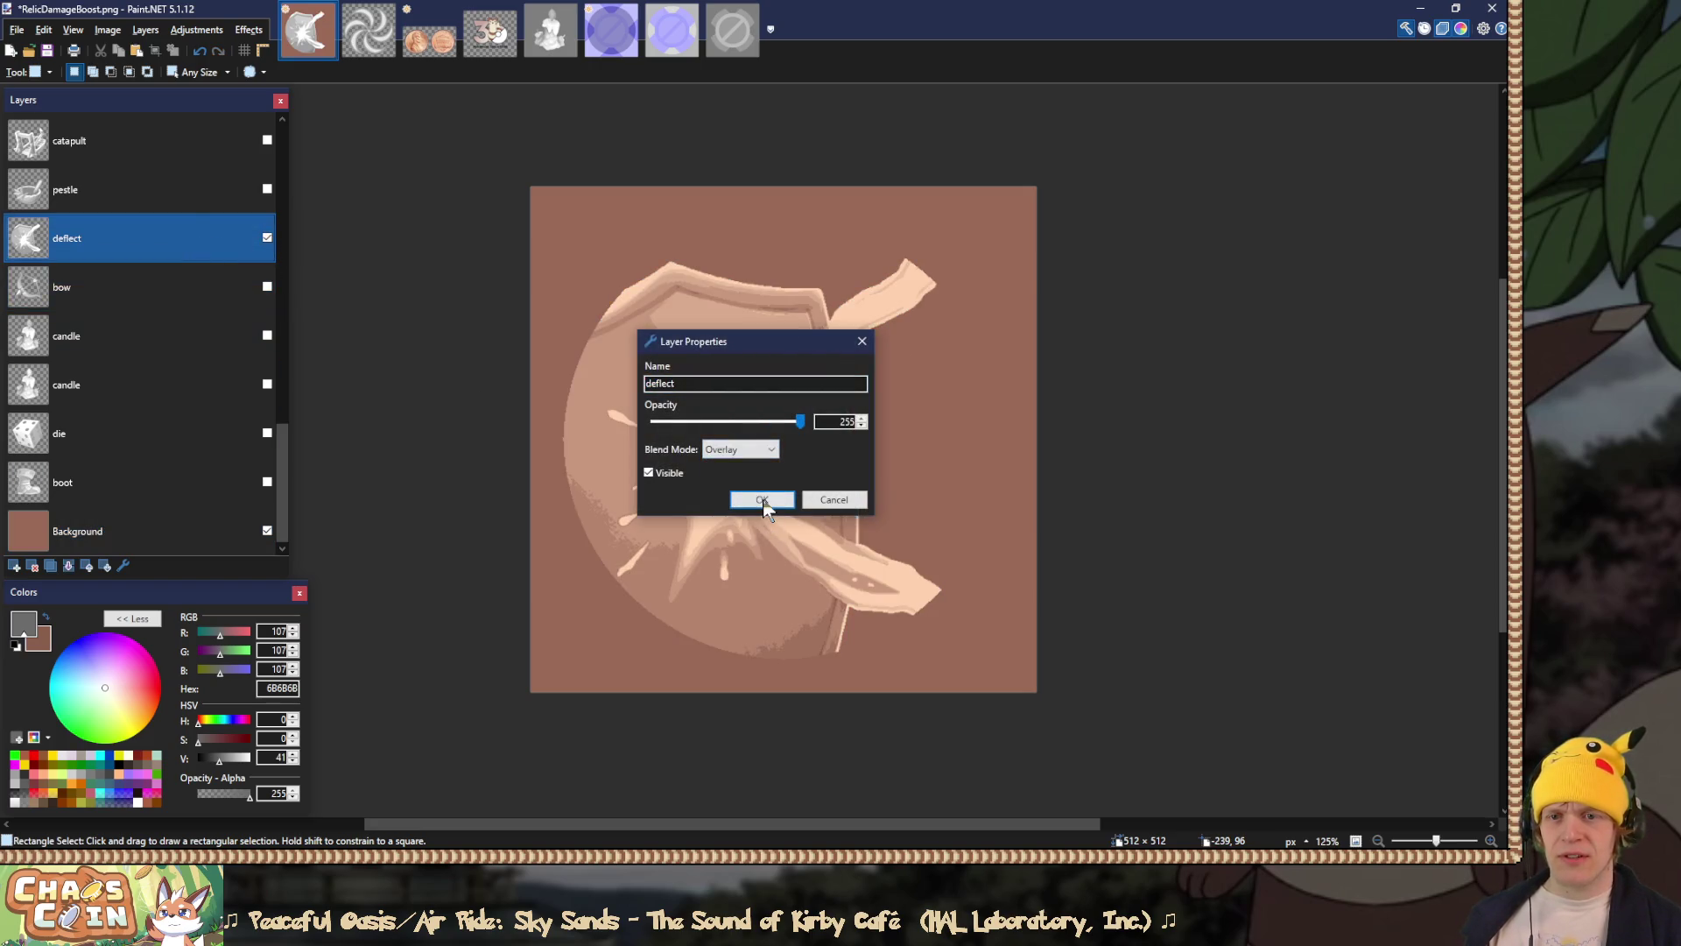
click(766, 499)
Step: Flatten and save over RelicBounce.png, restore the layers, and hide the deflect art
key(ctrl+shift+f)
key(ctrl+shift+s)
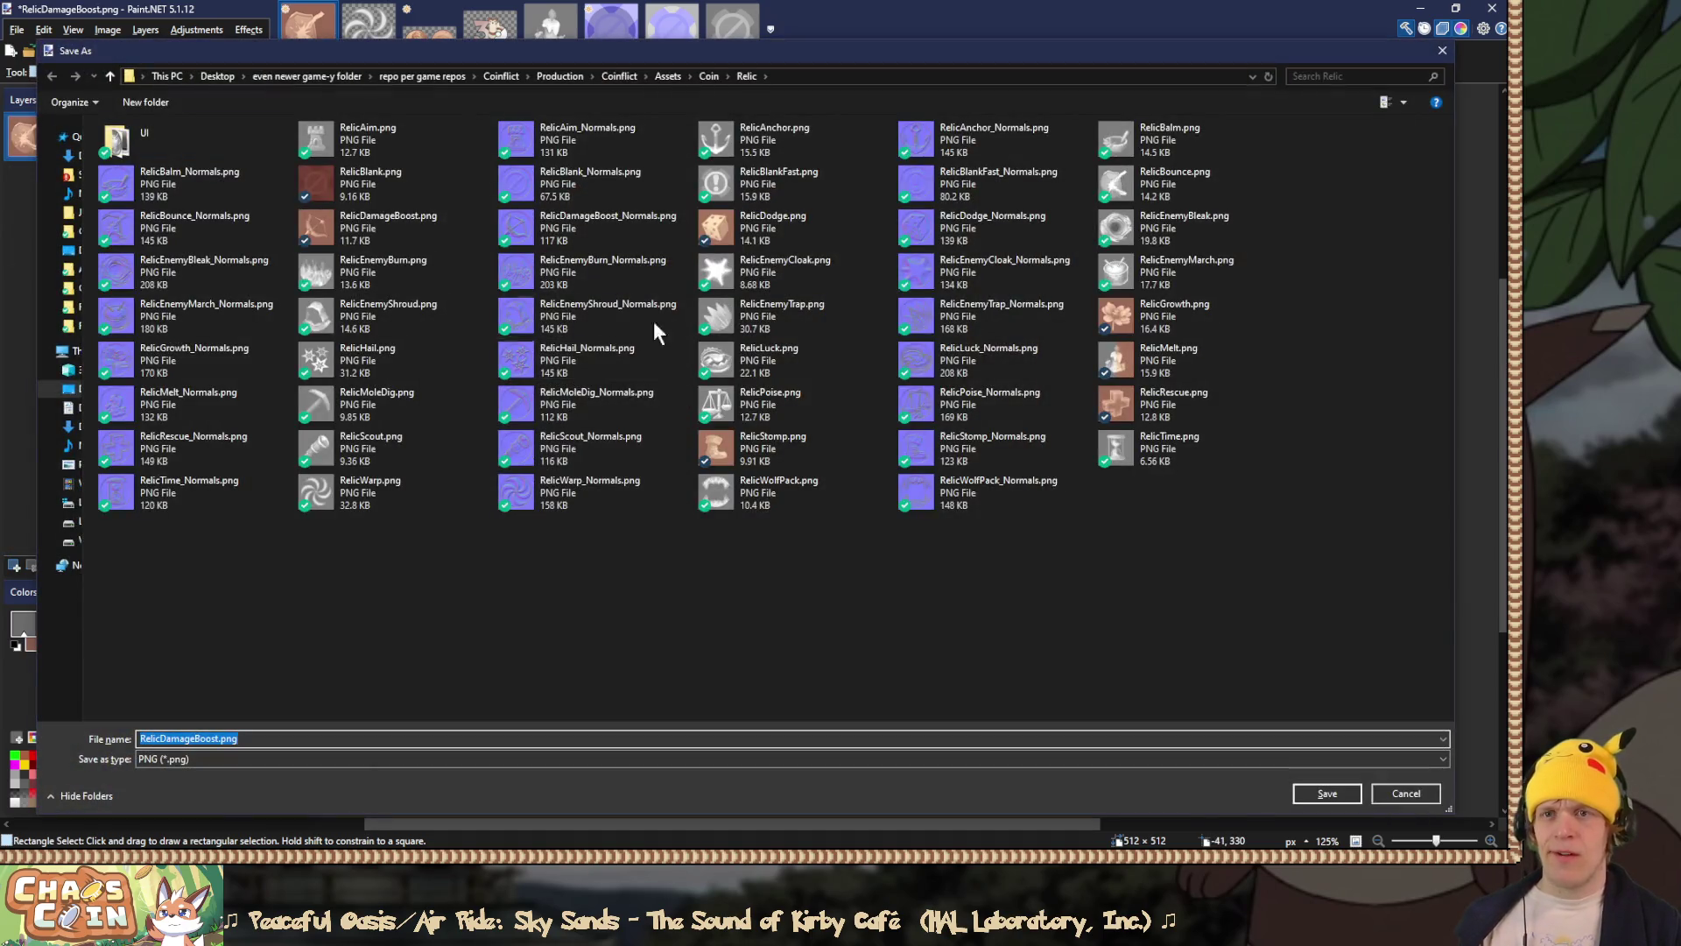
click(1190, 185)
double_click(1190, 186)
click(793, 435)
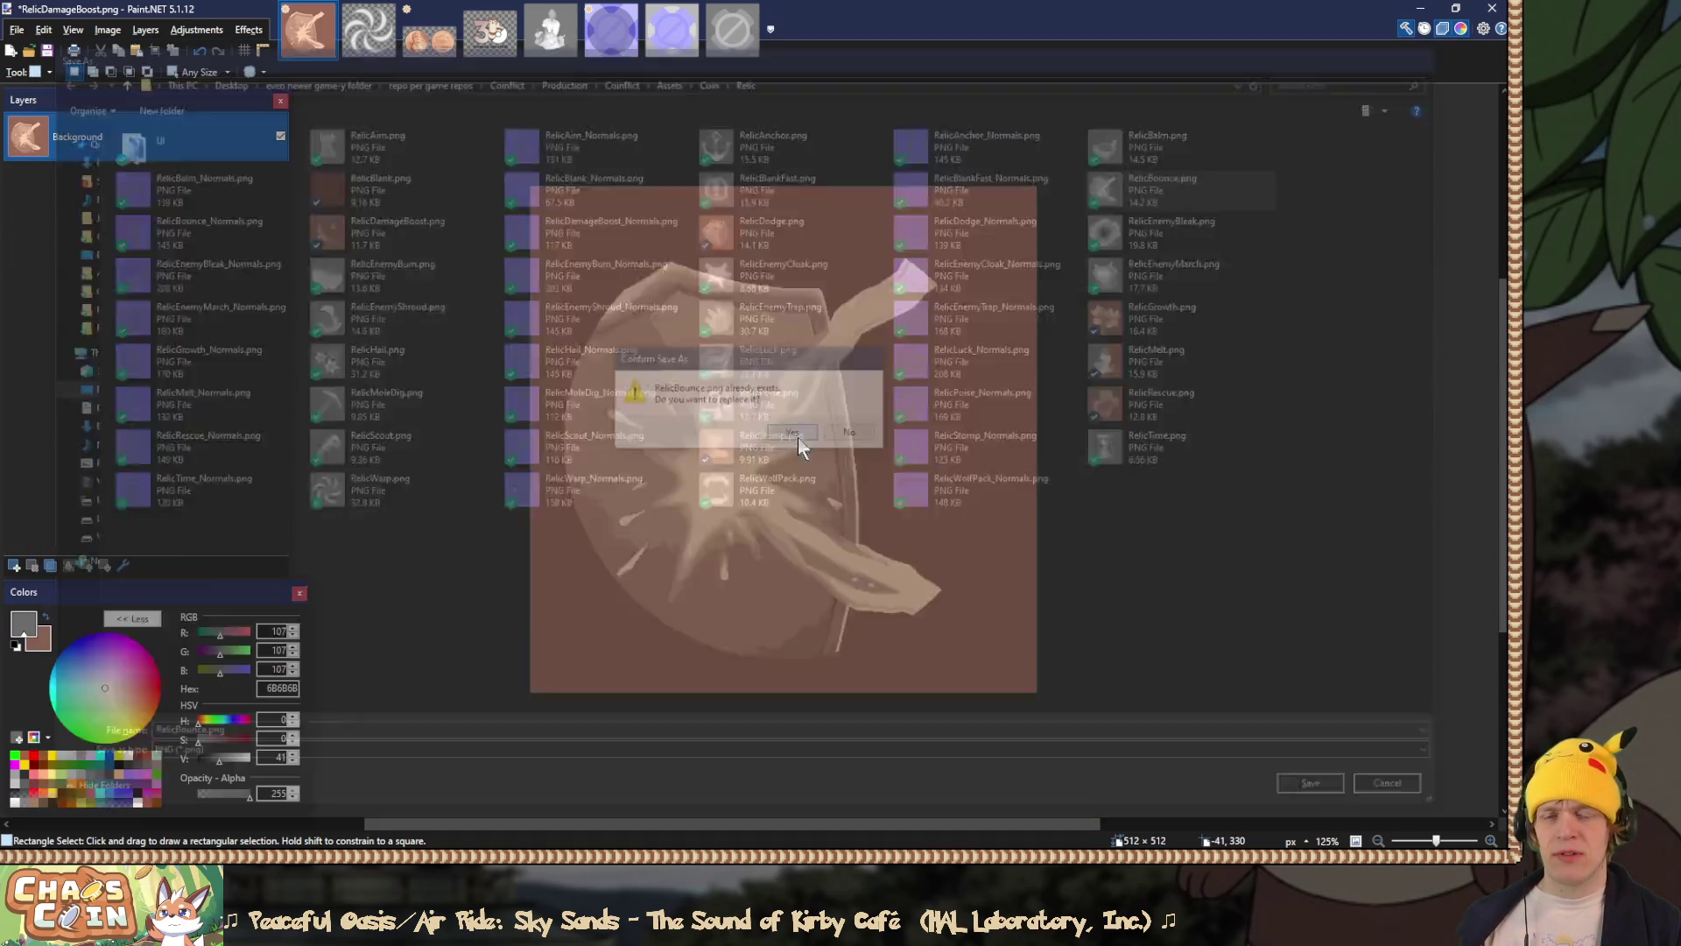
click(638, 627)
key(ctrl+z)
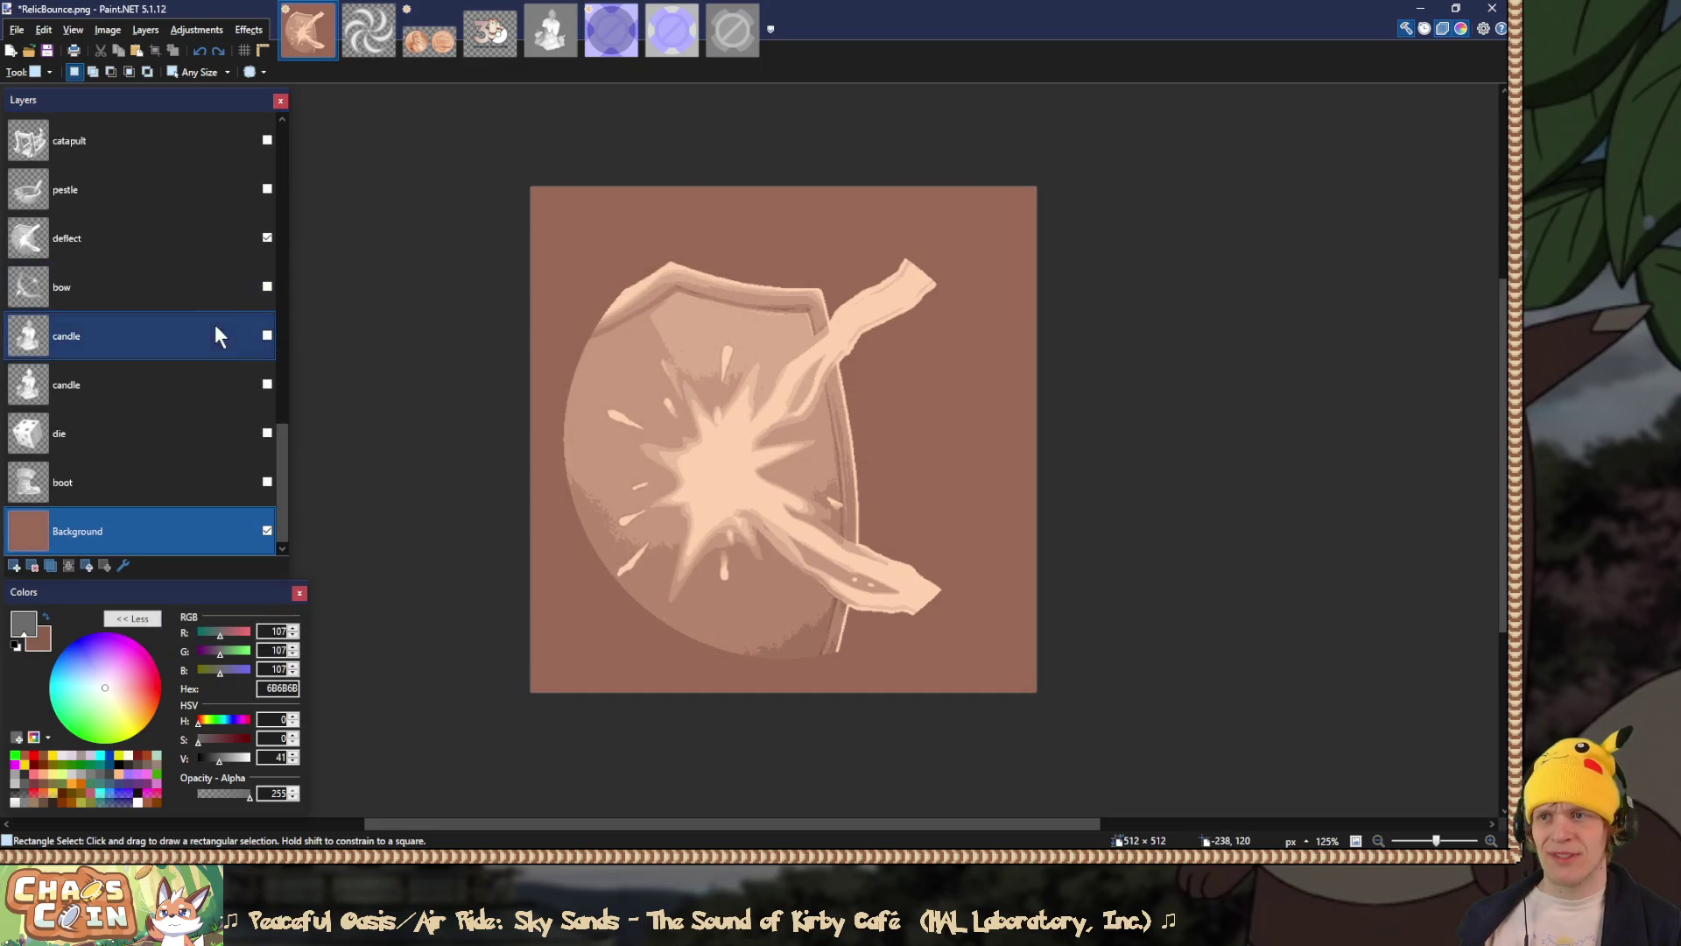
click(267, 237)
Step: Show the pestle layer and set its blend mode to Overlay
click(267, 189)
double_click(214, 187)
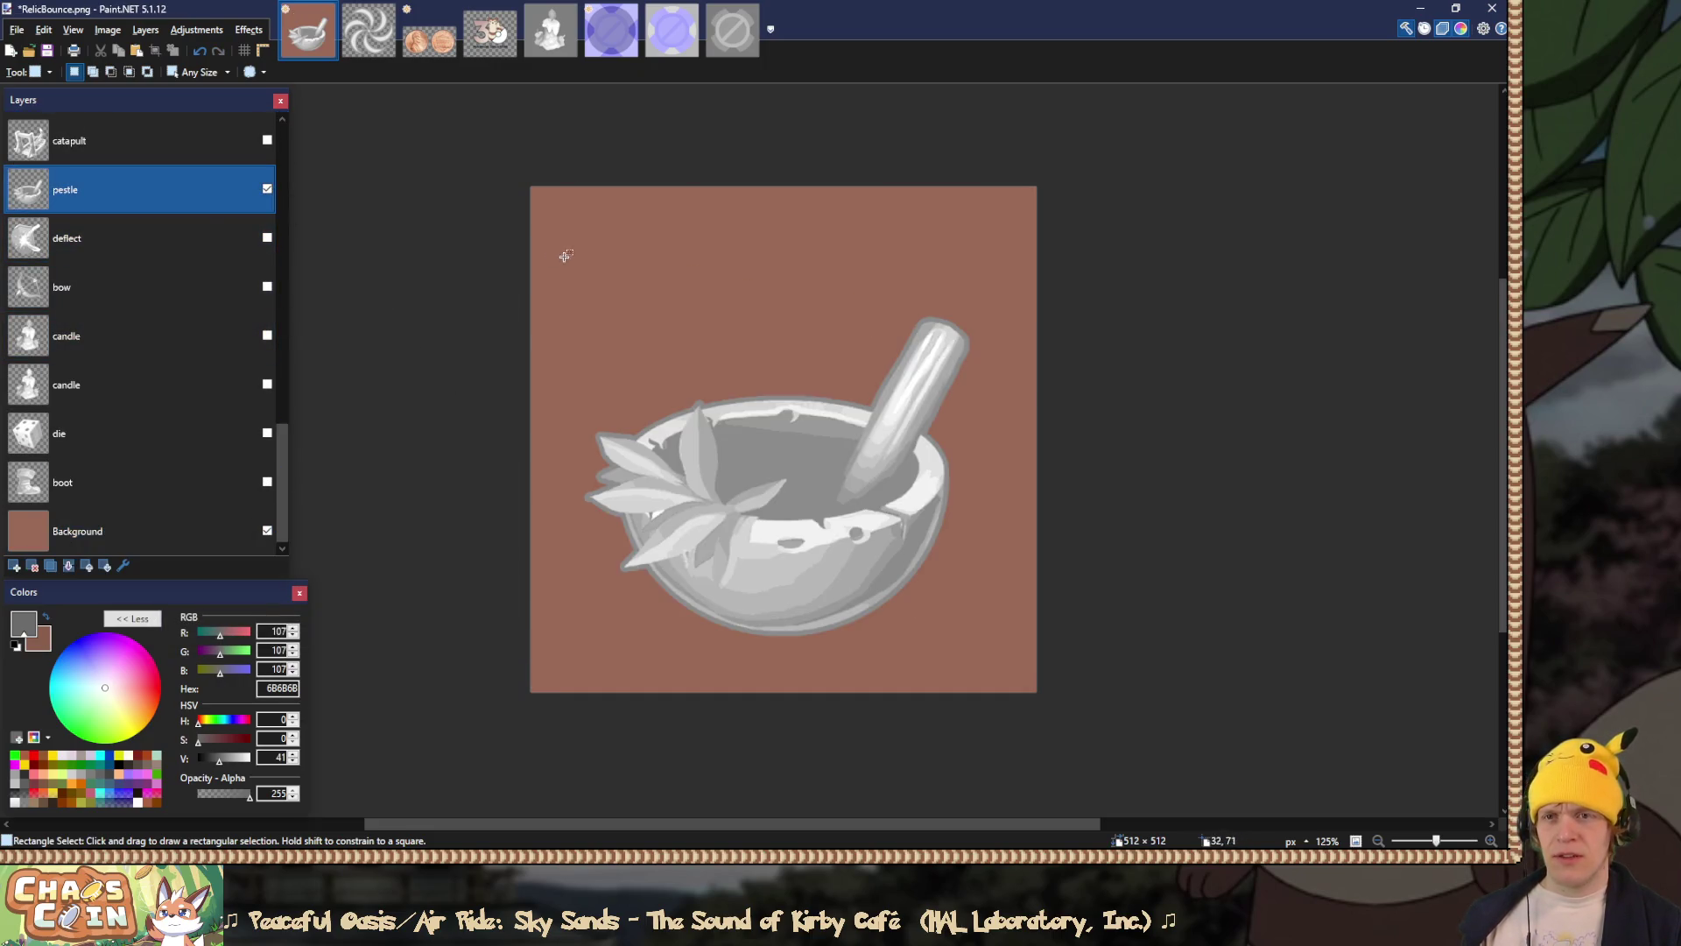
click(768, 449)
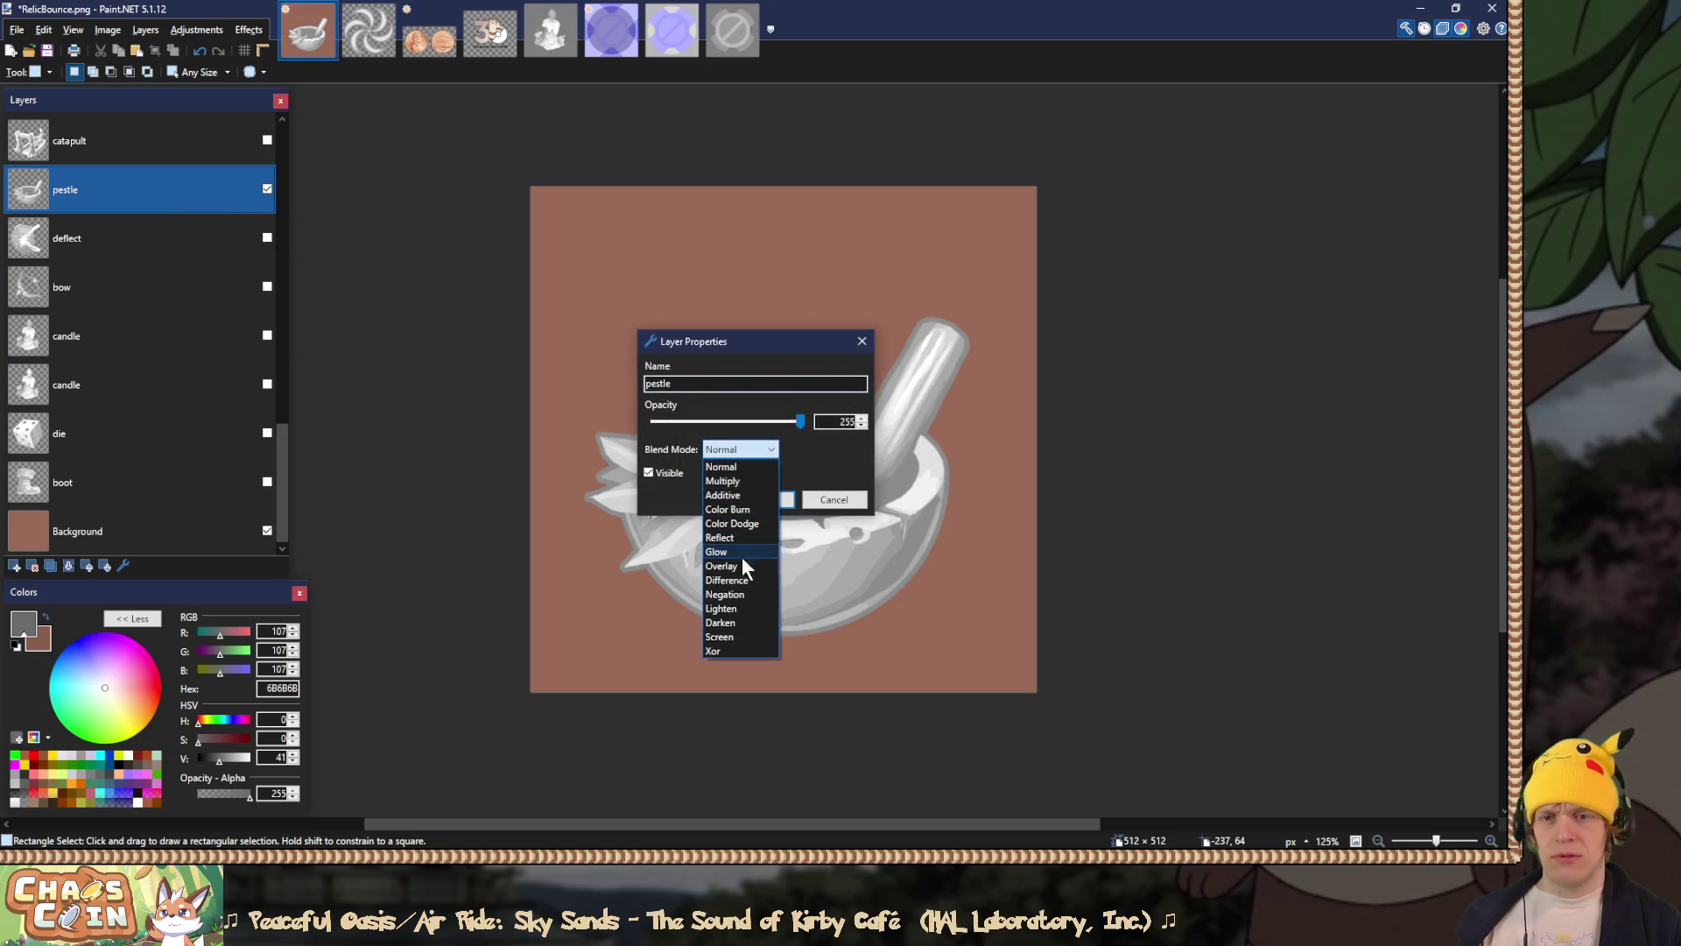
click(723, 566)
click(763, 498)
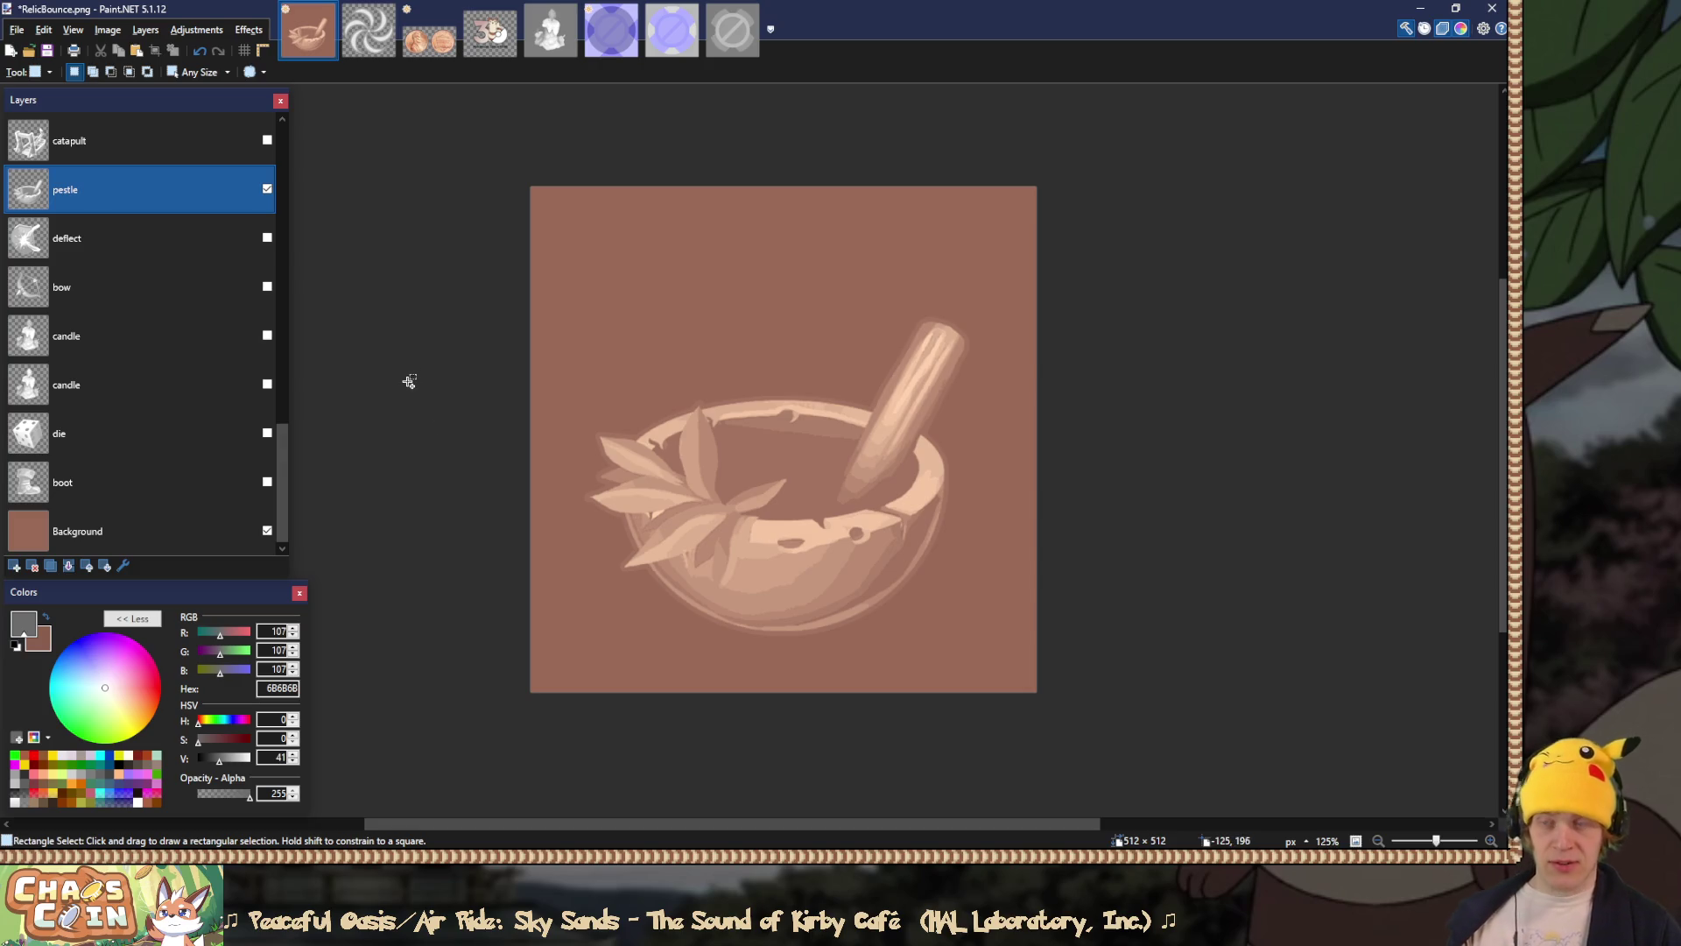
Step: Flatten and save over RelicBalm.png, then undo the flatten to restore layers
key(ctrl+shift+f)
key(ctrl+shift+s)
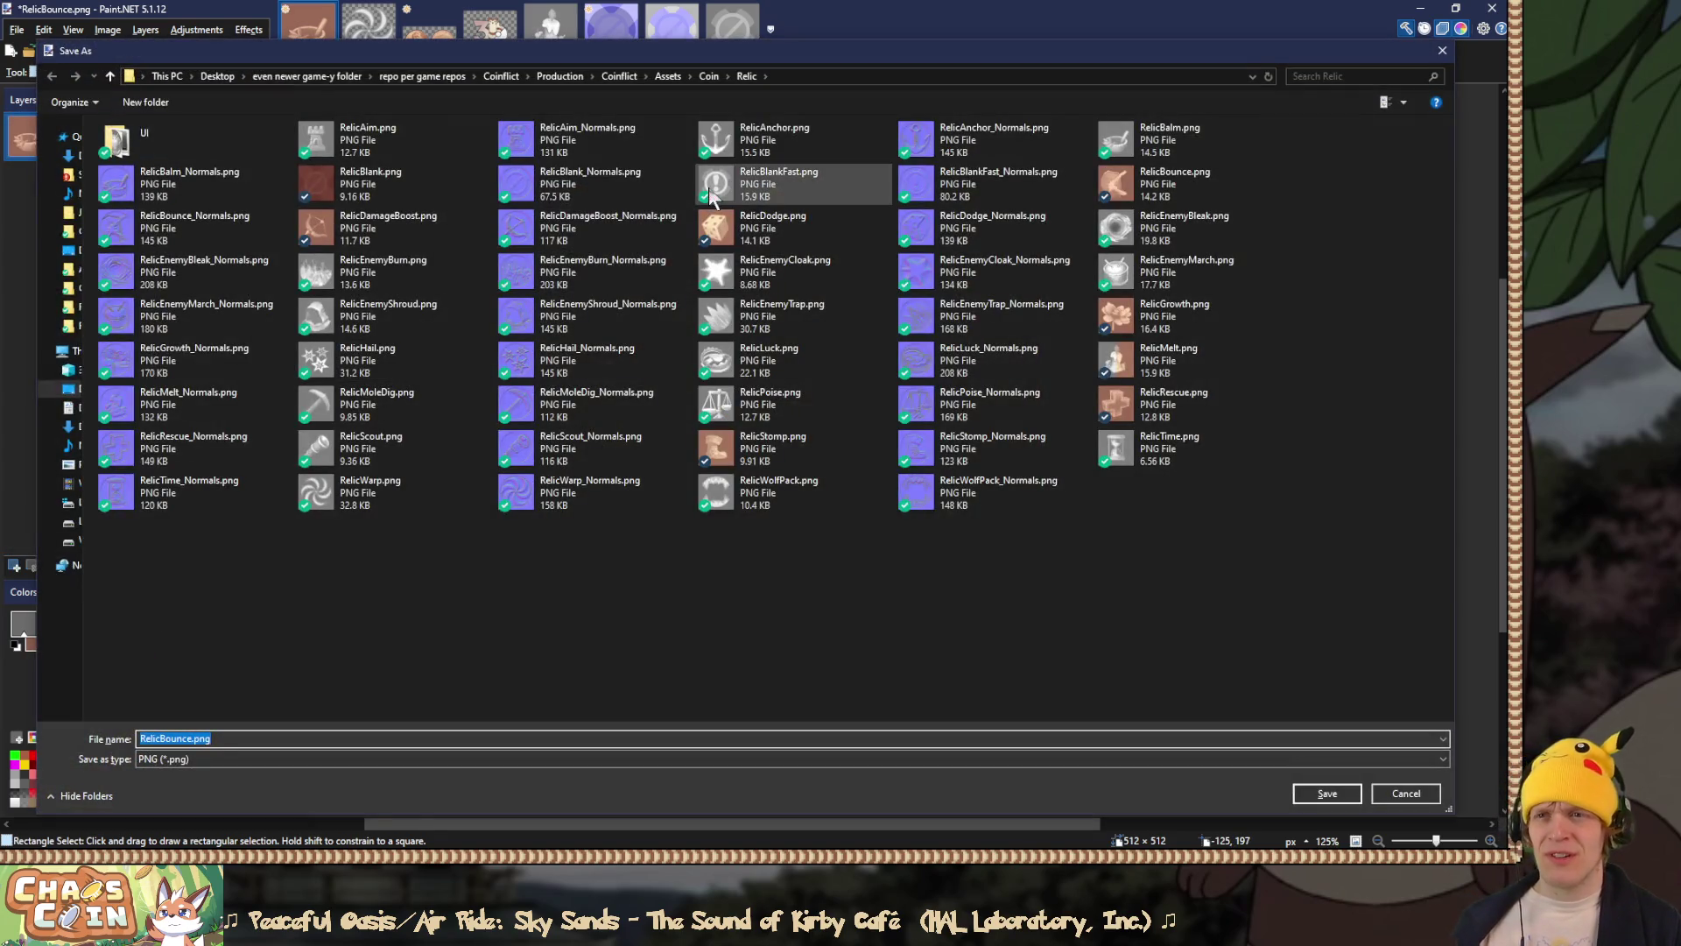
double_click(1173, 140)
click(798, 433)
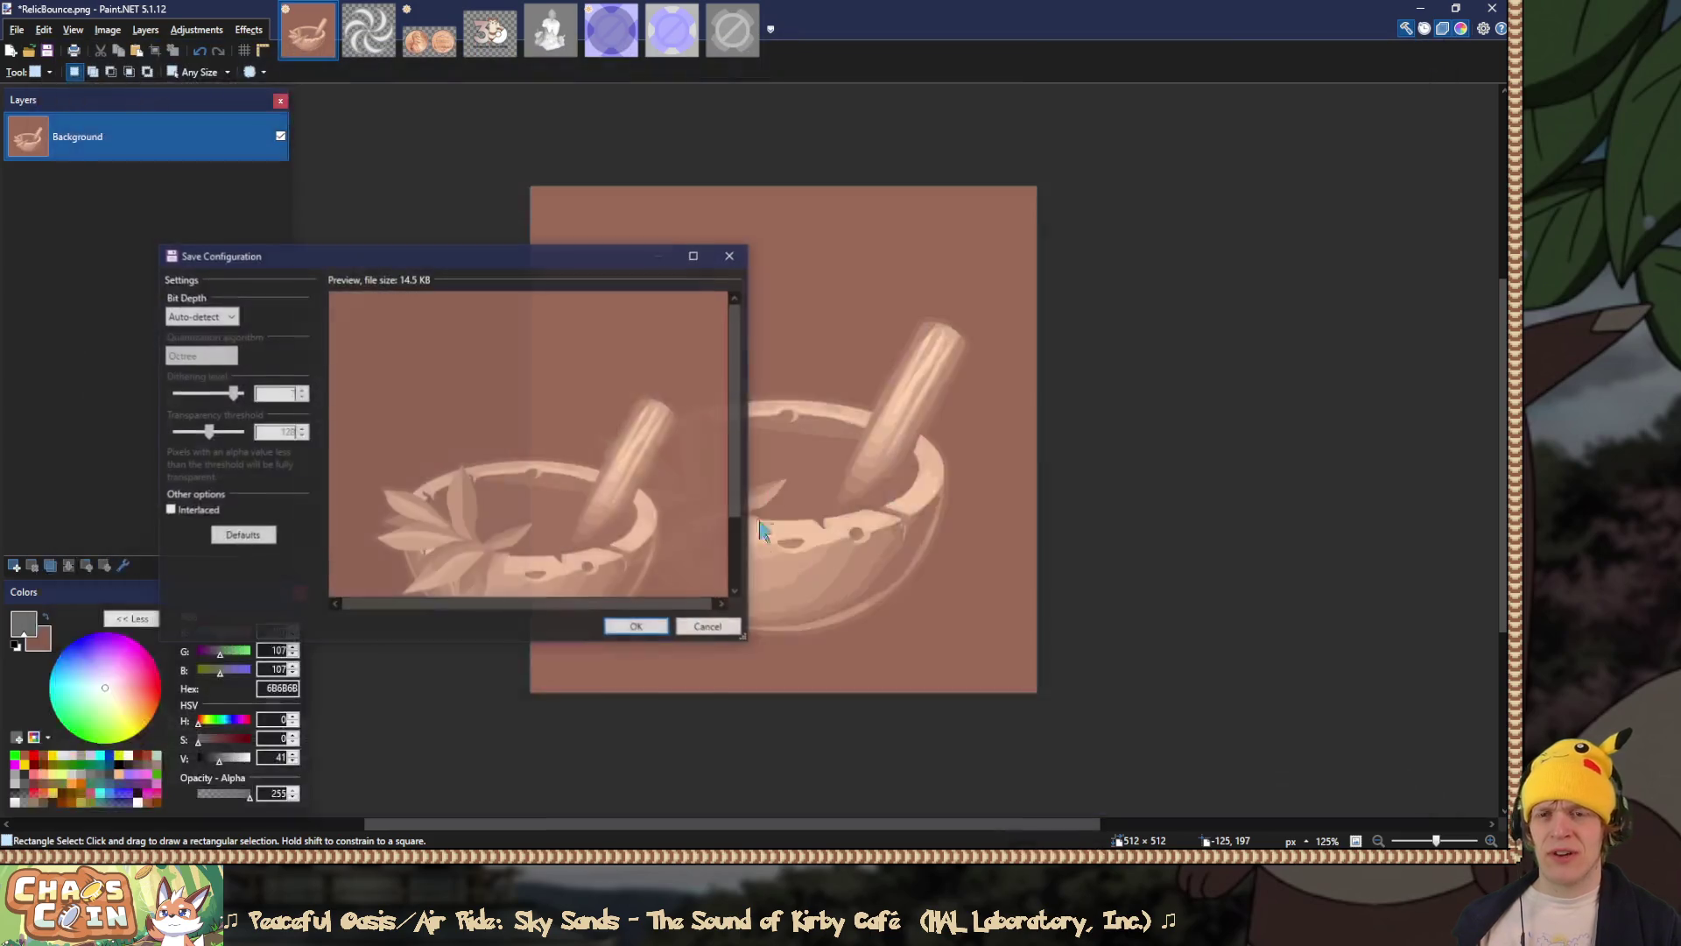
click(636, 625)
key(ctrl+z)
Step: Hide the pestle layer, show the catapult art, and cancel out of Save As
scroll(158, 381, up, 2)
click(267, 286)
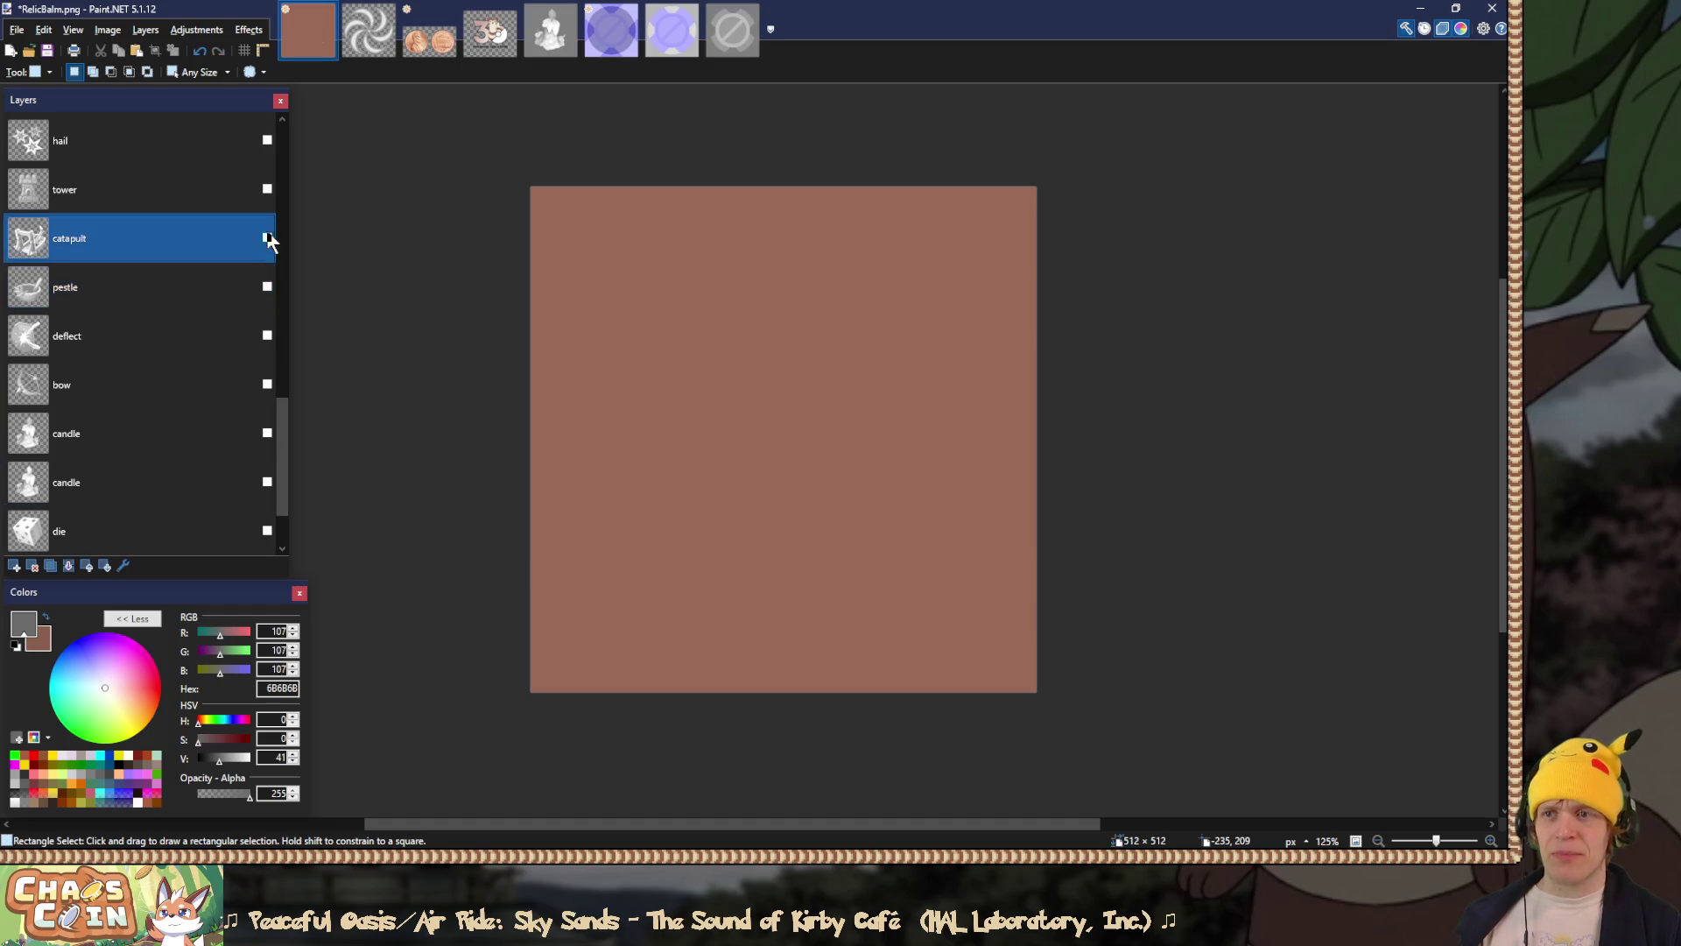
click(267, 238)
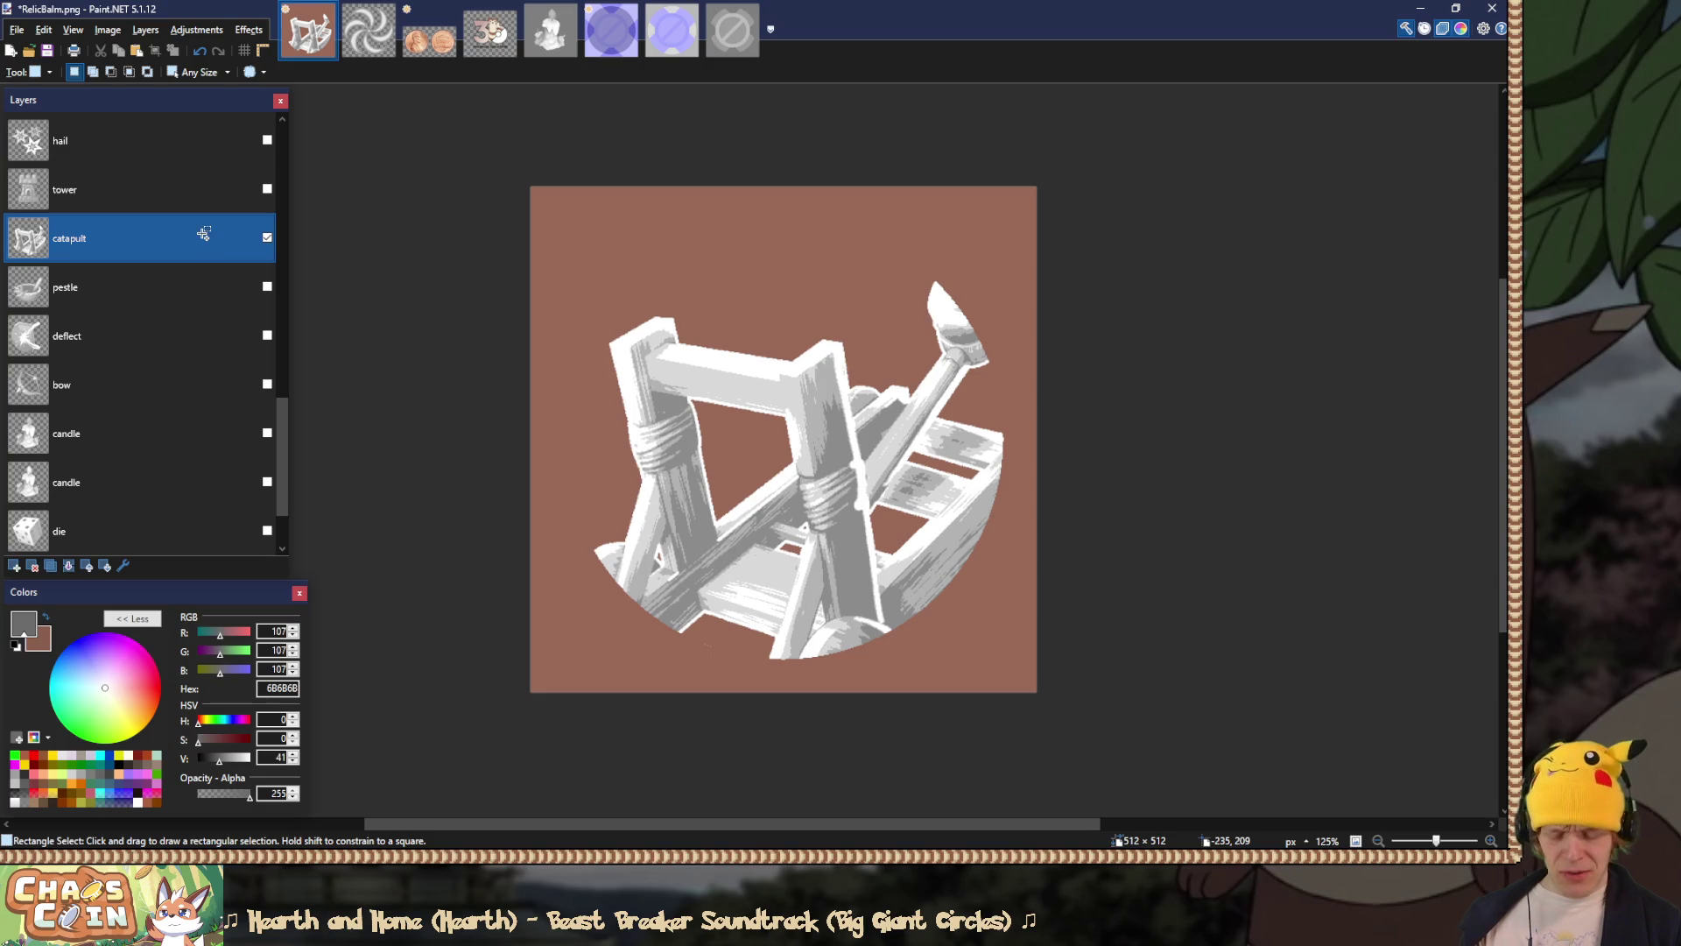
key(ctrl+shift+s)
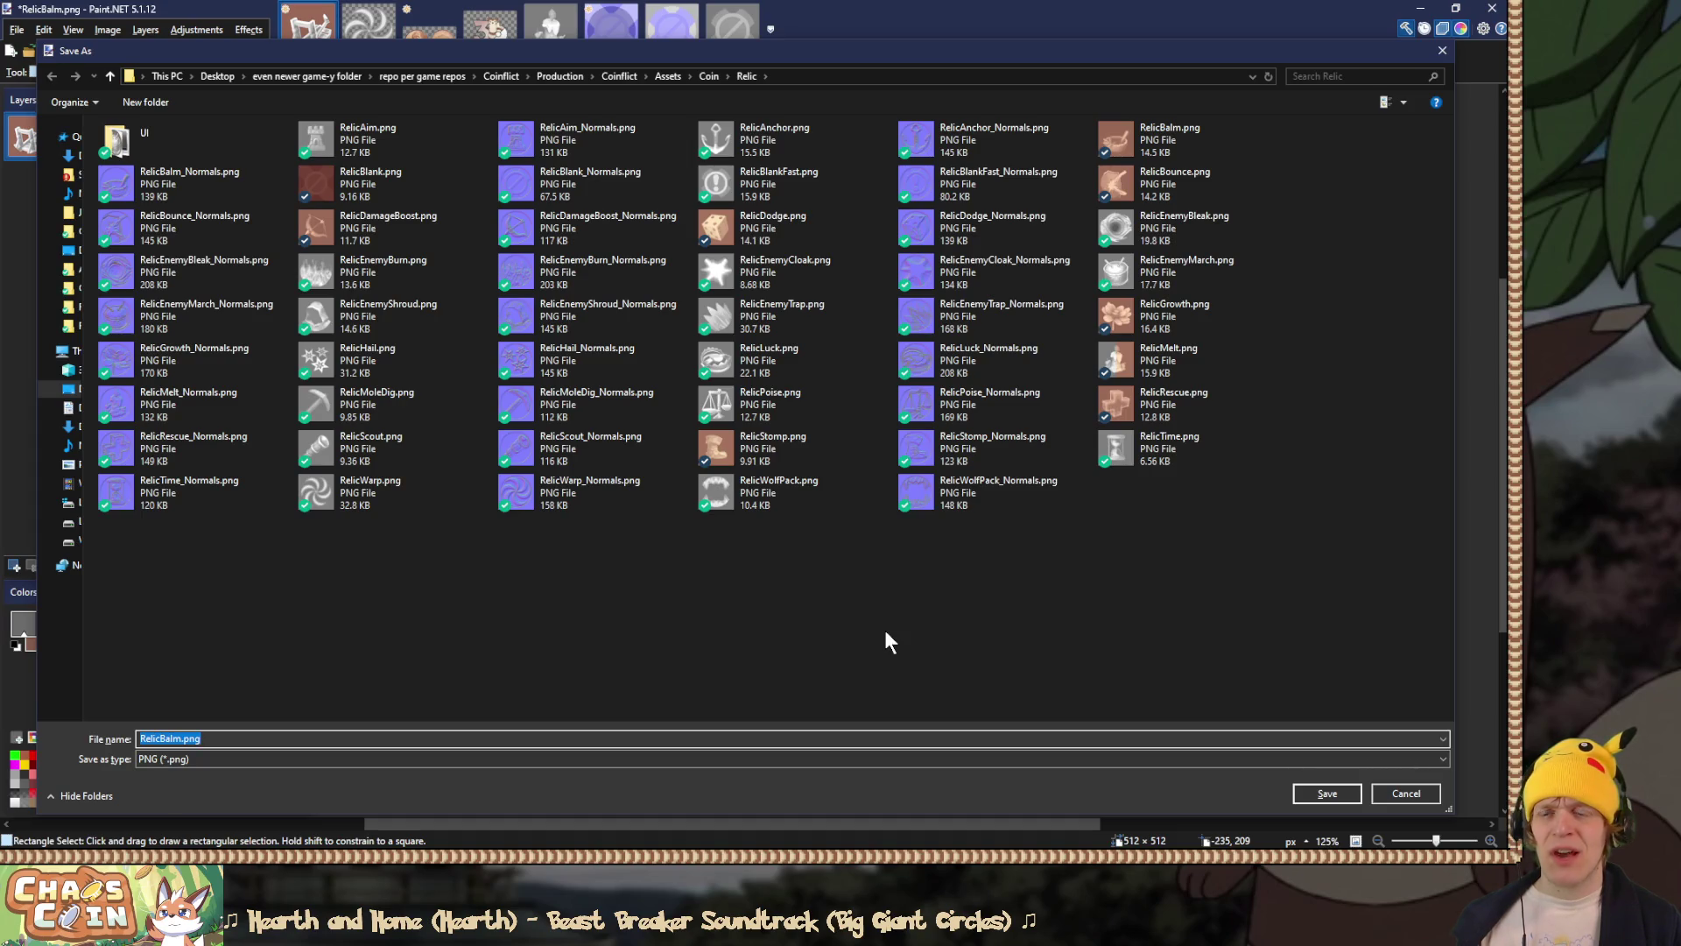
click(1437, 56)
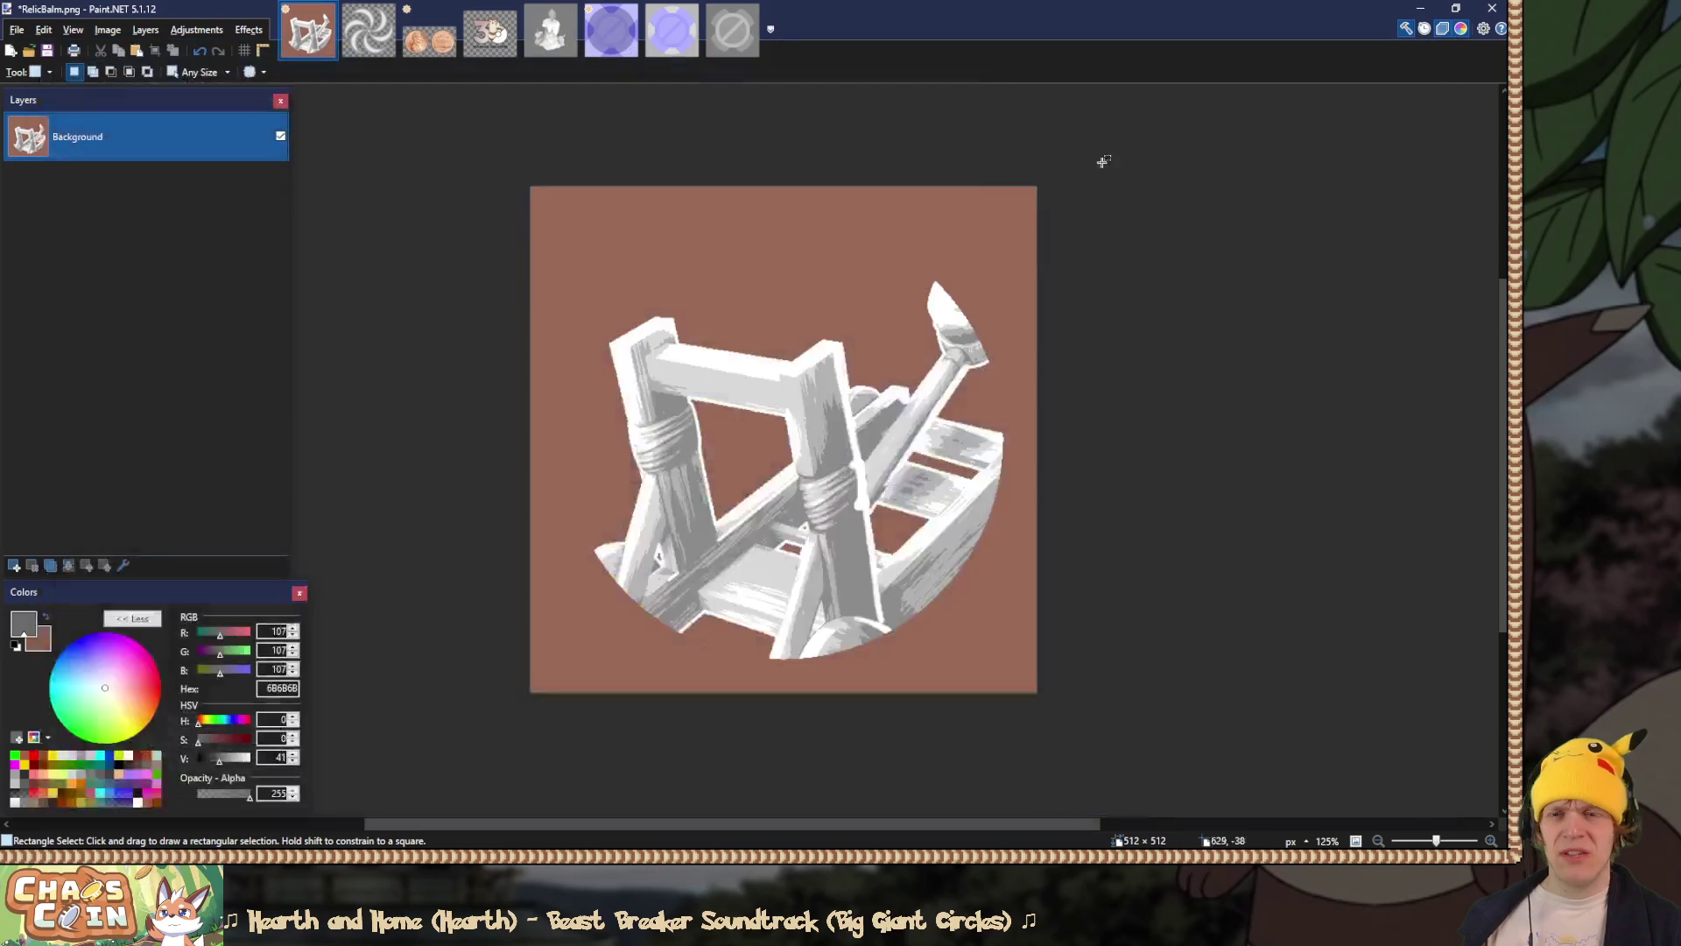
scroll(227, 366, up, 2)
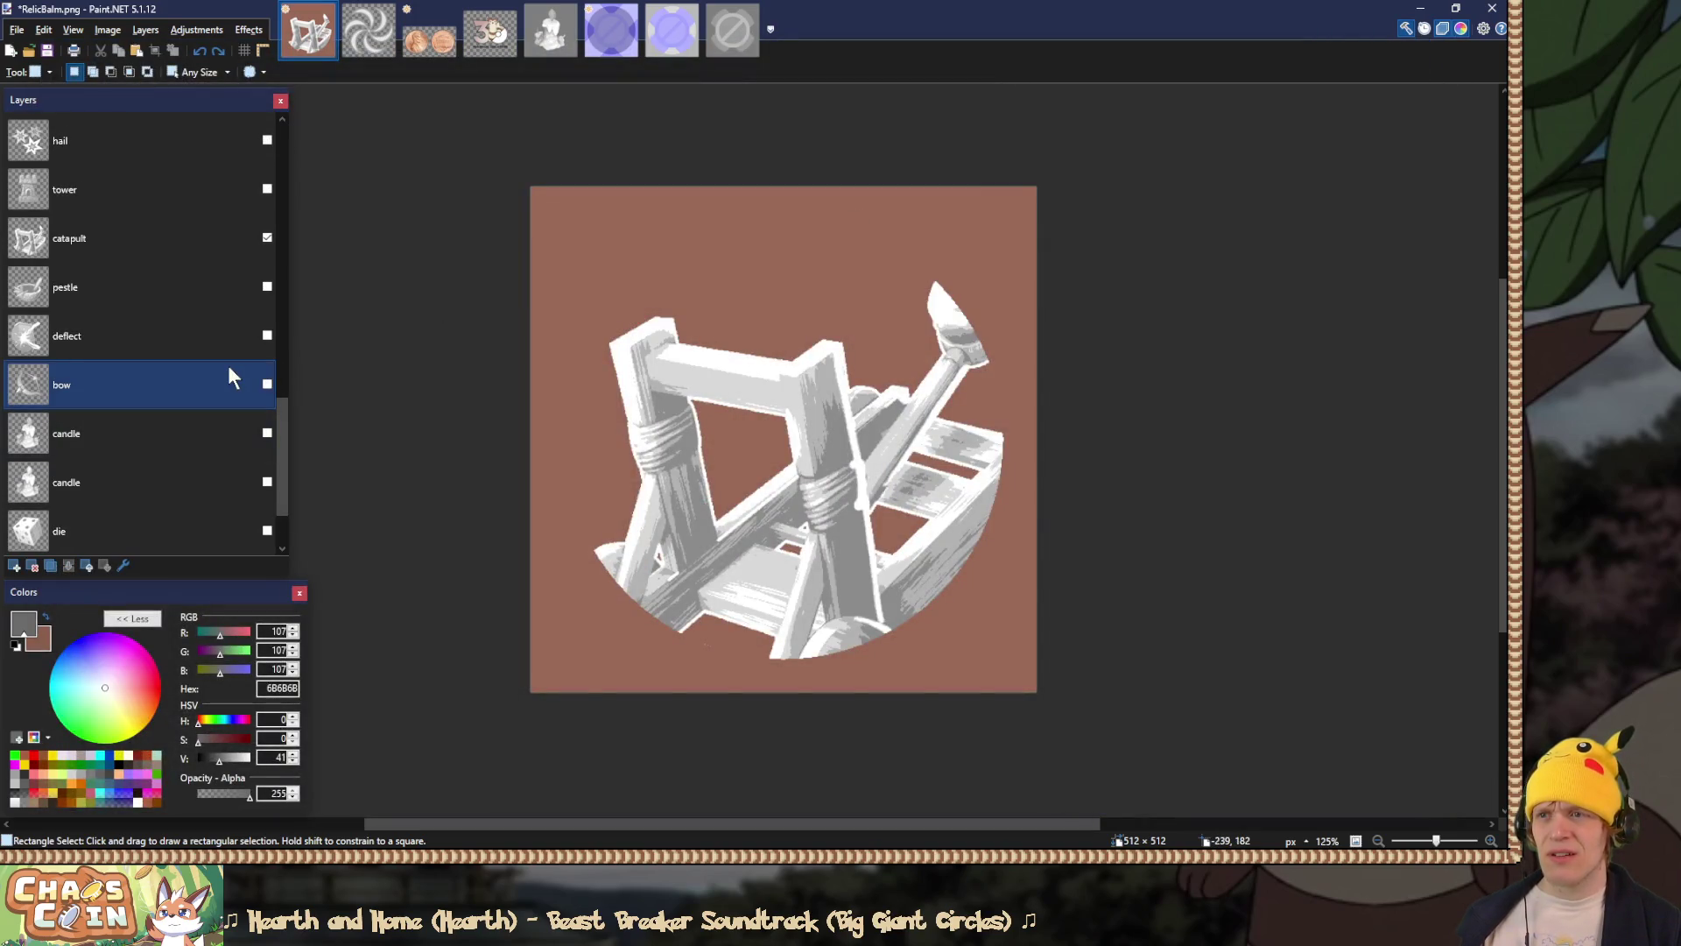
Step: Hide the catapult layer, show the tower layer, and set it to Overlay
click(218, 237)
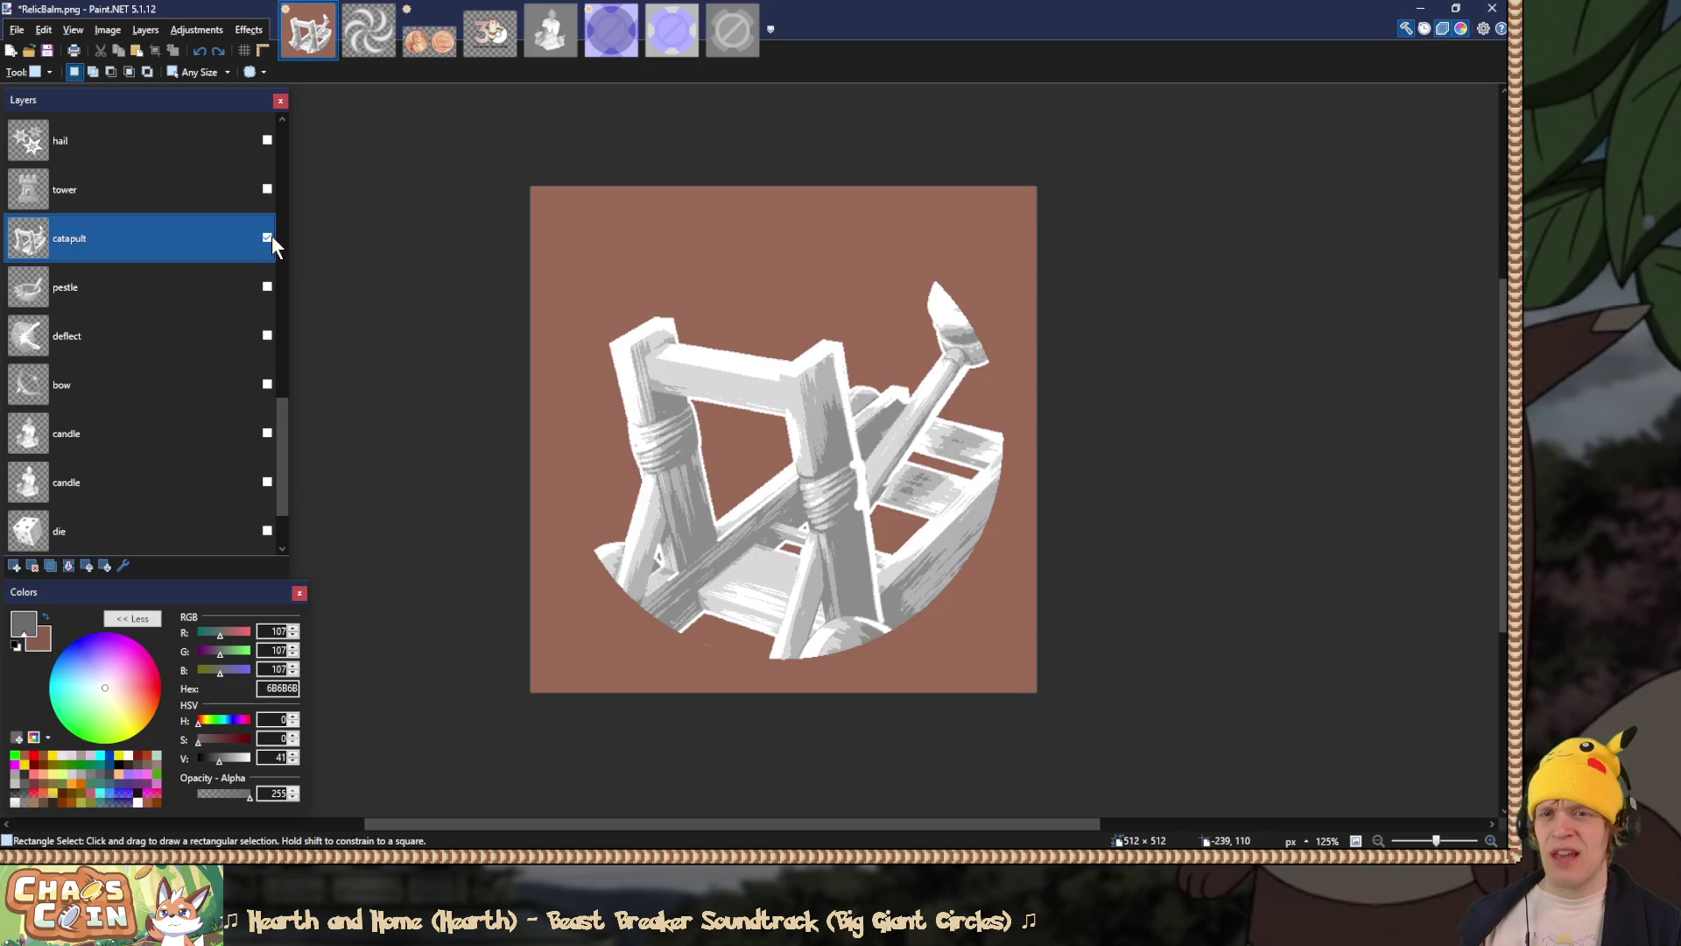
click(267, 236)
click(217, 194)
click(267, 189)
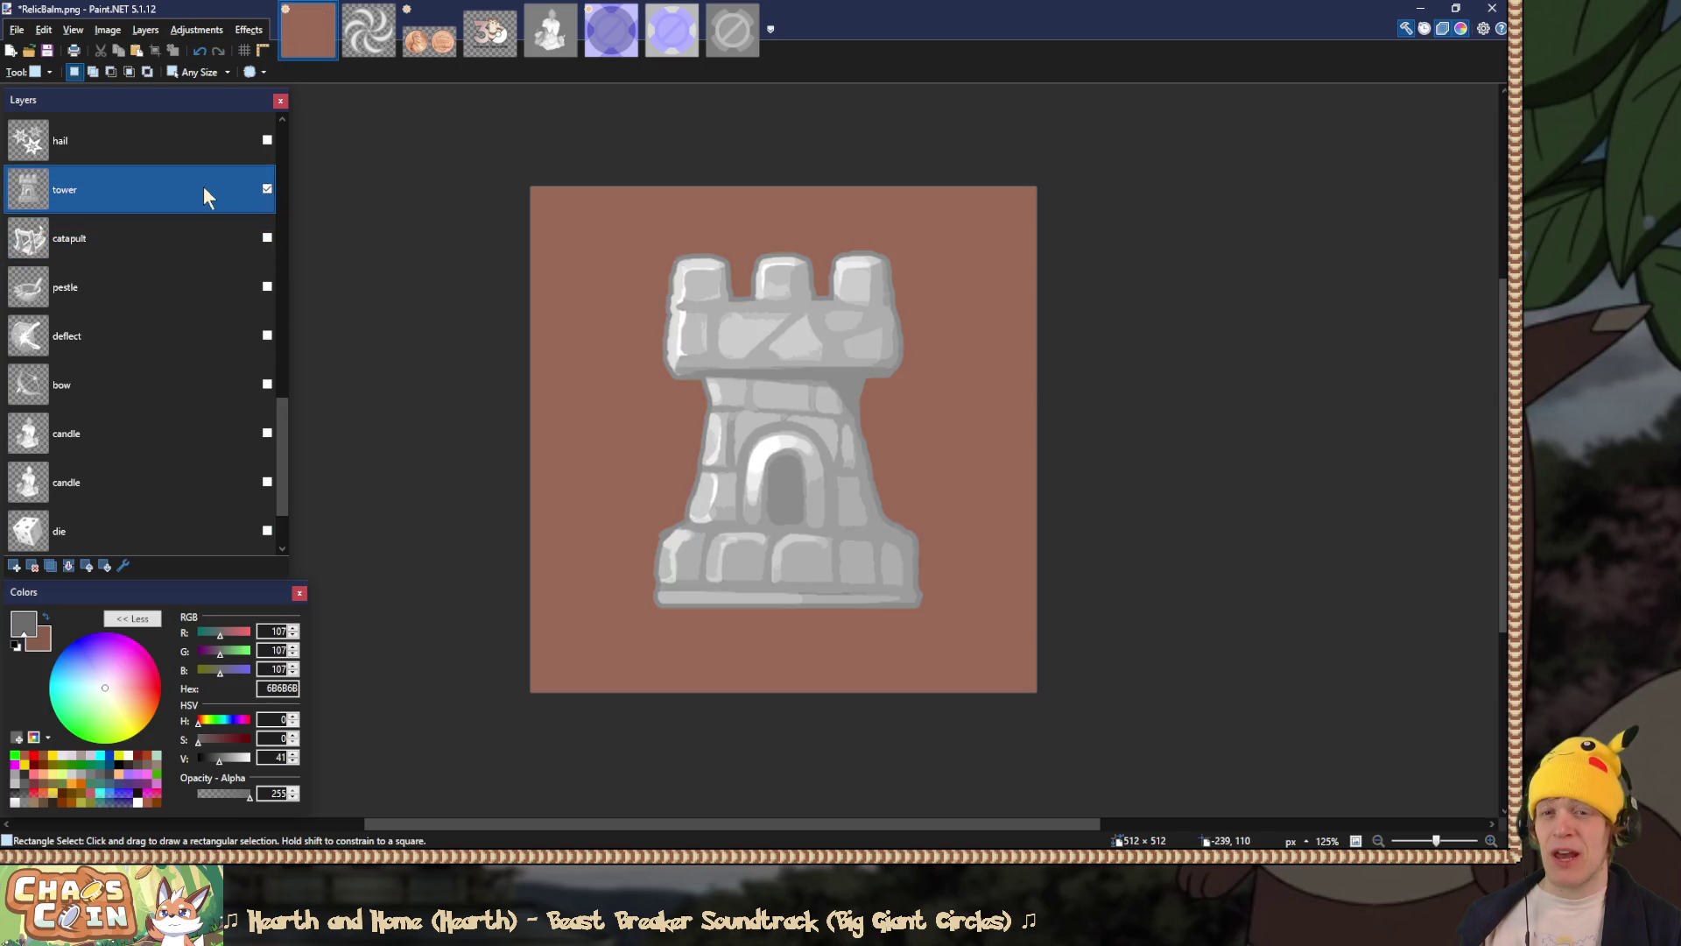
double_click(98, 190)
click(740, 449)
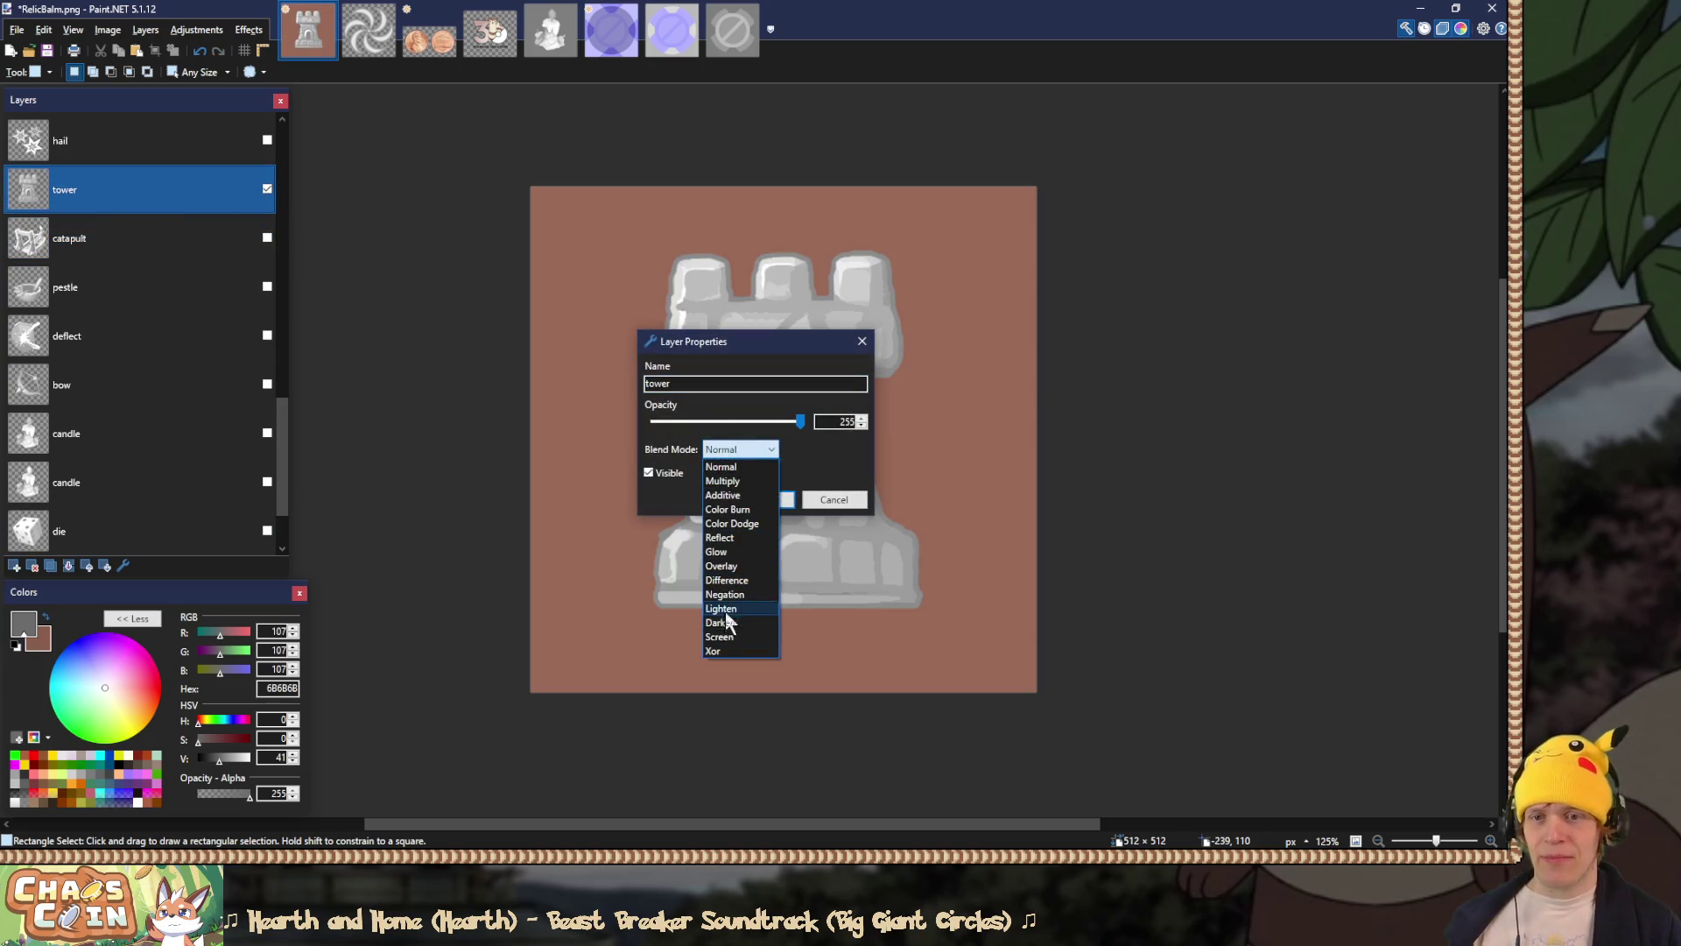
click(740, 565)
click(758, 507)
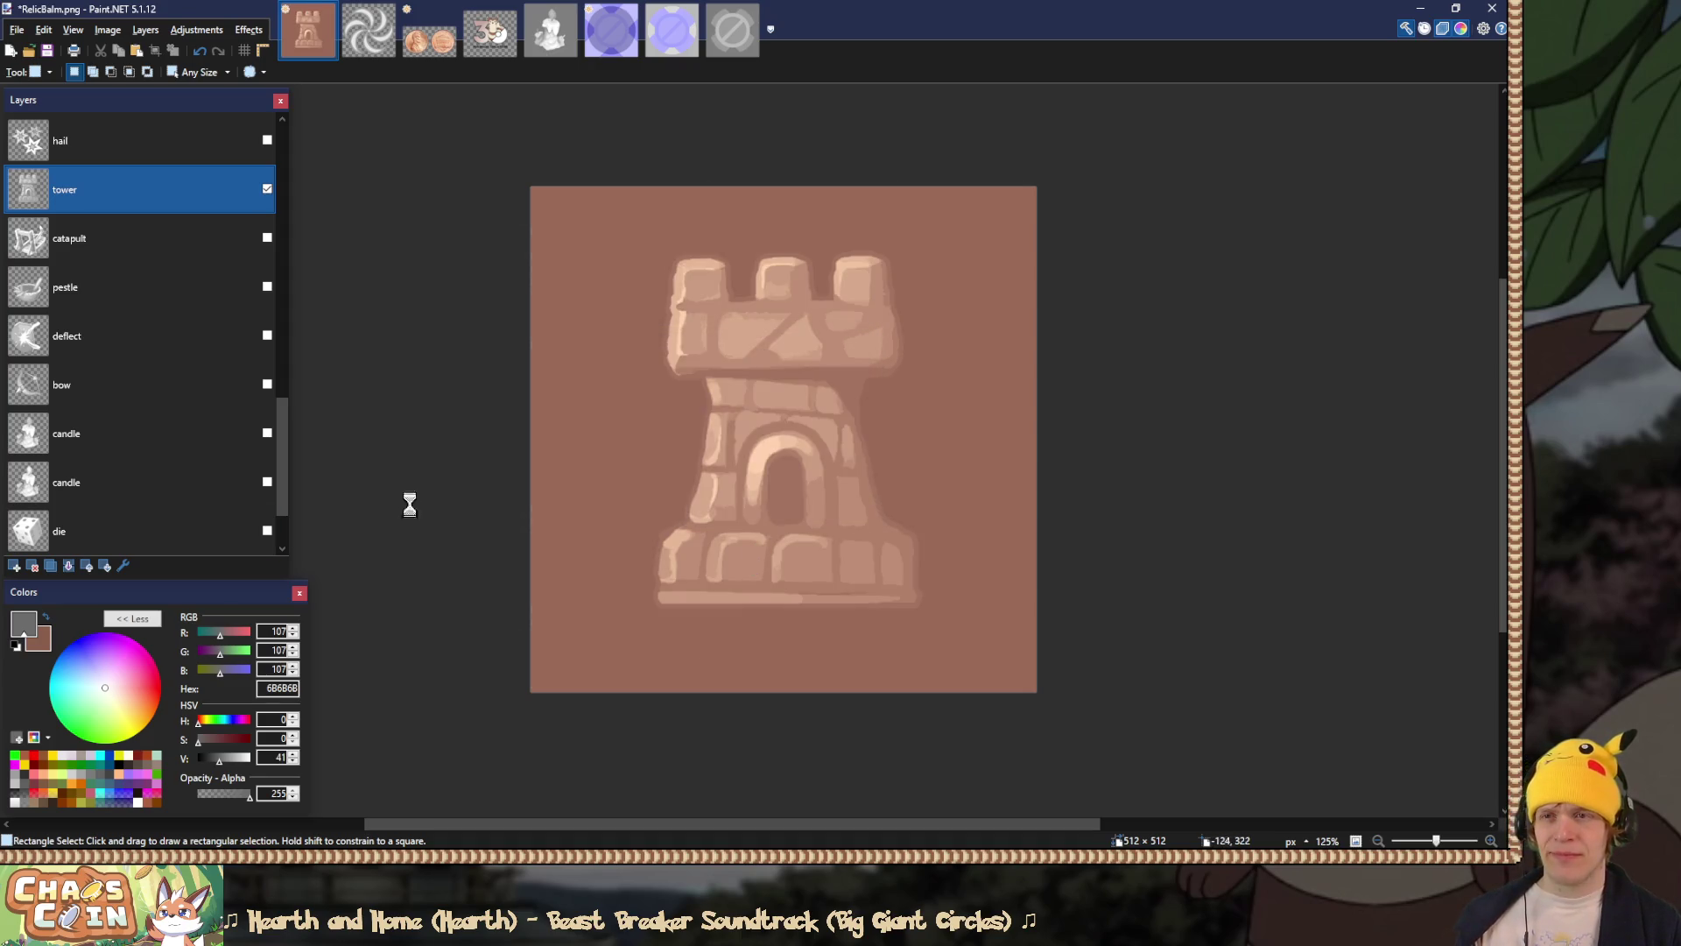
Step: Flatten and save over RelicAim.png, then undo the flatten to restore layers
key(ctrl+shift+f)
key(ctrl+shift+s)
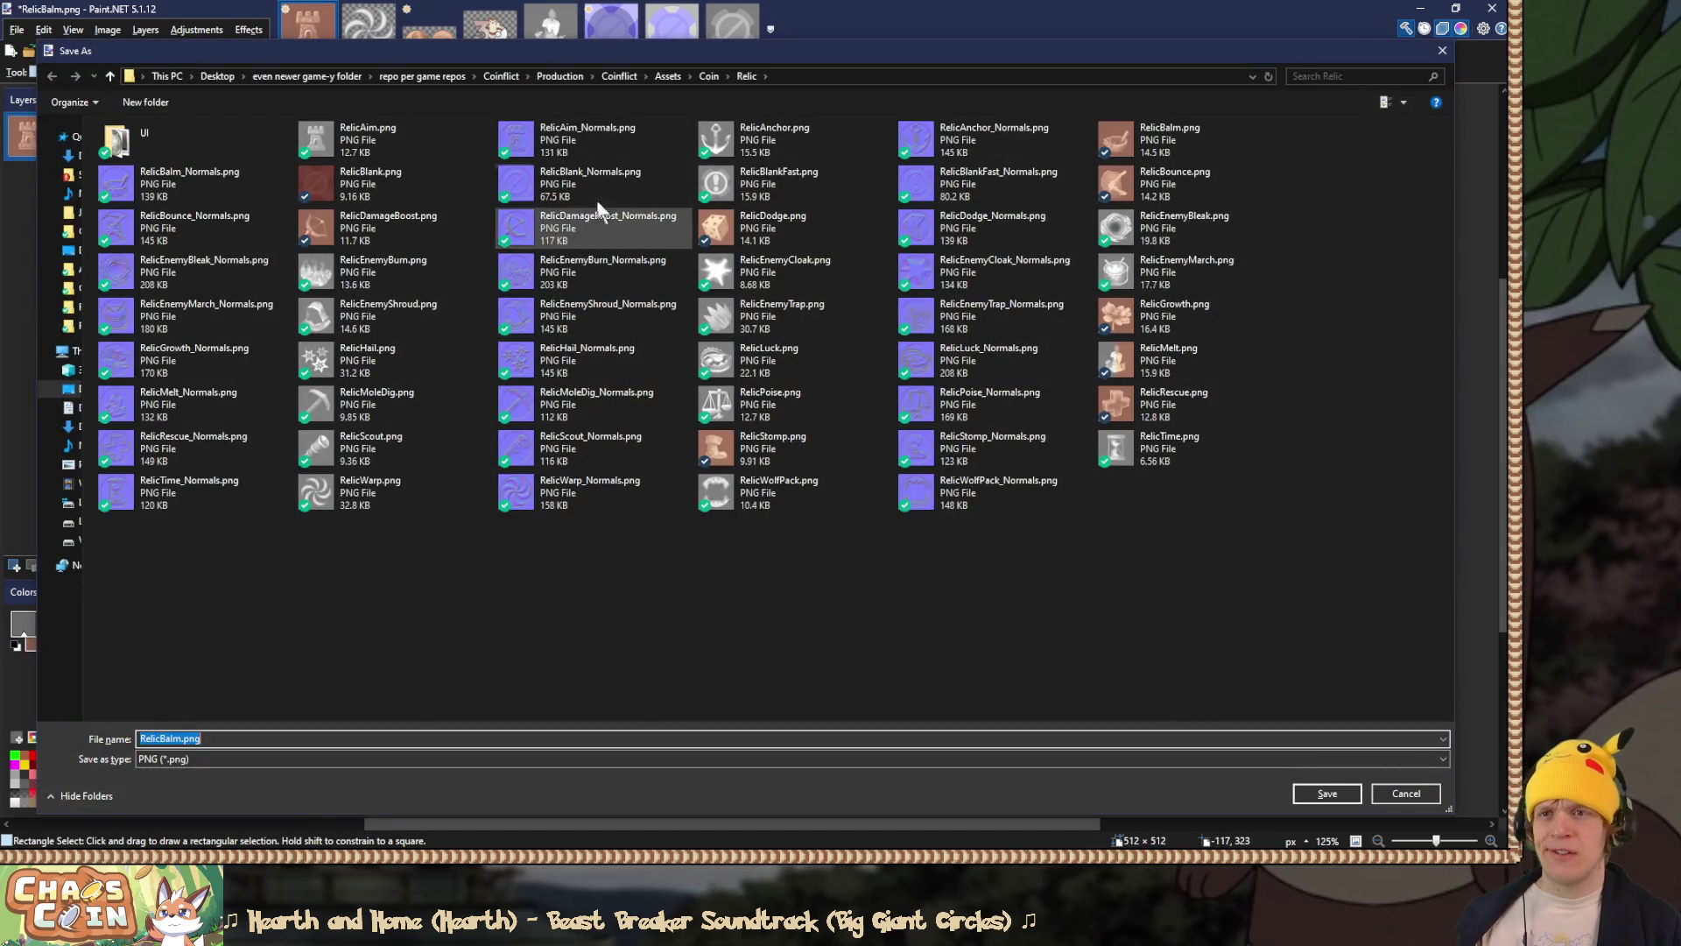
double_click(381, 139)
key(y)
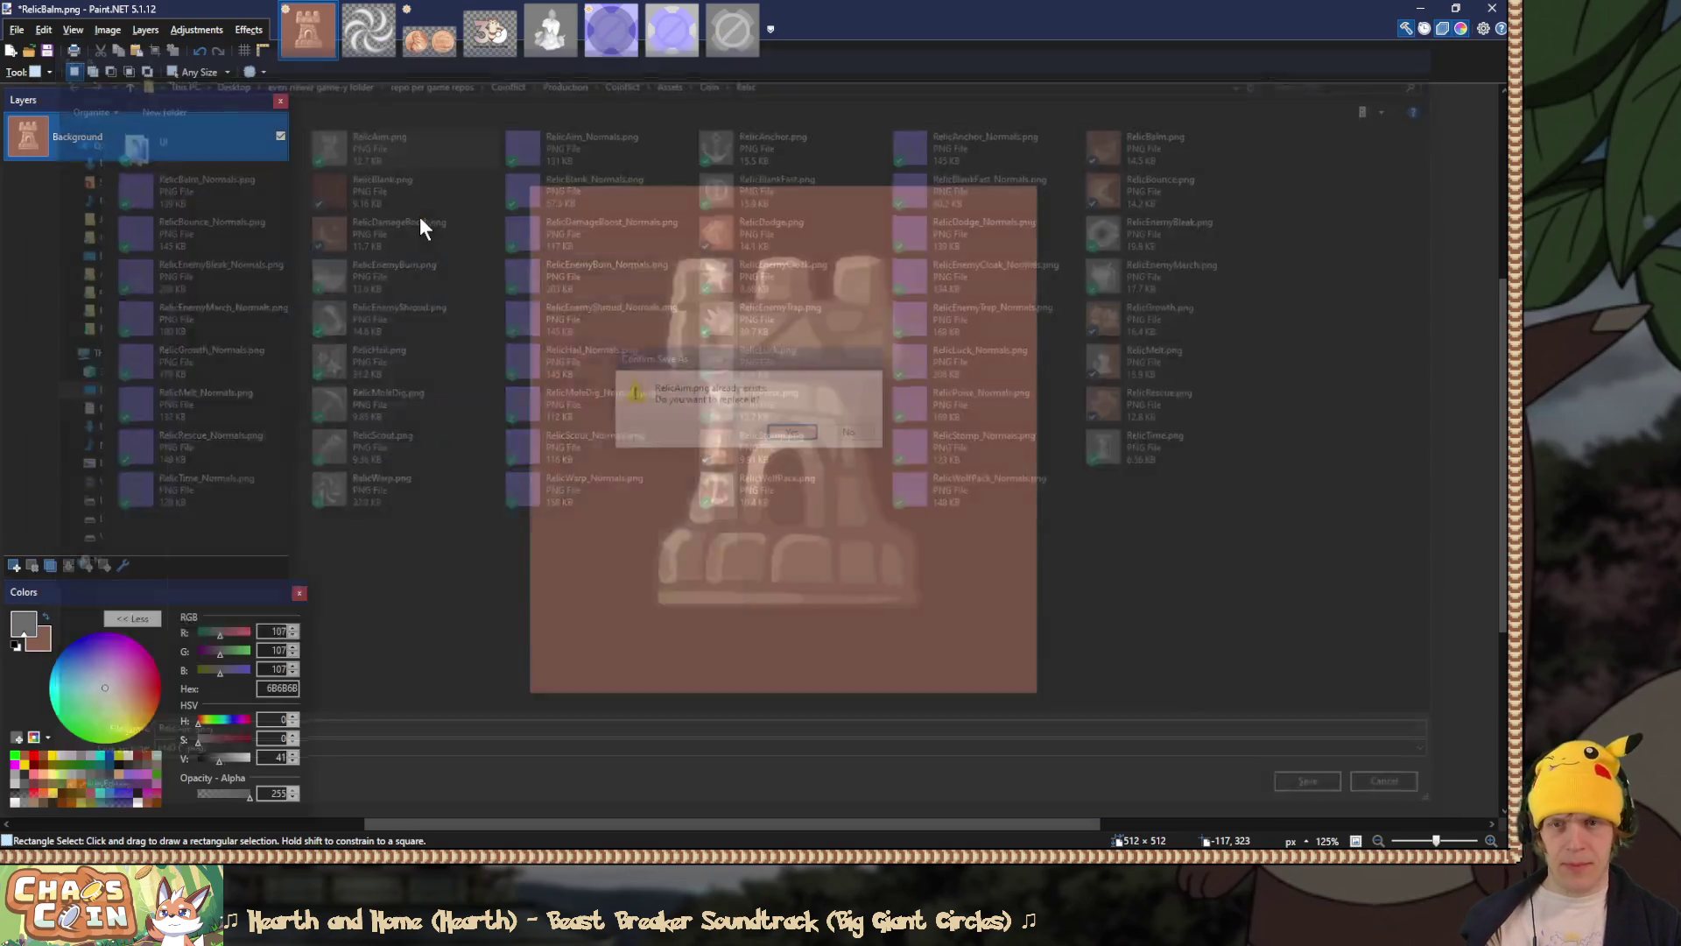
key(ctrl+z)
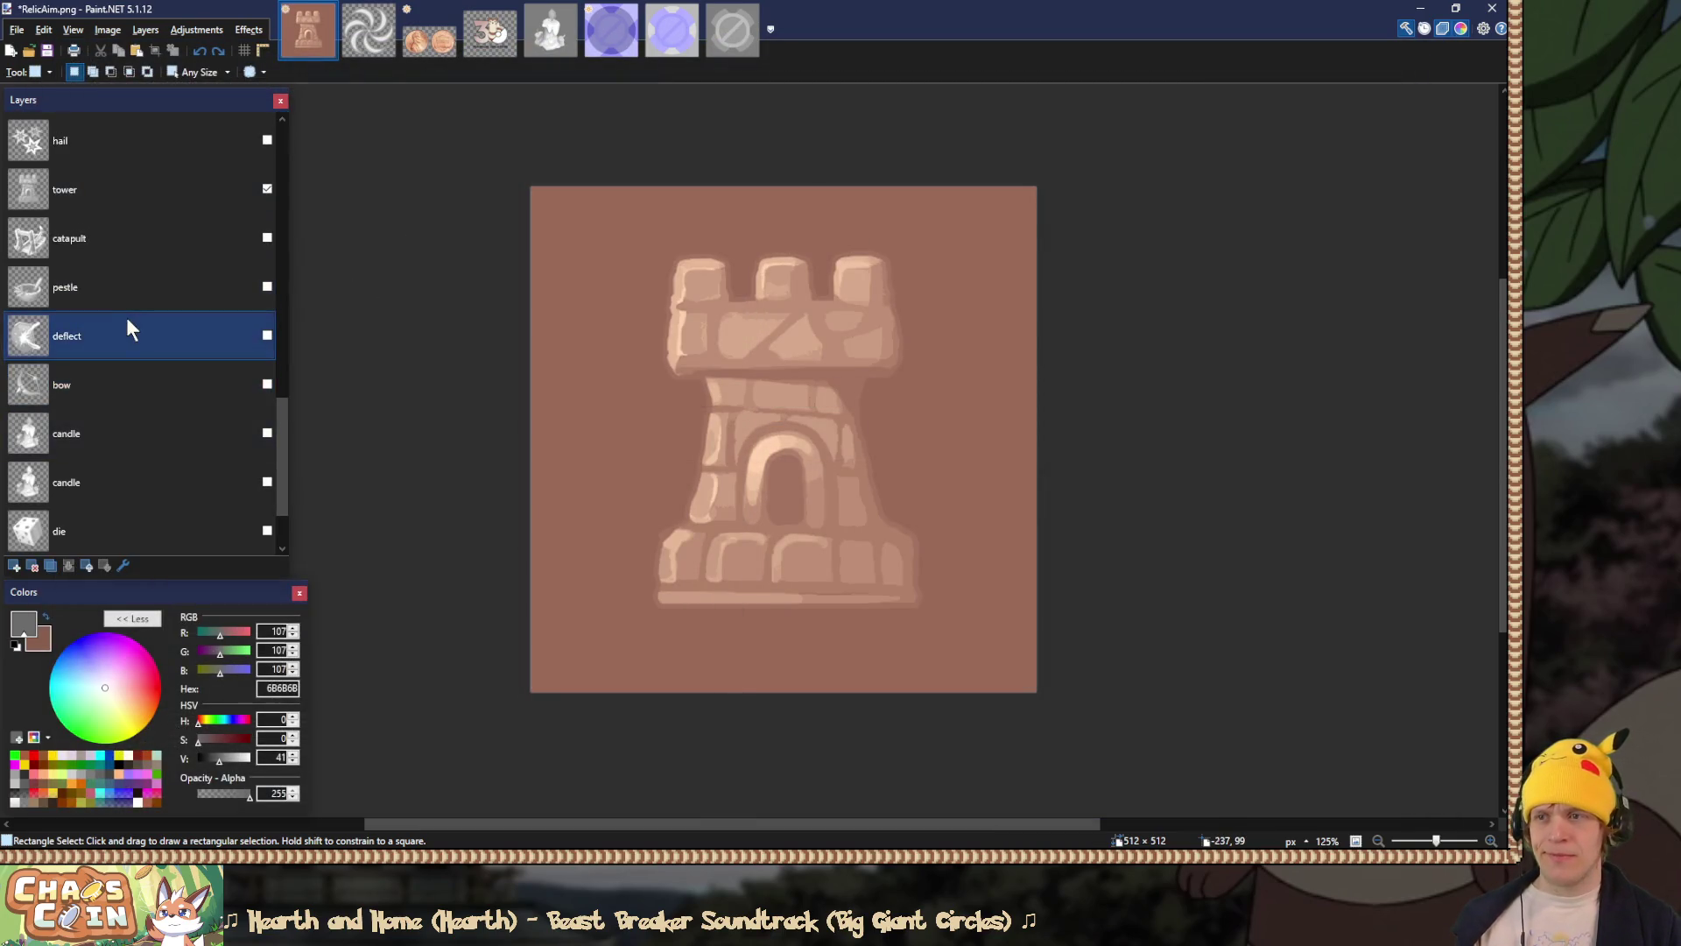
Step: Hide the tower layer, show the hail layer, and set it to Overlay
click(263, 241)
click(267, 238)
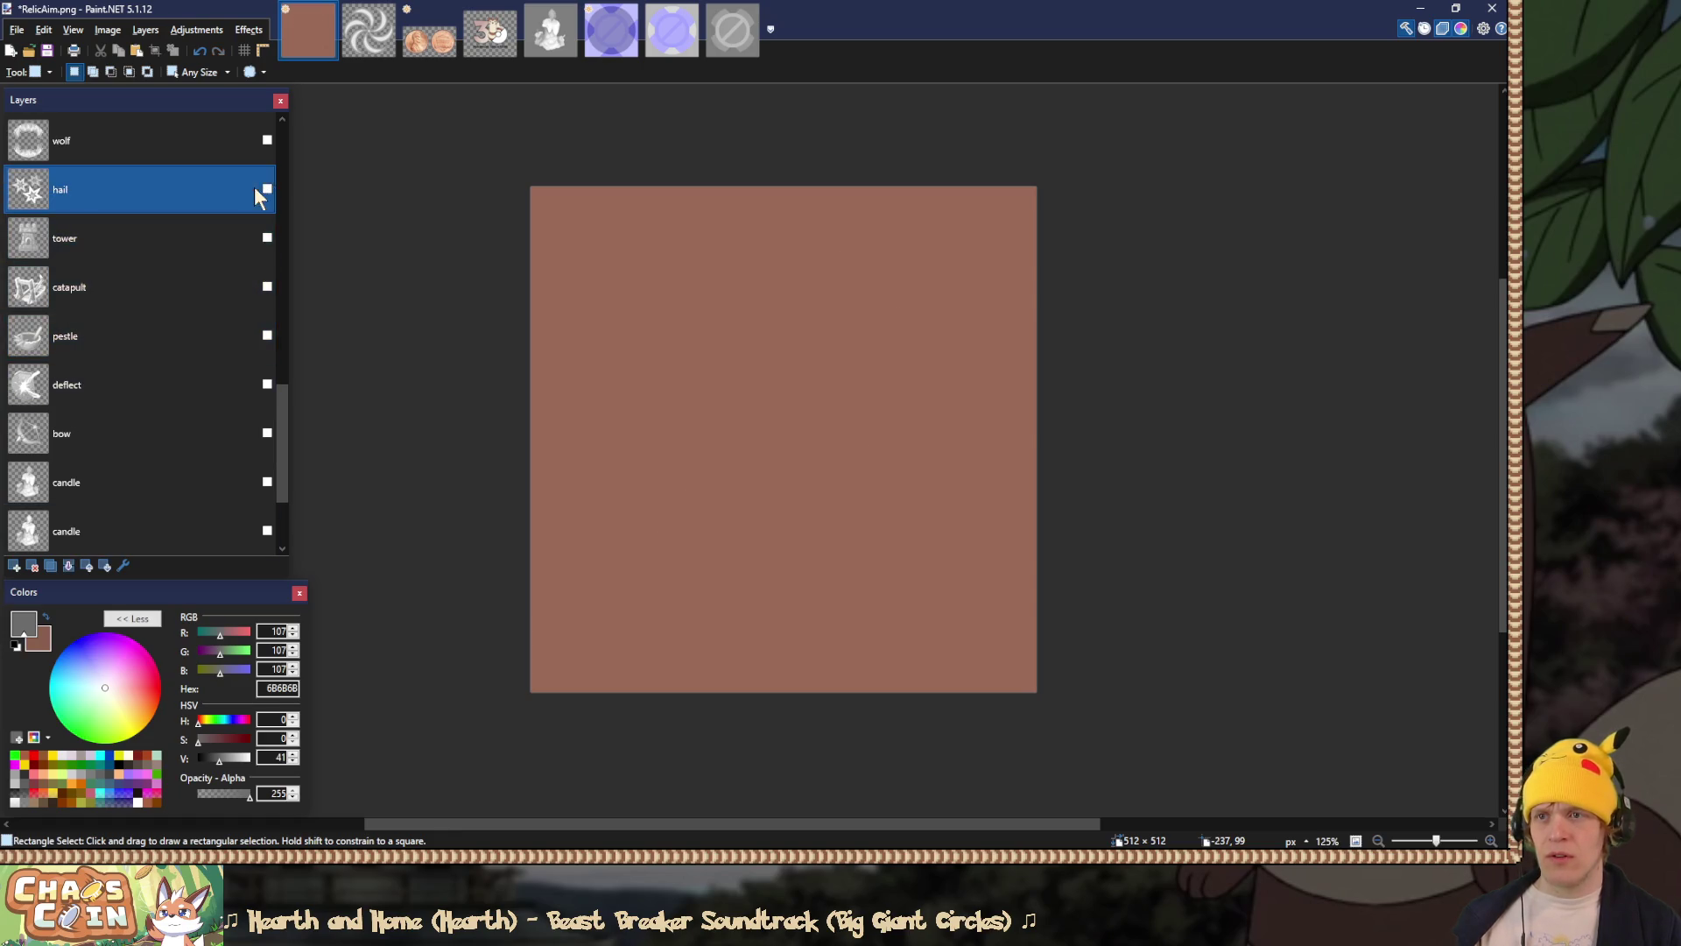
click(266, 189)
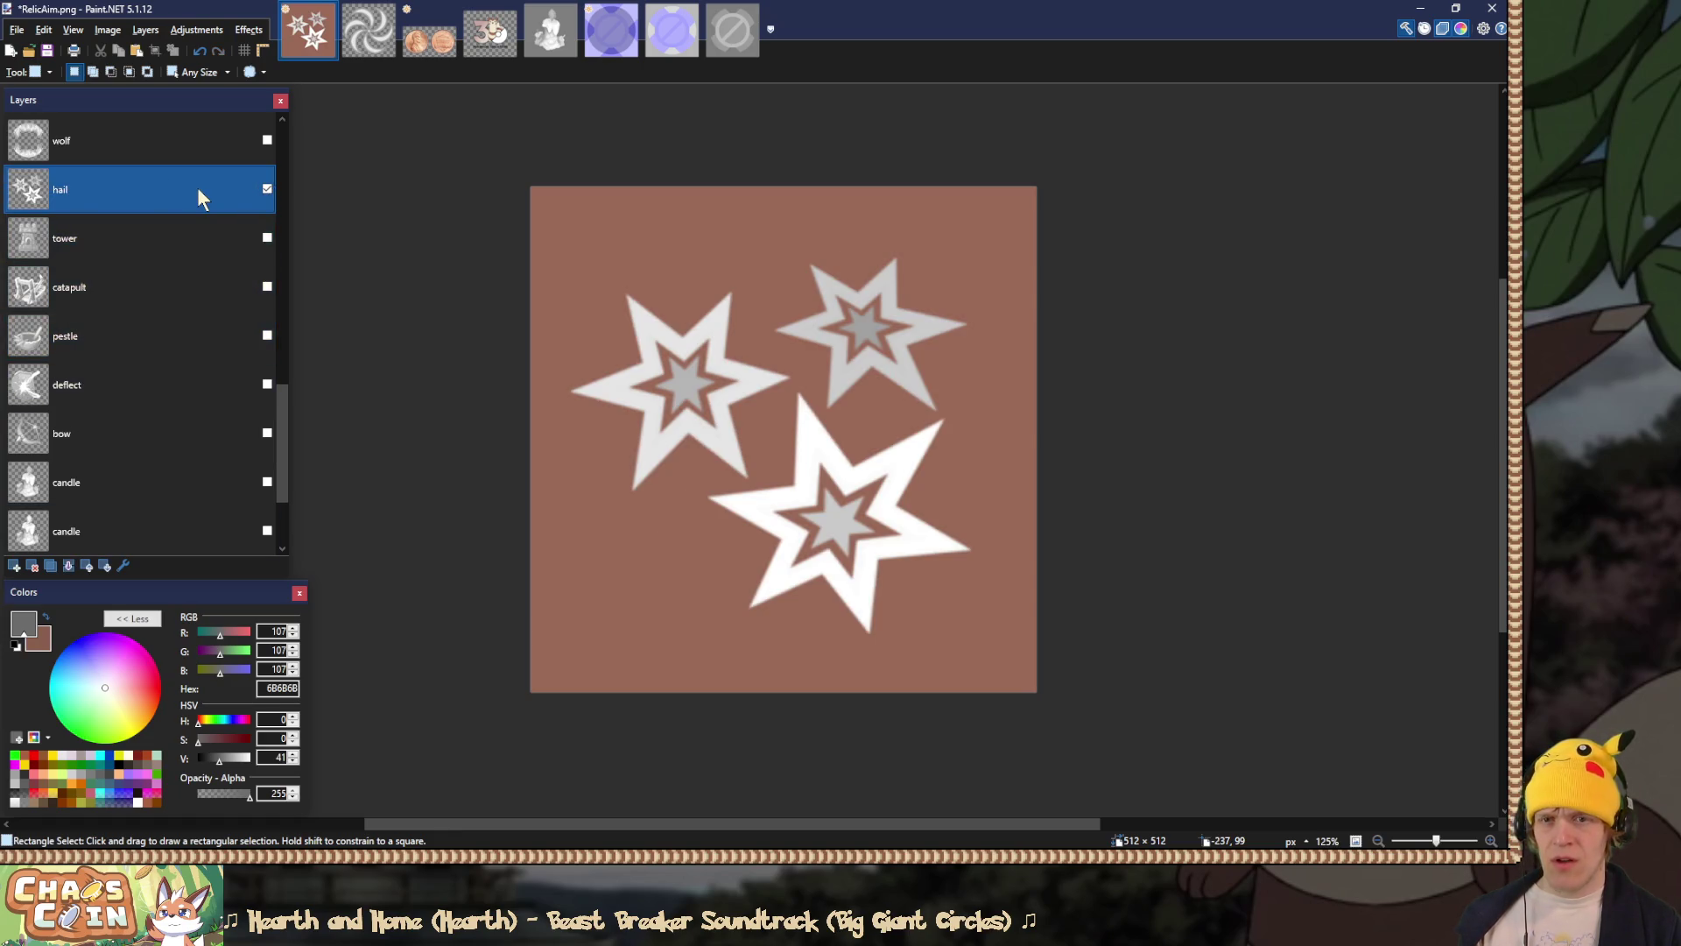
double_click(198, 191)
click(740, 449)
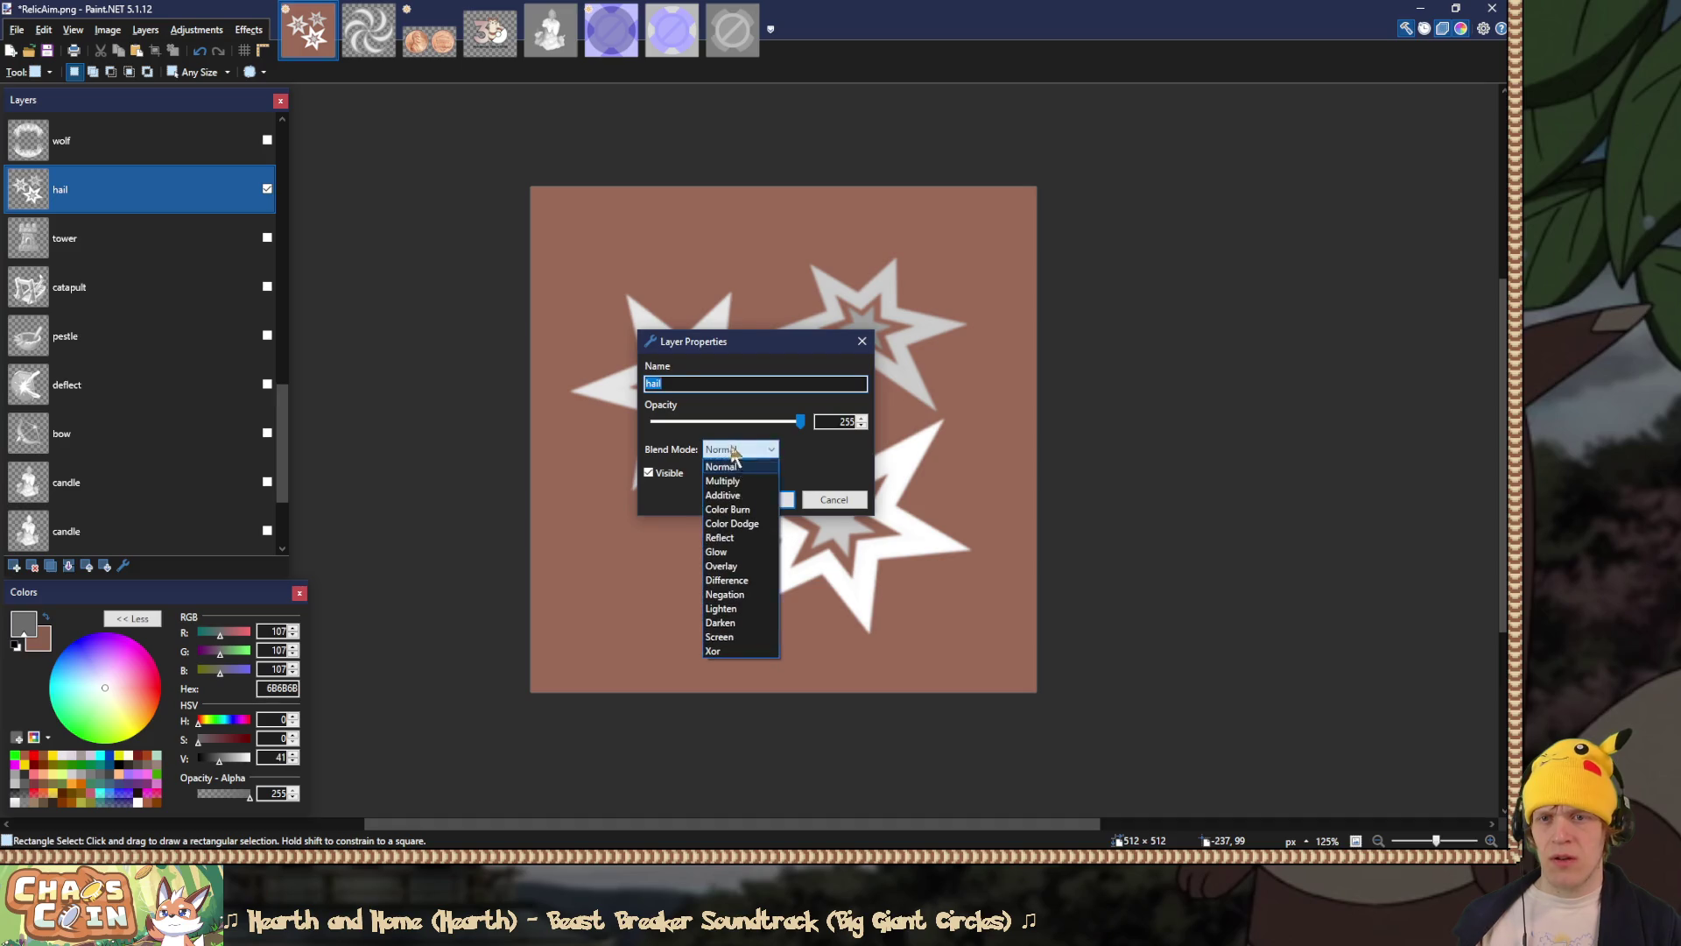
click(726, 580)
key(Return)
Step: Flatten the image and save over RelicHail.png, confirming the replacement
key(ctrl+shift+f)
key(ctrl+shift+s)
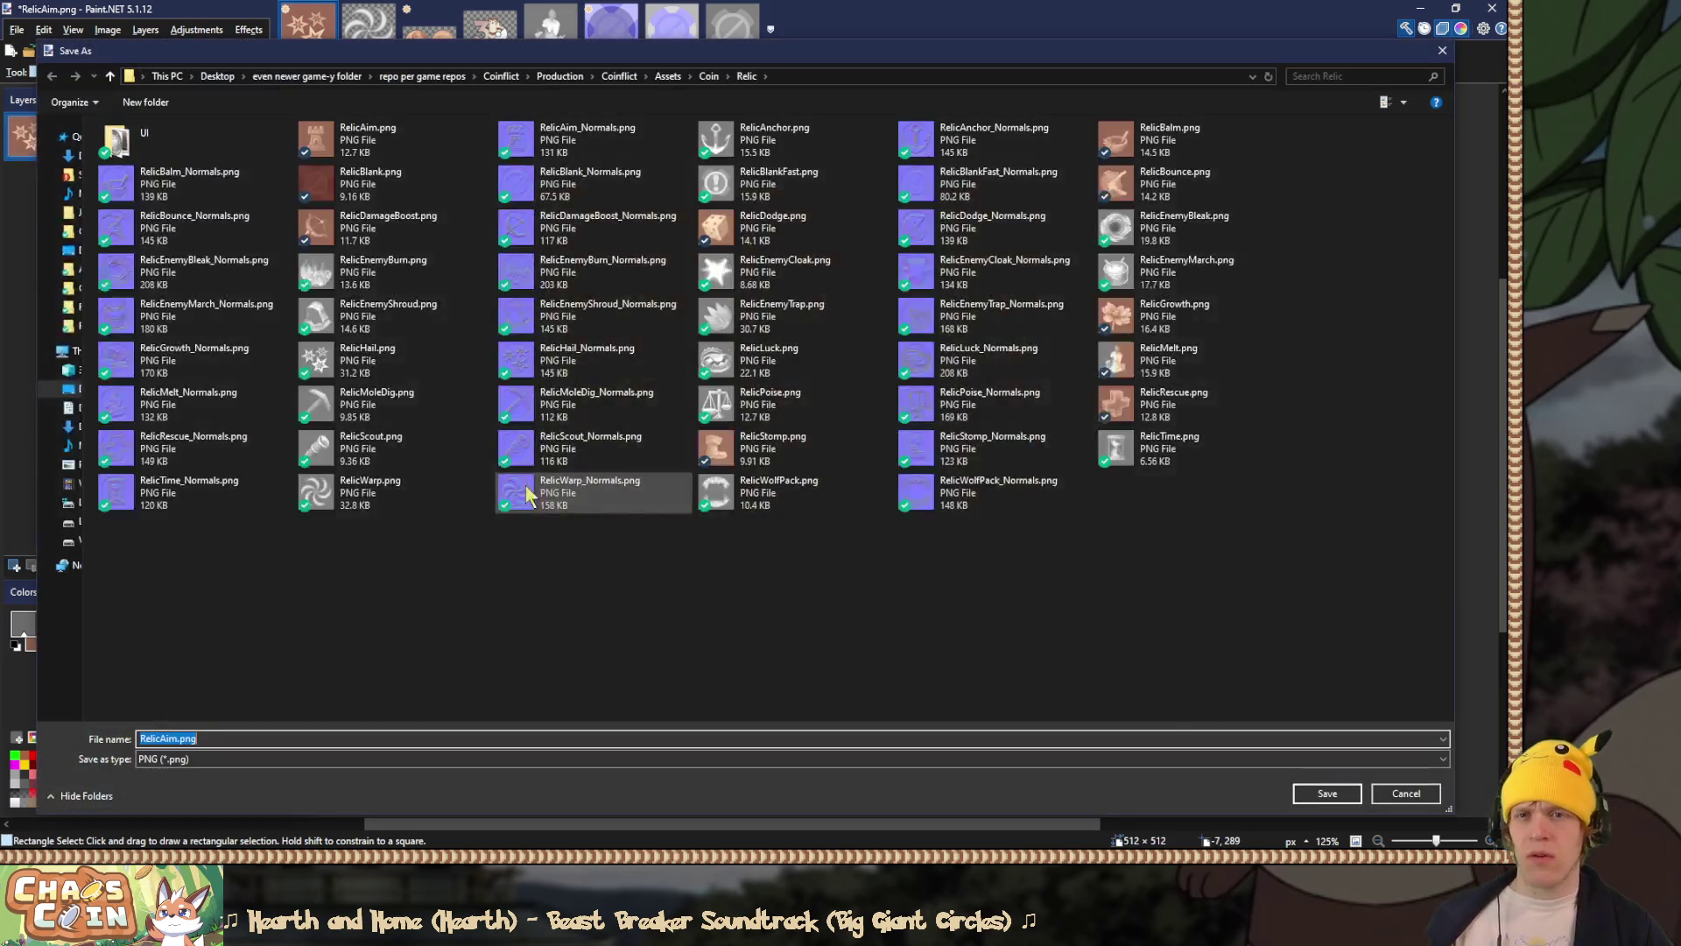
double_click(418, 349)
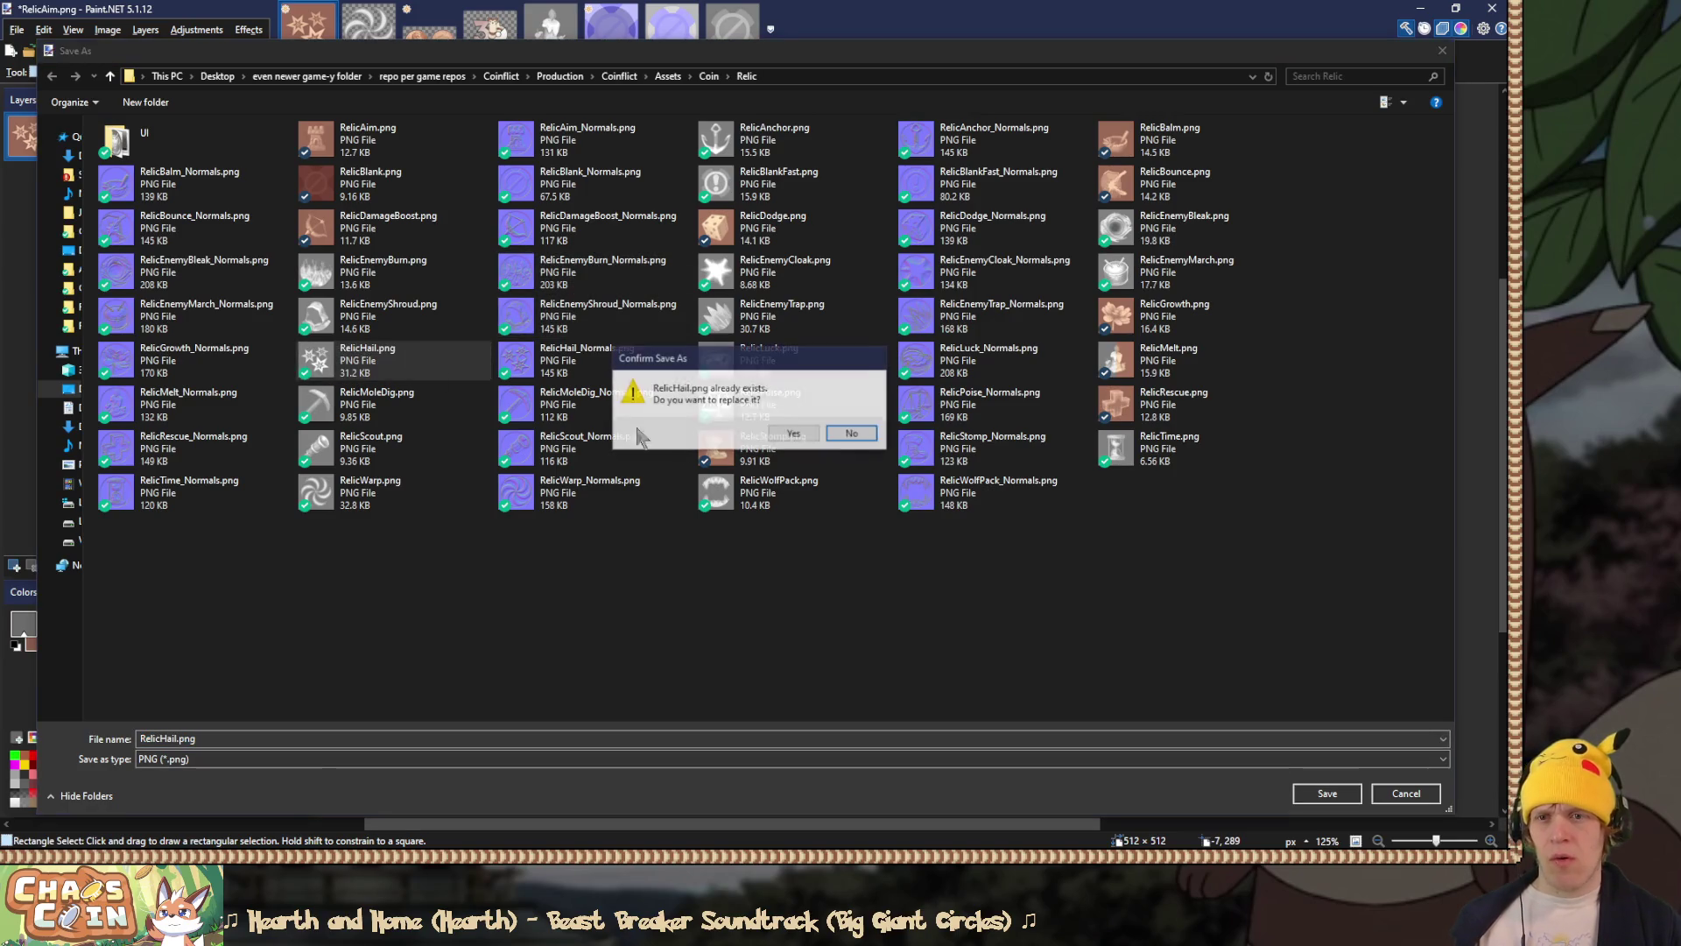
click(795, 433)
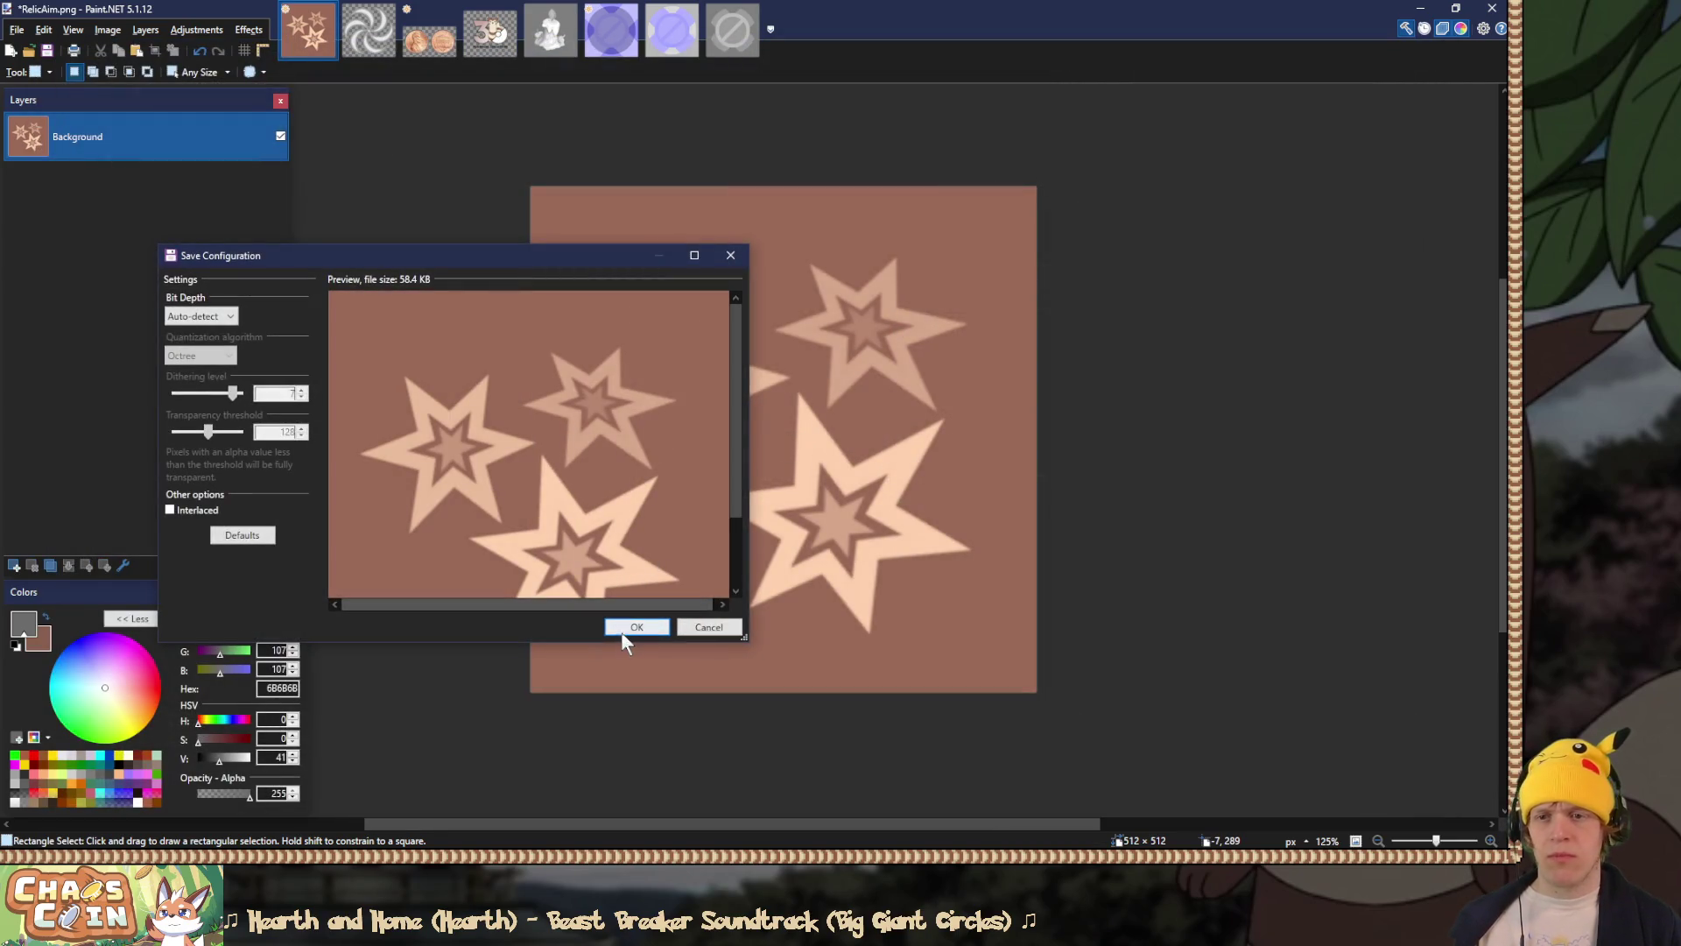
Step: Finish saving RelicHail.png, restore the layers, hide hail and show the wolf layer
click(620, 627)
key(ctrl+z)
click(140, 302)
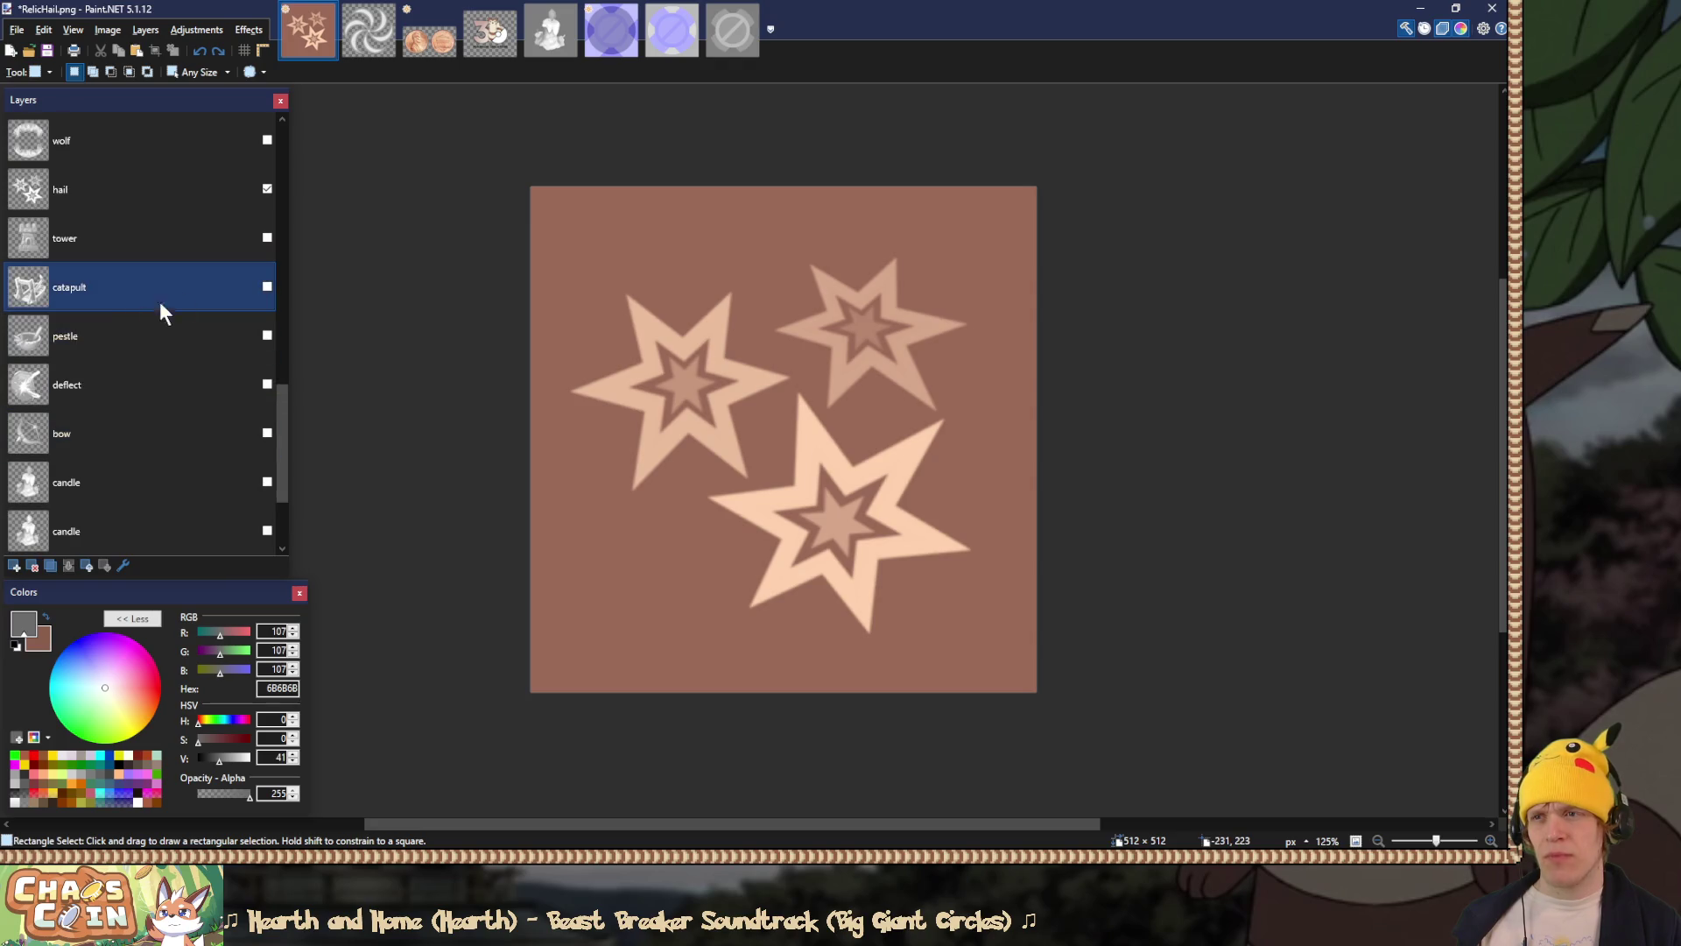
click(266, 141)
click(267, 188)
click(151, 125)
scroll(263, 239, up, 2)
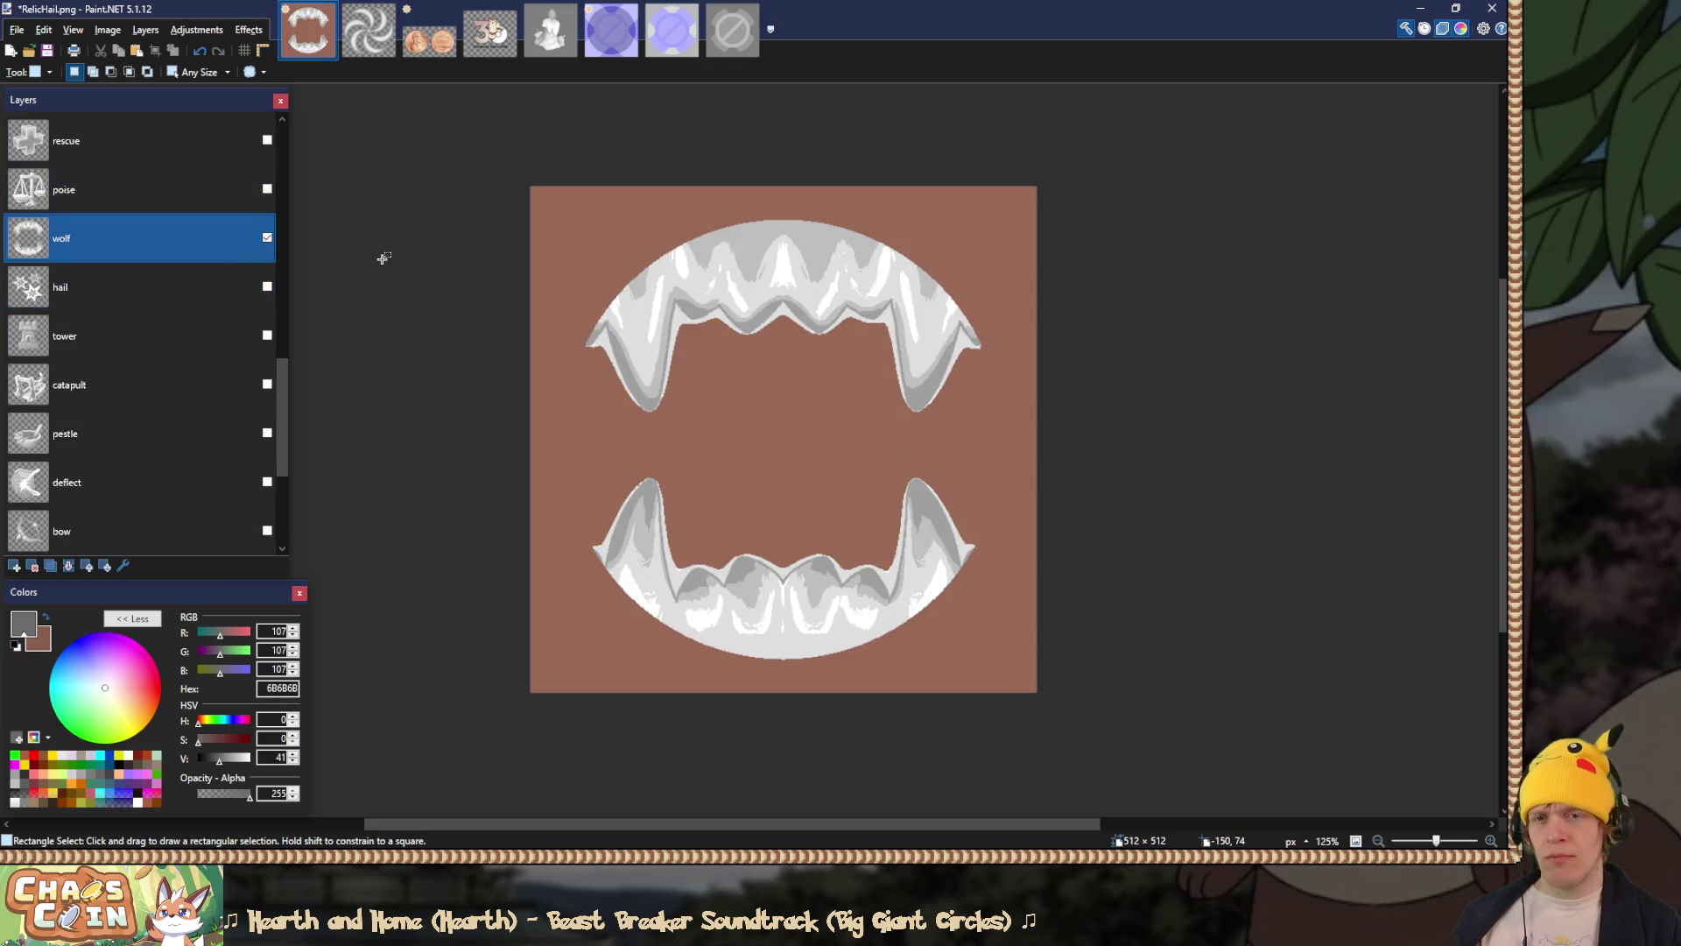
Step: Set the wolf layer's blend mode to Overlay
double_click(119, 248)
click(740, 449)
click(740, 531)
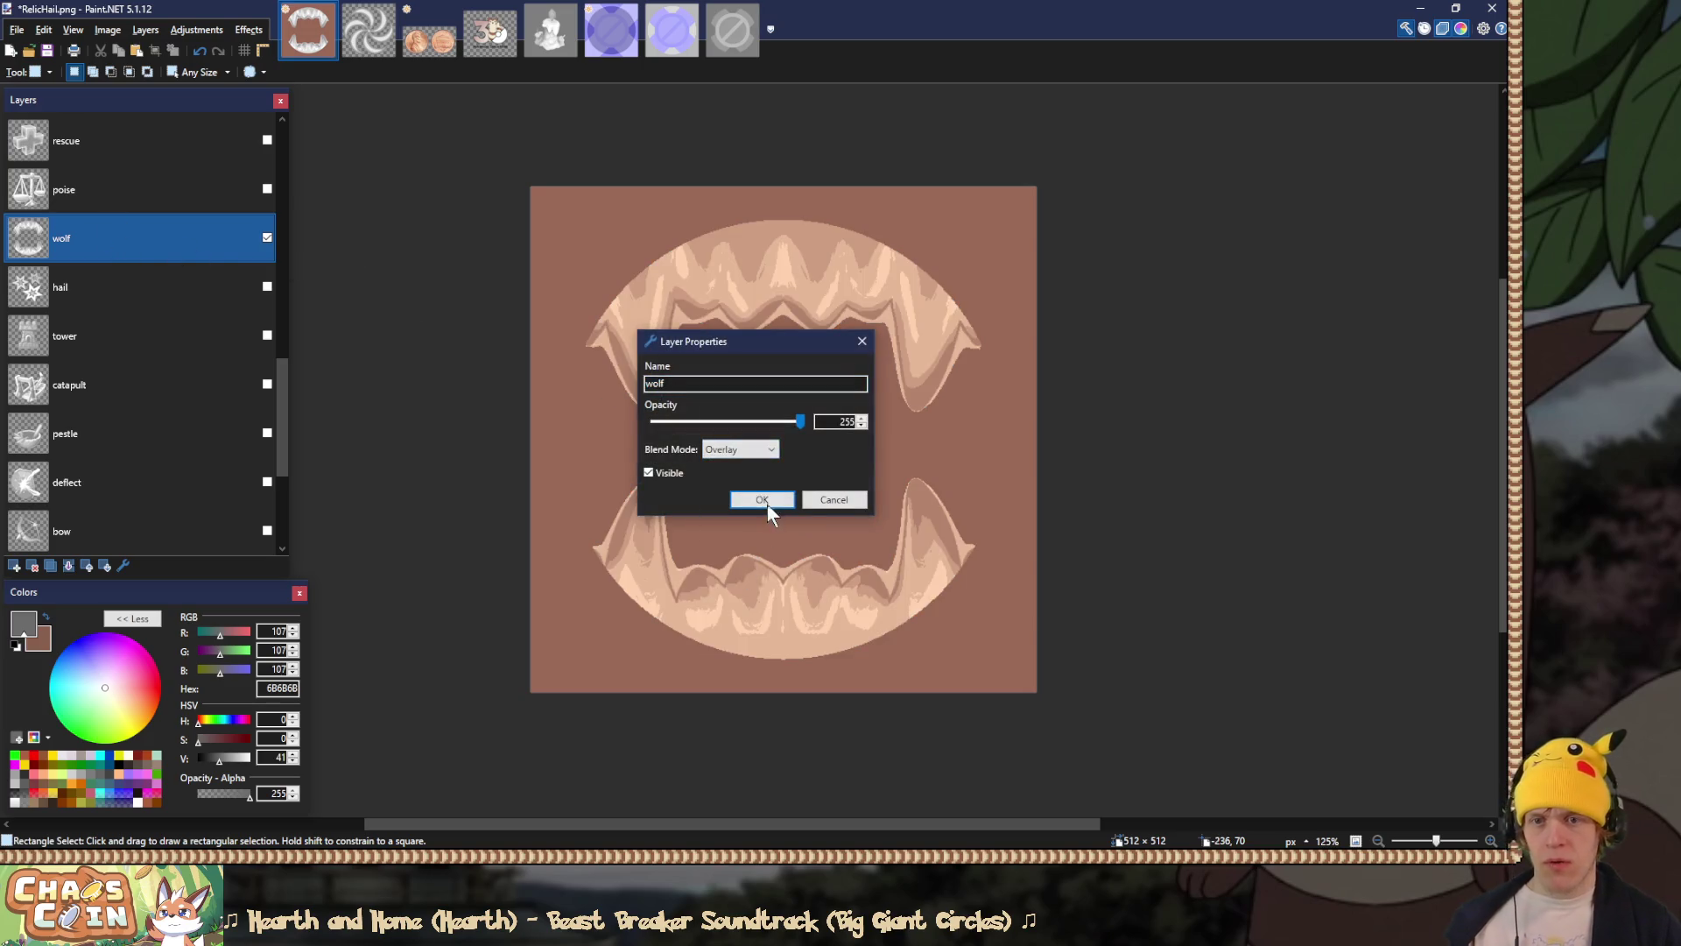
click(767, 506)
Step: Save the image over RelicWolfPack.png with the PNG settings accepted
key(ctrl+shift+s)
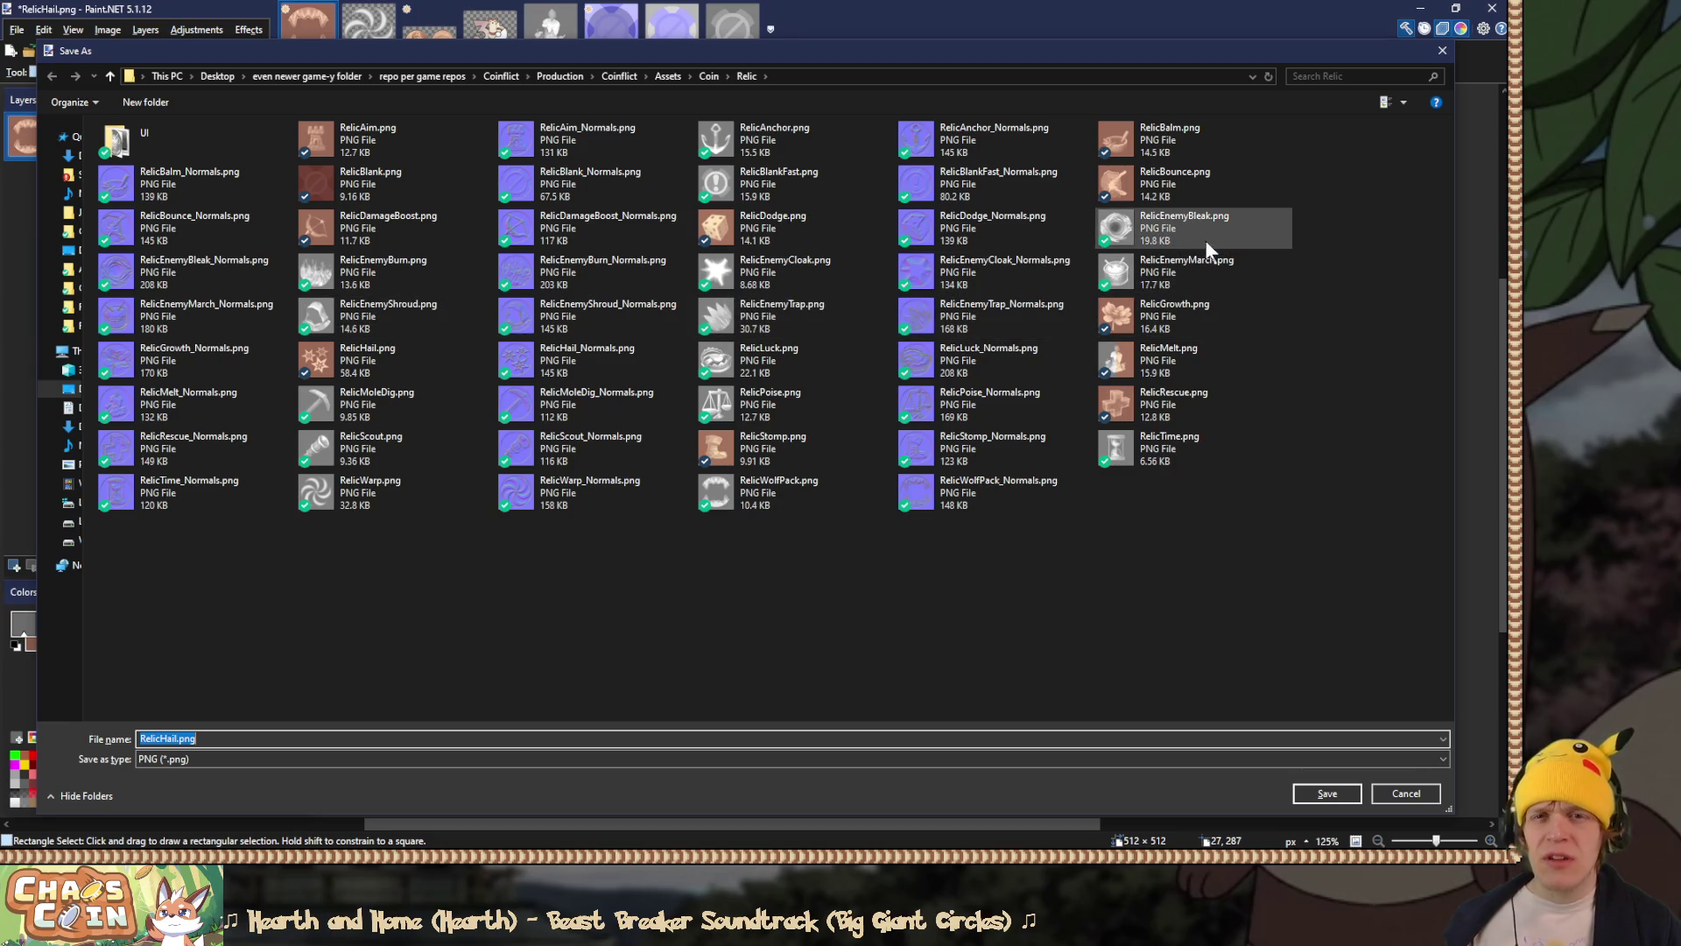
double_click(753, 486)
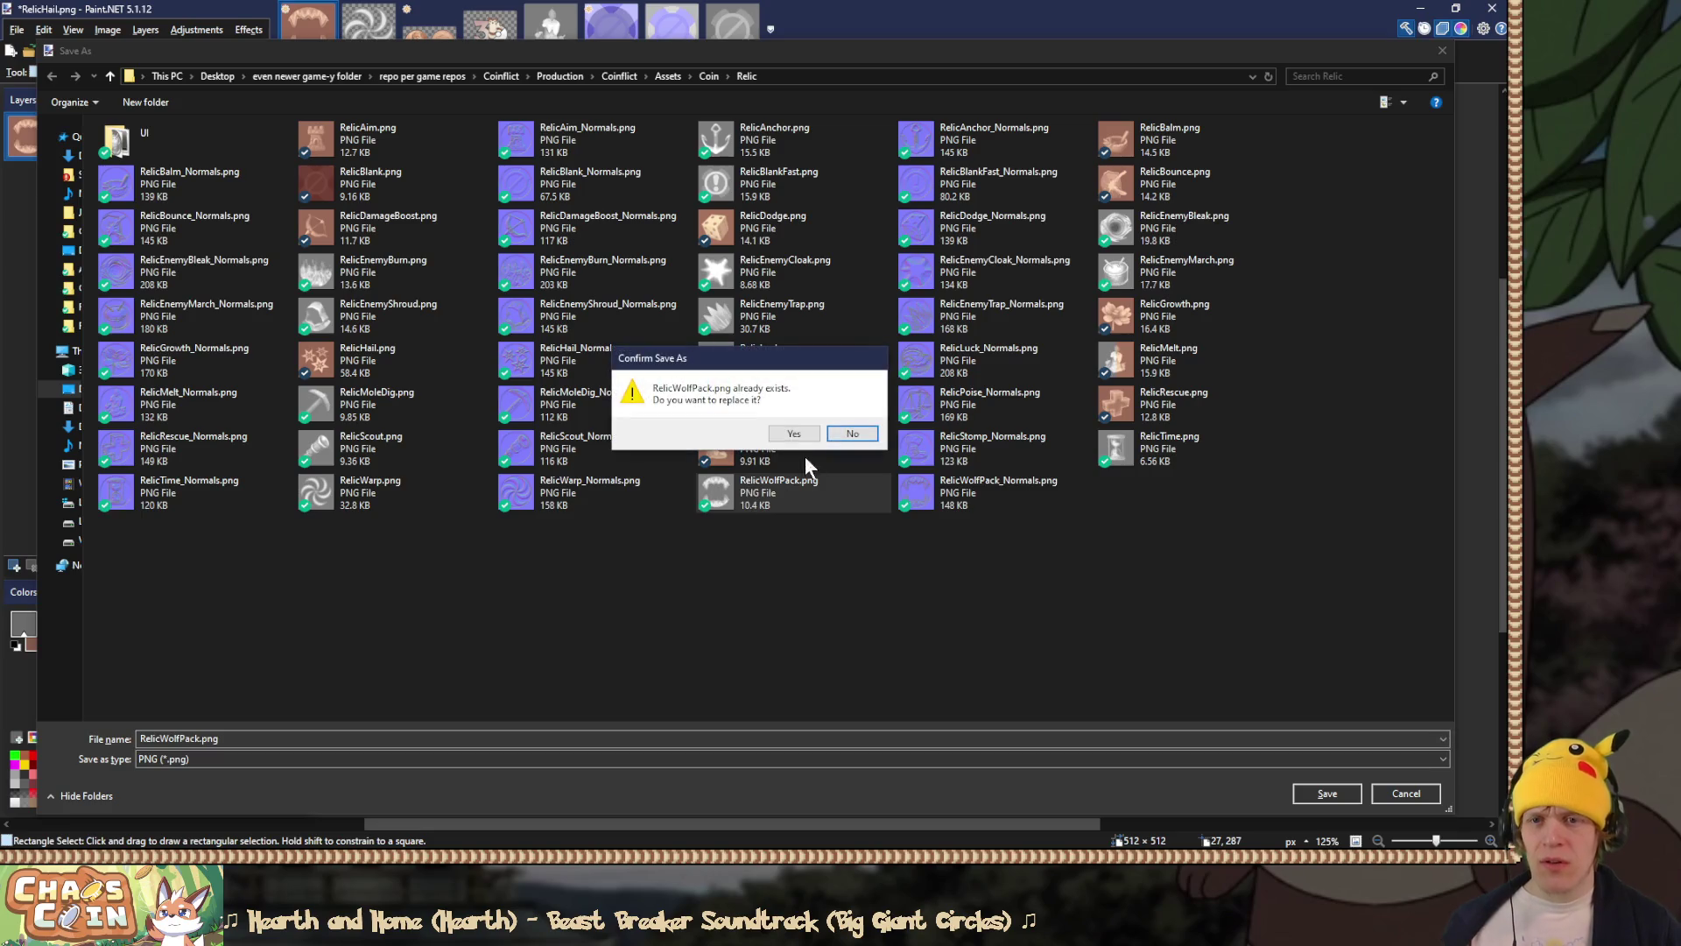
click(793, 433)
click(639, 627)
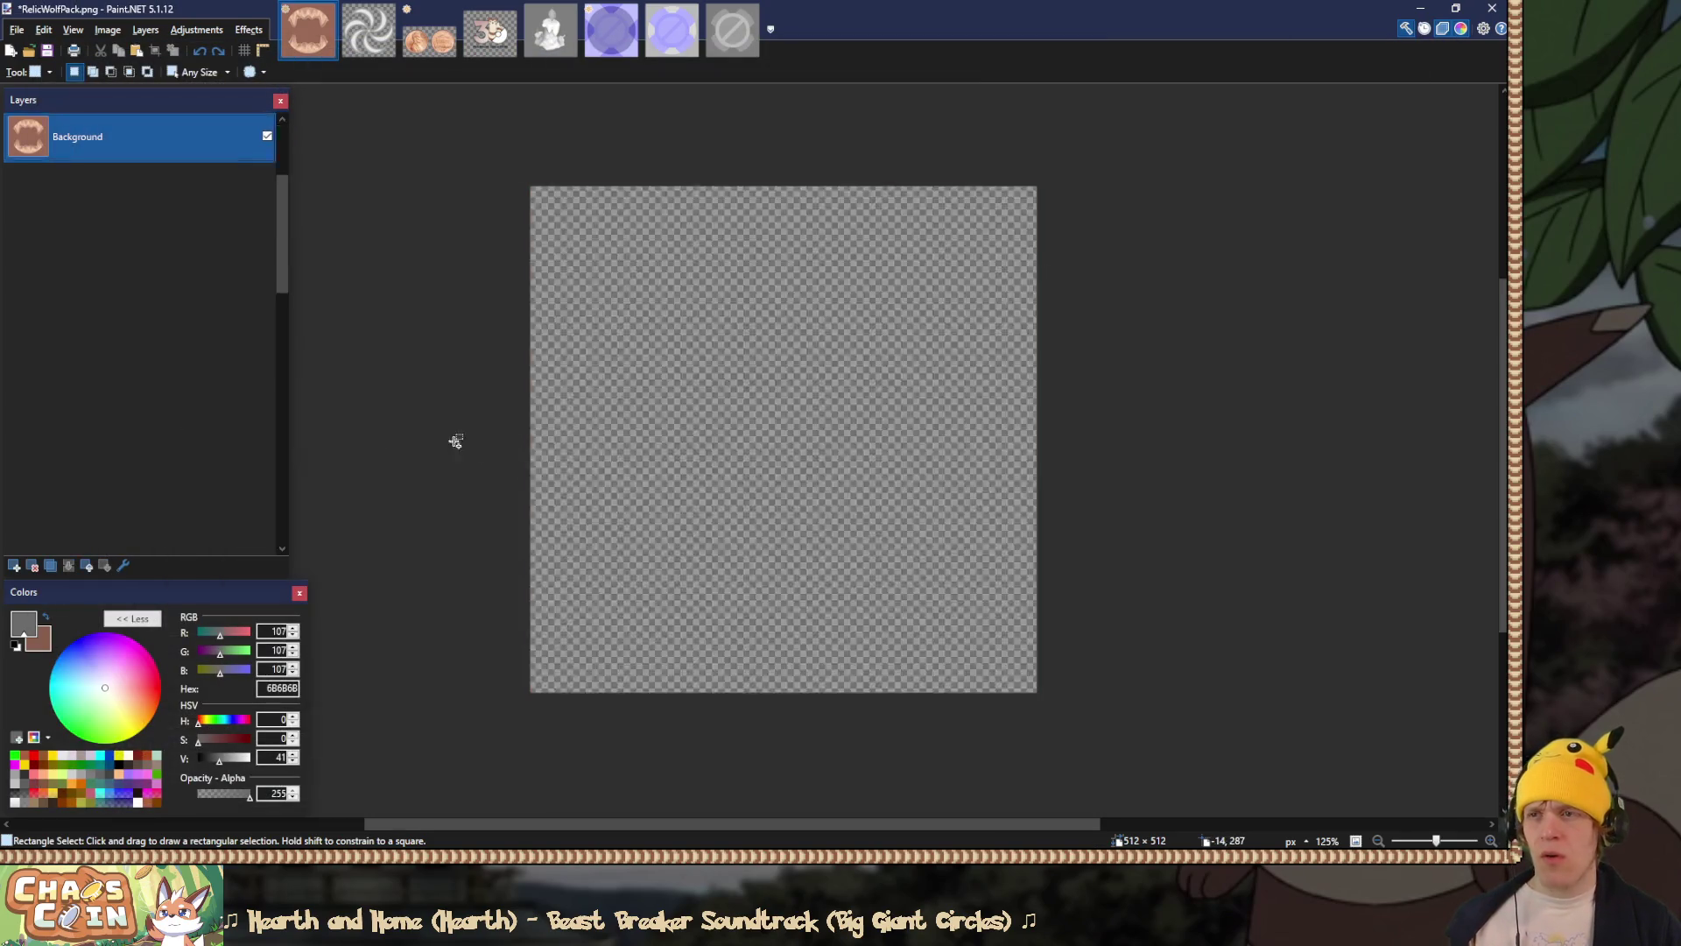
click(205, 418)
Step: Hide the wolf layer and show the poise layer with its blend mode set to Overlay
scroll(203, 416, up, 2)
click(267, 189)
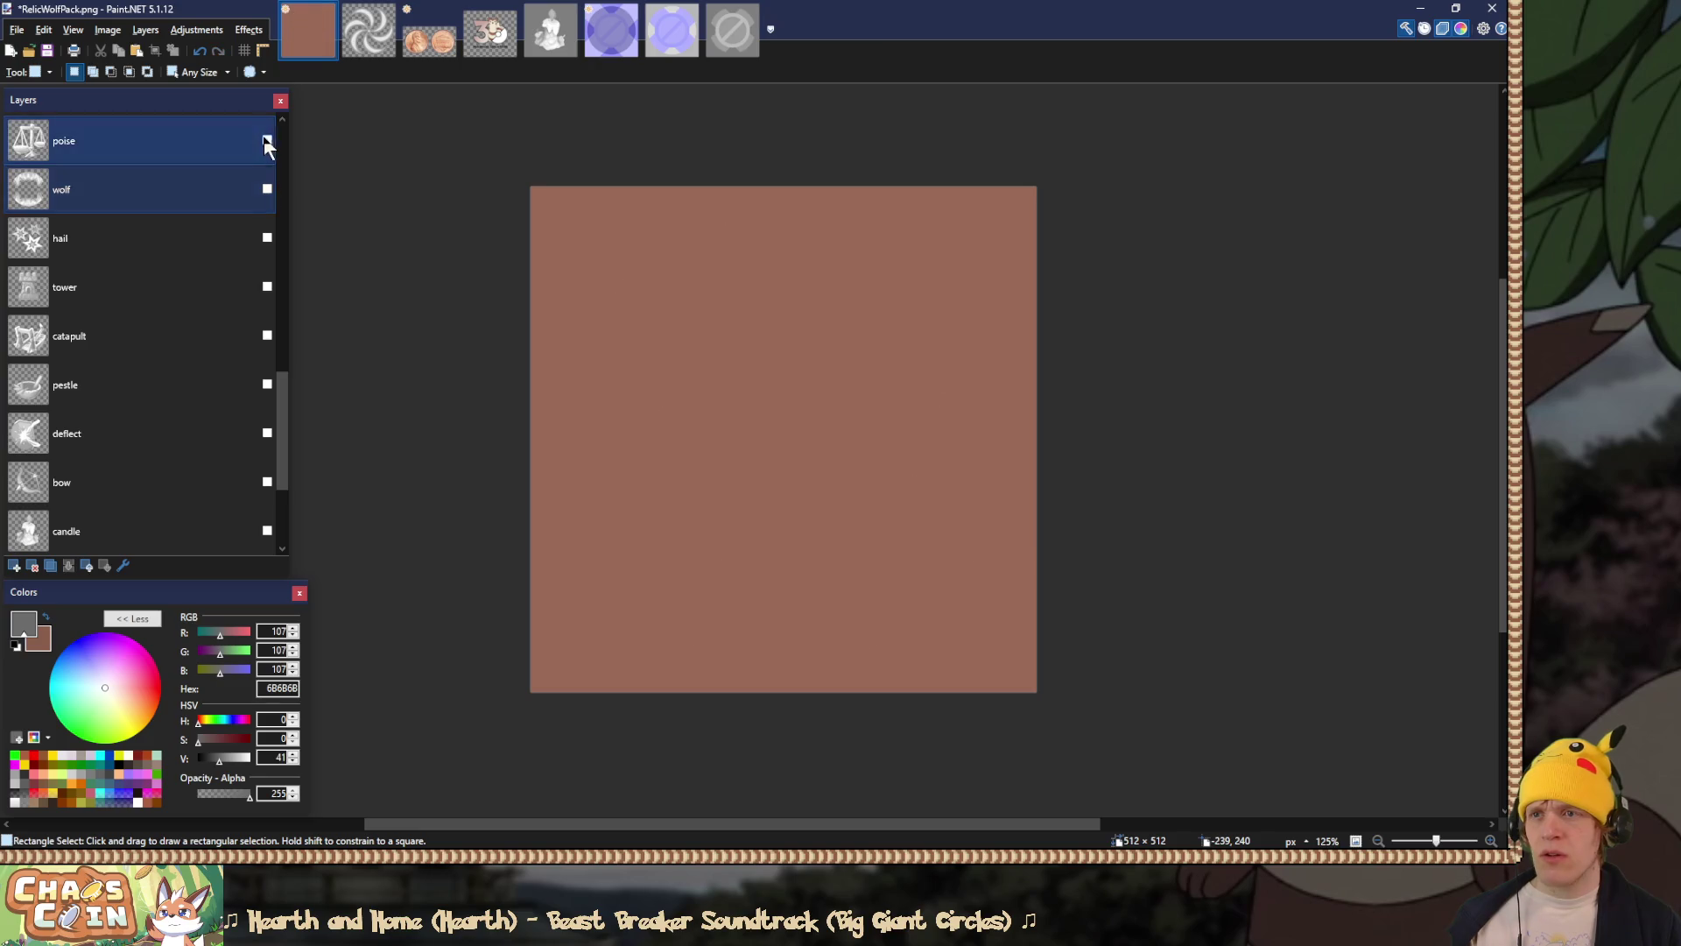
click(267, 140)
click(210, 140)
double_click(210, 142)
click(740, 449)
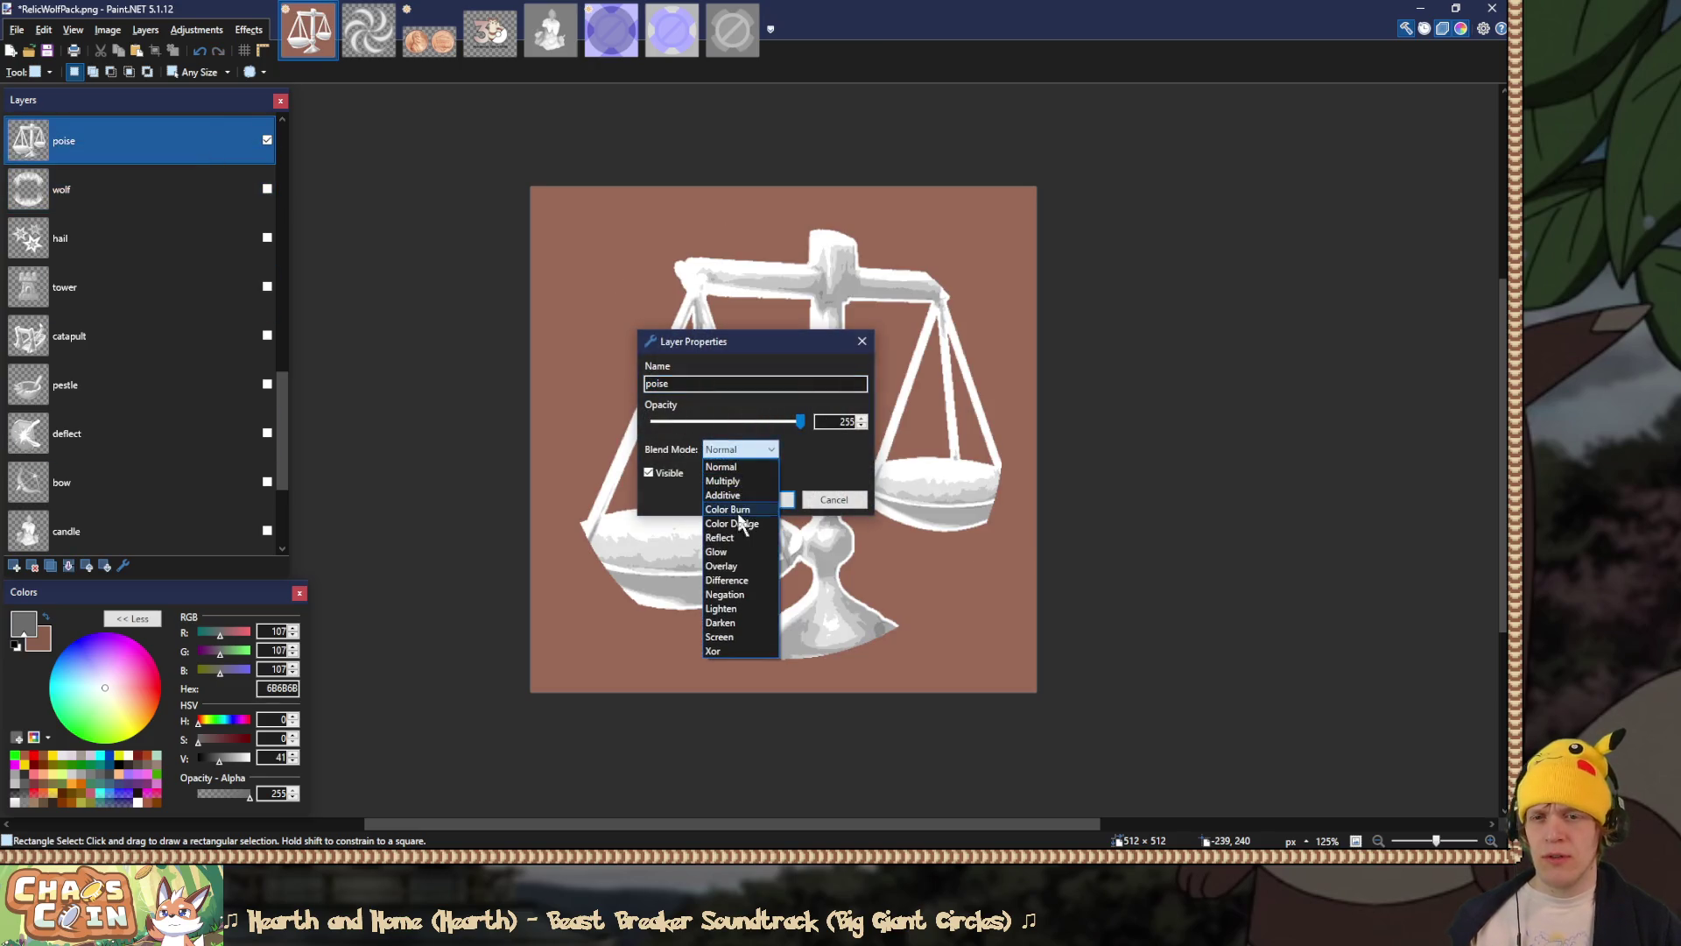
click(734, 574)
key(Return)
Step: Save the image over RelicPoise.png as PNG, then undo the flatten to restore the layers
key(ctrl+shift+s)
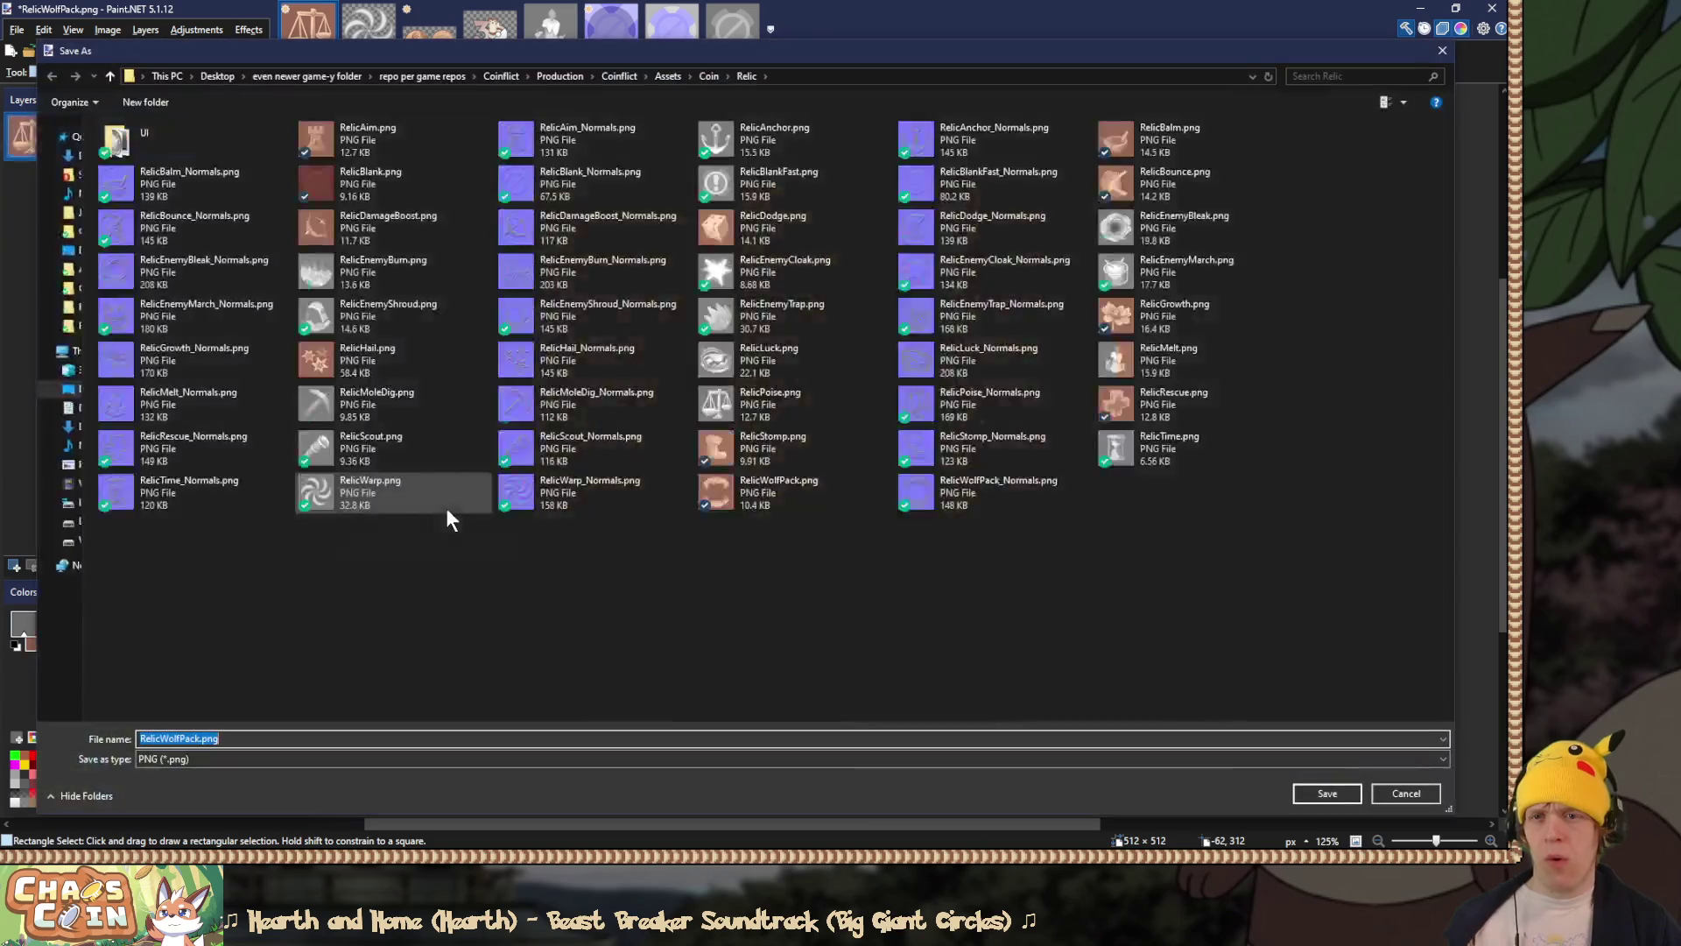
double_click(822, 401)
click(793, 432)
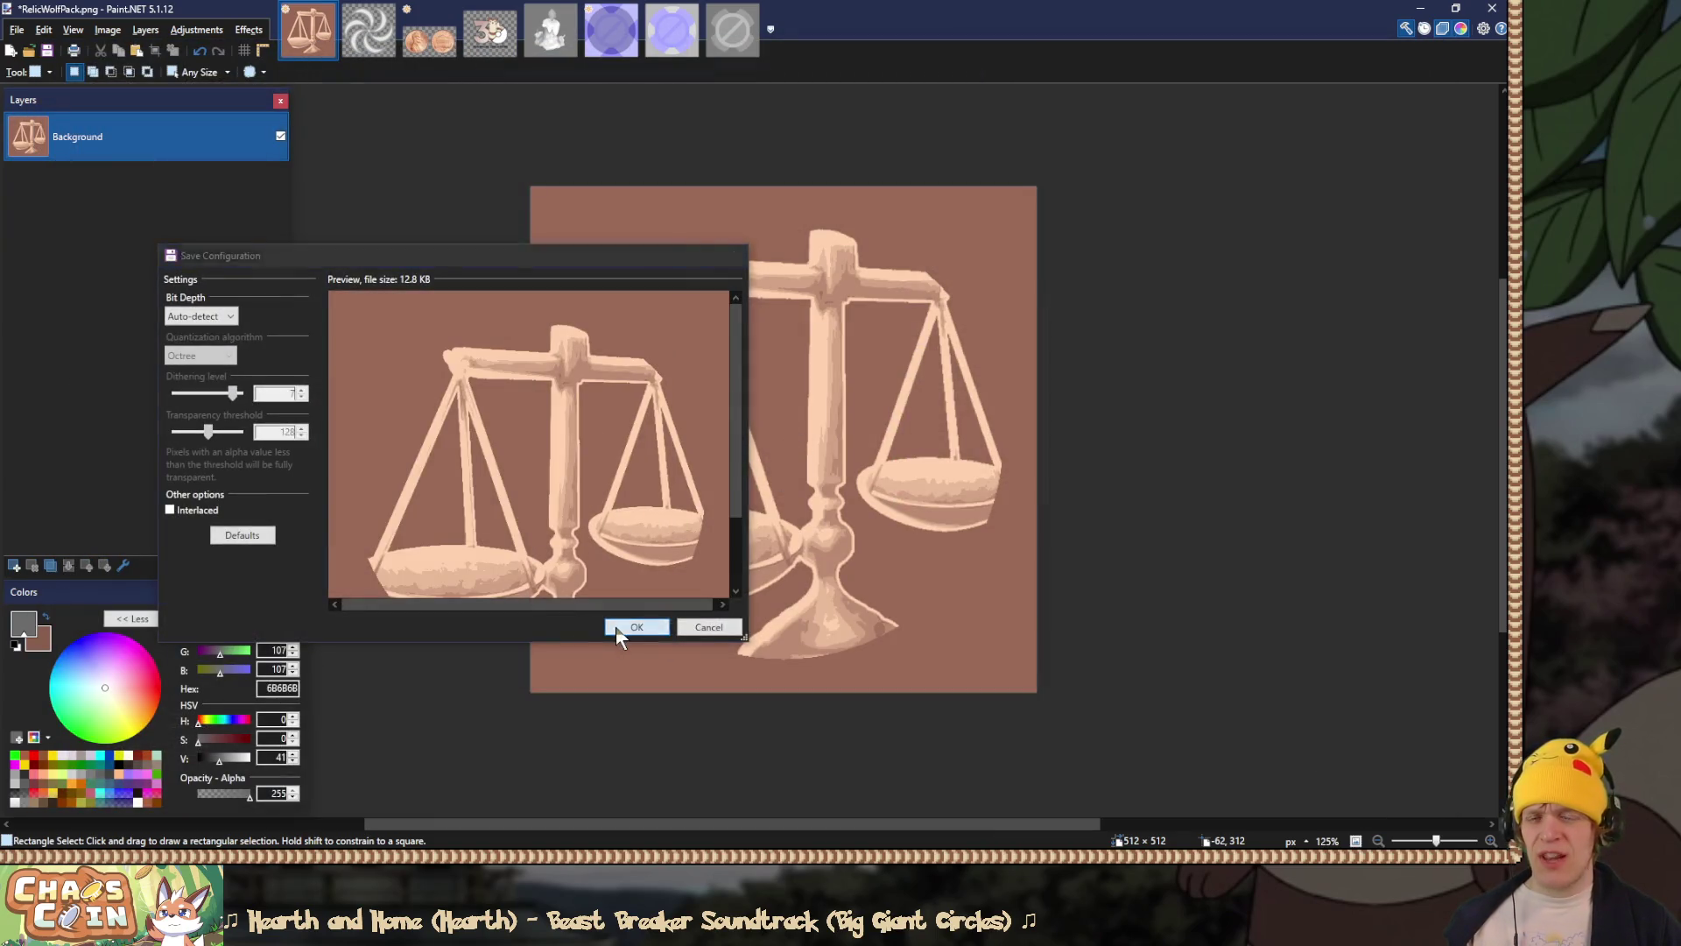
click(636, 625)
key(ctrl+z)
scroll(156, 381, up, 5)
Step: Hide the poise layer, keep the rescue layer hidden, and select the fast layer
click(266, 239)
click(267, 238)
click(267, 189)
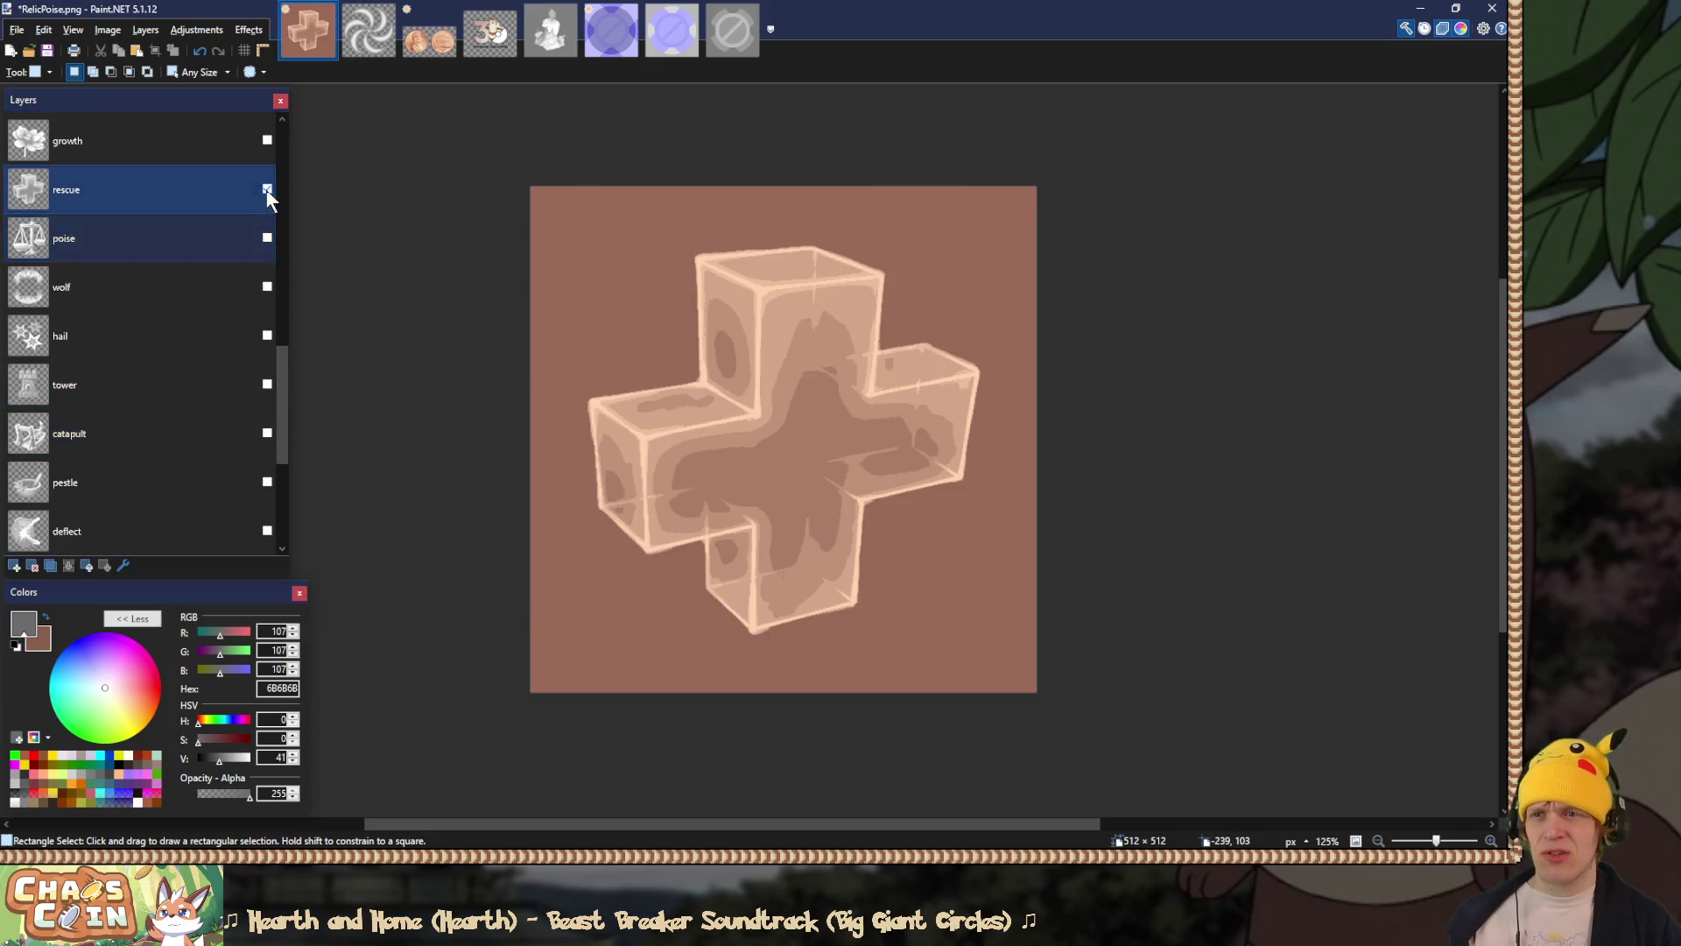
click(266, 190)
scroll(180, 289, up, 2)
click(189, 193)
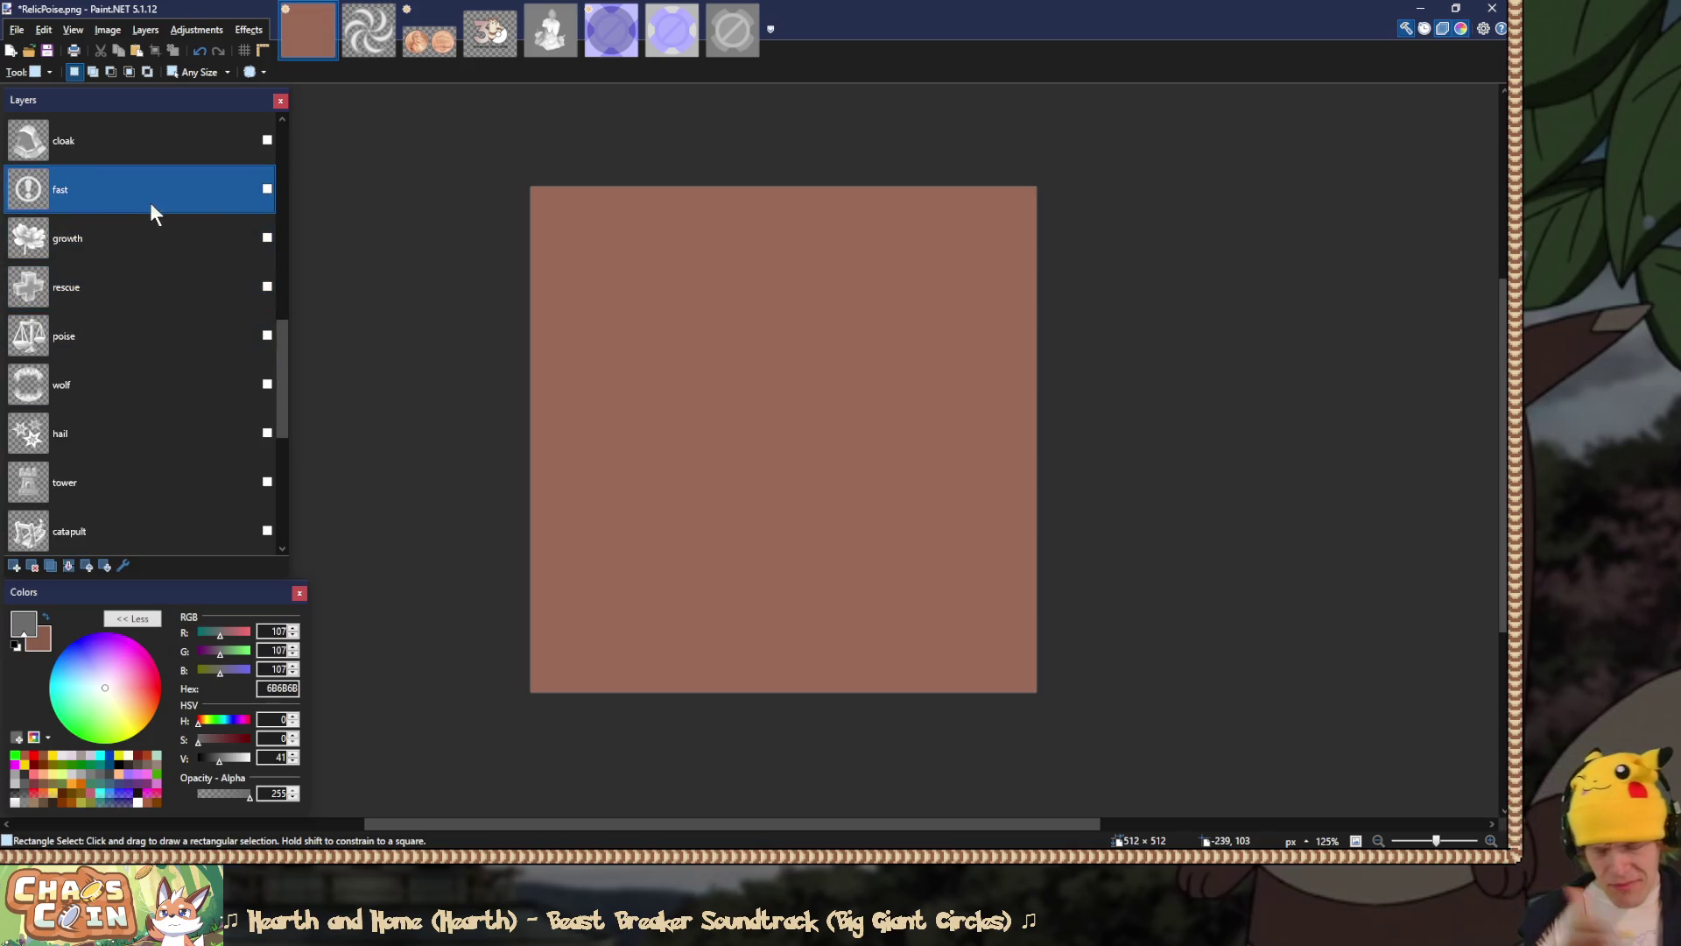
scroll(189, 260, up, 1)
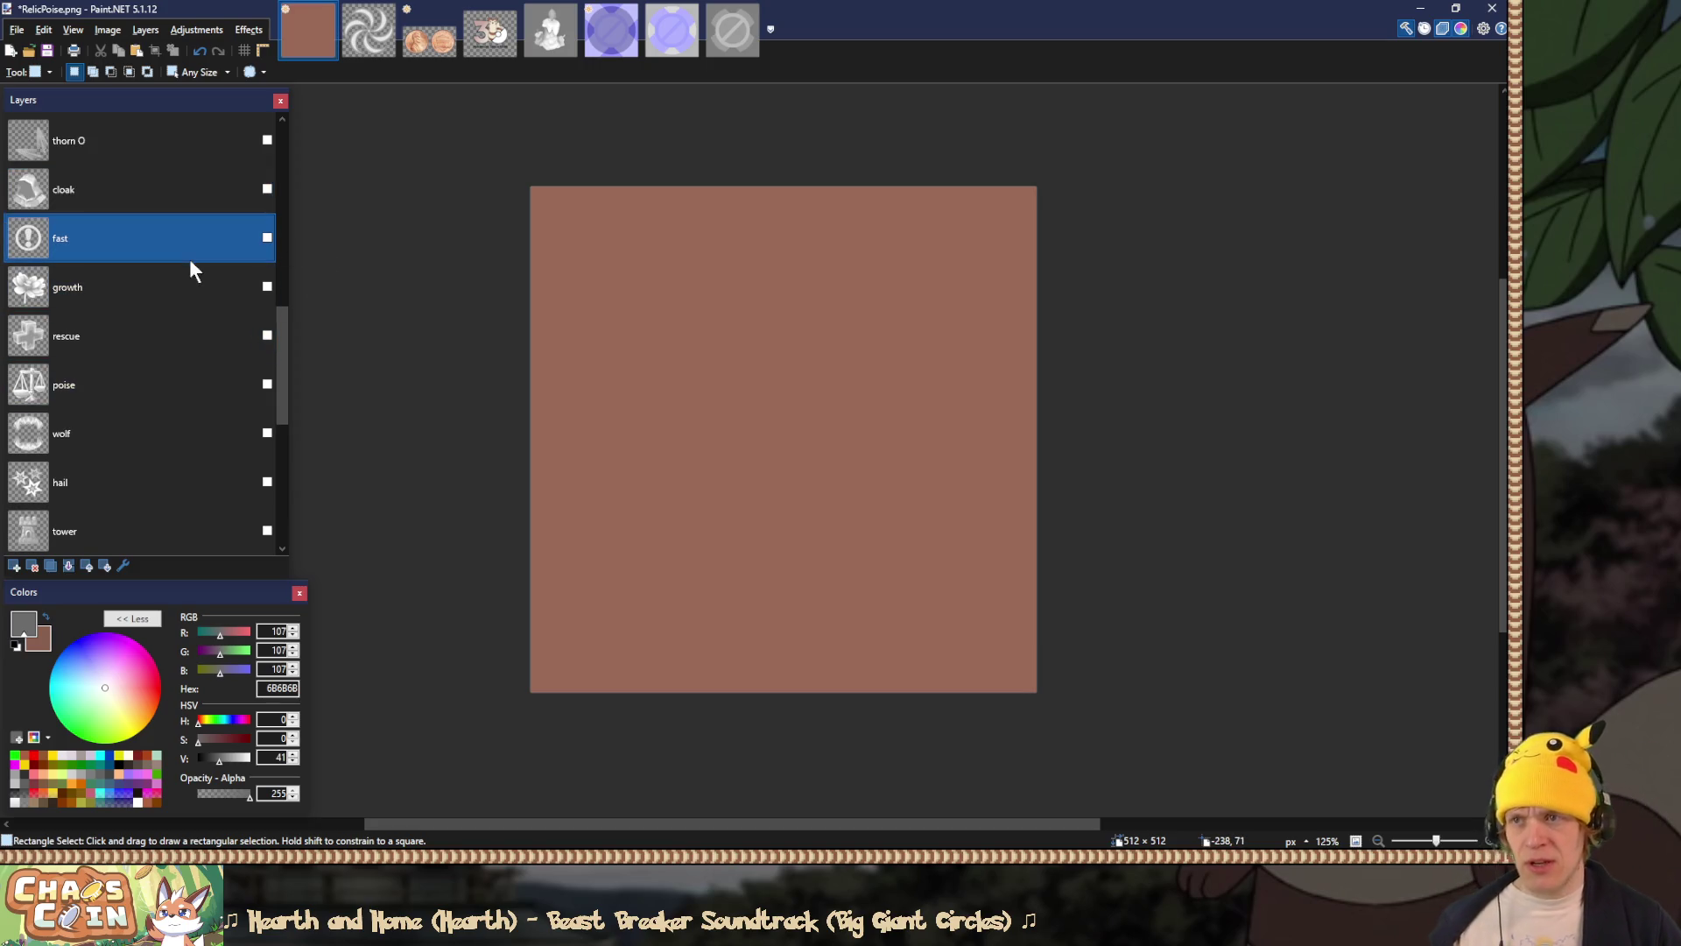
Step: Show the cloak layer and set its blend mode to Overlay
click(267, 189)
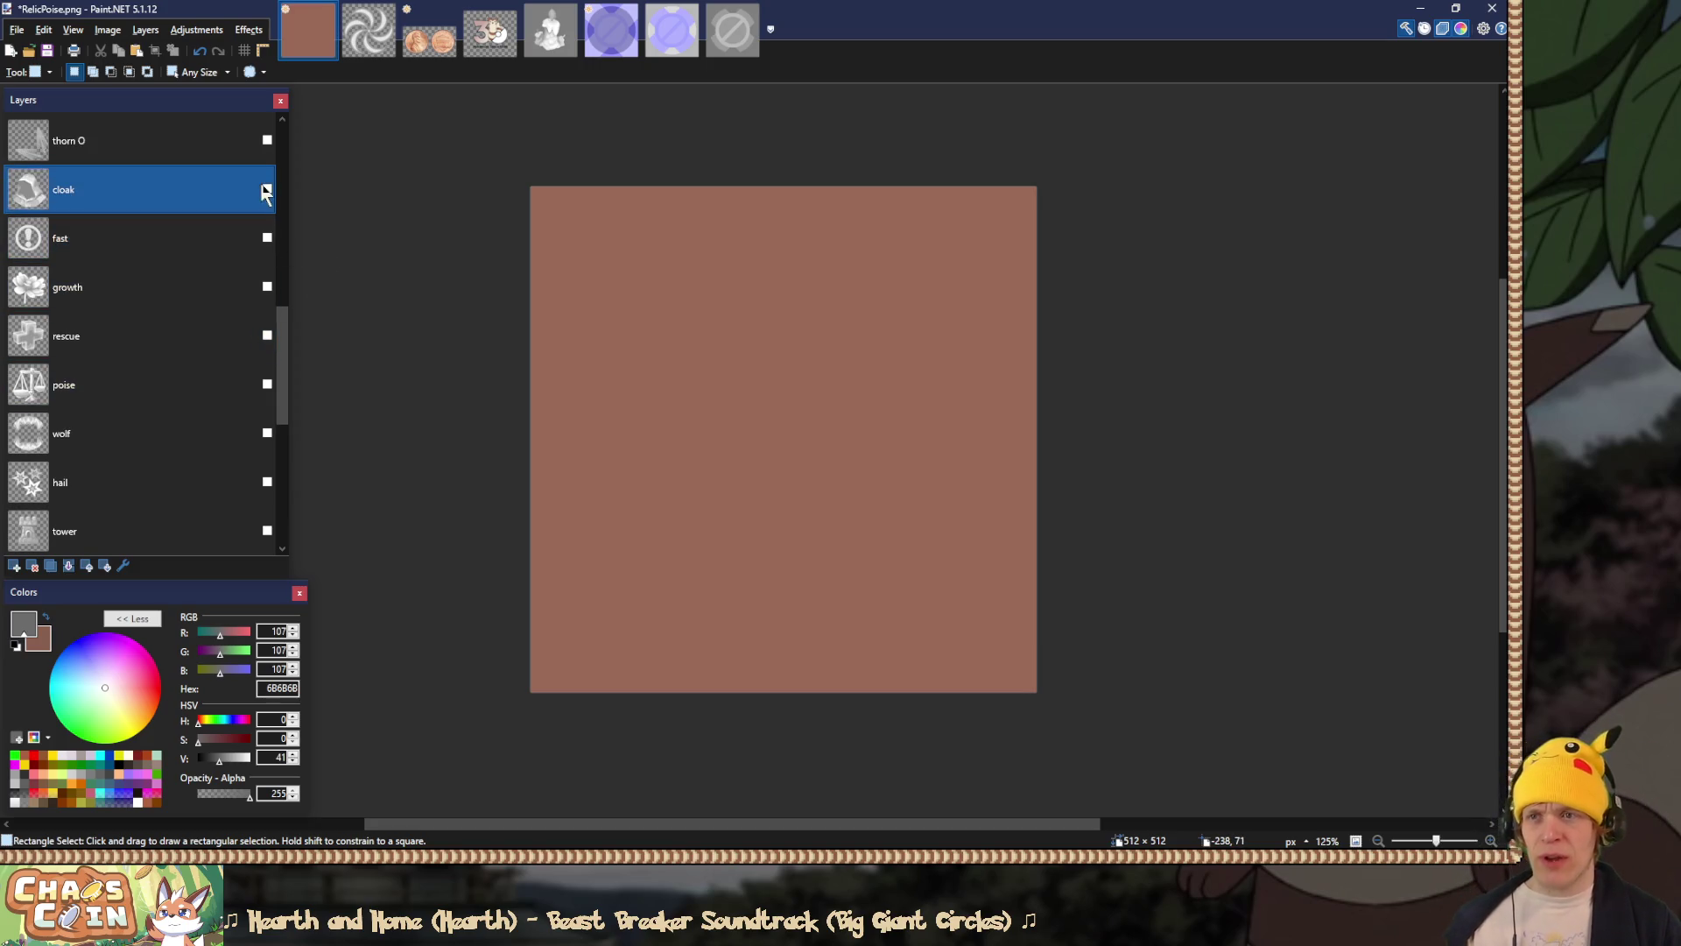
double_click(194, 187)
click(739, 449)
click(744, 552)
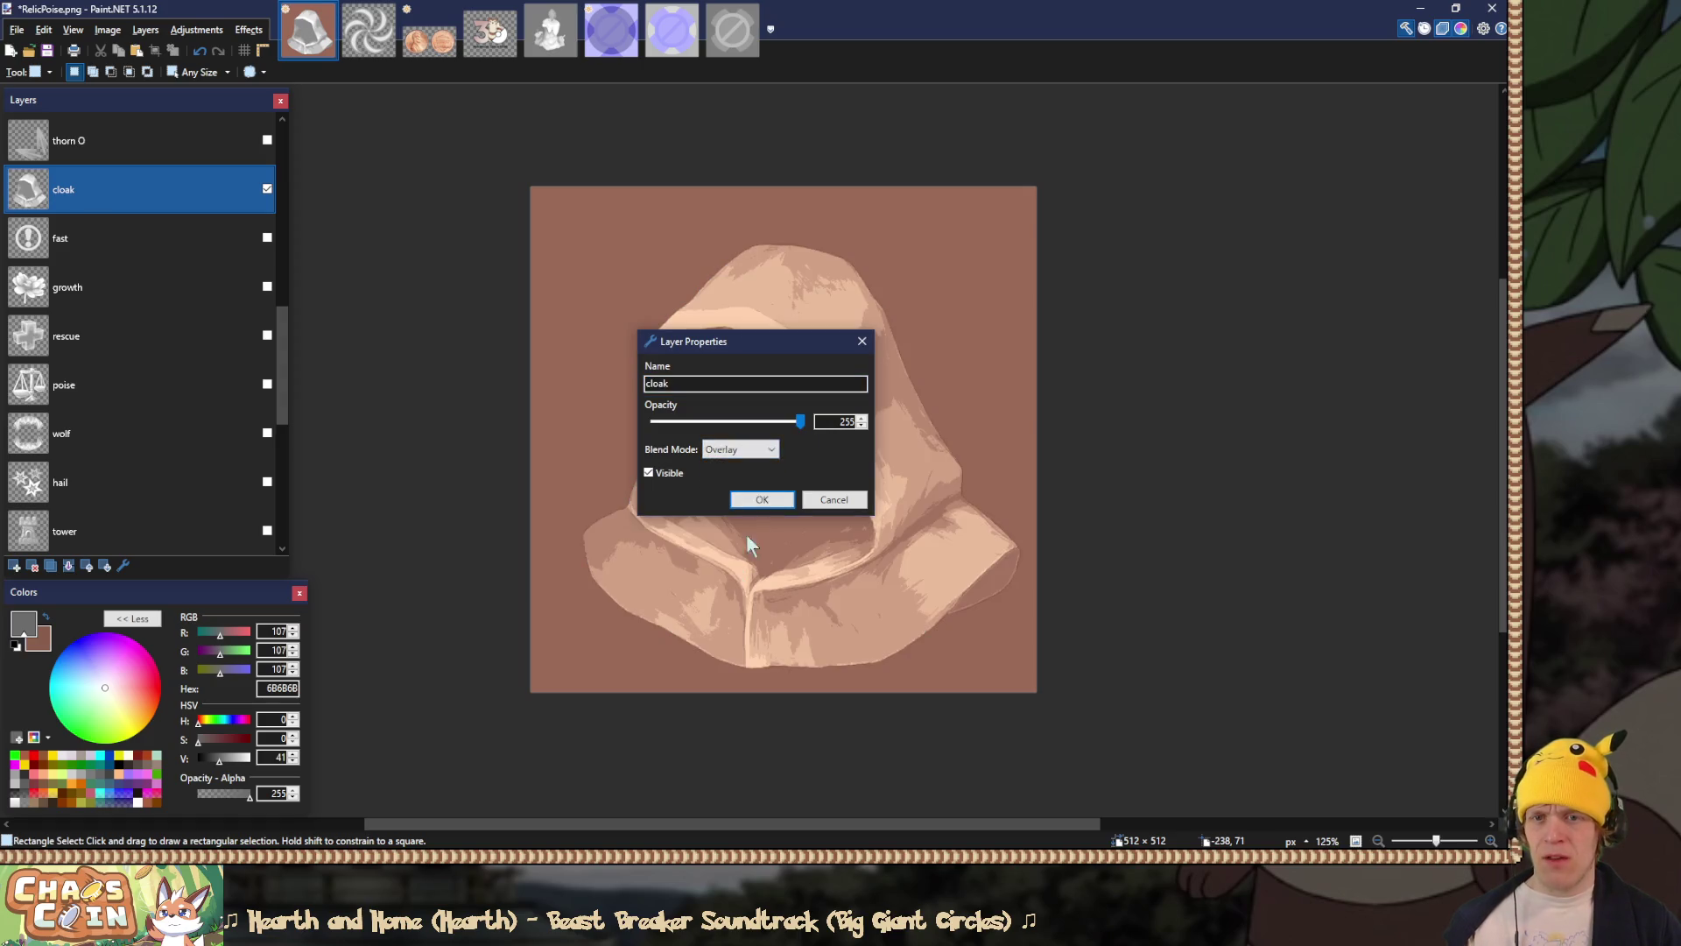
click(758, 500)
Step: Save the flattened image as RelicEnemyShroud.png, replacing the existing file
key(ctrl+s)
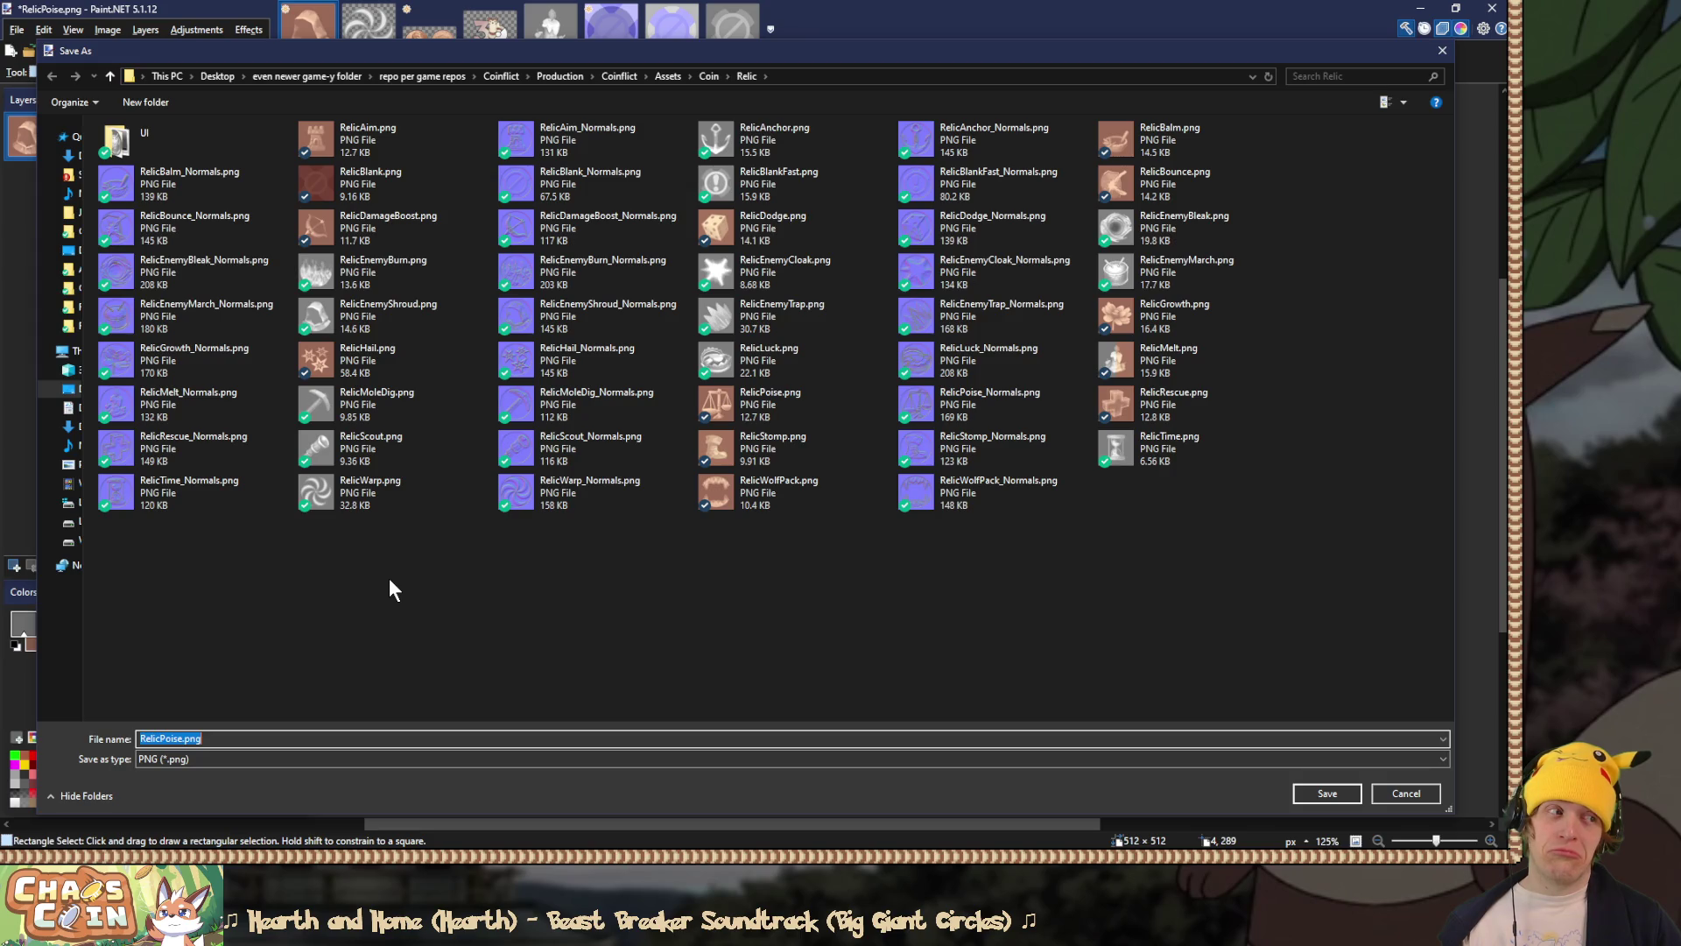
double_click(377, 315)
click(788, 433)
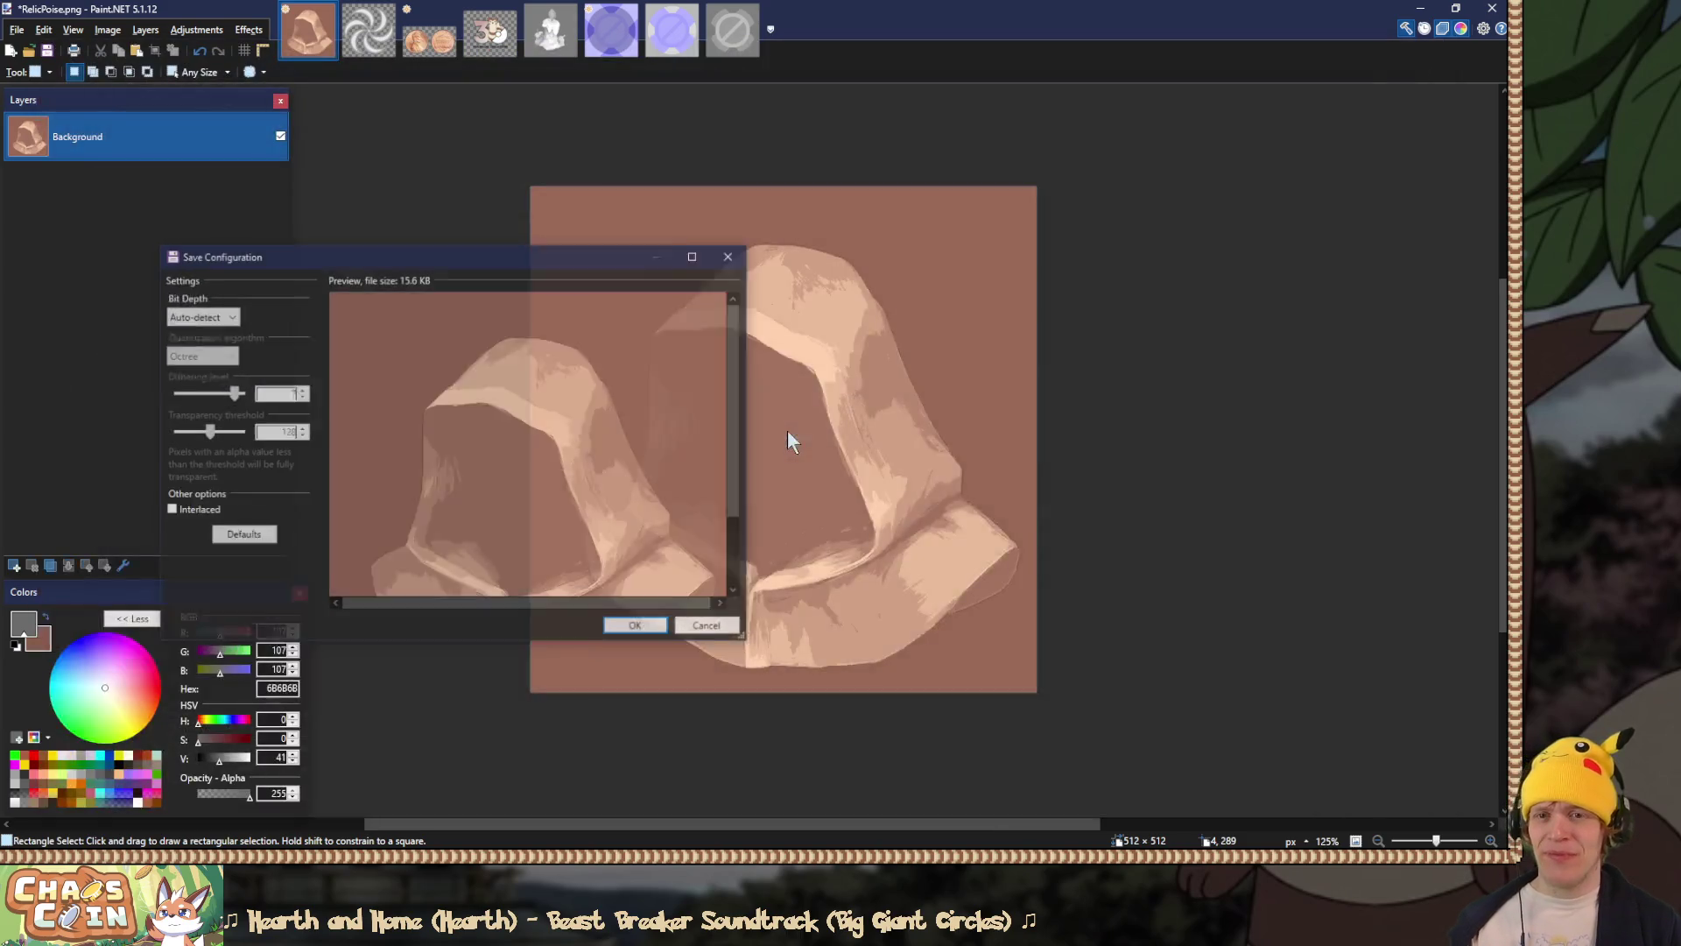
click(638, 623)
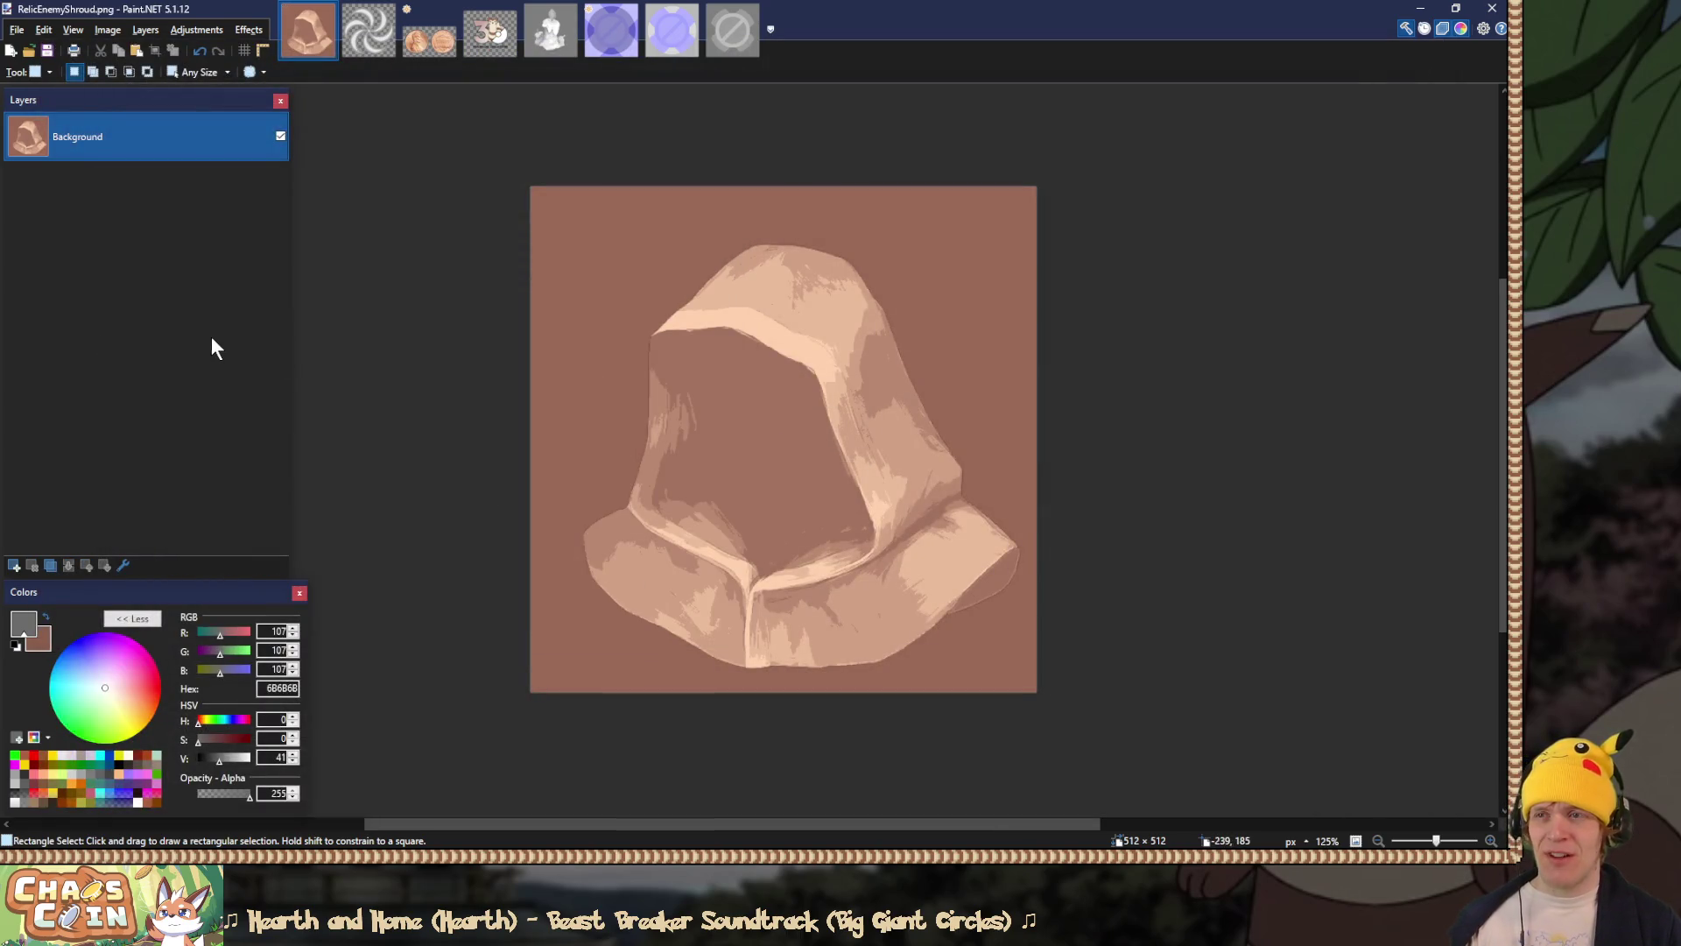
Step: Undo the flatten to restore the layers and hide the cloak layer
key(ctrl+z)
scroll(207, 335, up, 8)
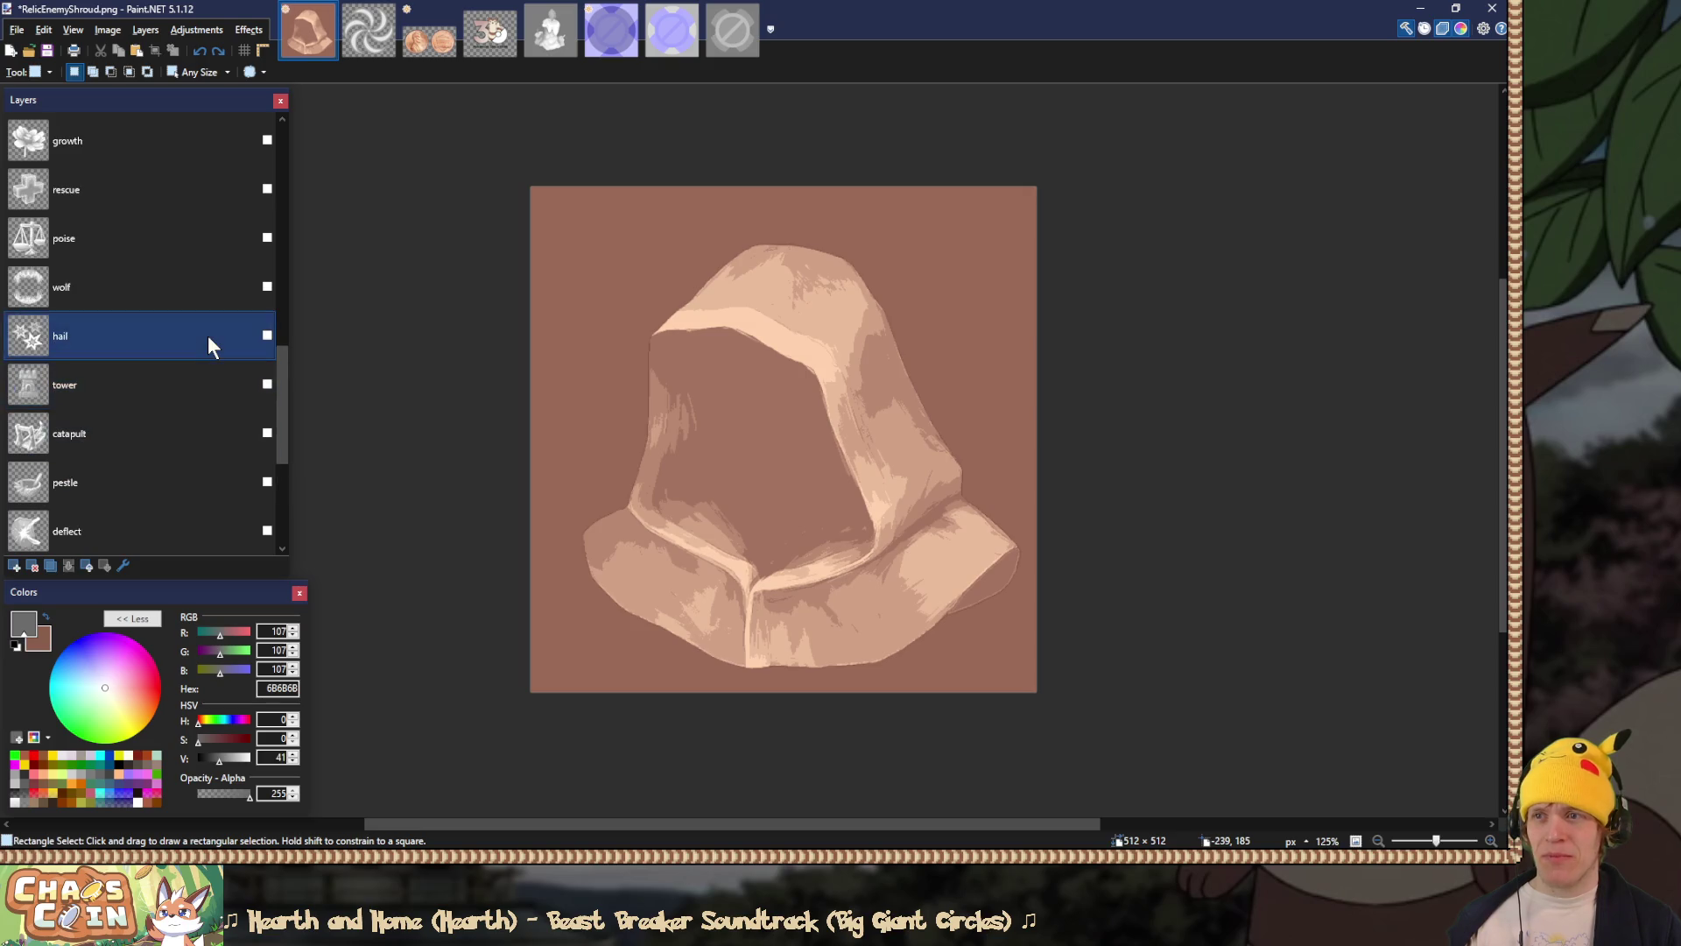
scroll(207, 334, up, 2)
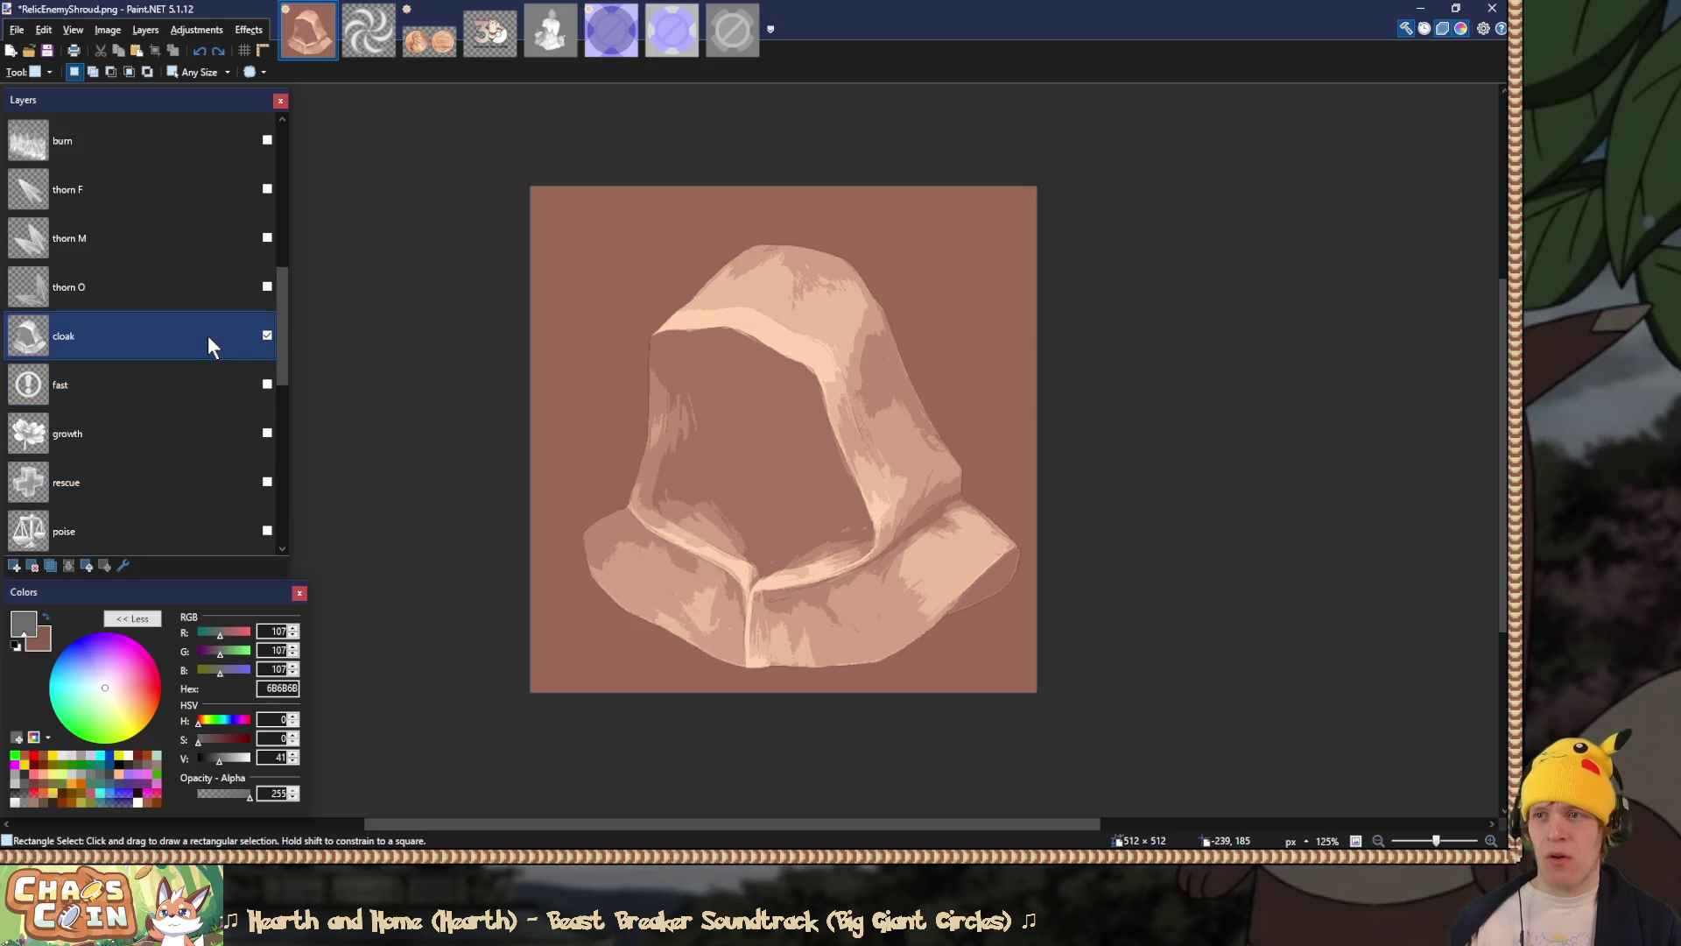
click(265, 383)
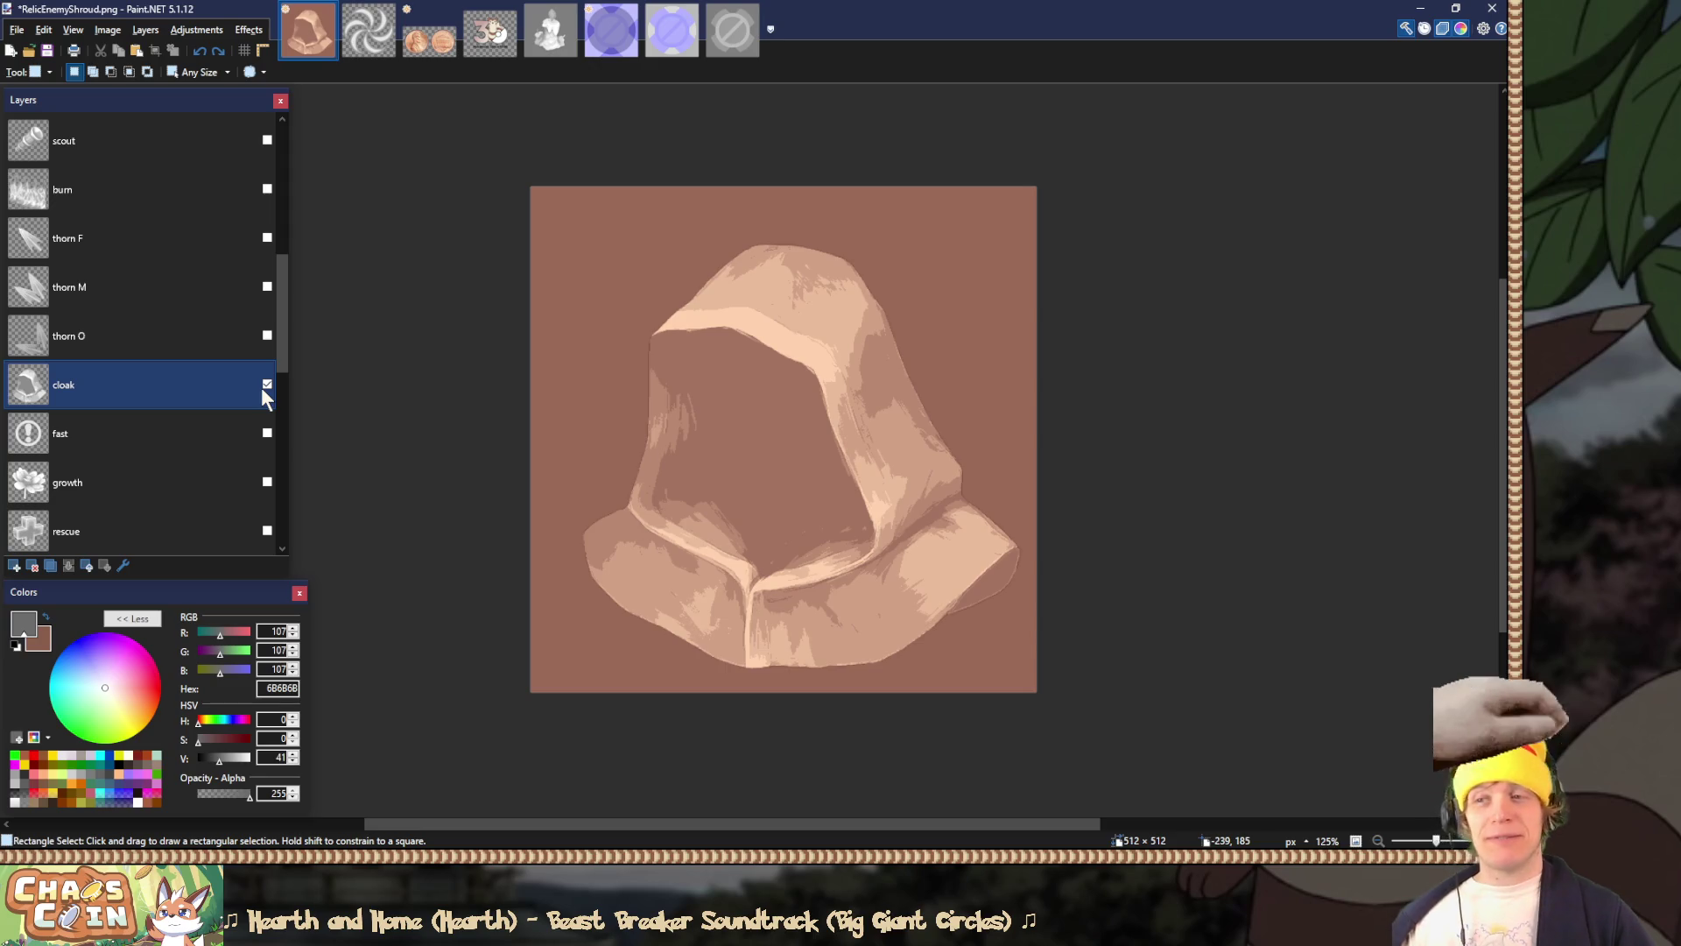
click(263, 386)
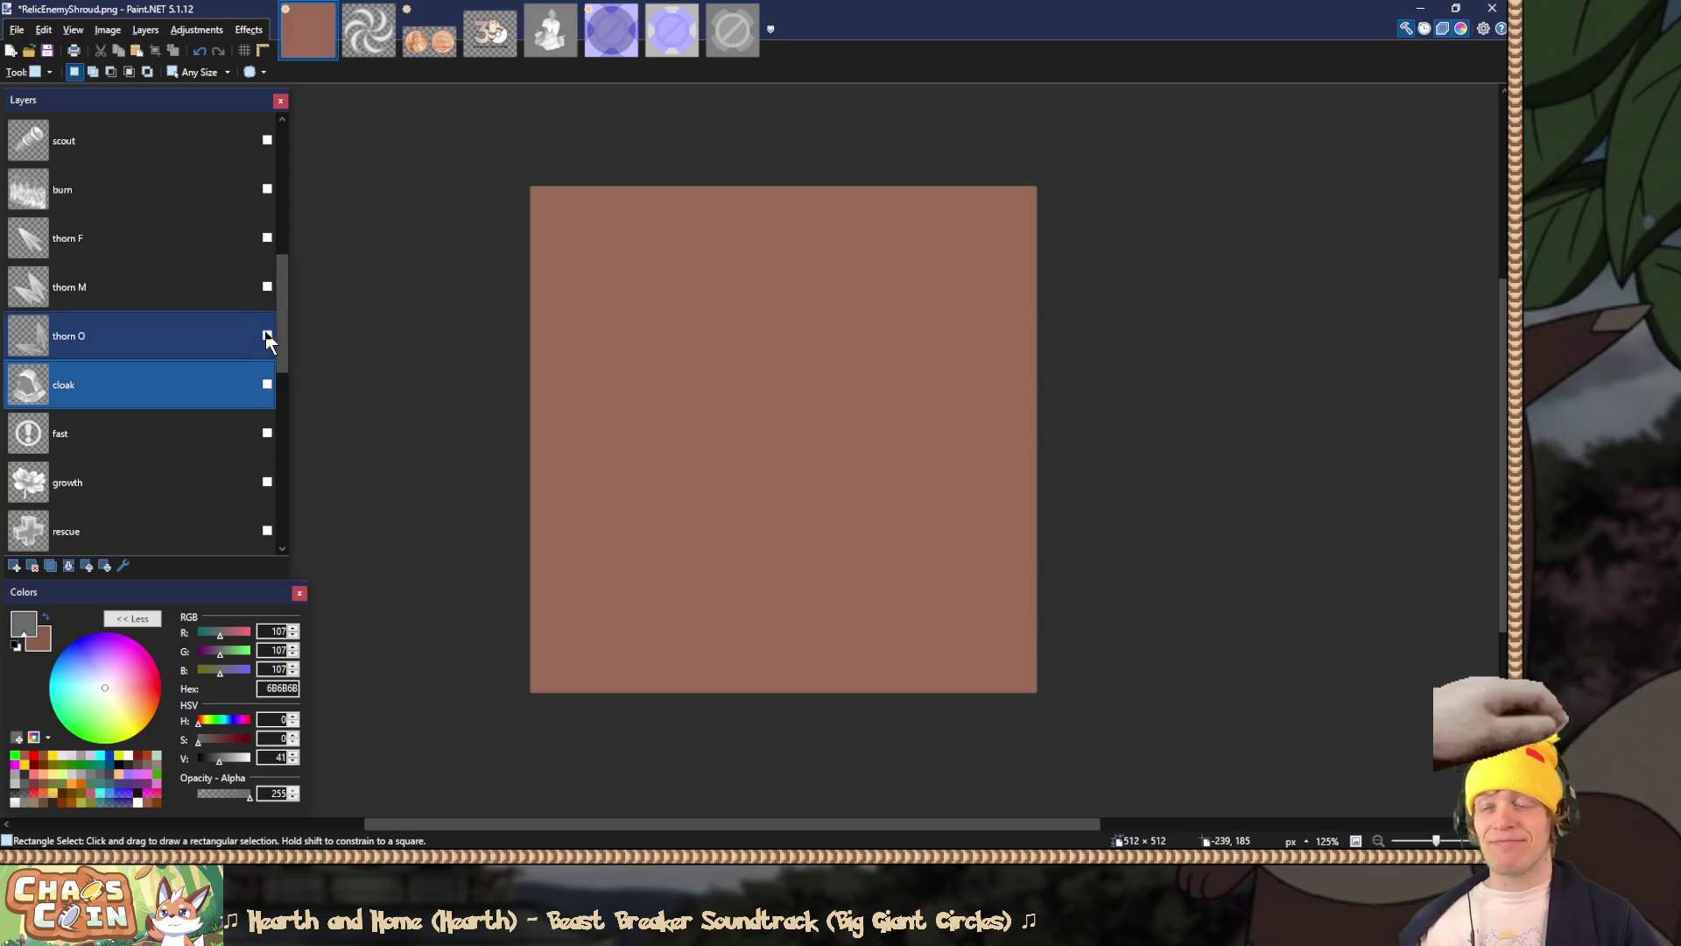
Step: Show the thorn O layer and set its blend mode to Overlay
click(267, 336)
double_click(186, 327)
click(747, 449)
click(740, 547)
click(762, 499)
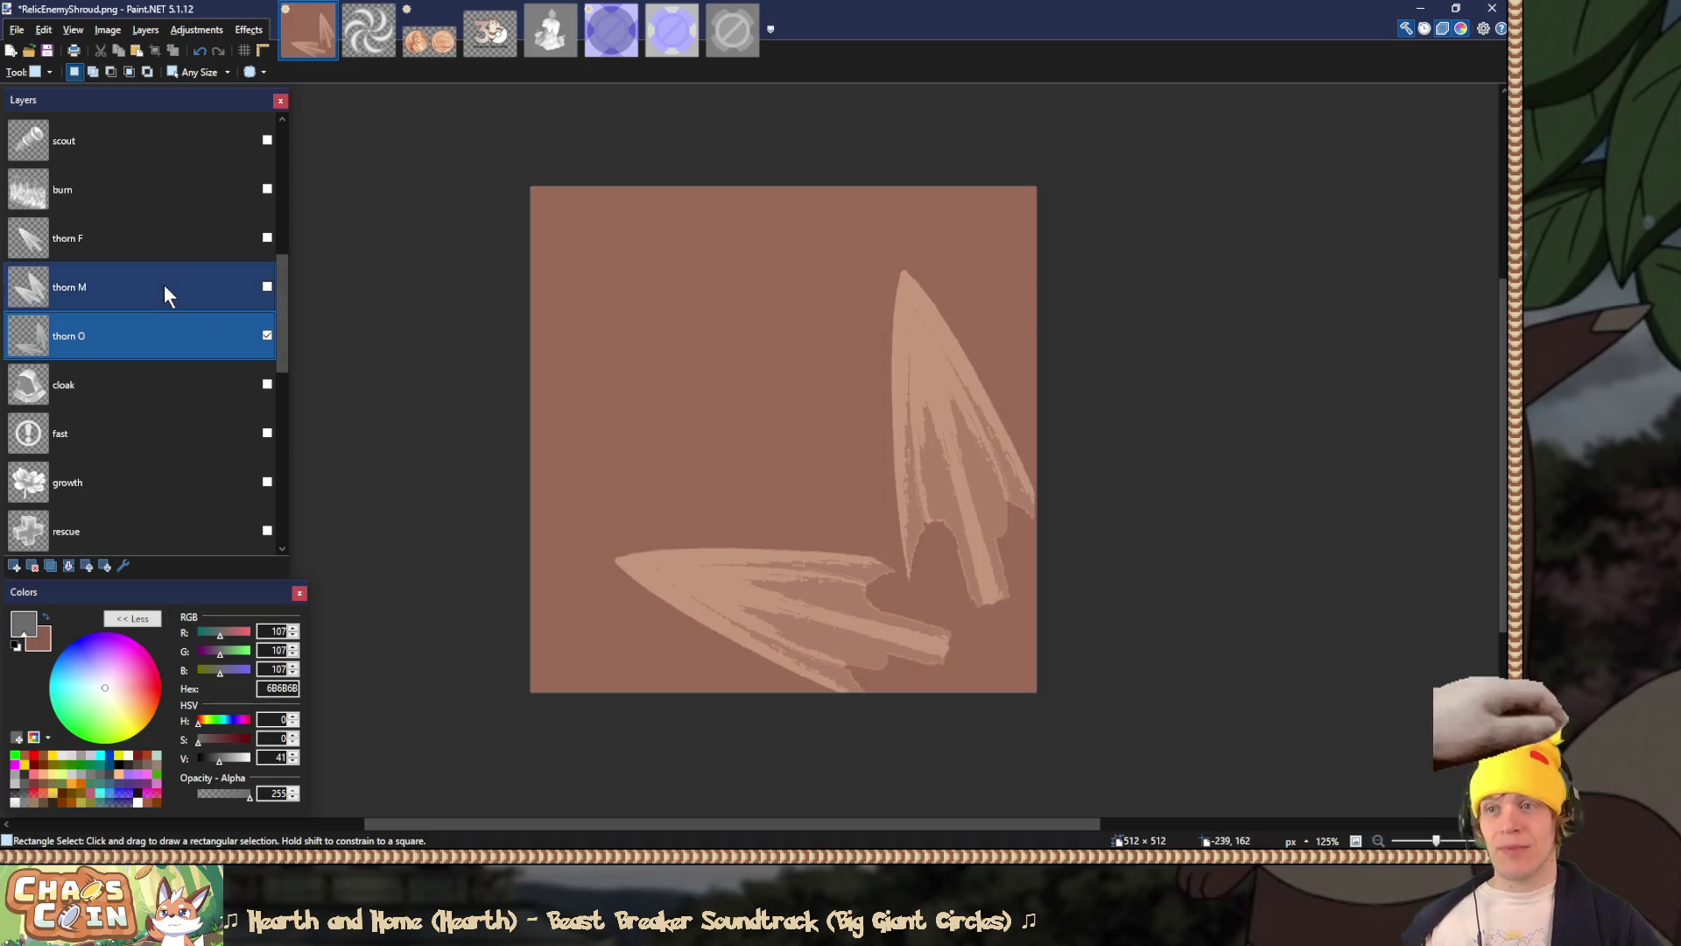
Step: Show the thorn M layer, try Overlay blending on it, then discard the change
click(164, 285)
click(267, 286)
double_click(208, 280)
click(748, 449)
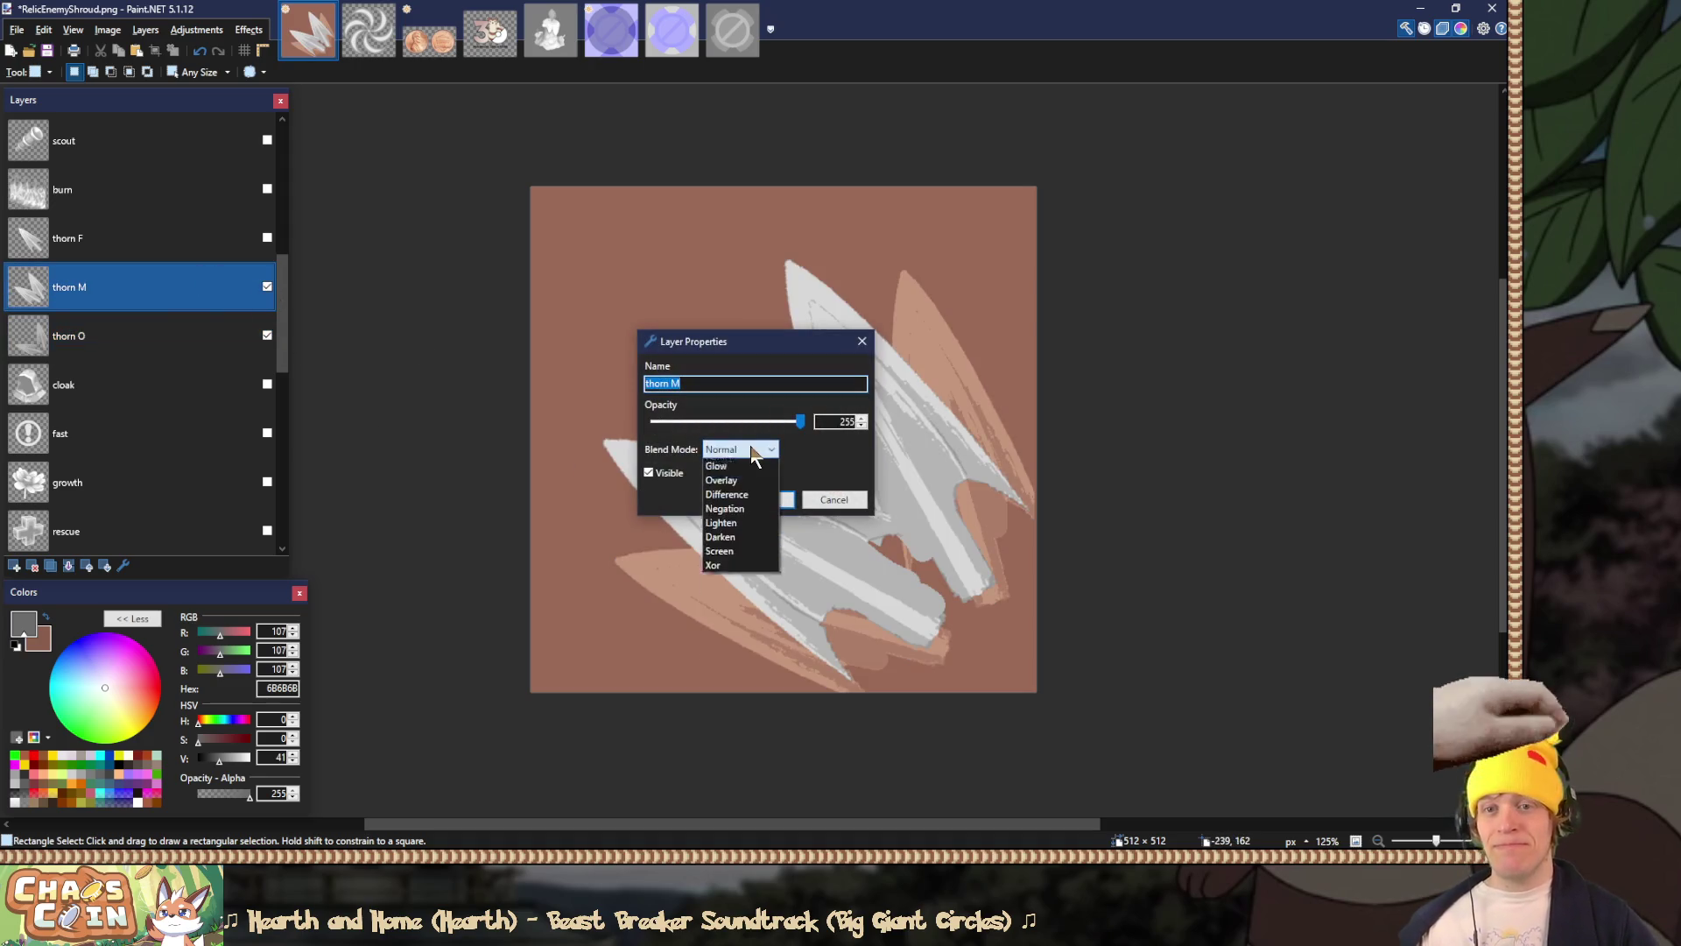
click(743, 563)
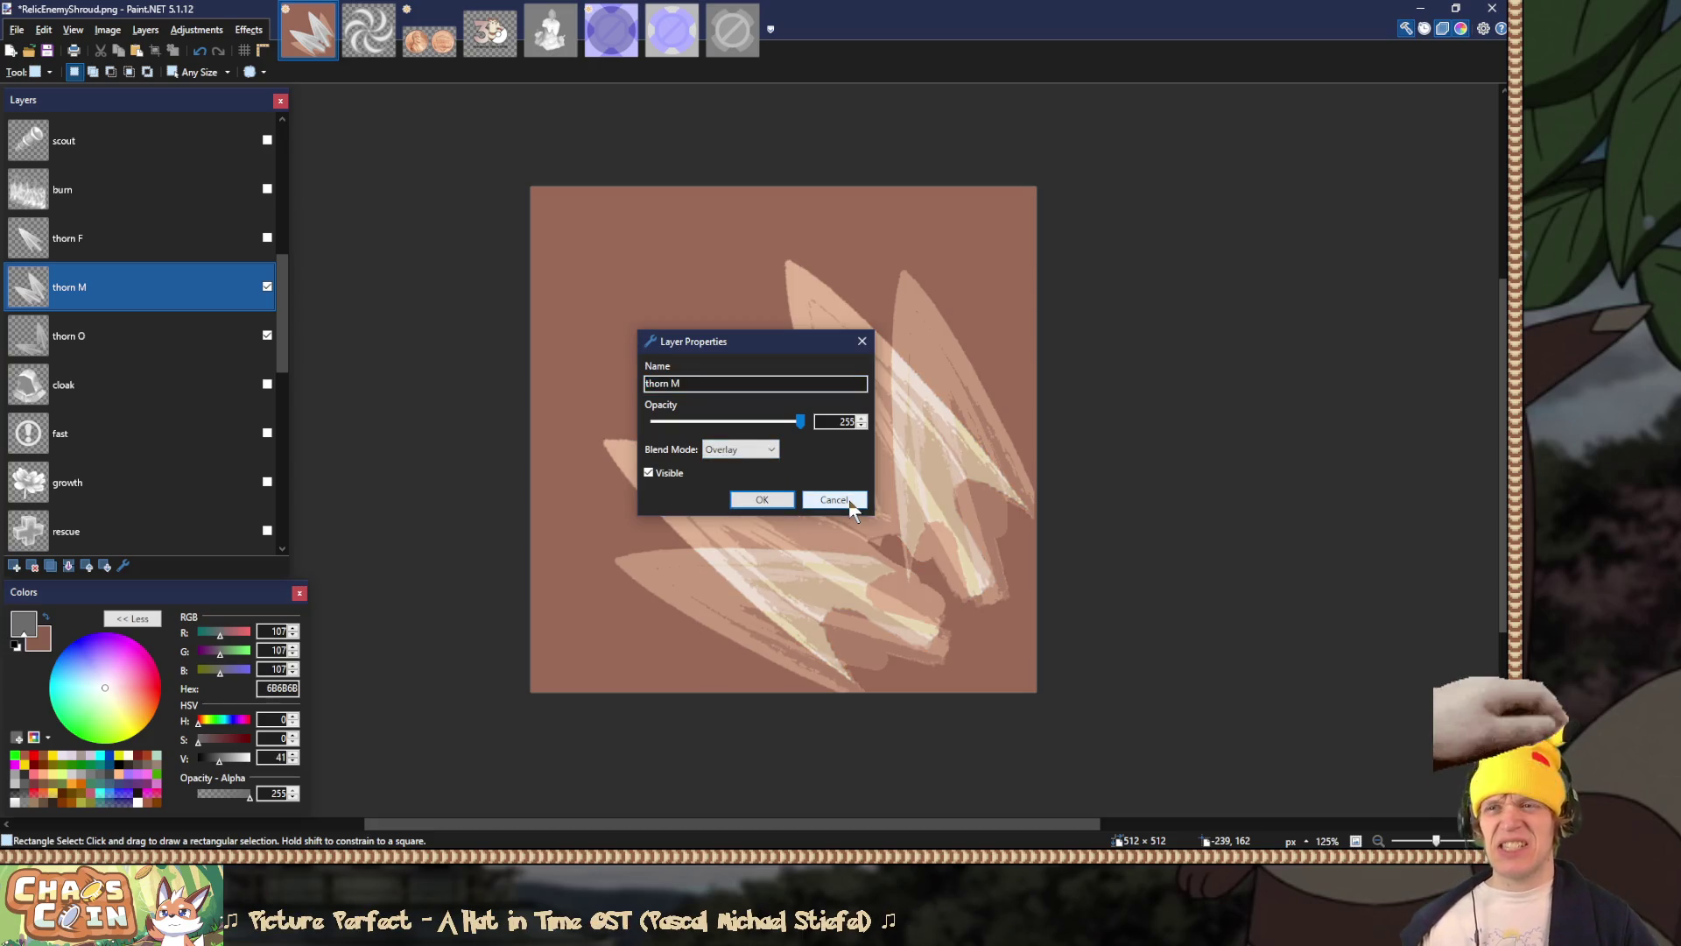
click(739, 449)
click(735, 464)
click(762, 499)
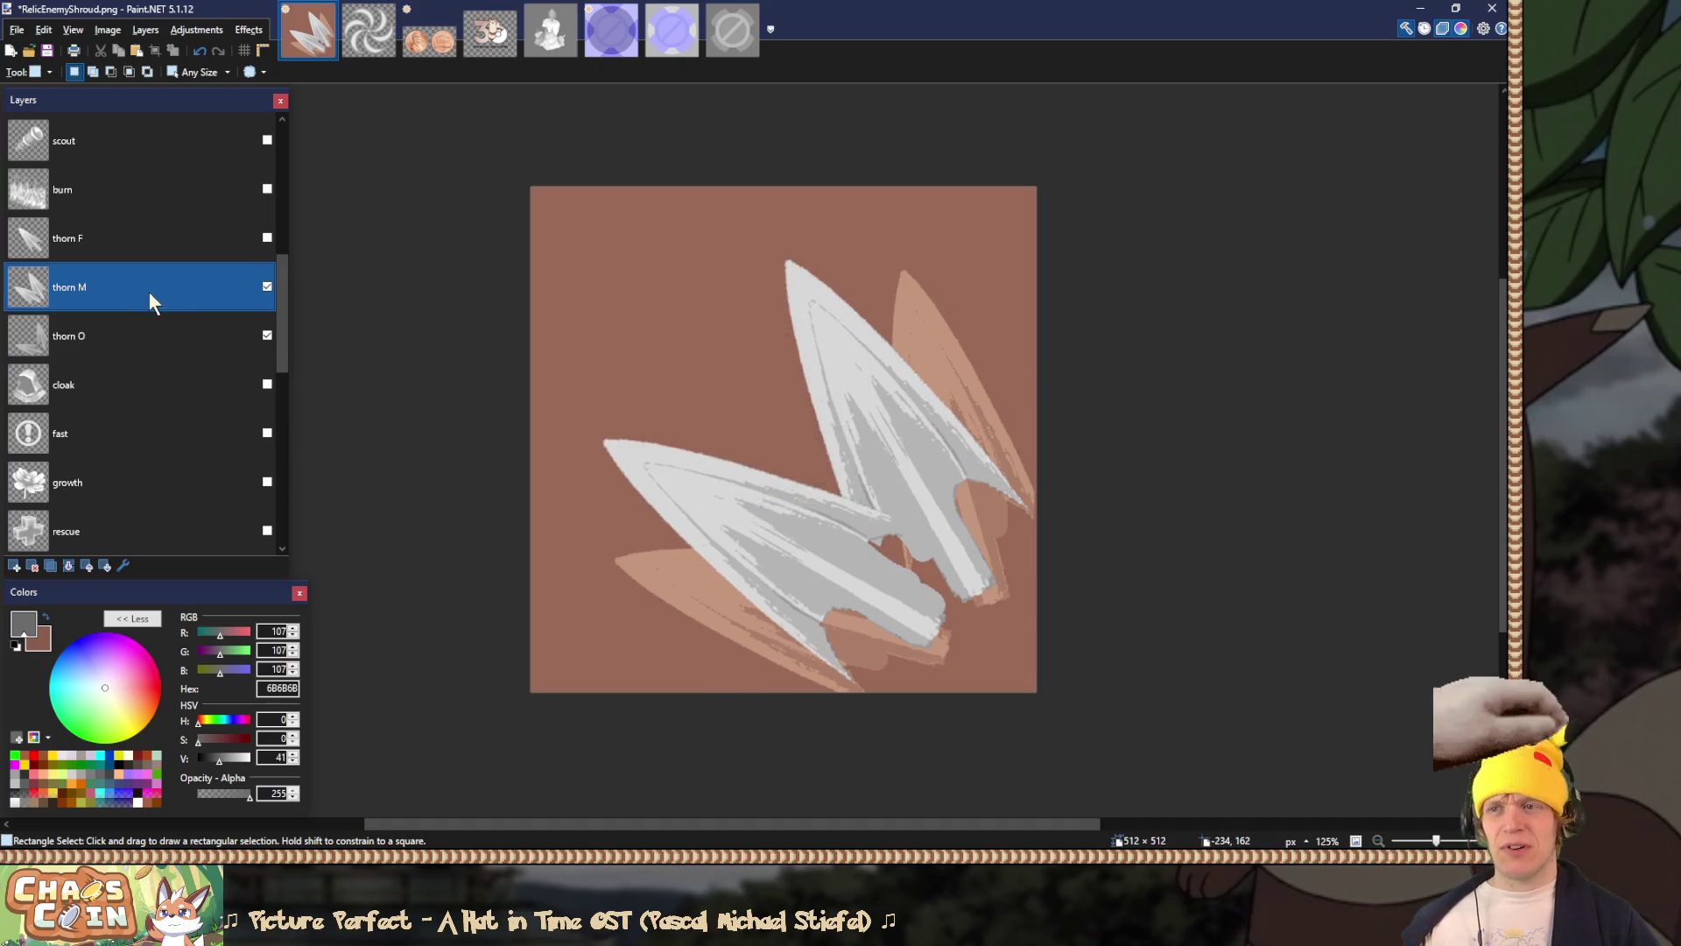
Step: Return the thorn O layer's blend mode to Normal
click(151, 317)
double_click(152, 322)
click(750, 447)
click(744, 477)
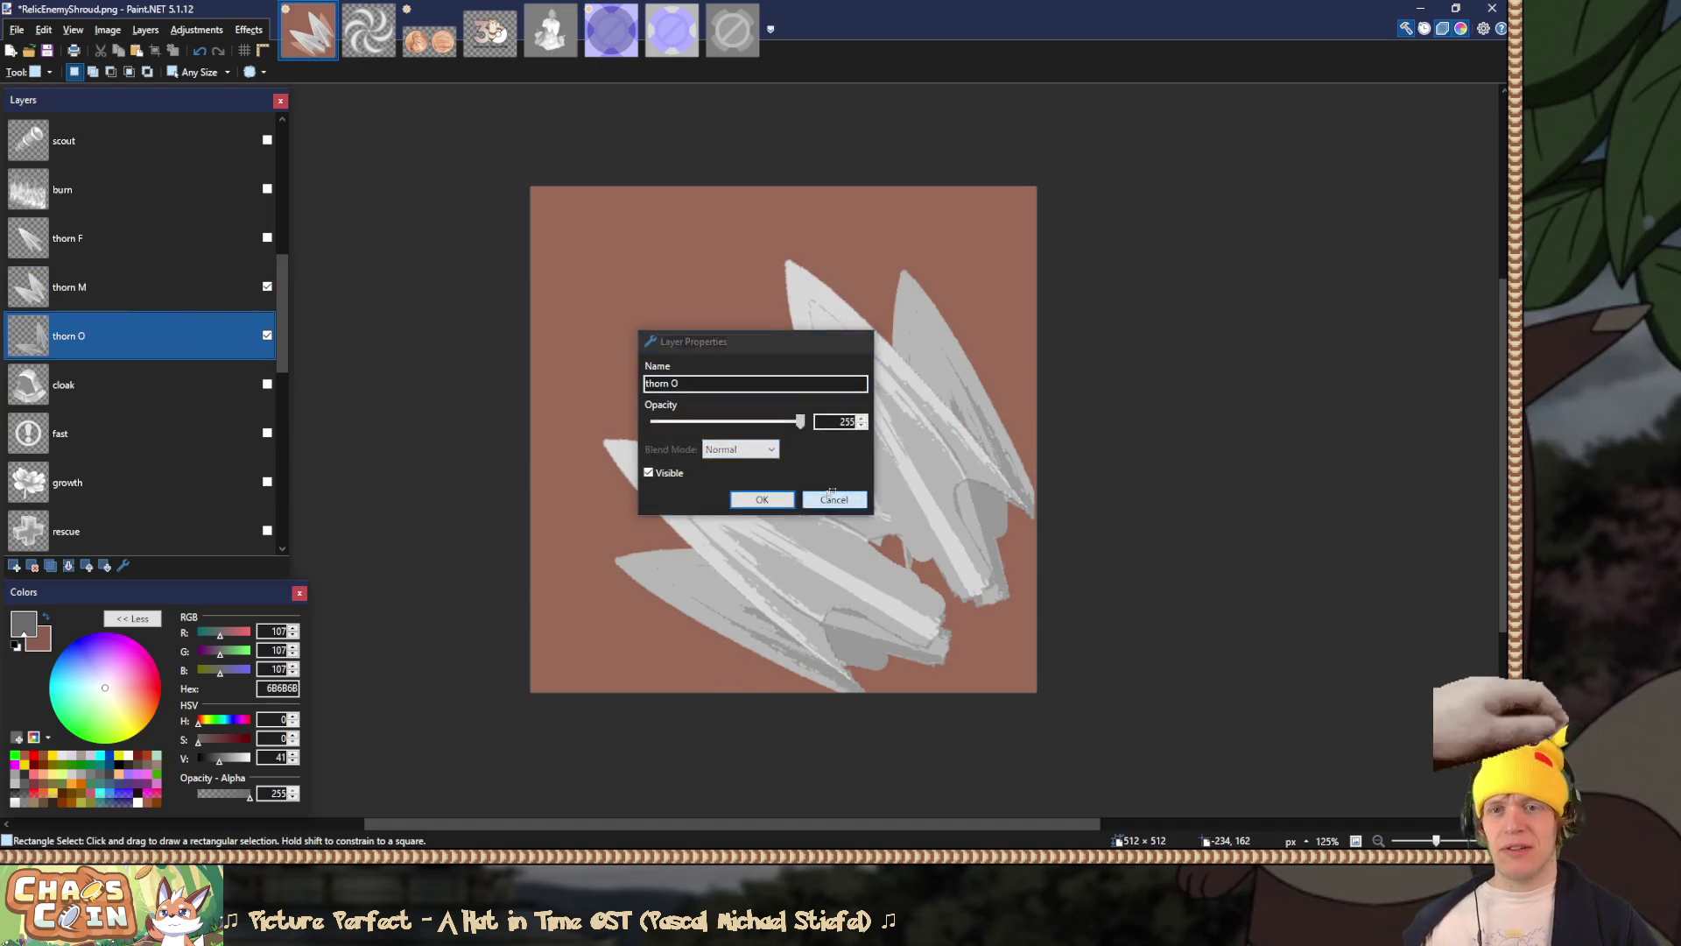
click(823, 499)
double_click(149, 327)
click(736, 449)
click(739, 467)
click(787, 499)
Step: Show the thorn F layer and duplicate the thorn O, thorn M and thorn F layers
click(114, 230)
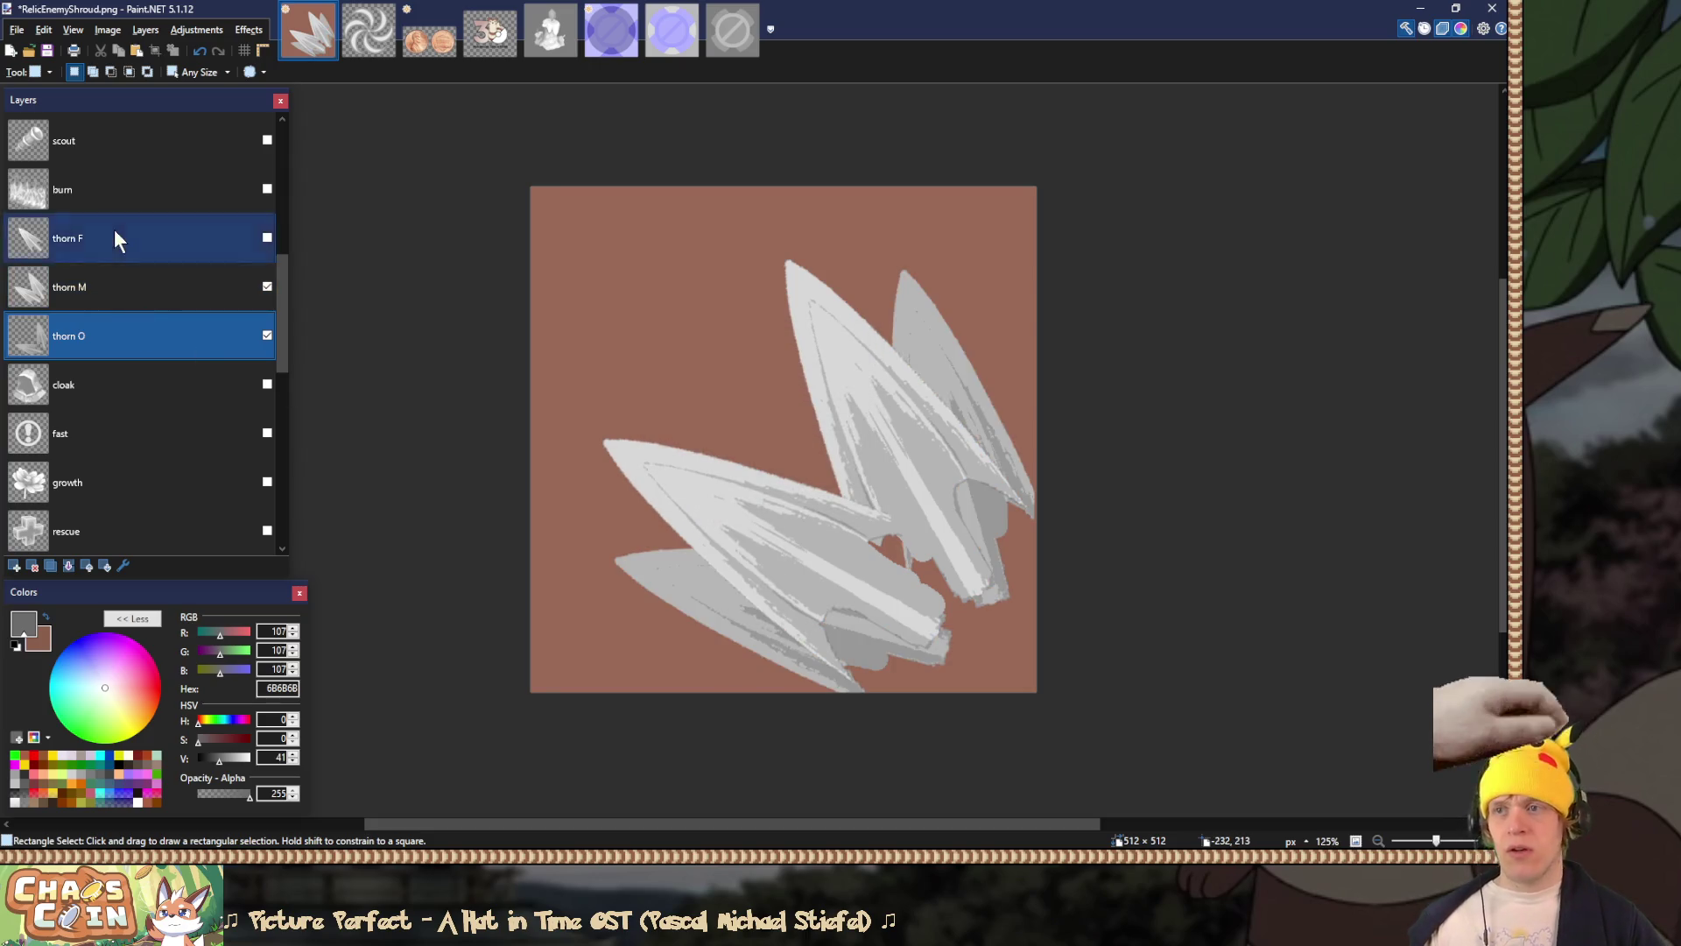
click(267, 239)
click(161, 319)
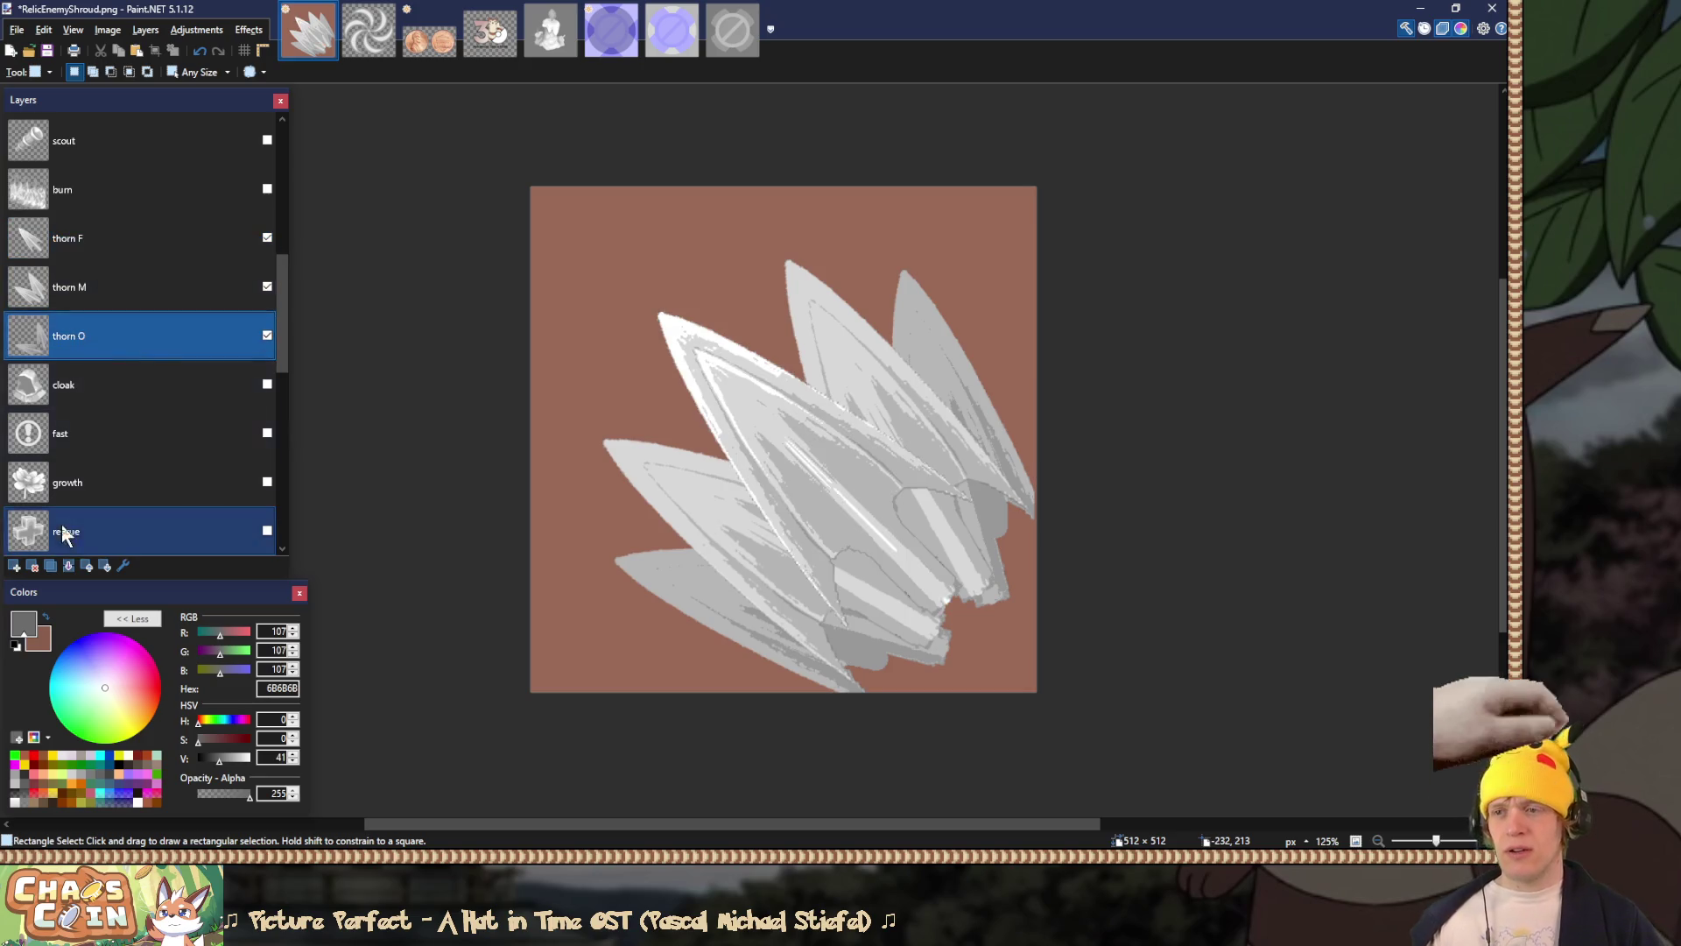
click(58, 562)
click(145, 301)
click(52, 565)
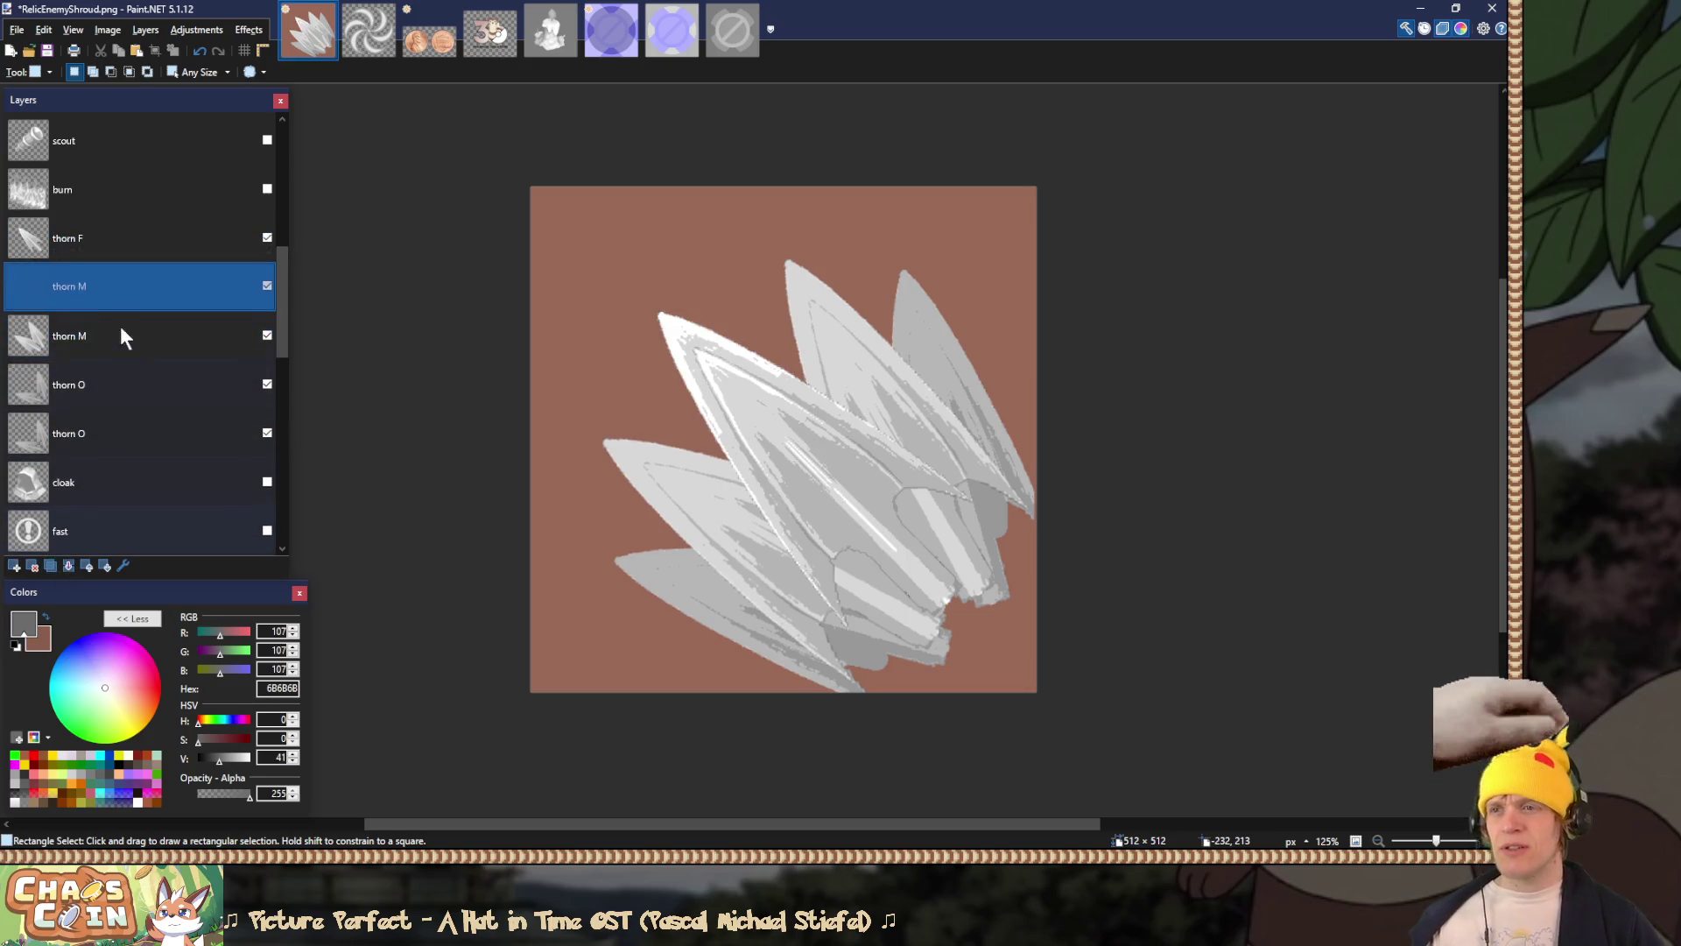
click(111, 256)
click(54, 557)
Step: Reorder the thorn copies so F sits above M above O, and hide the lower M and O copies
drag(100, 282, 98, 285)
click(98, 286)
click(108, 328)
click(125, 364)
drag(103, 450, 140, 342)
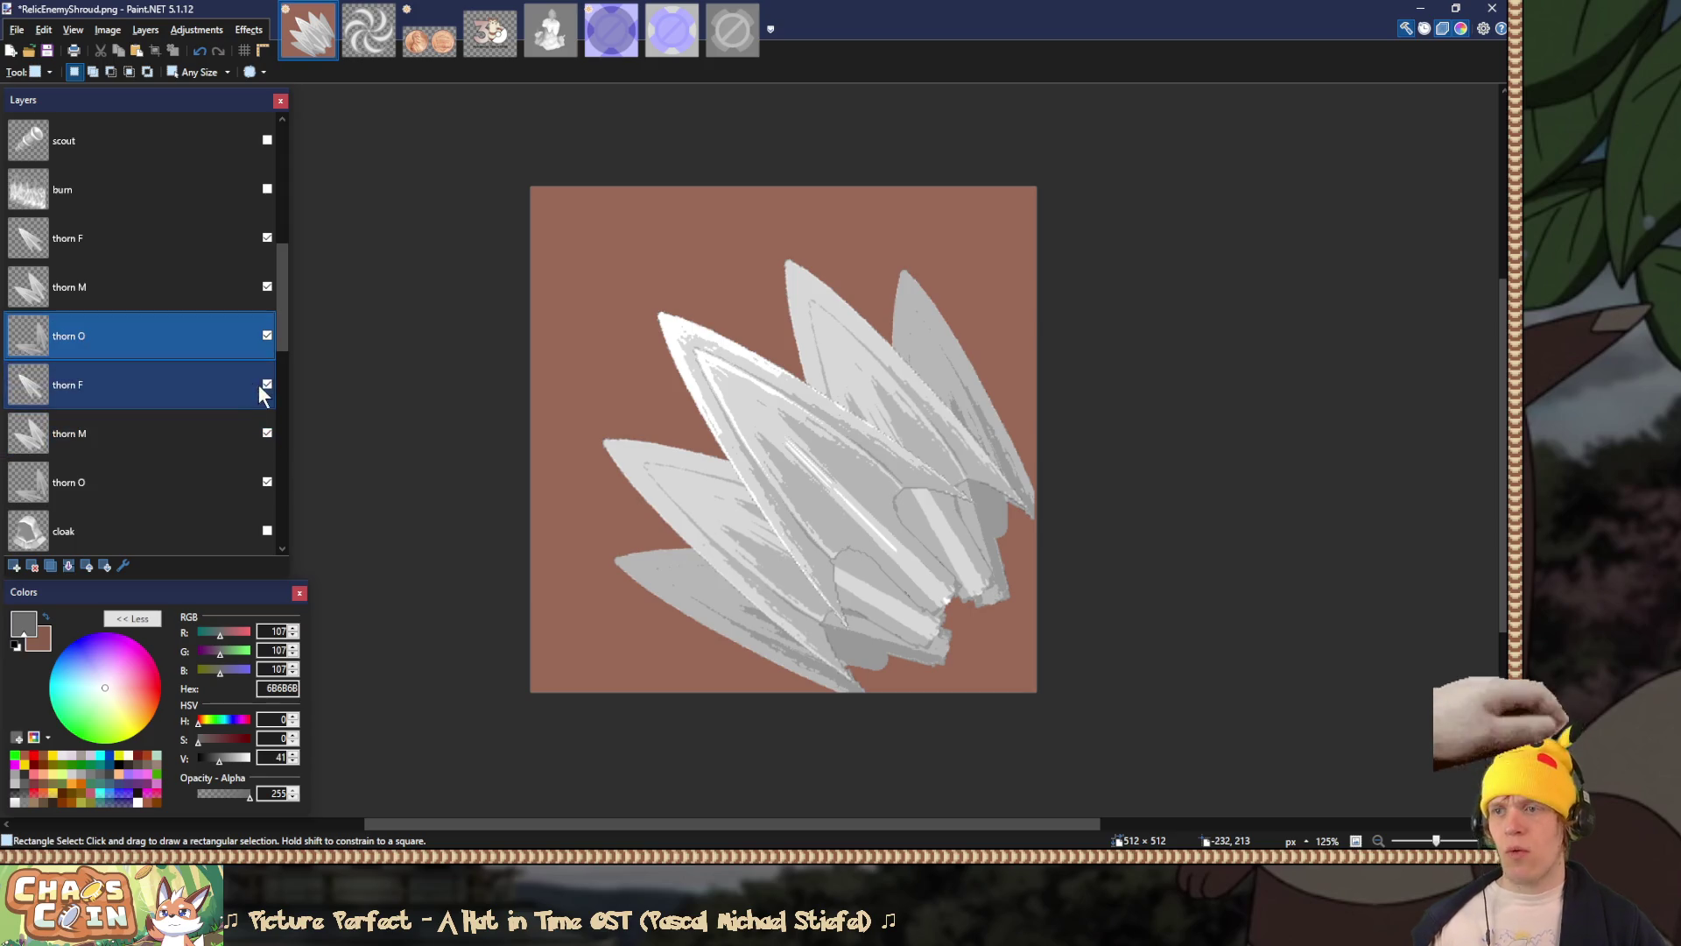
click(267, 433)
click(267, 482)
Step: Merge thorn F and M down into thorn O, set it to Overlay and name it 'thorn merged'
click(111, 236)
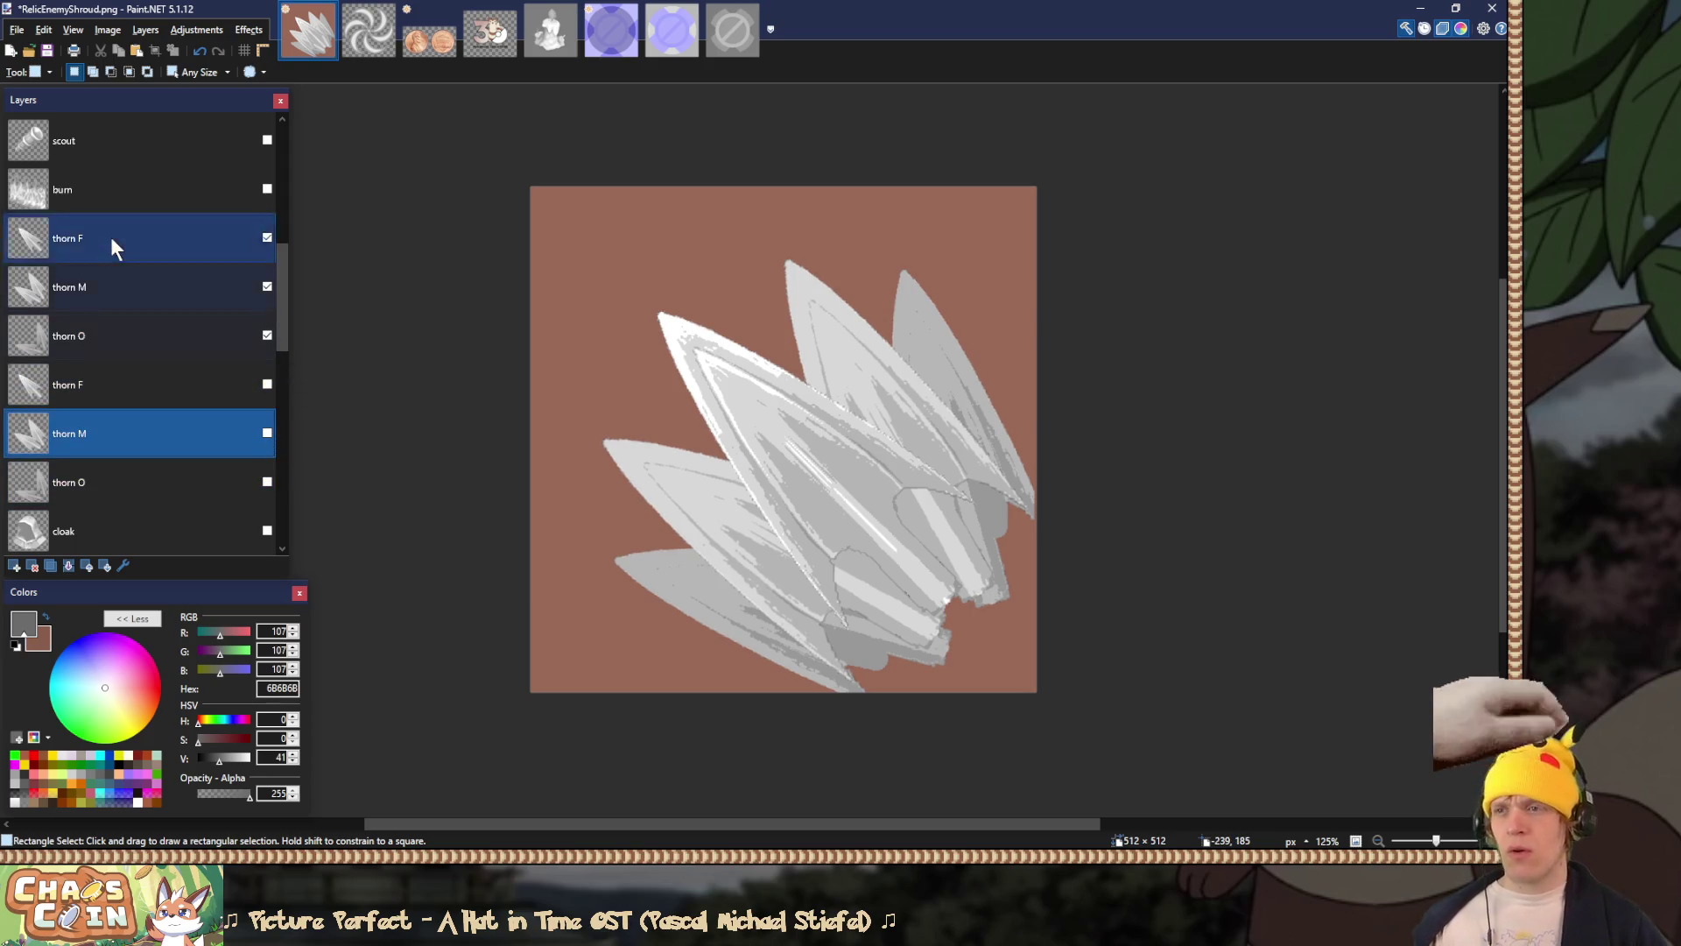
click(71, 561)
click(71, 561)
double_click(81, 232)
click(743, 450)
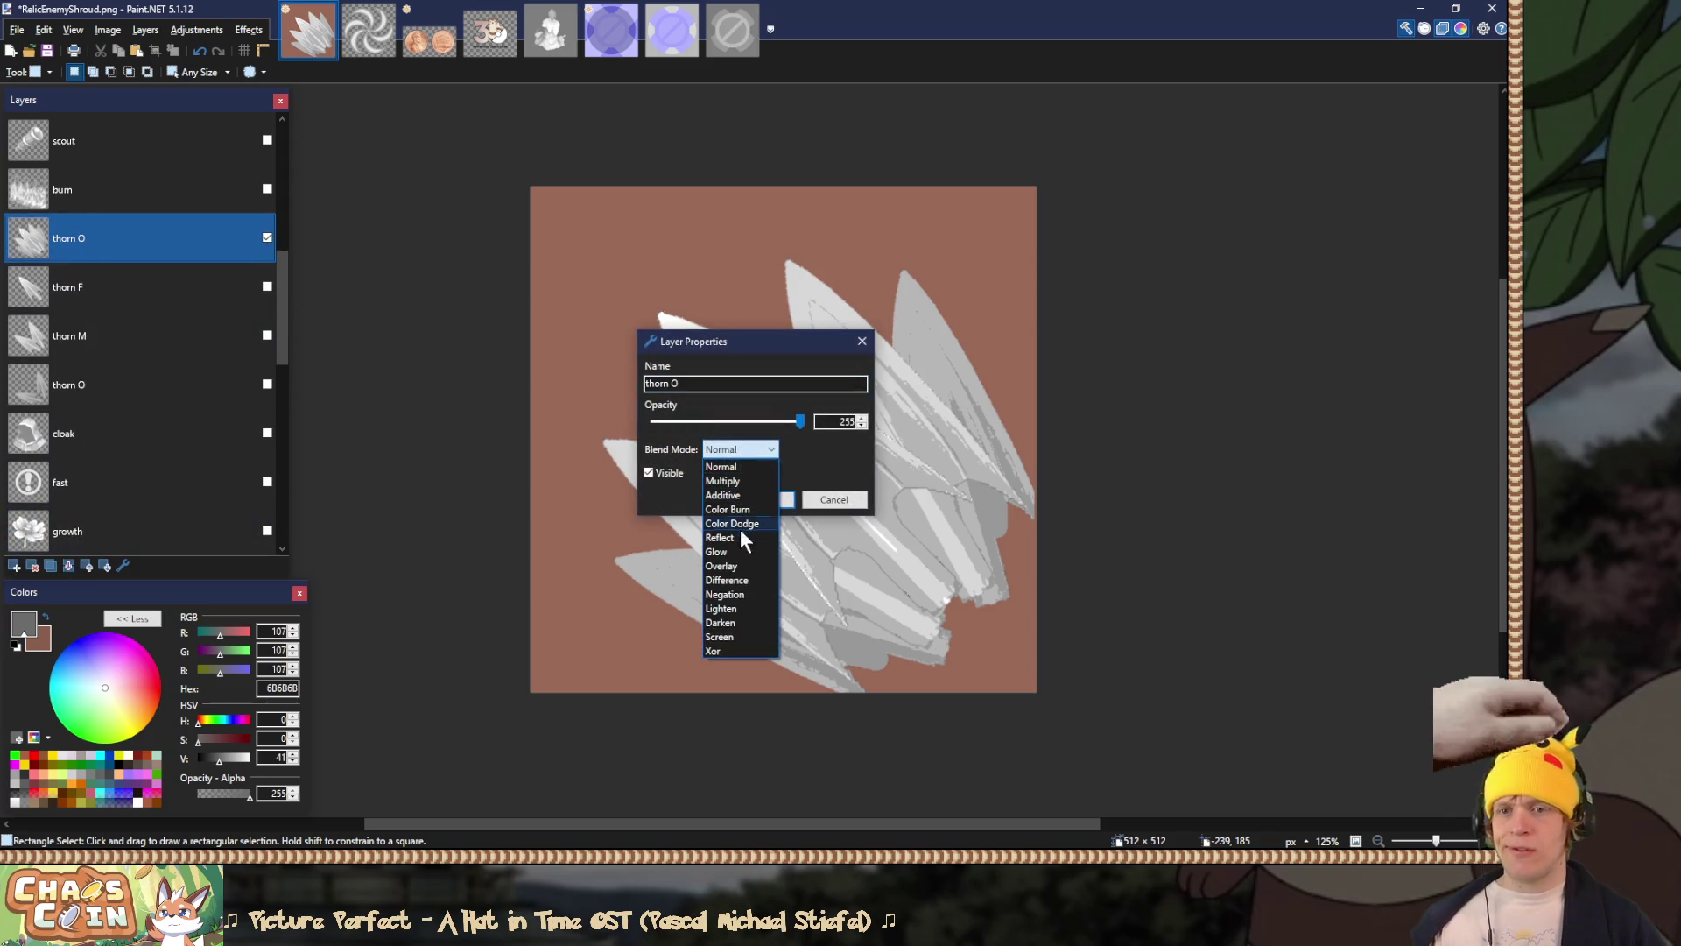
click(743, 565)
click(775, 499)
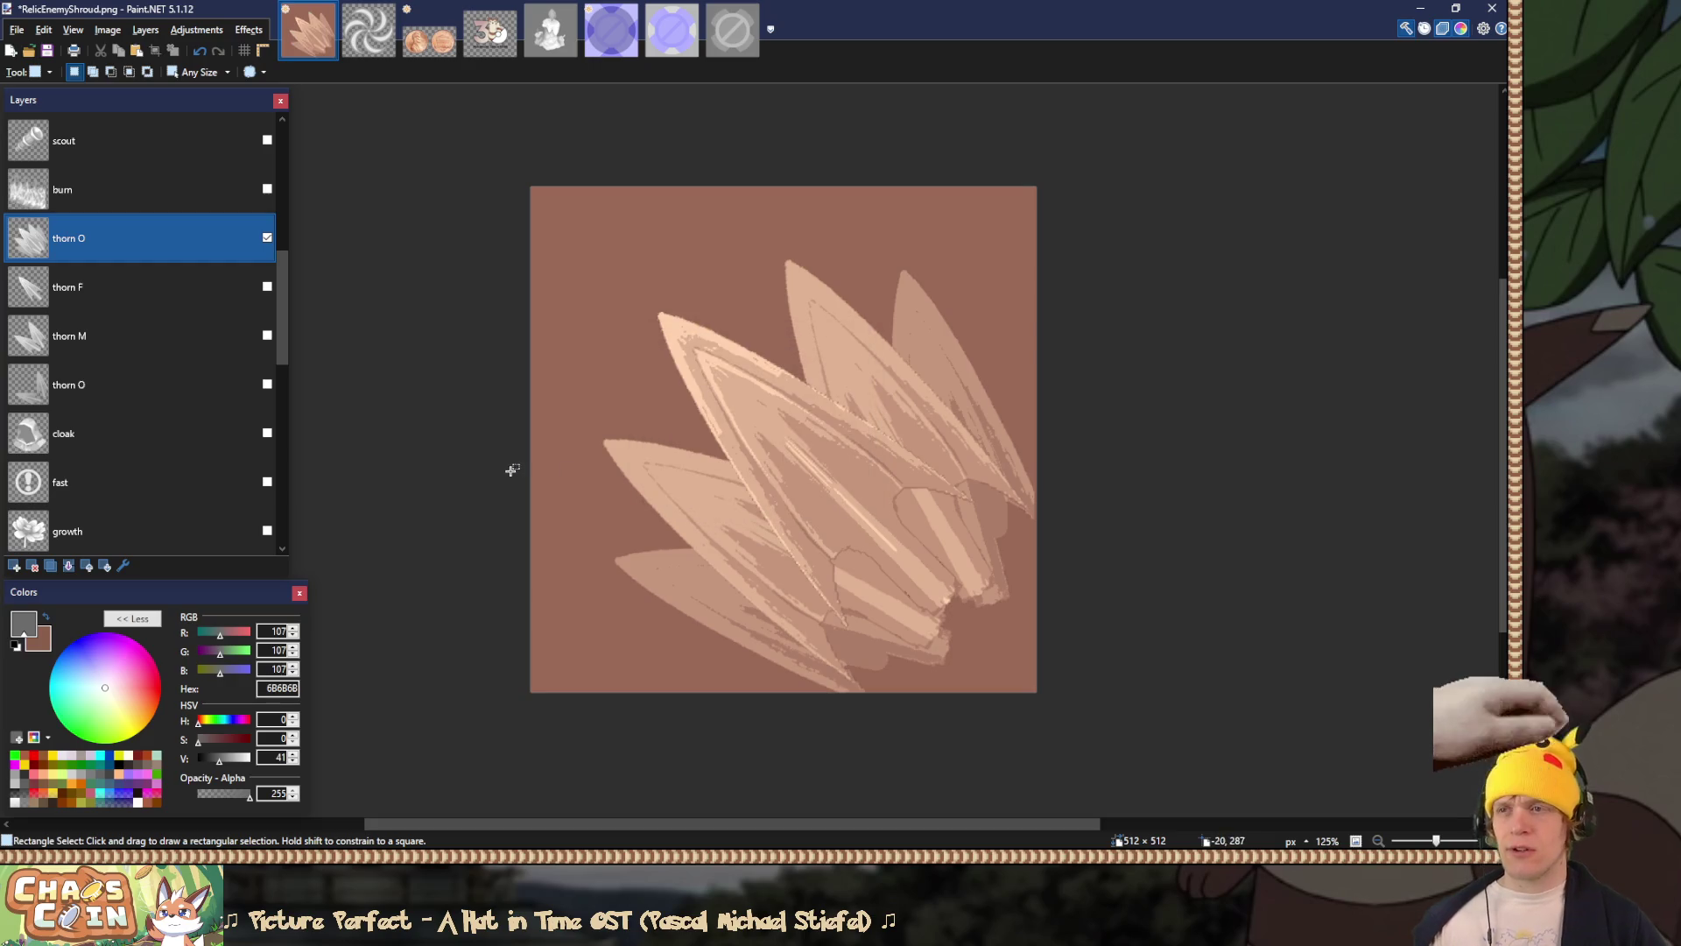
double_click(84, 235)
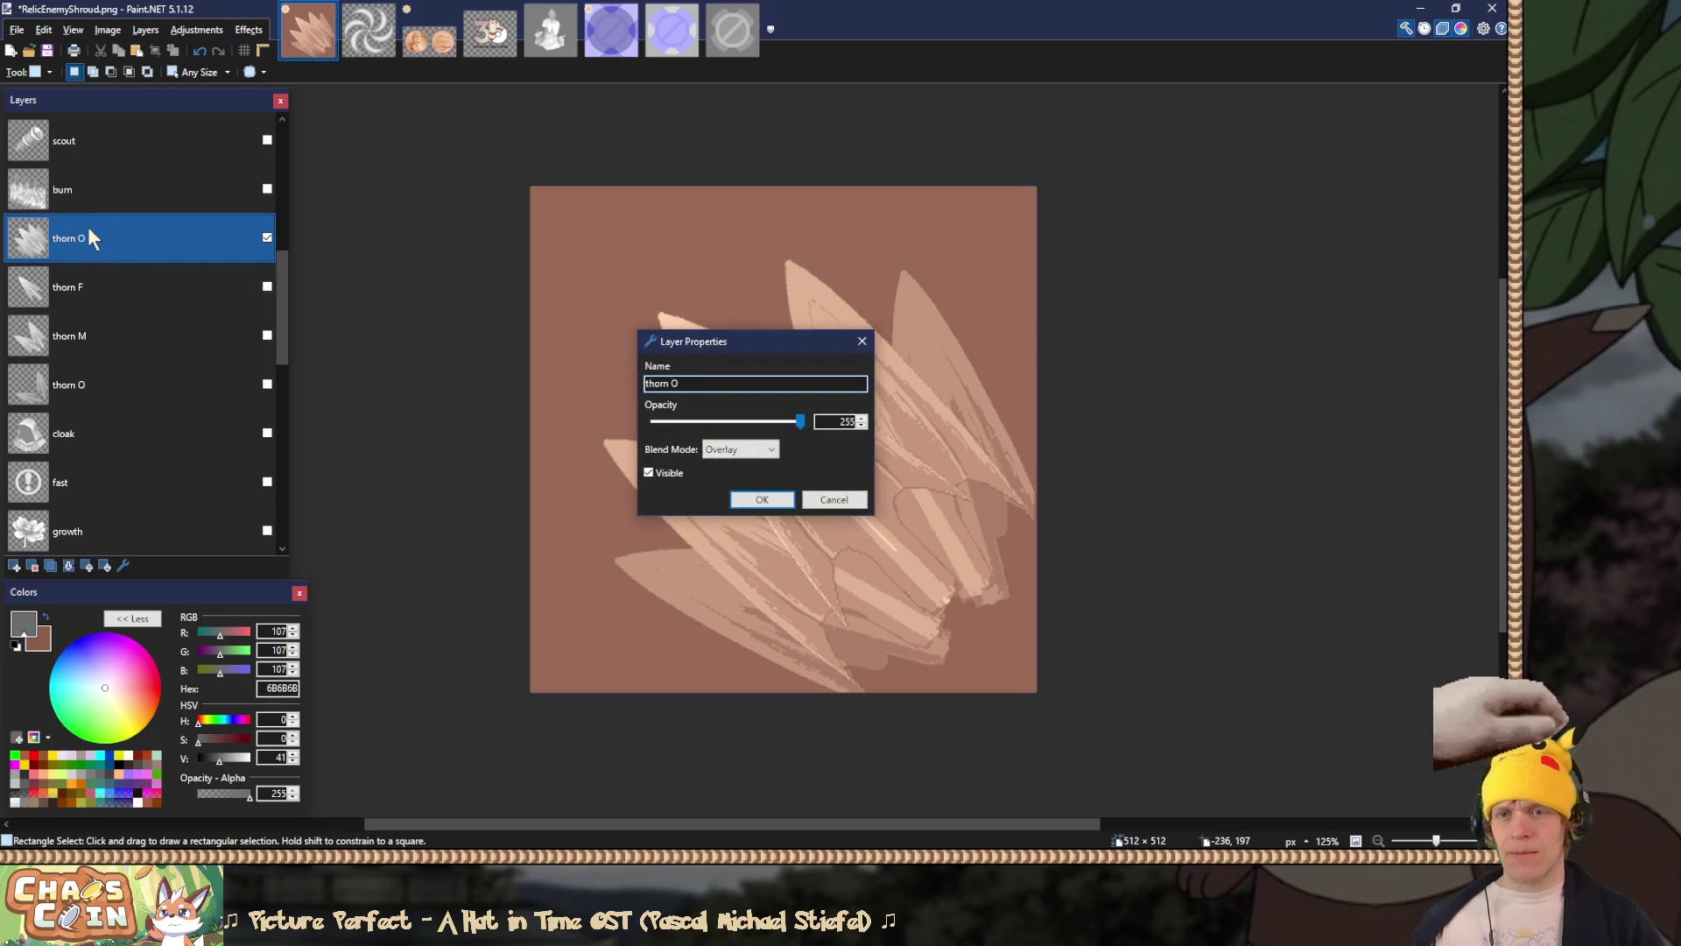
text(merged)
key(Return)
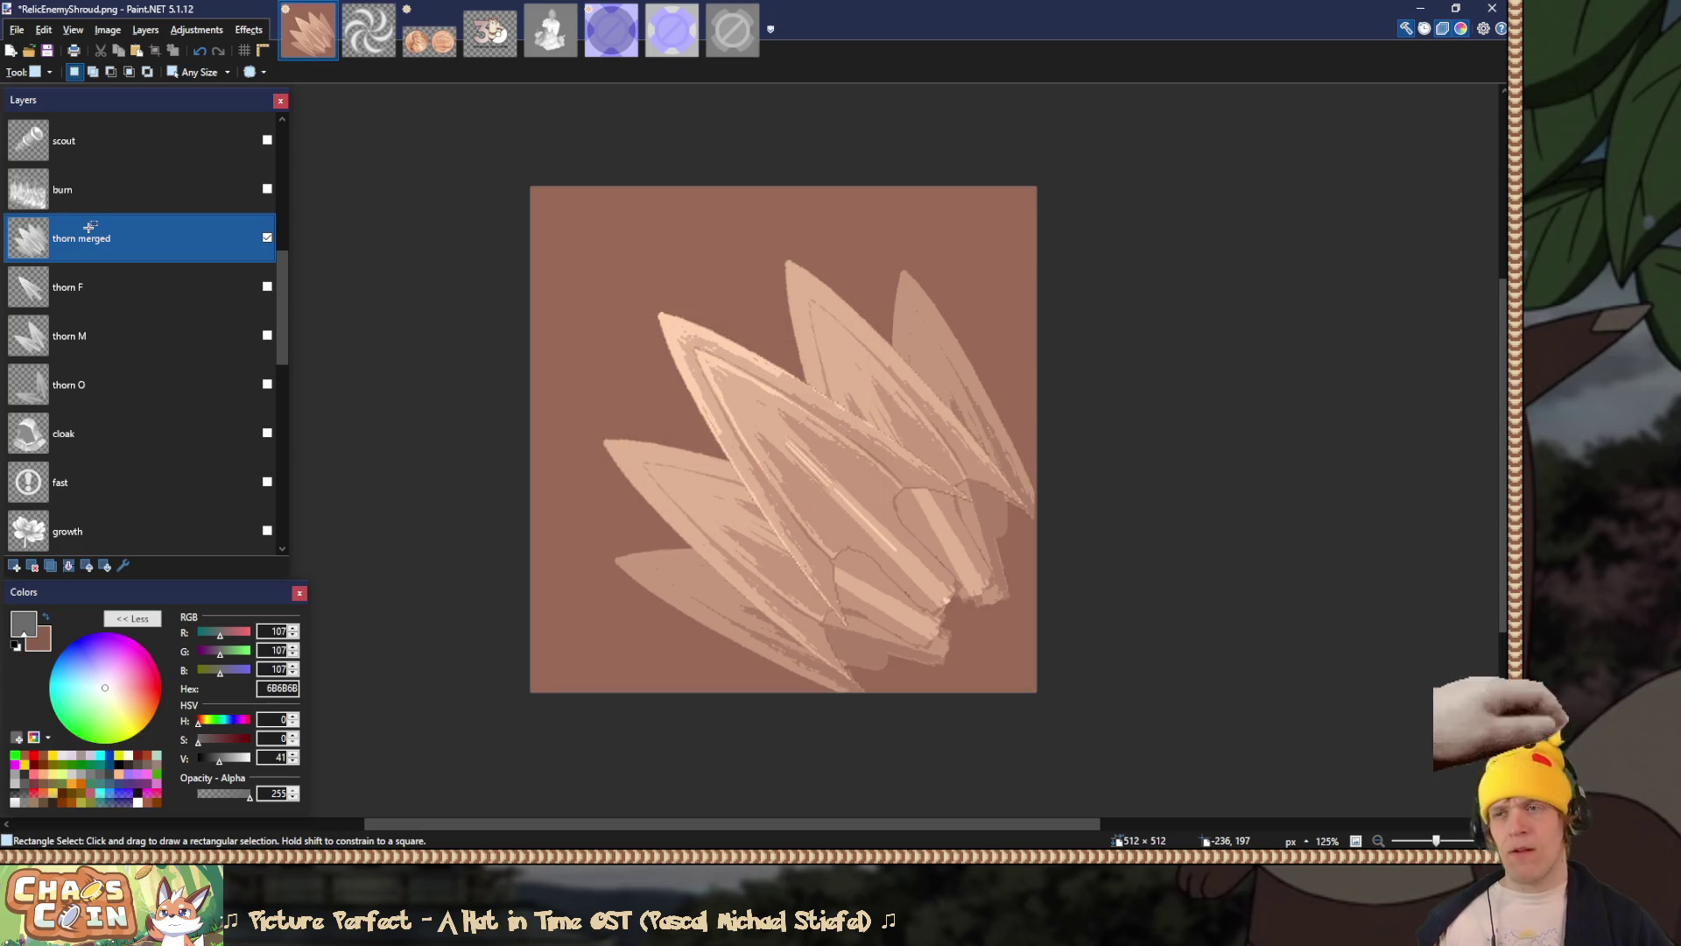
Step: Flatten the image and save it as RelicEnemyTrap.png, replacing the existing file
key(ctrl+shift+f)
key(ctrl+shift+s)
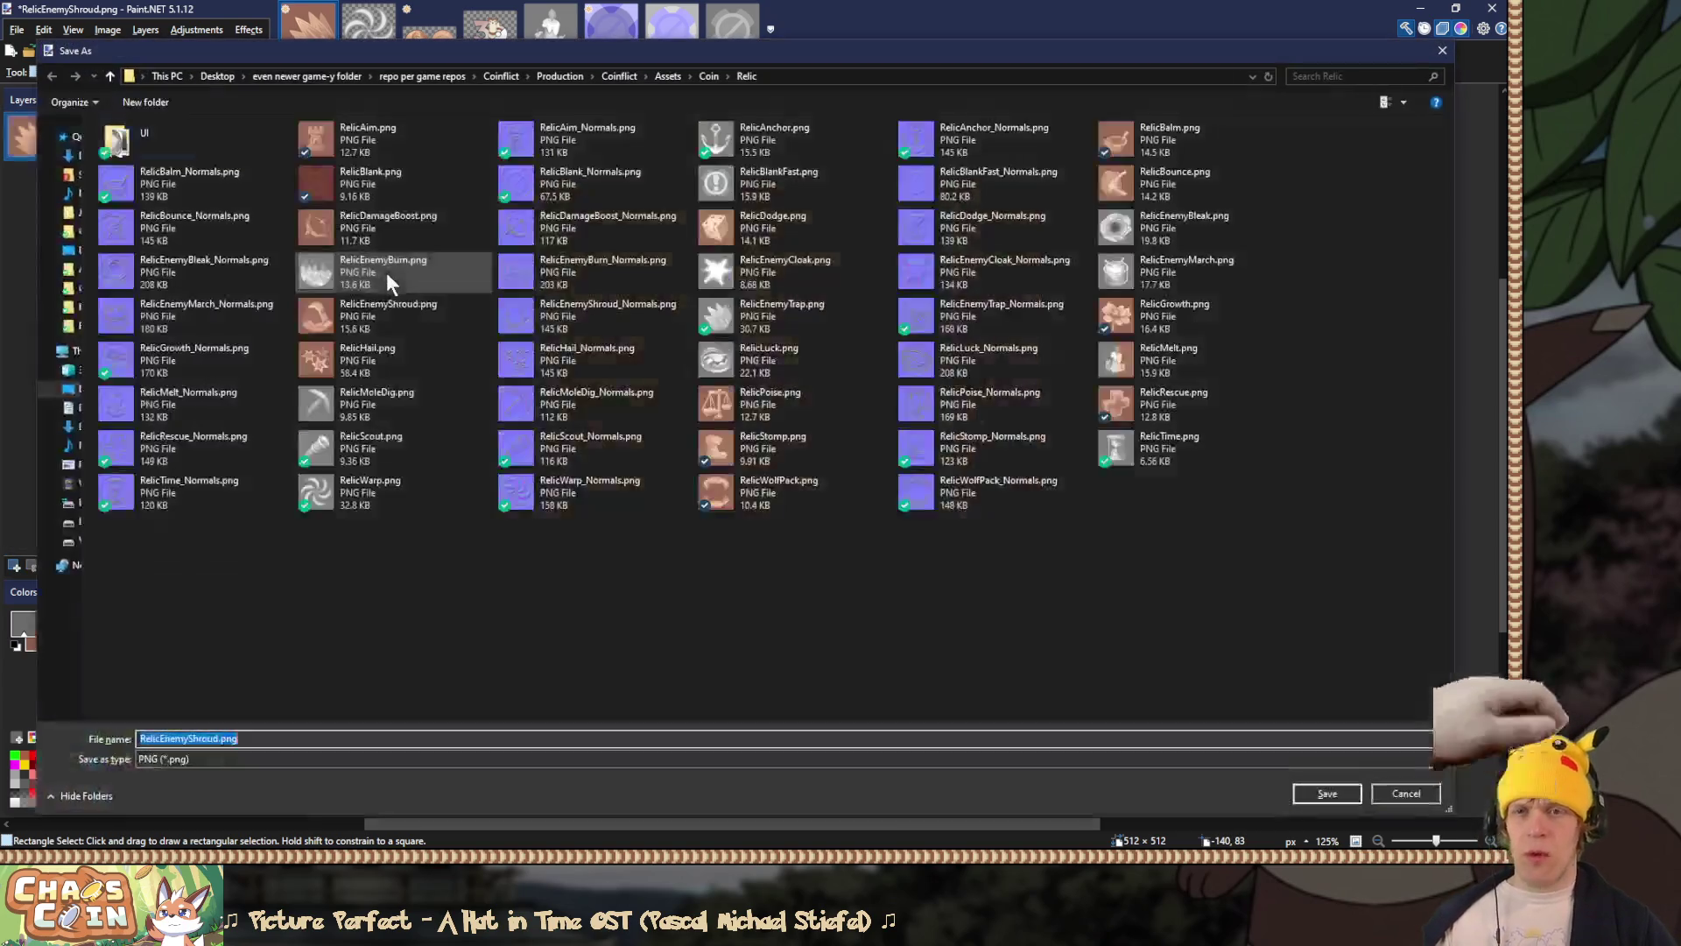
double_click(786, 313)
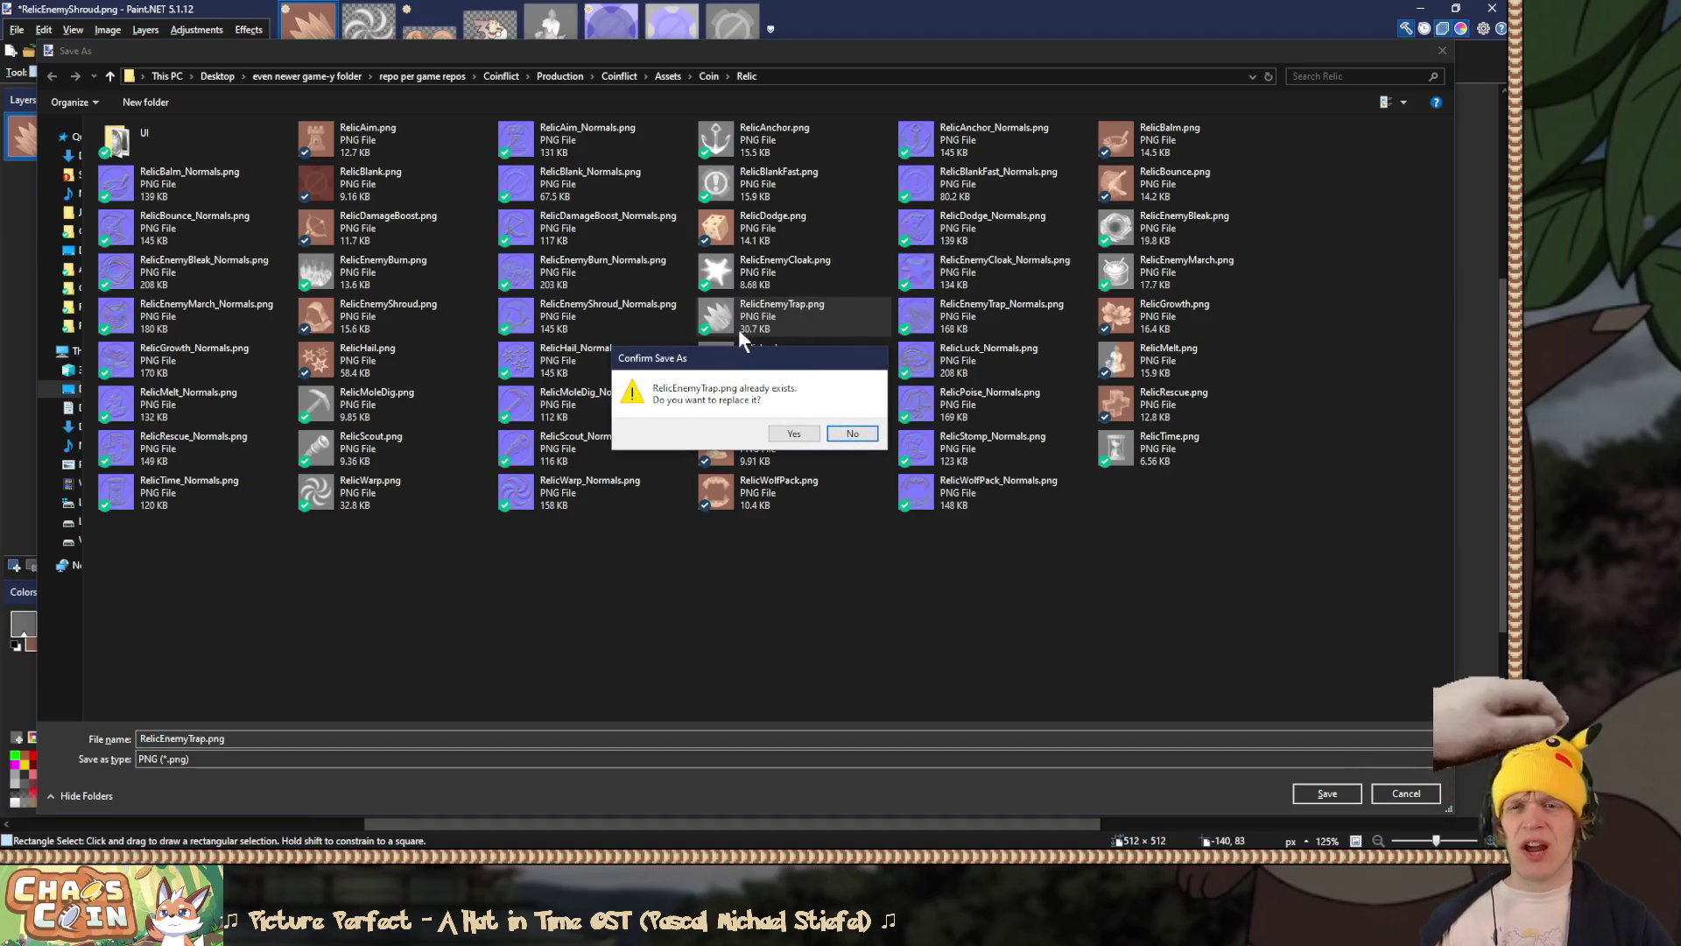
click(793, 435)
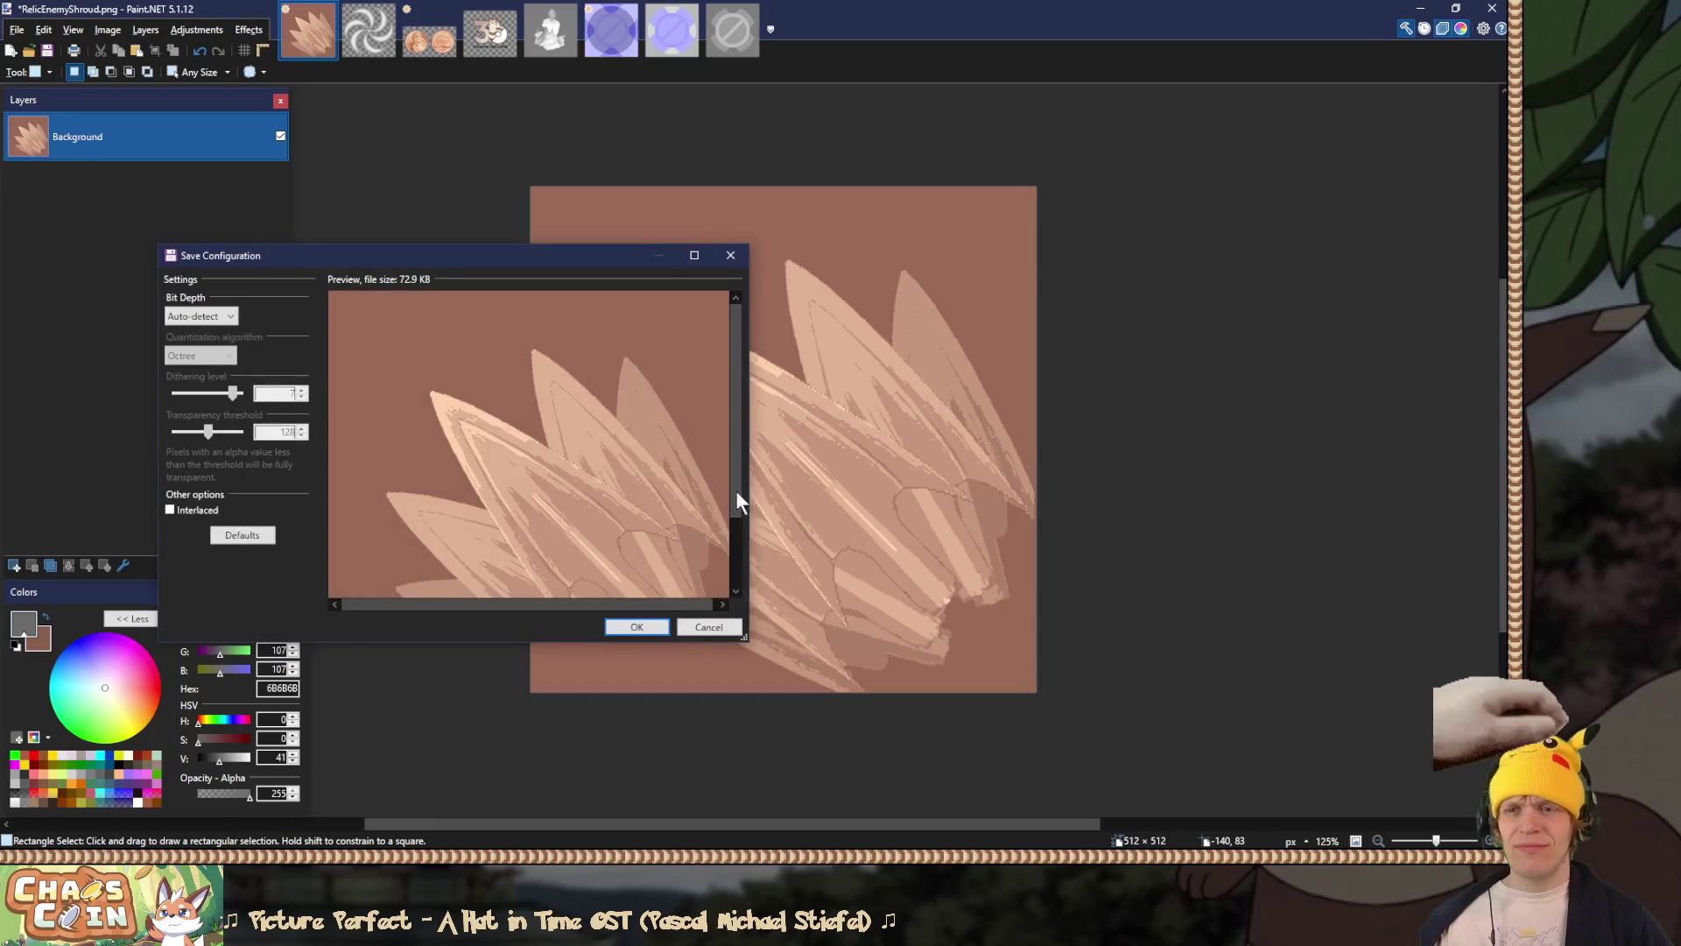
click(636, 627)
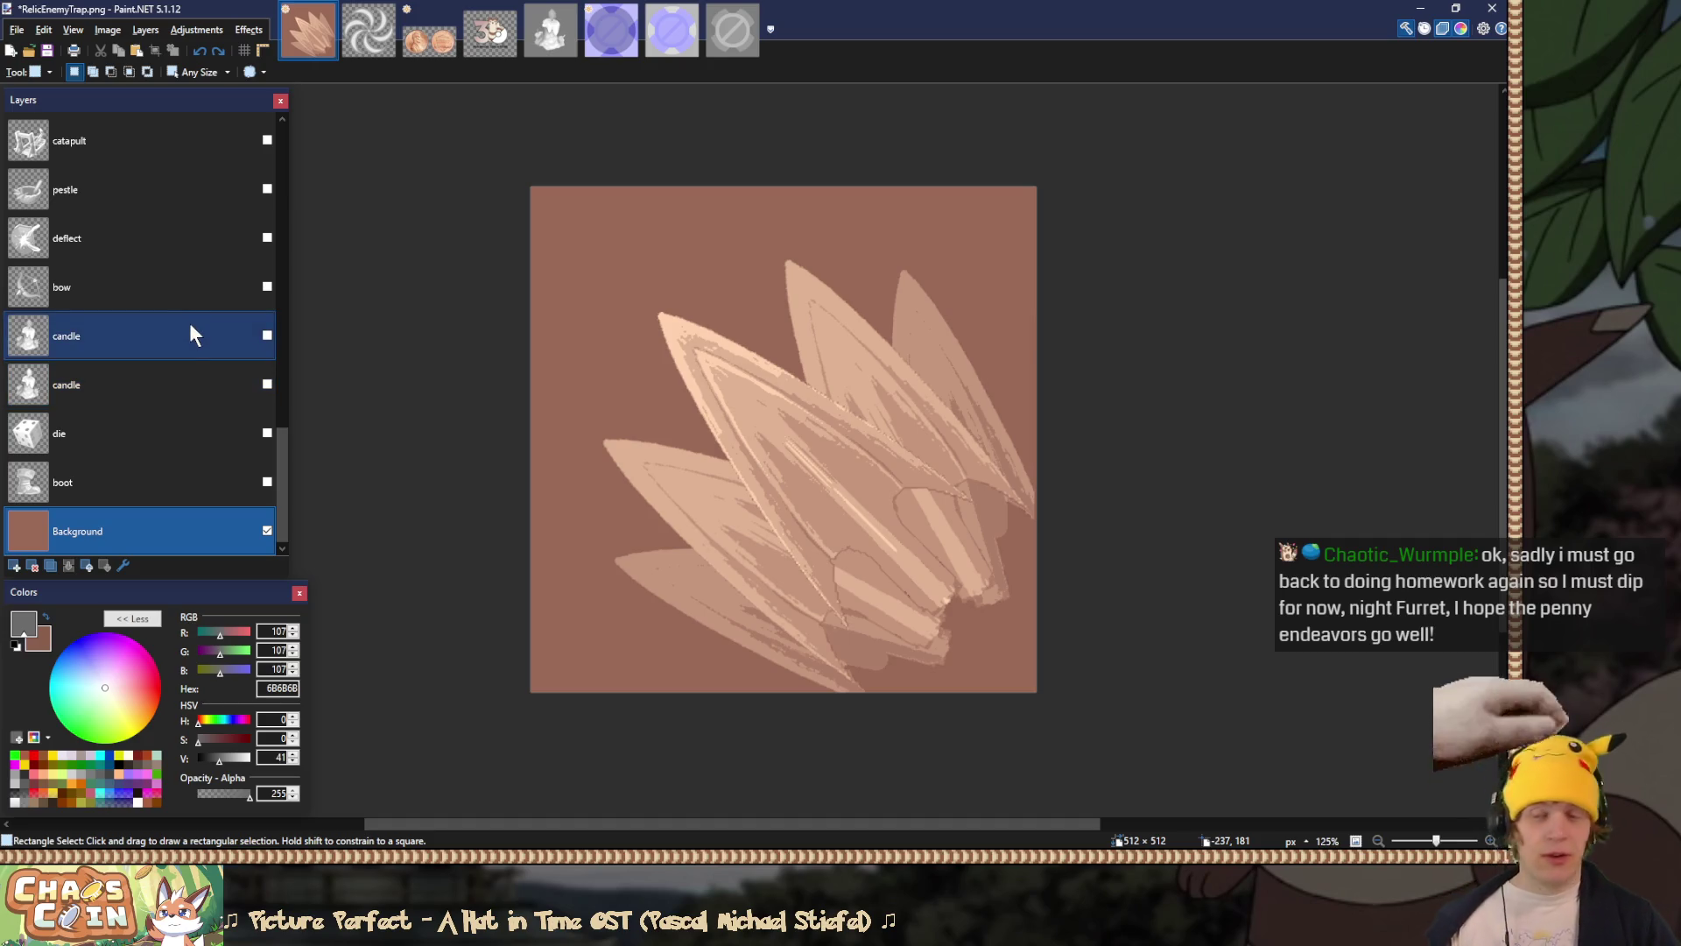
Step: Hide the thorn merged layer and show the burn layer with Overlay blending
scroll(191, 326, up, 5)
scroll(191, 333, up, 2)
click(267, 188)
click(267, 140)
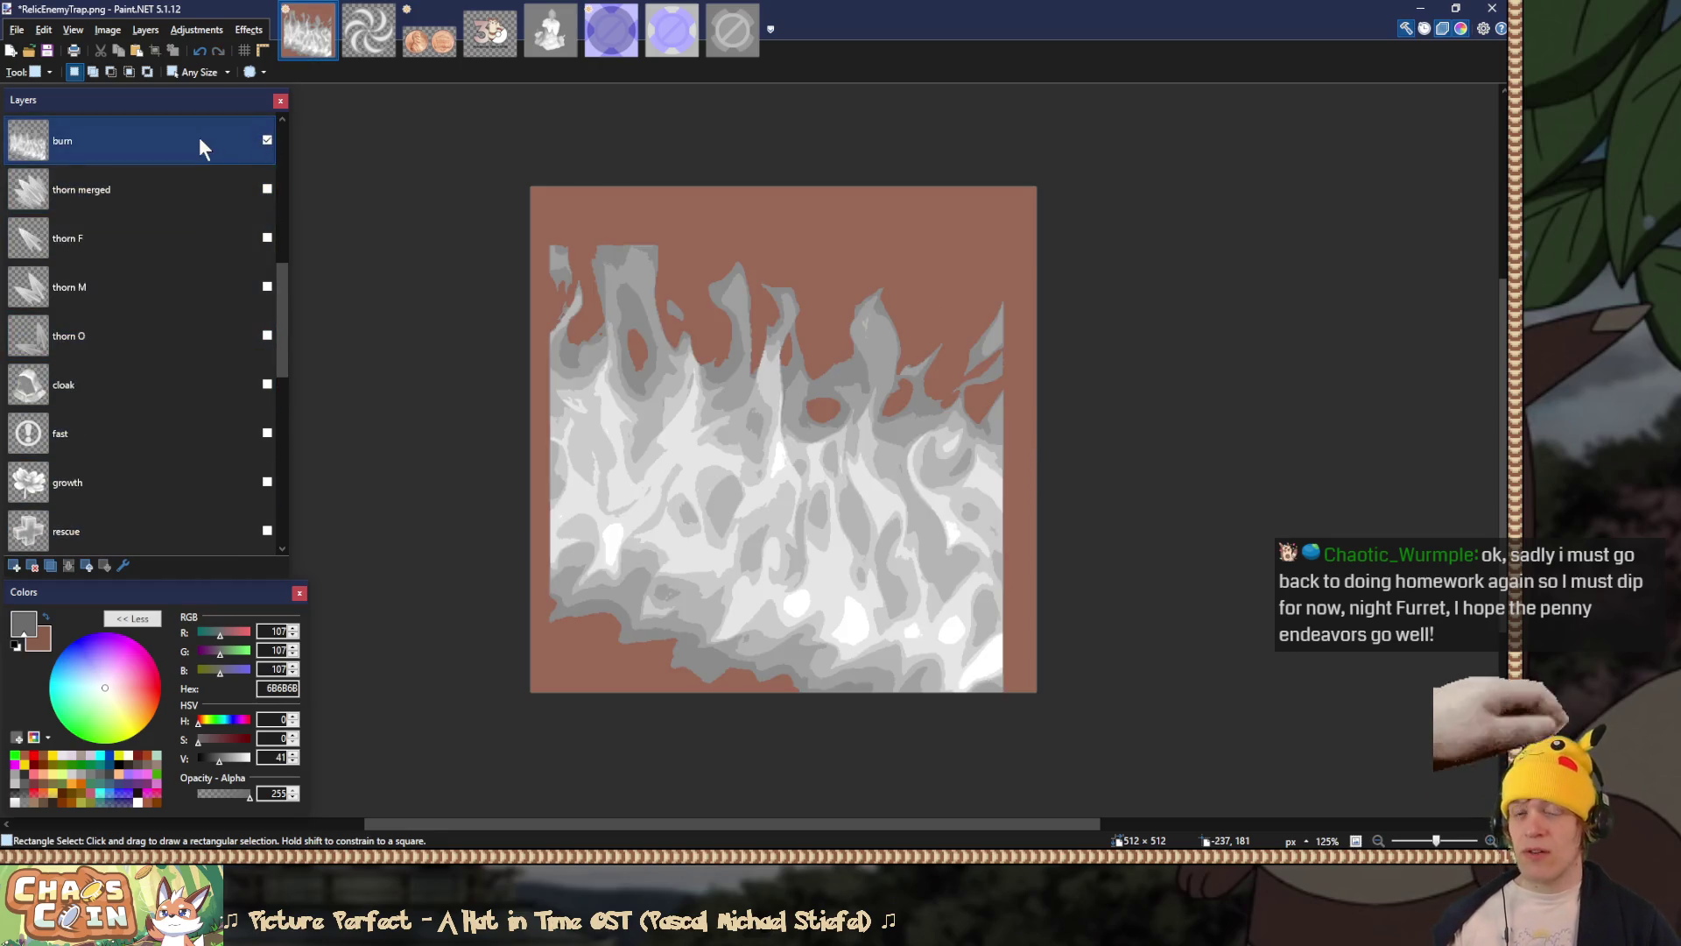
double_click(156, 140)
click(740, 449)
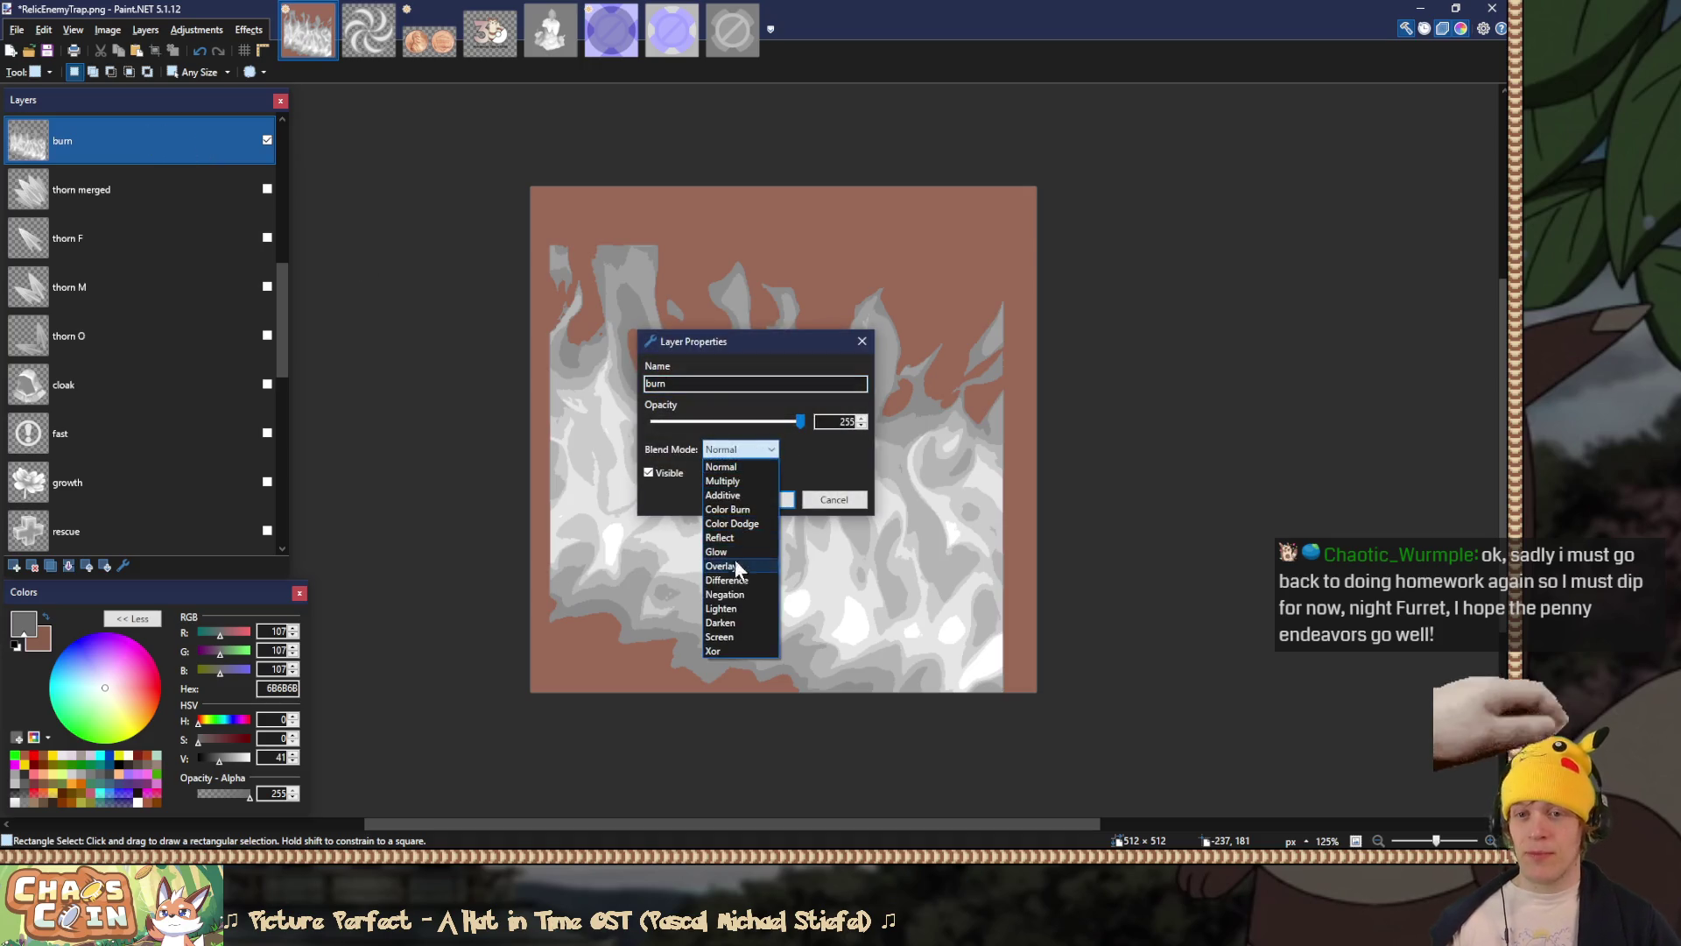
click(735, 566)
click(766, 499)
Step: Flatten and save the image as RelicEnemyBurn.png, replacing the file, then undo the flatten
scroll(176, 402, up, 3)
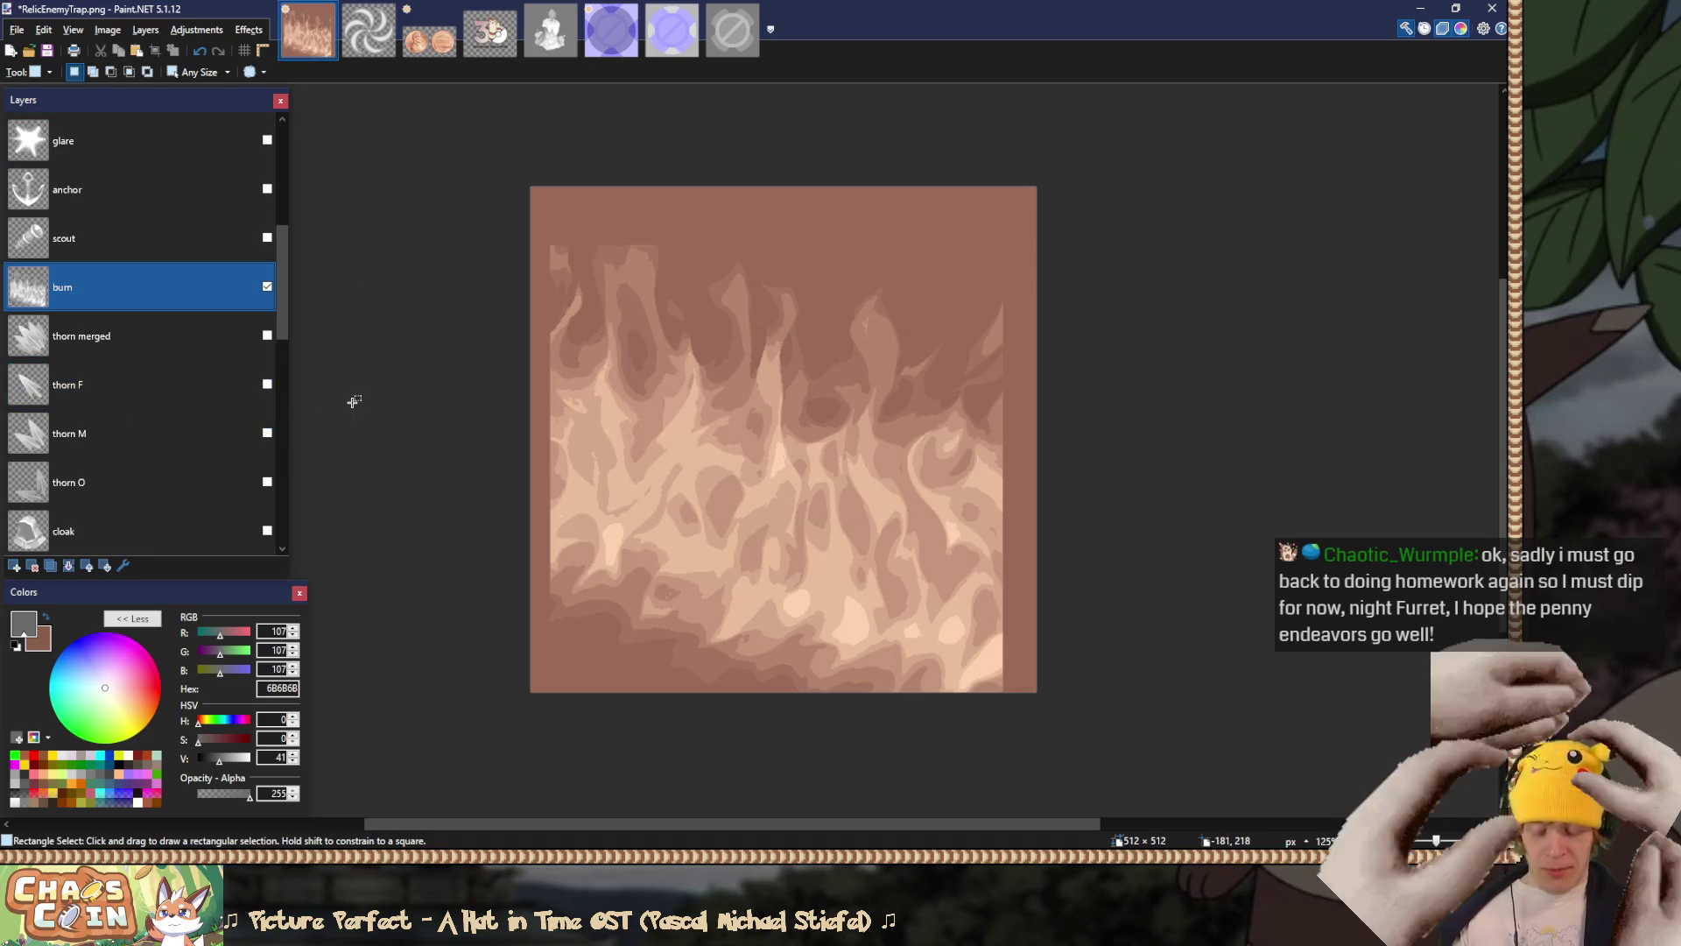
key(ctrl+shift+f)
key(ctrl+shift+s)
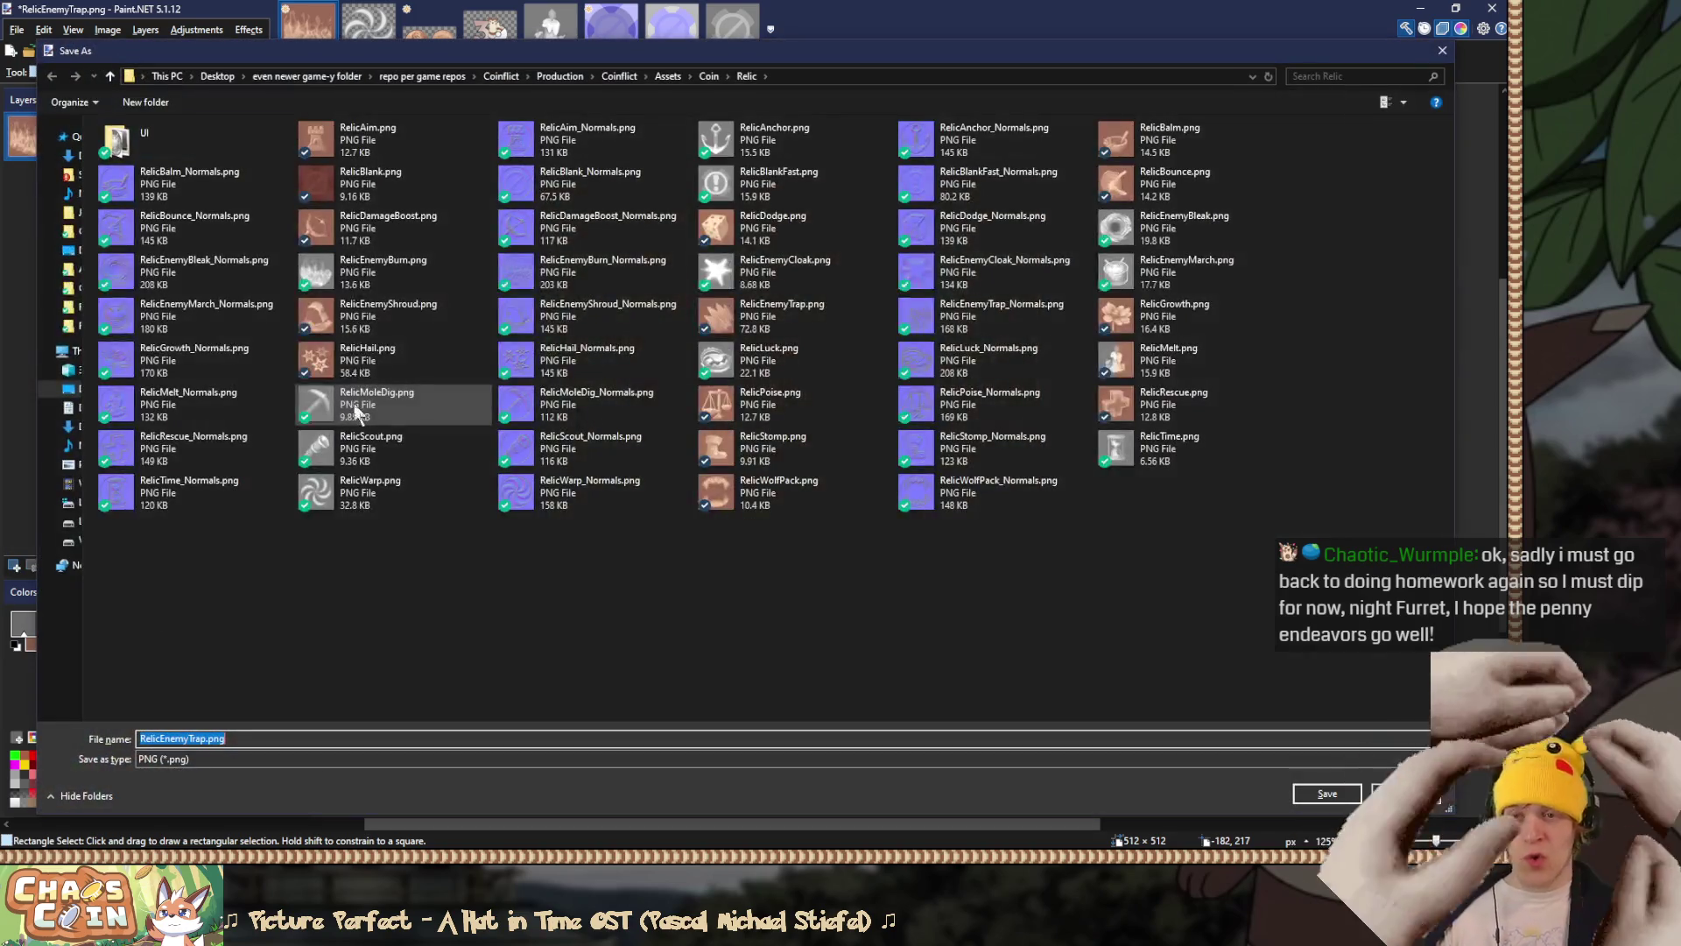
double_click(374, 280)
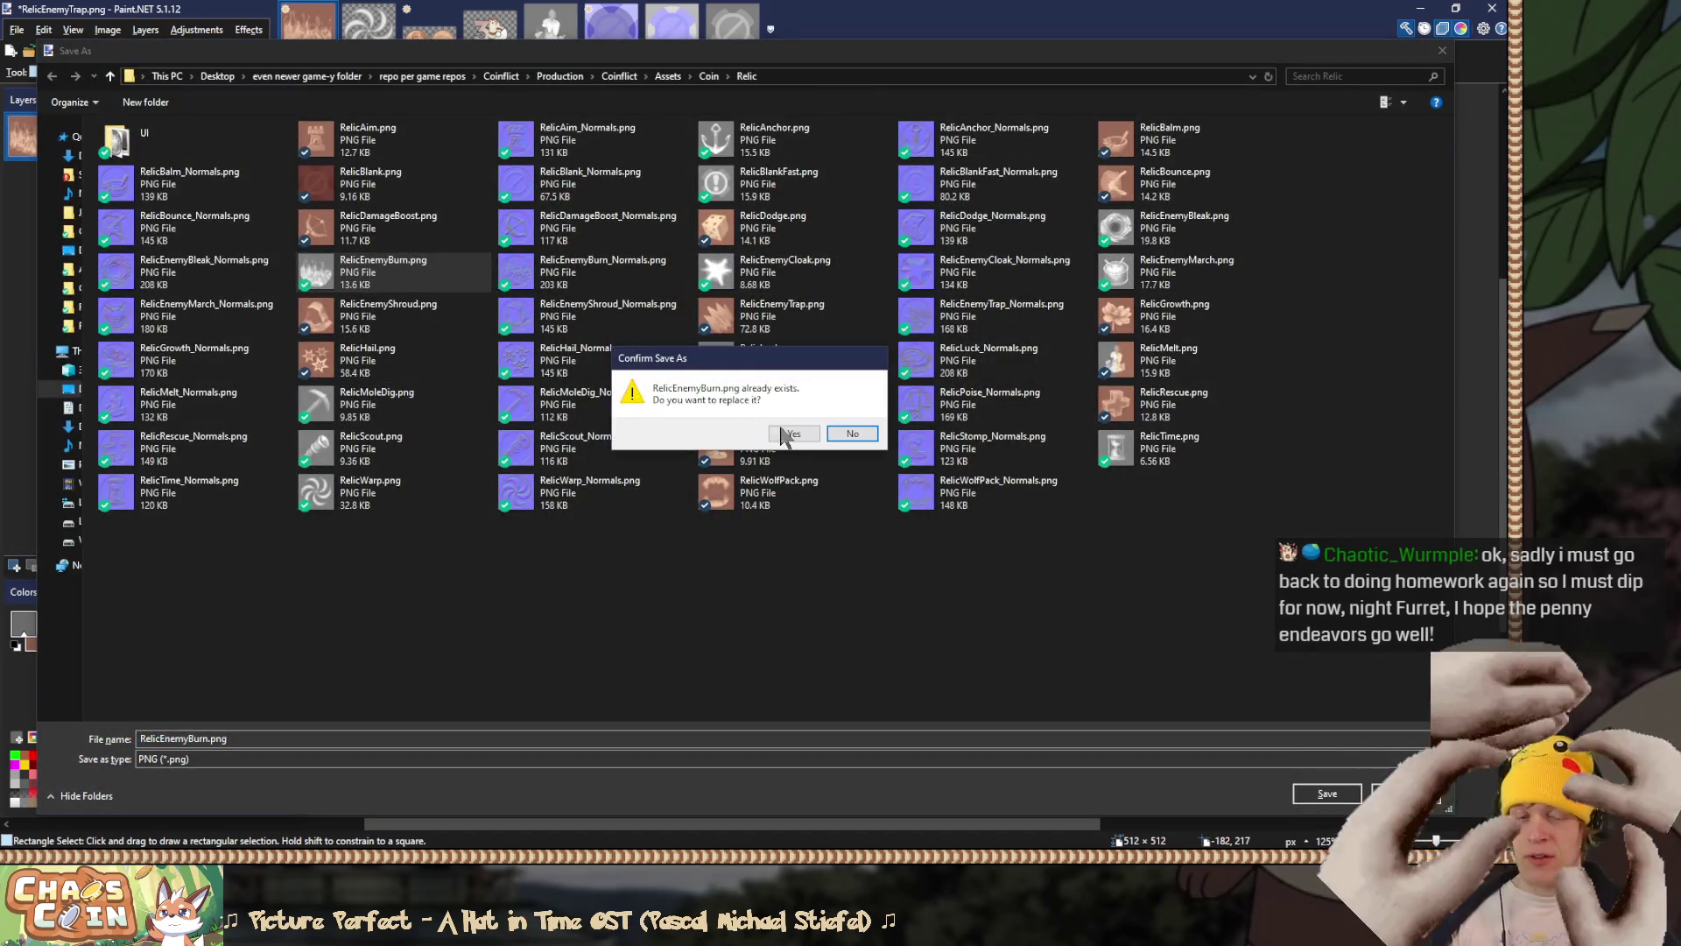
click(782, 440)
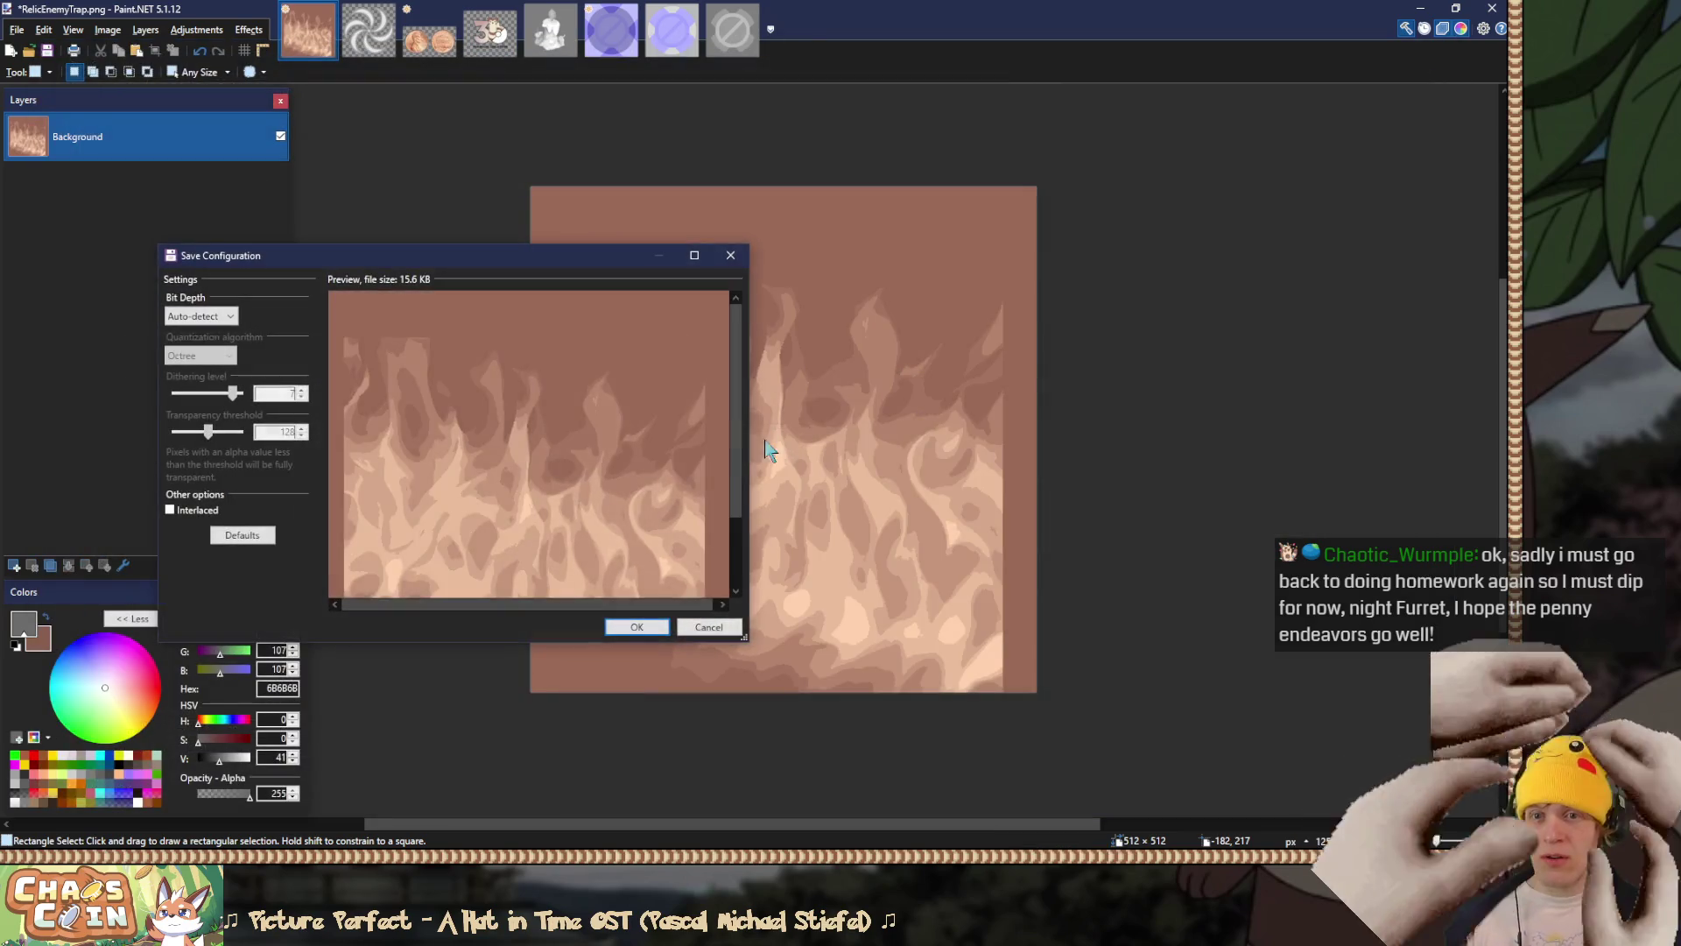
click(636, 628)
key(ctrl+z)
scroll(140, 429, up, 2)
click(140, 429)
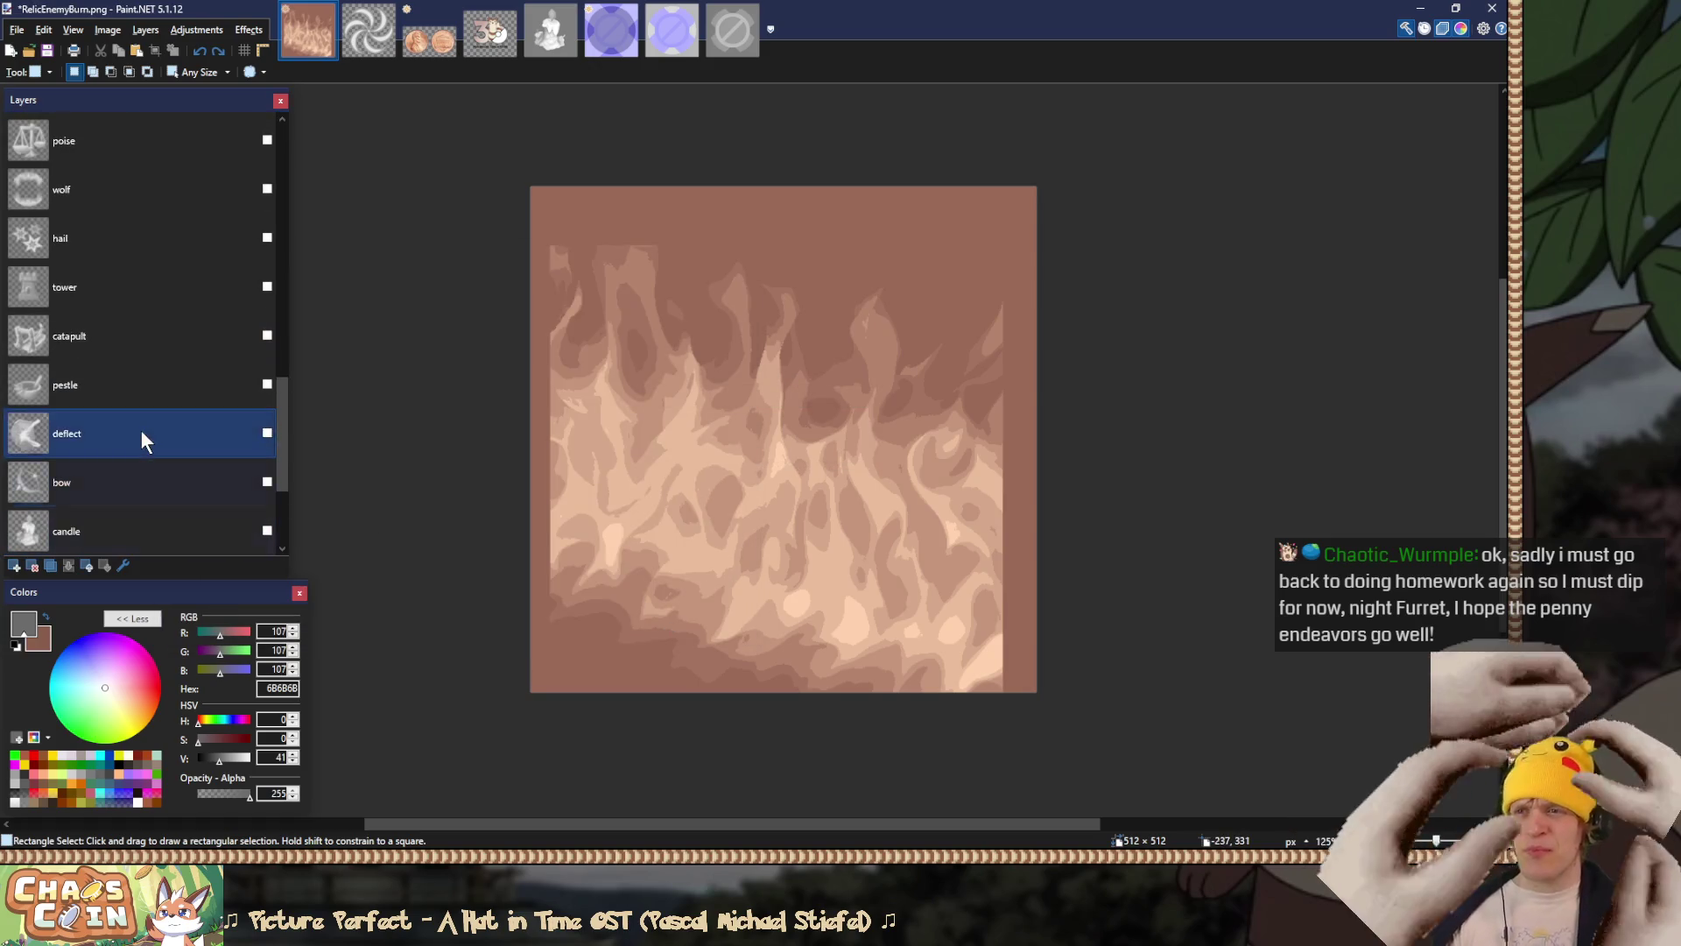